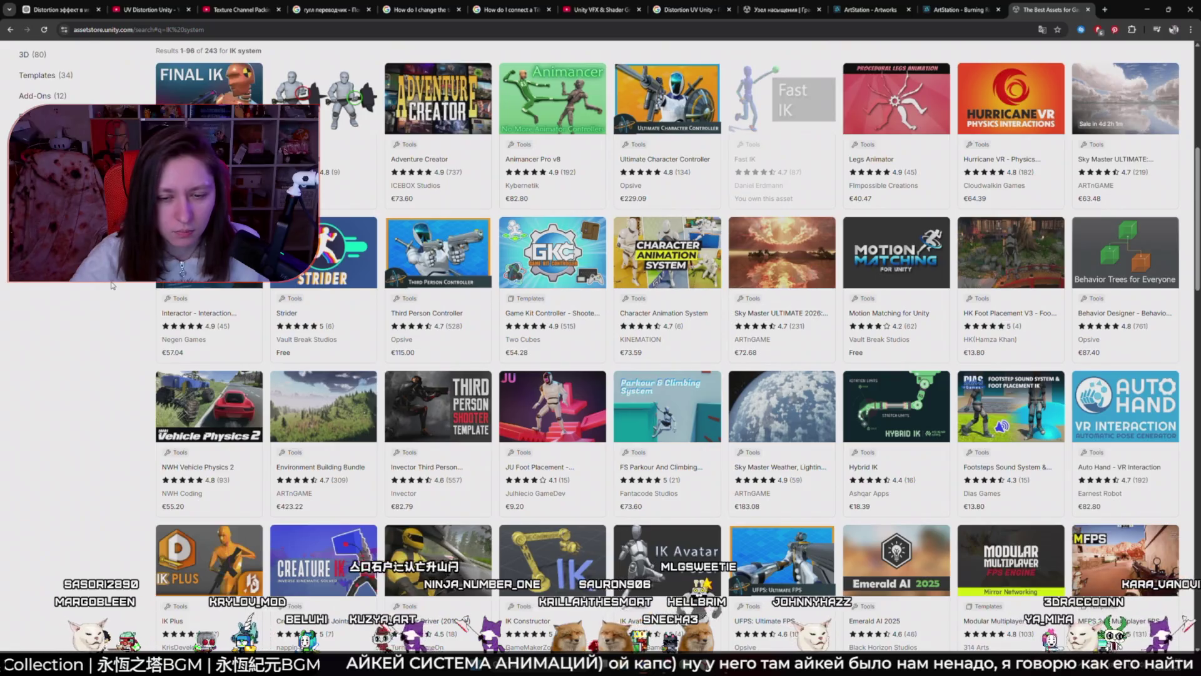
# Step: Scroll through the 'ik system' search results, then return to the search bar for a new query
pyautogui.scroll(-3, 111, 285)
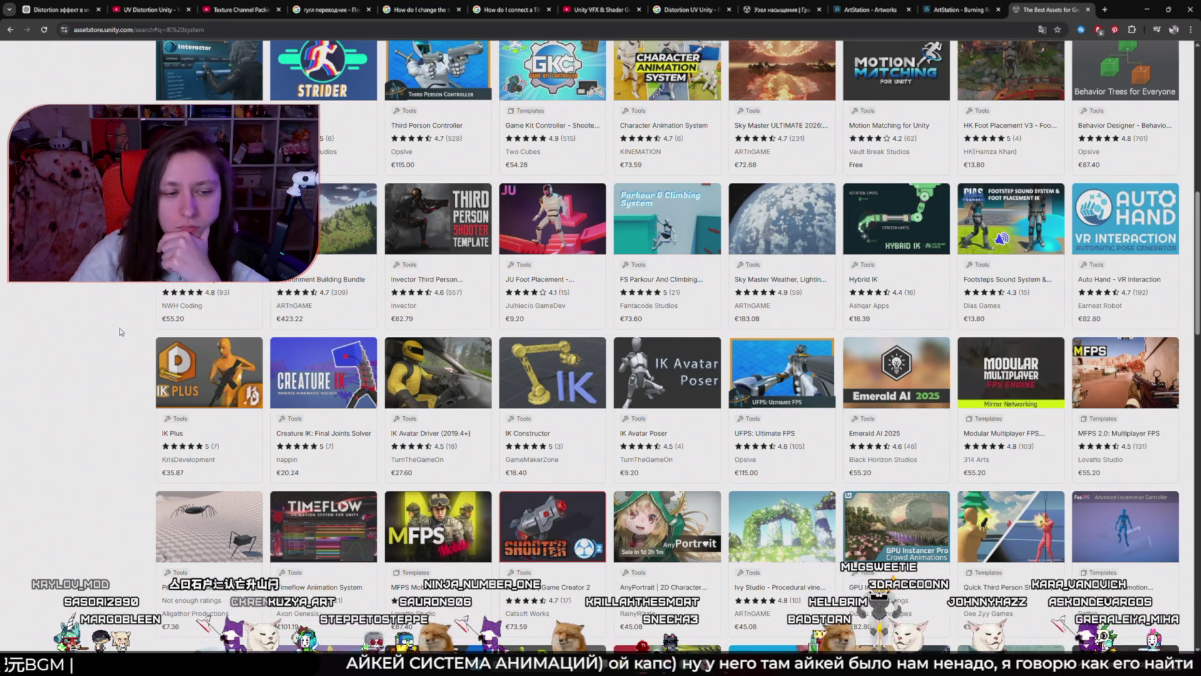
pyautogui.scroll(-4, 119, 333)
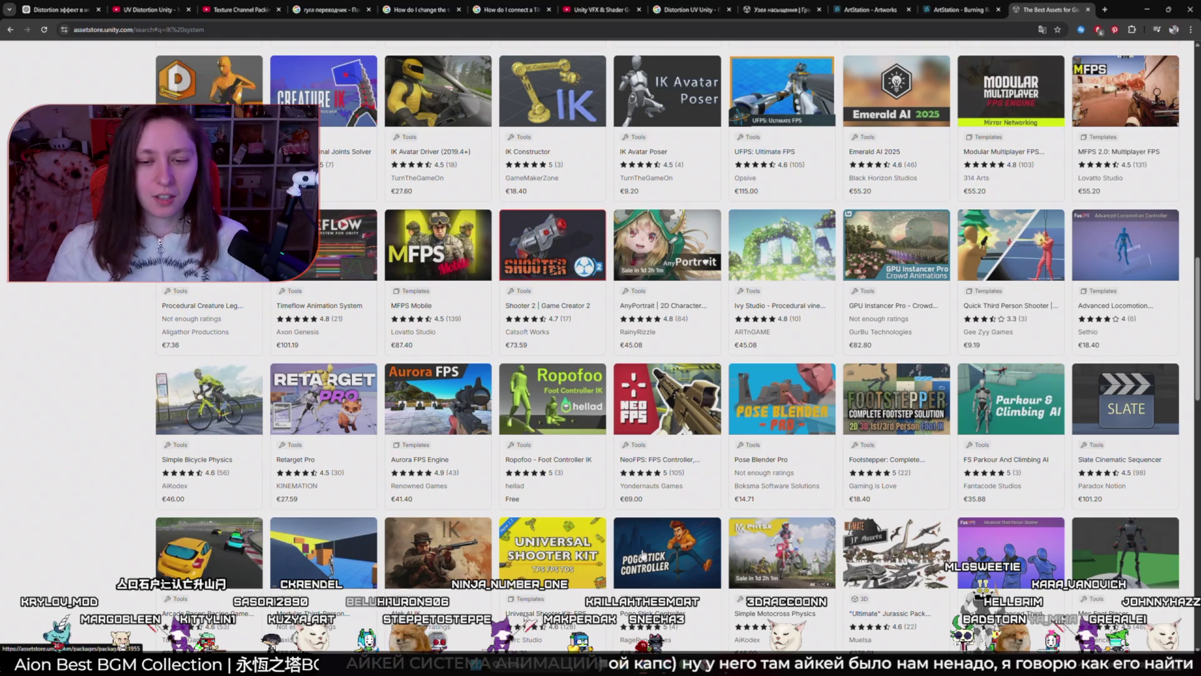
pyautogui.scroll(-1, 643, 555)
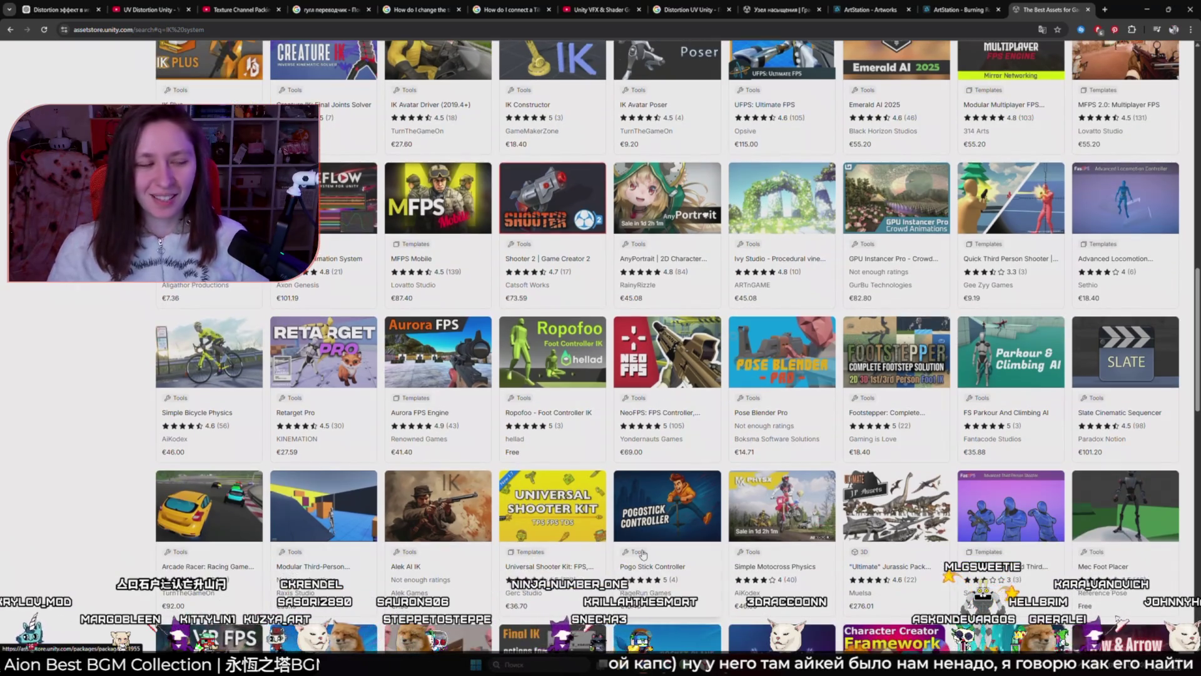
pyautogui.scroll(-3, 643, 554)
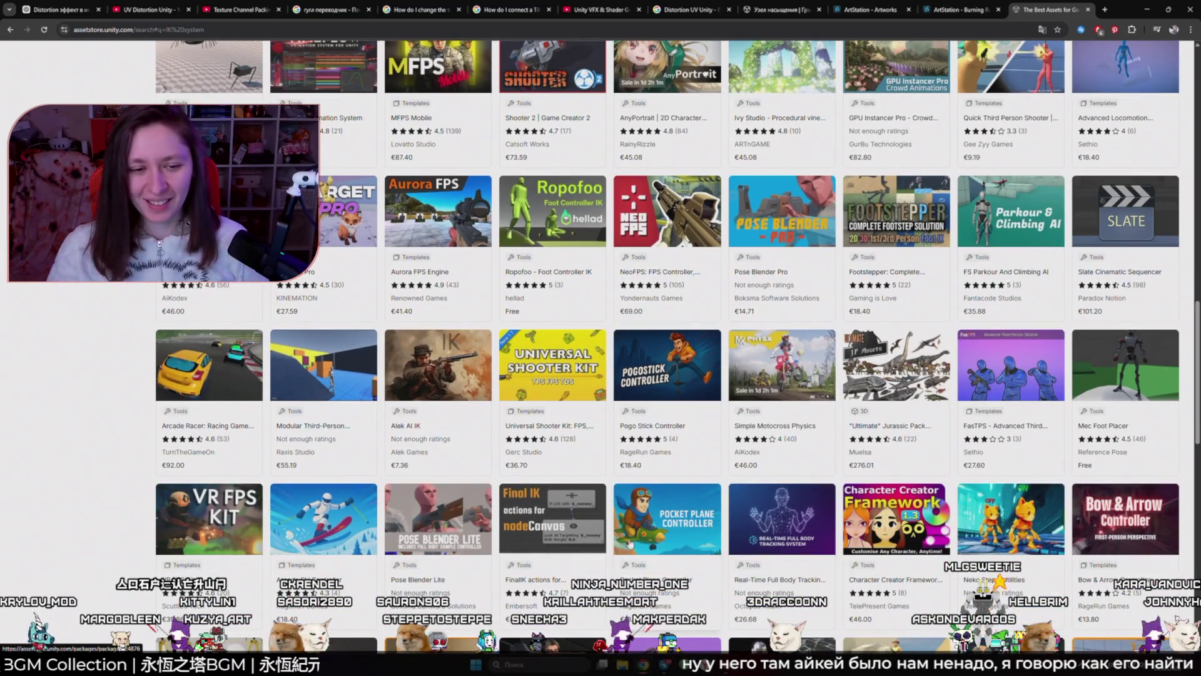
pyautogui.scroll(10, 630, 543)
pyautogui.click(475, 58)
# Step: Search for 'arpg system' and scroll through its 66 results across all categories
pyautogui.write('a')
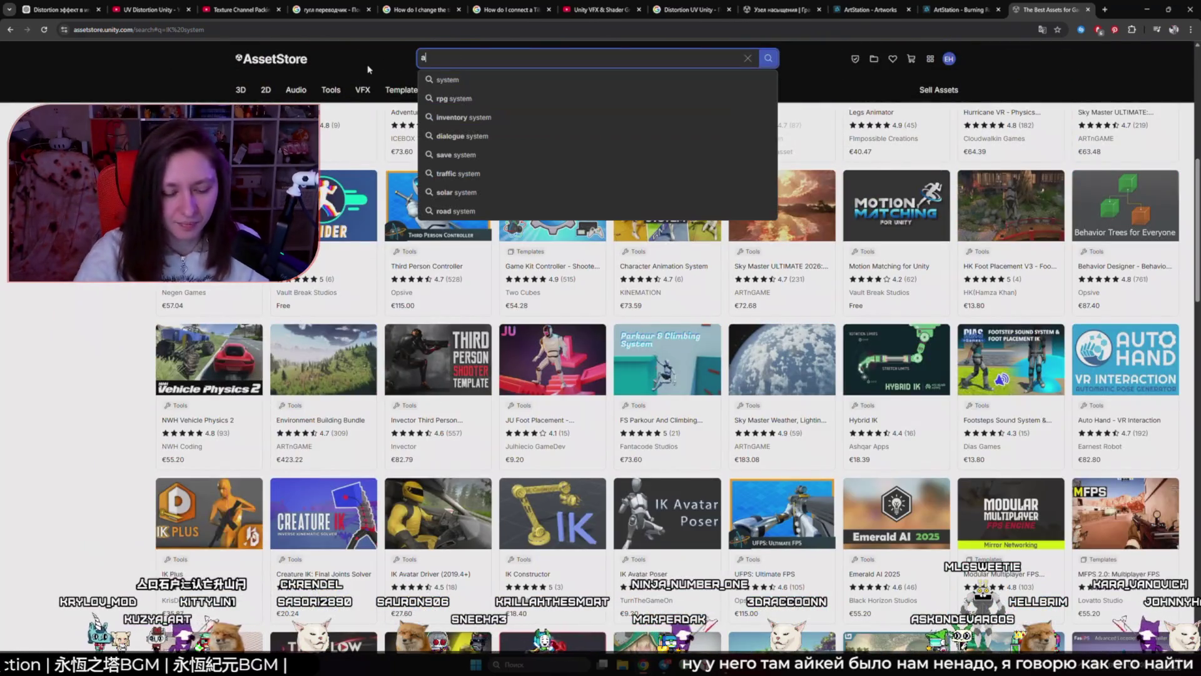
pyautogui.write('rpg ')
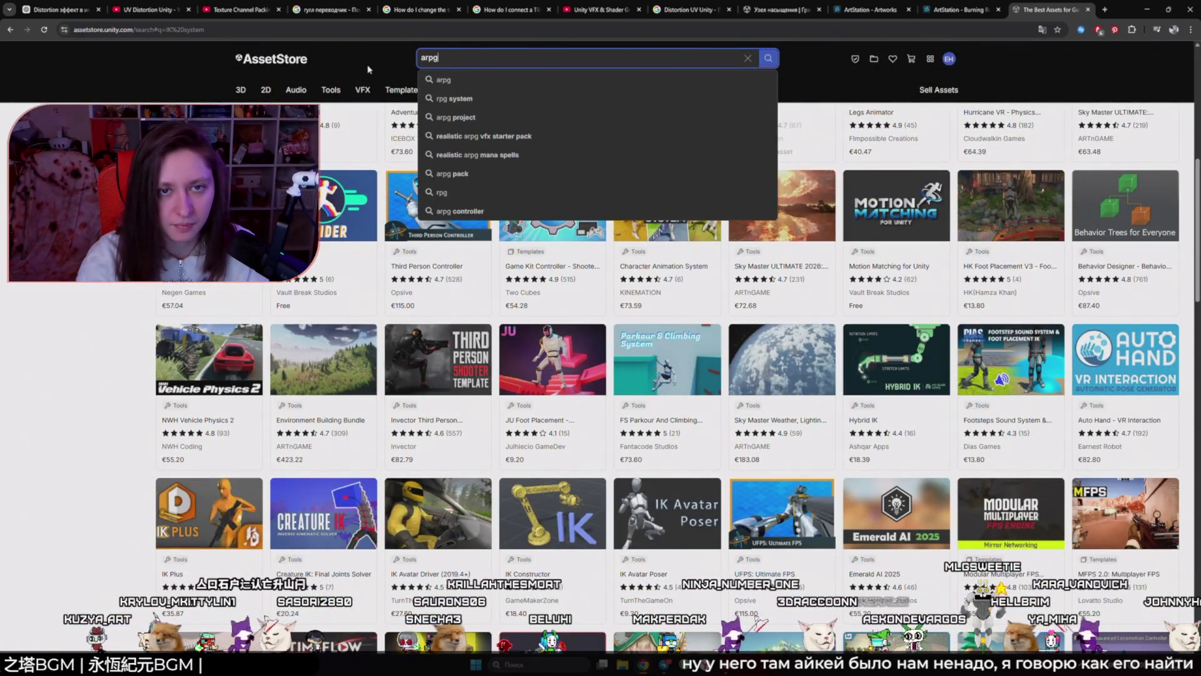
pyautogui.write('system')
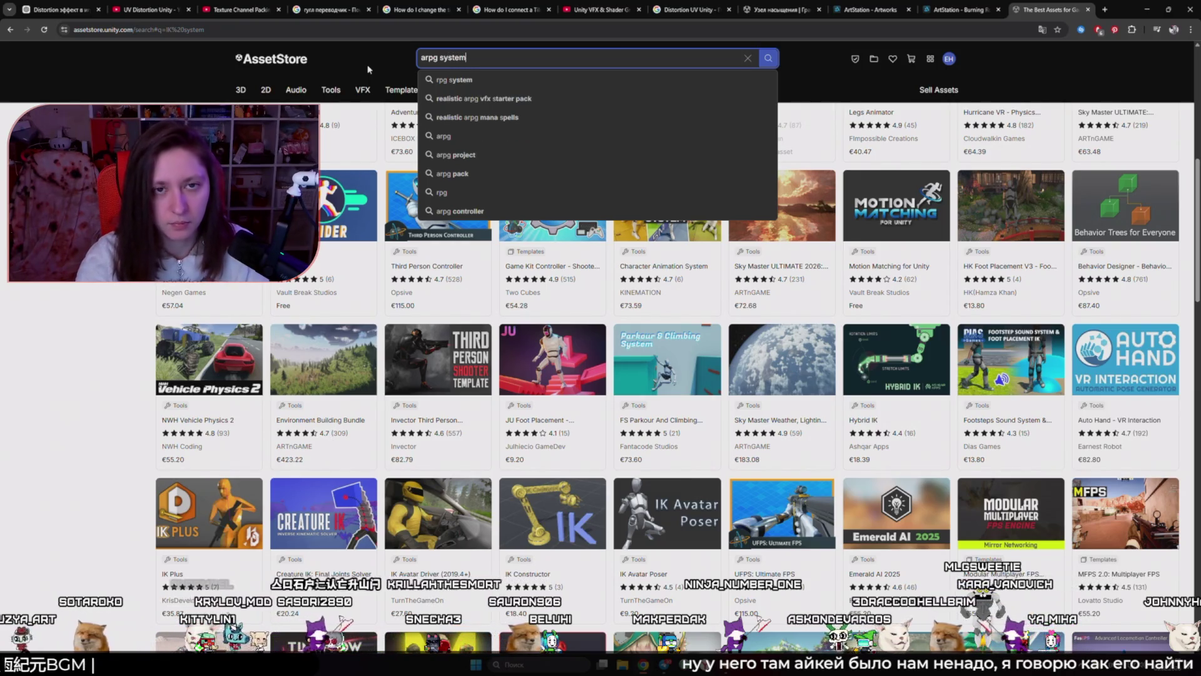
pyautogui.press('Return')
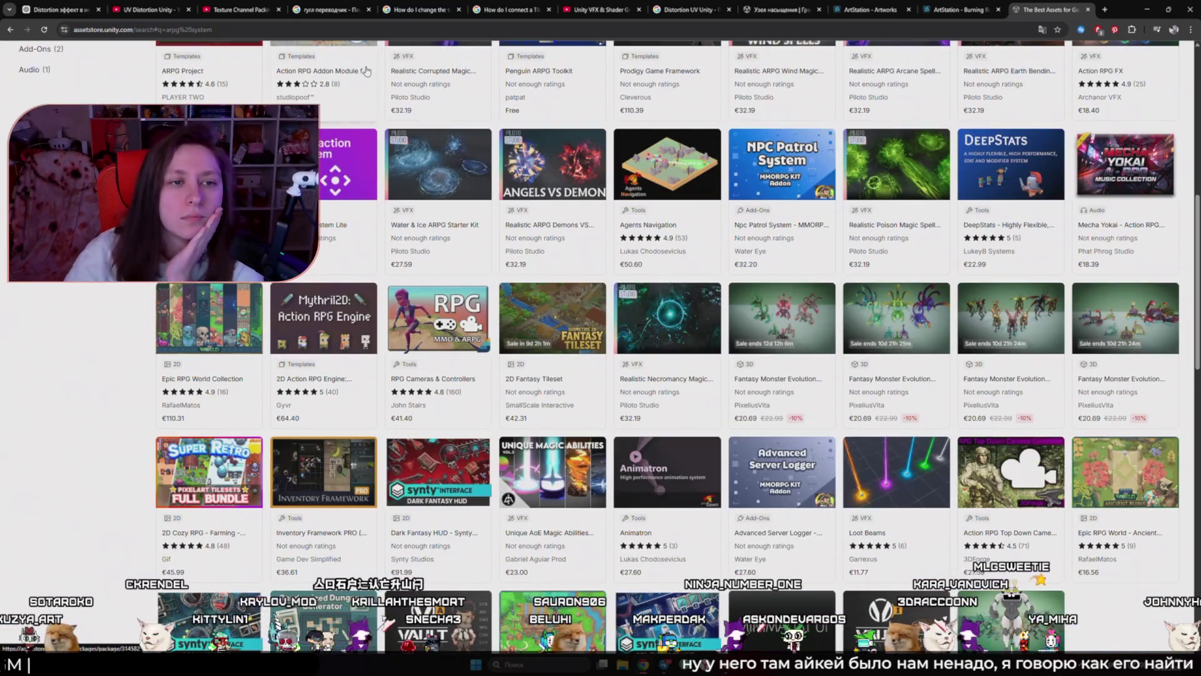
pyautogui.scroll(3, 601, 376)
pyautogui.scroll(1, 601, 375)
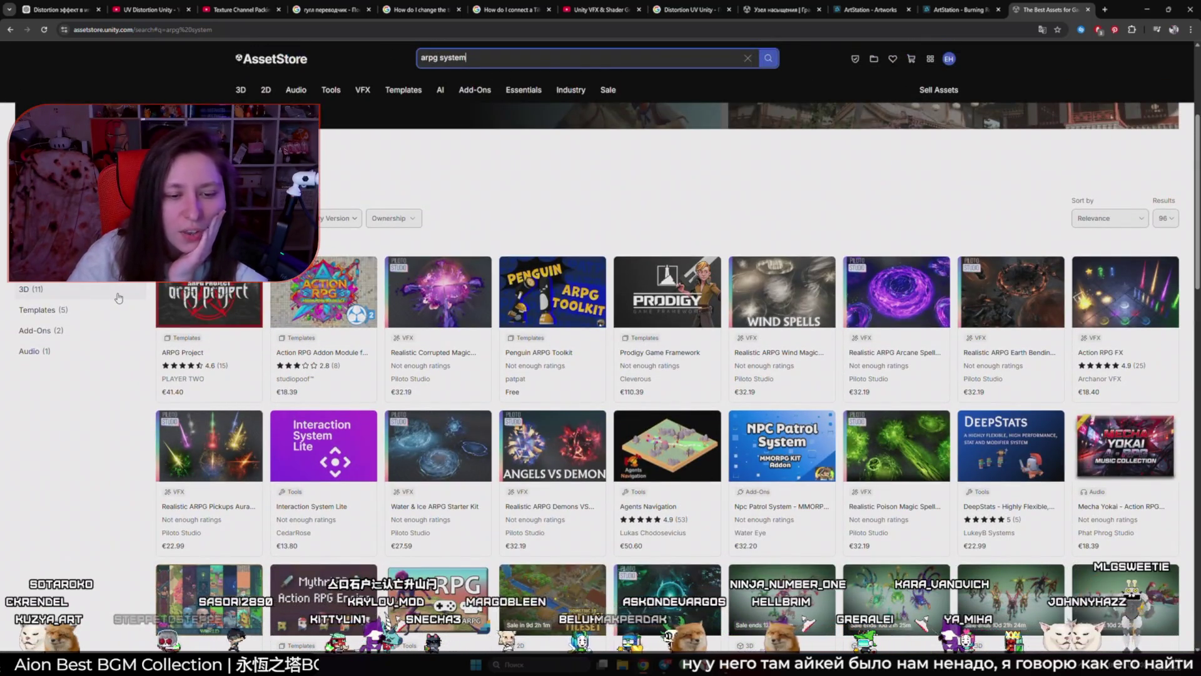
pyautogui.scroll(-2, 112, 302)
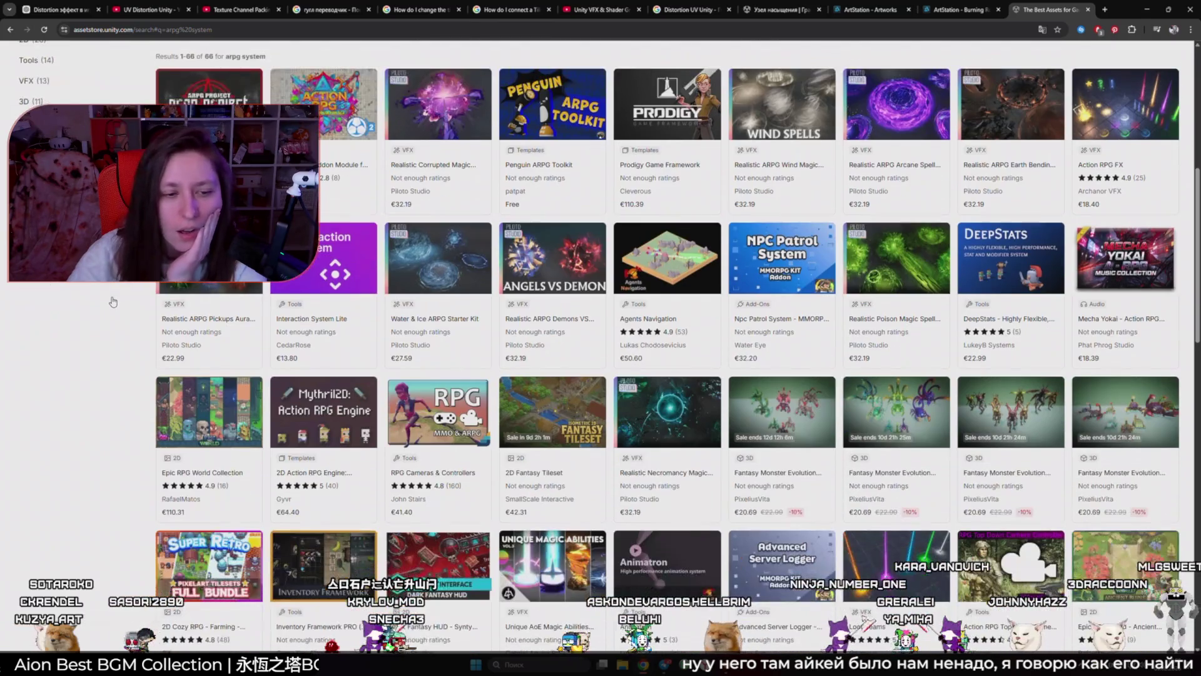
pyautogui.scroll(-4, 113, 301)
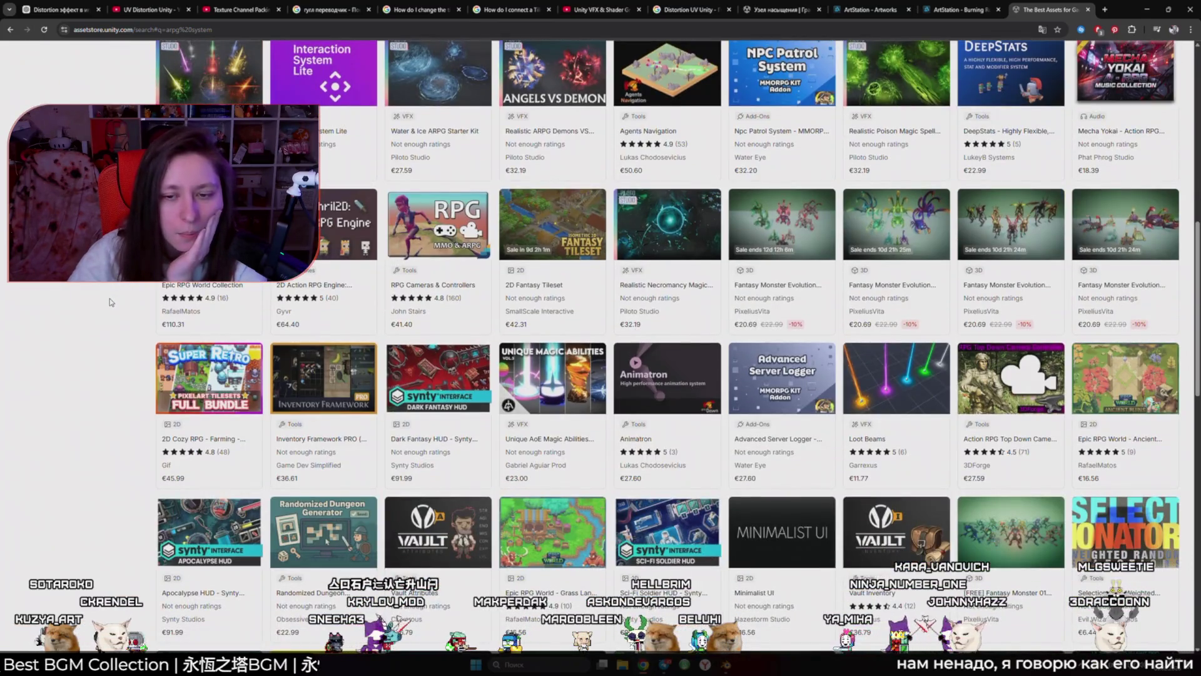
pyautogui.scroll(-3, 110, 302)
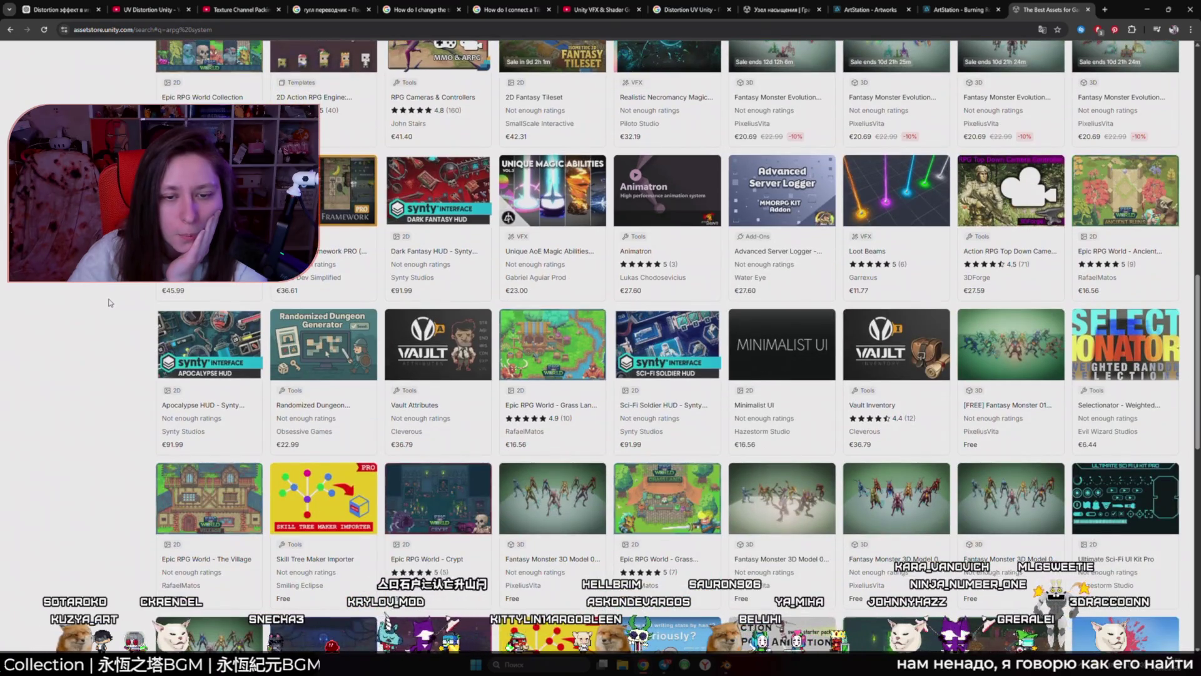
pyautogui.scroll(-6, 110, 304)
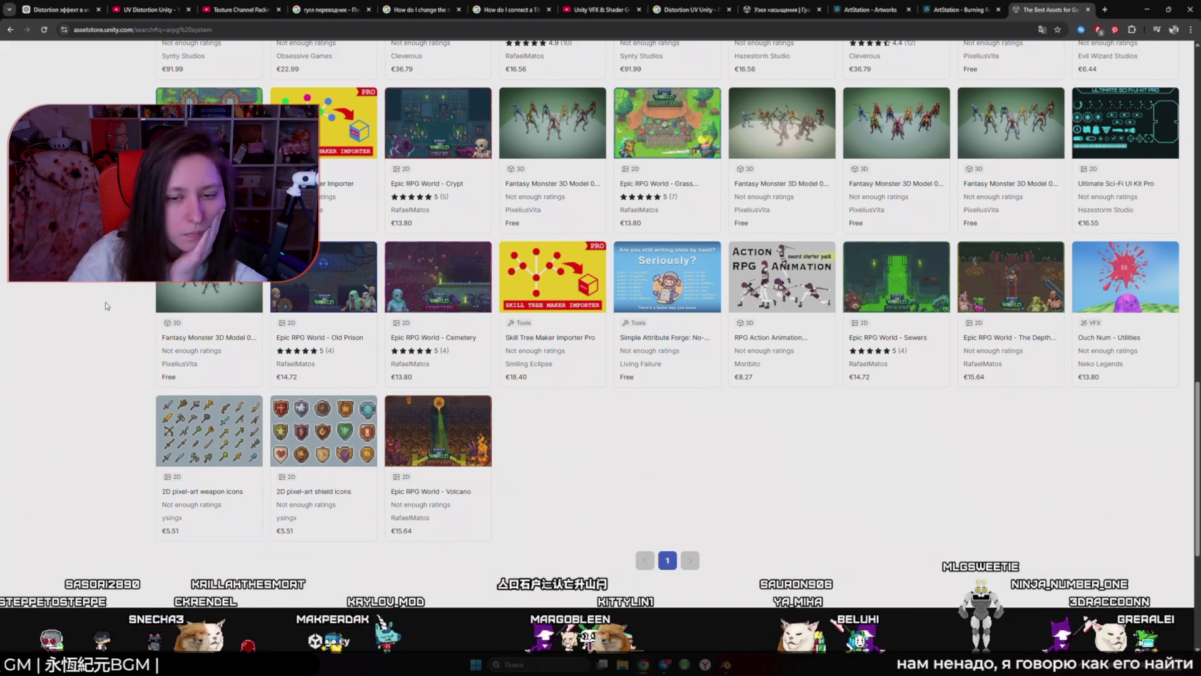
pyautogui.scroll(9, 107, 306)
pyautogui.scroll(10, 163, 319)
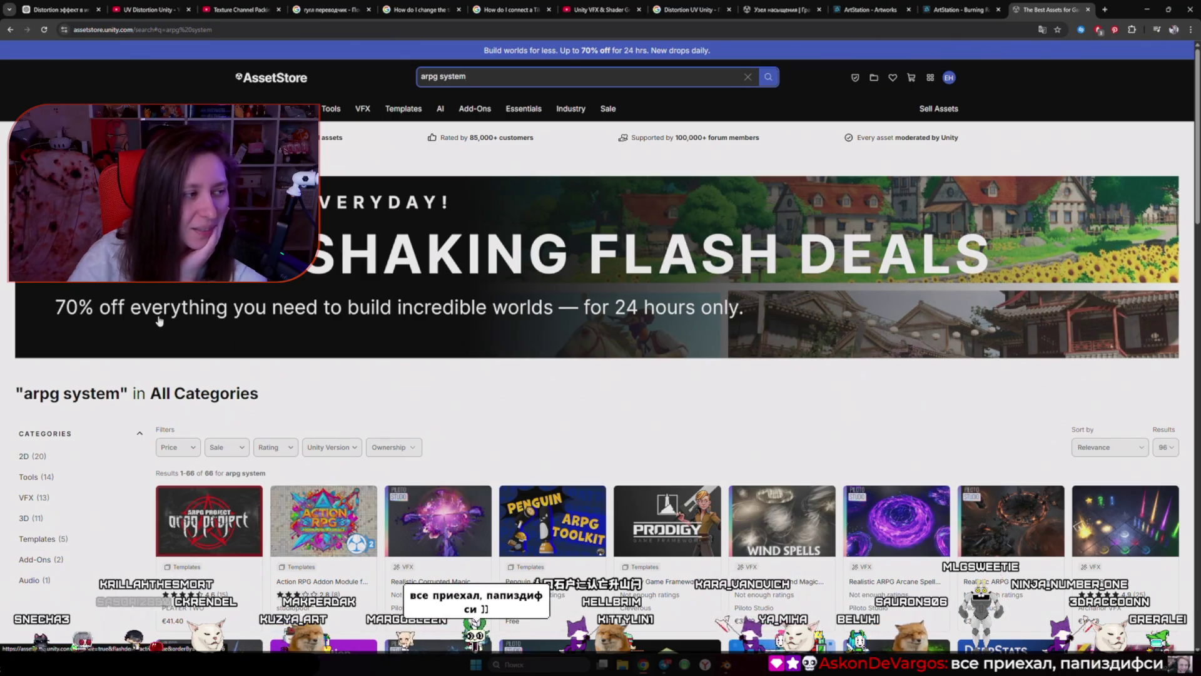
# Step: Change the query to 'rpg system' and browse its 2,059 results
pyautogui.click(421, 77)
pyautogui.press('Delete')
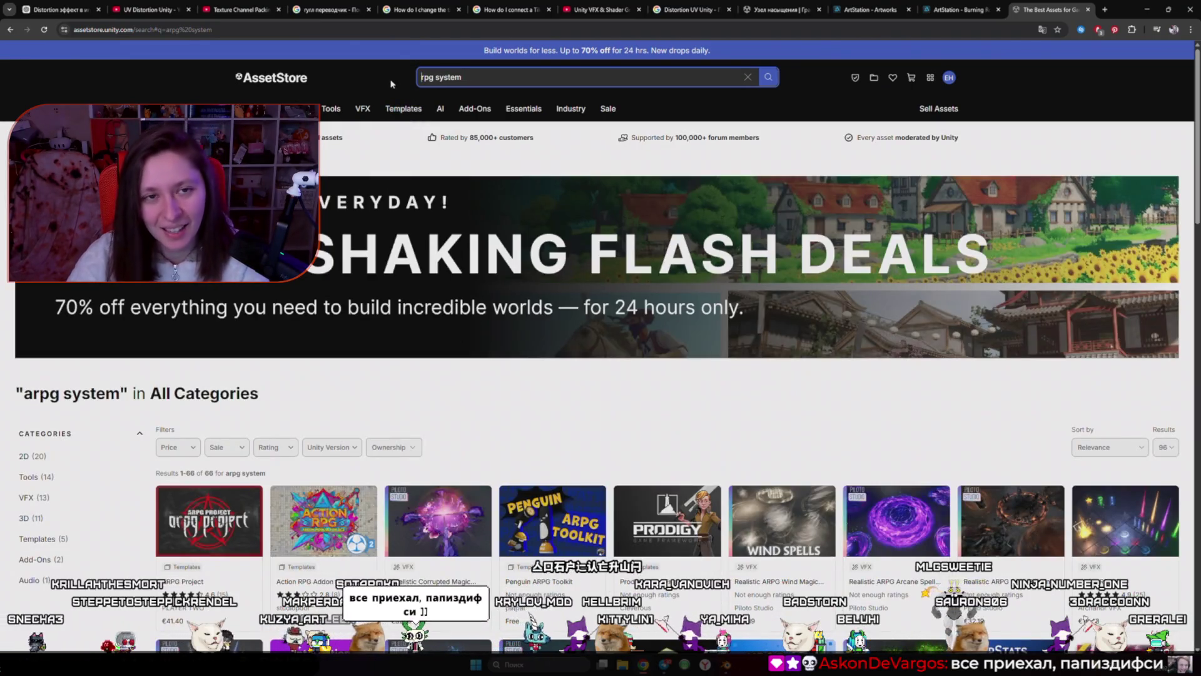
pyautogui.press('Return')
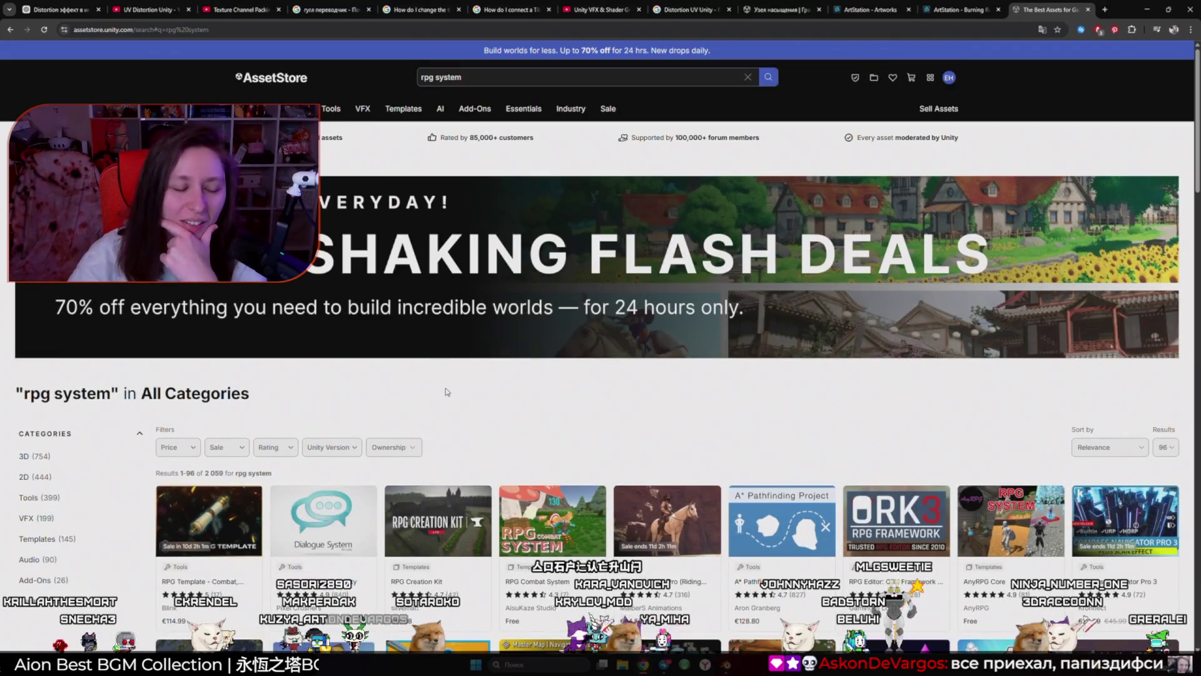
pyautogui.scroll(-3, 447, 392)
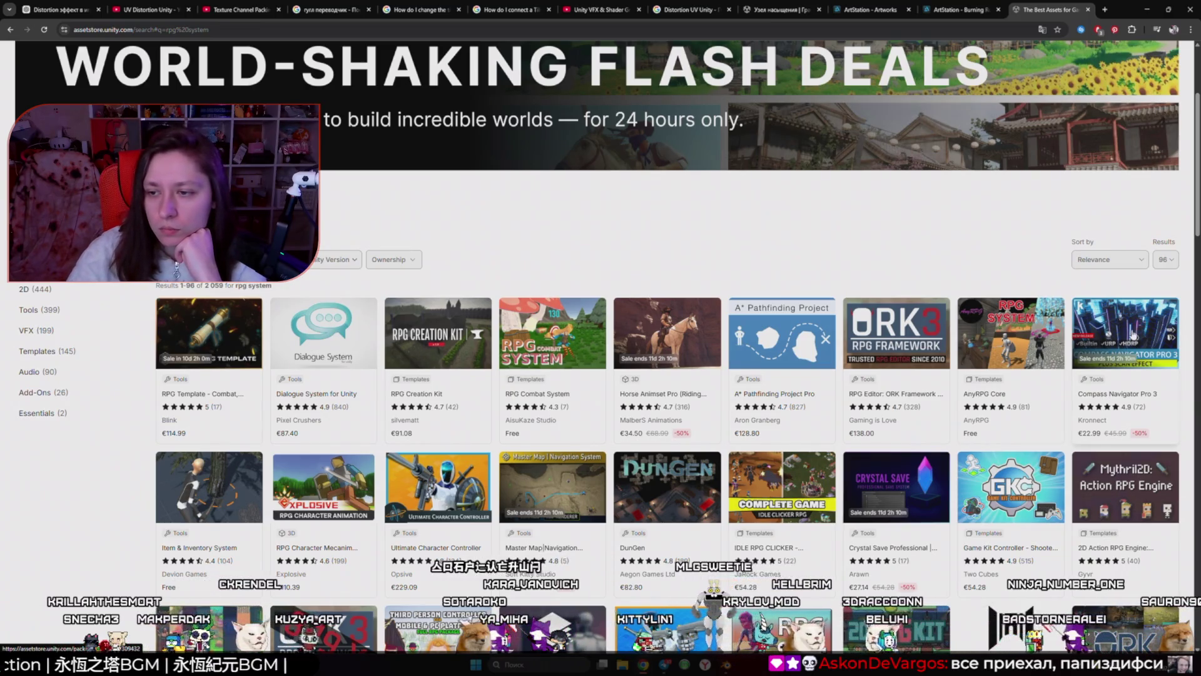
pyautogui.scroll(-3, 625, 351)
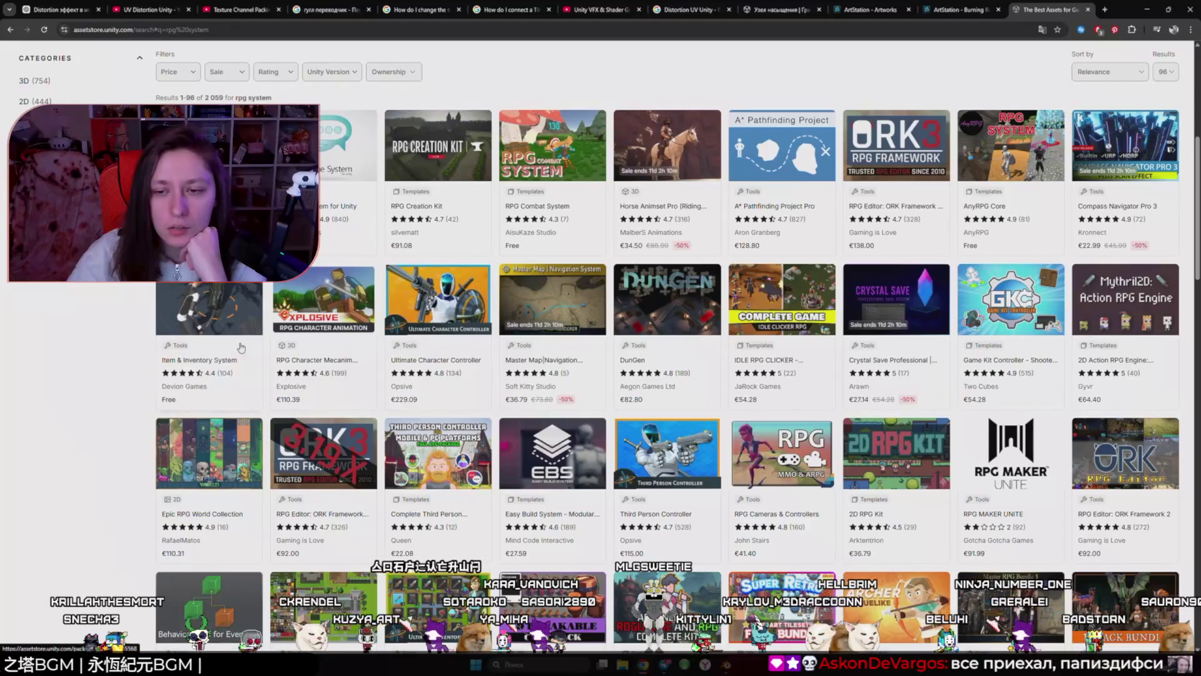
pyautogui.scroll(-3, 126, 338)
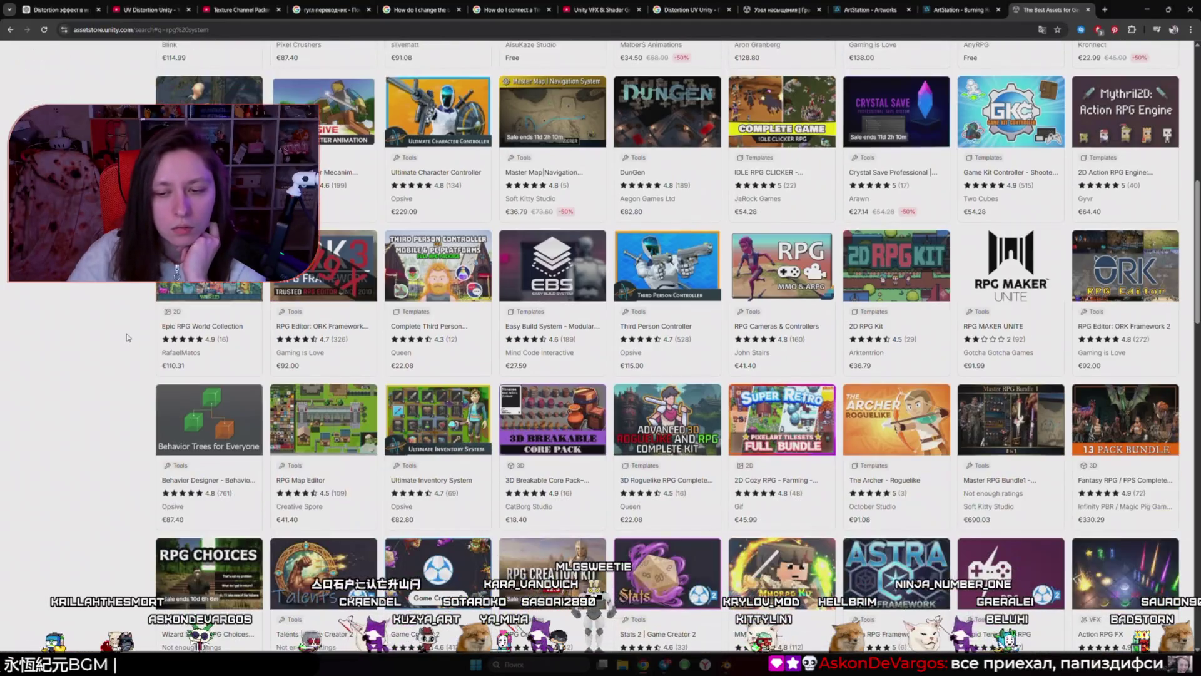
pyautogui.scroll(-4, 126, 337)
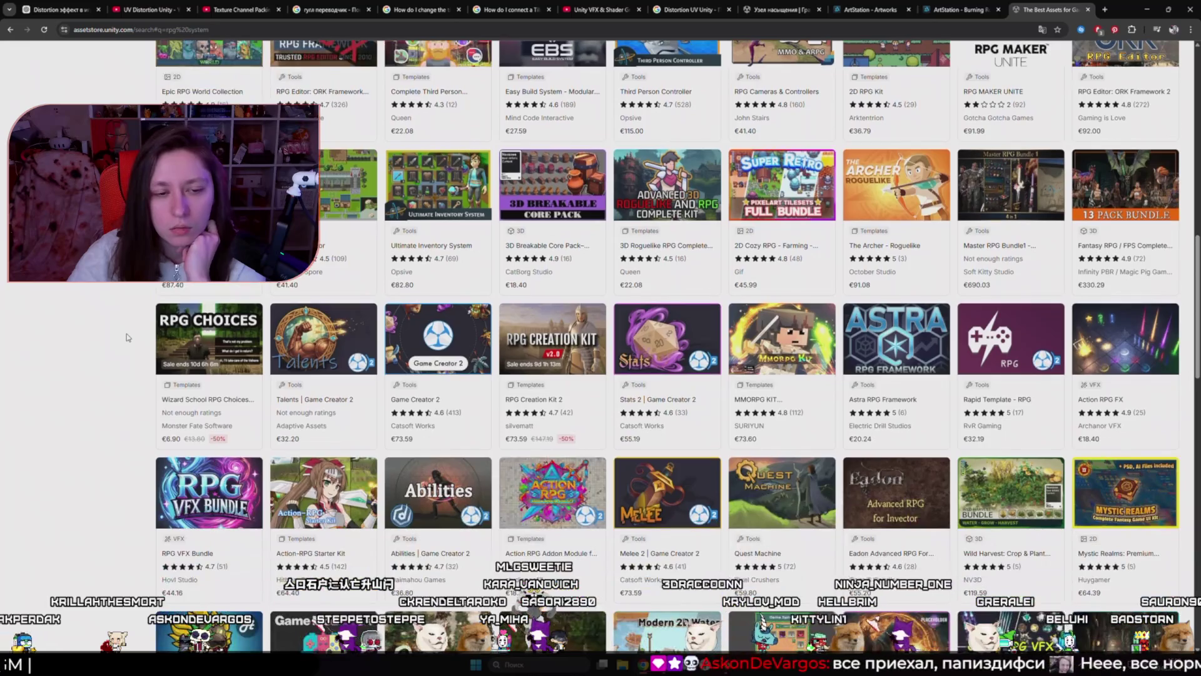
pyautogui.scroll(-5, 126, 333)
pyautogui.scroll(14, 126, 333)
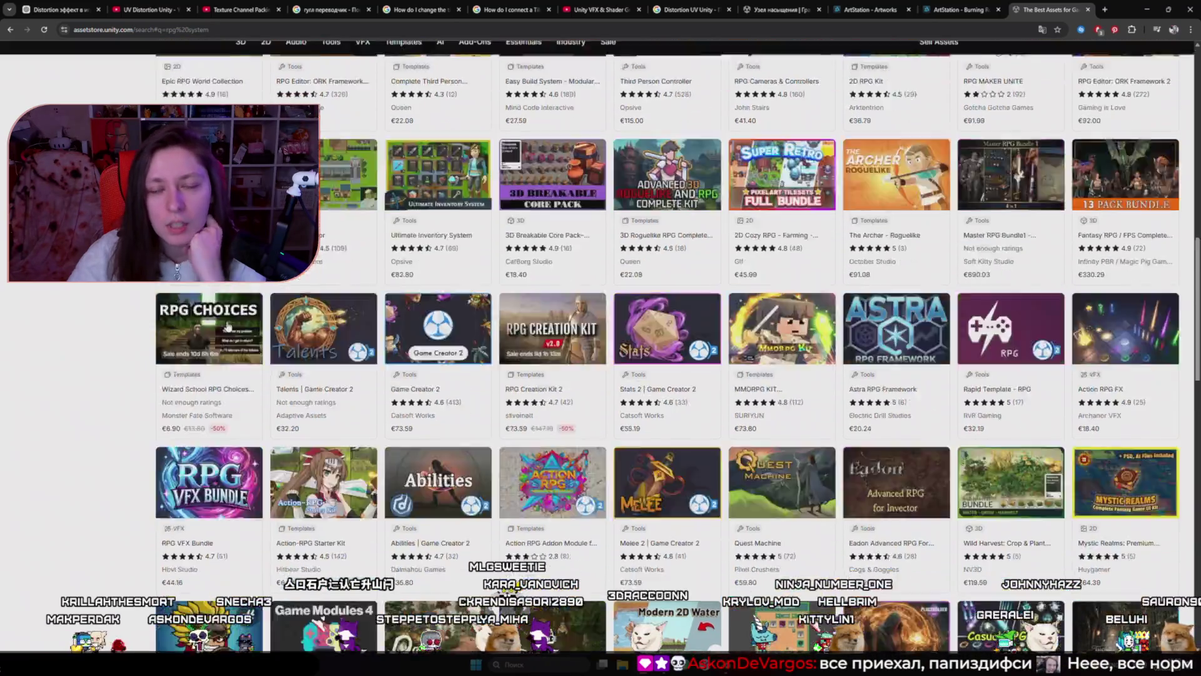
pyautogui.click(438, 58)
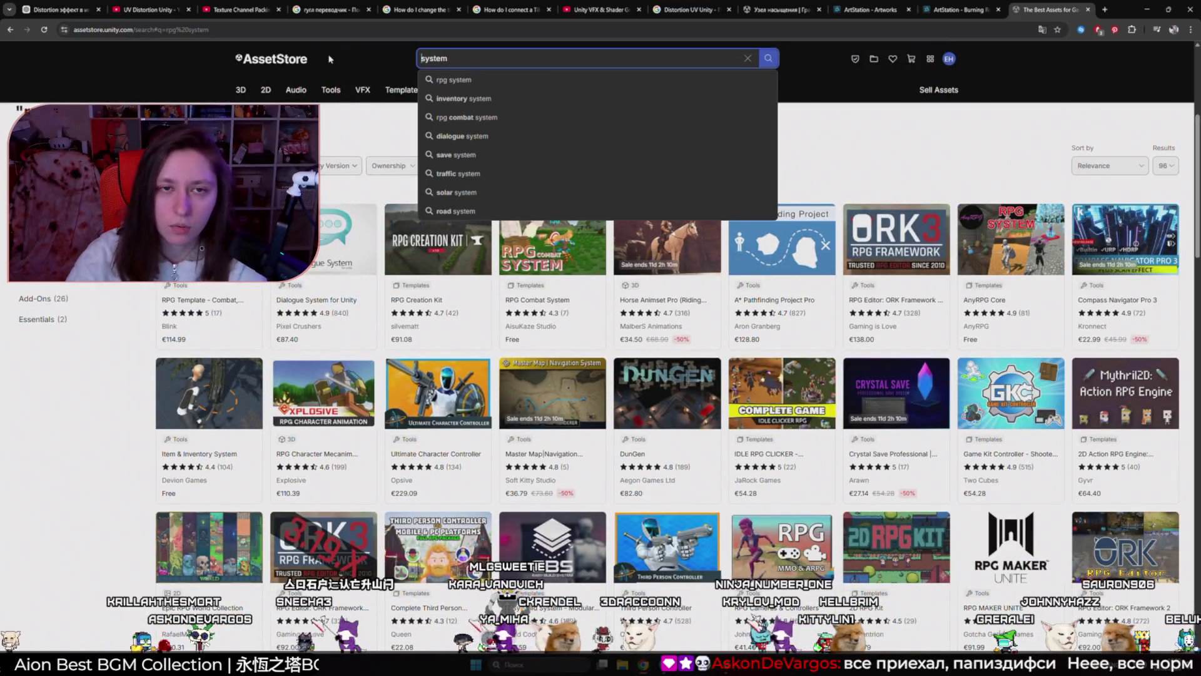
# Step: Search for 'system', then replace the query with 'ik' to list Final IK and similar assets
pyautogui.press('Return')
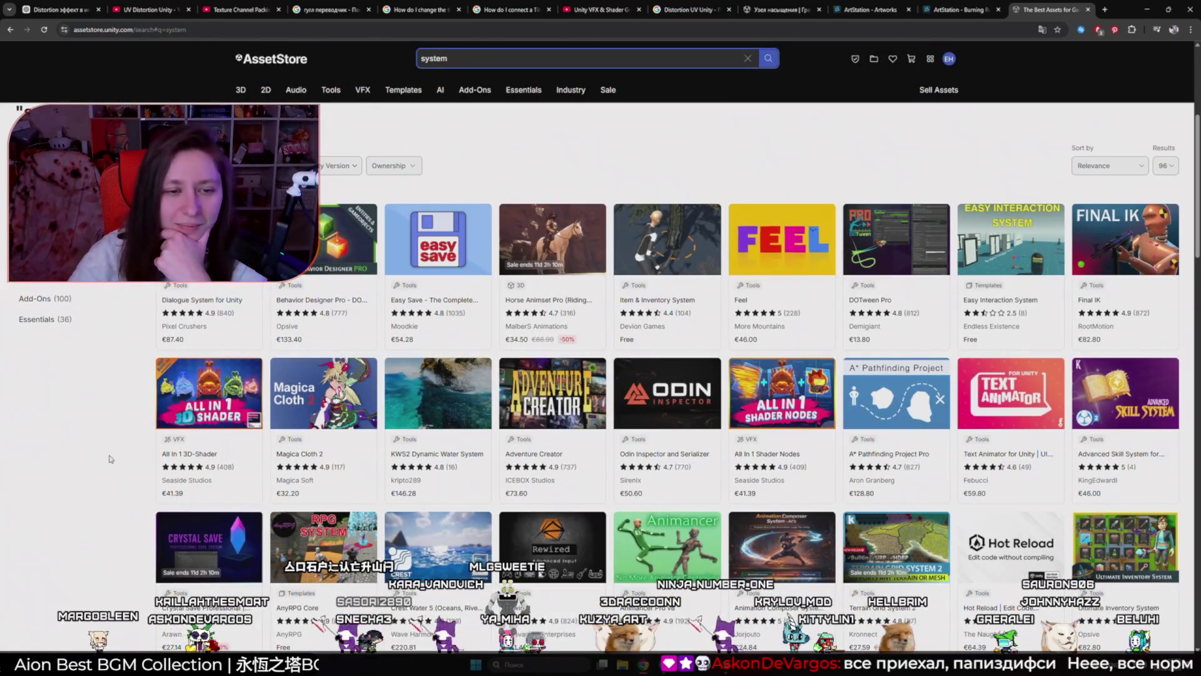
pyautogui.click(87, 450)
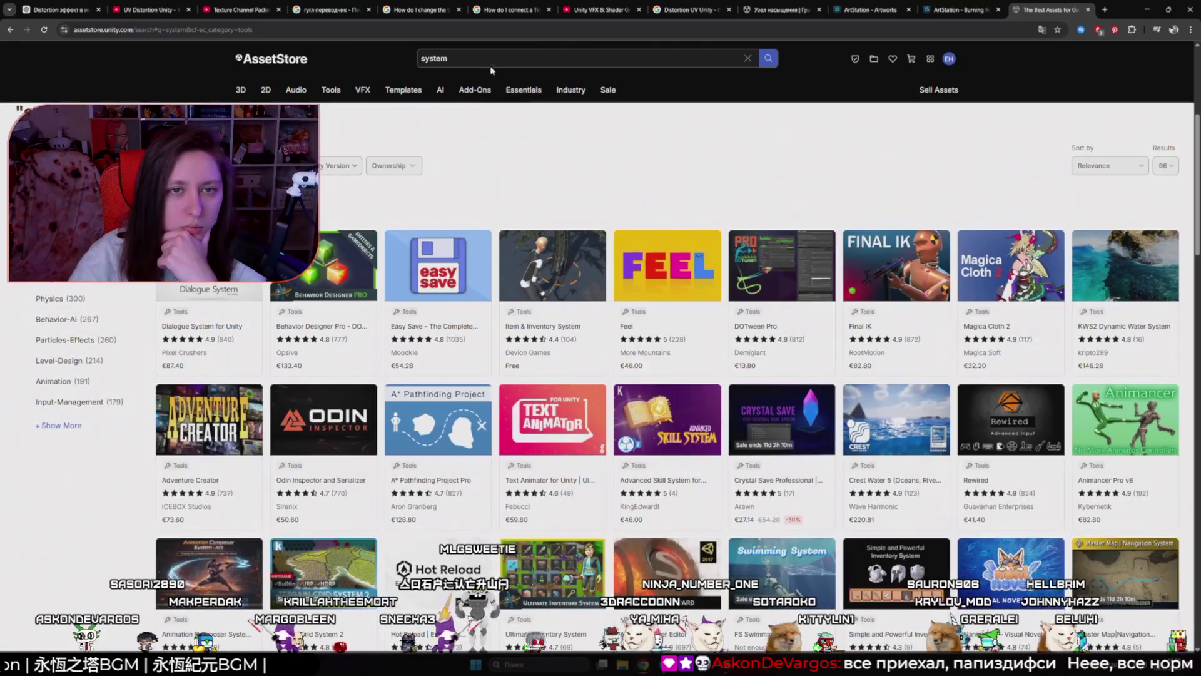
pyautogui.doubleClick(435, 58)
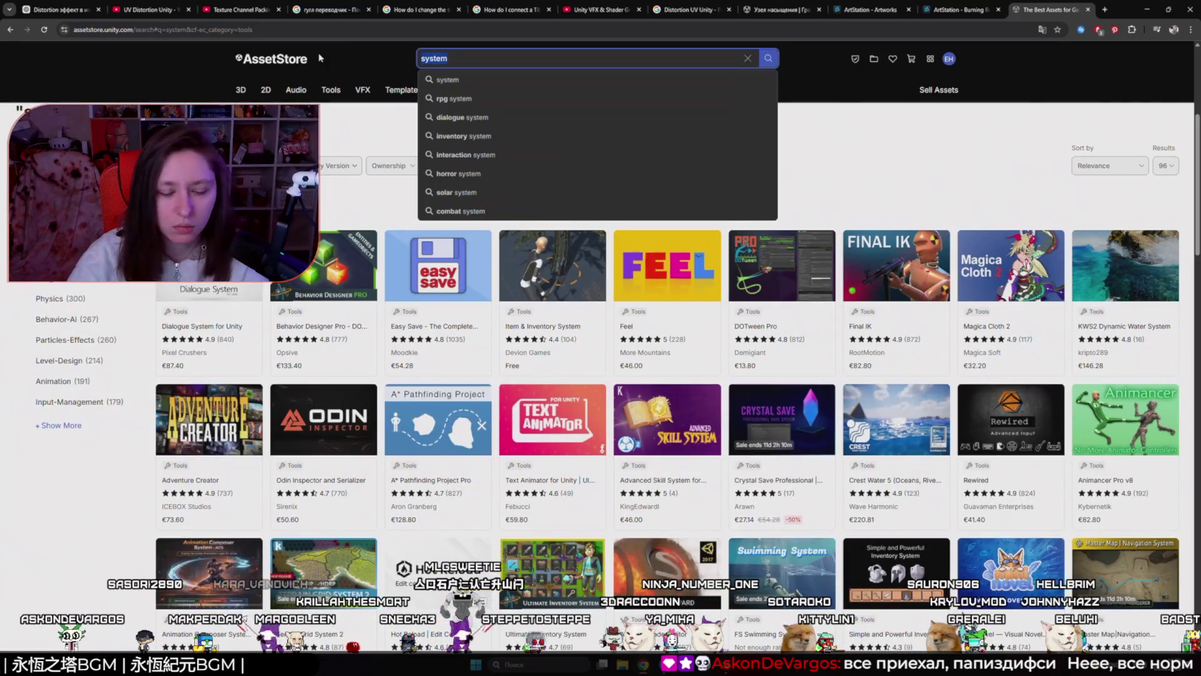
pyautogui.write('ik')
pyautogui.press('Return')
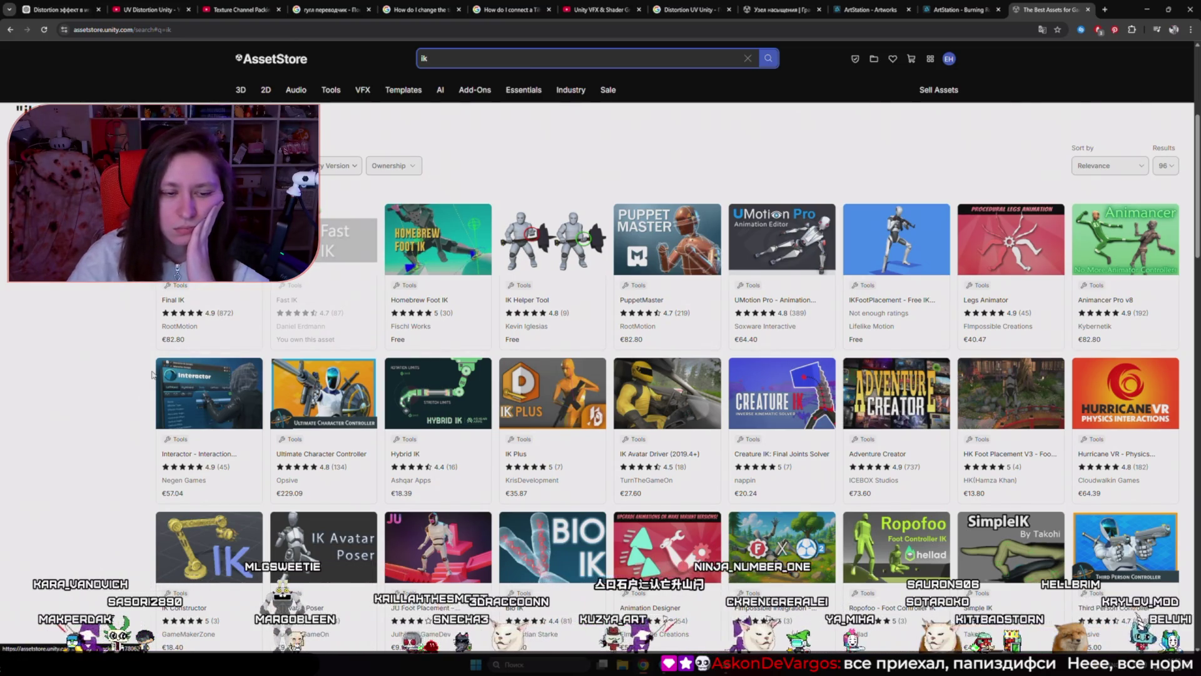
# Step: Scroll through the first page of 'ik' results and move to page 2
pyautogui.scroll(-2, 152, 374)
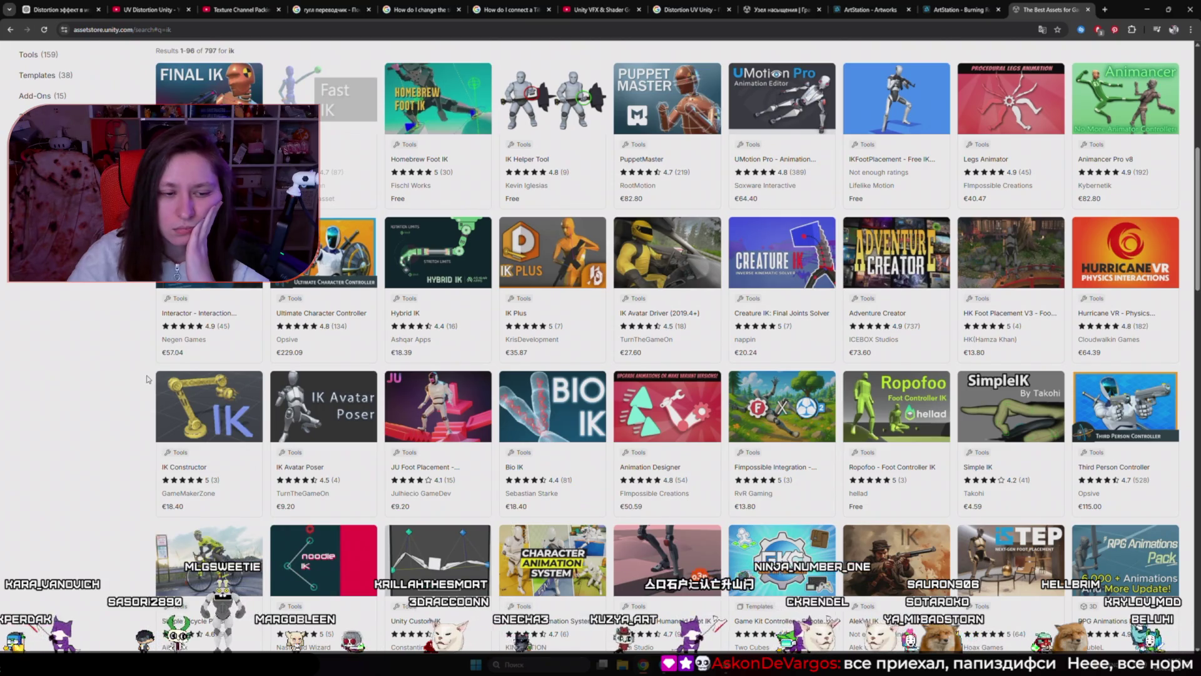
pyautogui.scroll(-1, 149, 378)
pyautogui.scroll(-3, 146, 380)
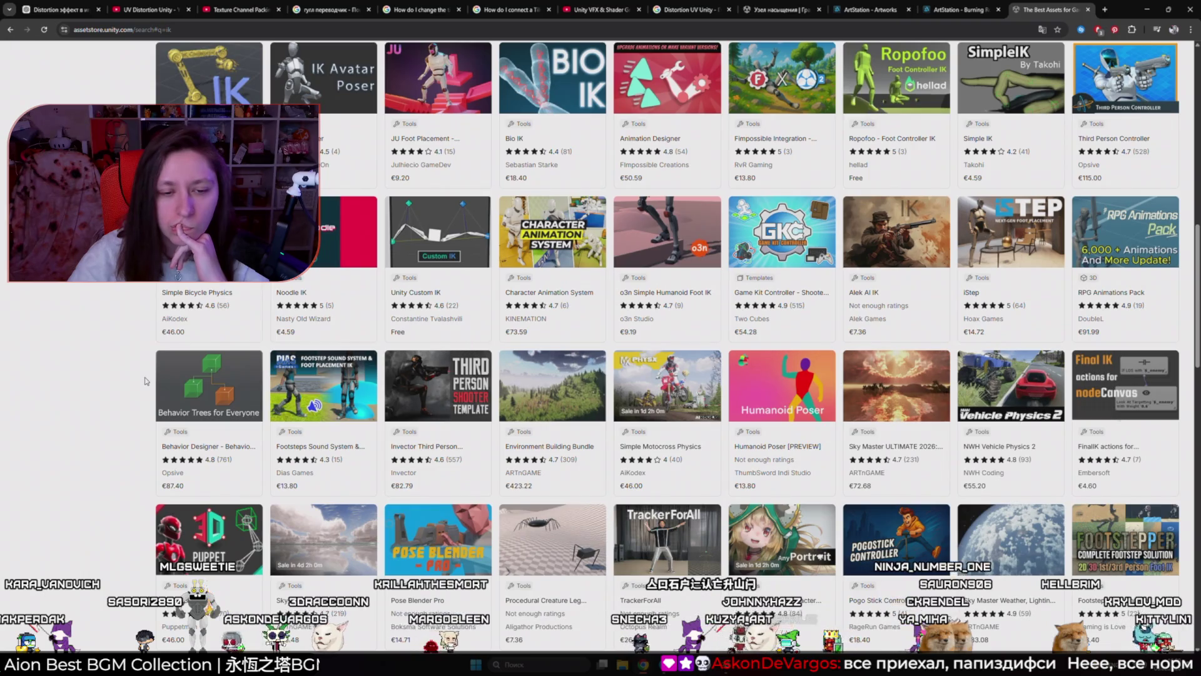
pyautogui.scroll(-3, 146, 380)
pyautogui.scroll(-7, 145, 381)
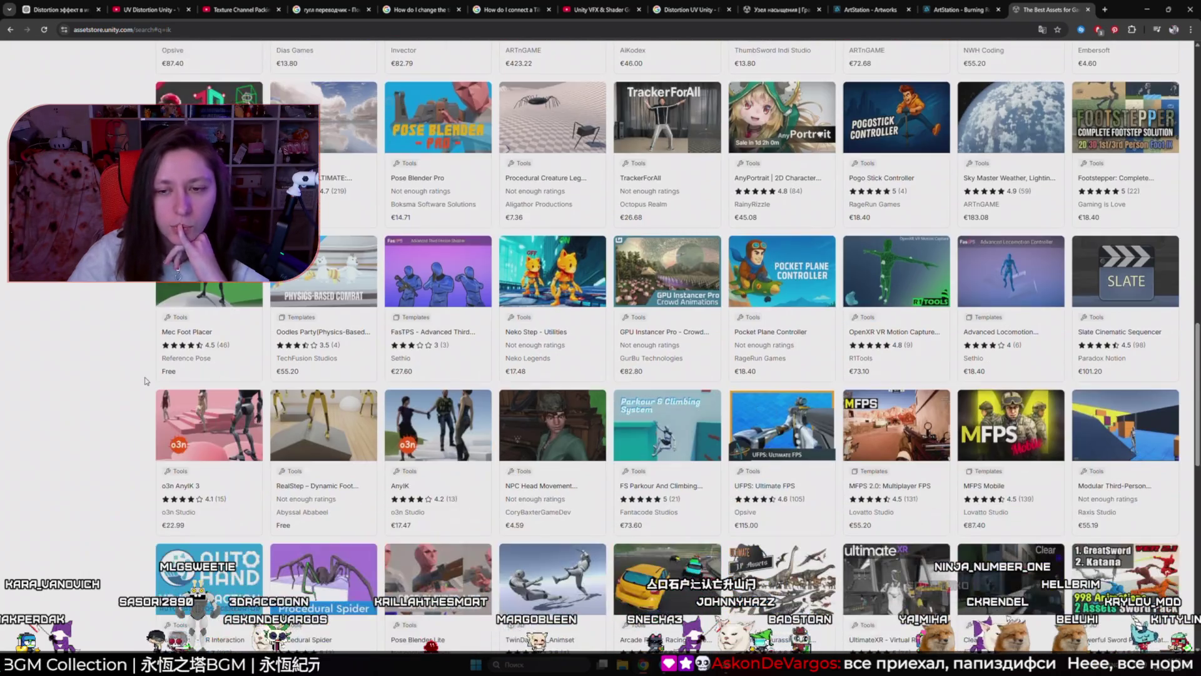
pyautogui.scroll(-2, 146, 381)
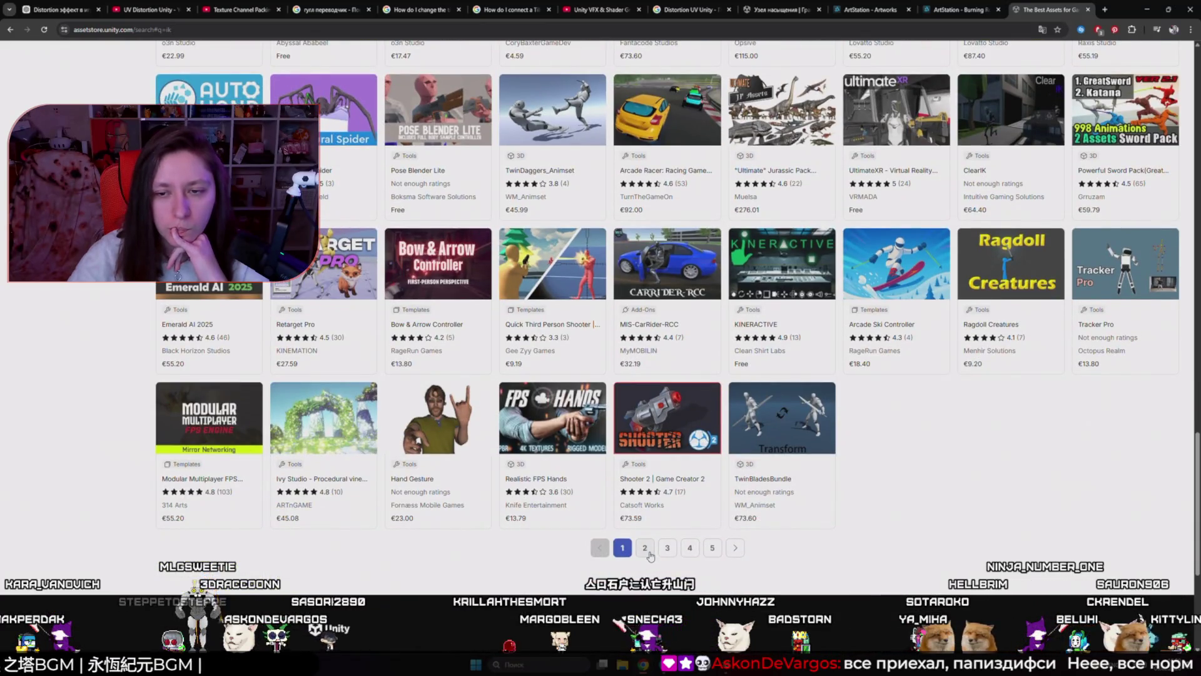
pyautogui.click(646, 548)
# Step: Browse page 2, results 97–192 of 797, starting with GreatSword_Animset
pyautogui.scroll(-3, 291, 440)
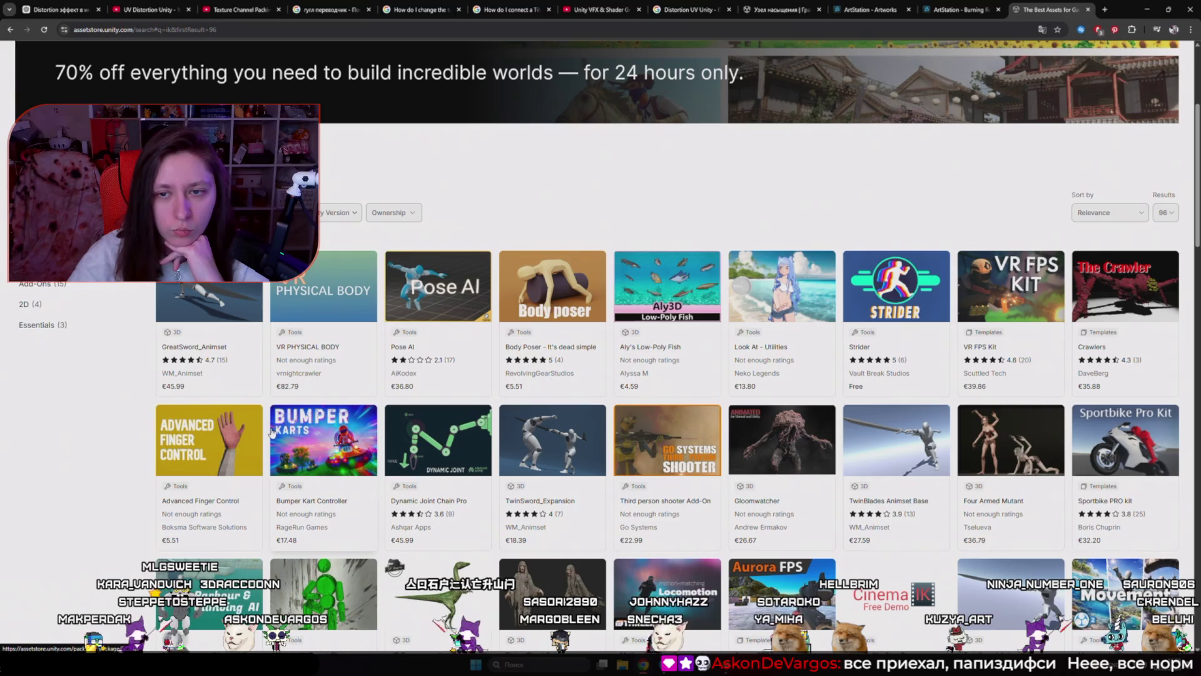
pyautogui.scroll(-6, 273, 432)
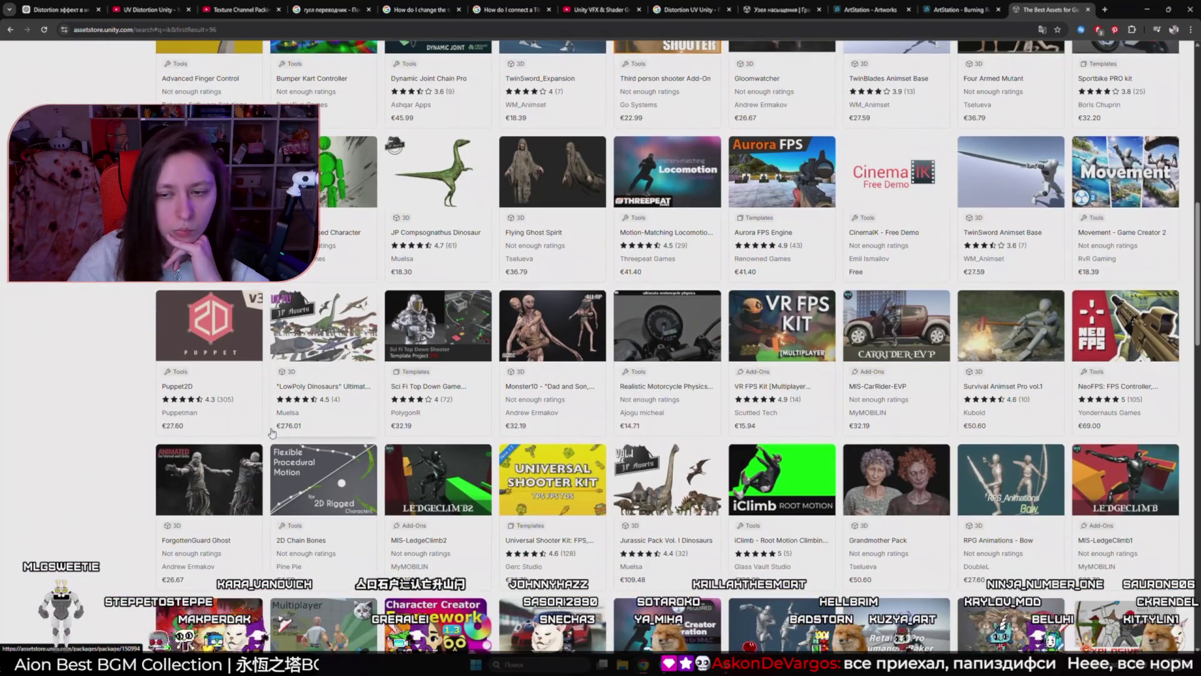
pyautogui.scroll(-3, 272, 432)
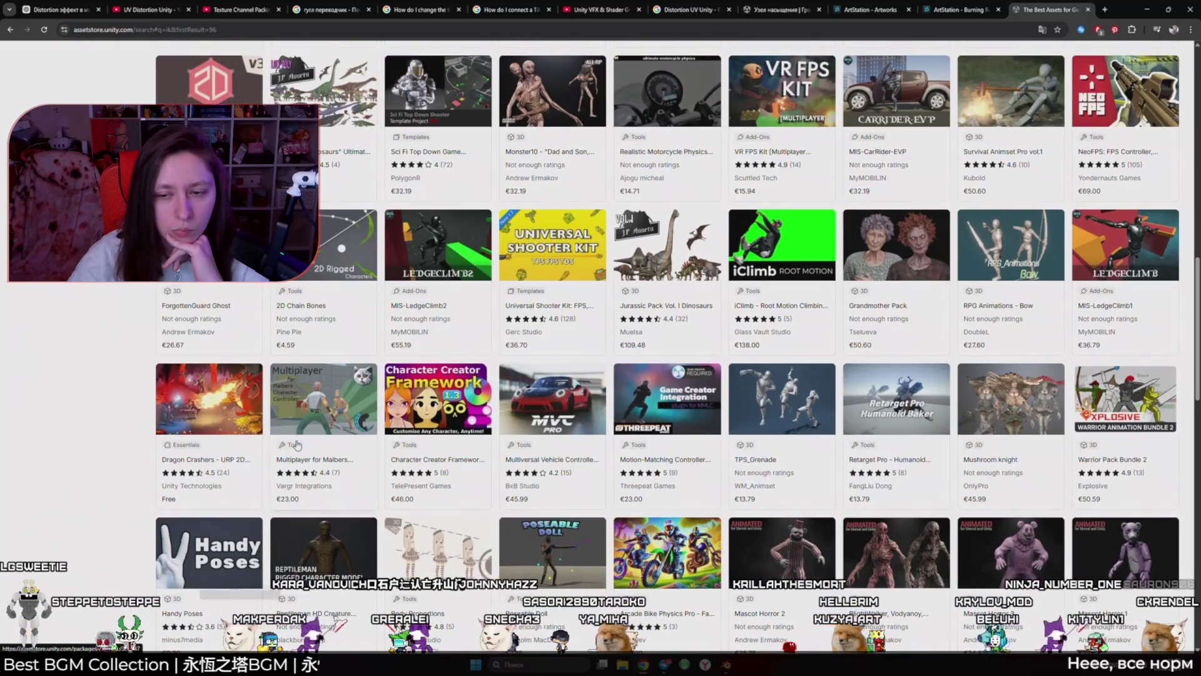
pyautogui.scroll(-2, 73, 354)
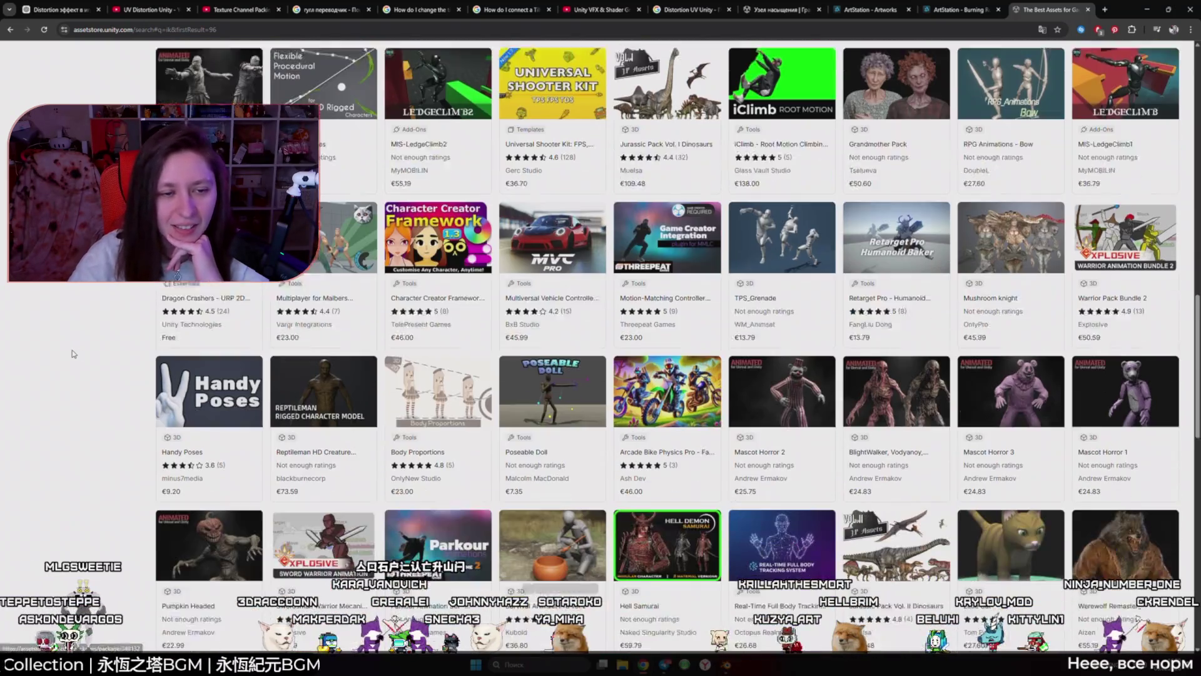
pyautogui.scroll(10, 72, 350)
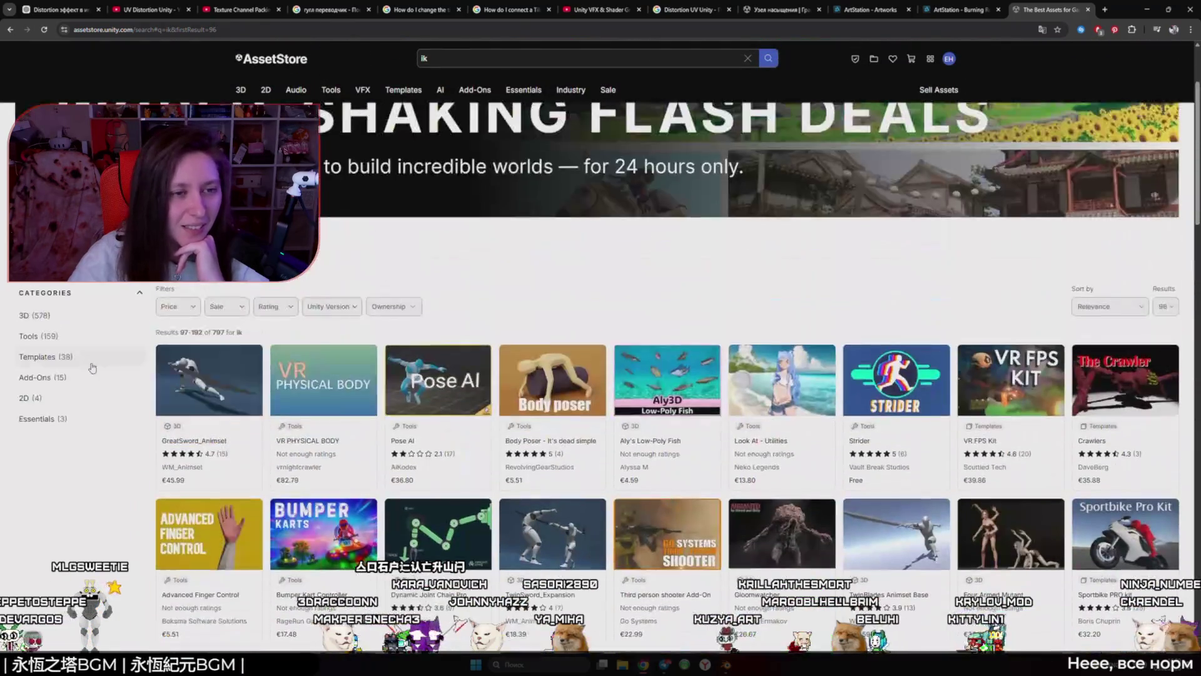
pyautogui.scroll(2, 92, 367)
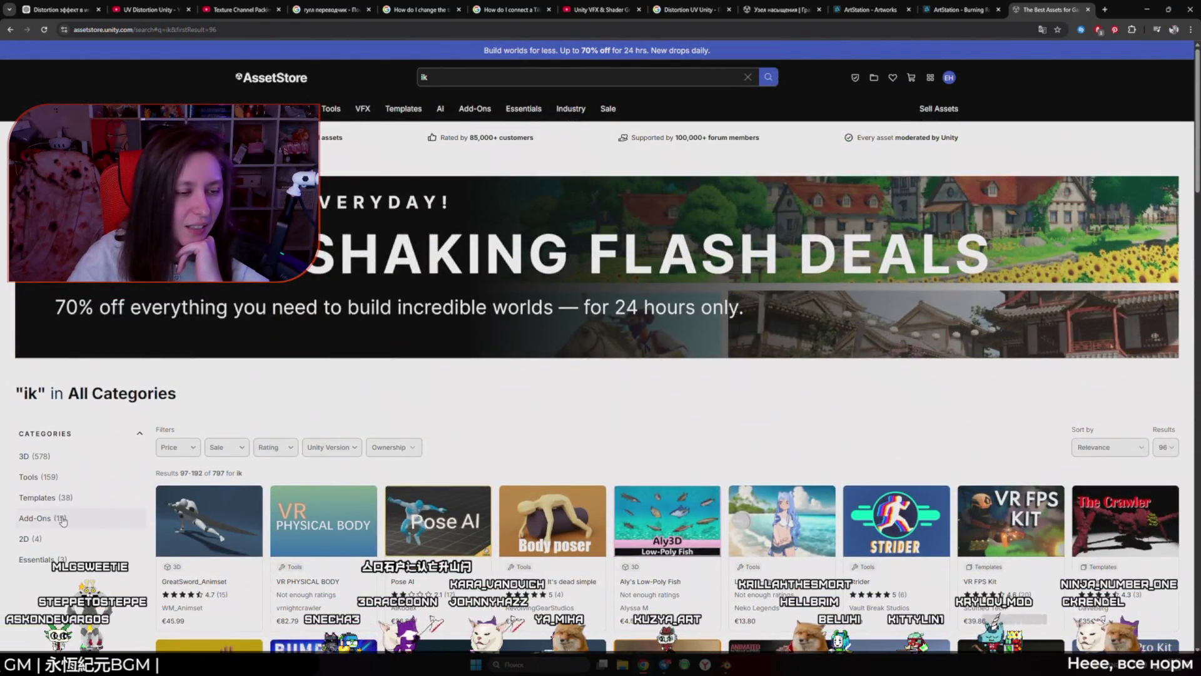
# Step: Narrow the 'ik' results to the 159 Tools assets, then start a fresh ChatGPT chat
pyautogui.click(62, 519)
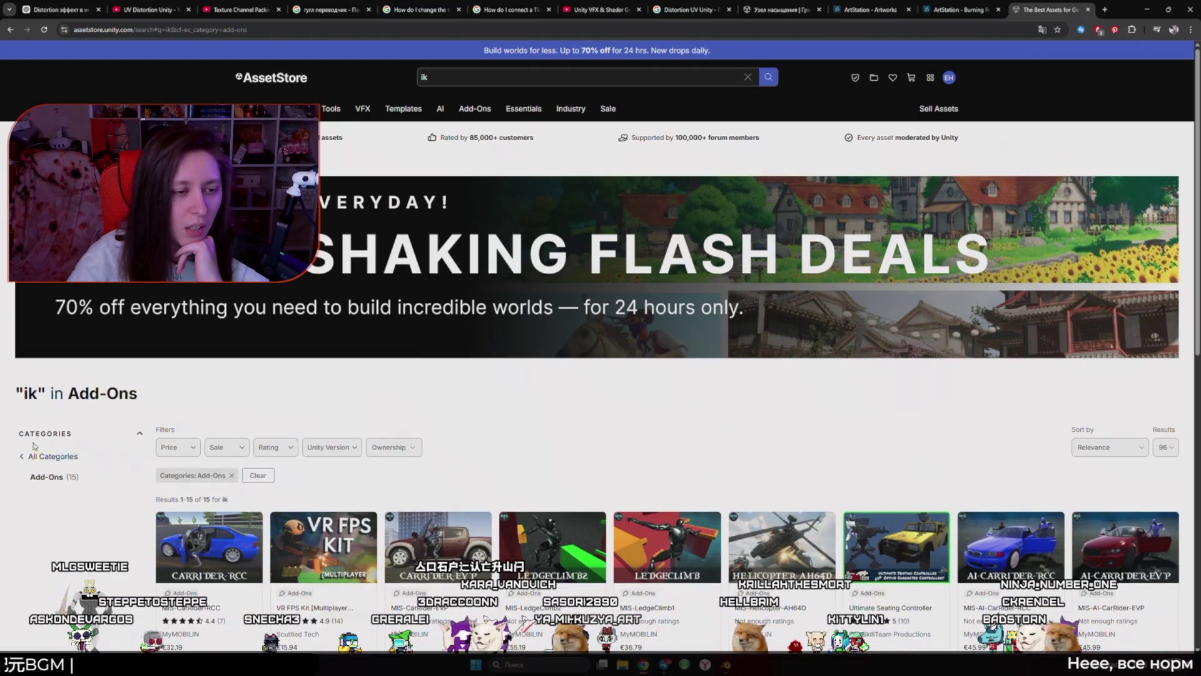
pyautogui.click(51, 456)
pyautogui.click(59, 477)
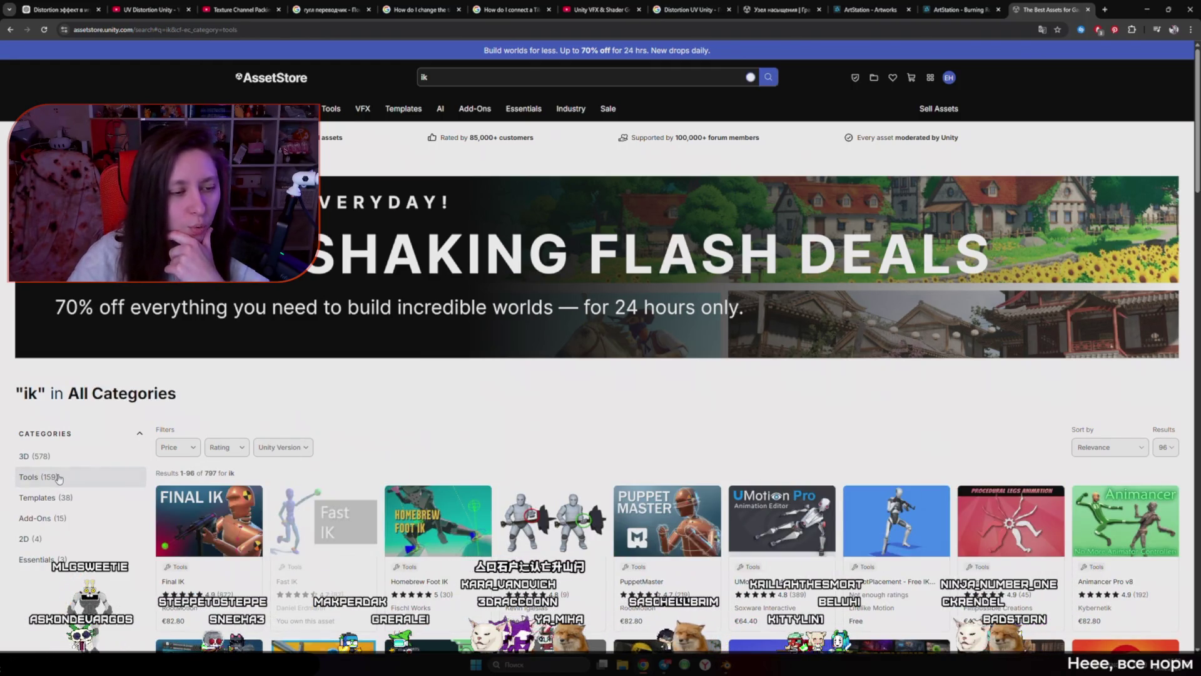
pyautogui.scroll(-2, 59, 478)
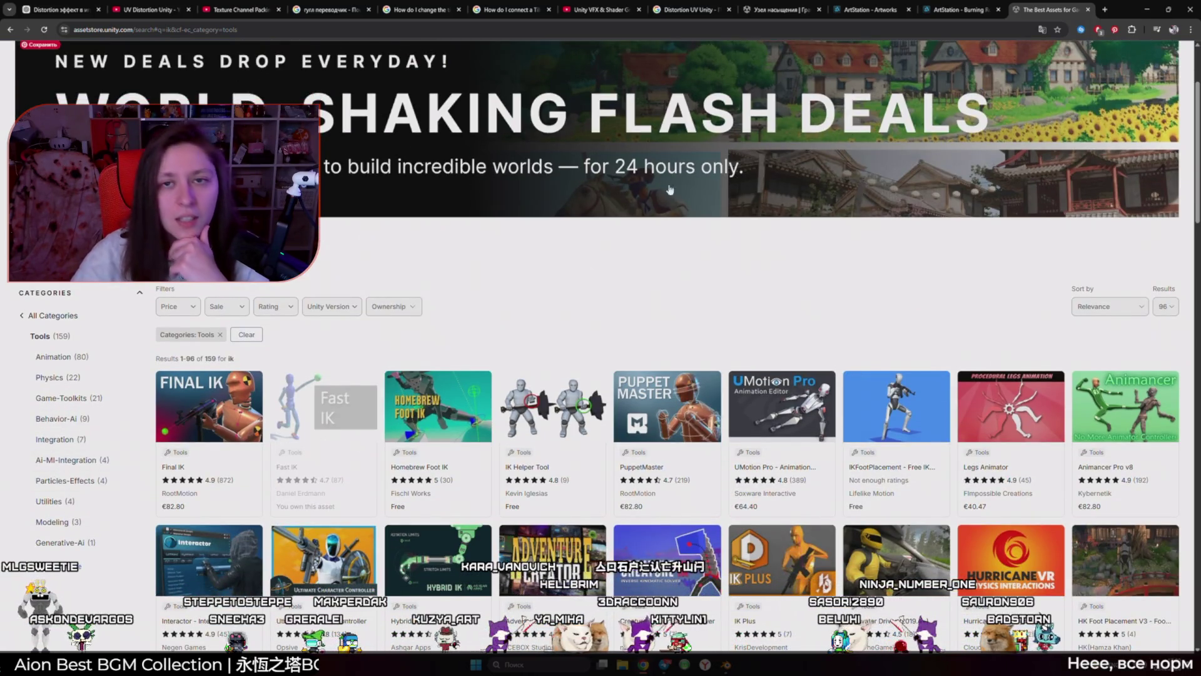
pyautogui.click(42, 9)
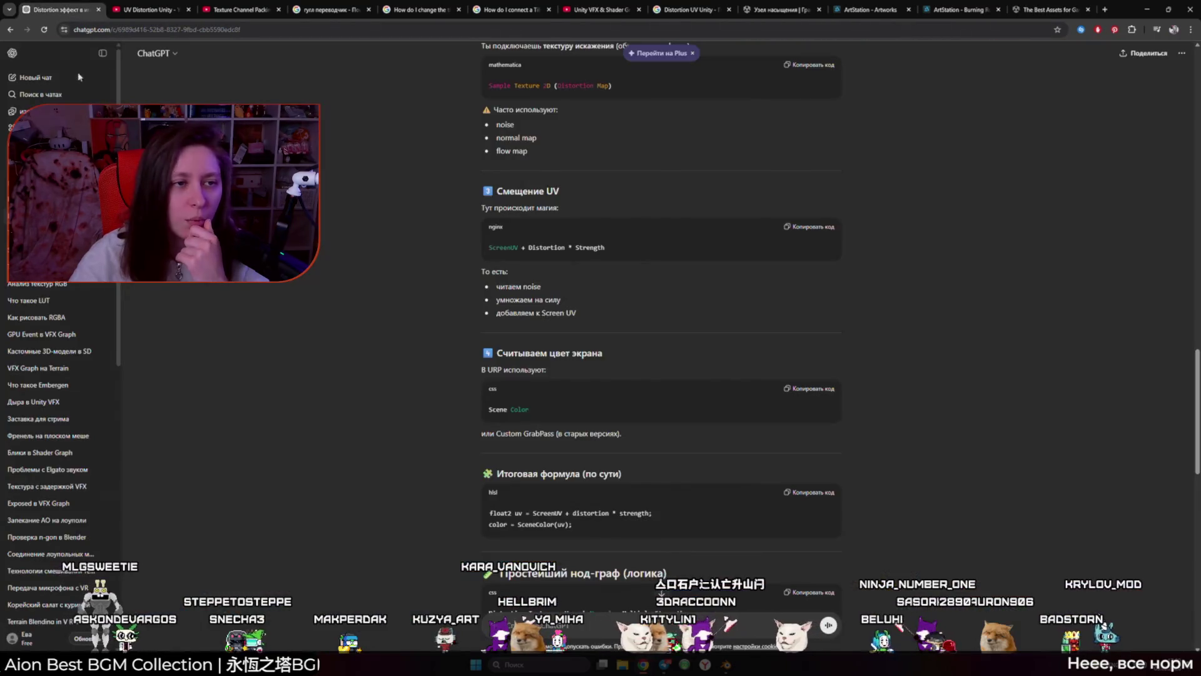
pyautogui.click(34, 77)
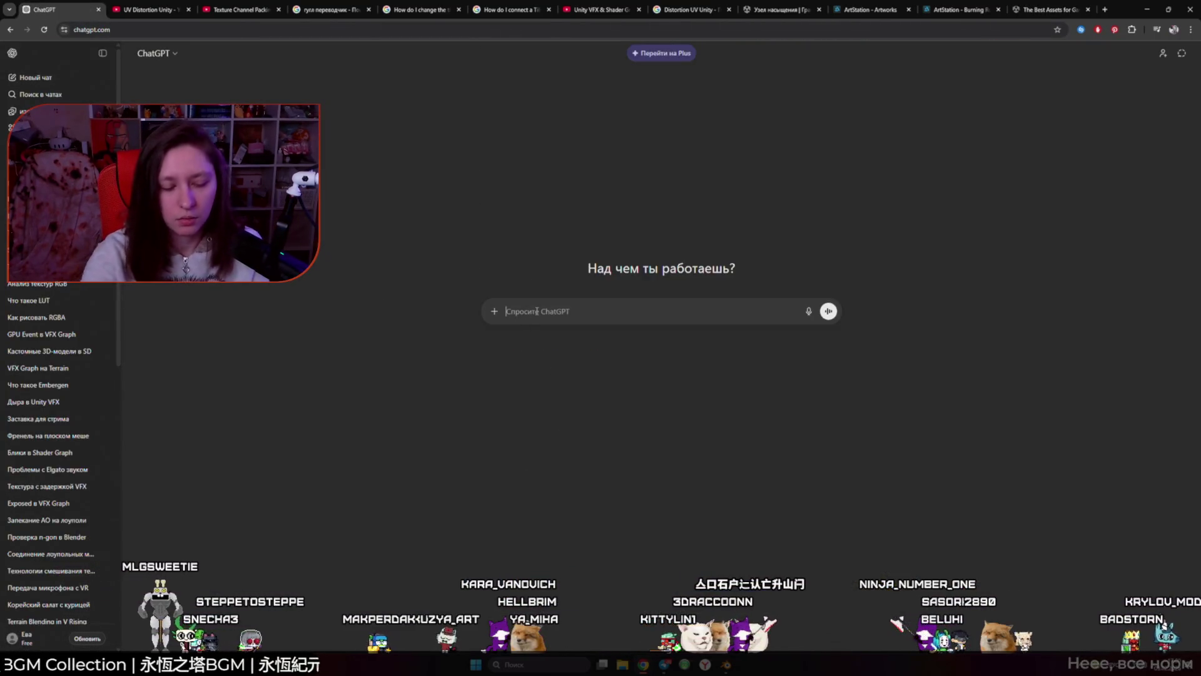
# Step: Ask ChatGPT in Russian for a V Rising-style RPG system on the marketplace and select 'RPG Kit'
pyautogui.write('найди пожалуйста рпг')
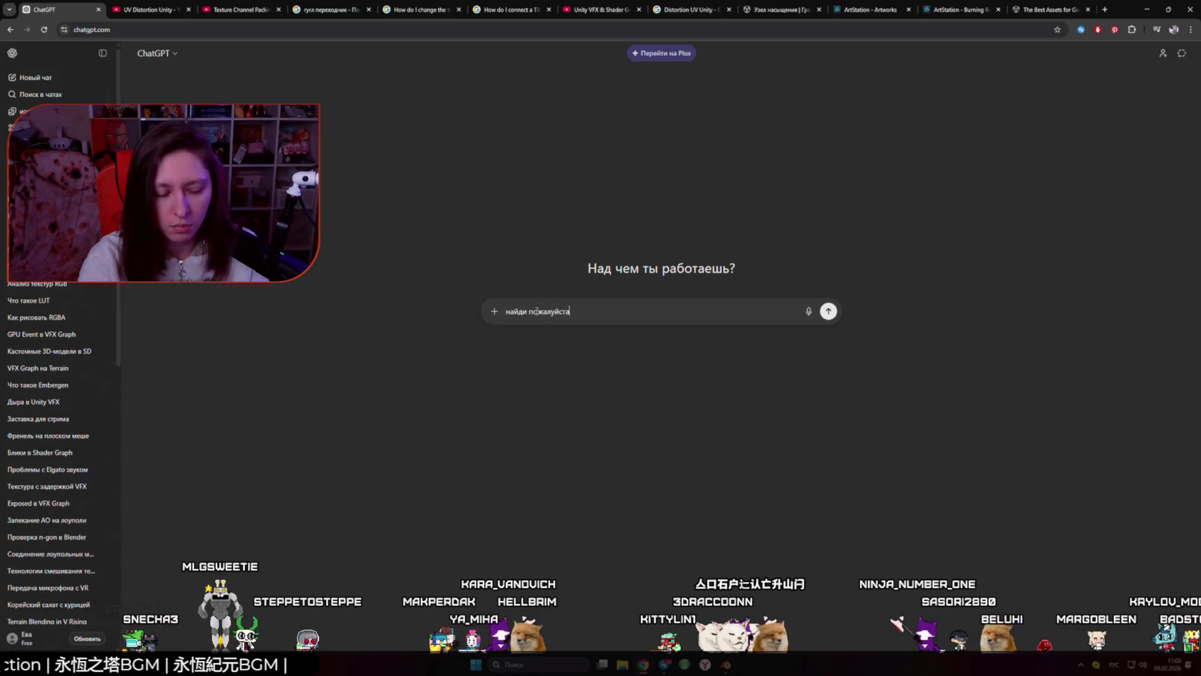
pyautogui.write(' систему как в V Rising на Юнити')
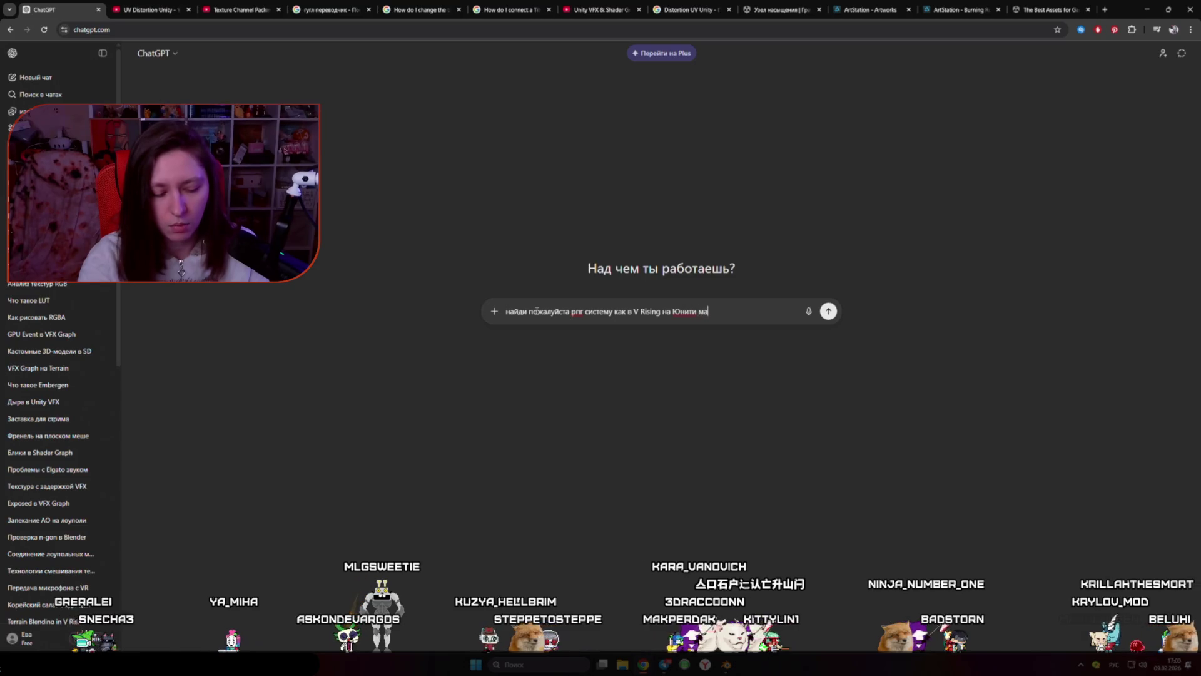
pyautogui.write('маркетпл')
pyautogui.press('BackSpace')
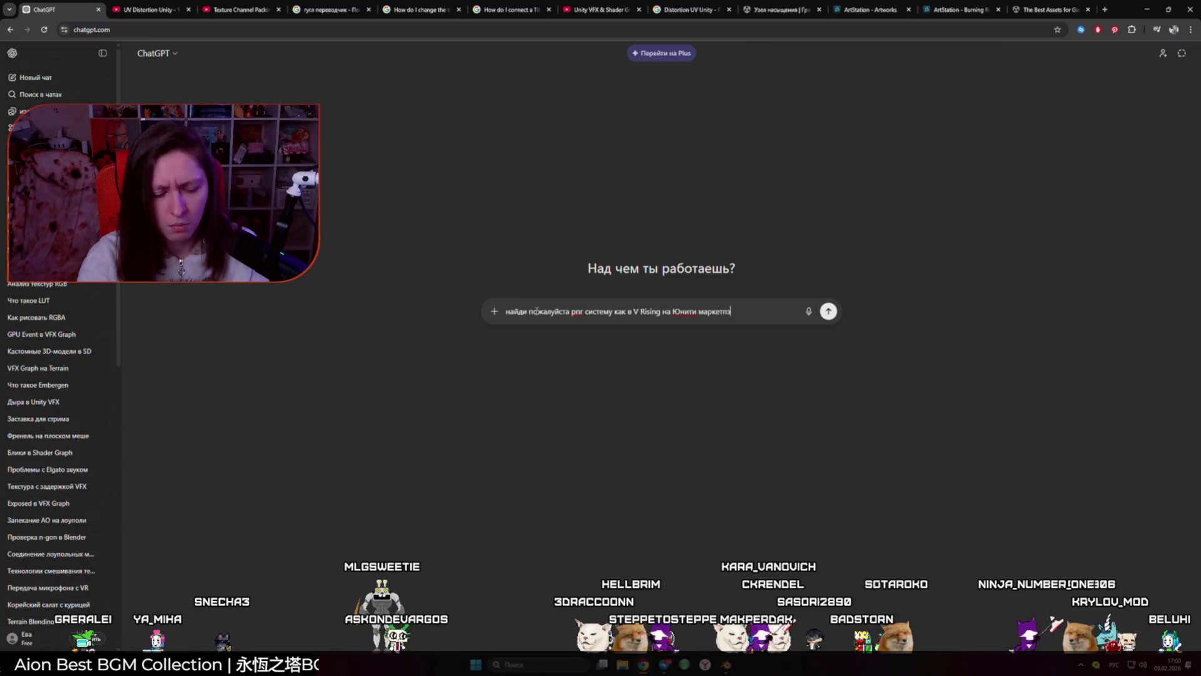
pyautogui.press('BackSpace')
pyautogui.write('лэйсе')
pyautogui.press('Return')
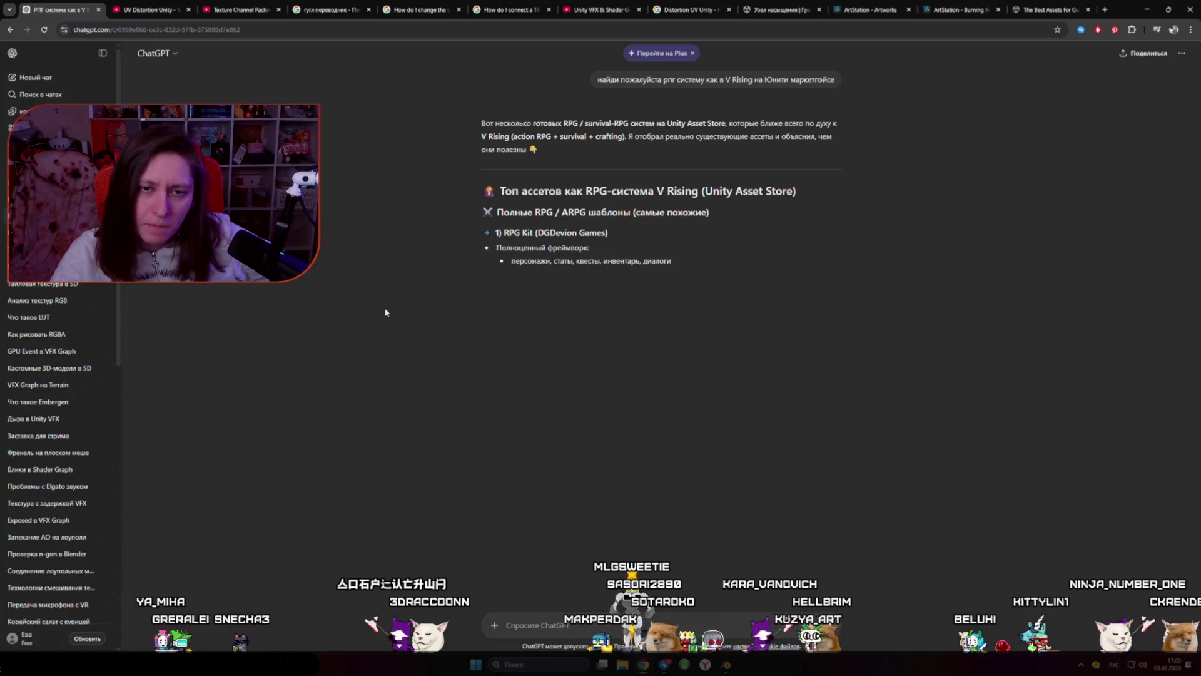
pyautogui.doubleClick(525, 237)
pyautogui.moveTo(524, 243); pyautogui.dragTo(504, 233)
pyautogui.hotkey('ctrl', 'c')
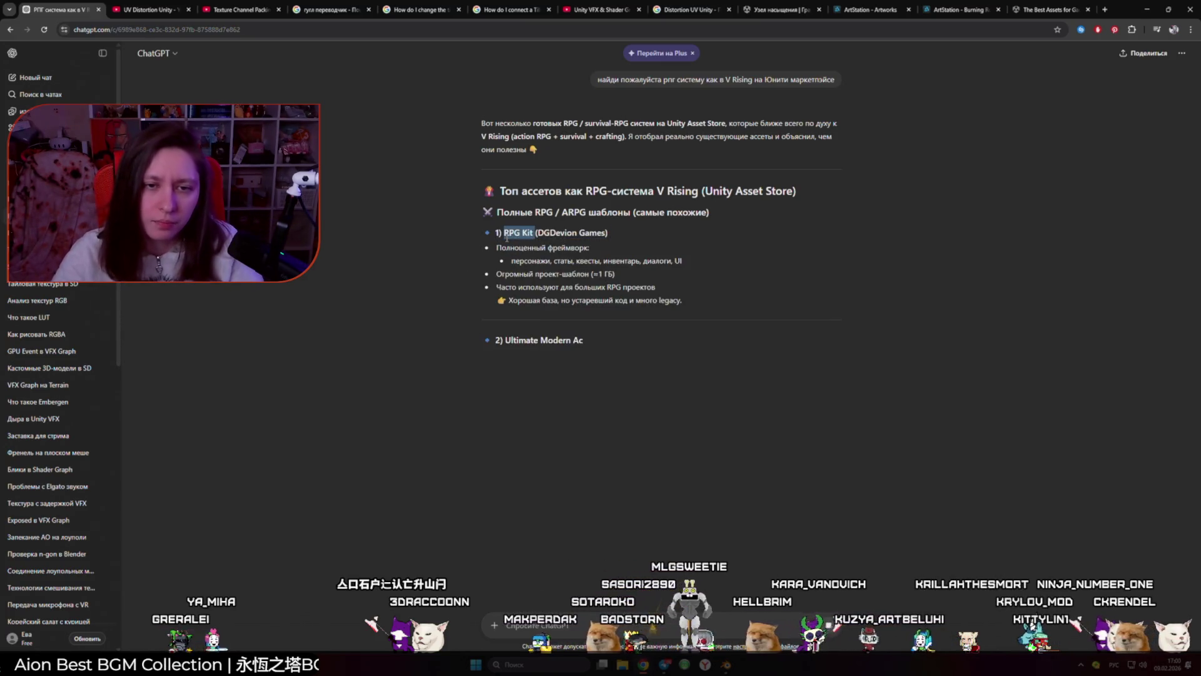
# Step: Paste 'RPG Kit' into the Asset Store search and scroll through its results
pyautogui.click(1048, 8)
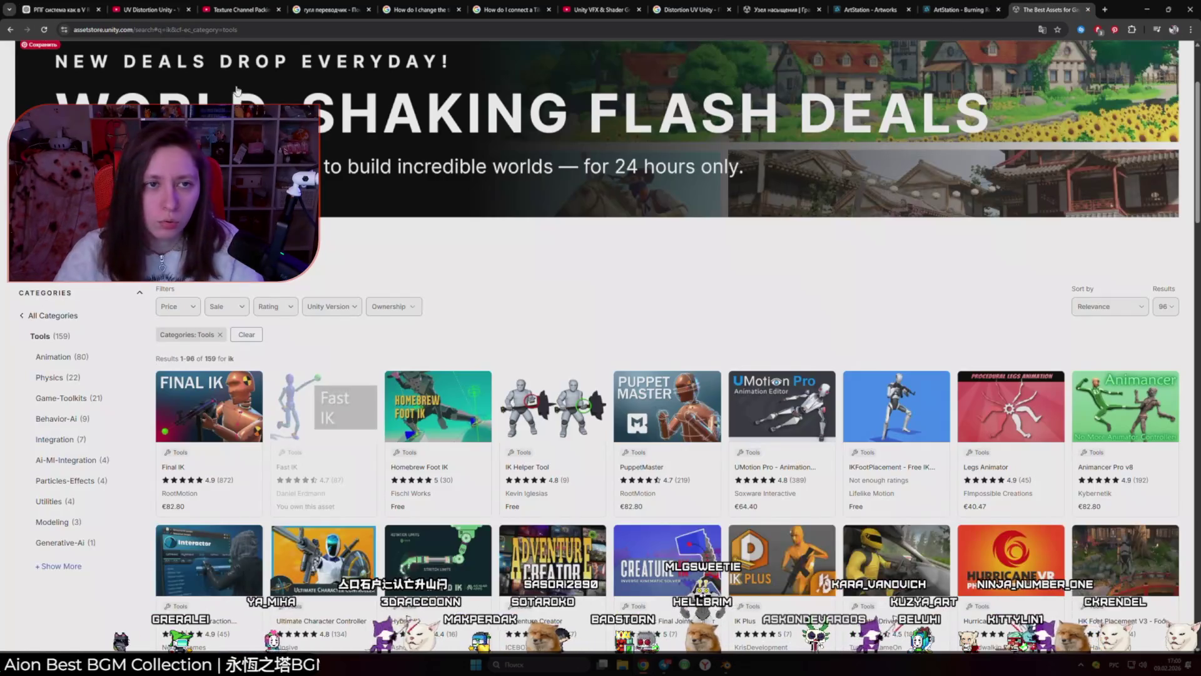
pyautogui.scroll(2, 339, 75)
pyautogui.hotkey('ctrl', 'a')
pyautogui.hotkey('ctrl', 'v')
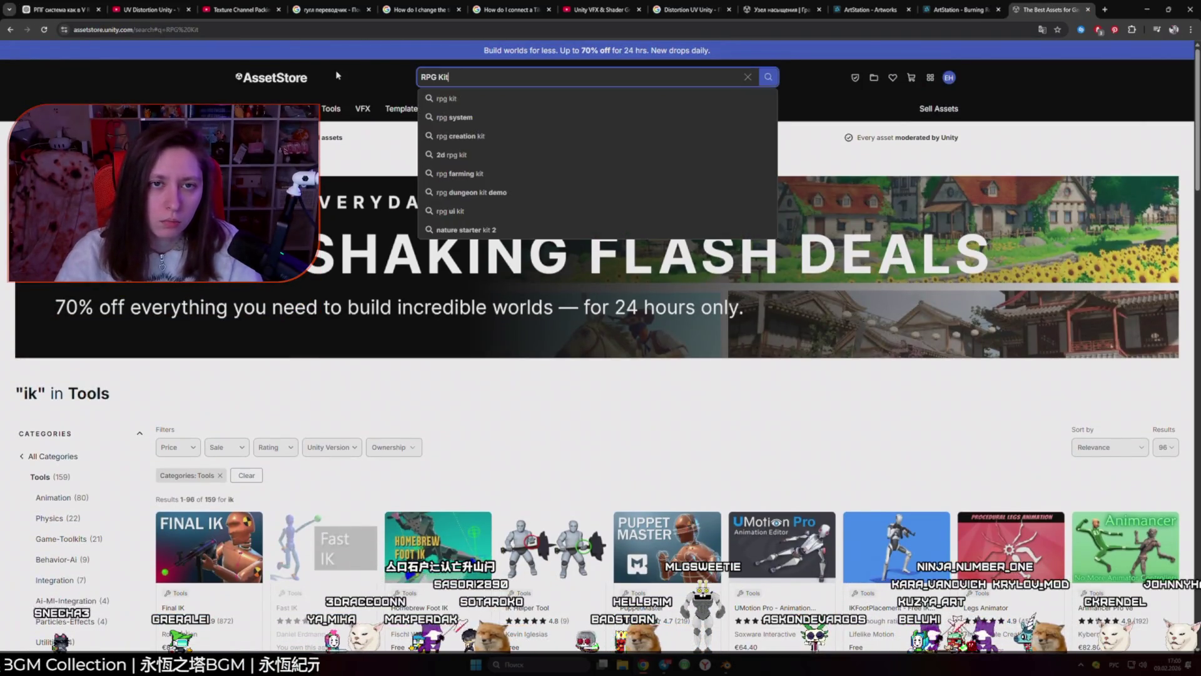
pyautogui.press('Return')
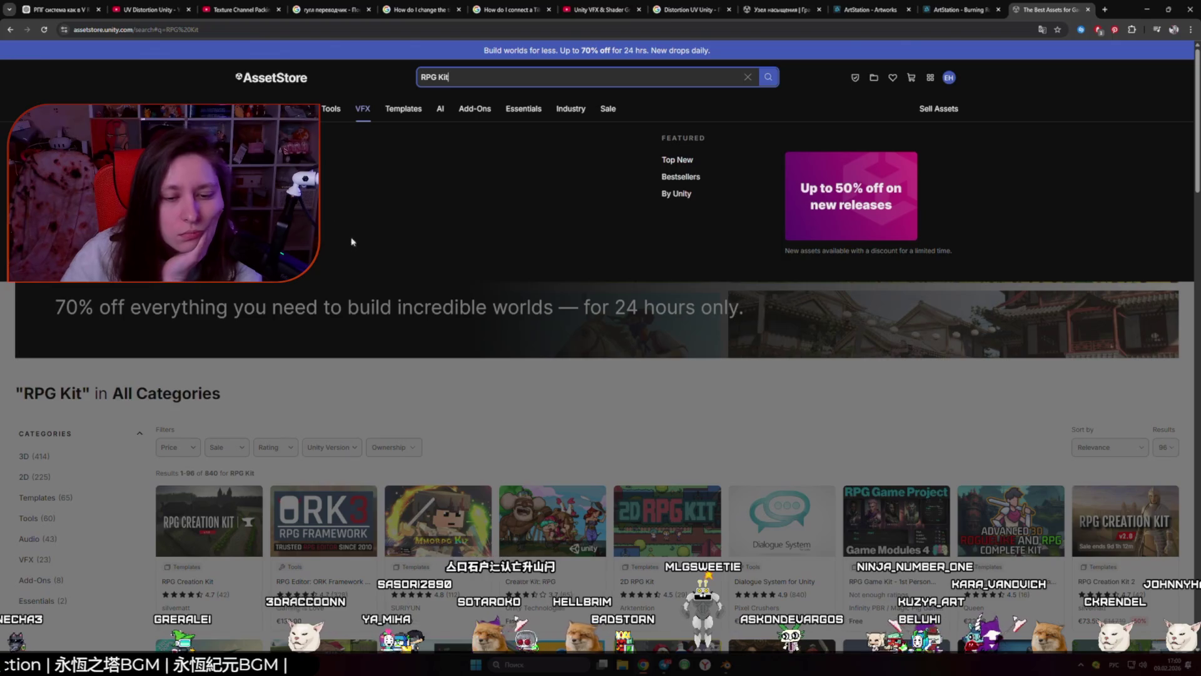
pyautogui.scroll(-2, 349, 250)
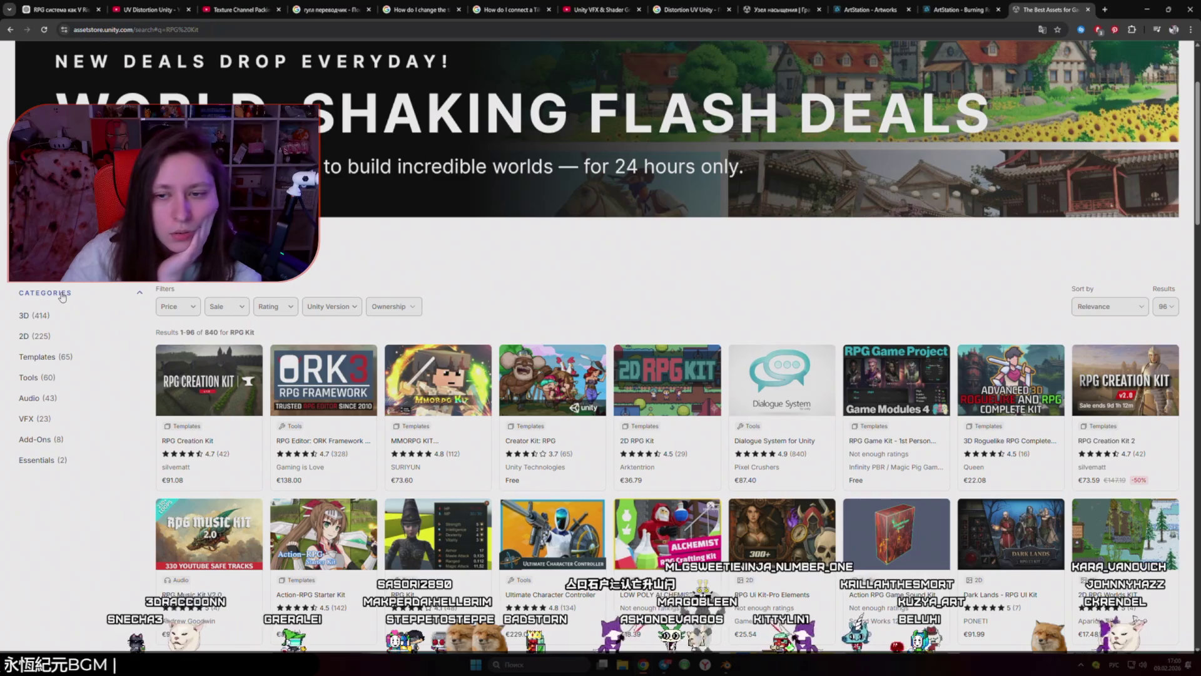
pyautogui.scroll(-3, 168, 286)
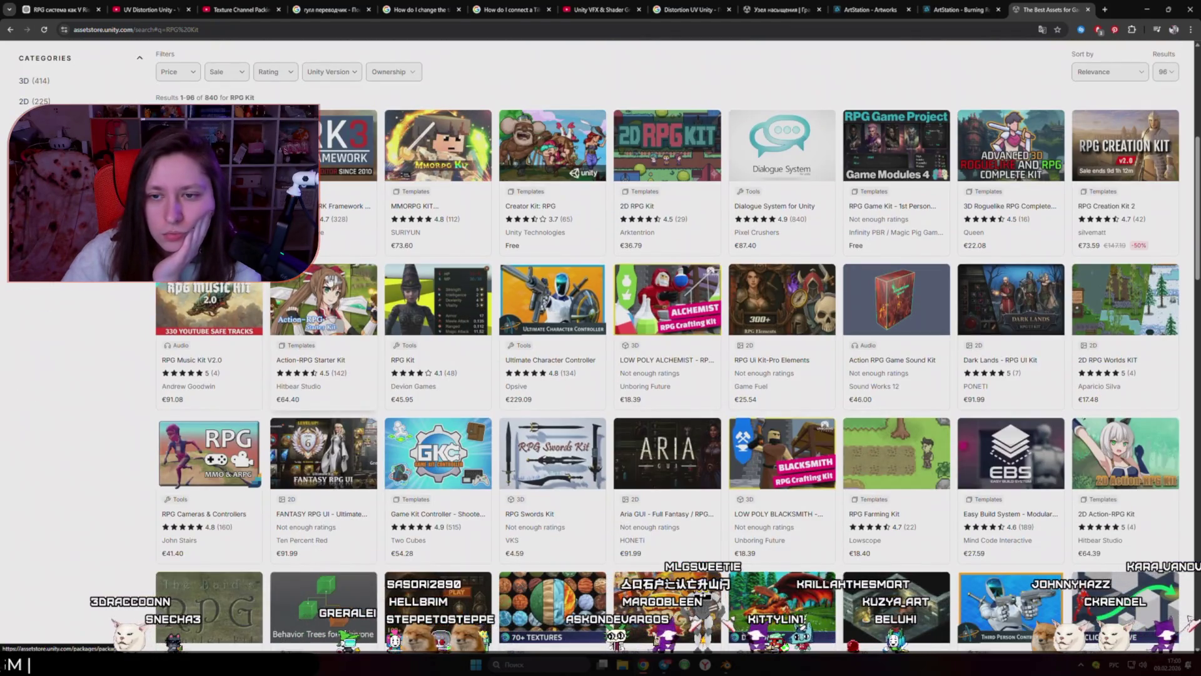
pyautogui.scroll(-3, 326, 281)
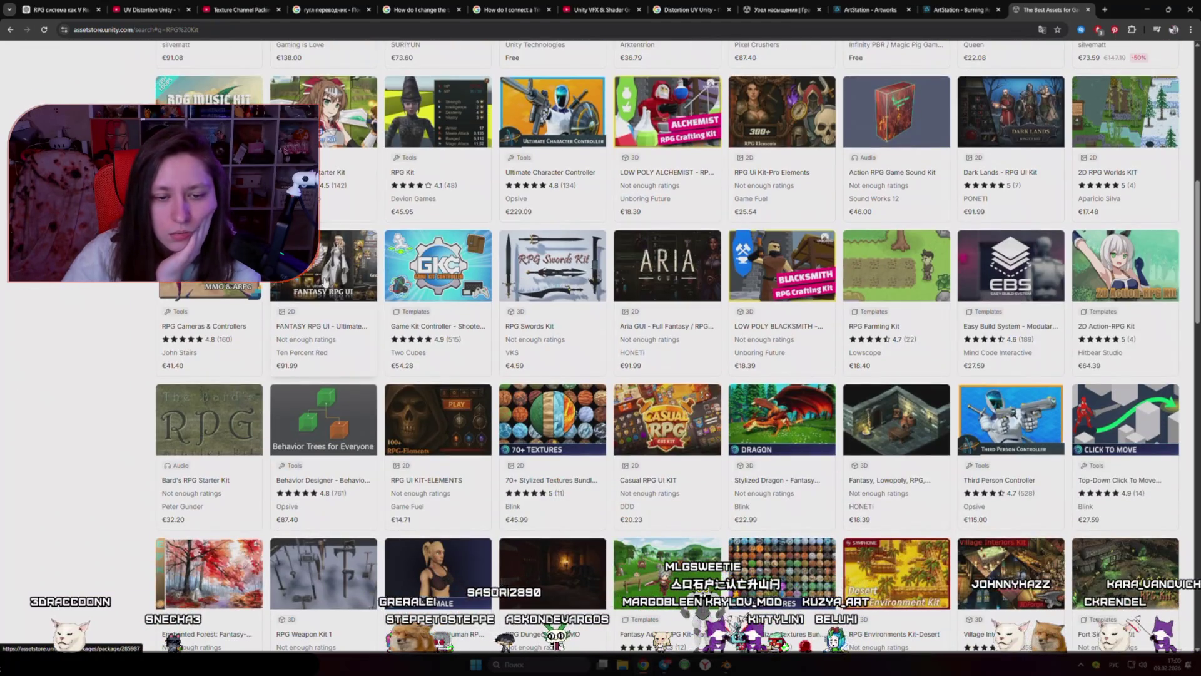
# Step: Copy 'Ultimate Modern Action RPG Kit' from ChatGPT and search for it, showing 10 results
pyautogui.click(960, 10)
pyautogui.click(59, 9)
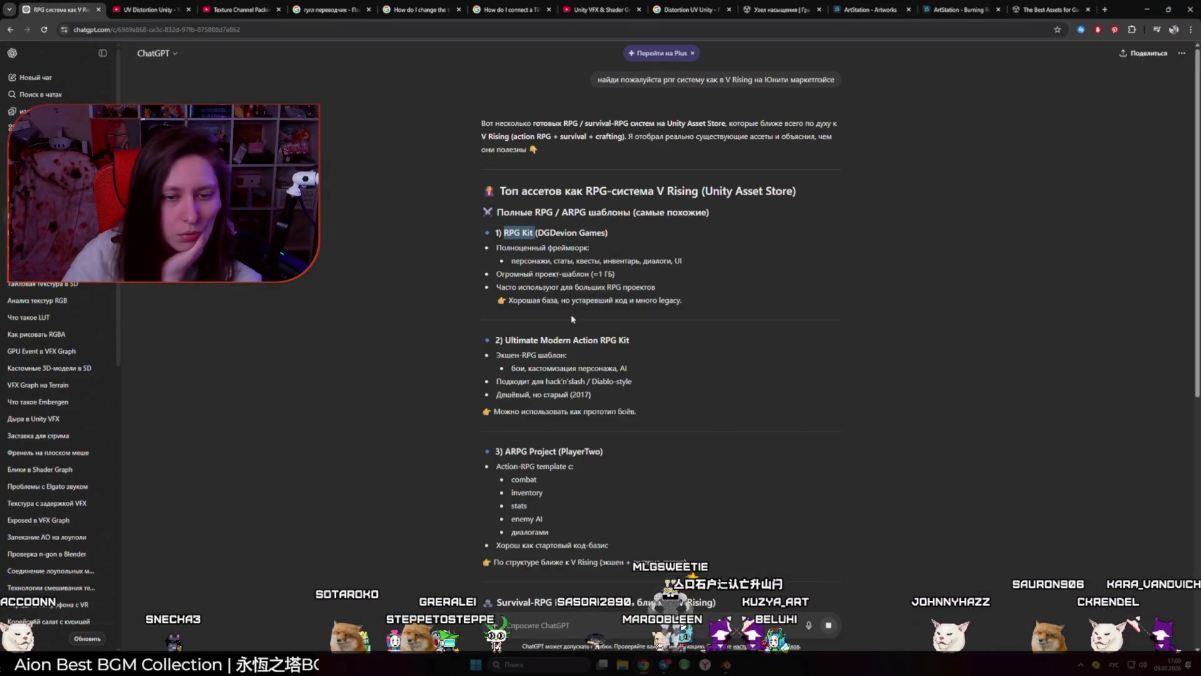
pyautogui.moveTo(635, 339); pyautogui.dragTo(517, 339)
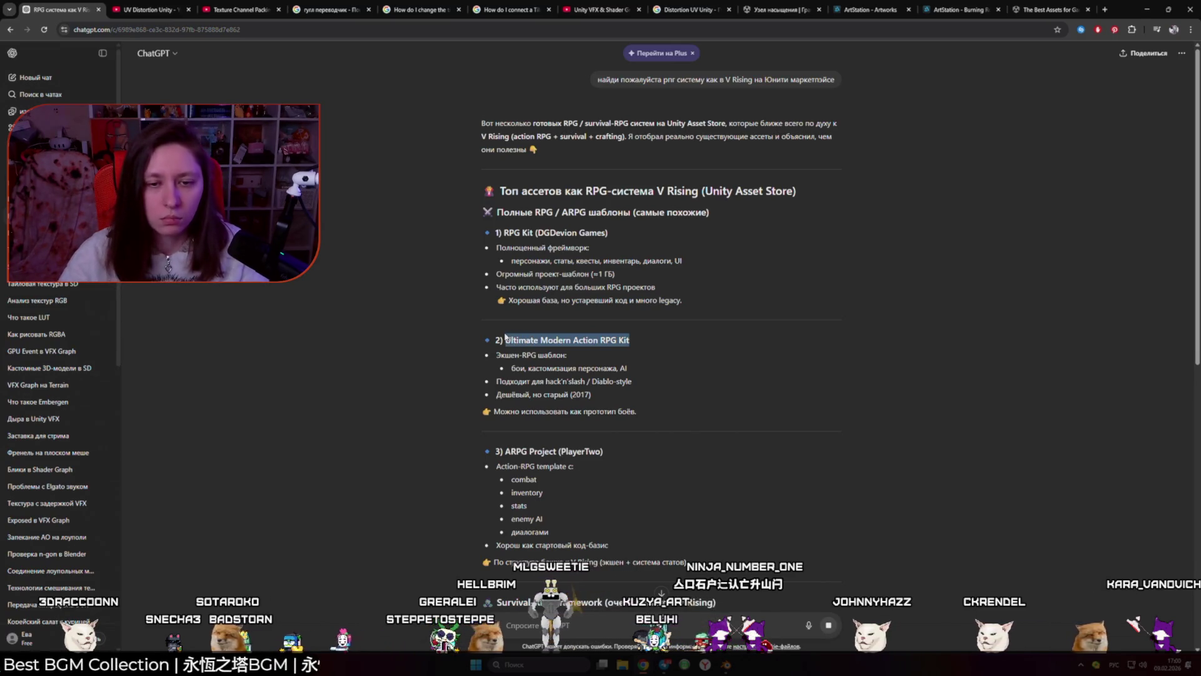
pyautogui.click(1051, 9)
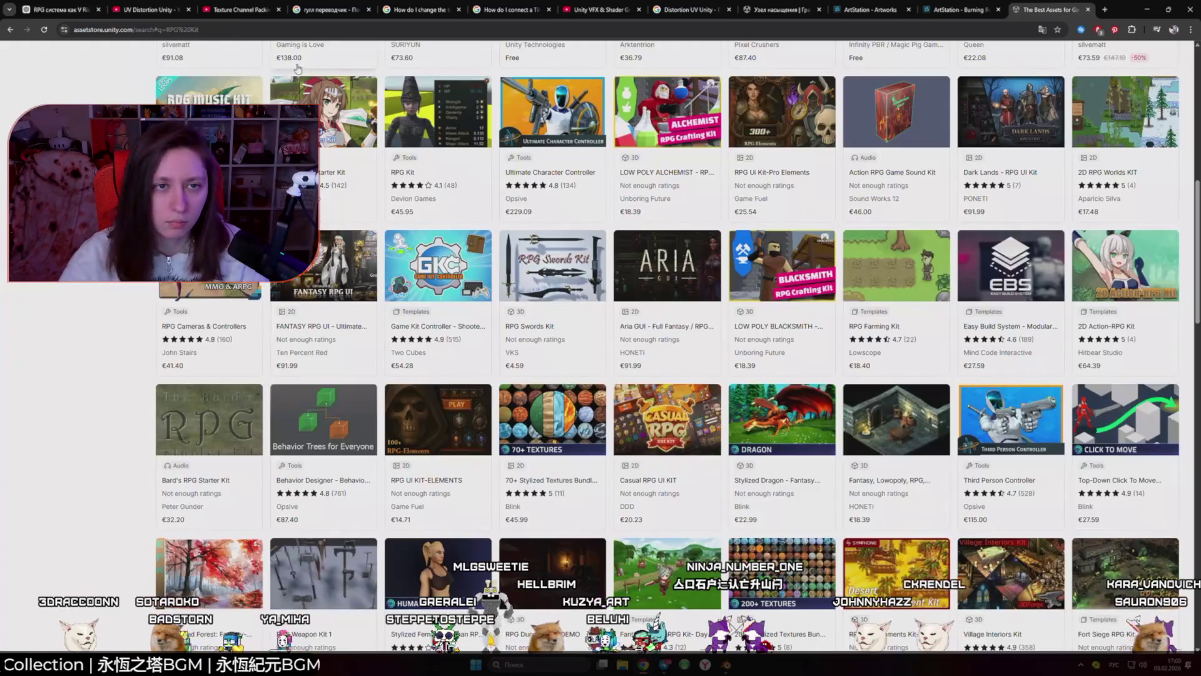
pyautogui.click(438, 77)
pyautogui.write('Ultimate Modern Action RPG Kit')
pyautogui.press('Return')
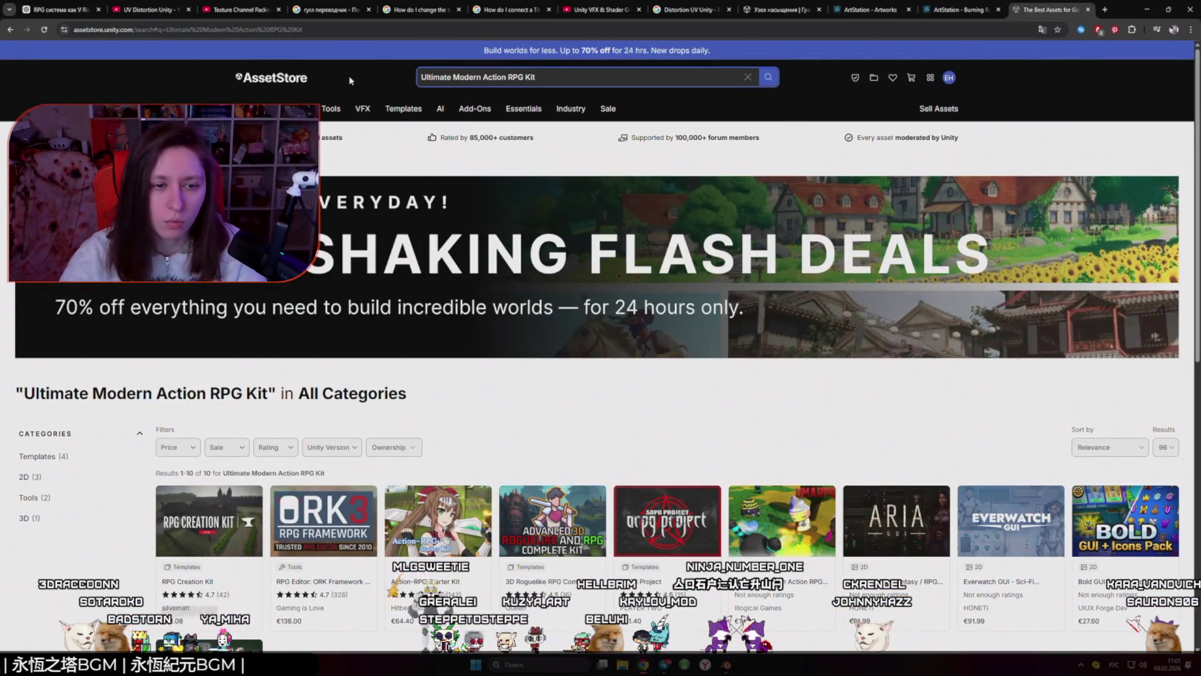
pyautogui.moveTo(404, 106)
pyautogui.scroll(-3, 465, 230)
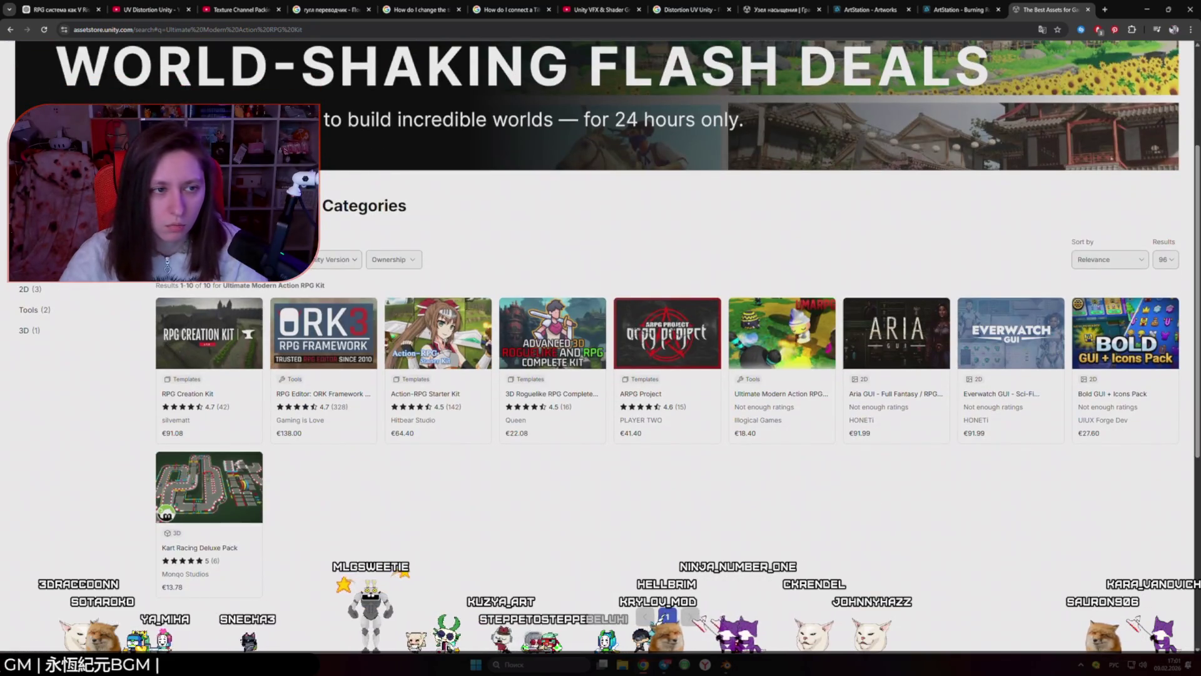
pyautogui.scroll(3, 601, 206)
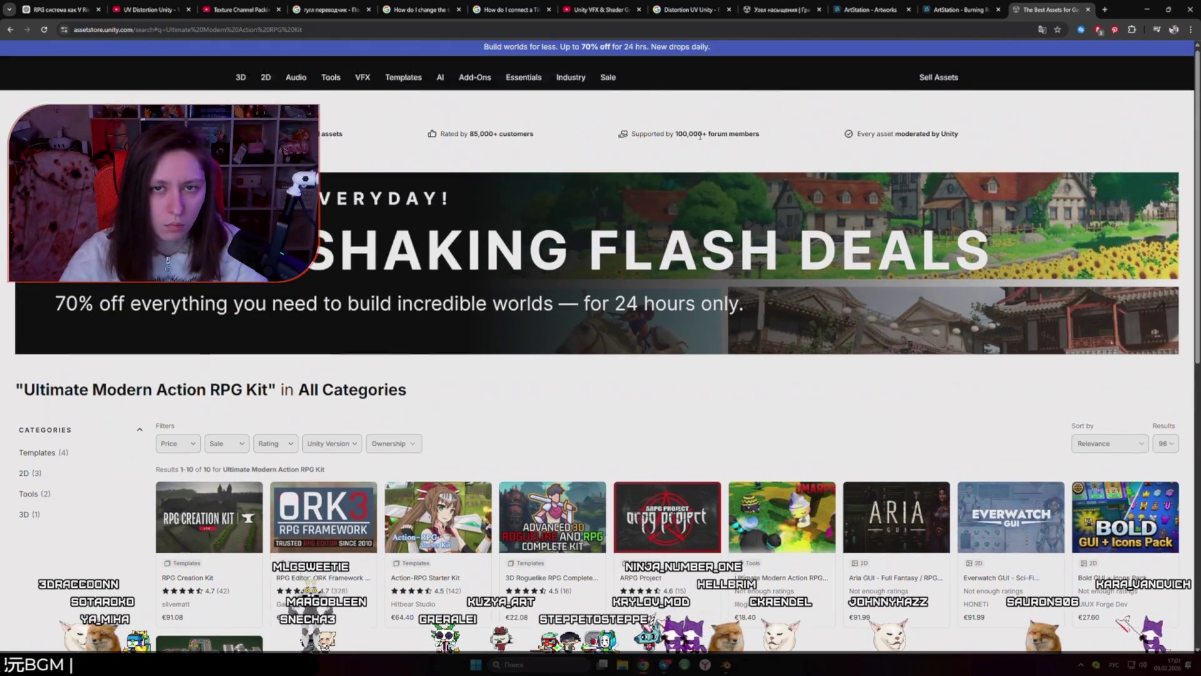
pyautogui.click(745, 78)
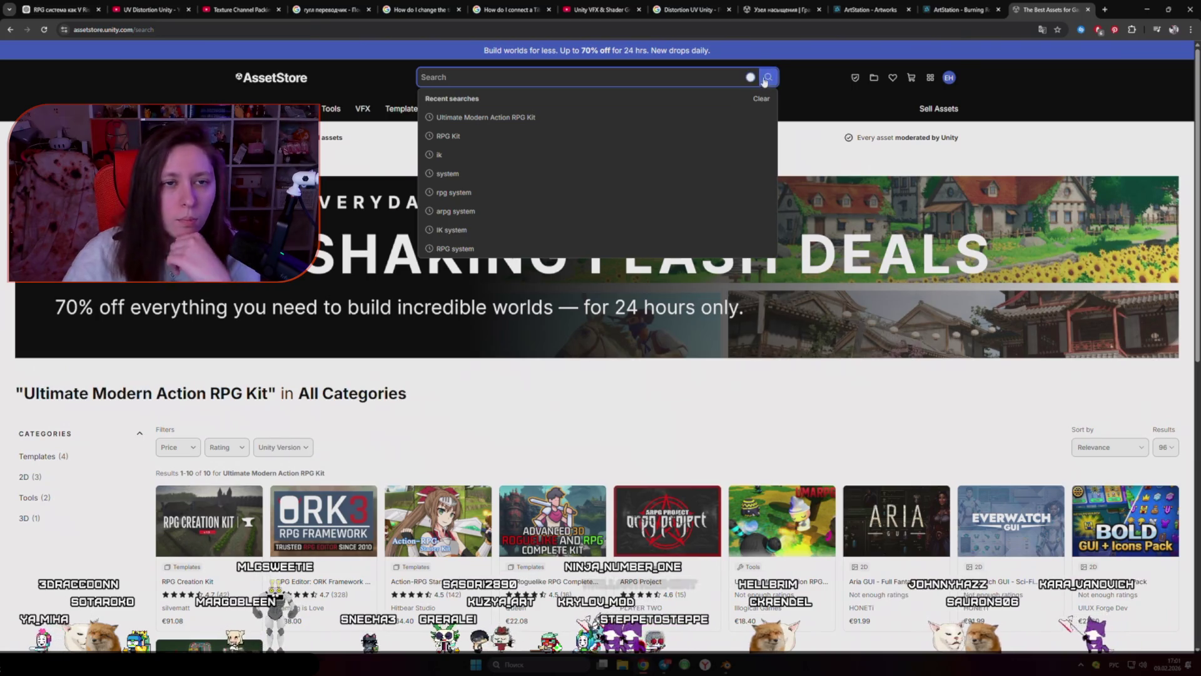
pyautogui.click(356, 148)
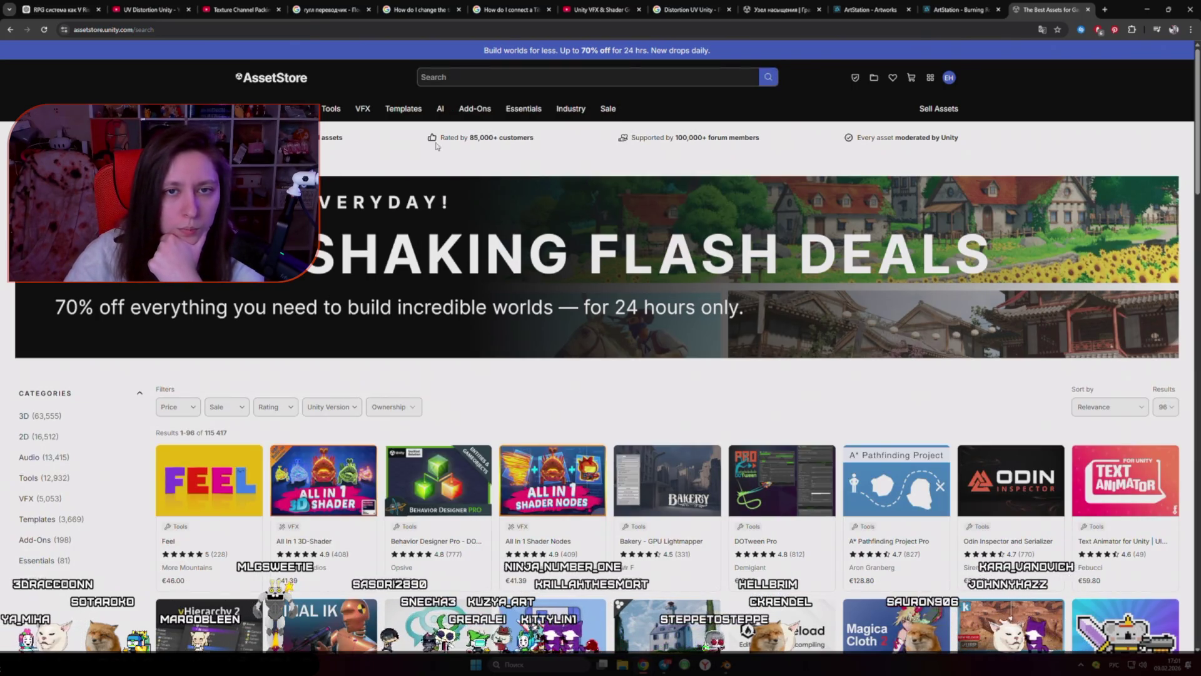
pyautogui.moveTo(294, 108)
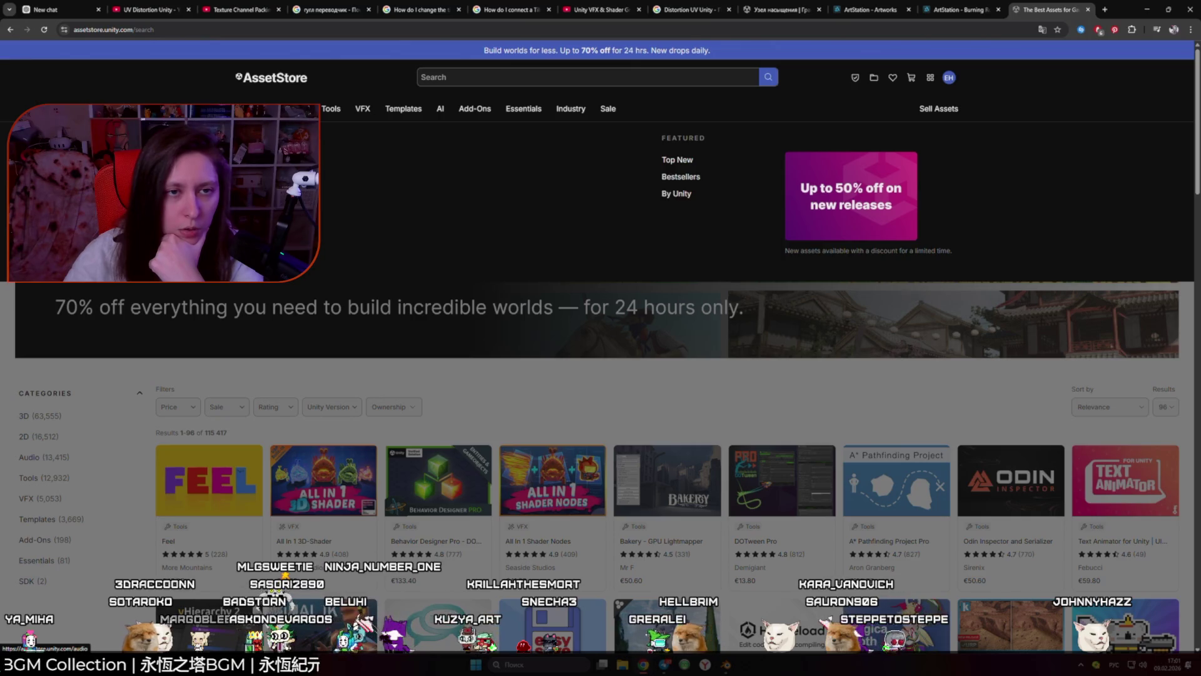
pyautogui.moveTo(332, 113)
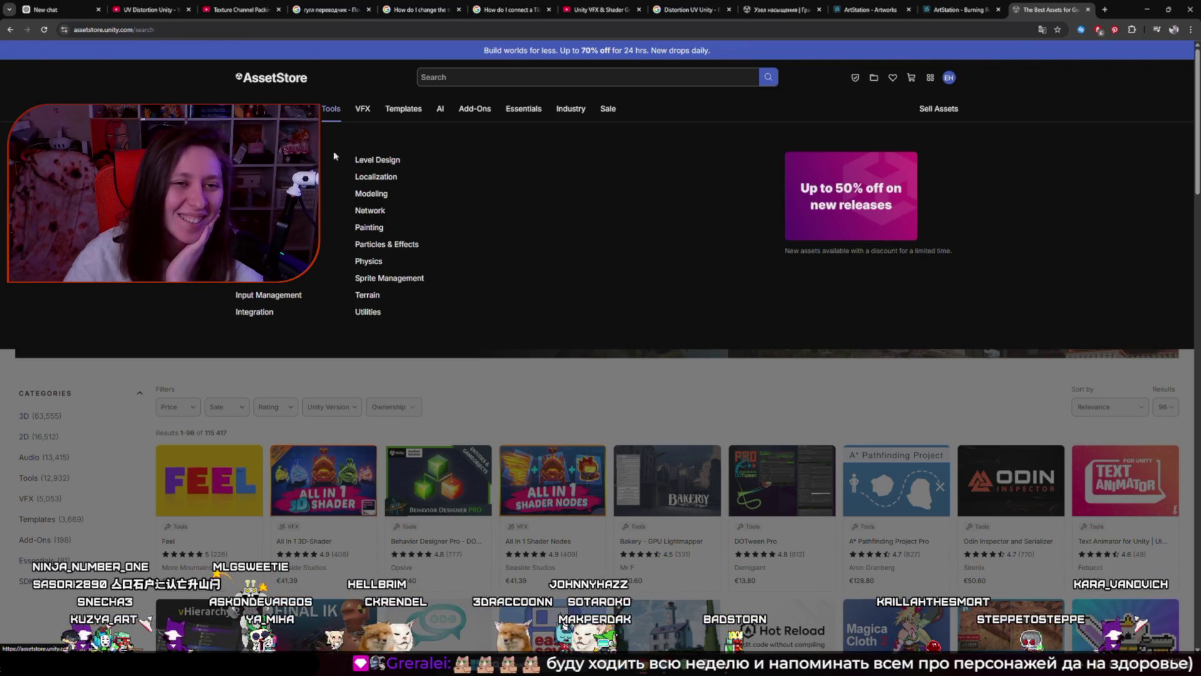
pyautogui.moveTo(370, 115)
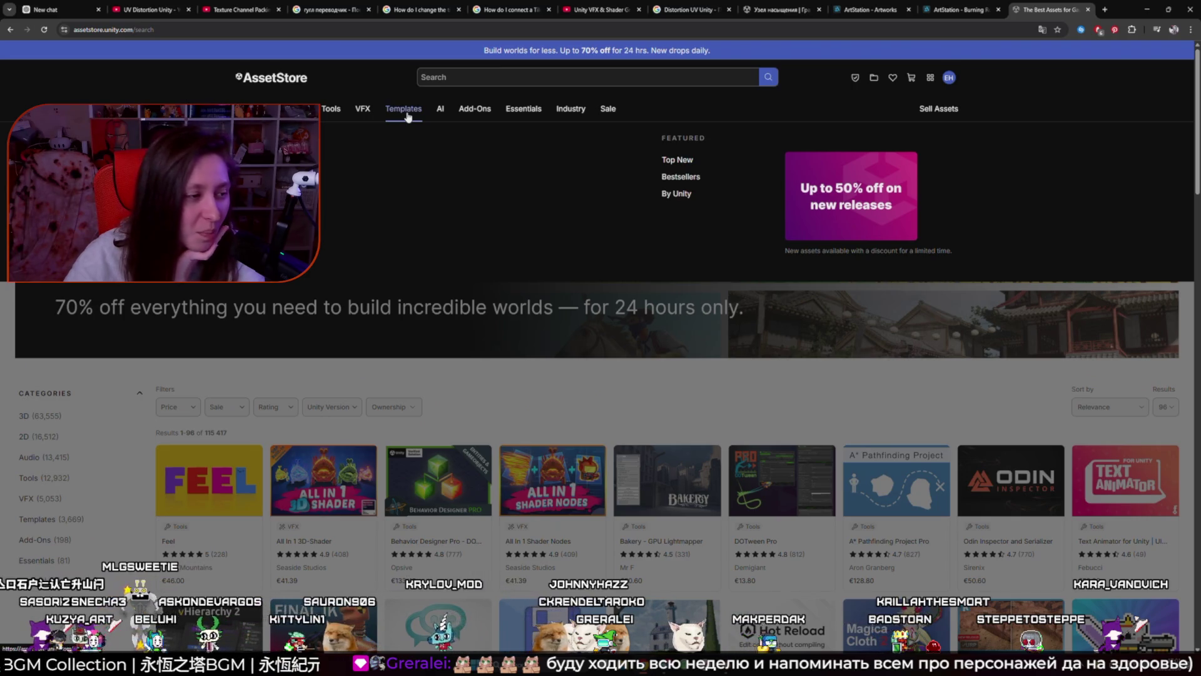
pyautogui.moveTo(441, 118)
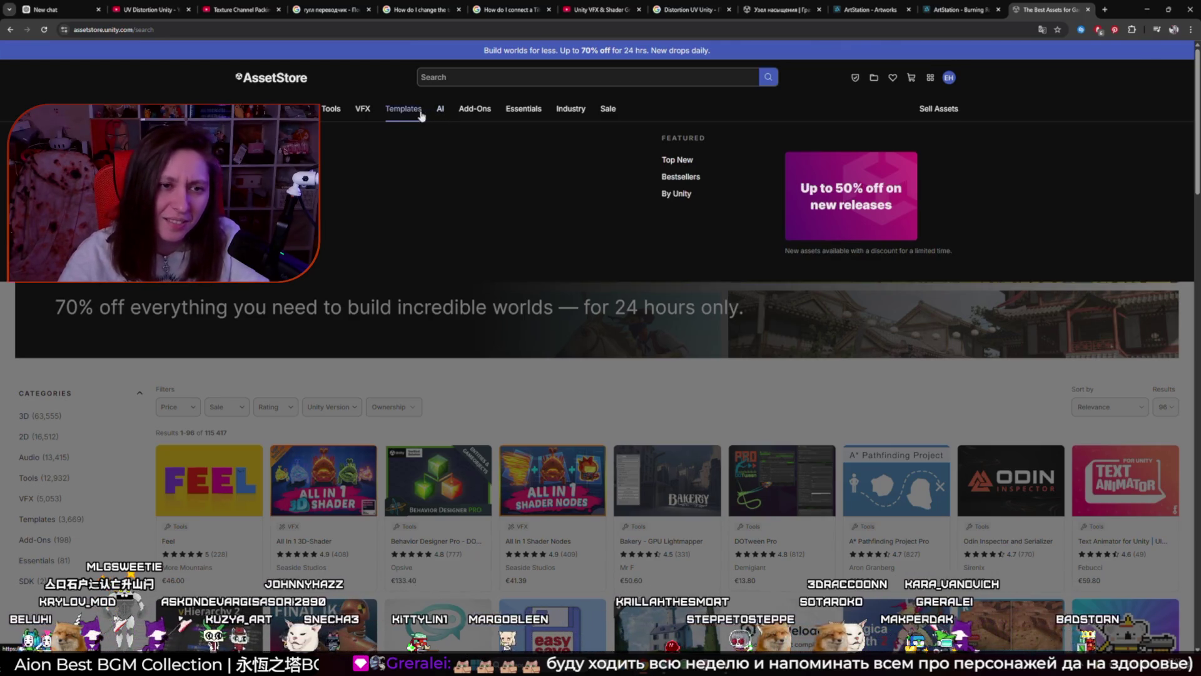
pyautogui.moveTo(481, 114)
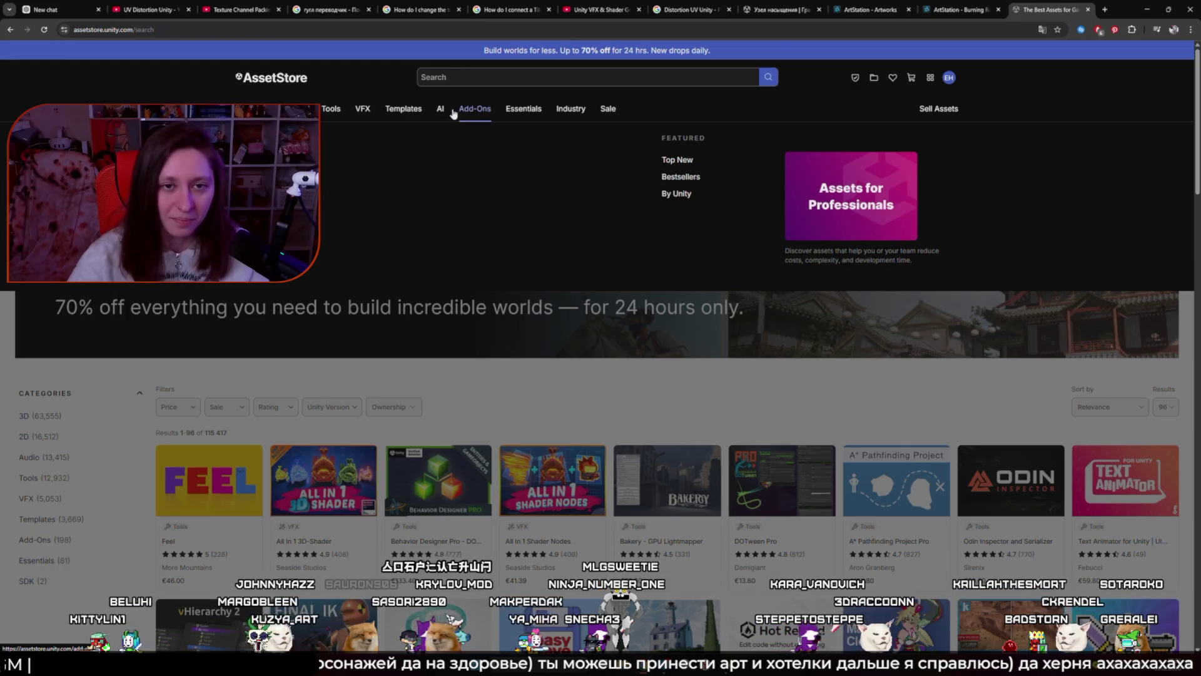
# Step: Open the Templates › Systems asset listing and scroll through its first page
pyautogui.click(406, 110)
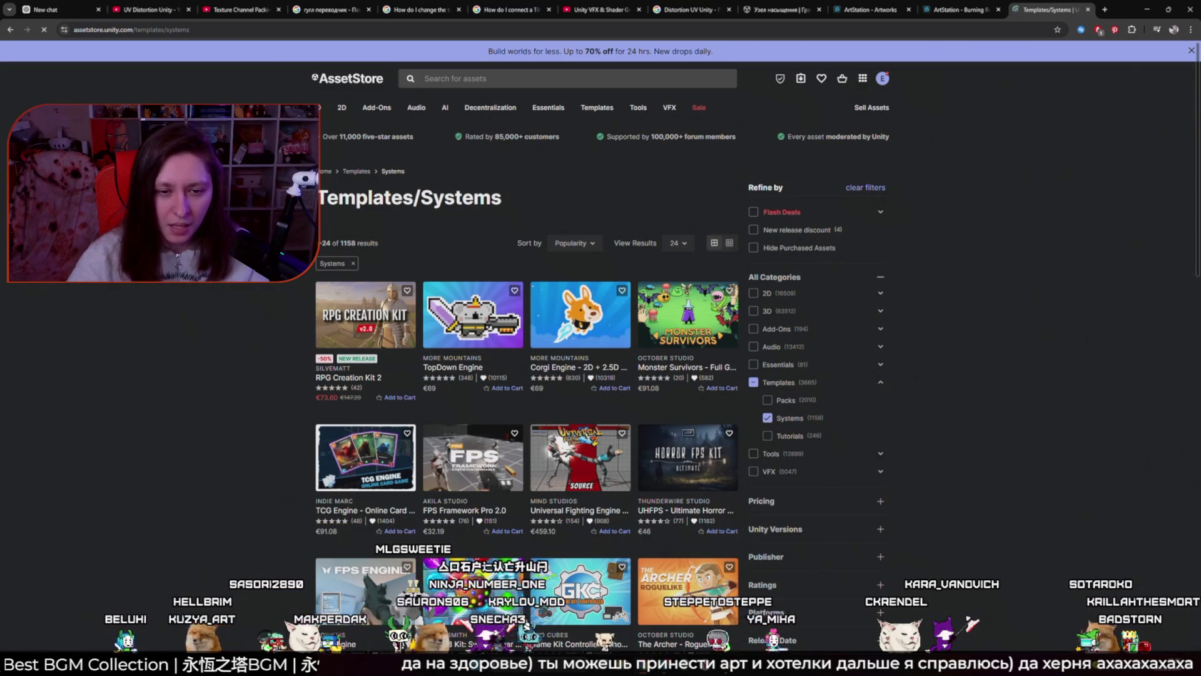
pyautogui.scroll(-3, 600, 350)
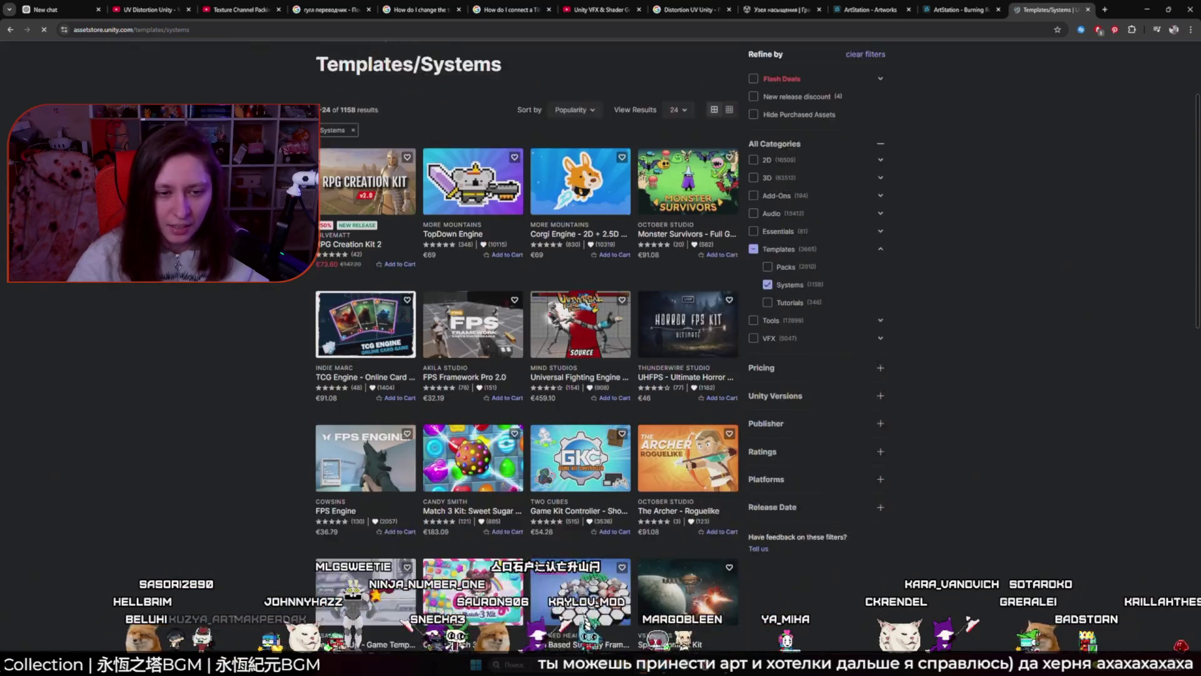
pyautogui.scroll(-3, 600, 351)
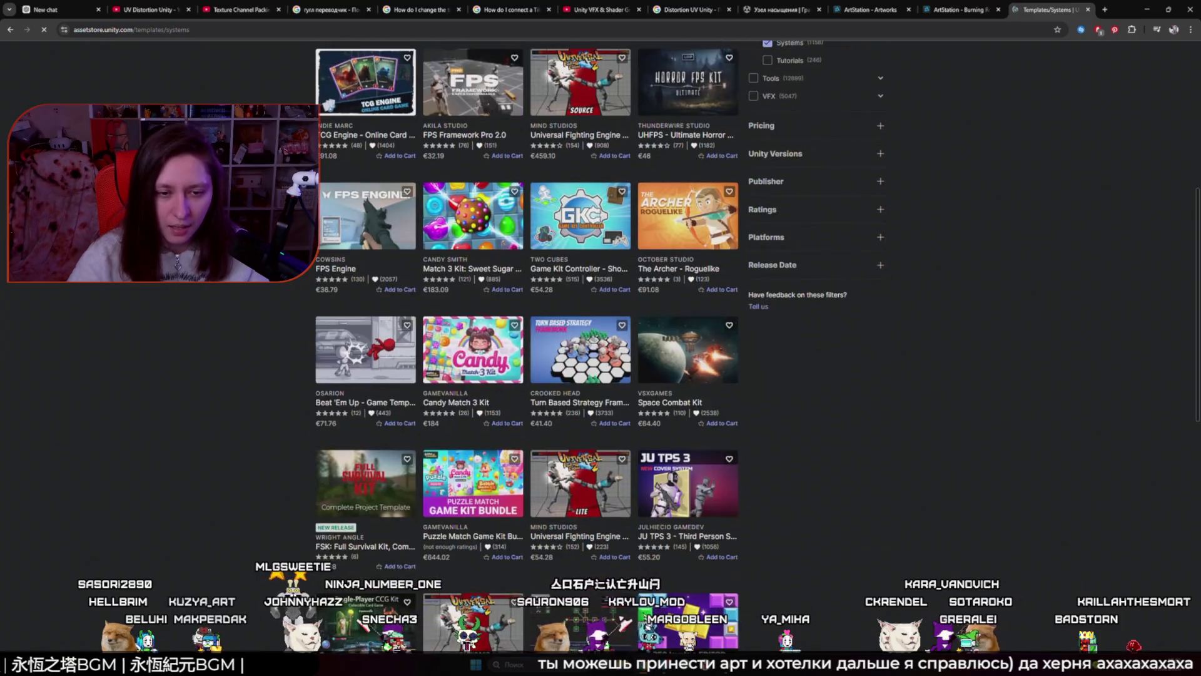
pyautogui.scroll(-2, 501, 499)
pyautogui.scroll(-2, 501, 499)
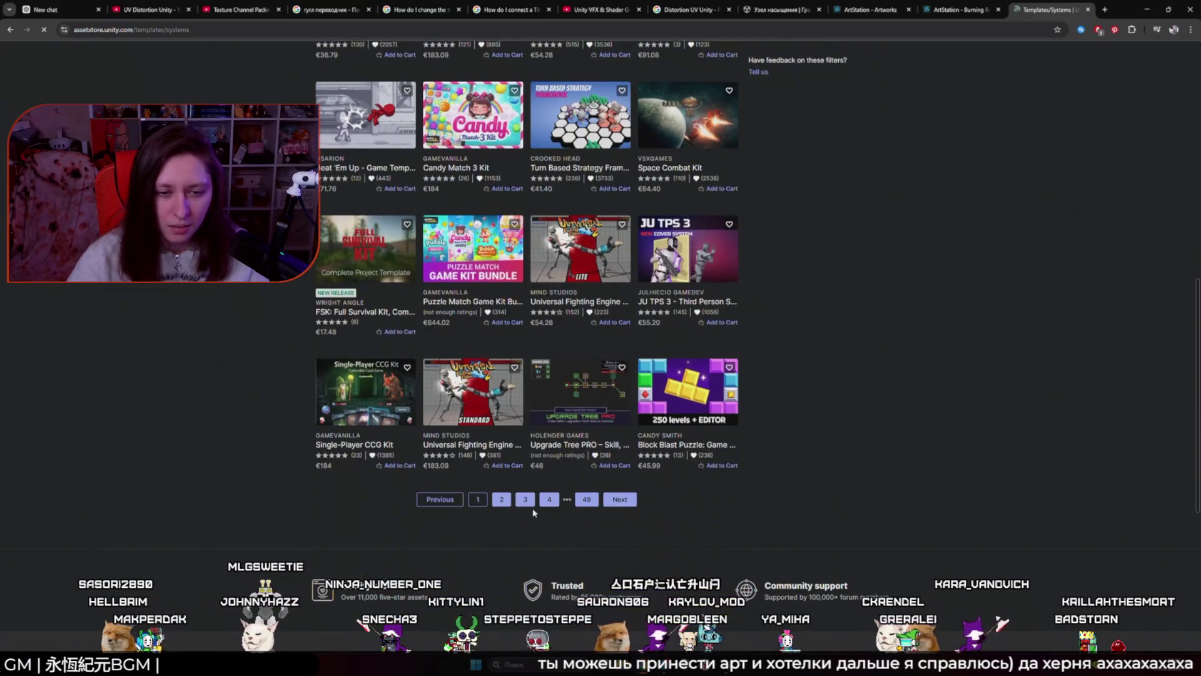
# Step: Move to the next page of Systems results and scroll down it
pyautogui.click(502, 499)
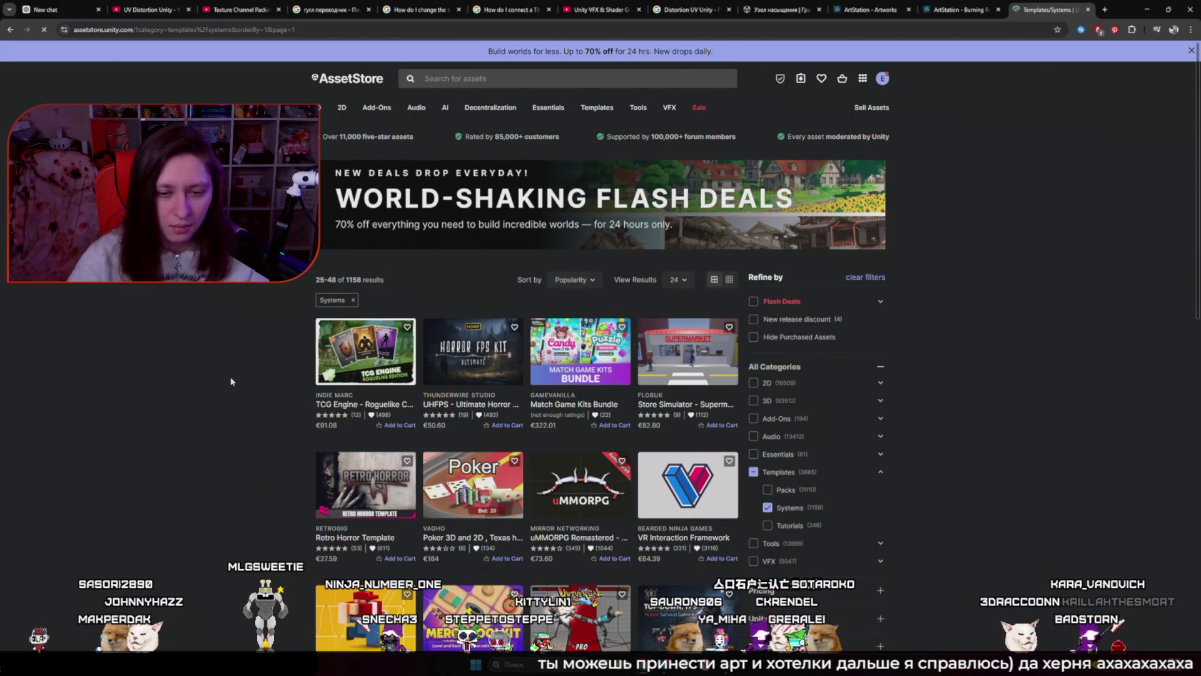
pyautogui.scroll(-5, 231, 381)
pyautogui.scroll(-3, 230, 375)
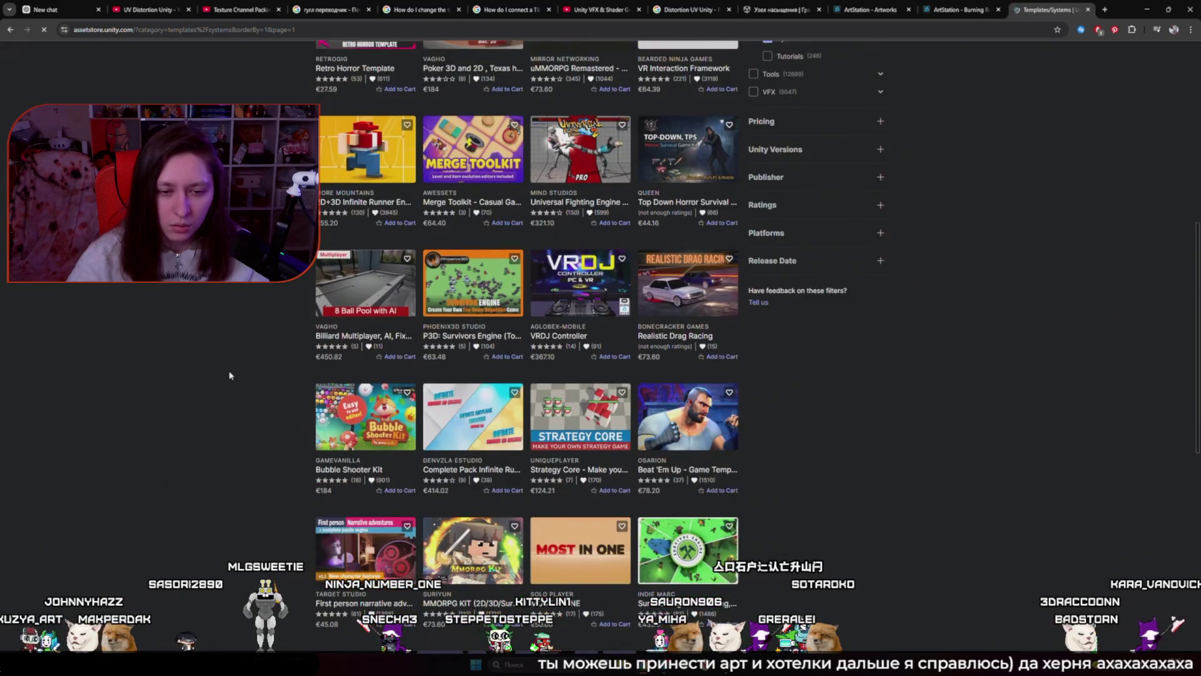
pyautogui.scroll(-3, 230, 375)
# Step: Go to page 3 of the Templates › Systems listing and browse it
pyautogui.click(524, 471)
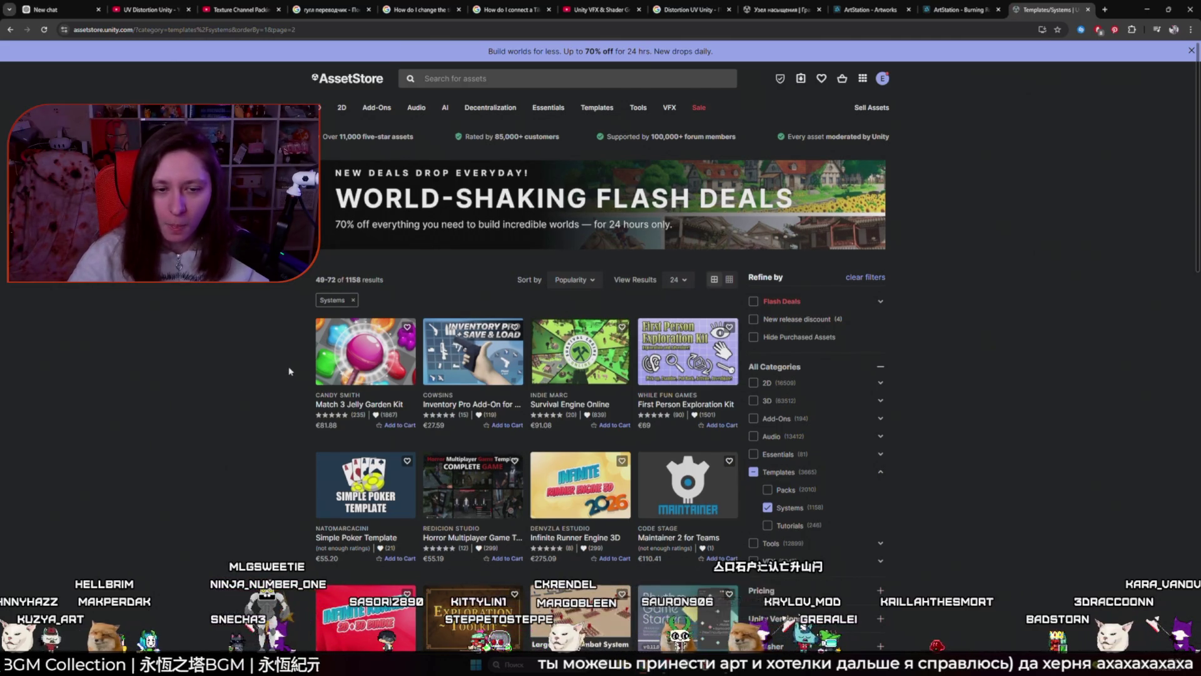
pyautogui.scroll(-3, 289, 371)
pyautogui.scroll(-5, 285, 369)
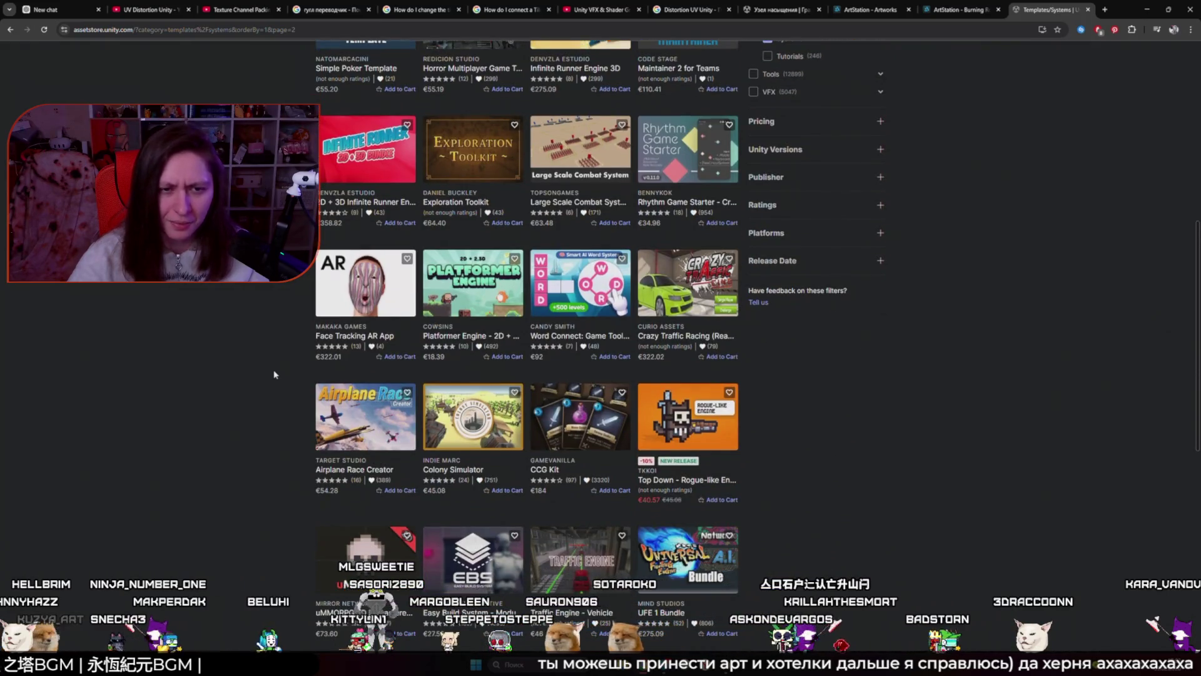
pyautogui.moveTo(354, 309)
pyautogui.scroll(-2, 241, 332)
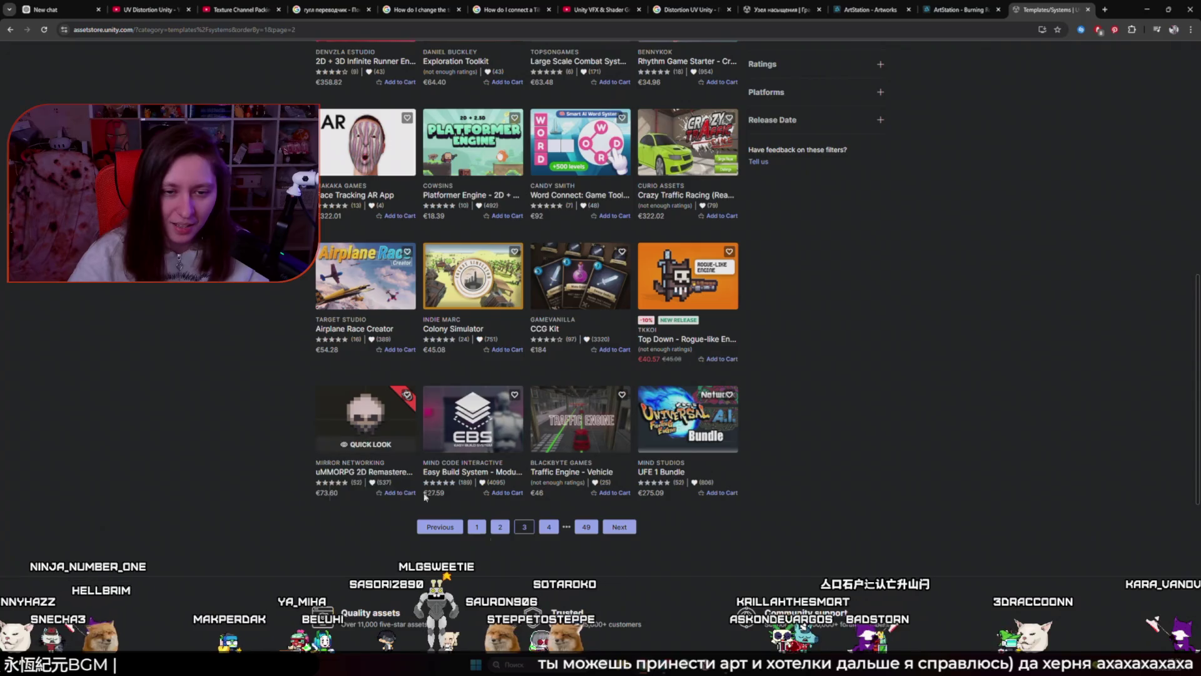
pyautogui.scroll(9, 805, 432)
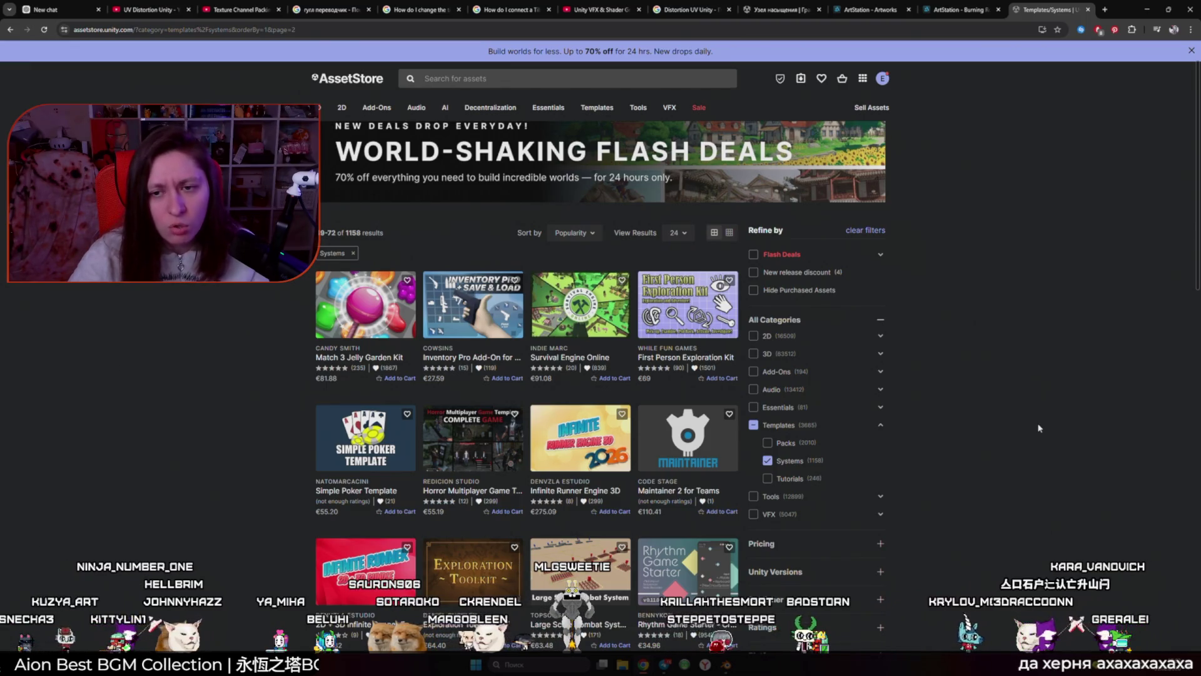
pyautogui.scroll(-2, 1010, 453)
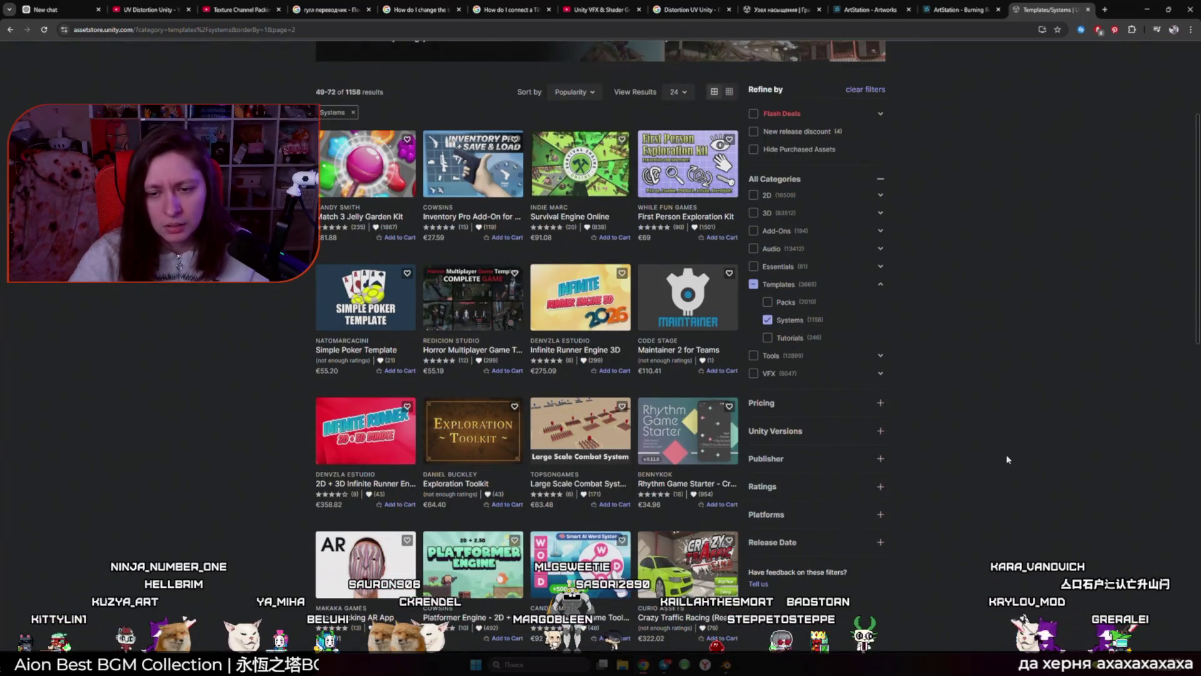
# Step: Expand and collapse the Platforms filter, then advance to results 73–96 of 1,158
pyautogui.click(879, 514)
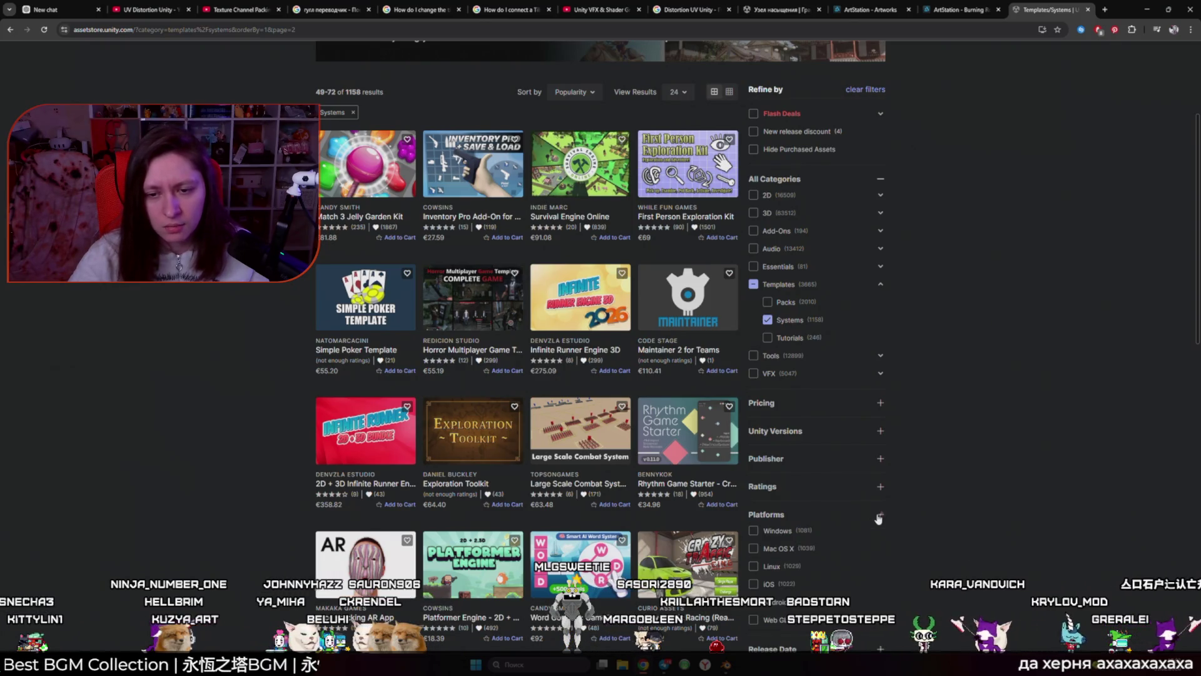
pyautogui.click(879, 515)
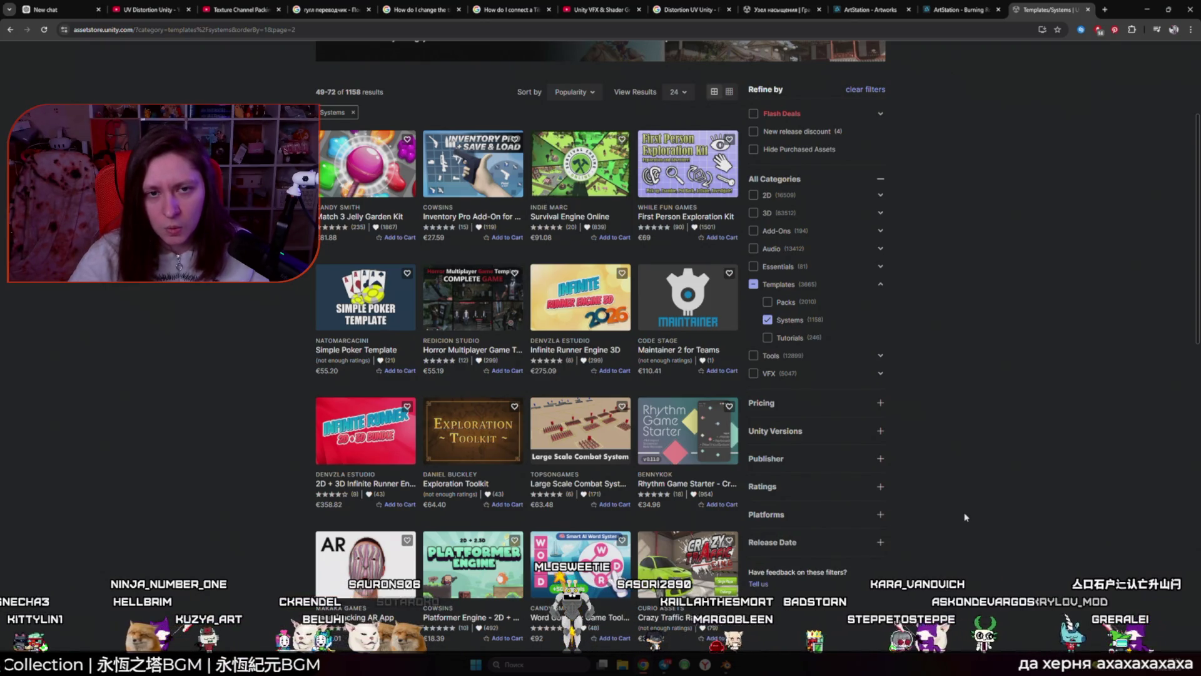
pyautogui.scroll(-5, 965, 517)
pyautogui.click(525, 573)
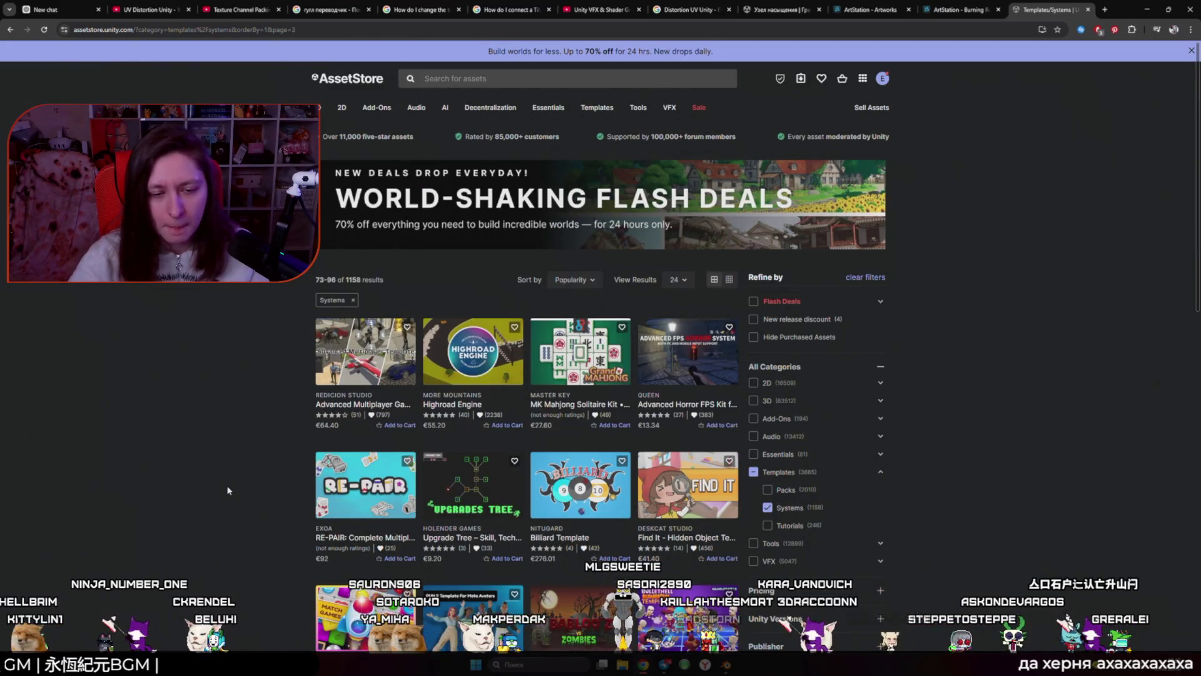
pyautogui.scroll(-4, 228, 490)
pyautogui.scroll(-4, 228, 491)
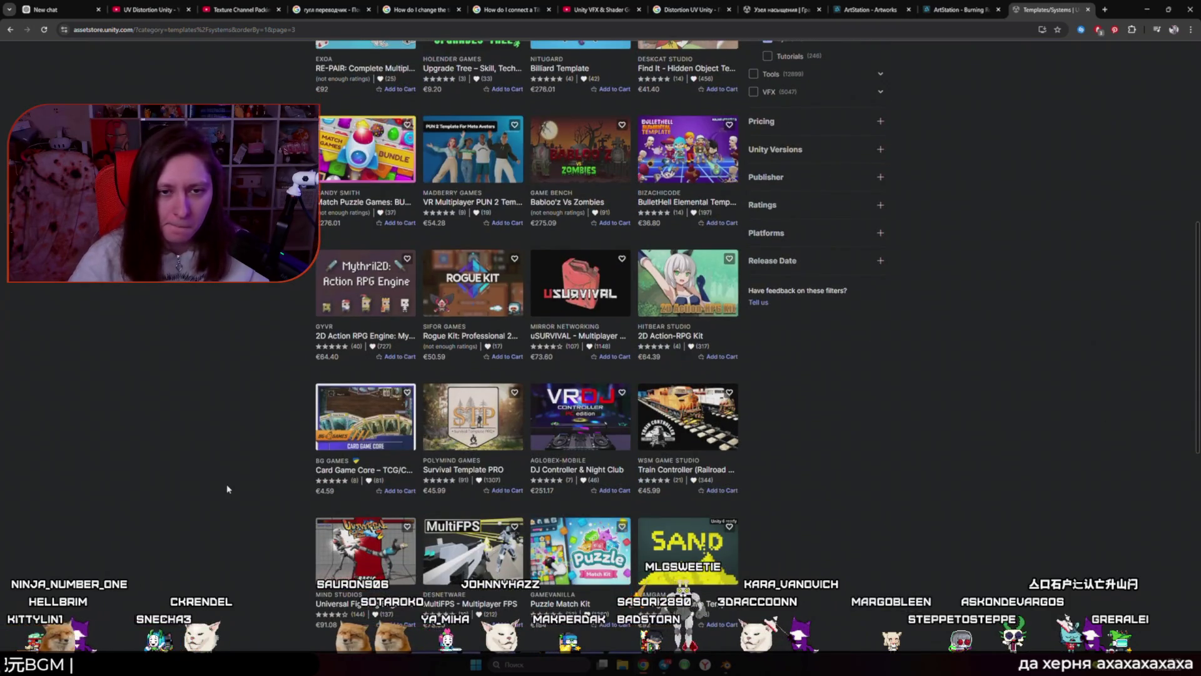
pyautogui.scroll(-3, 228, 488)
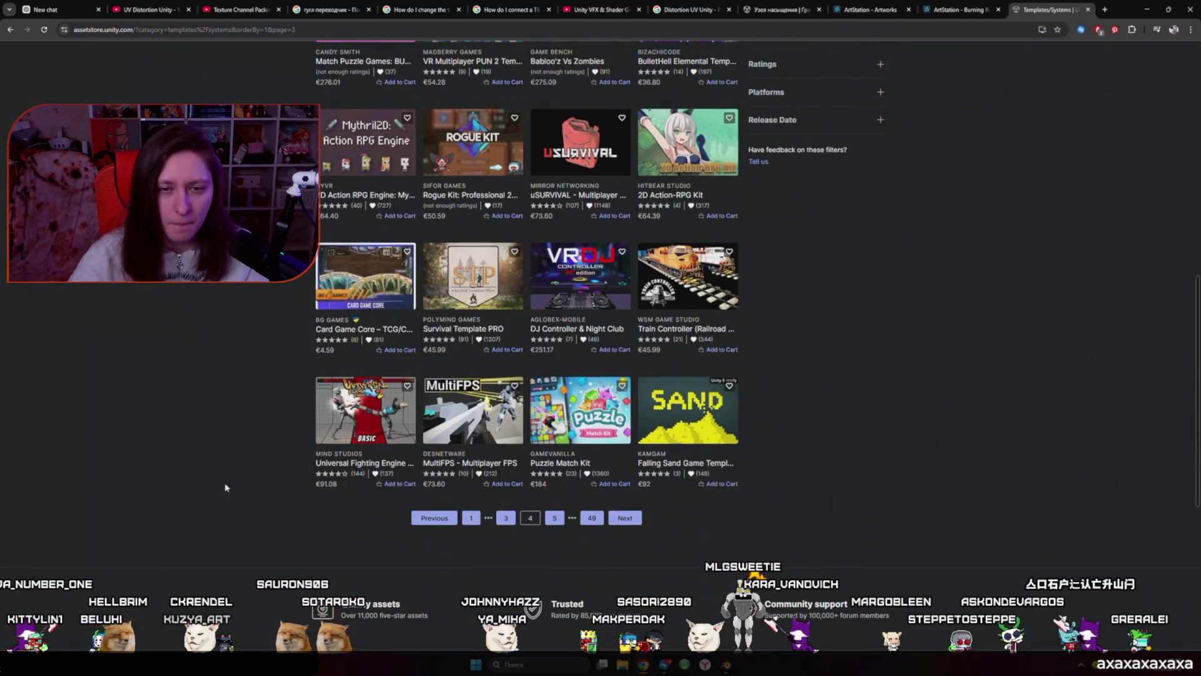
pyautogui.click(536, 523)
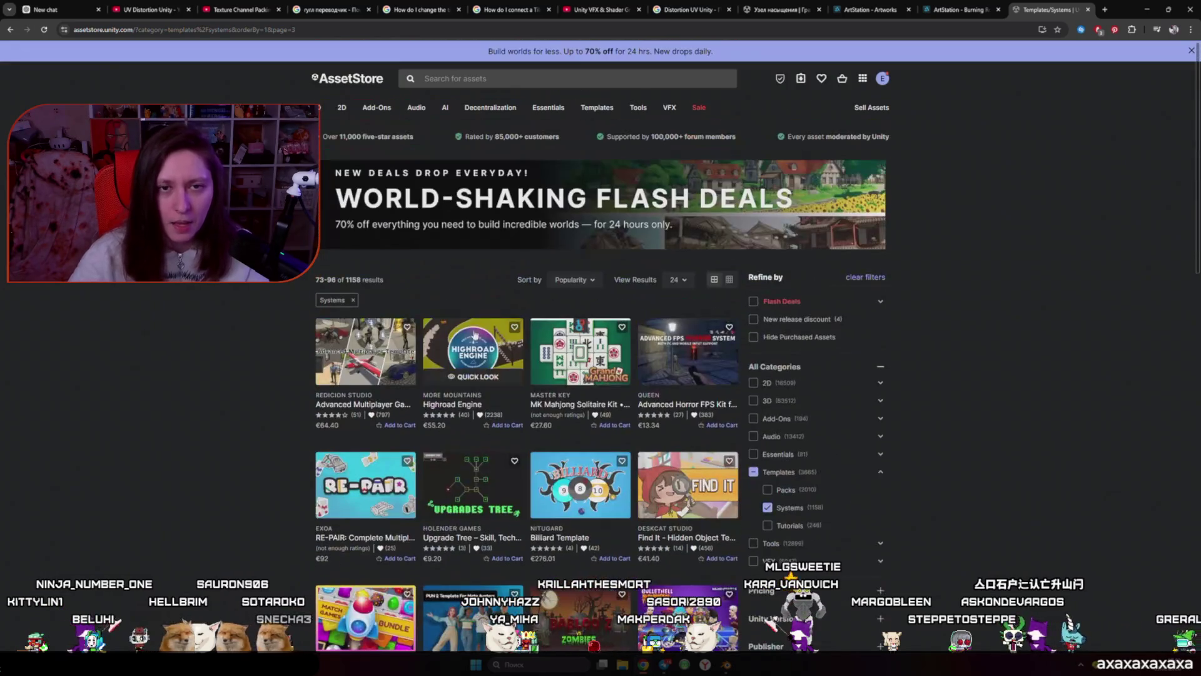
pyautogui.click(466, 82)
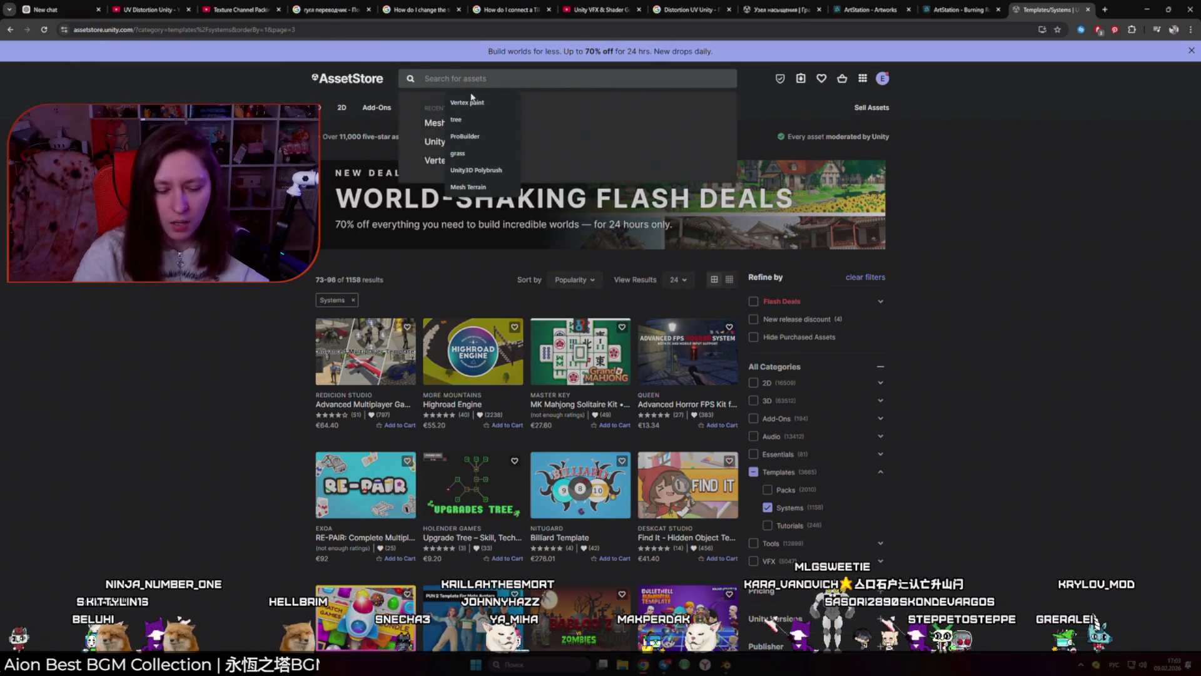
pyautogui.write('кзп')
pyautogui.press('Return')
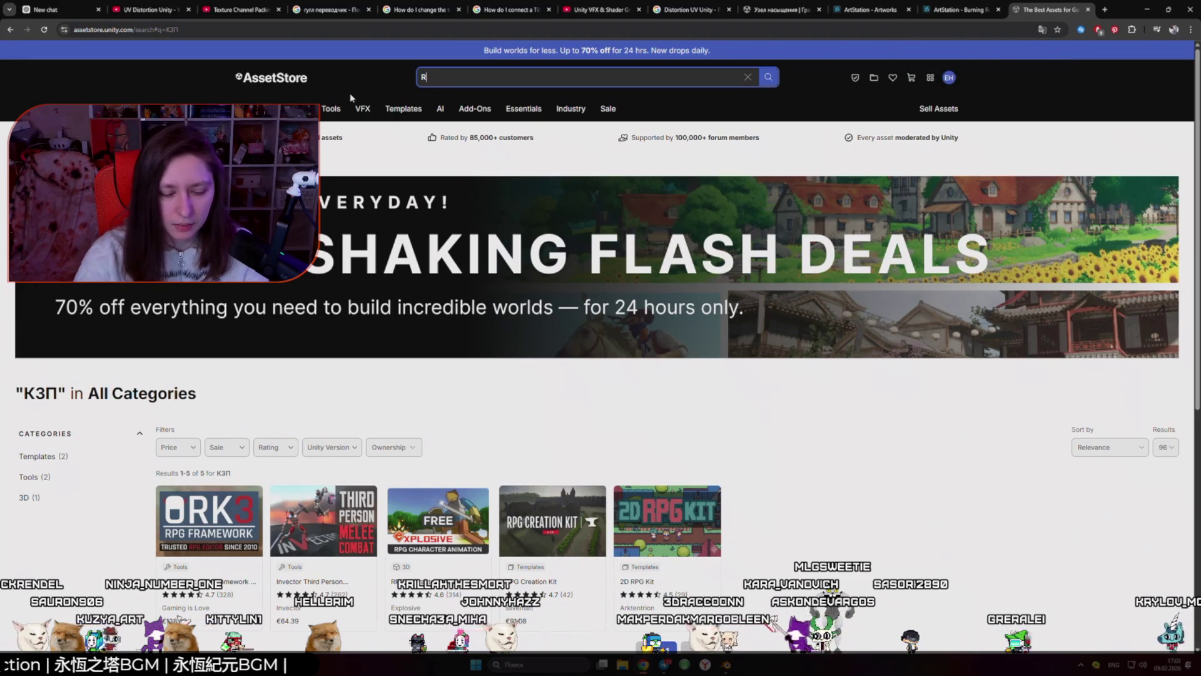
pyautogui.write('PG')
pyautogui.press('Return')
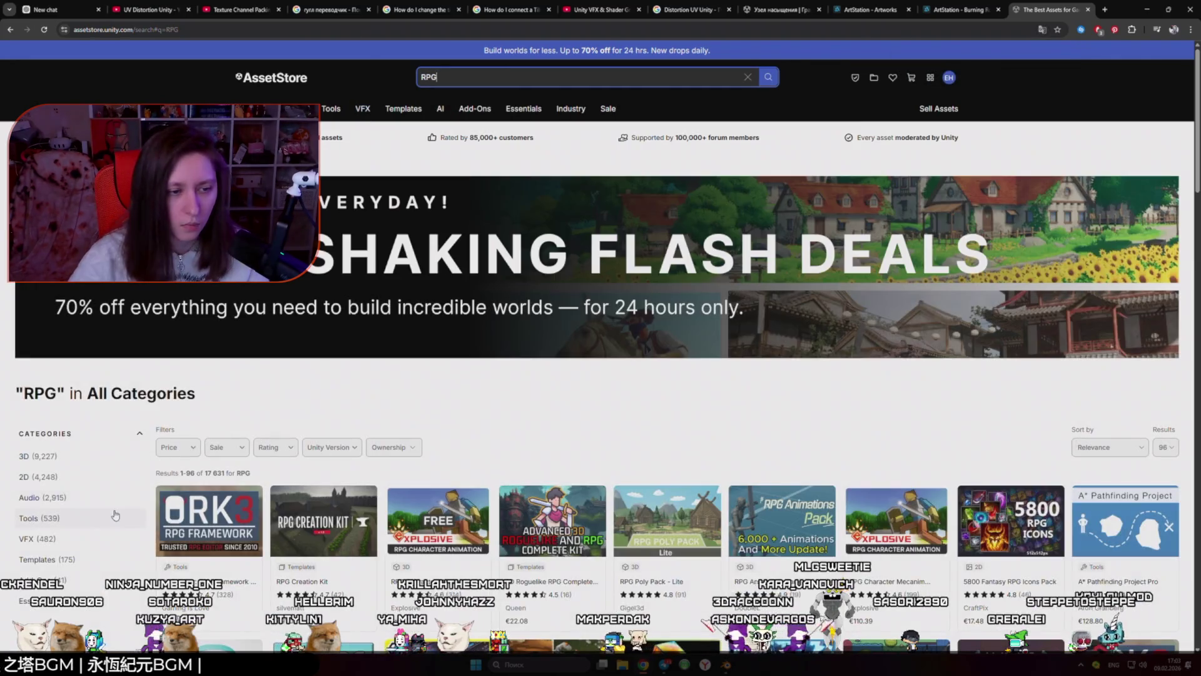
pyautogui.scroll(-2, 98, 539)
pyautogui.click(53, 426)
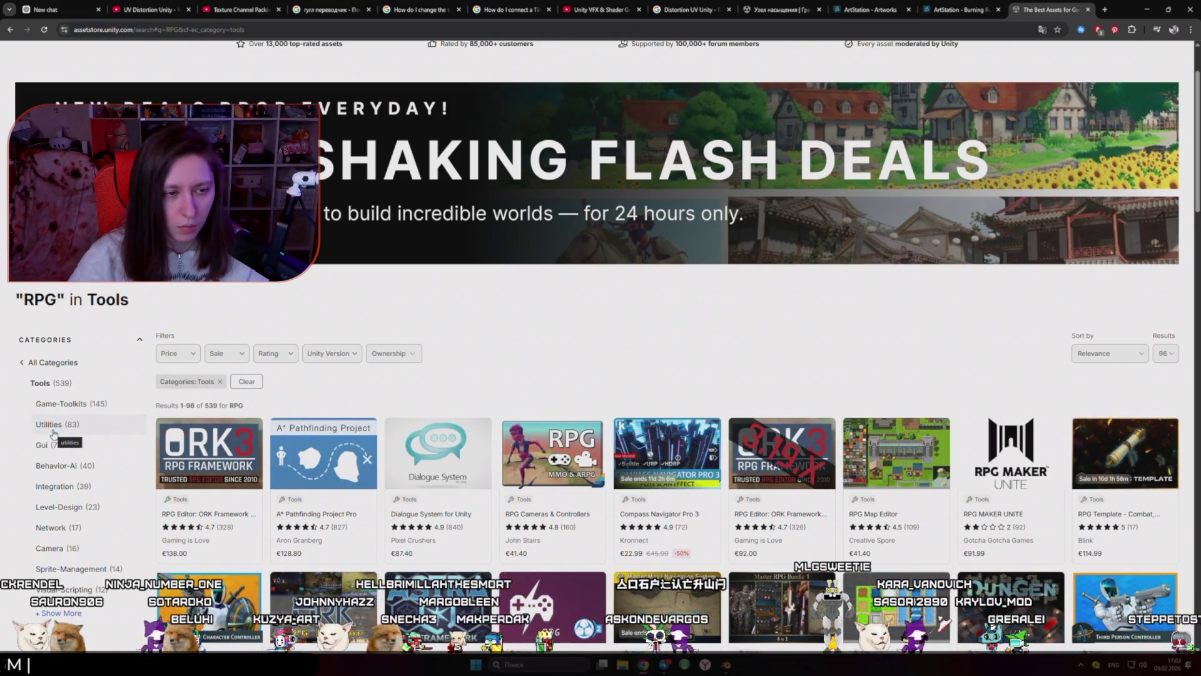
pyautogui.click(11, 30)
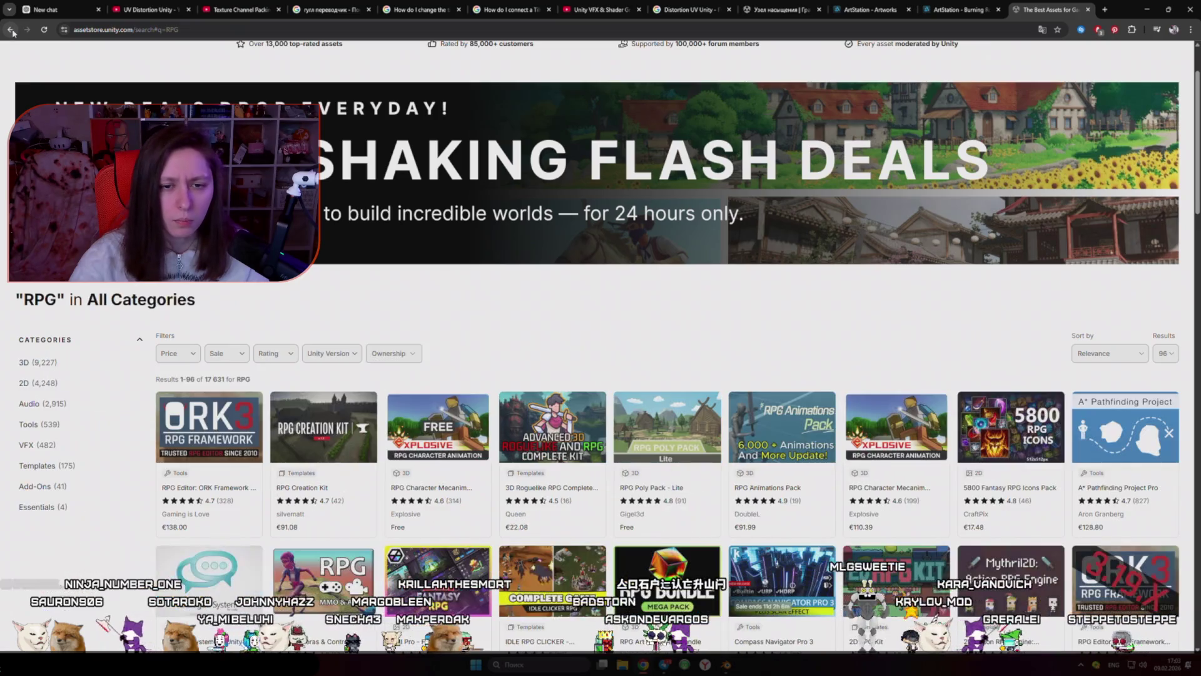
pyautogui.click(11, 29)
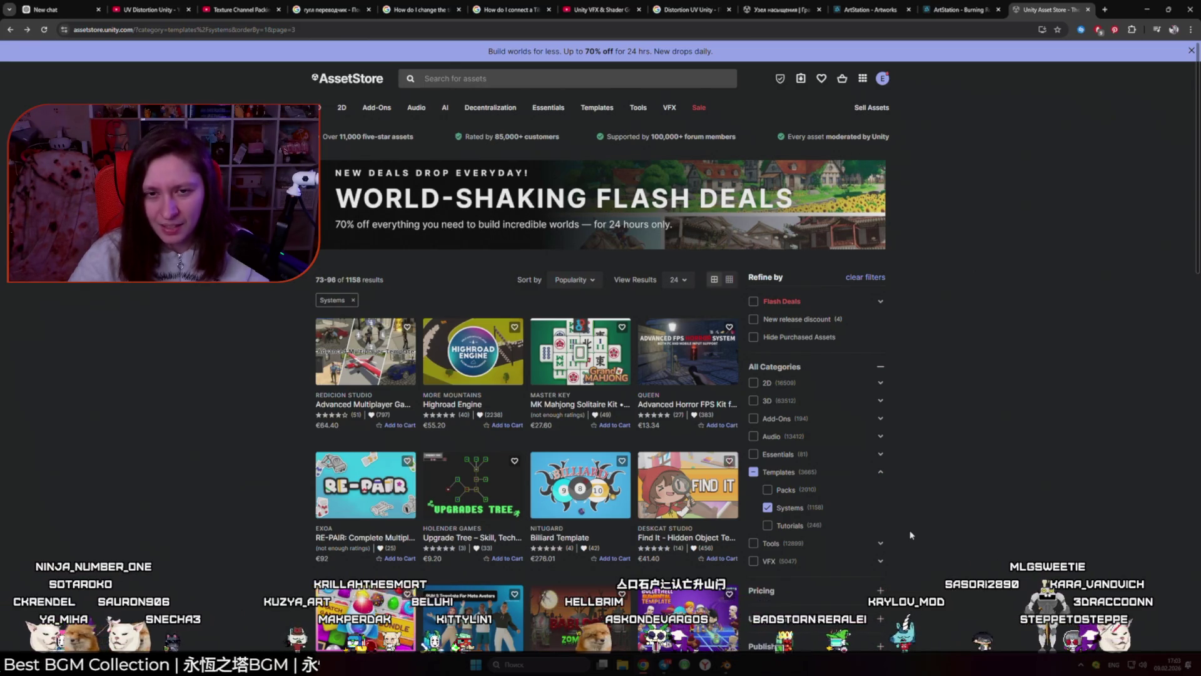
pyautogui.click(474, 80)
pyautogui.write('R')
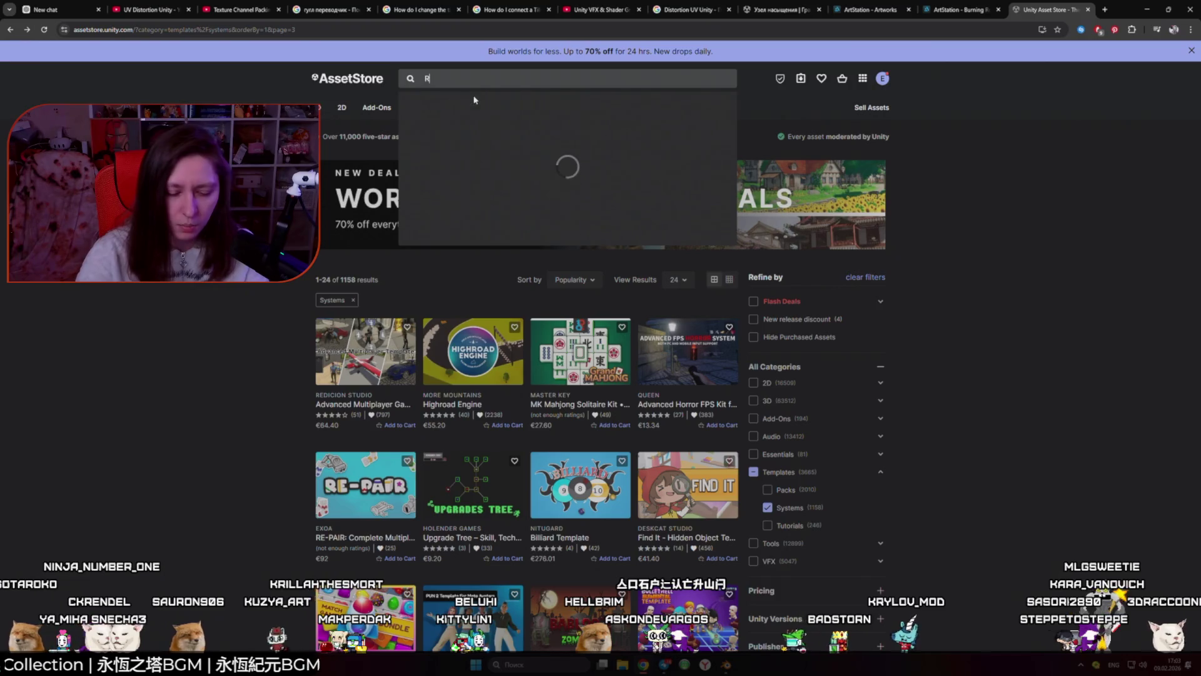
pyautogui.write('PG')
pyautogui.press('Return')
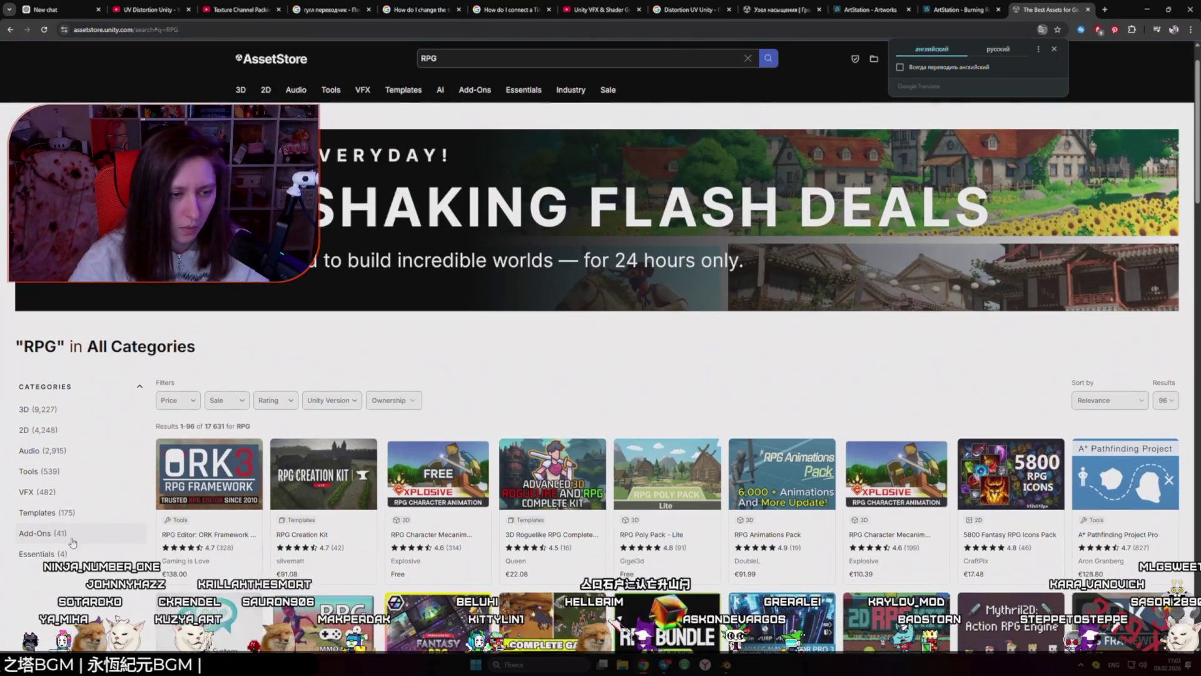
pyautogui.scroll(-1, 119, 482)
pyautogui.click(55, 513)
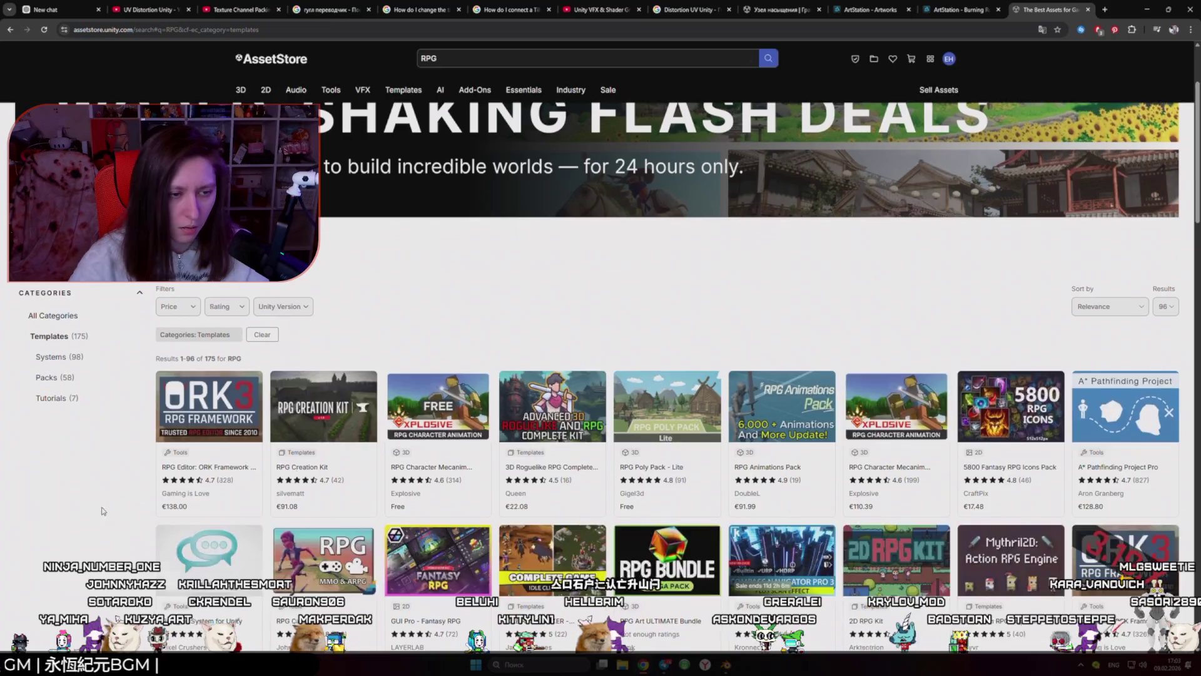
pyautogui.click(65, 361)
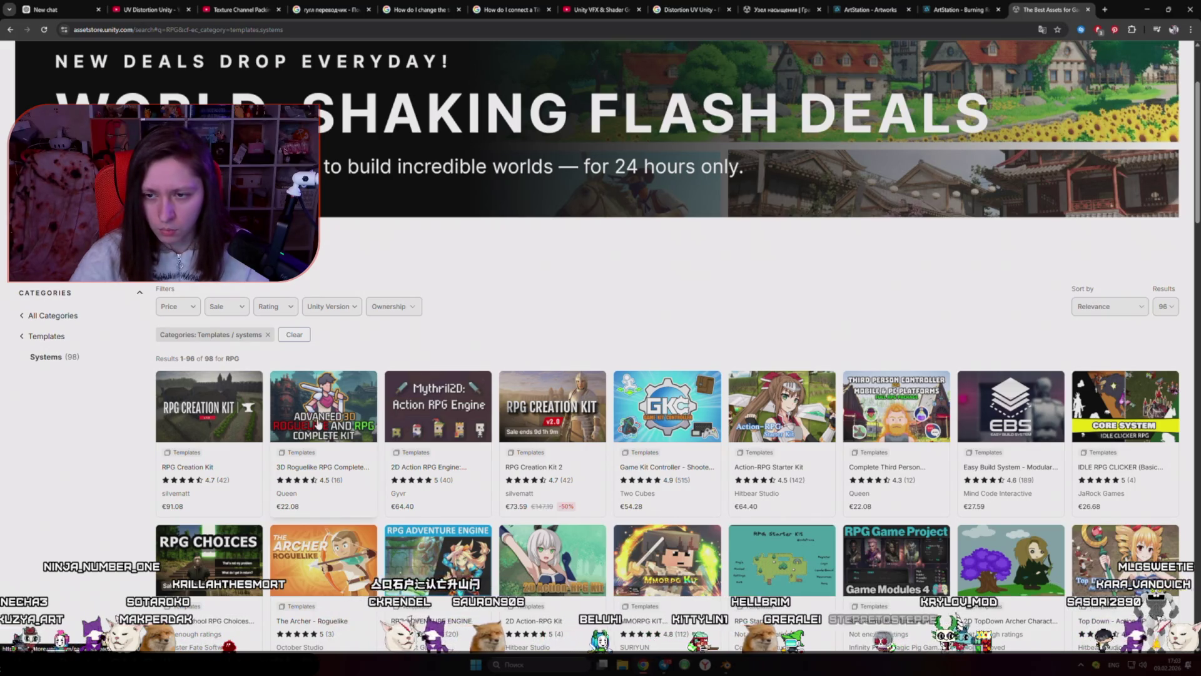
pyautogui.scroll(-2, 319, 424)
pyautogui.scroll(-3, 132, 401)
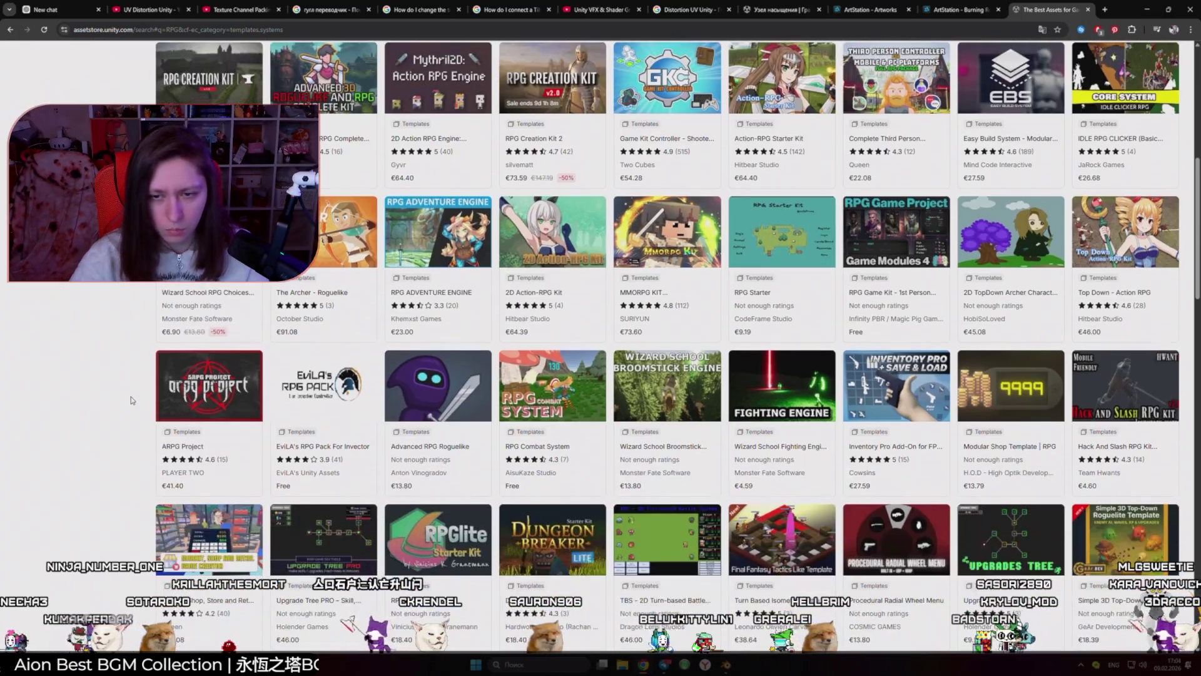
pyautogui.scroll(-2, 131, 401)
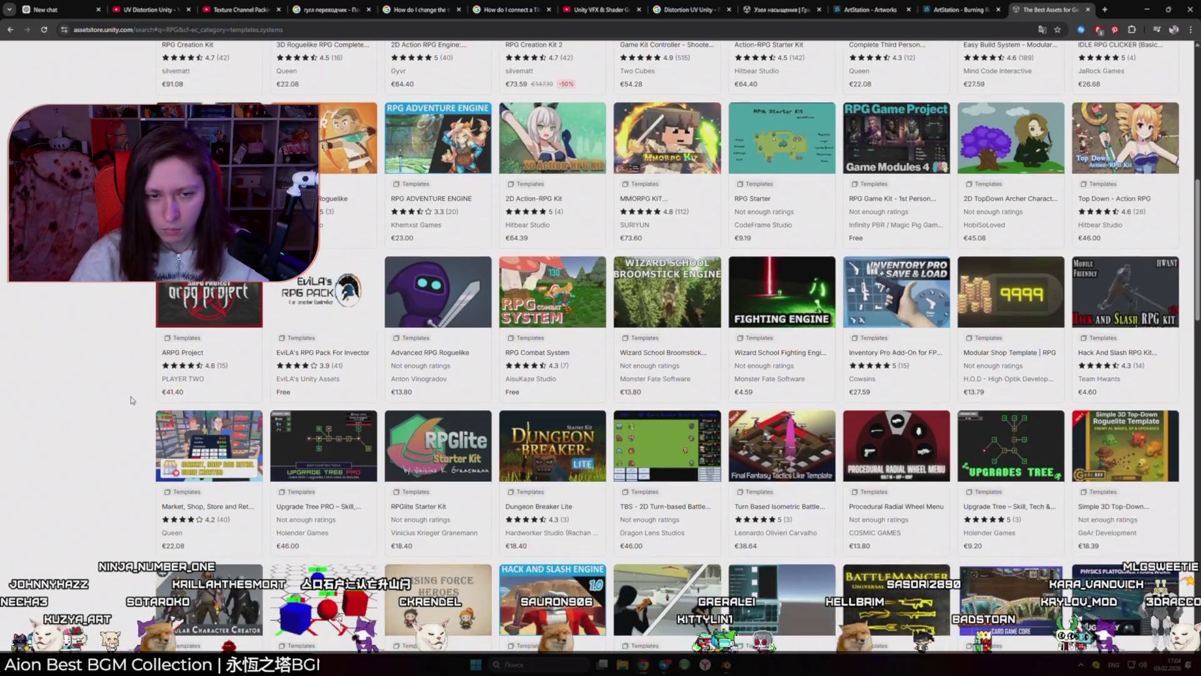
pyautogui.scroll(-5, 131, 401)
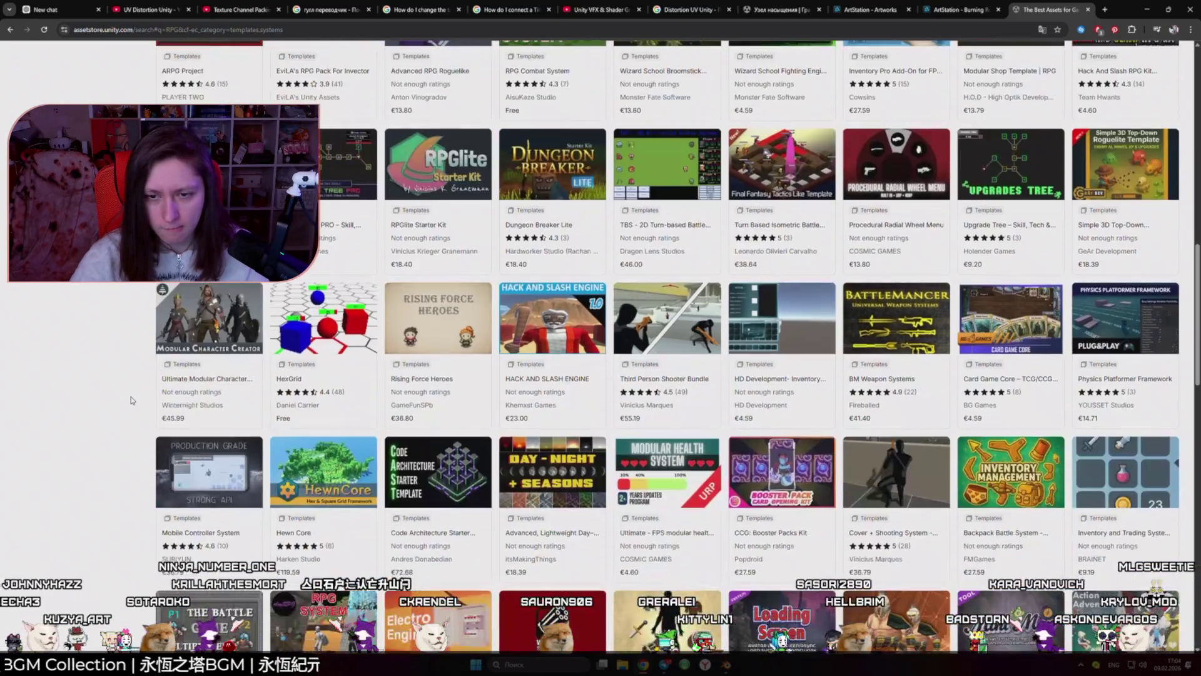
pyautogui.scroll(-4, 132, 400)
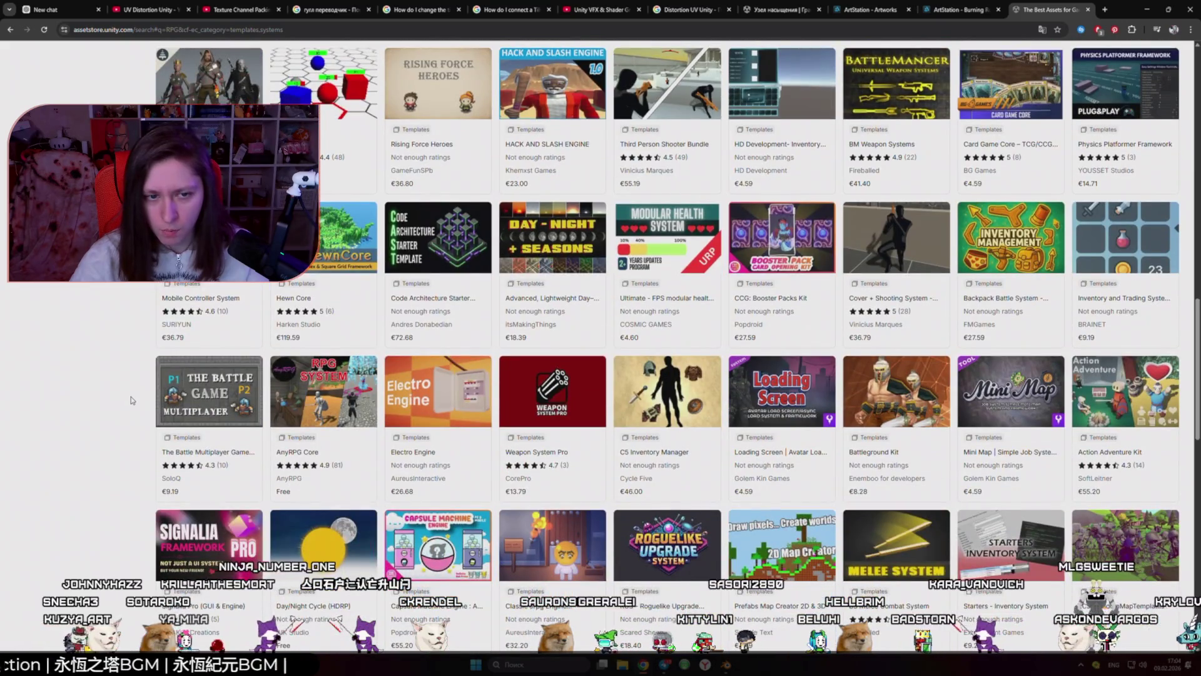
pyautogui.scroll(-5, 132, 400)
pyautogui.scroll(-8, 131, 400)
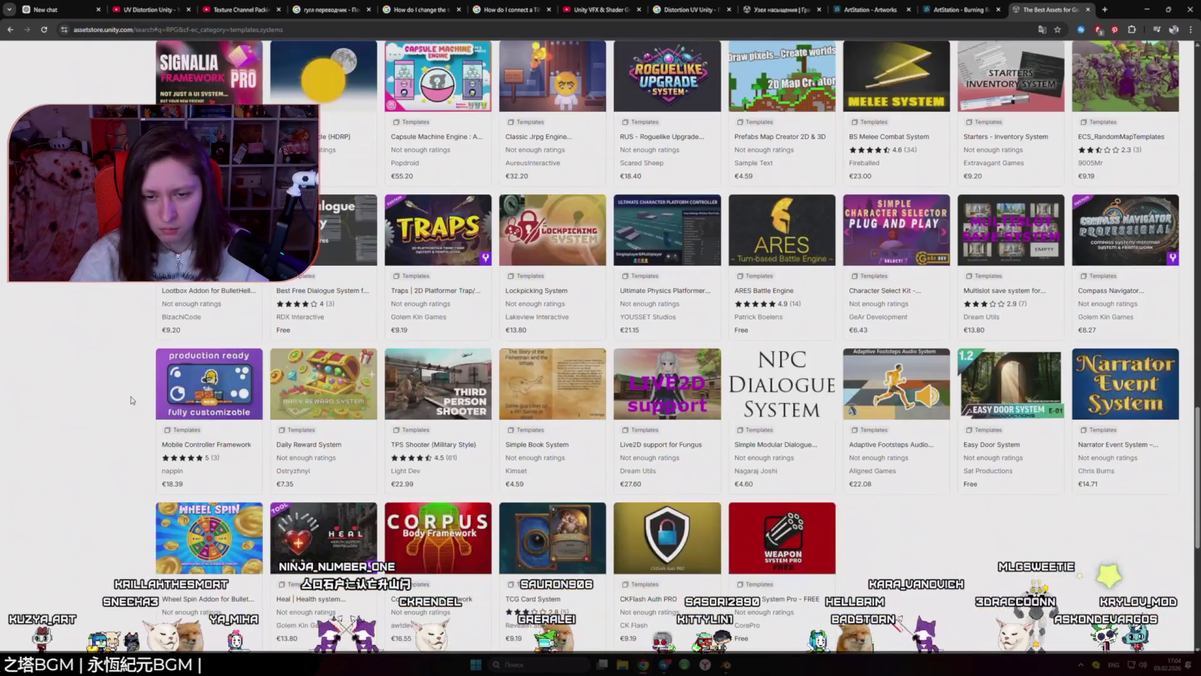
pyautogui.scroll(20, 131, 400)
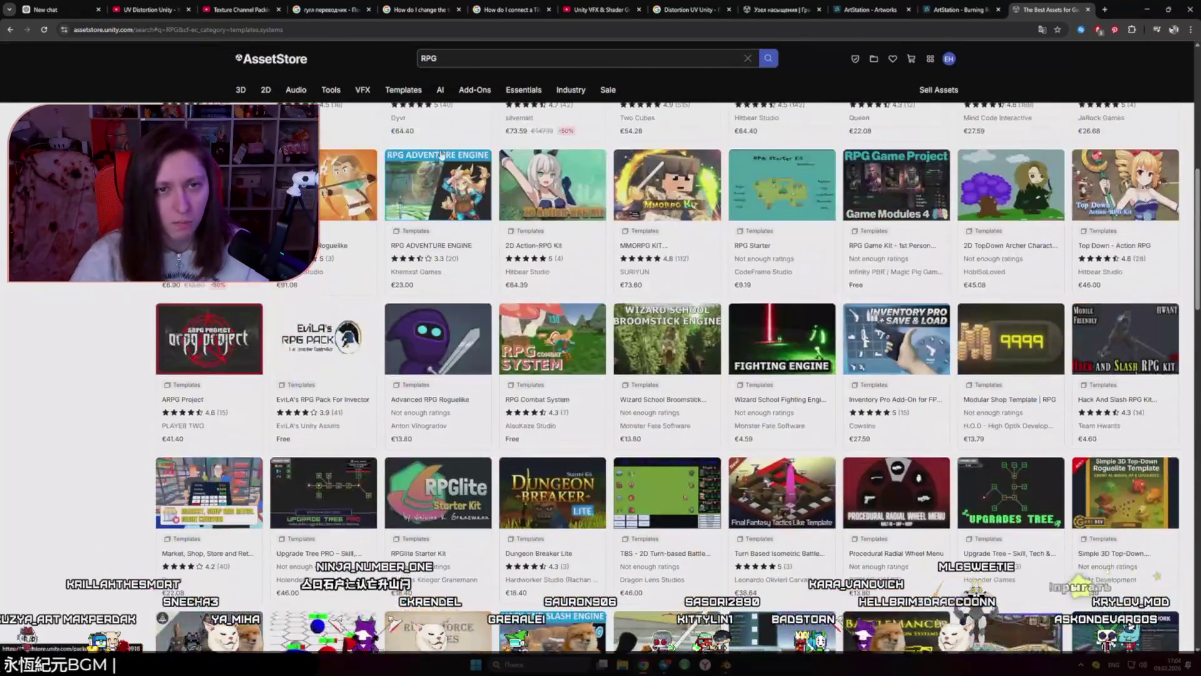
# Step: Search the store for 'ik' and filter the results to Templates › Systems
pyautogui.hotkey('ctrl', 'a')
pyautogui.write('ik')
pyautogui.press('Return')
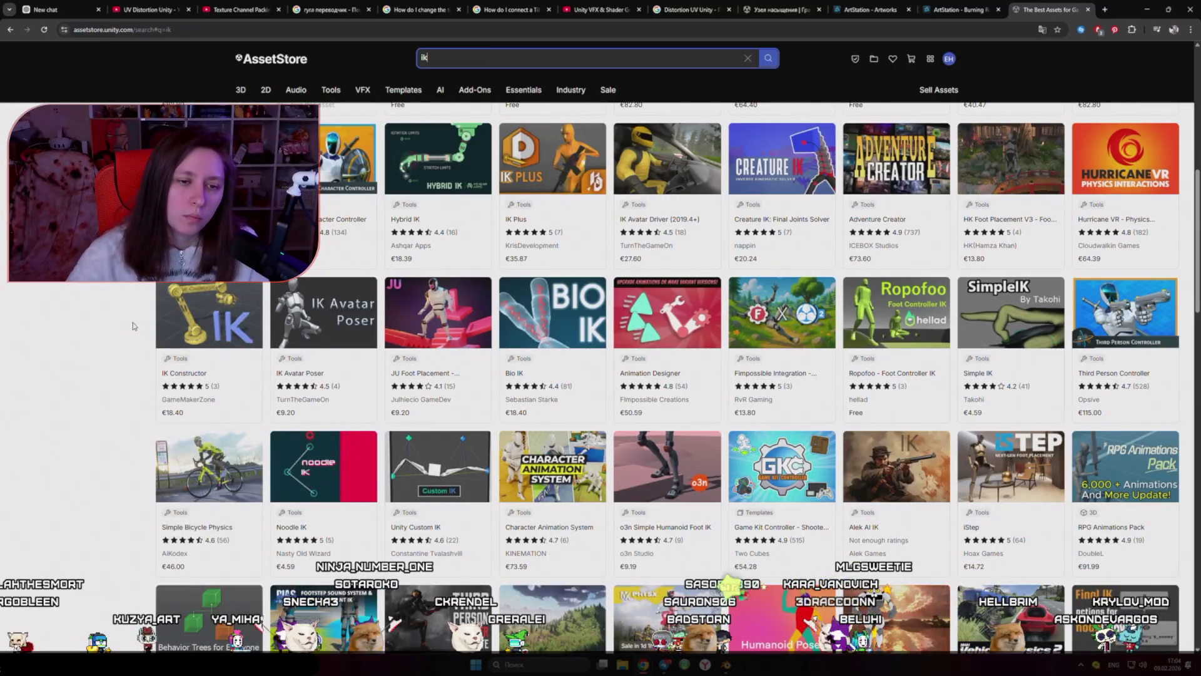
pyautogui.scroll(5, 283, 349)
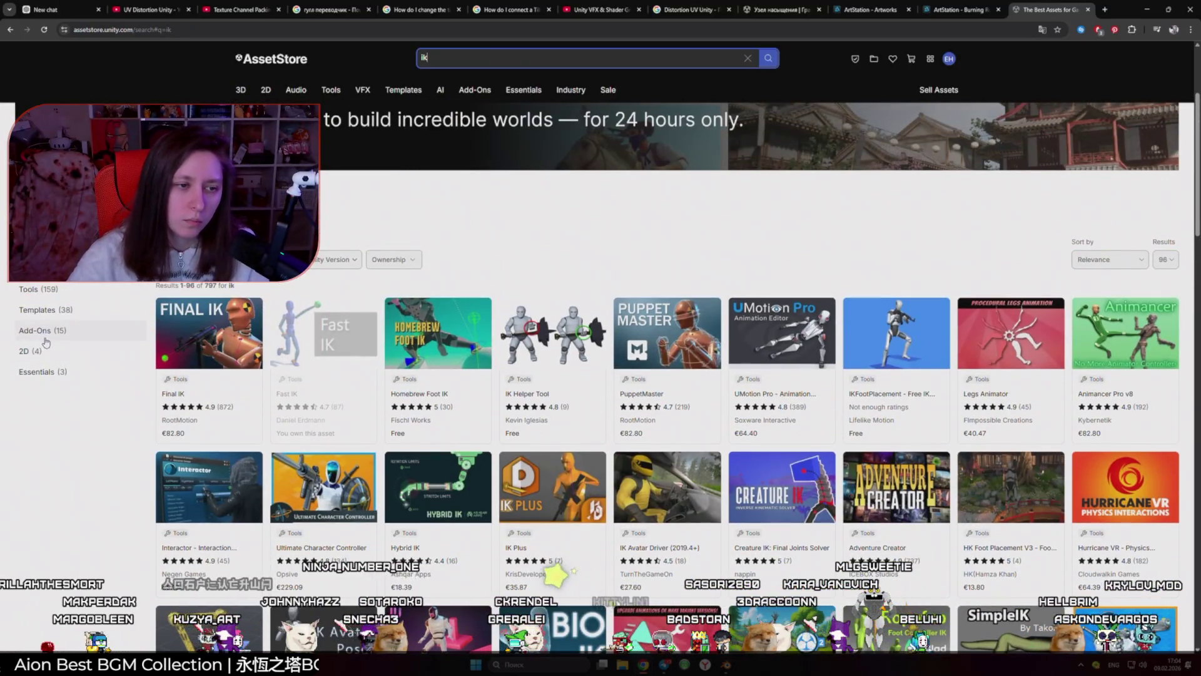
pyautogui.click(48, 311)
pyautogui.click(59, 311)
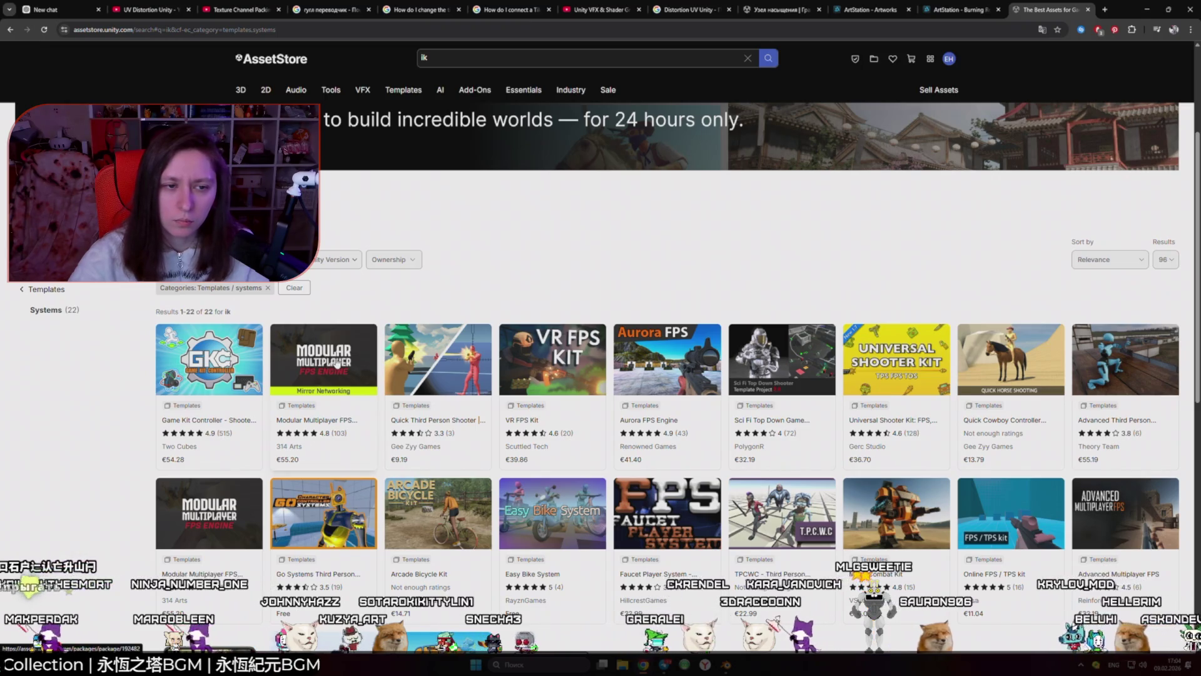
# Step: Look over the Game Kit Controller listing in a new tab, then close it
pyautogui.middleClick(250, 364)
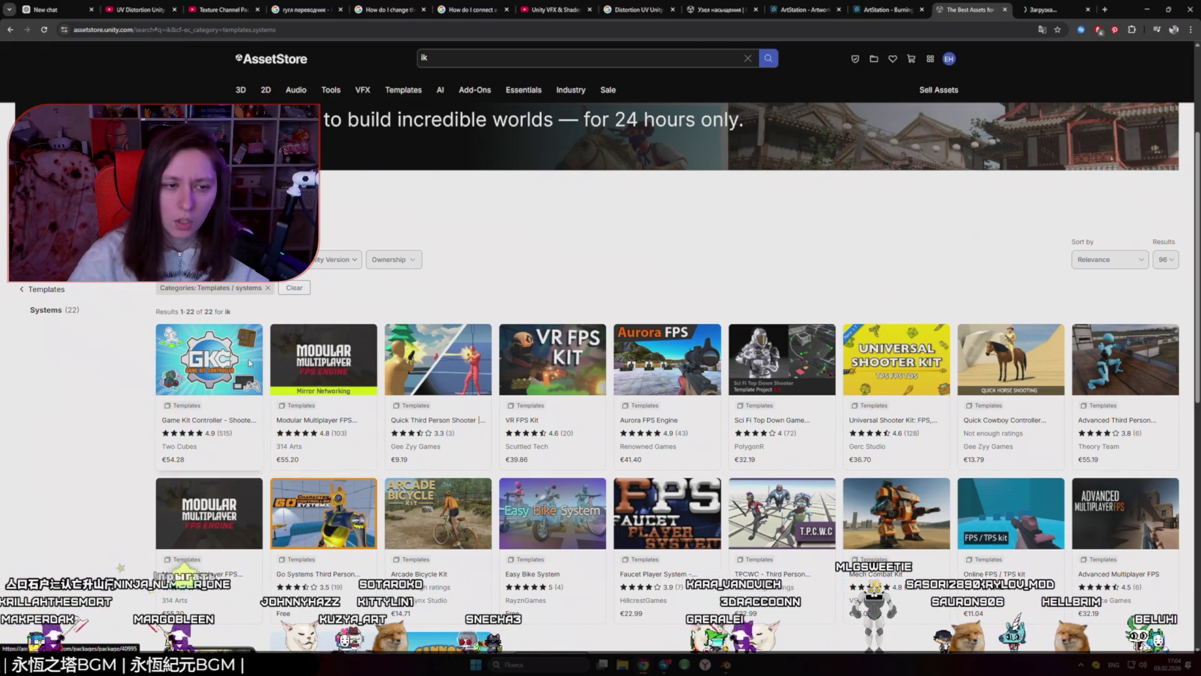
pyautogui.click(1028, 6)
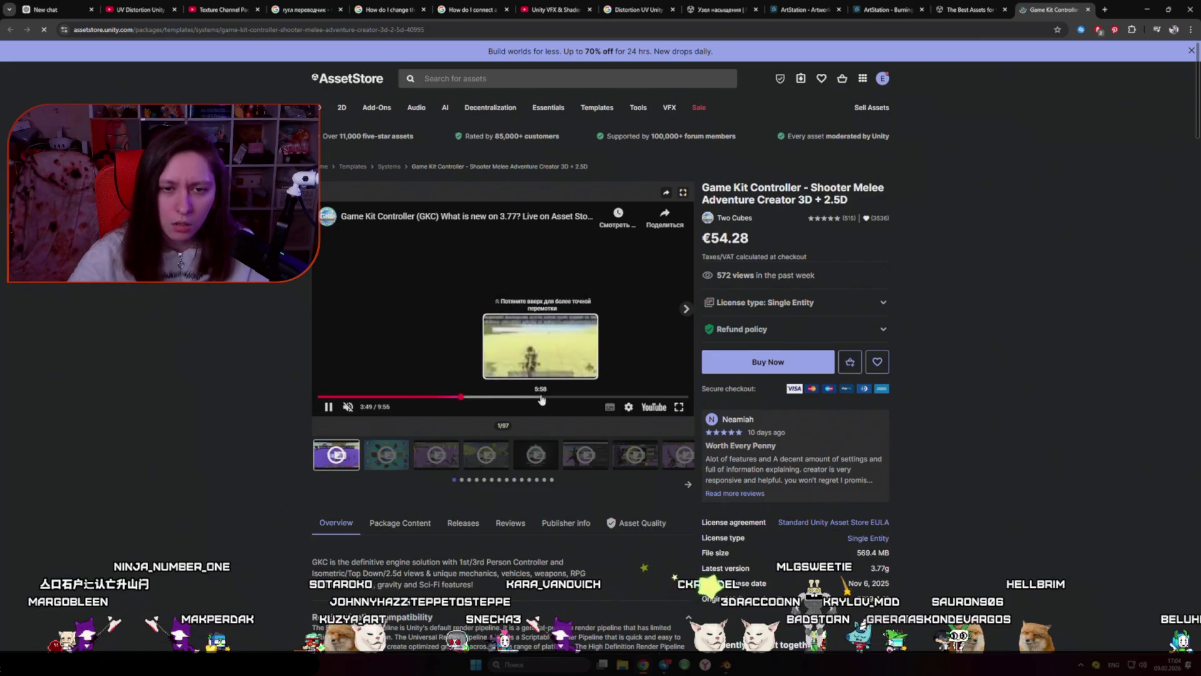
pyautogui.click(1088, 11)
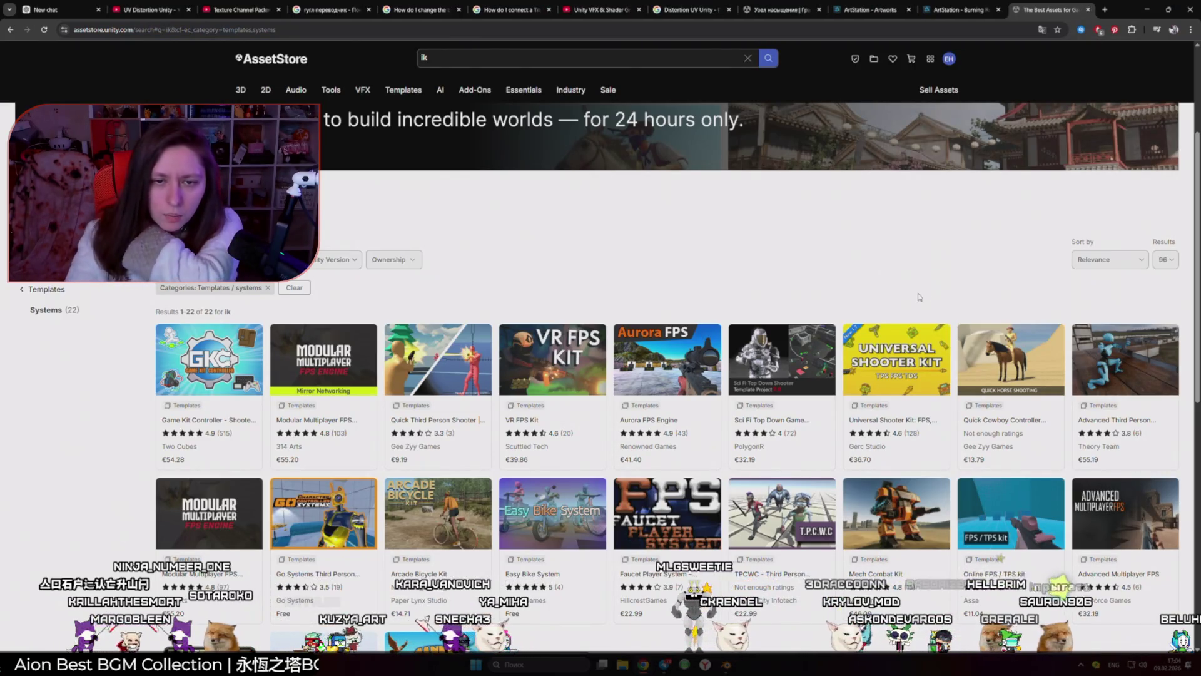
pyautogui.scroll(-5, 723, 297)
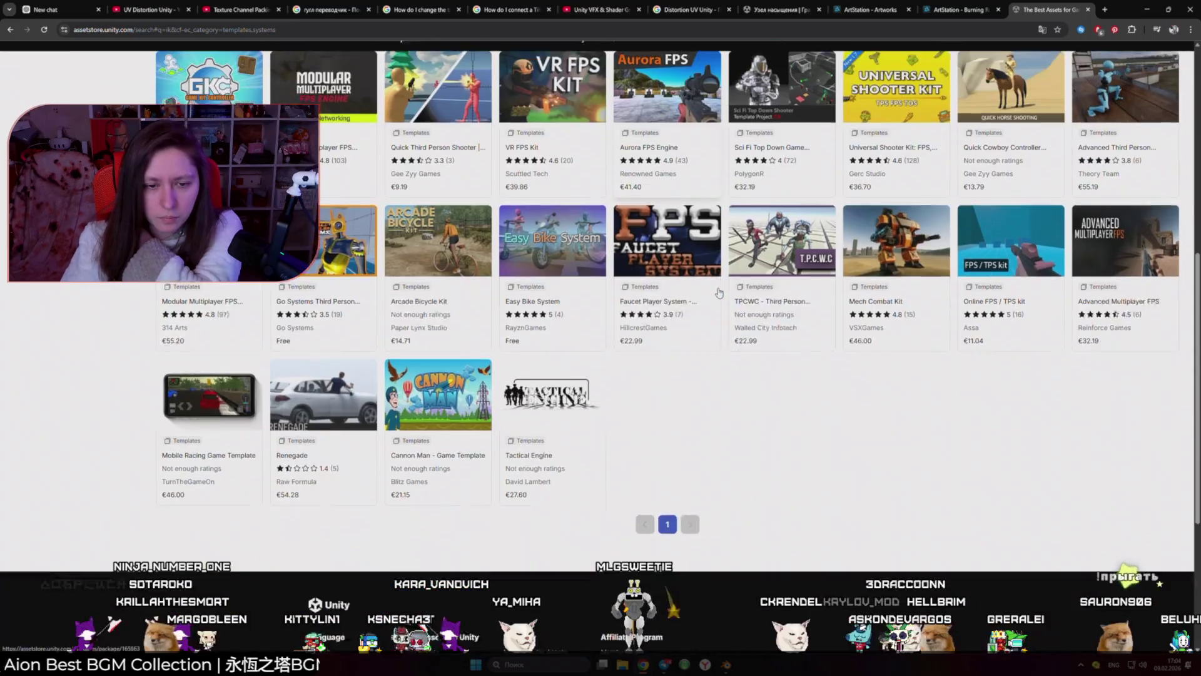
pyautogui.scroll(5, 155, 311)
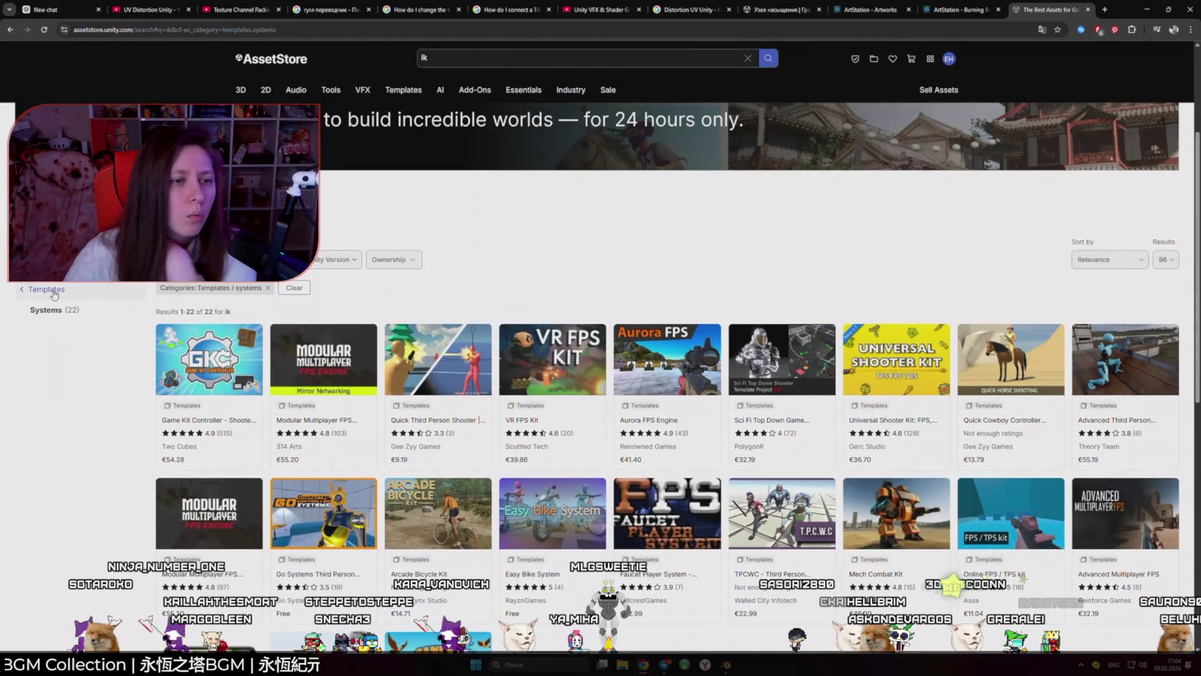
# Step: Clear the Templates › Systems filter and scroll through the 797 ik results to the pagination
pyautogui.click(22, 290)
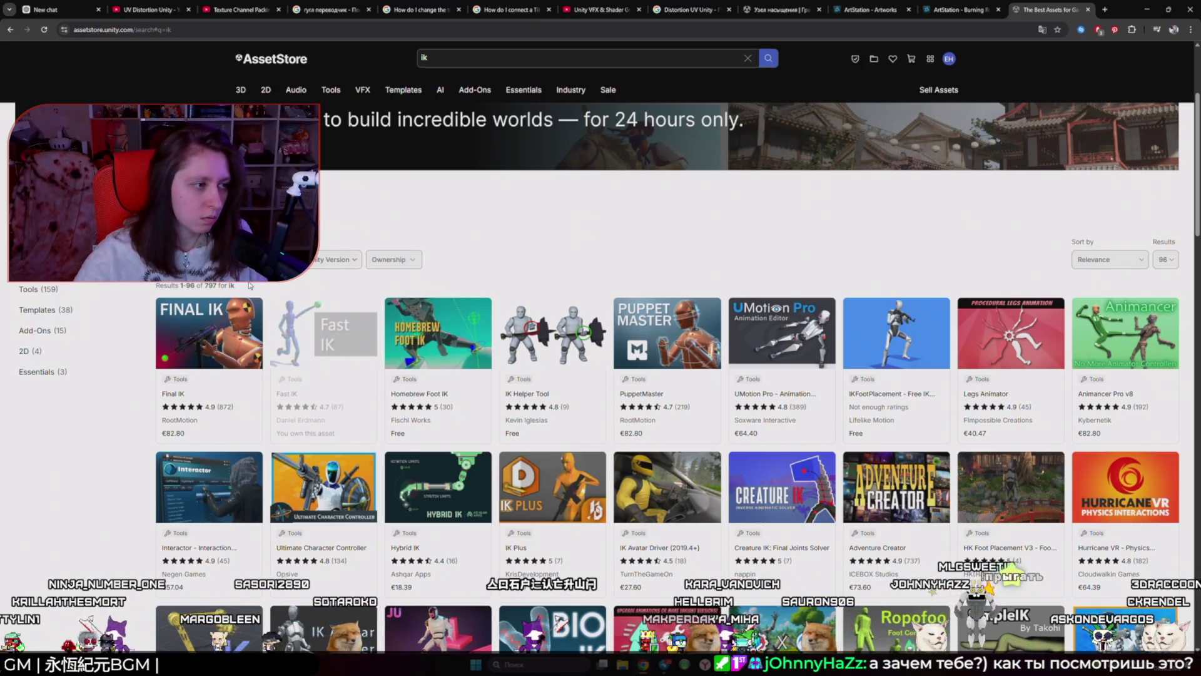
pyautogui.scroll(-2, 249, 286)
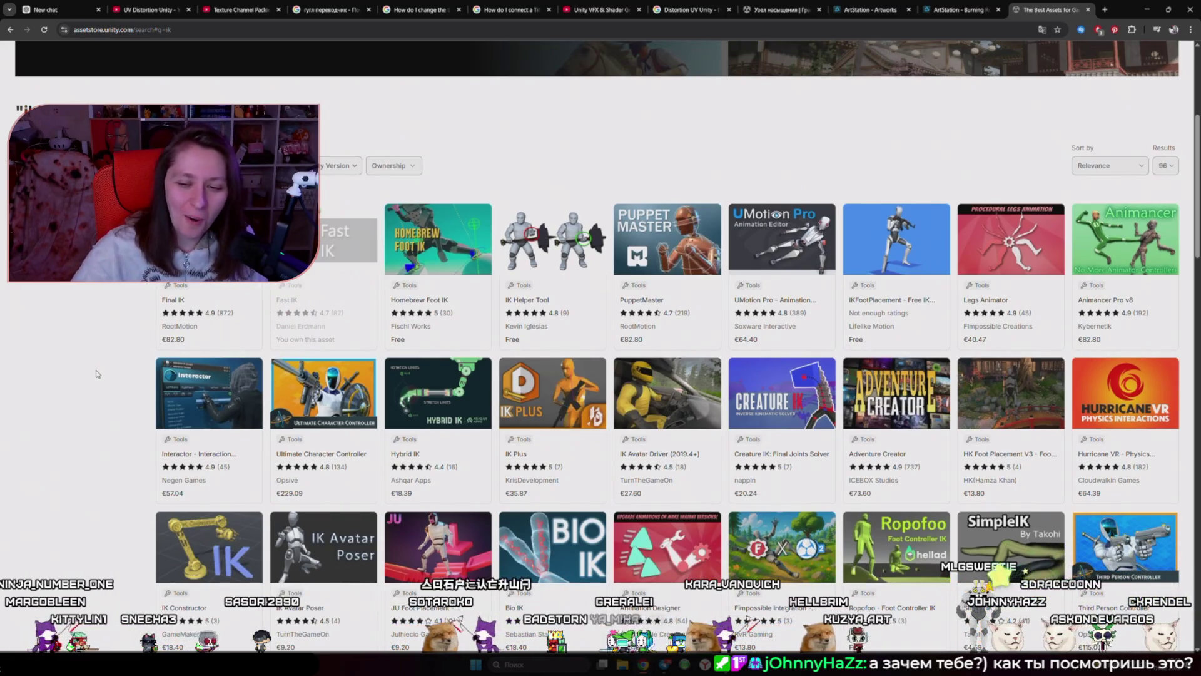
pyautogui.scroll(-3, 140, 382)
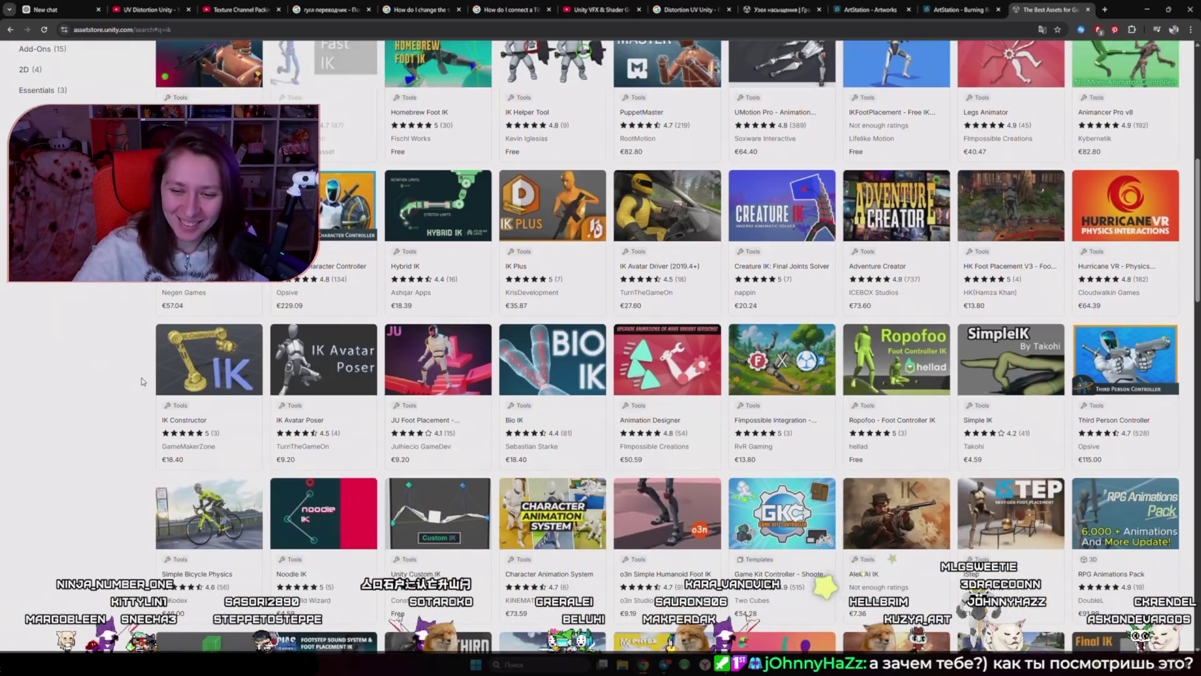
pyautogui.scroll(-5, 44, 373)
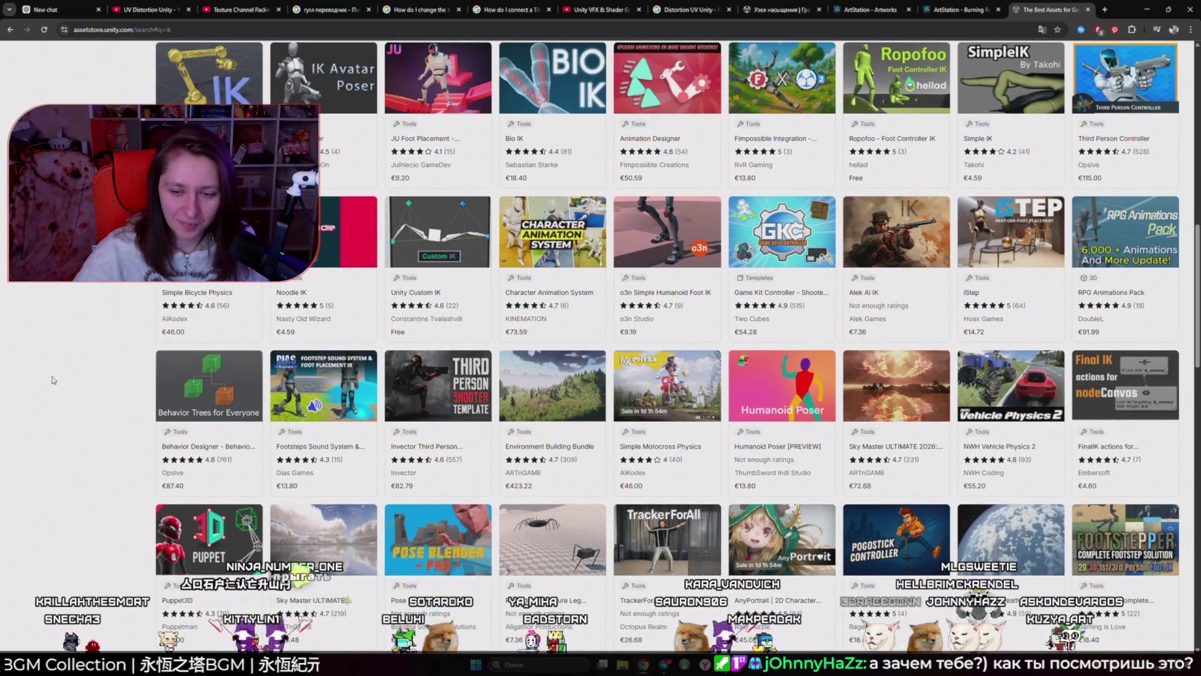
pyautogui.scroll(-4, 54, 380)
pyautogui.scroll(-3, 54, 383)
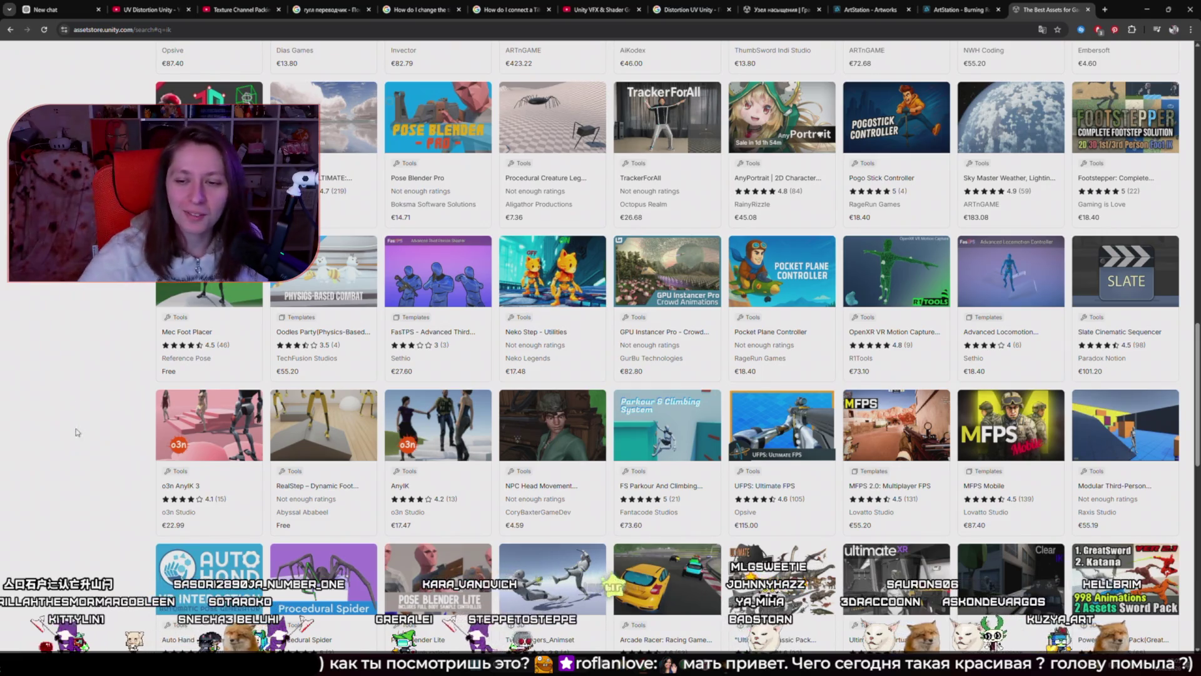
pyautogui.scroll(-2, 55, 413)
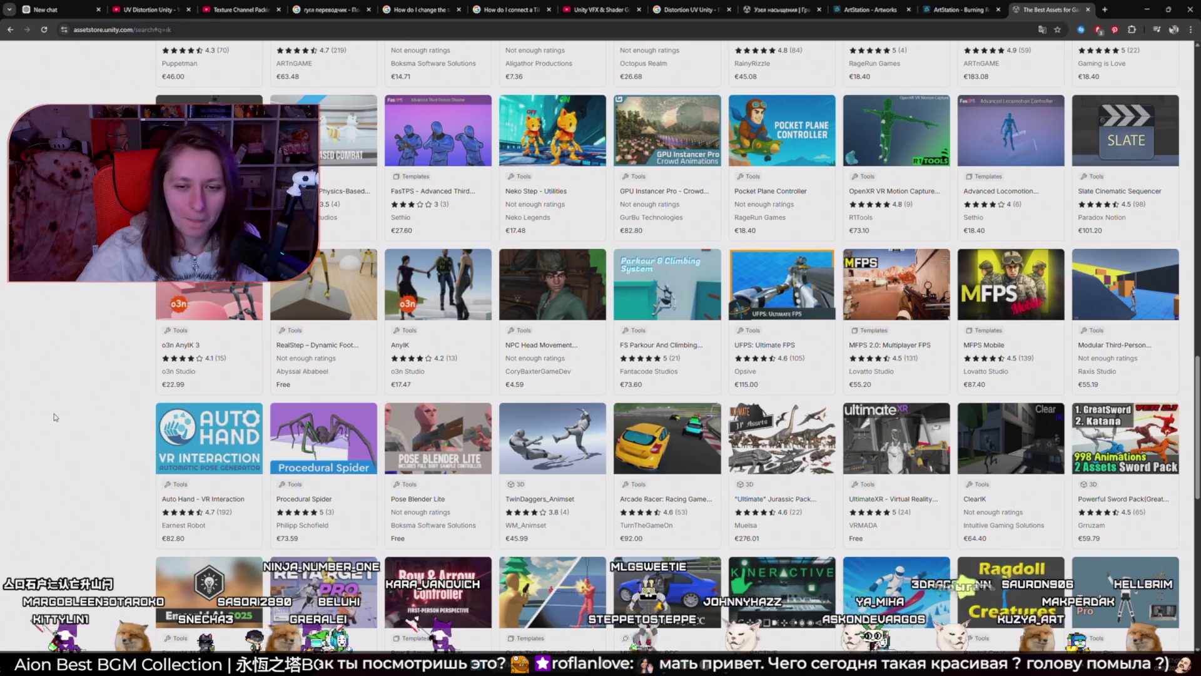
pyautogui.scroll(-3, 55, 417)
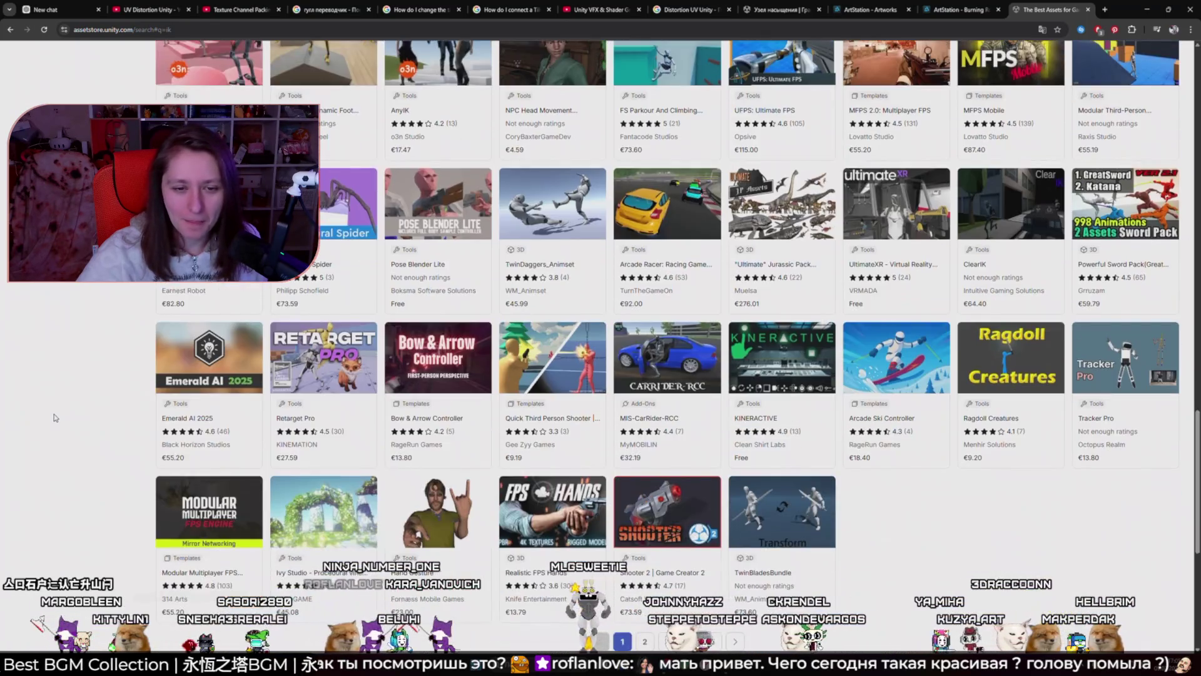
pyautogui.scroll(-3, 55, 418)
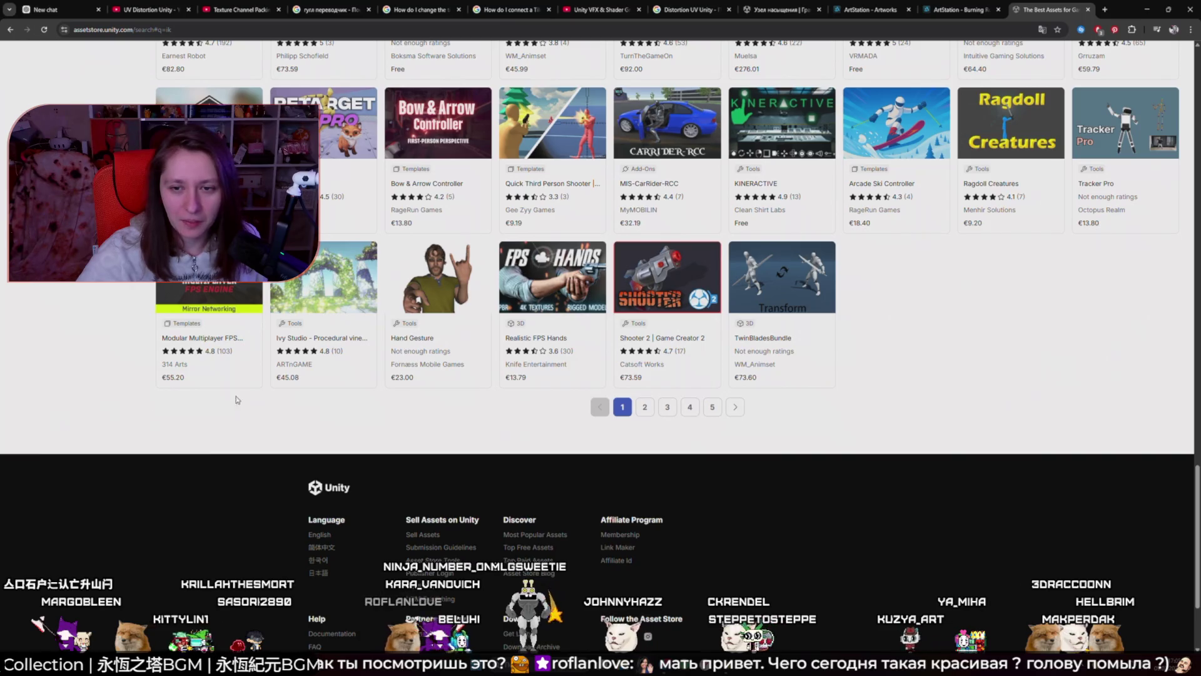
# Step: Glance at an asset publisher's page in a new tab, then close it
pyautogui.click(770, 291)
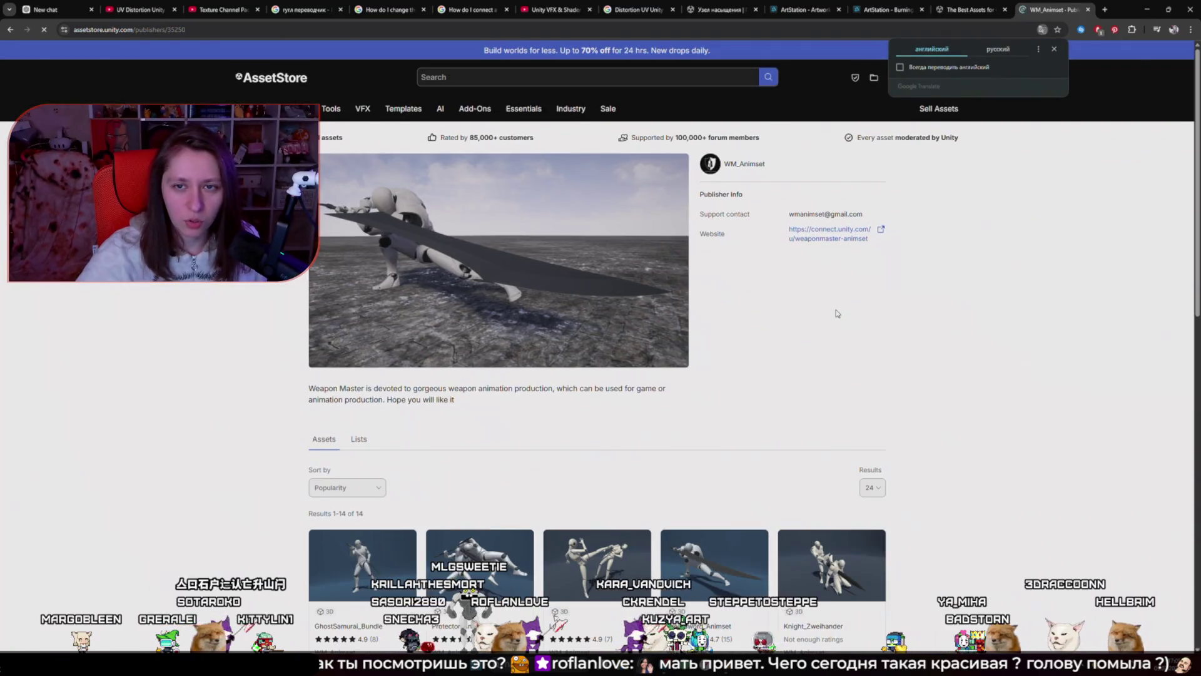
pyautogui.scroll(-1, 835, 315)
pyautogui.scroll(-3, 834, 315)
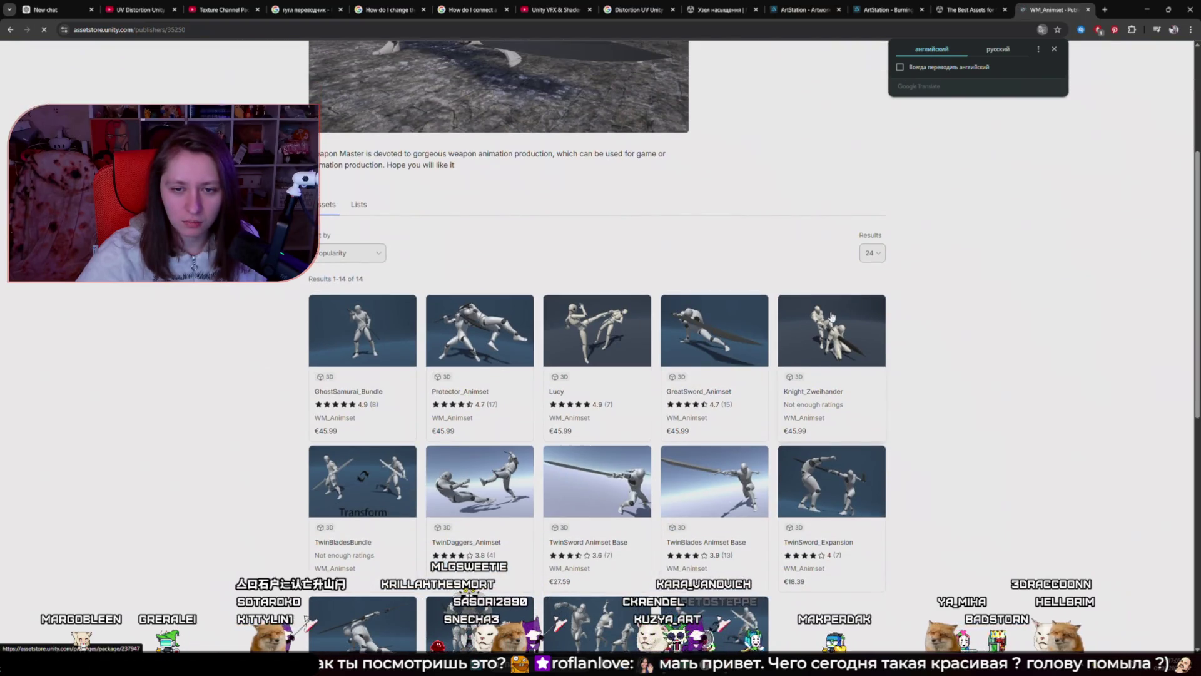
pyautogui.click(1088, 9)
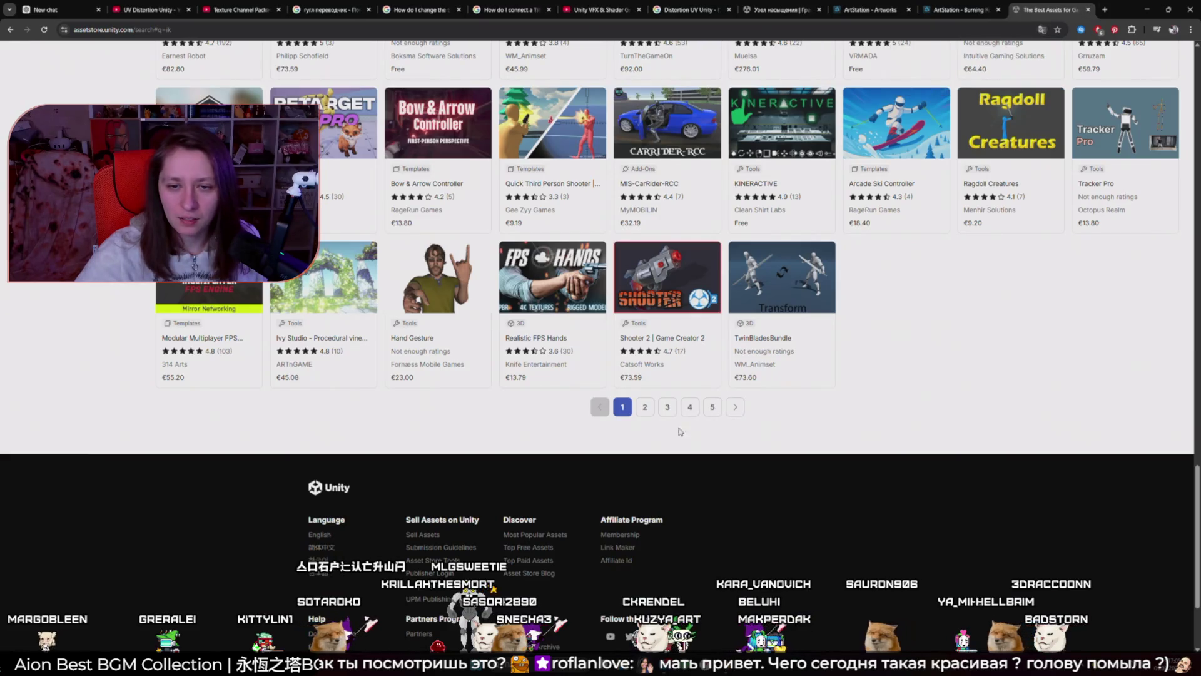
# Step: Go to page 2 of the ik results (97–192) and scroll through them
pyautogui.click(645, 407)
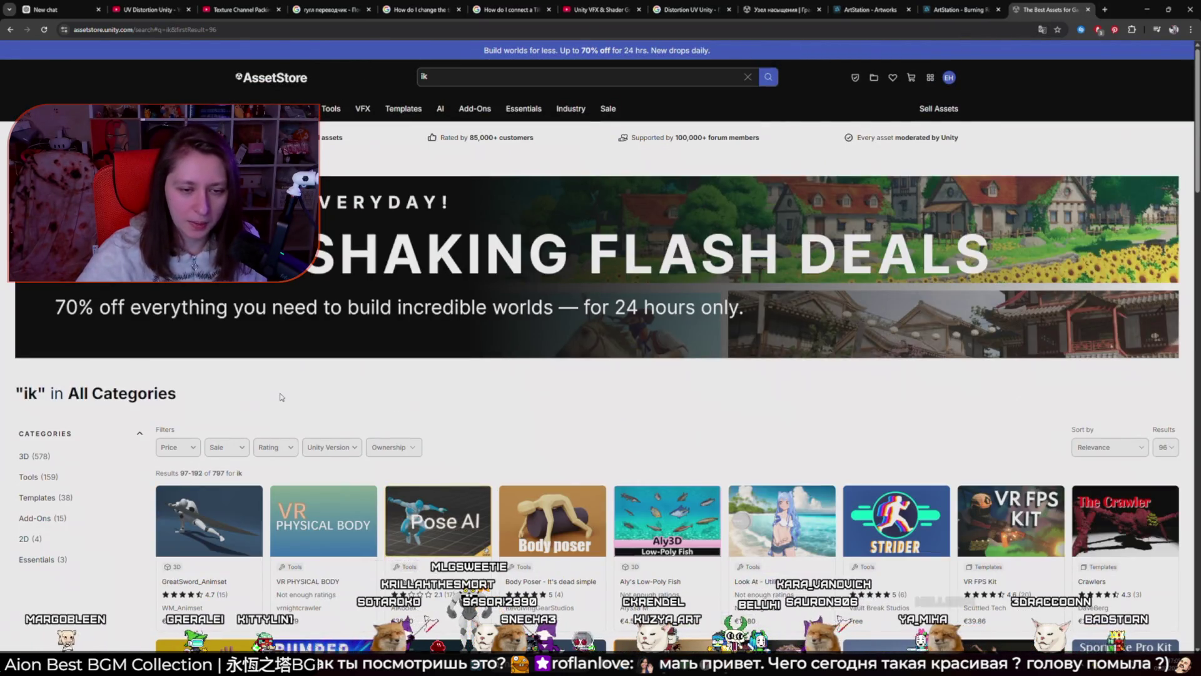
pyautogui.scroll(-3, 281, 397)
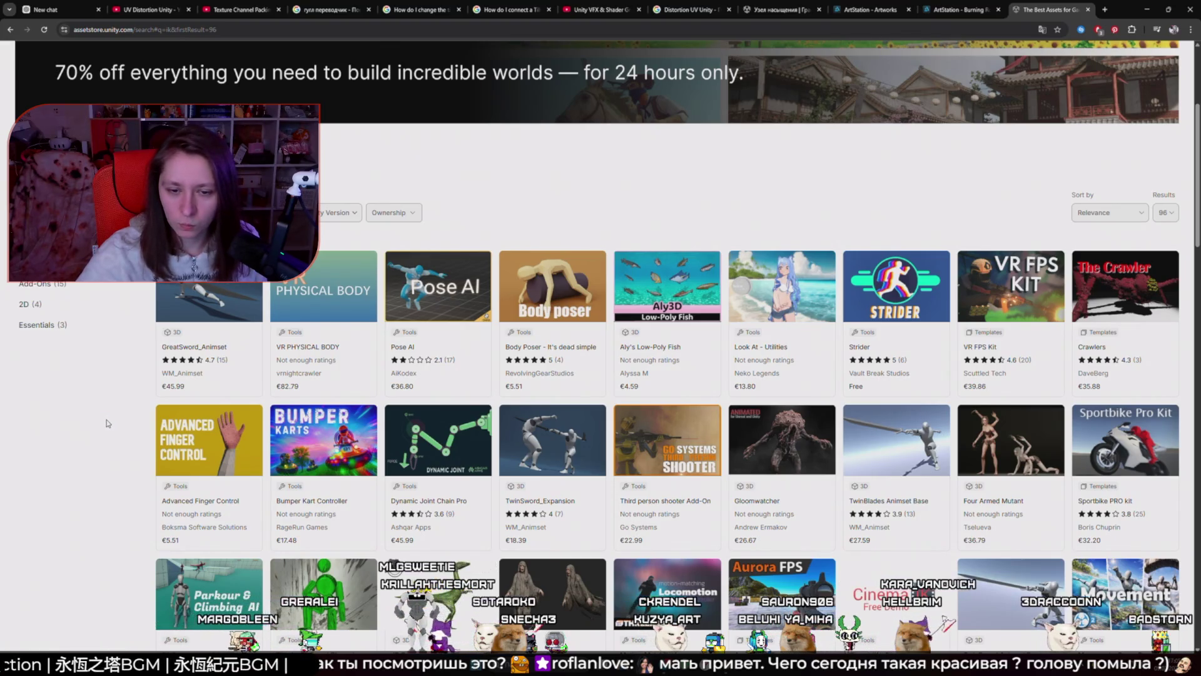
pyautogui.scroll(-3, 108, 424)
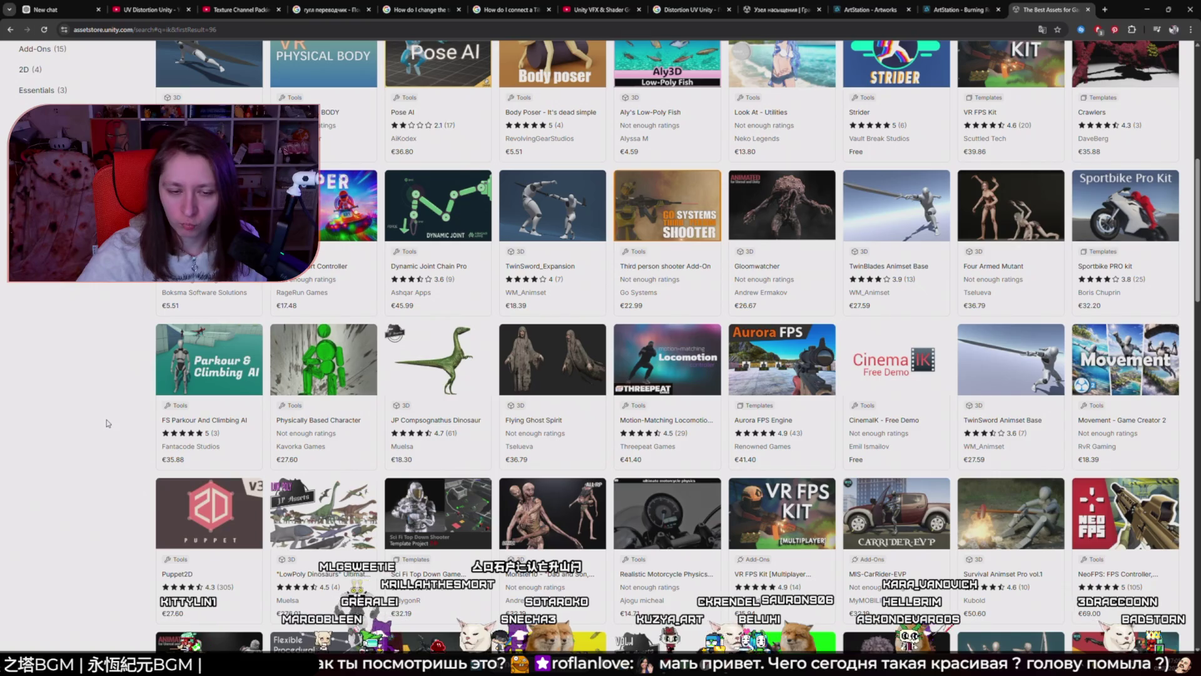
pyautogui.scroll(-3, 108, 424)
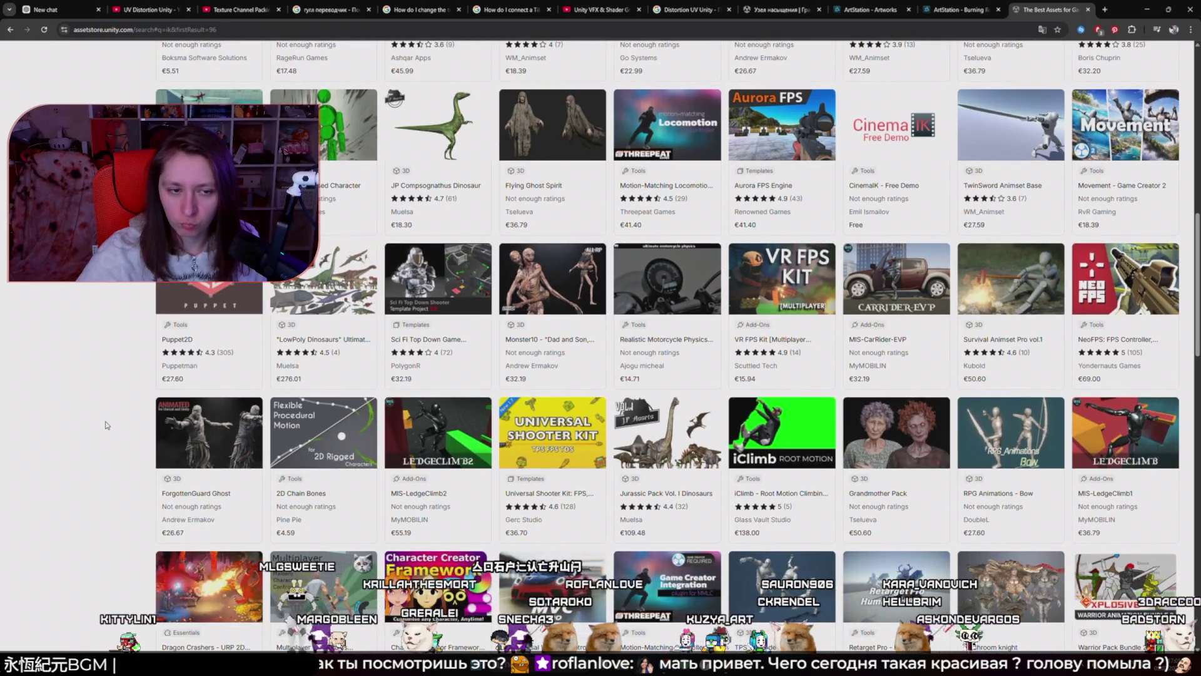
pyautogui.scroll(-3, 106, 425)
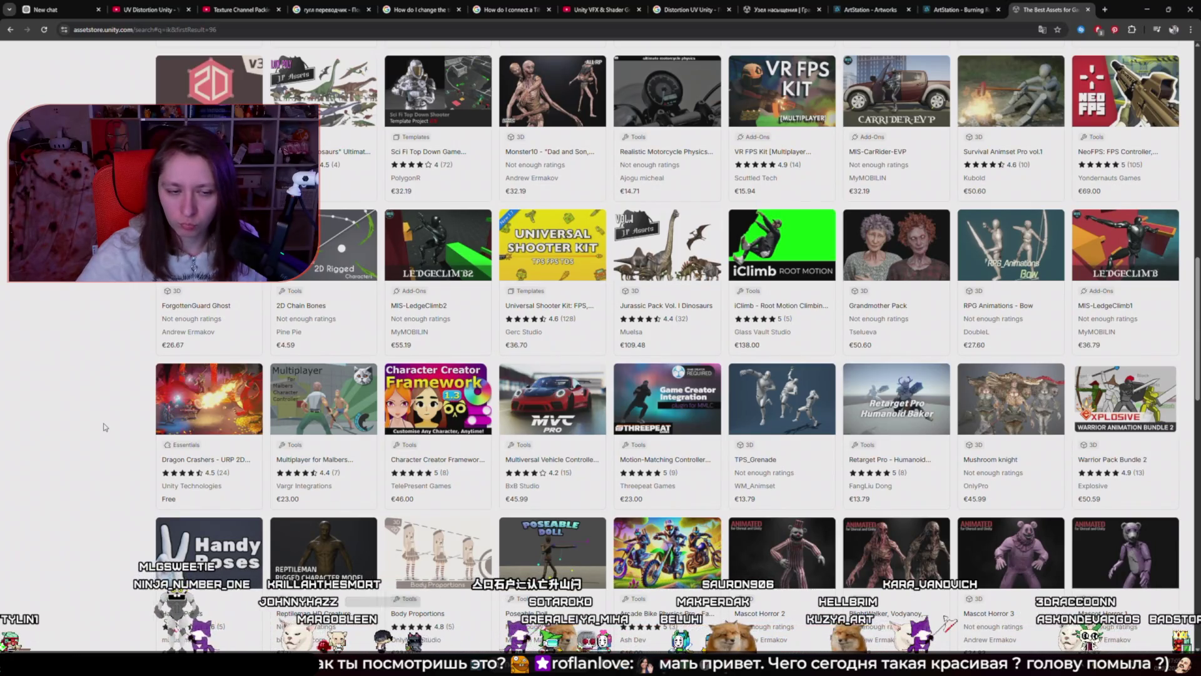
pyautogui.scroll(-2, 103, 428)
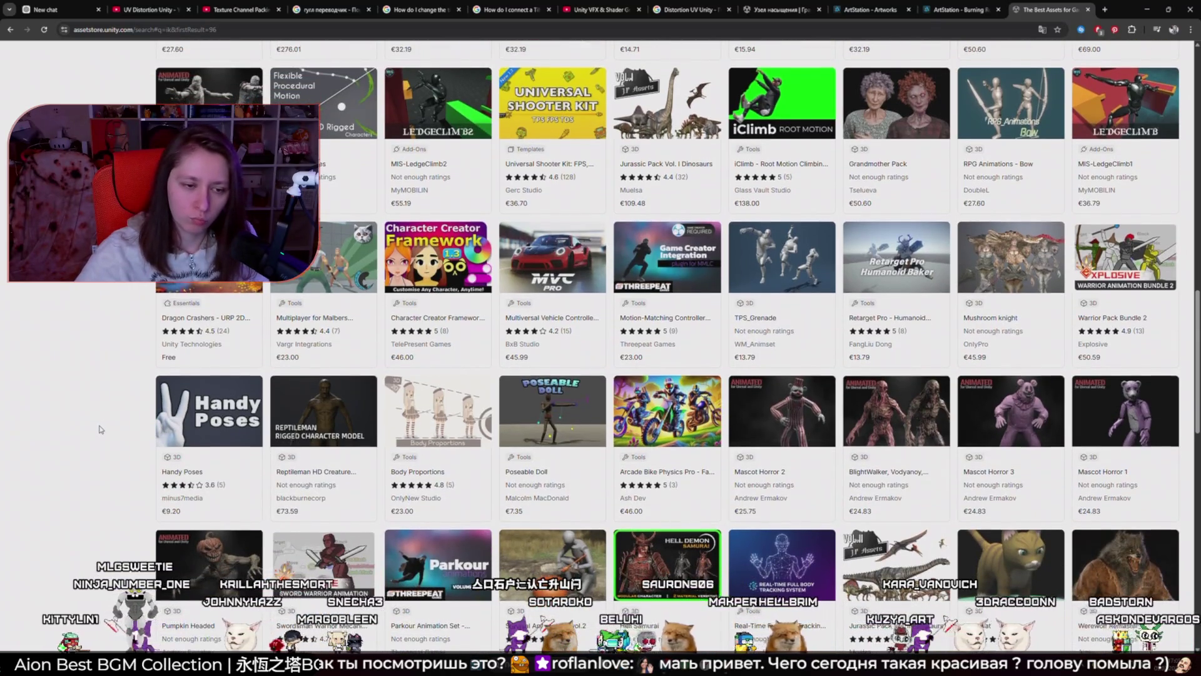
pyautogui.scroll(-2, 100, 429)
# Step: Ask ChatGPT what V Rising's separate upper-body control is called and highlight 'Animation Layering' in the reply
pyautogui.click(52, 10)
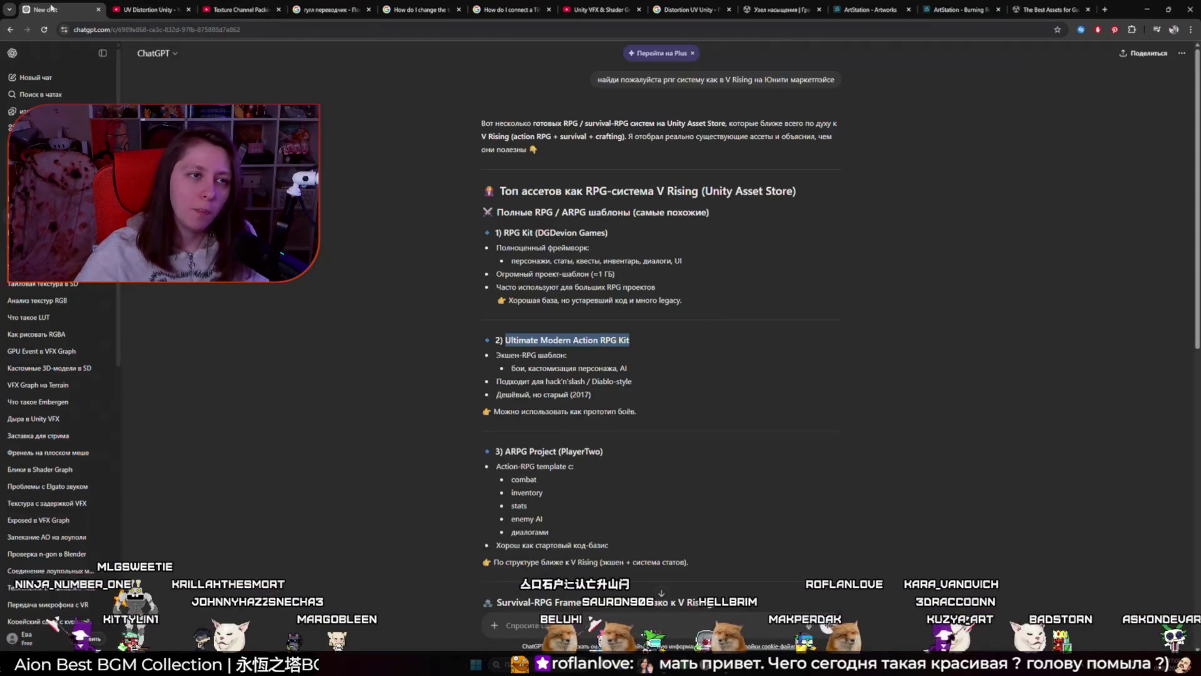
pyautogui.write('Как')
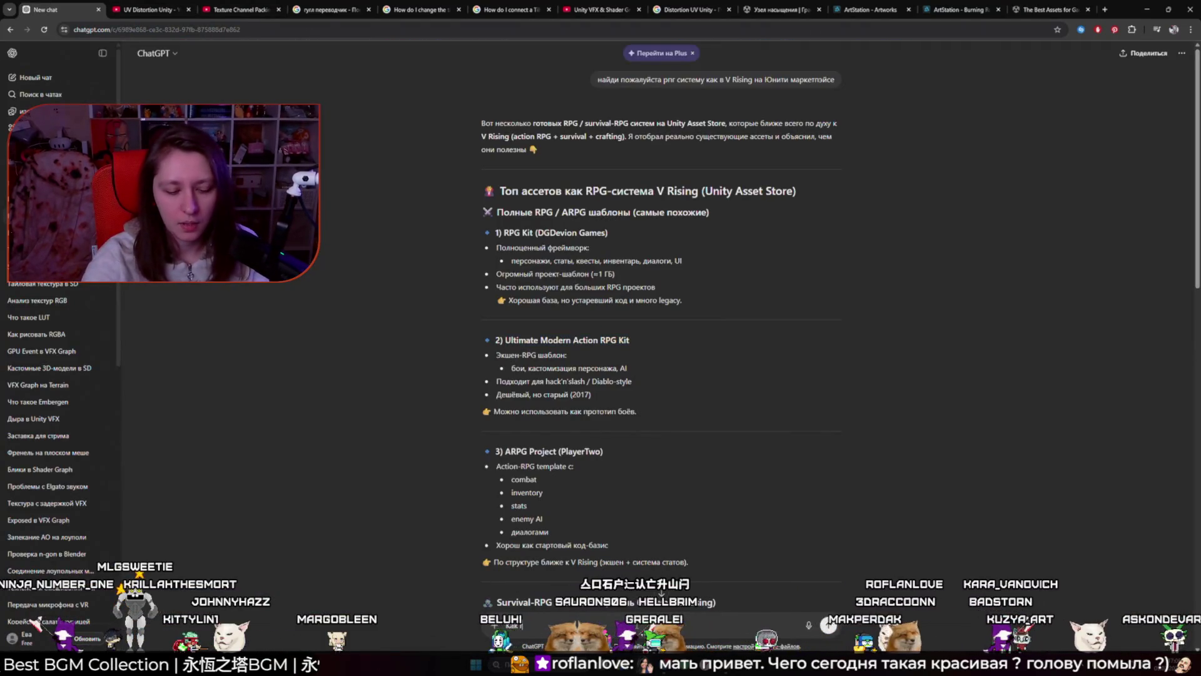
pyautogui.write(' называется с')
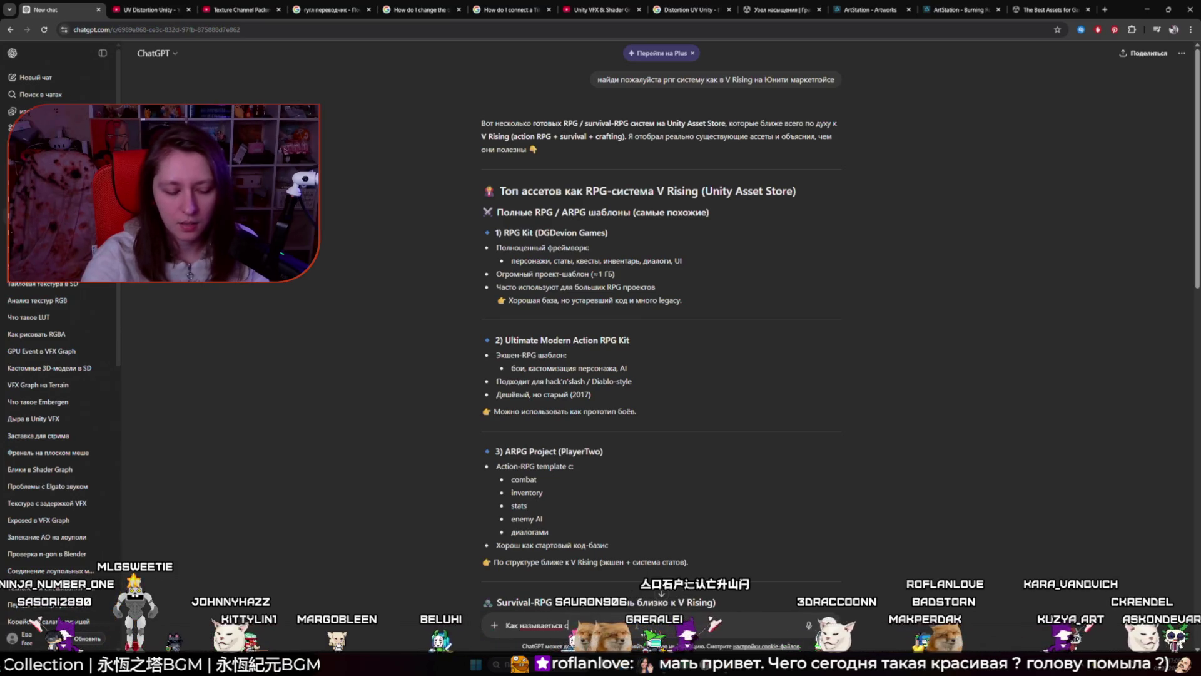
pyautogui.write('истема управления и')
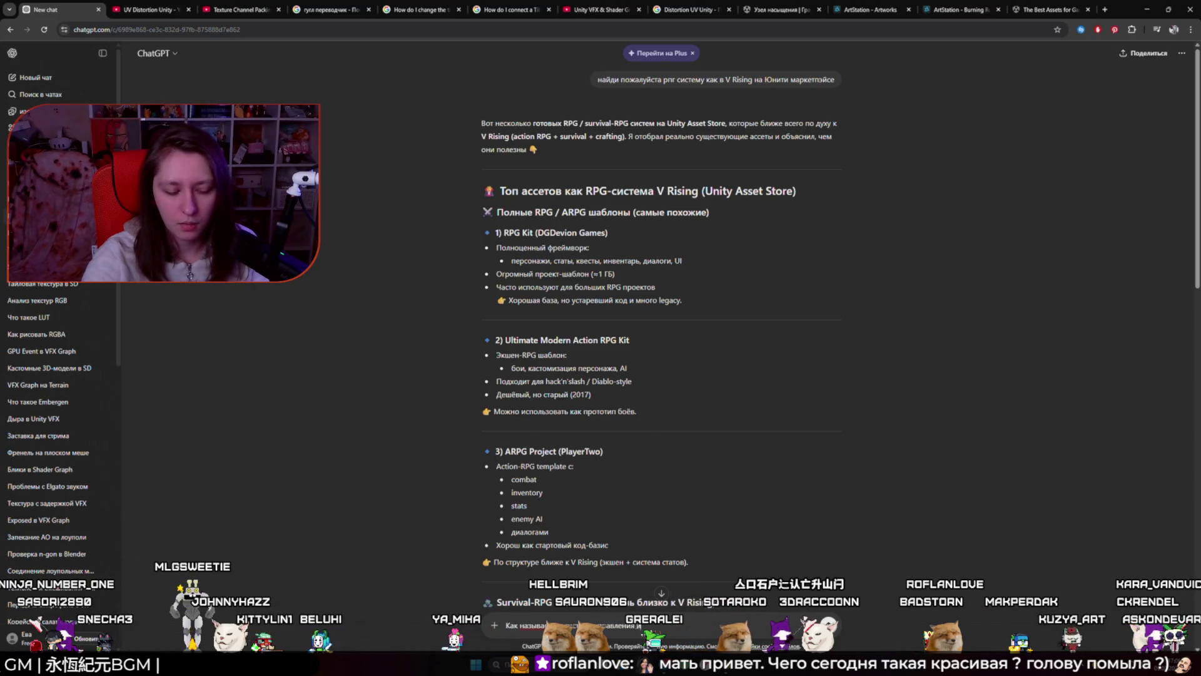
pyautogui.write('сонажей как в V')
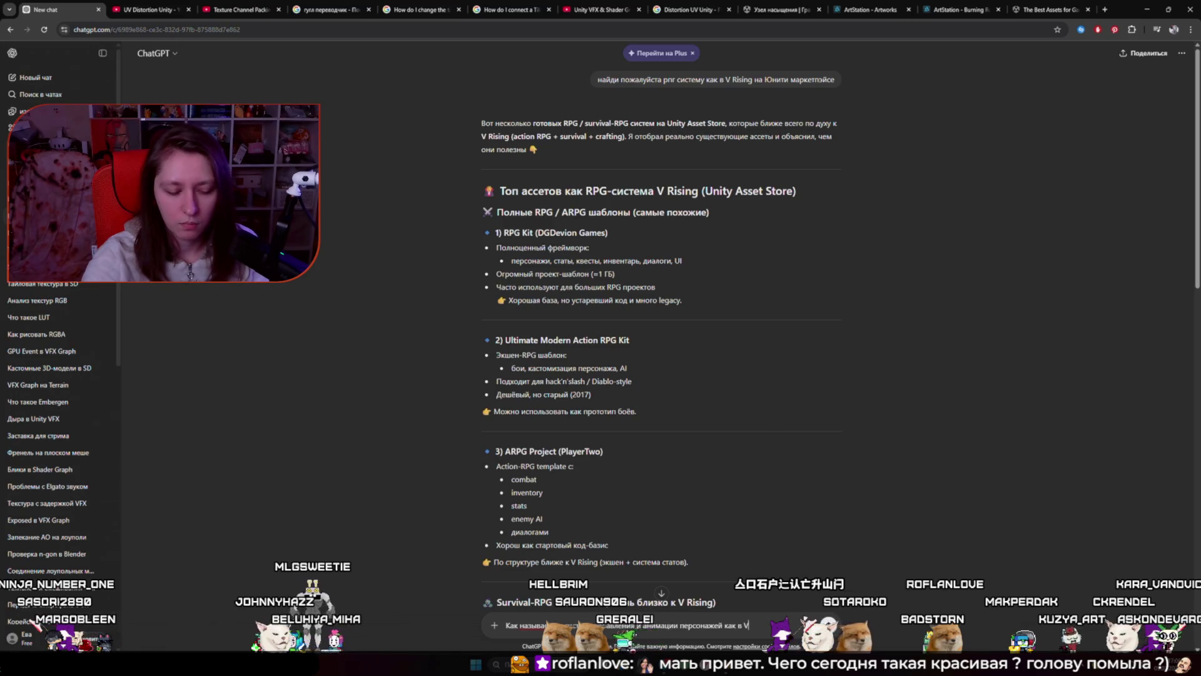
pyautogui.write(' Rising')
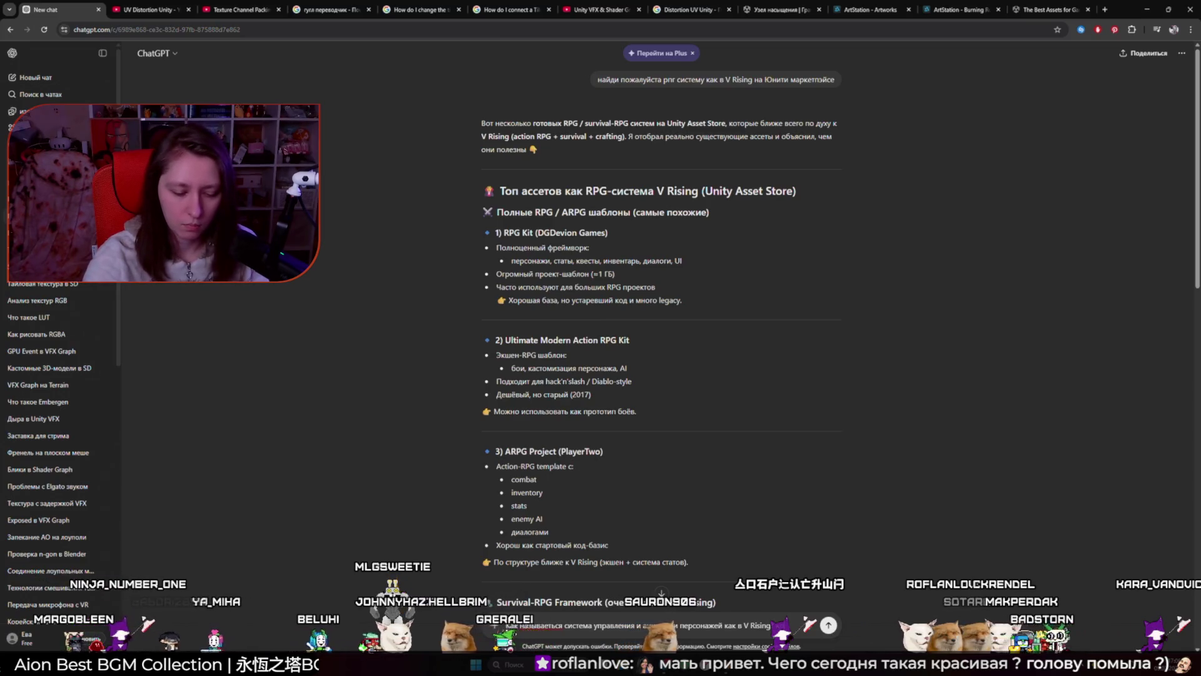
pyautogui.write(' верзх')
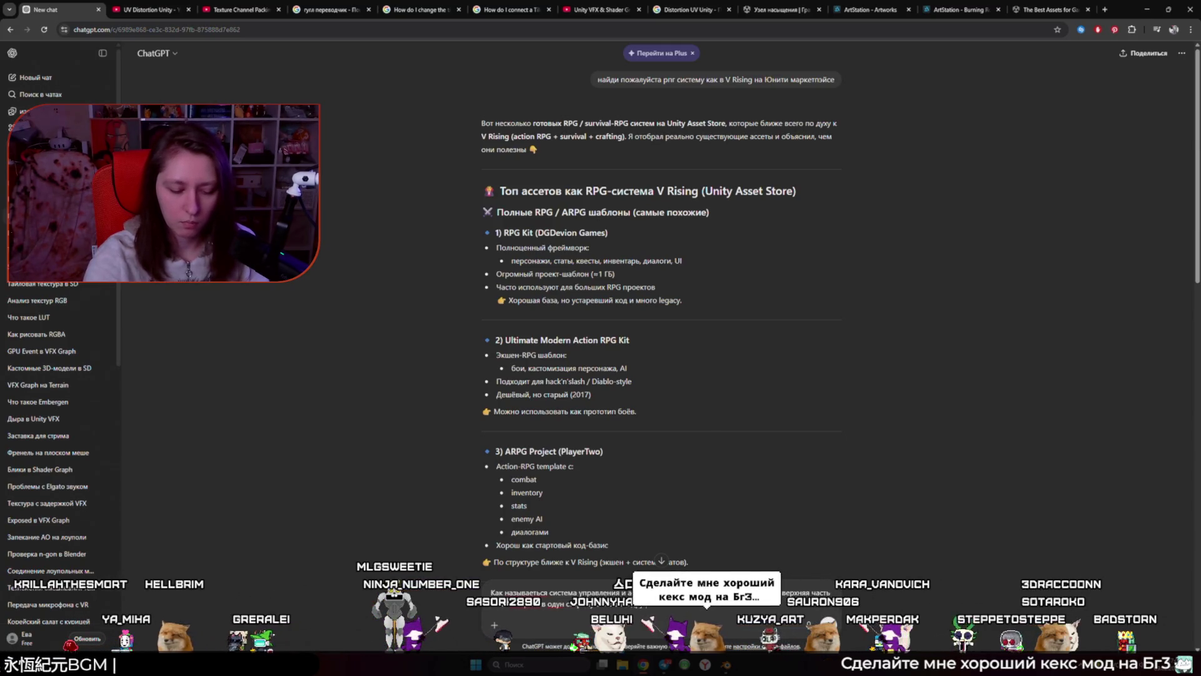
pyautogui.press('Return')
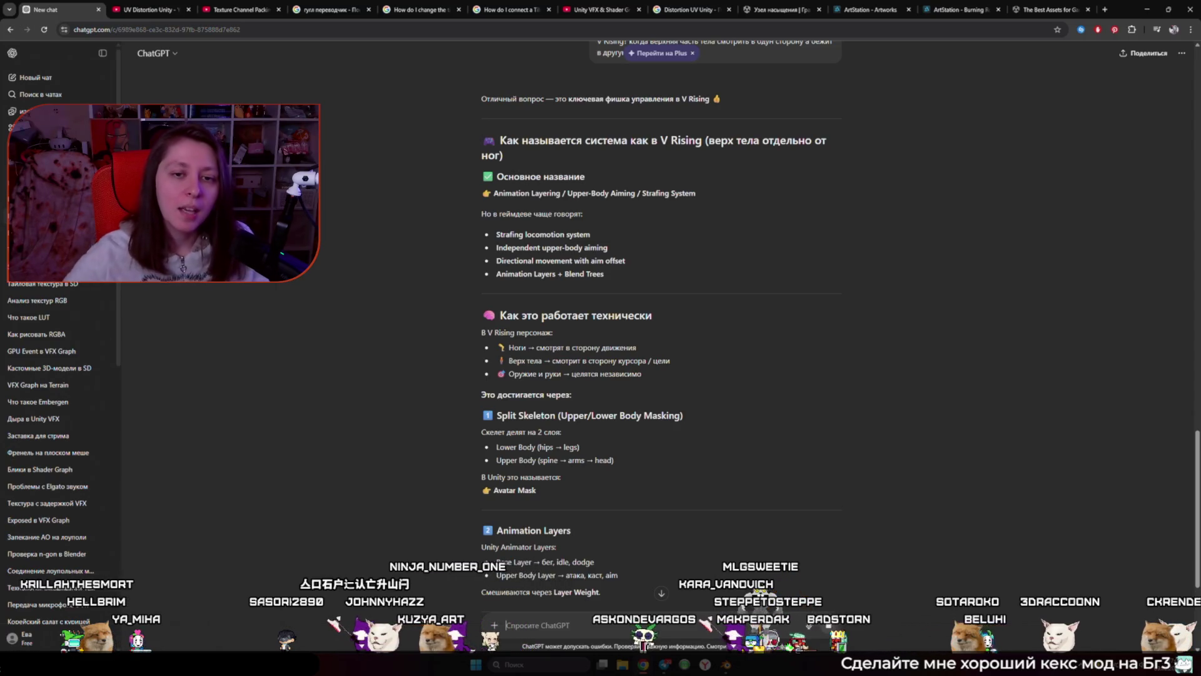
pyautogui.moveTo(560, 194); pyautogui.dragTo(493, 194)
pyautogui.hotkey('ctrl', 'c')
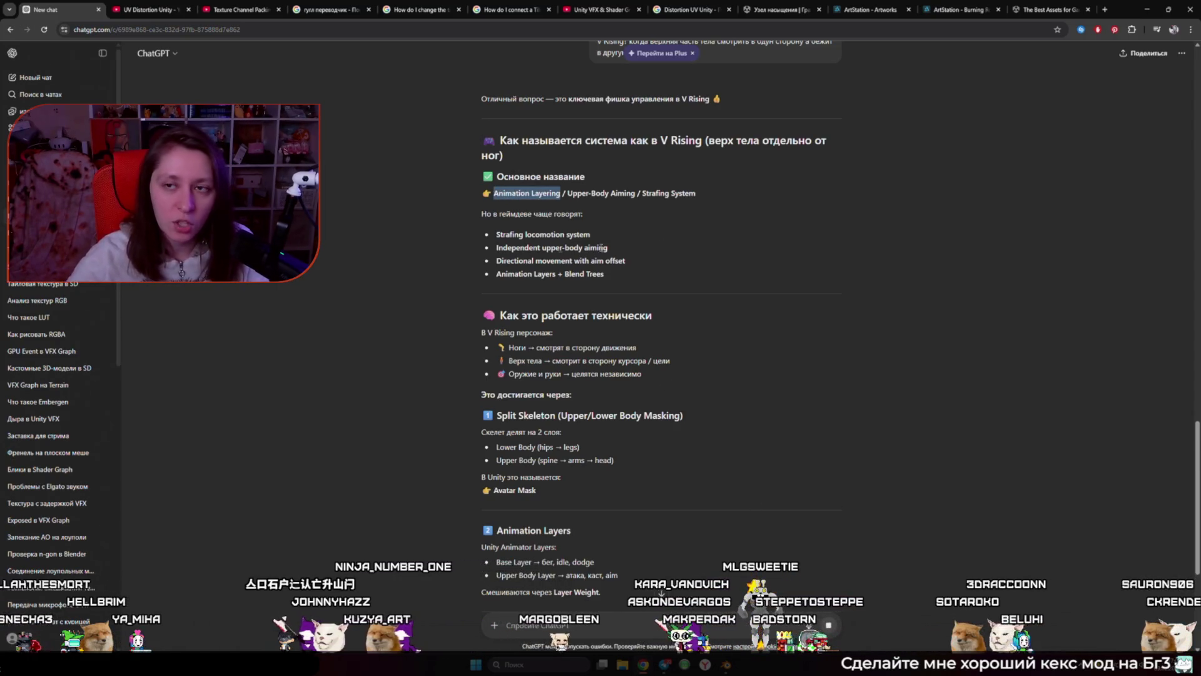
pyautogui.click(1051, 9)
# Step: Search the store for the pasted 'Animation Layering' and filter to Templates › Systems, showing 26 results
pyautogui.scroll(10, 431, 106)
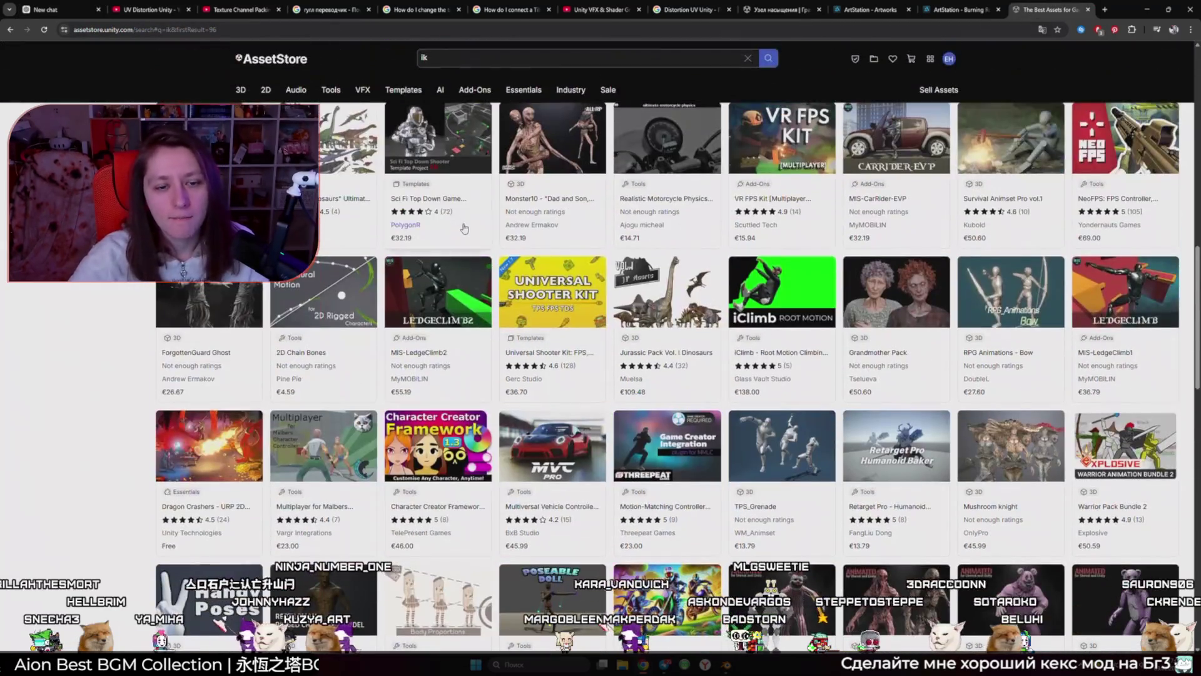
pyautogui.click(432, 58)
pyautogui.hotkey('ctrl', 'a')
pyautogui.hotkey('ctrl', 'v')
pyautogui.press('Return')
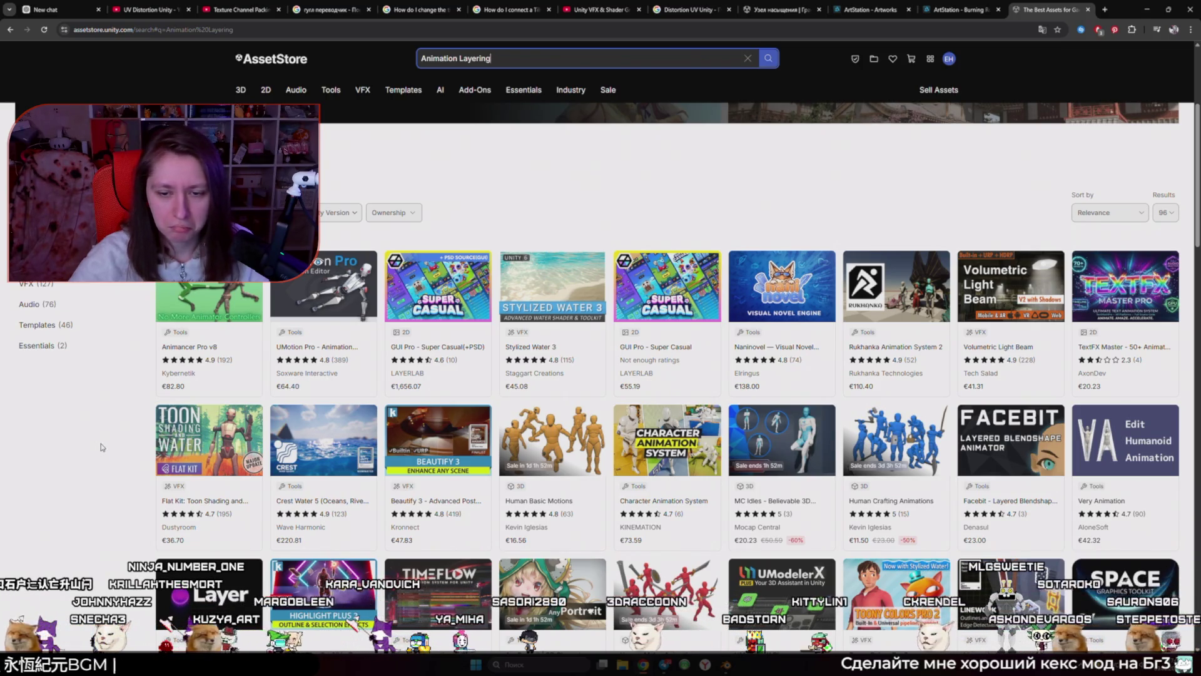
pyautogui.click(31, 326)
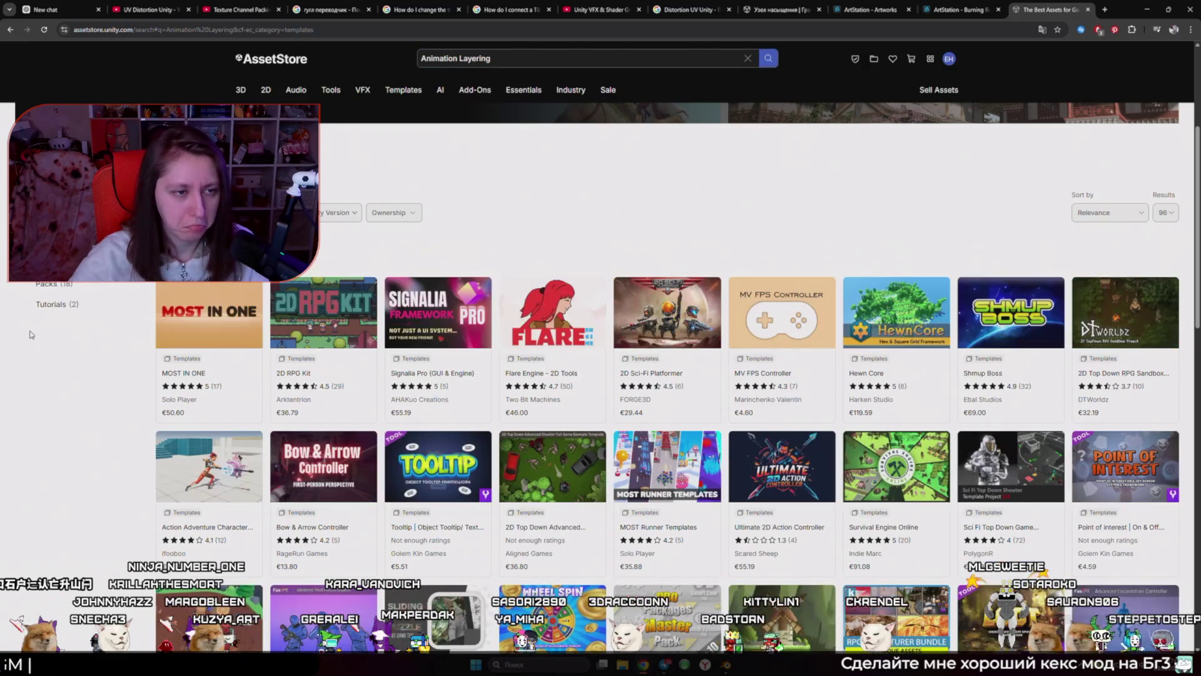
pyautogui.click(44, 262)
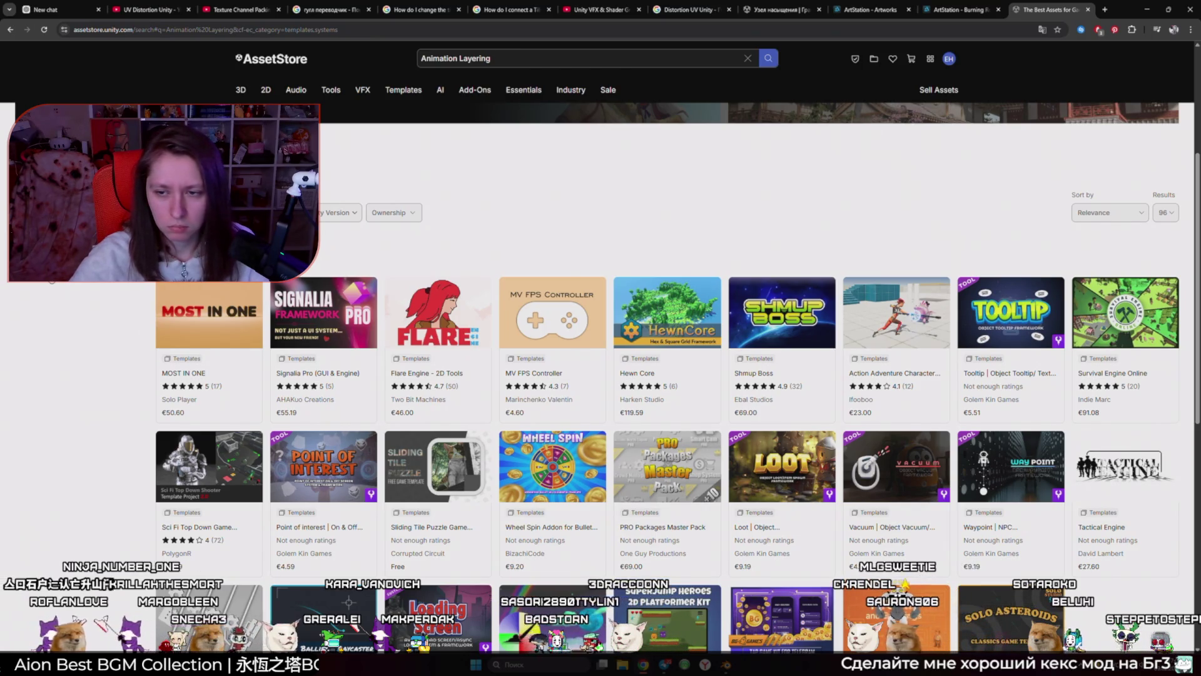
pyautogui.scroll(-2, 45, 284)
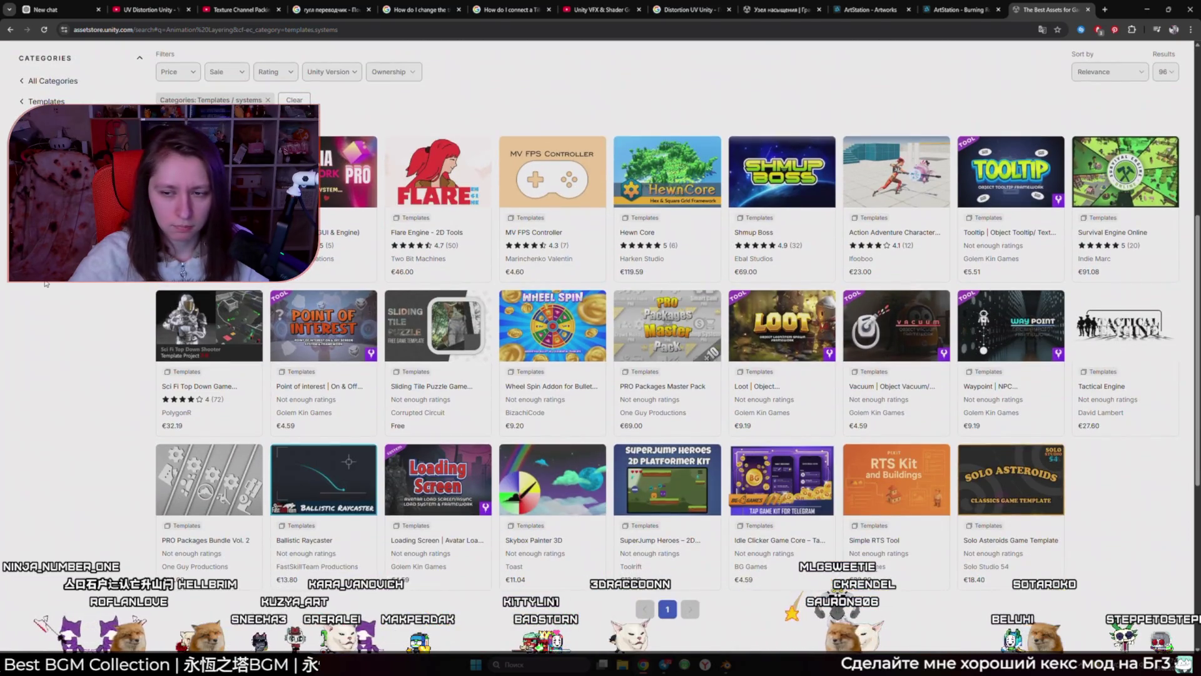
pyautogui.scroll(3, 45, 284)
pyautogui.click(475, 59)
# Step: Search the store for 'IK', correcting a mistyped query first
pyautogui.write('ш')
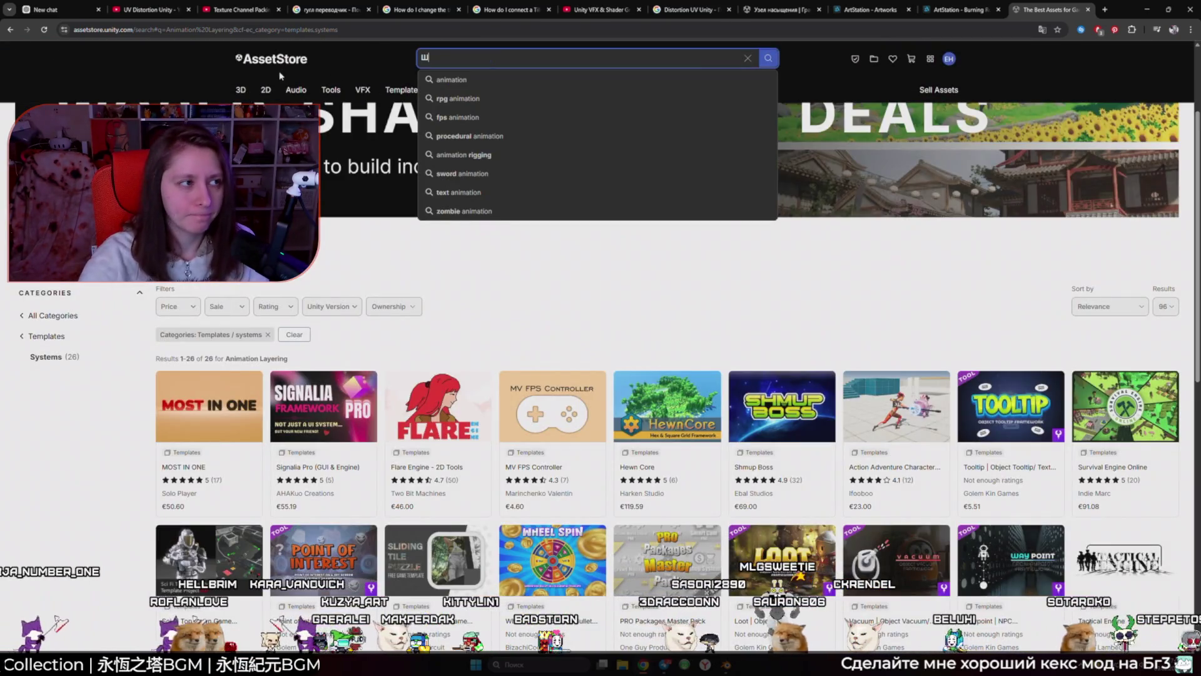
pyautogui.write('л')
pyautogui.press('Return')
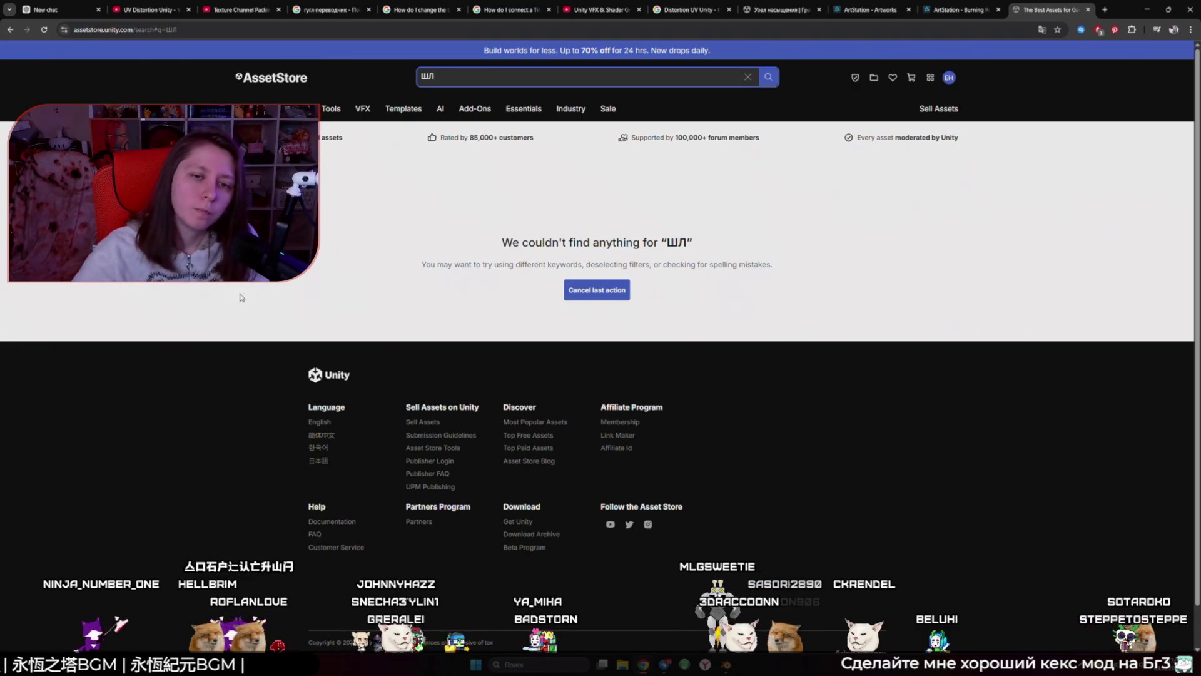
pyautogui.press('BackSpace')
pyautogui.press('BackSpace')
pyautogui.write('IK')
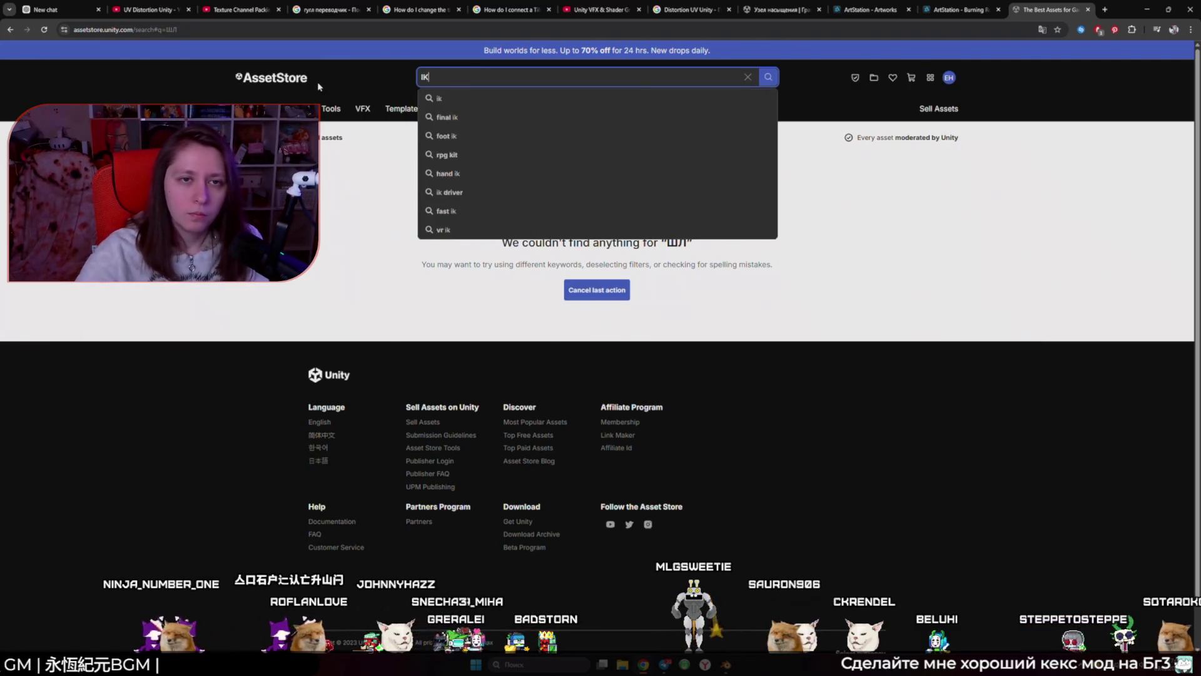
pyautogui.press('Return')
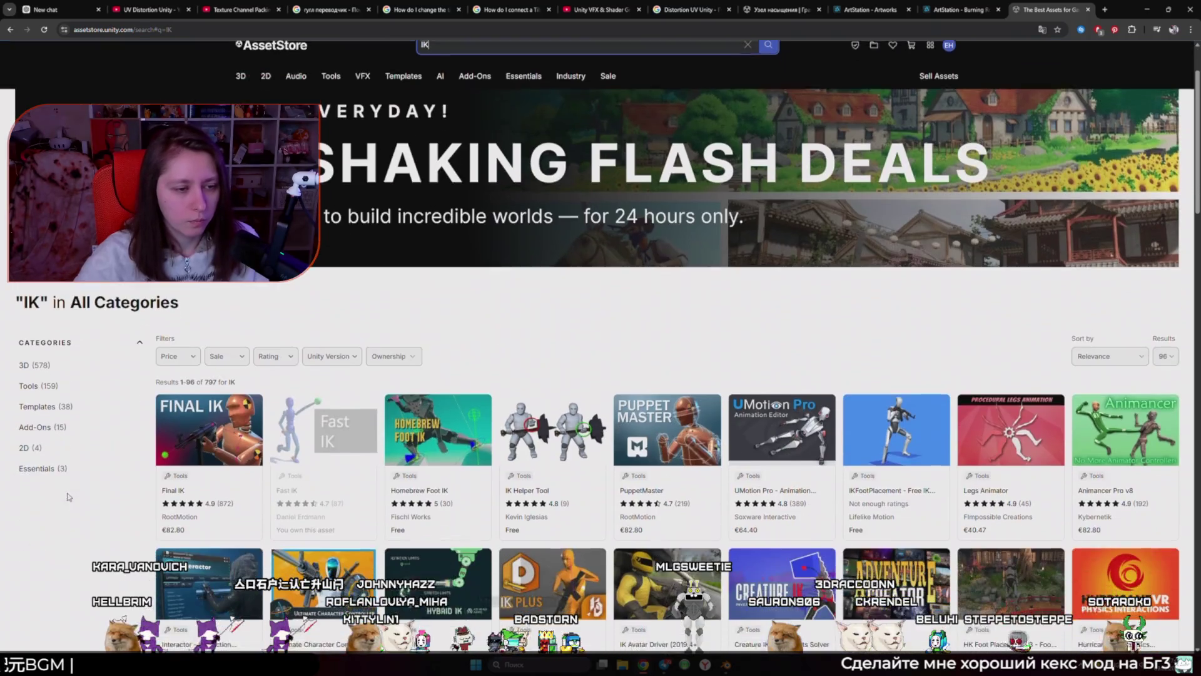
# Step: Try the Add-Ons category, then narrow the IK results to Templates (38 results)
pyautogui.click(37, 426)
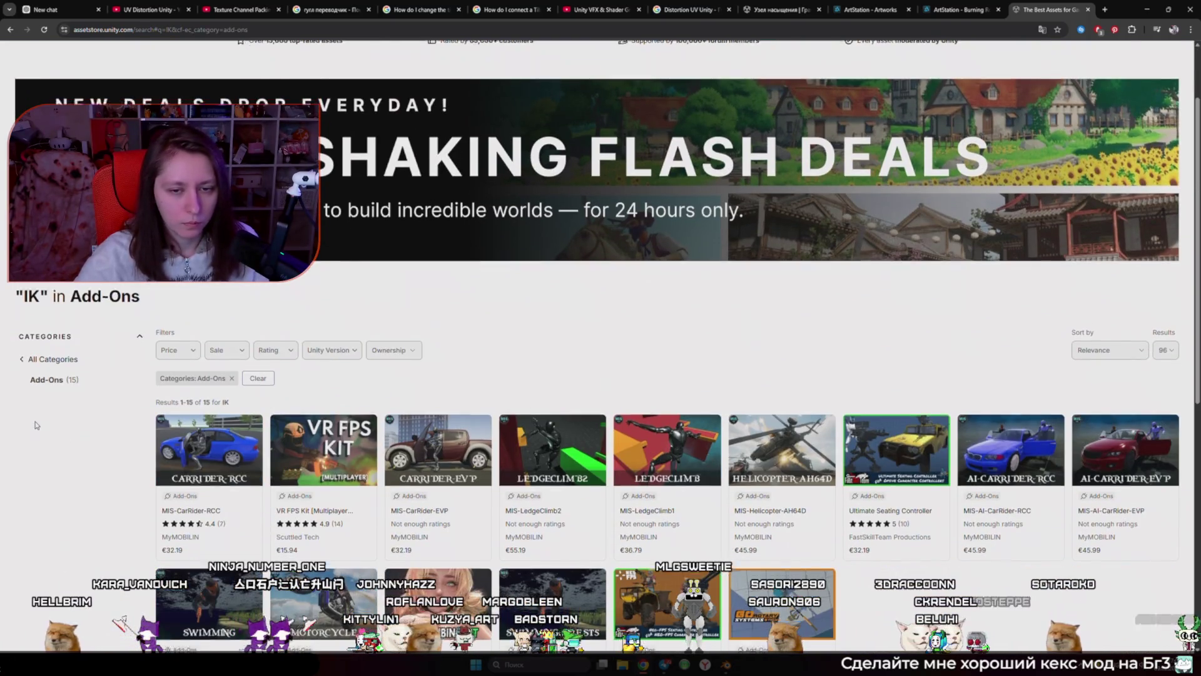
pyautogui.scroll(-4, 36, 425)
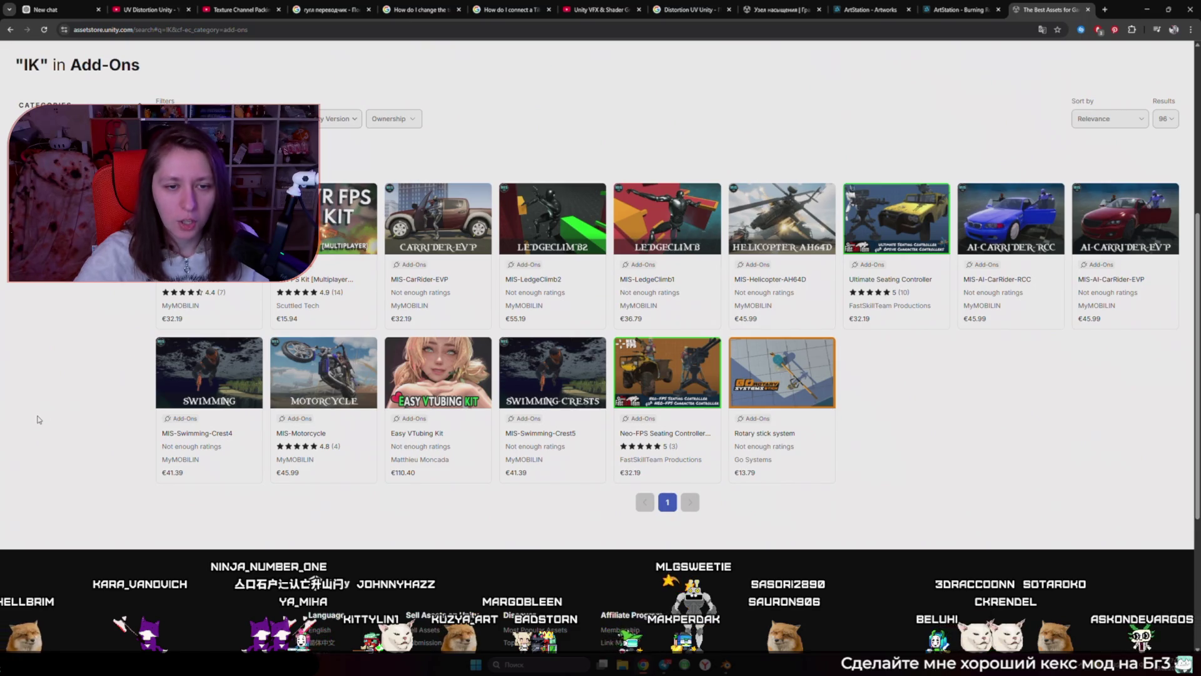
pyautogui.hotkey('alt', 'Left')
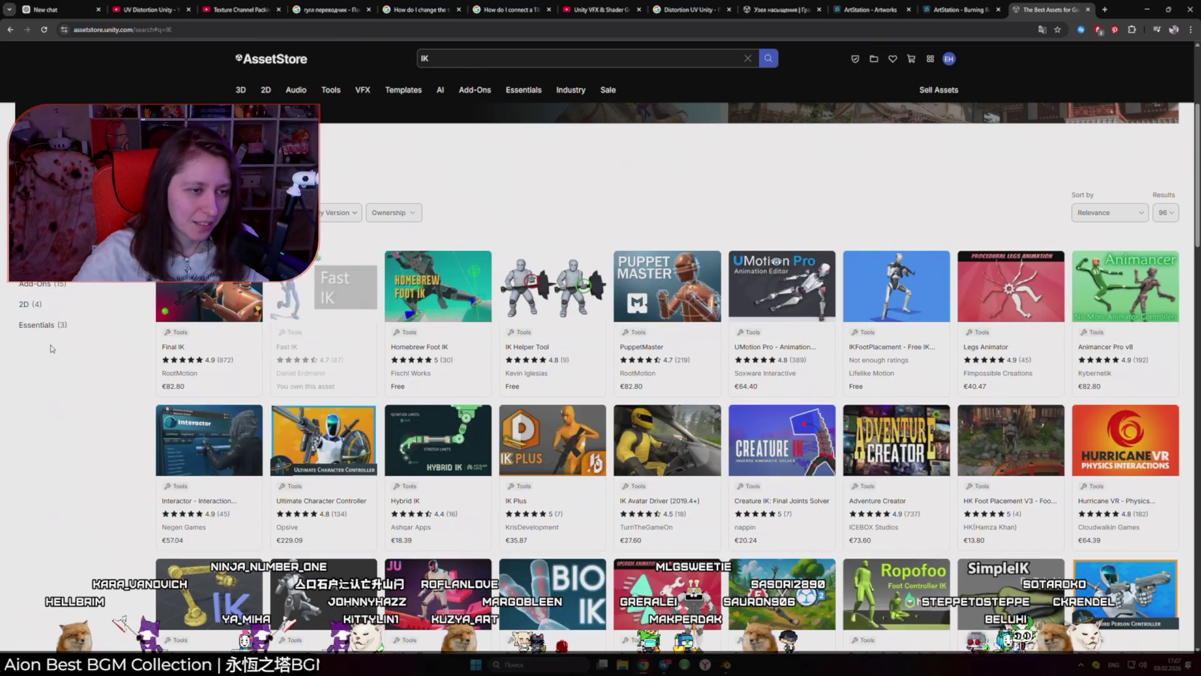
pyautogui.click(70, 293)
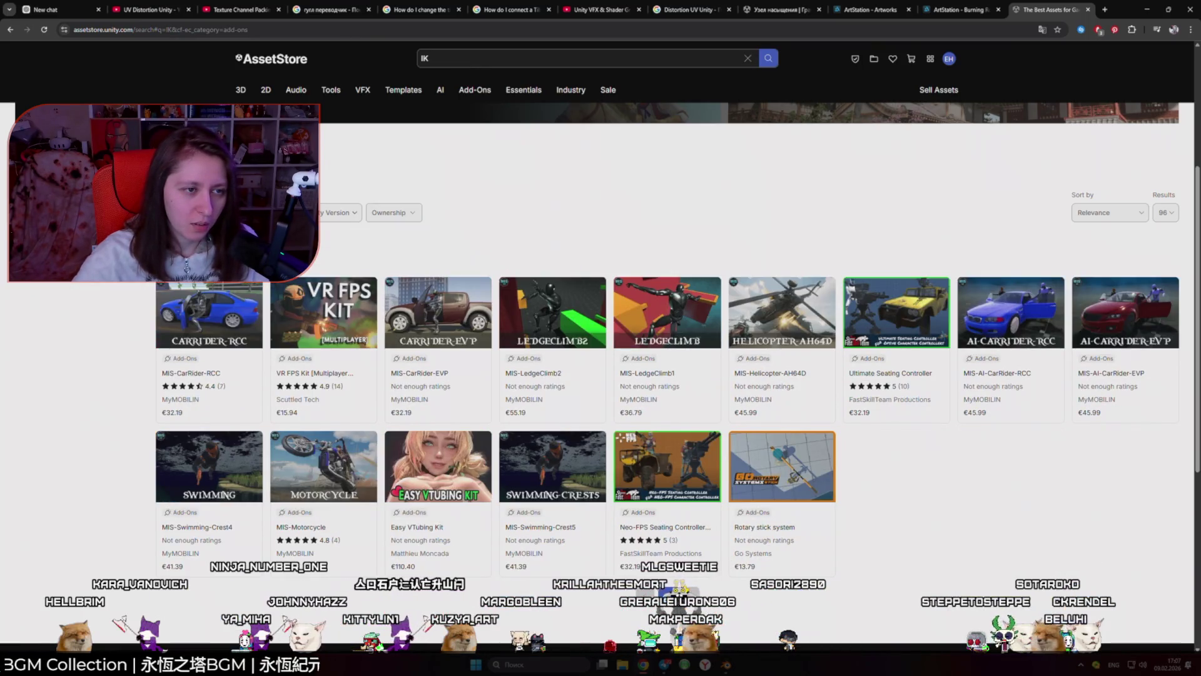
pyautogui.click(70, 263)
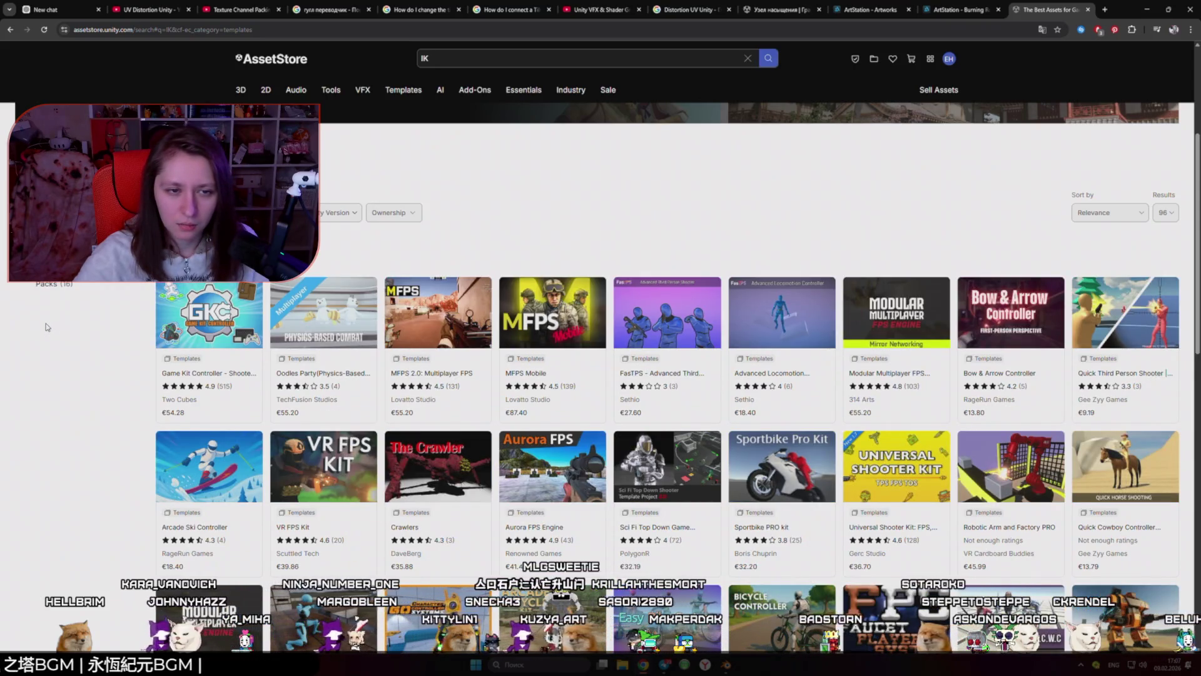
pyautogui.scroll(-2, 45, 330)
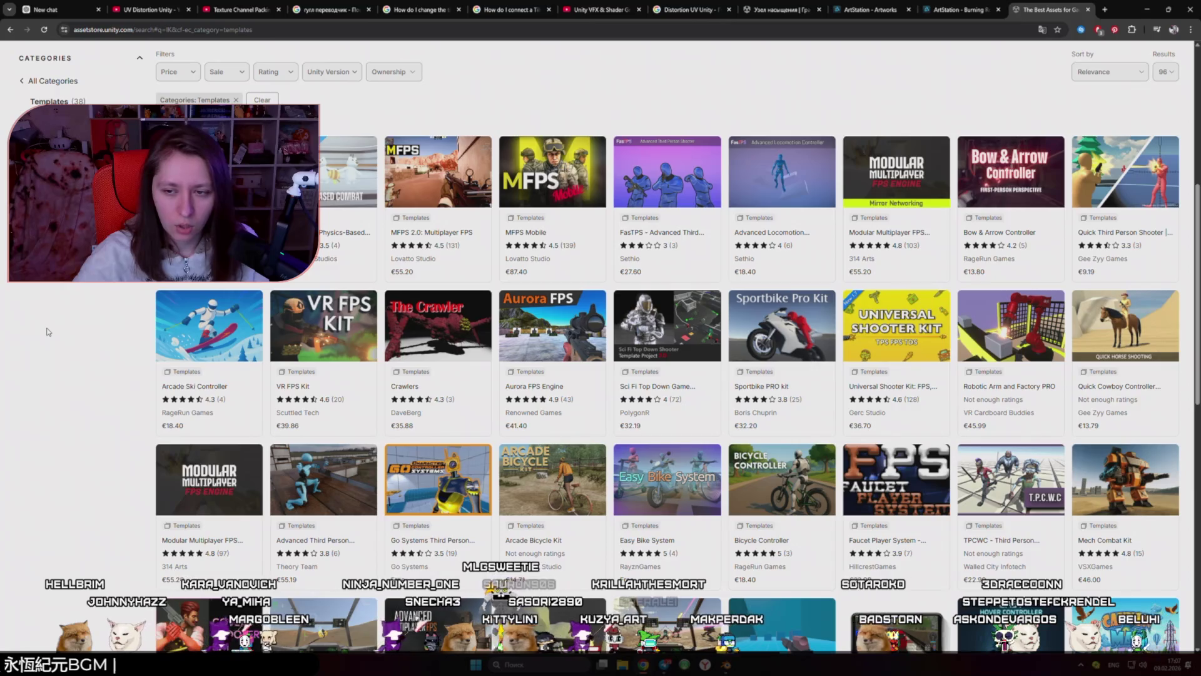
pyautogui.scroll(-3, 47, 333)
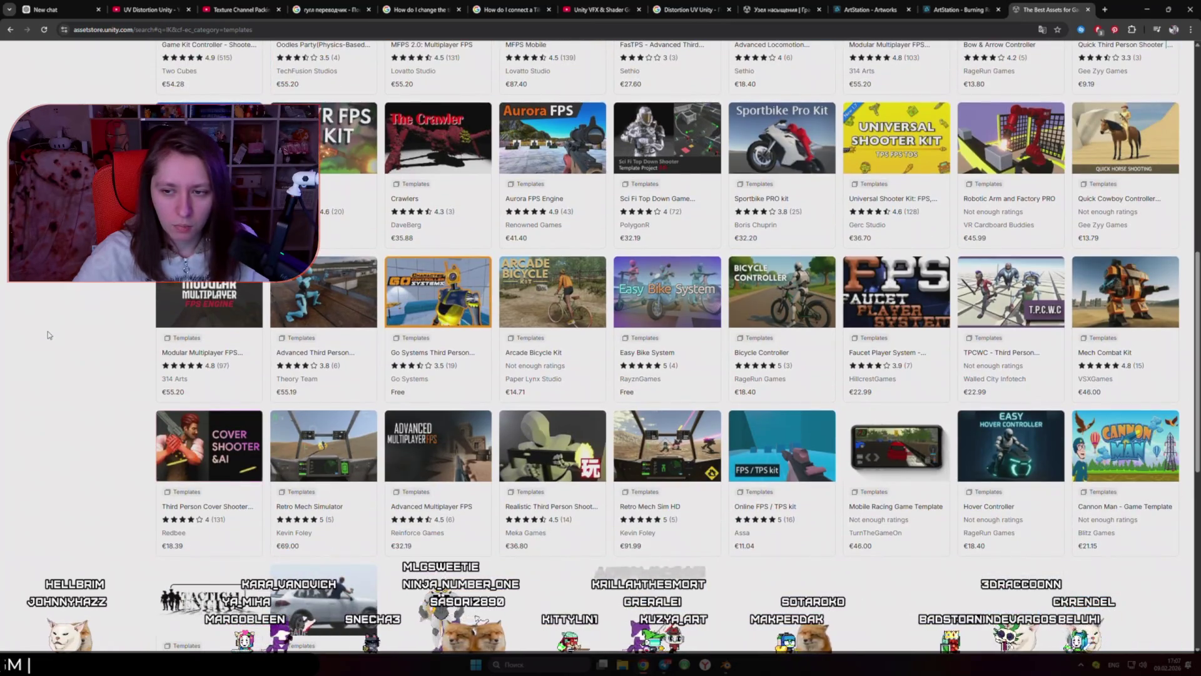
pyautogui.scroll(7, 48, 334)
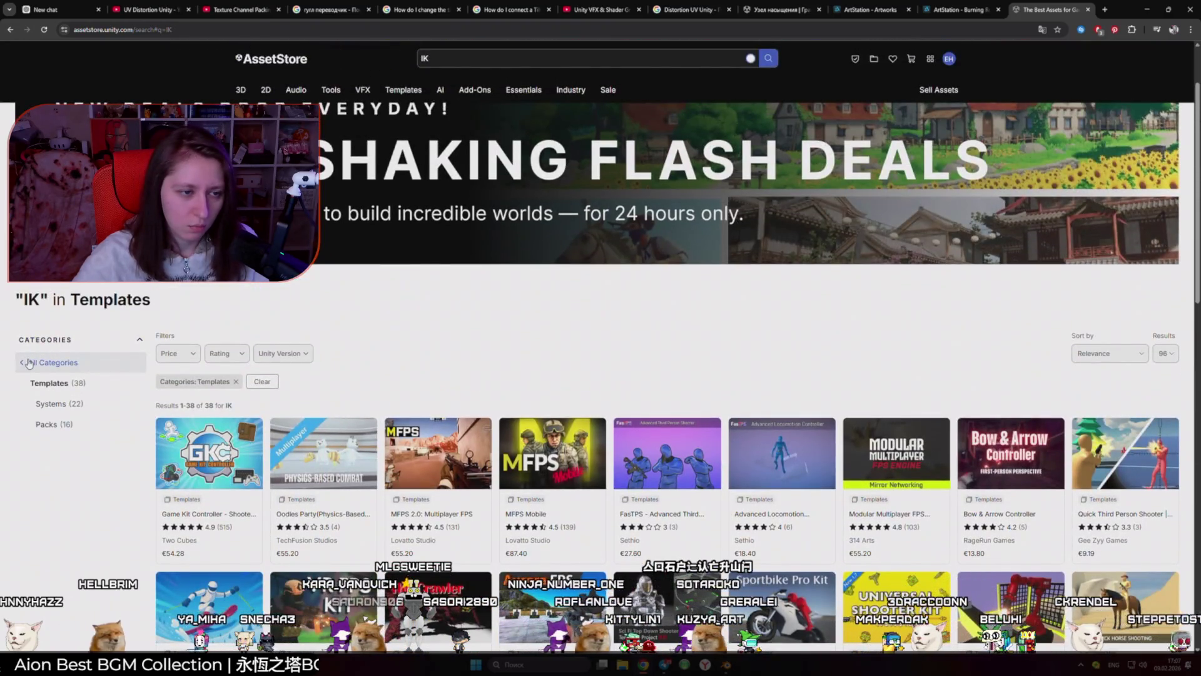
# Step: Browse the IK results in the Tools category, then return to the top of the results
pyautogui.click(38, 363)
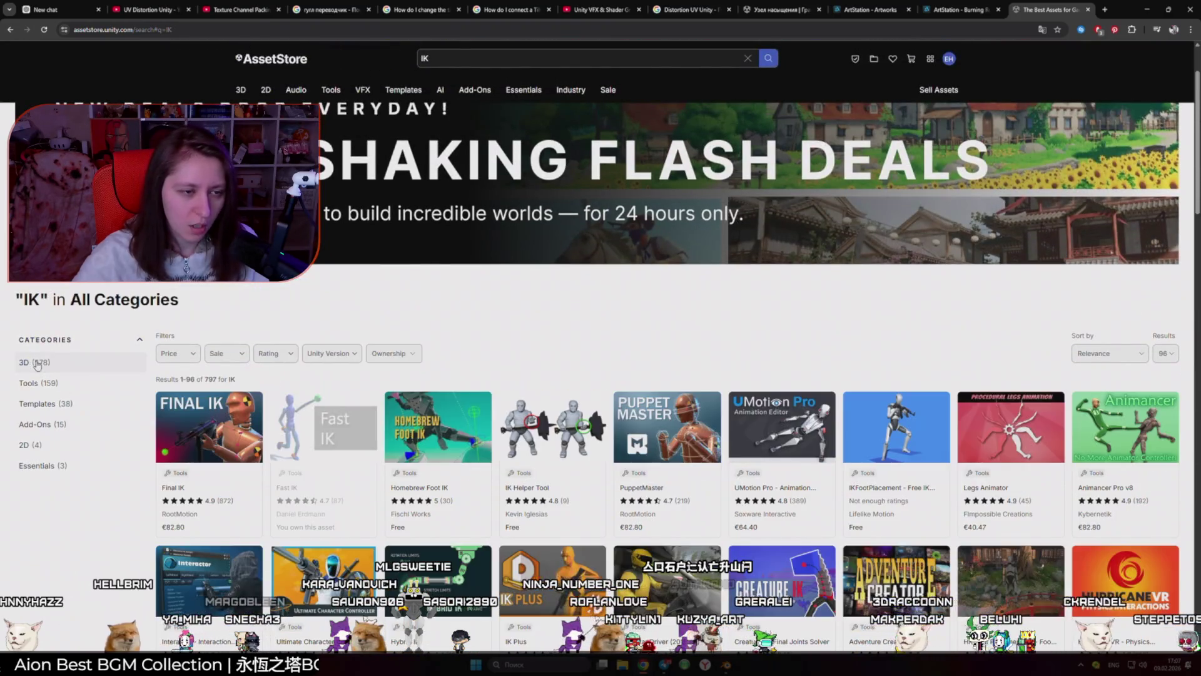
pyautogui.click(69, 391)
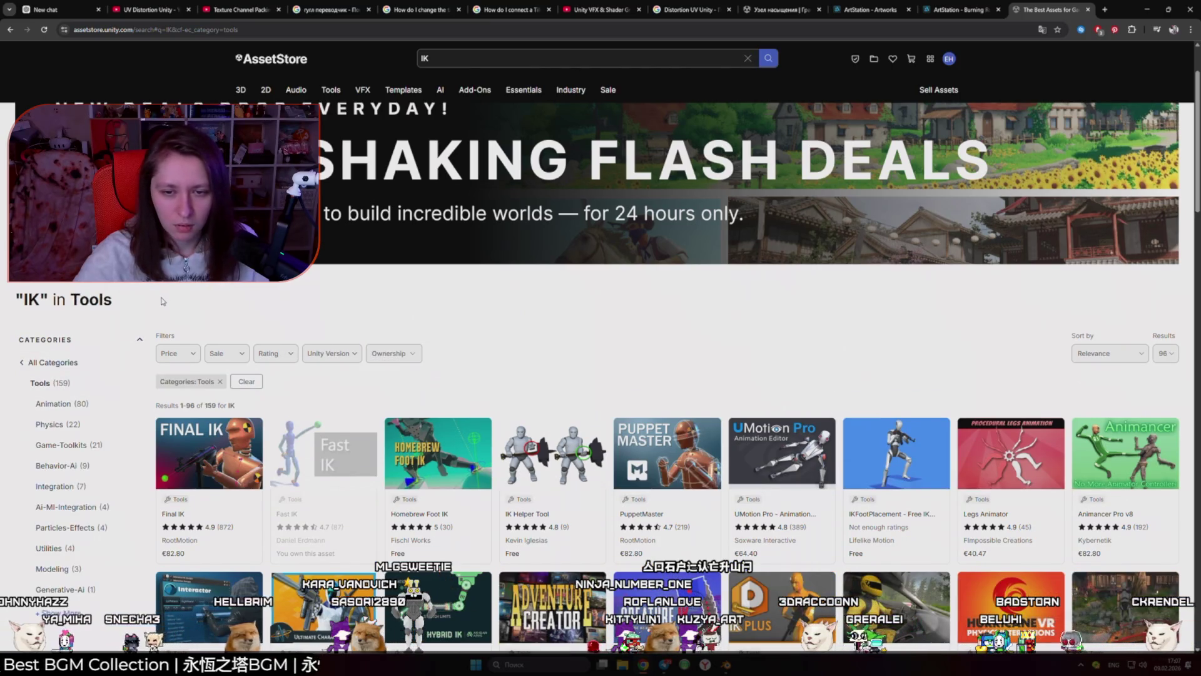
pyautogui.scroll(-3, 165, 300)
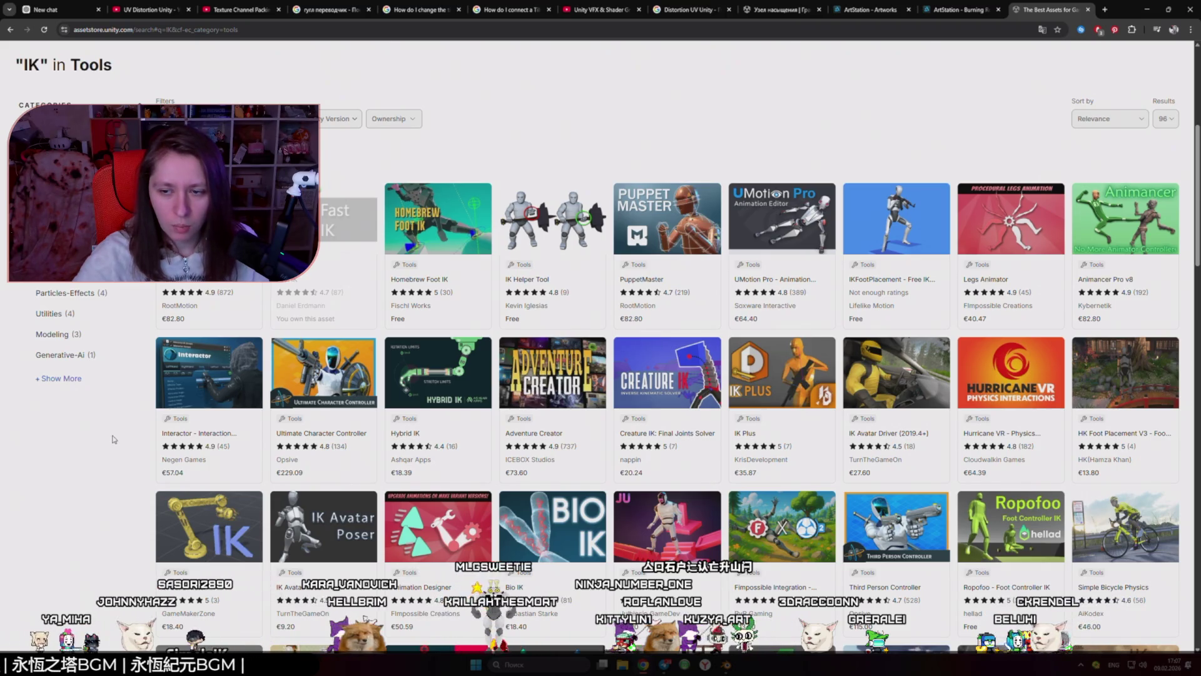
pyautogui.scroll(-3, 113, 440)
pyautogui.scroll(-3, 114, 440)
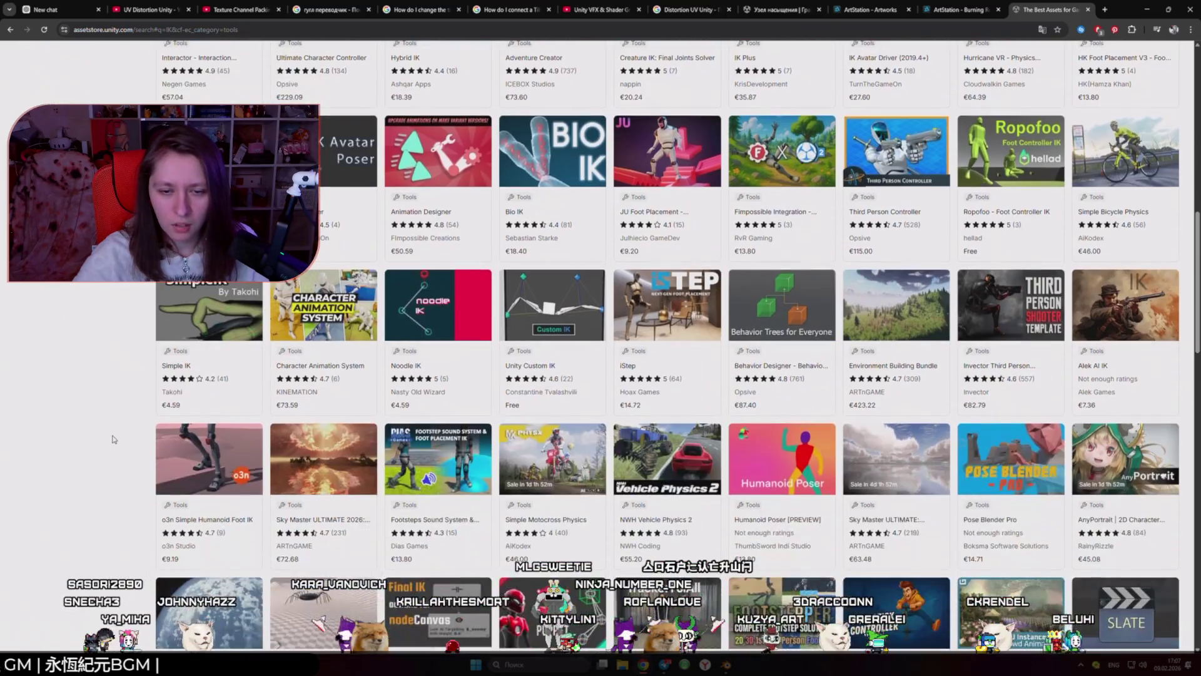
pyautogui.scroll(-3, 114, 439)
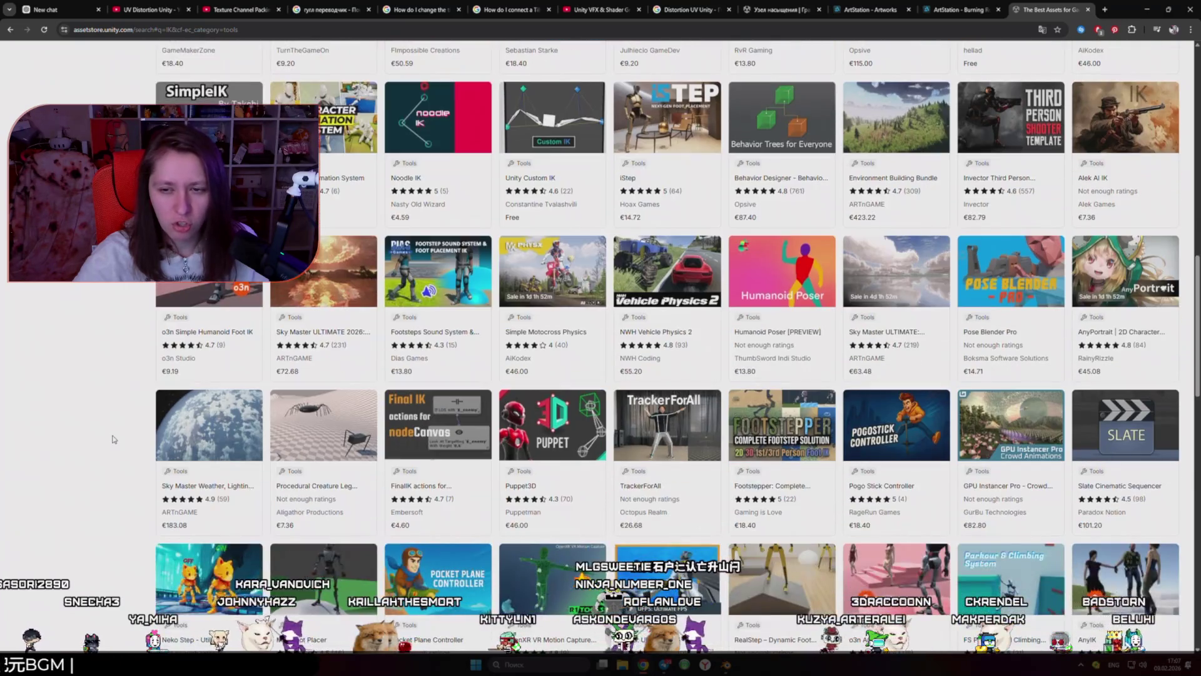
pyautogui.scroll(-2, 114, 439)
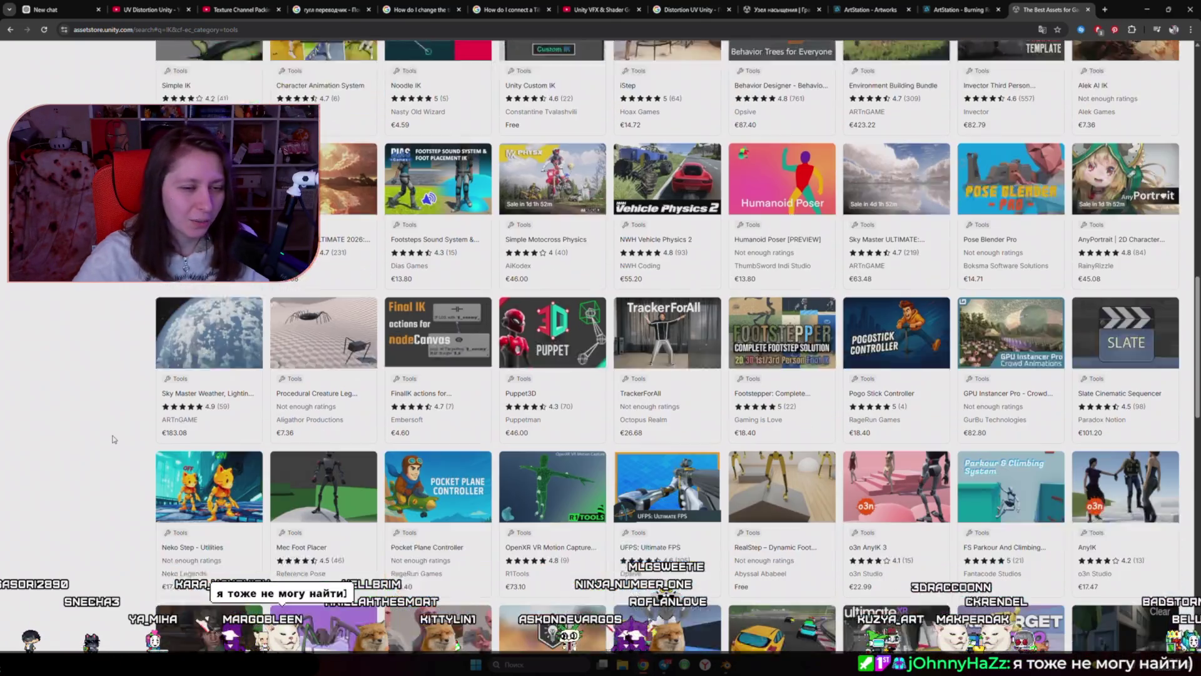
pyautogui.scroll(-4, 114, 439)
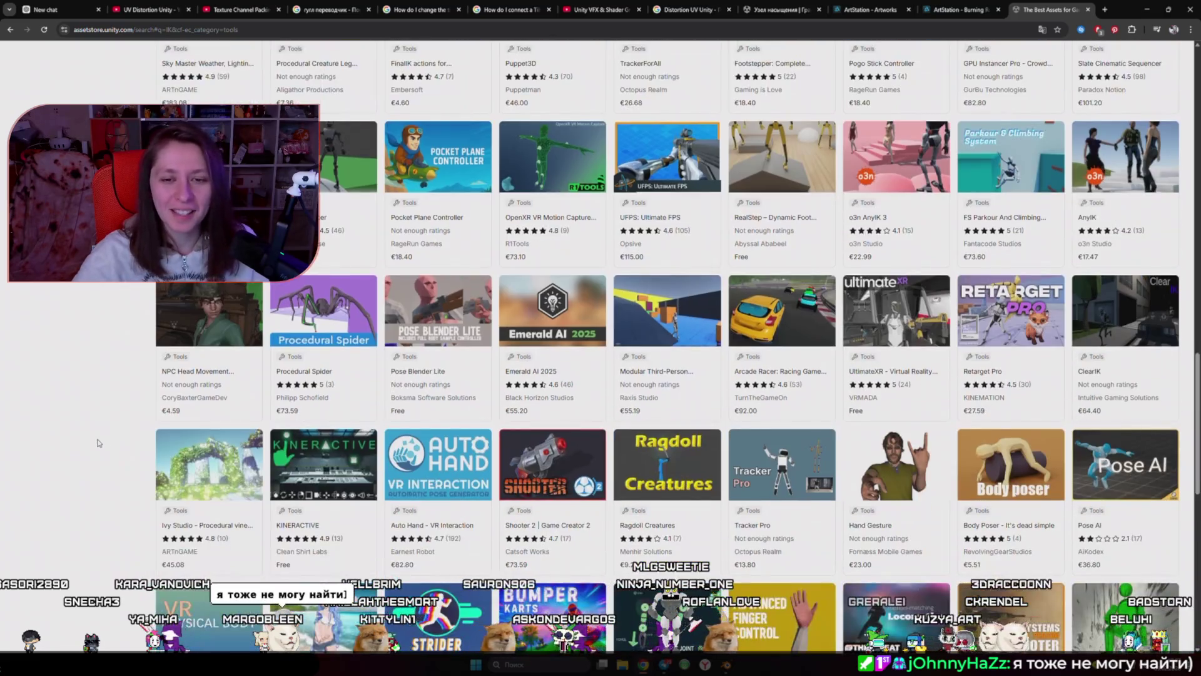
pyautogui.scroll(-3, 62, 387)
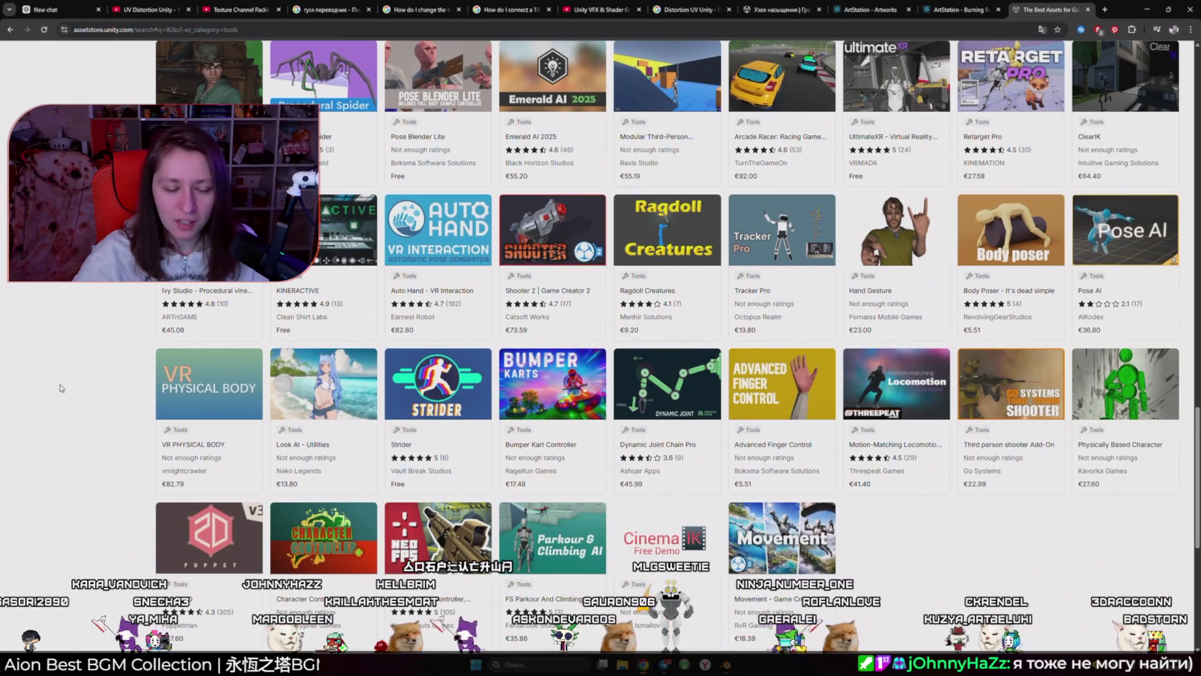
pyautogui.scroll(10, 62, 388)
pyautogui.scroll(5, 63, 390)
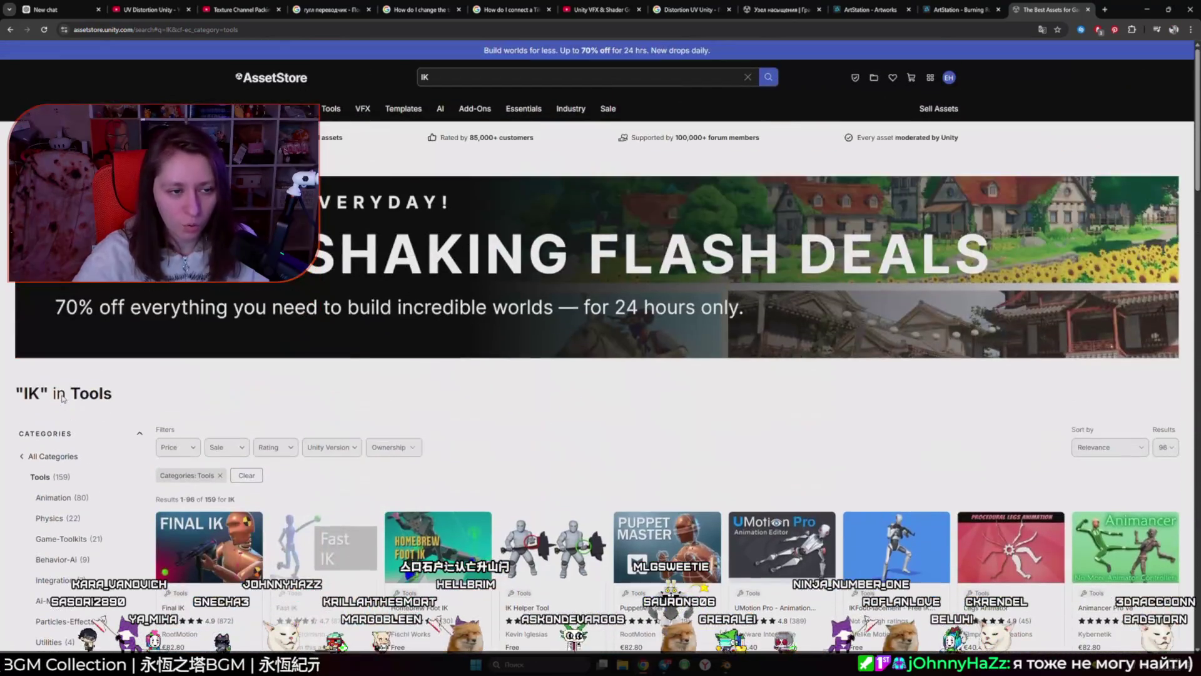
pyautogui.scroll(-3, 81, 478)
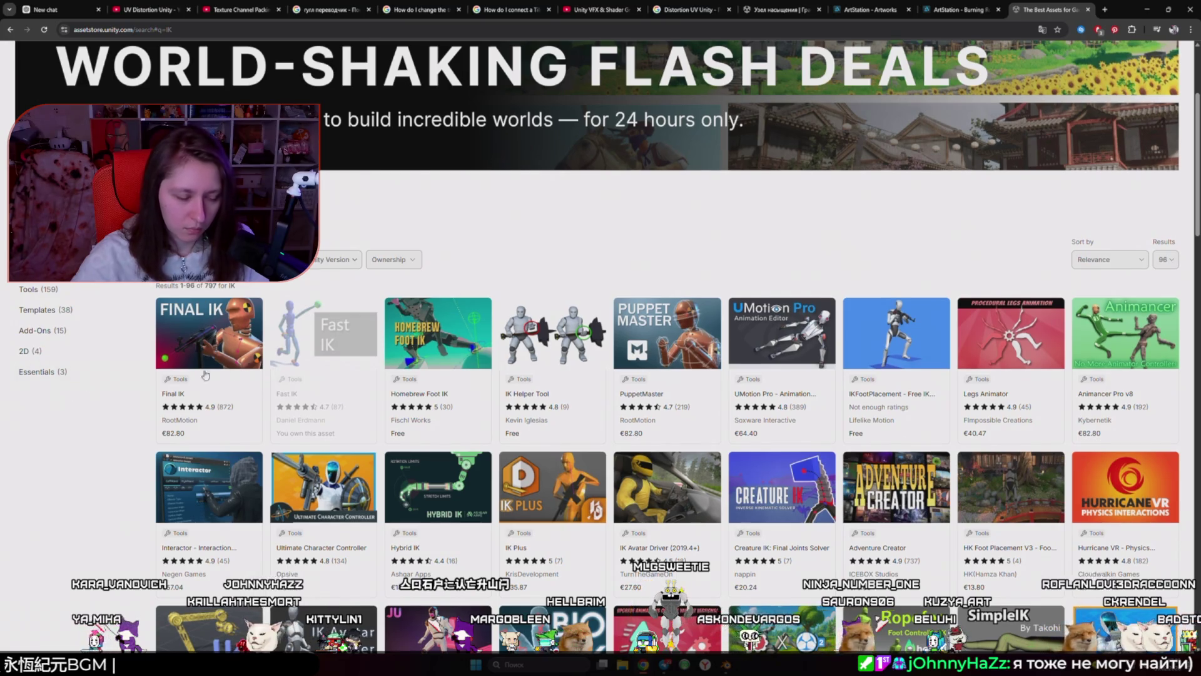
pyautogui.scroll(3, 205, 375)
pyautogui.click(588, 77)
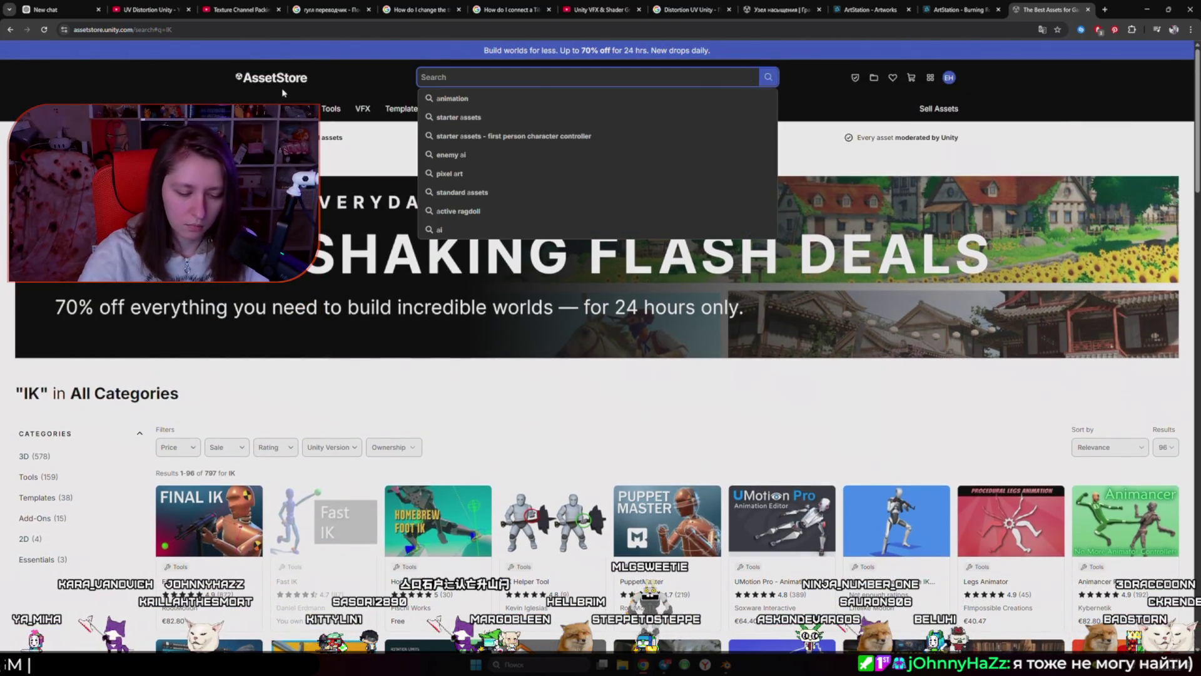
# Step: Search for 'rpg' and filter the results to Templates › Systems
pyautogui.write('rpg')
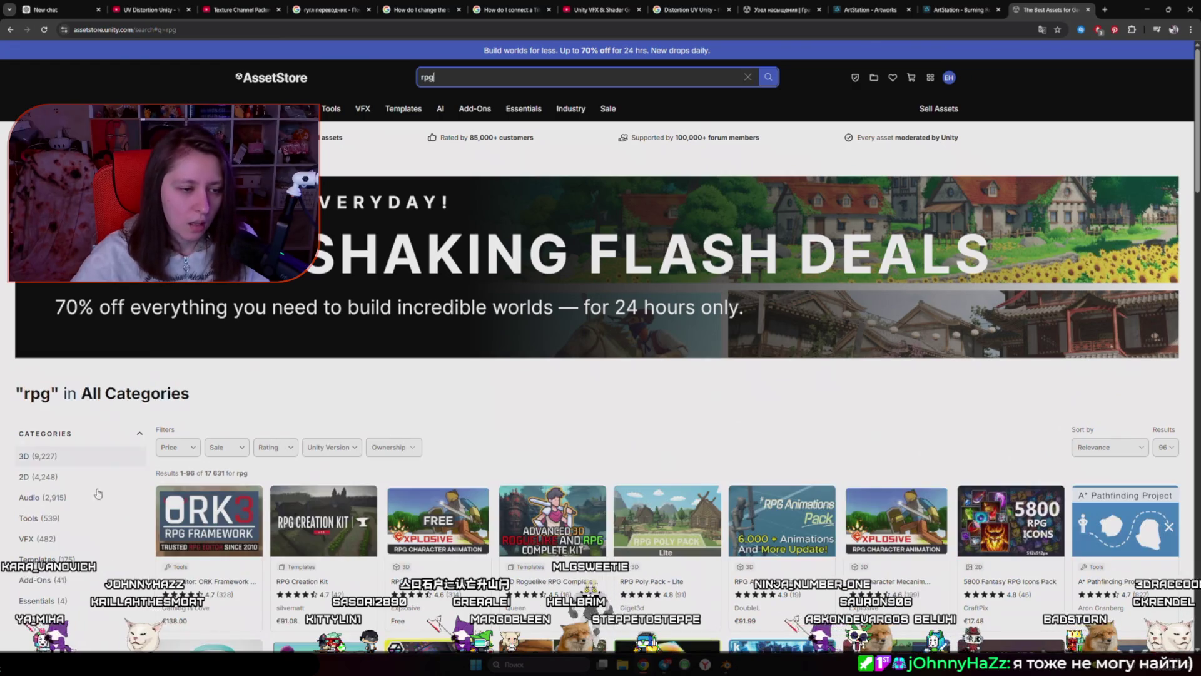
pyautogui.click(73, 555)
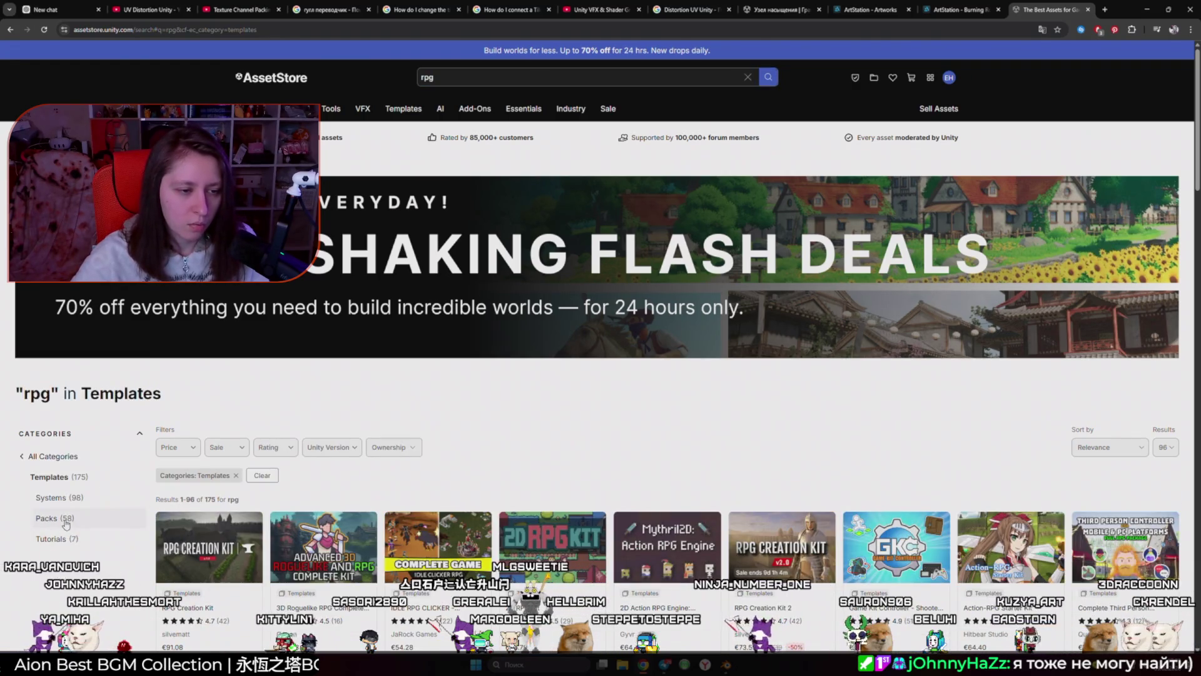
pyautogui.click(60, 498)
pyautogui.scroll(-3, 65, 501)
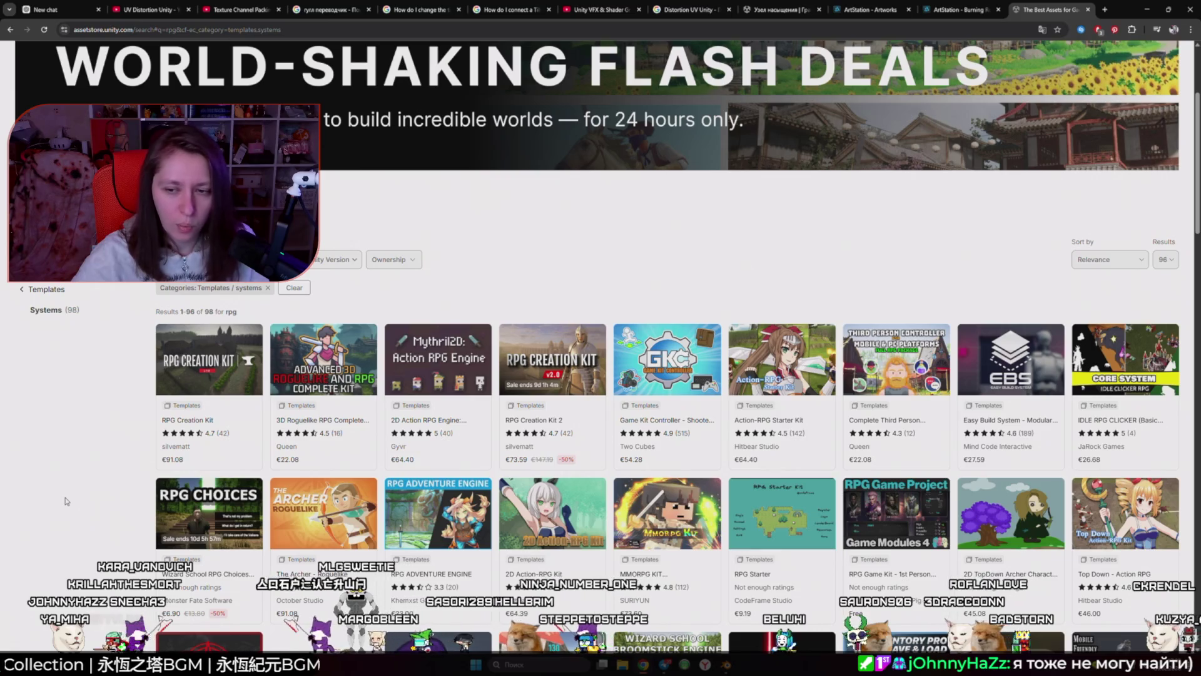
pyautogui.scroll(-3, 63, 502)
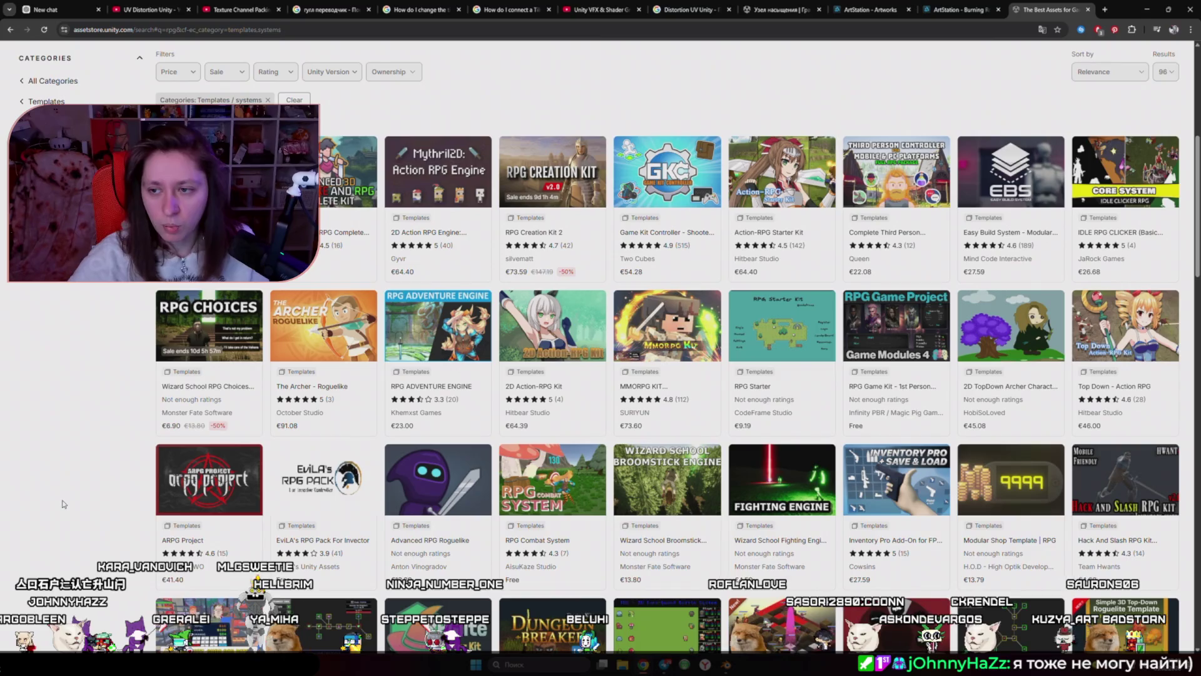
pyautogui.scroll(-4, 63, 503)
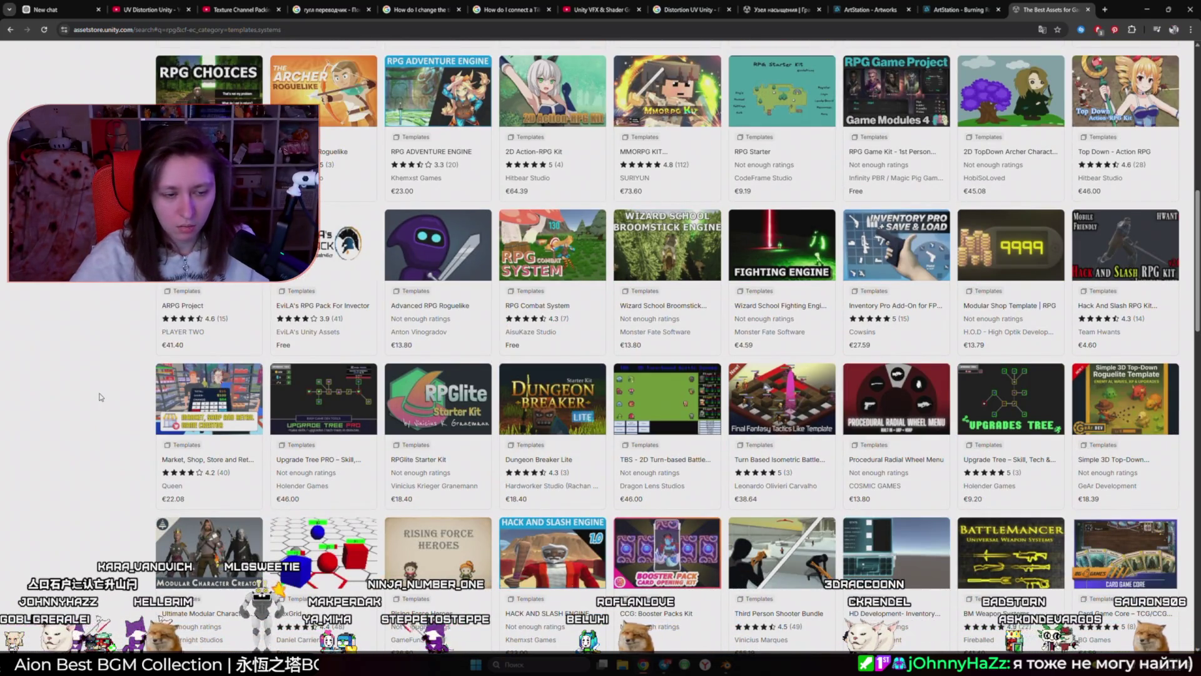
pyautogui.scroll(-3, 101, 397)
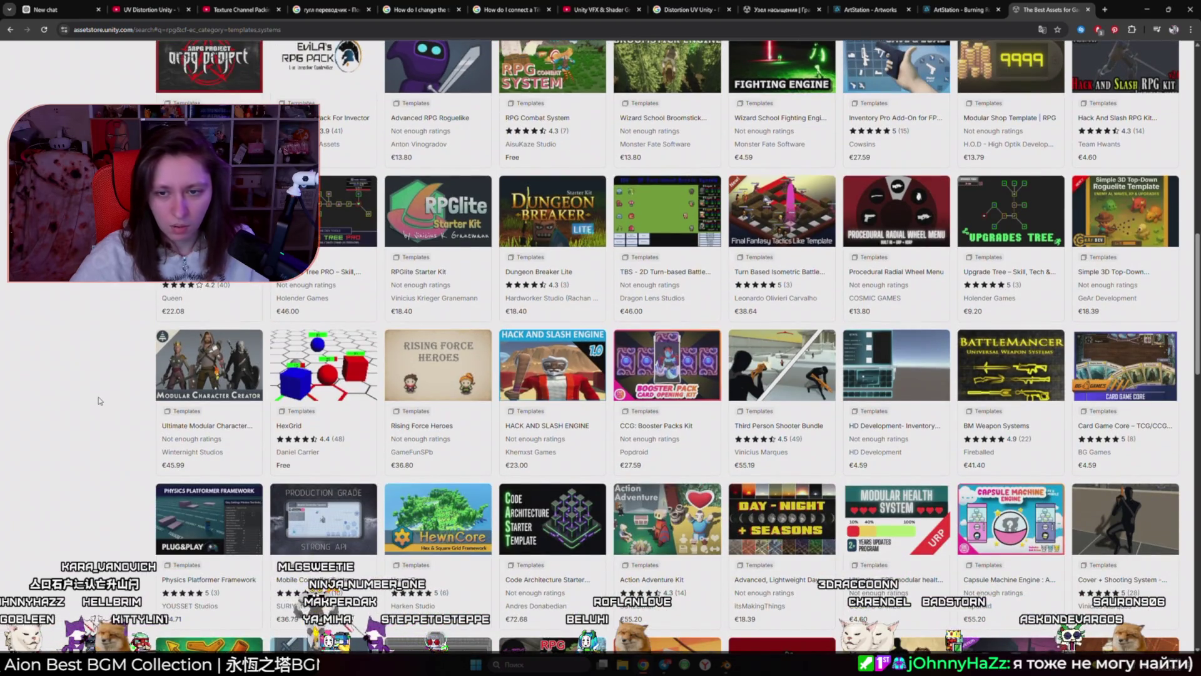
pyautogui.scroll(-3, 99, 400)
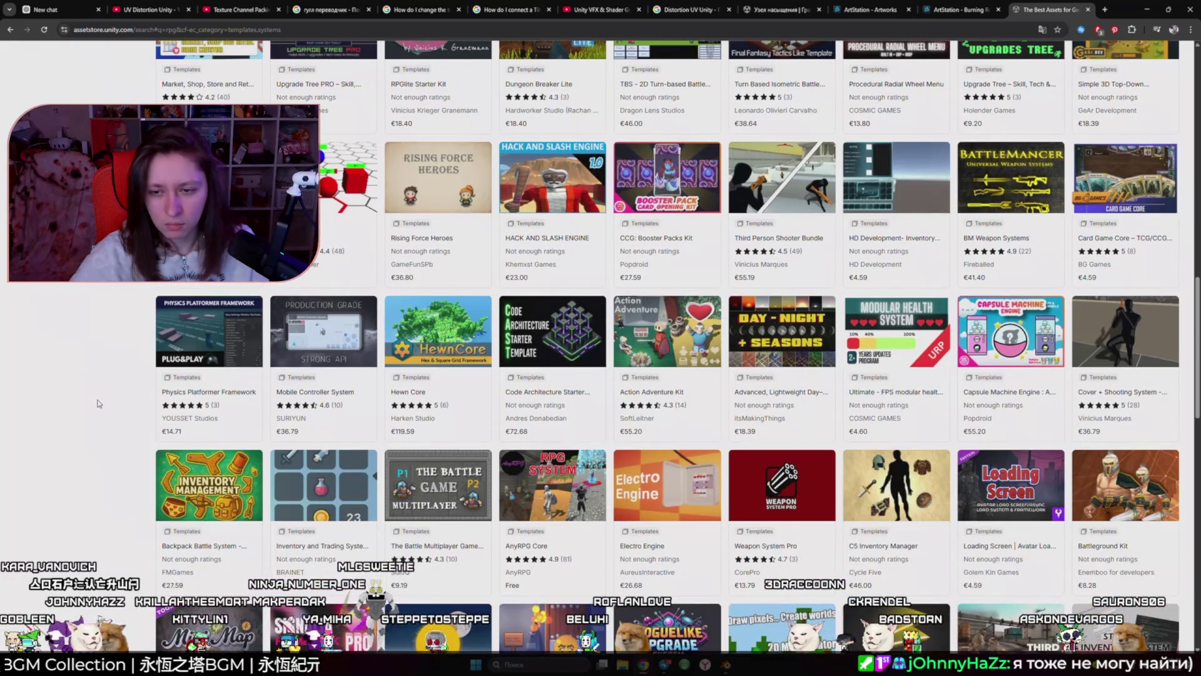
pyautogui.scroll(-6, 97, 405)
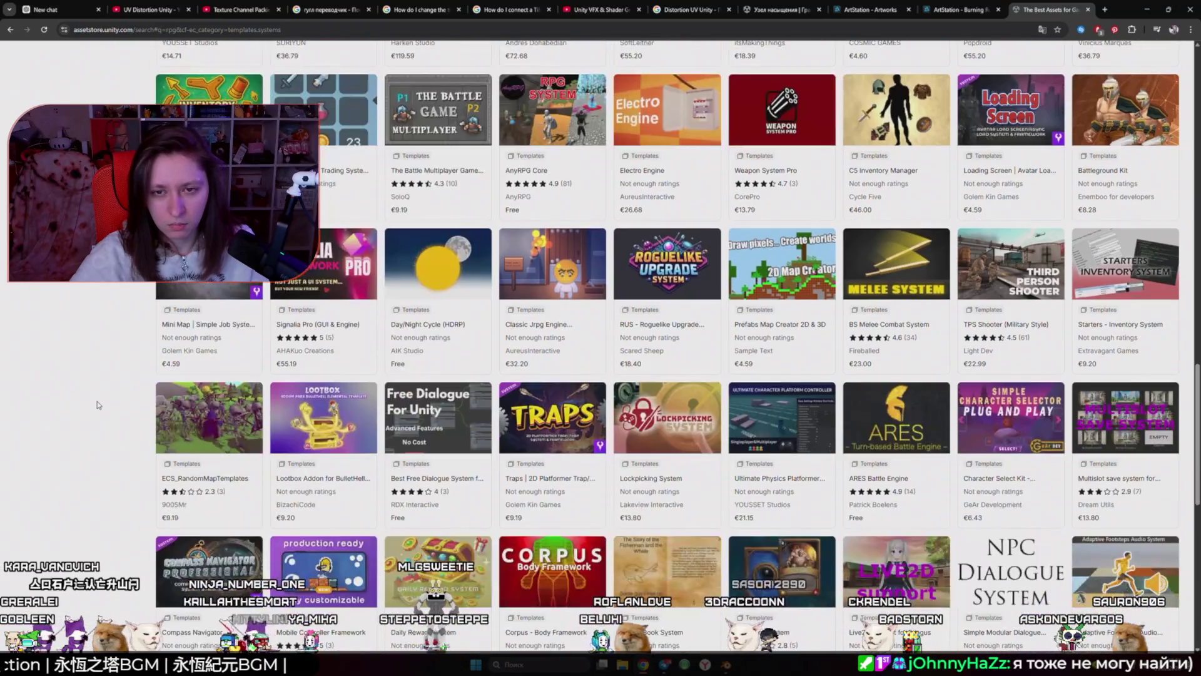
# Step: View the RUS - Roguelike Upgrade System preview images in a new tab, then close it
pyautogui.middleClick(1035, 56)
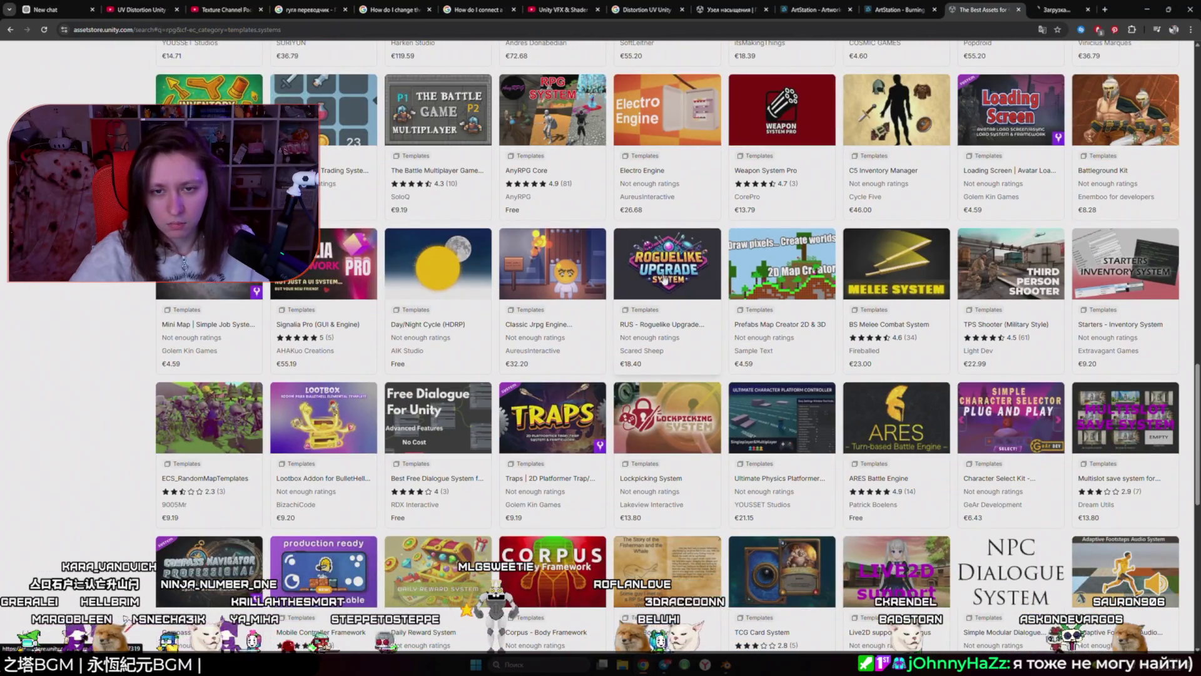
pyautogui.click(1044, 10)
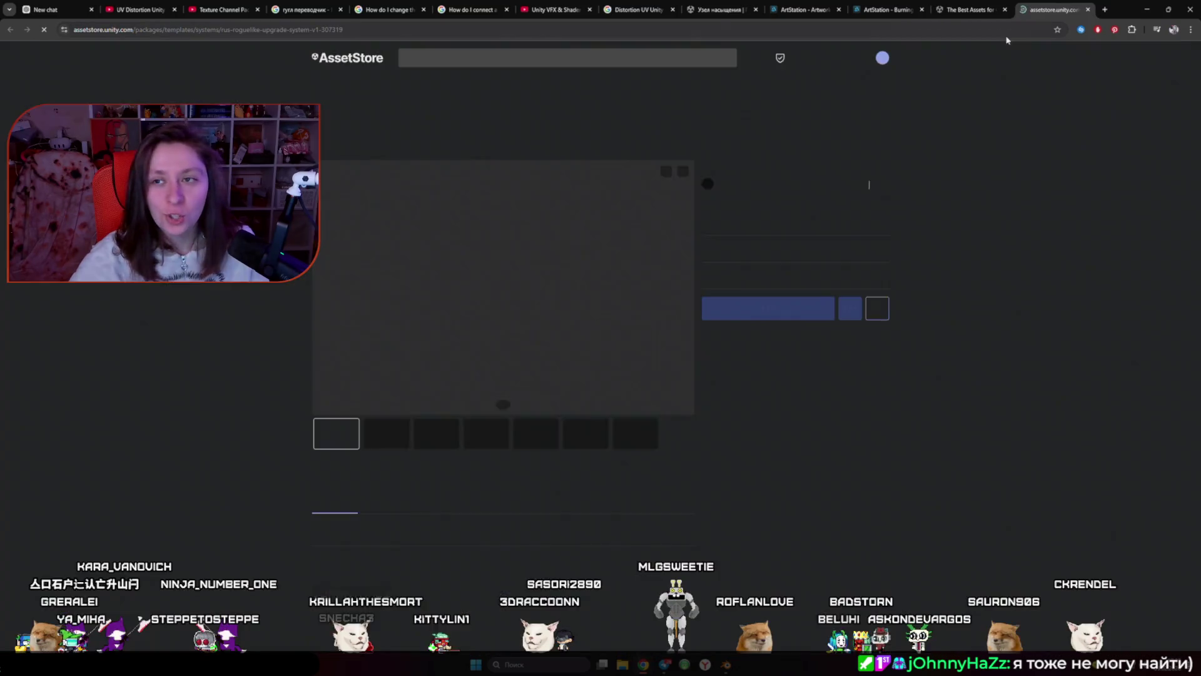
pyautogui.click(456, 461)
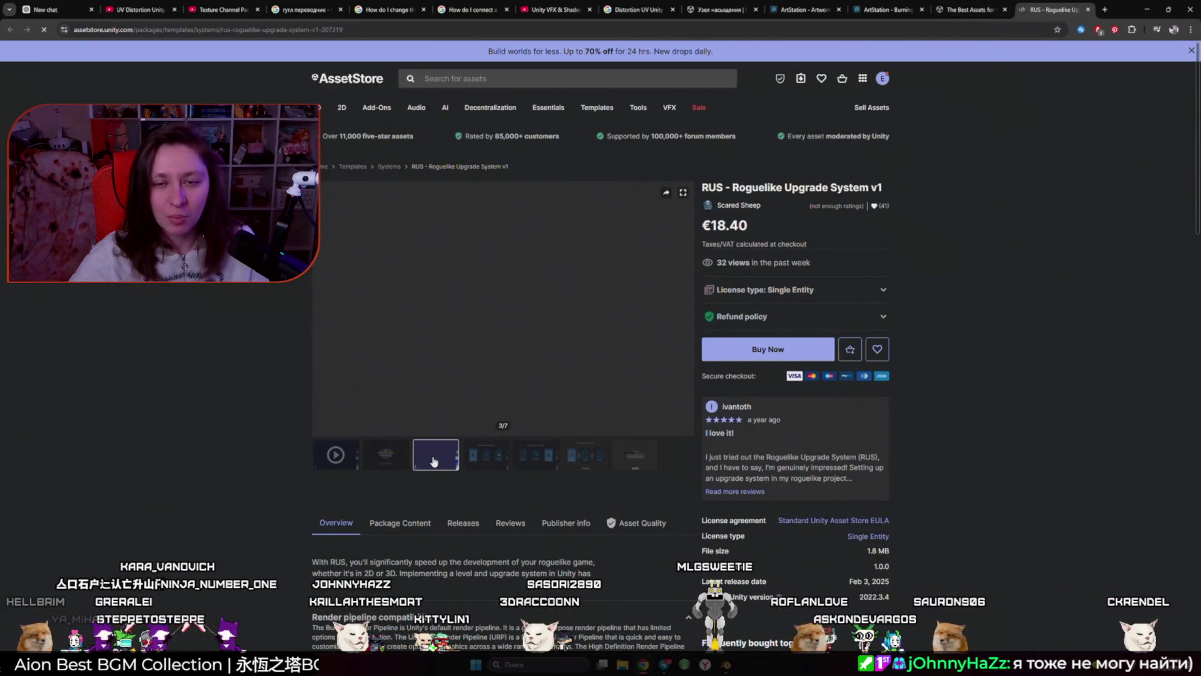
pyautogui.click(481, 463)
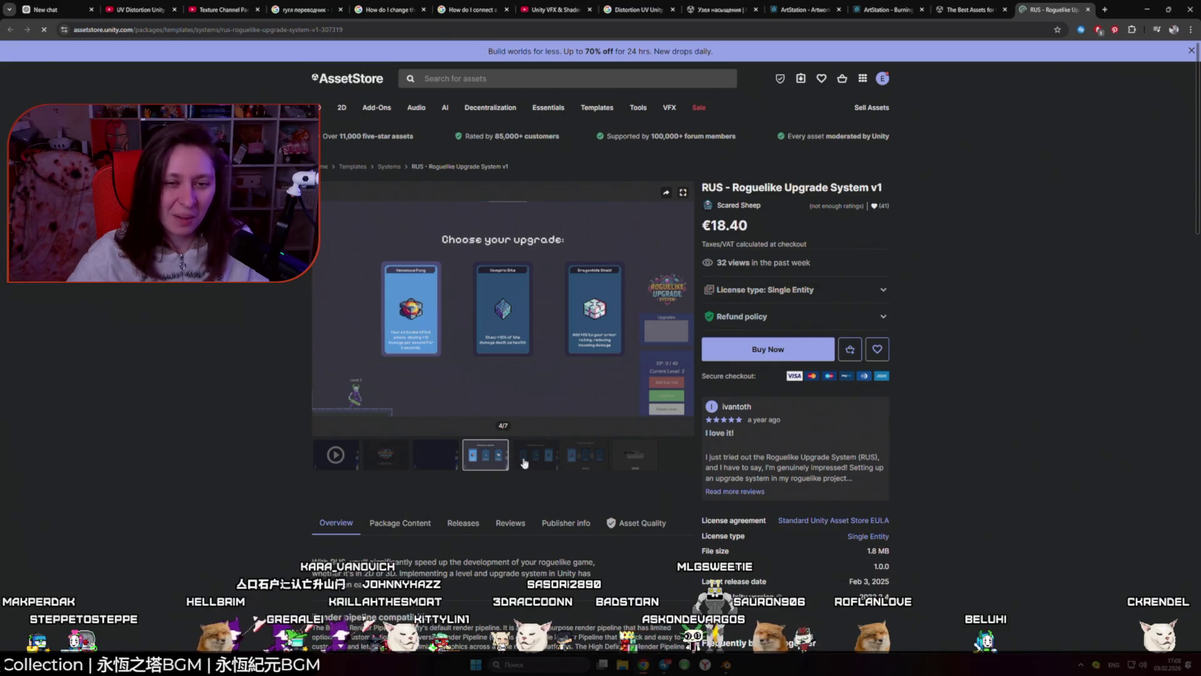
pyautogui.click(524, 463)
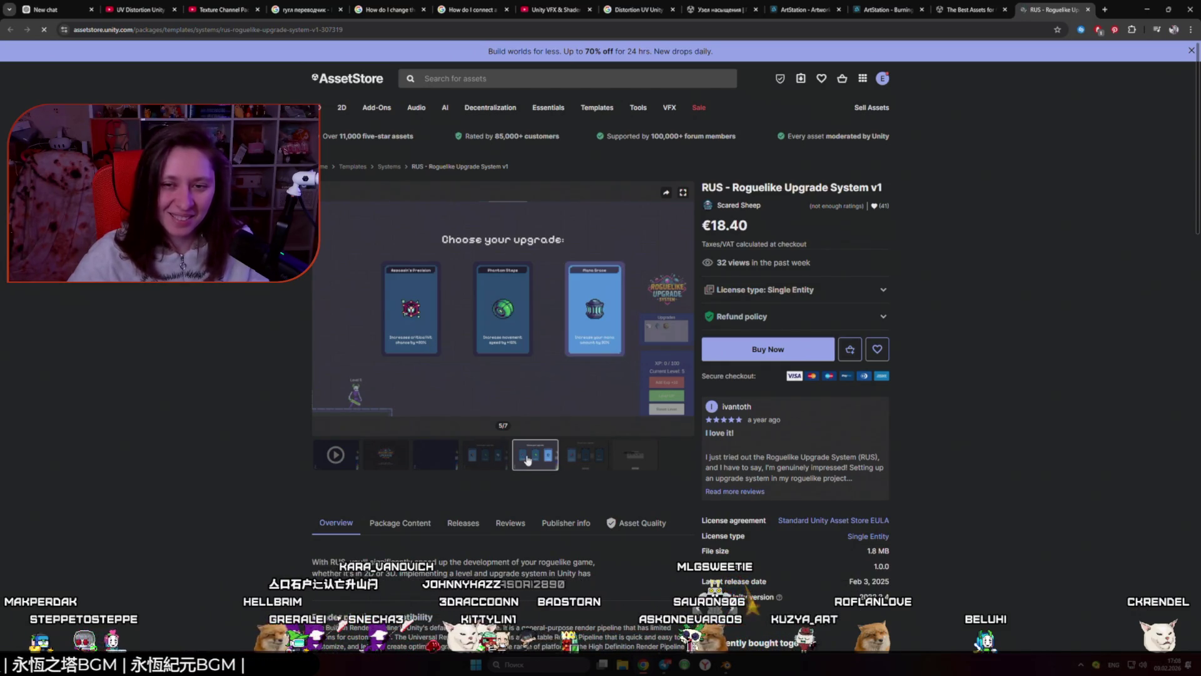
pyautogui.click(1089, 10)
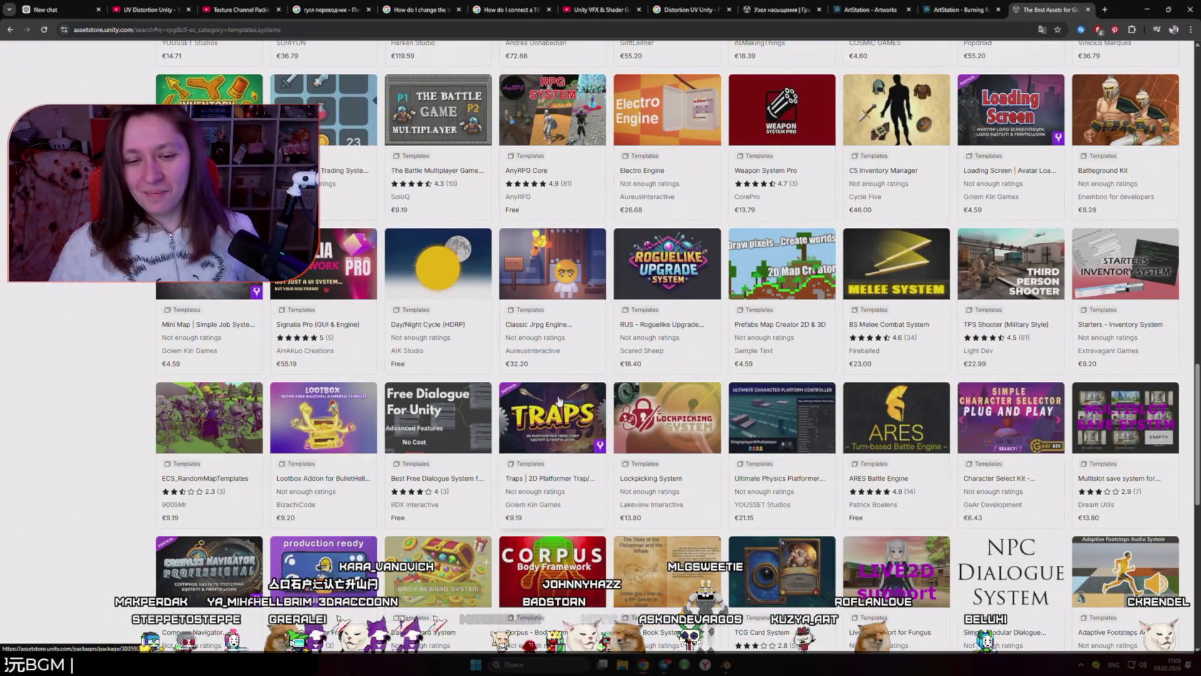
# Step: Check page 2 of the rpg results, then return to page 1
pyautogui.scroll(-6, 549, 421)
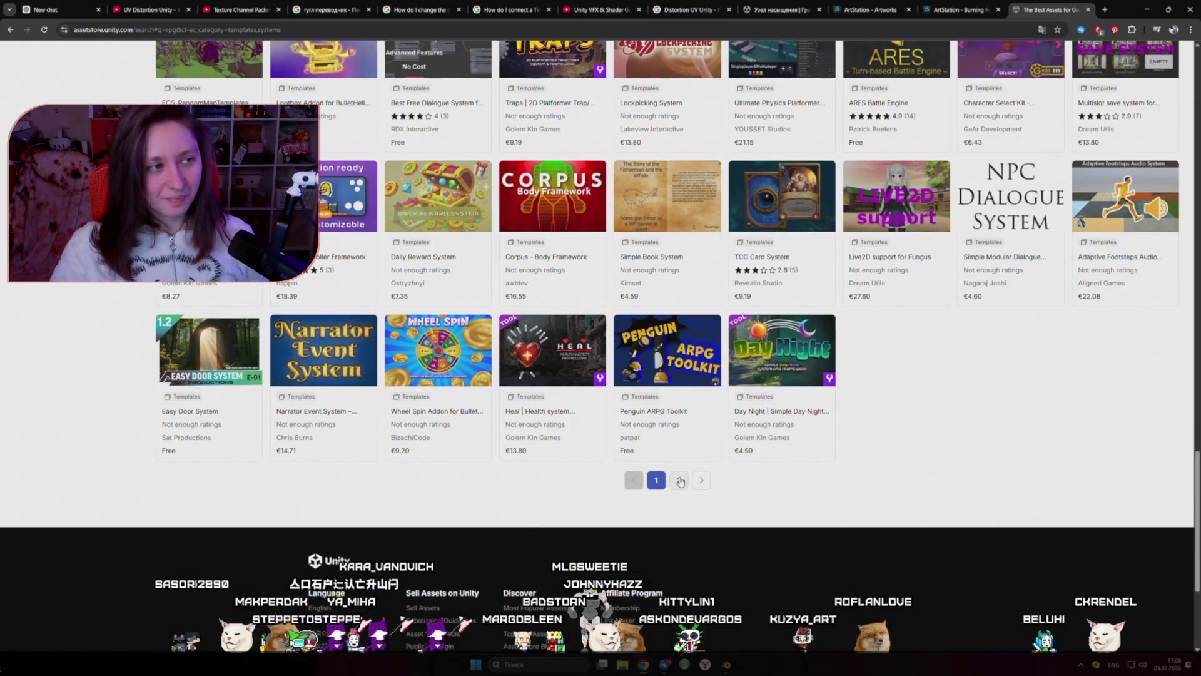
pyautogui.click(684, 483)
pyautogui.scroll(-2, 534, 463)
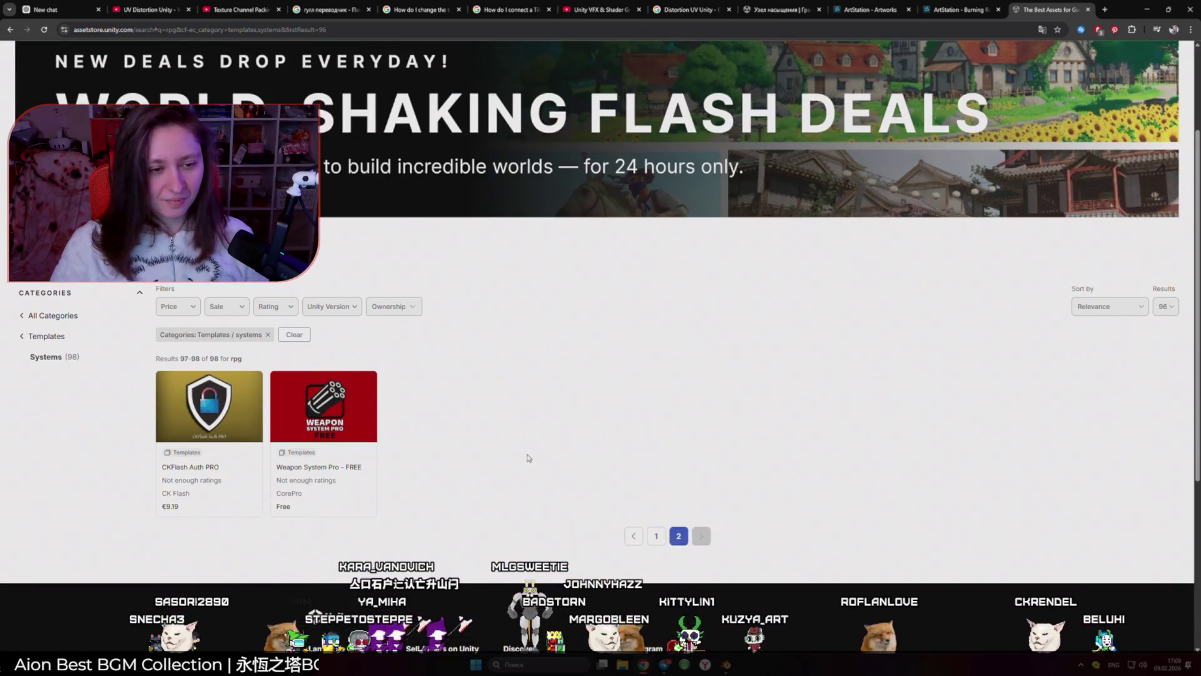
pyautogui.click(633, 536)
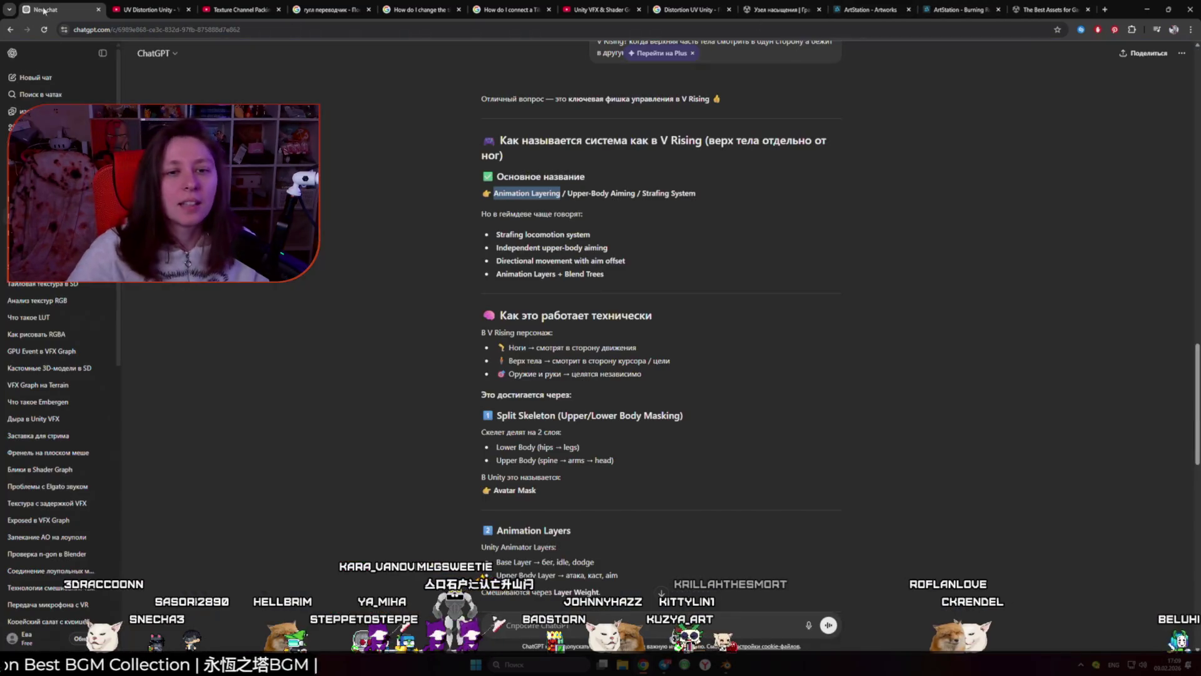
# Step: Copy 'Strafing System' from the ChatGPT answer and Google 'Strafing System Unity' in a new tab
pyautogui.click(63, 9)
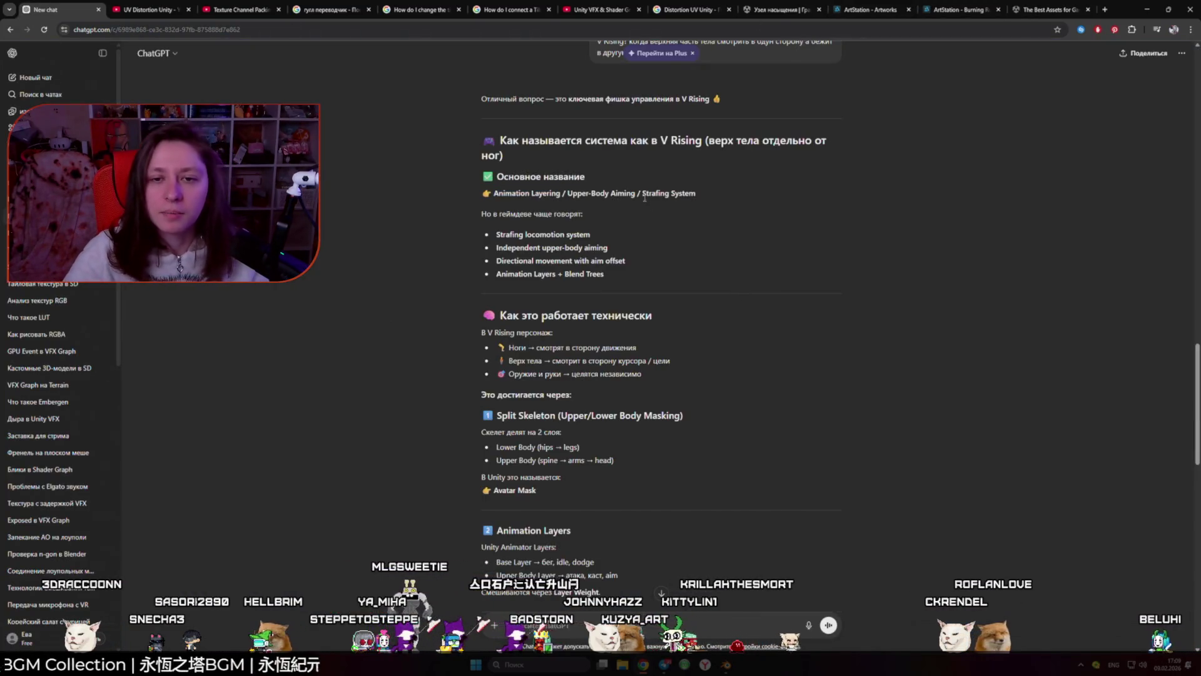
pyautogui.moveTo(642, 193); pyautogui.dragTo(697, 193)
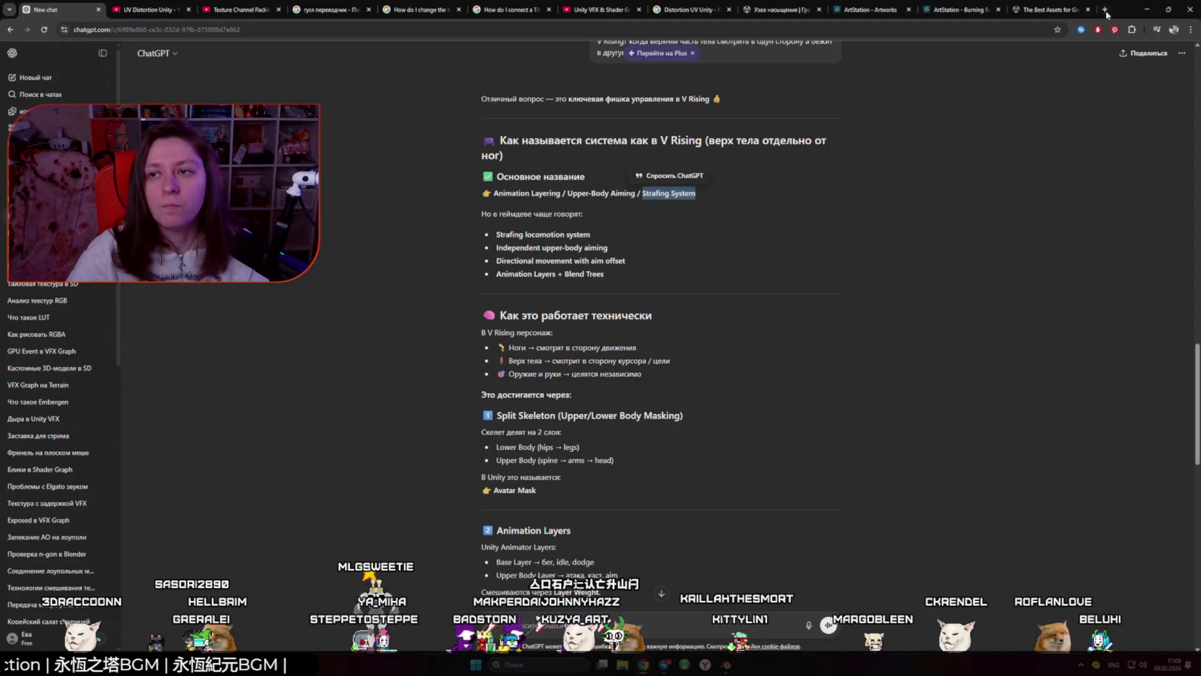
pyautogui.hotkey('ctrl', 'c')
pyautogui.hotkey('ctrl', 't')
pyautogui.hotkey('ctrl', 'v')
pyautogui.write('Unity')
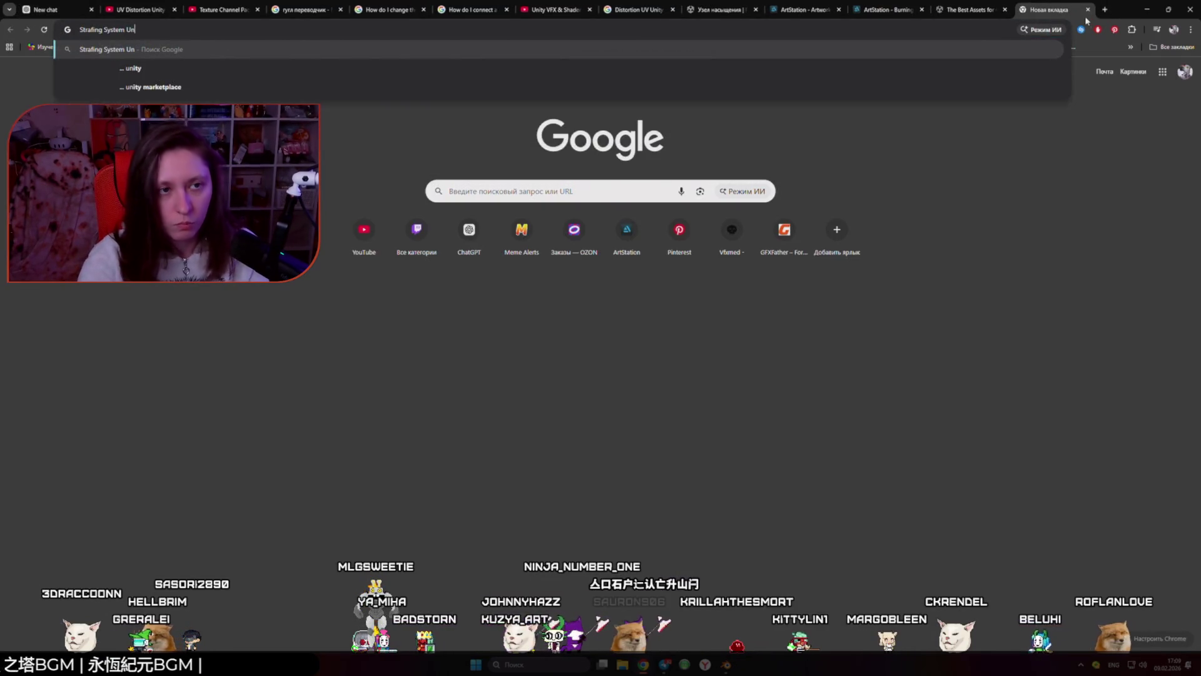
pyautogui.press('Return')
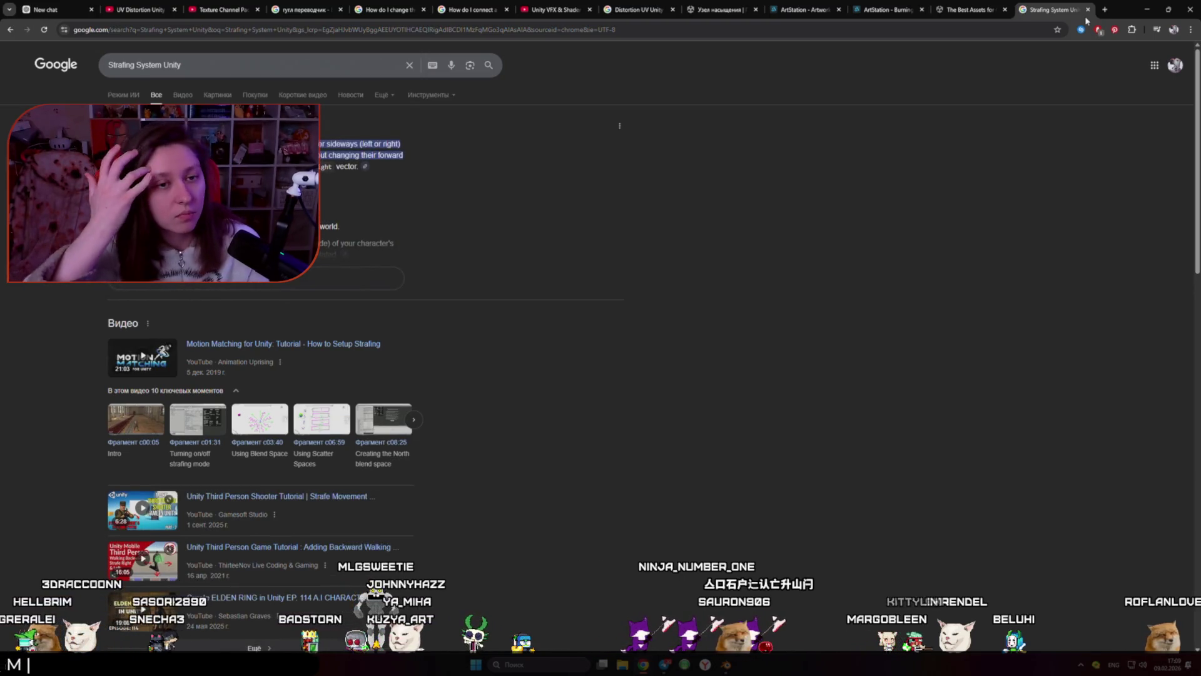
pyautogui.scroll(-3, 758, 407)
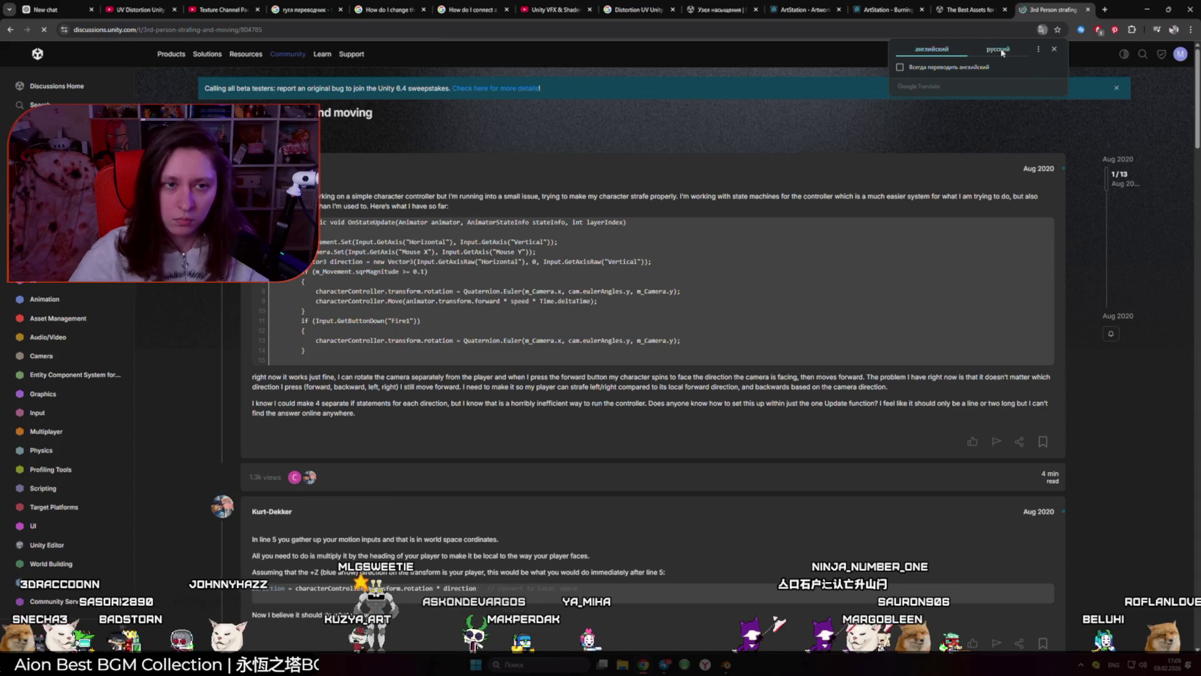
# Step: Translate the strafing forum thread into Russian and scroll through the replies
pyautogui.click(1000, 49)
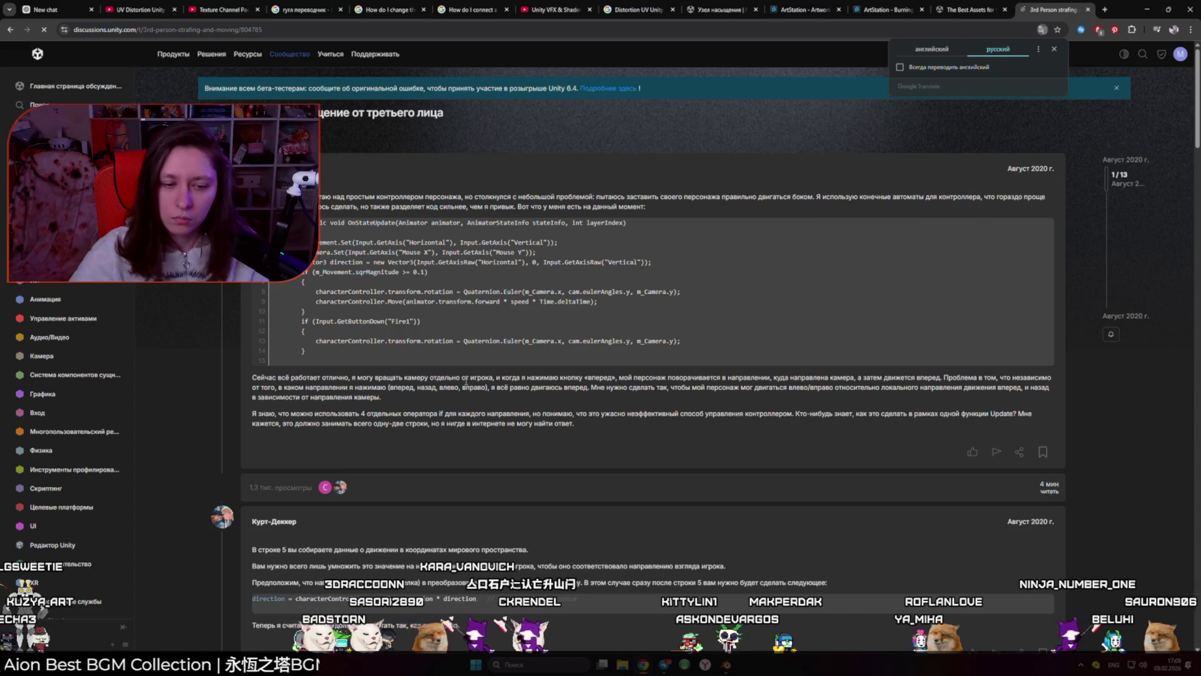
pyautogui.scroll(-4, 466, 380)
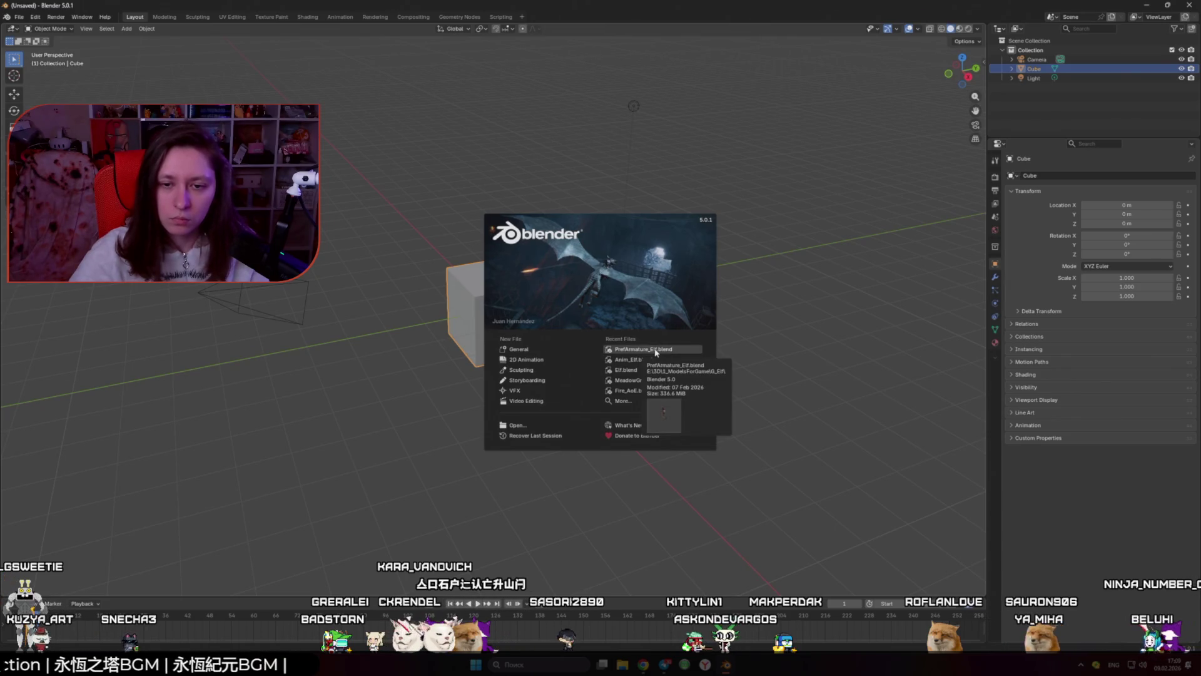
# Step: Open PrefArmature_Elf.blend, frame the elf, and briefly preview material shading before returning to solid
pyautogui.click(656, 352)
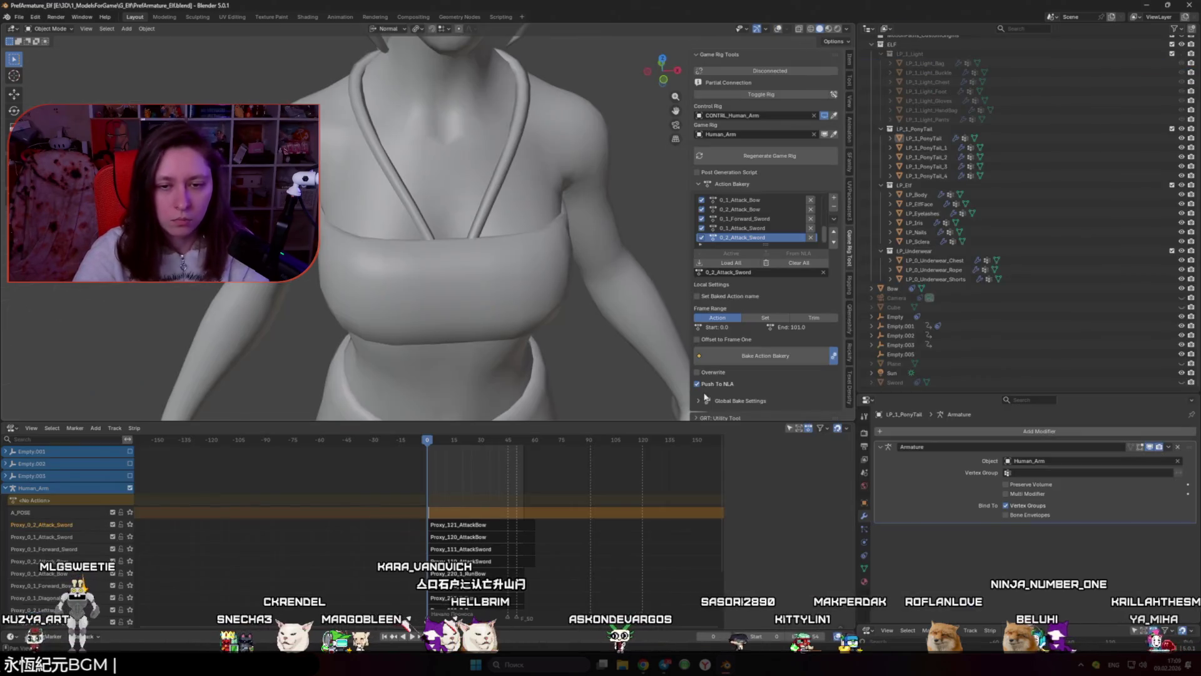
pyautogui.press('Home')
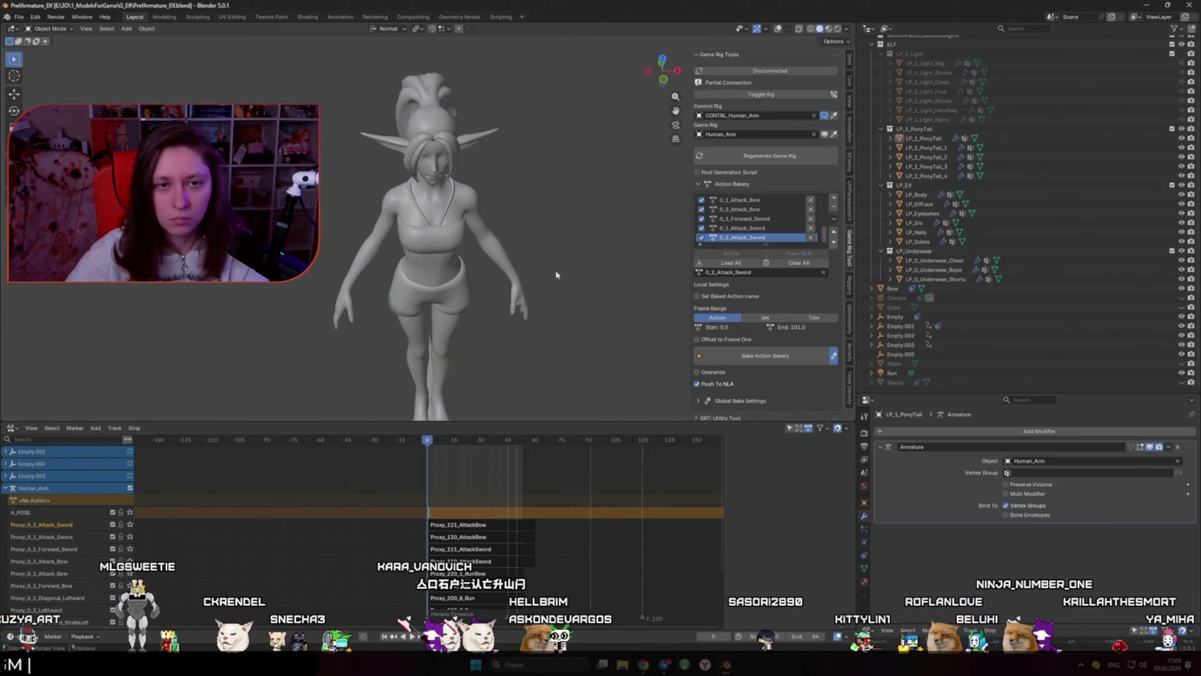
pyautogui.click(829, 29)
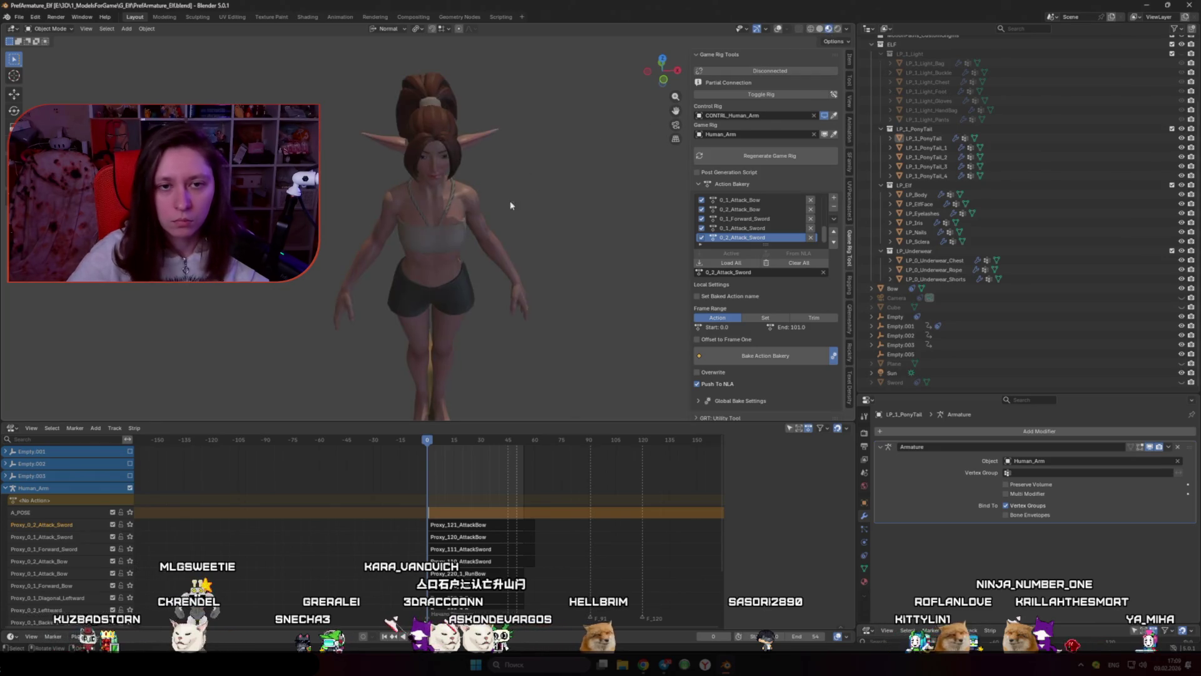
pyautogui.click(848, 29)
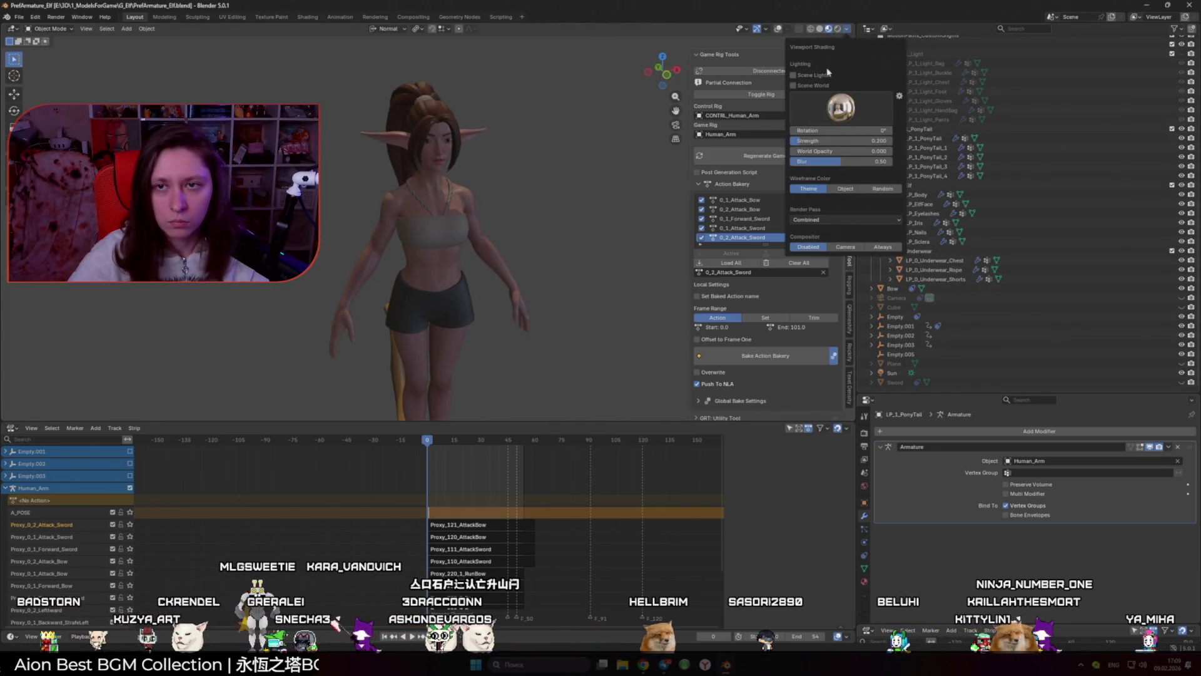
pyautogui.click(848, 29)
pyautogui.click(819, 29)
# Step: Set solid shading to Texture object color with Flat lighting and cast Shadow enabled
pyautogui.click(848, 30)
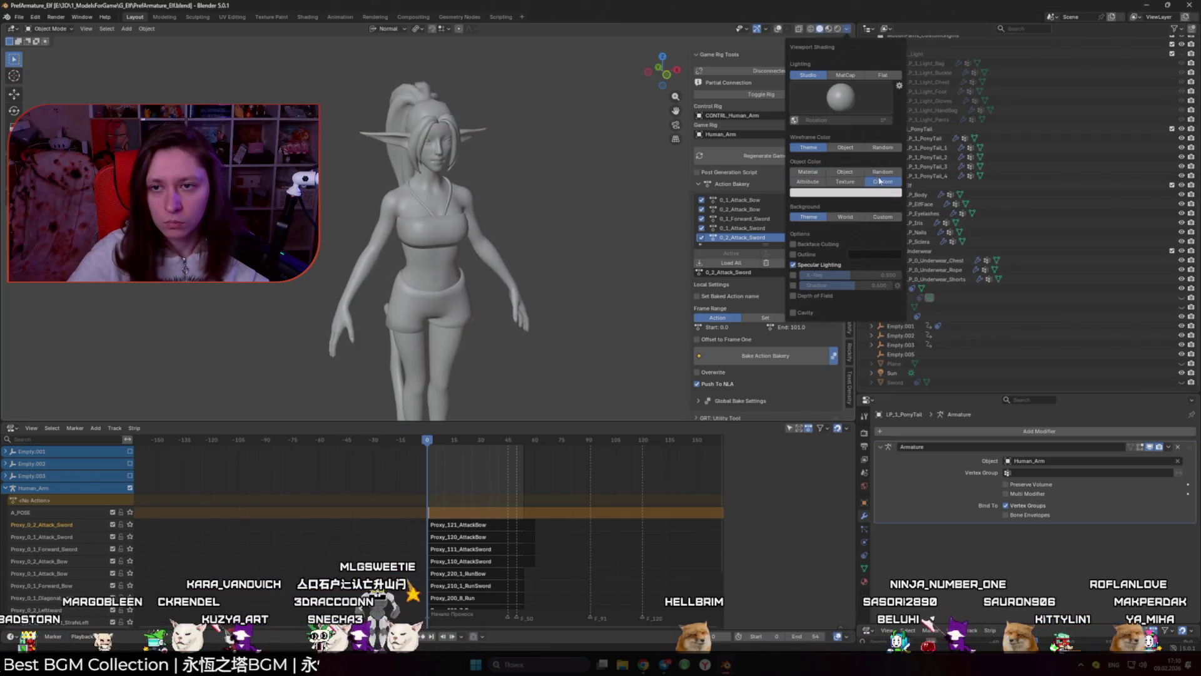
pyautogui.click(845, 181)
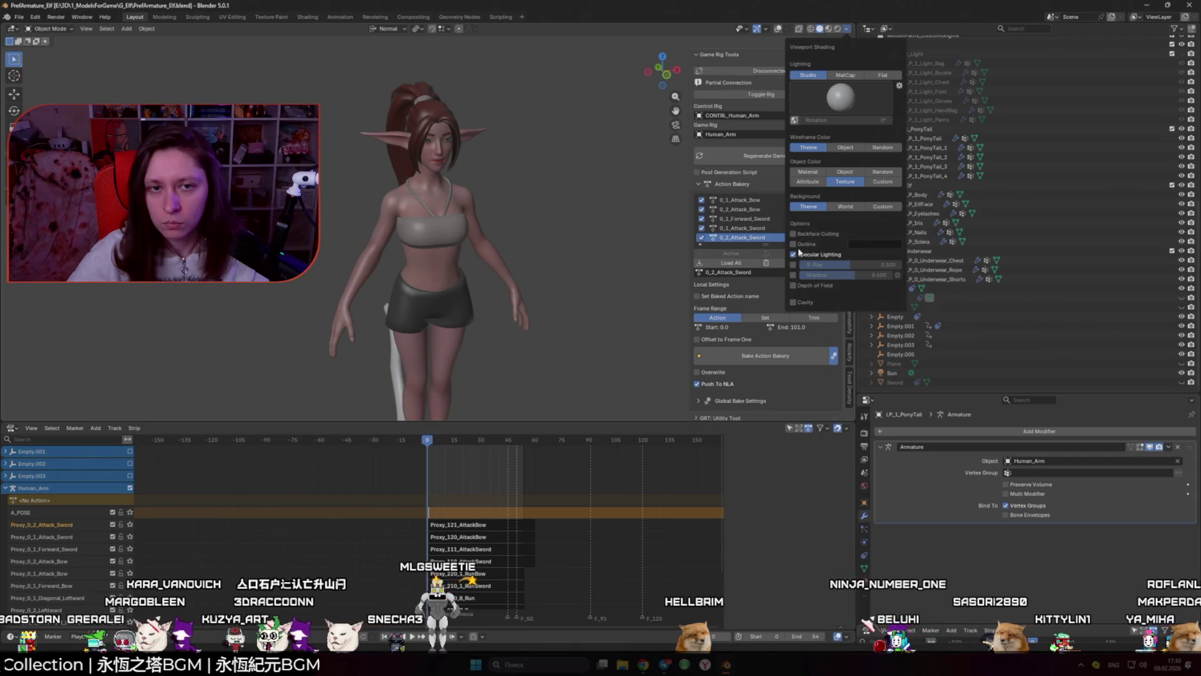
pyautogui.click(845, 75)
pyautogui.click(883, 76)
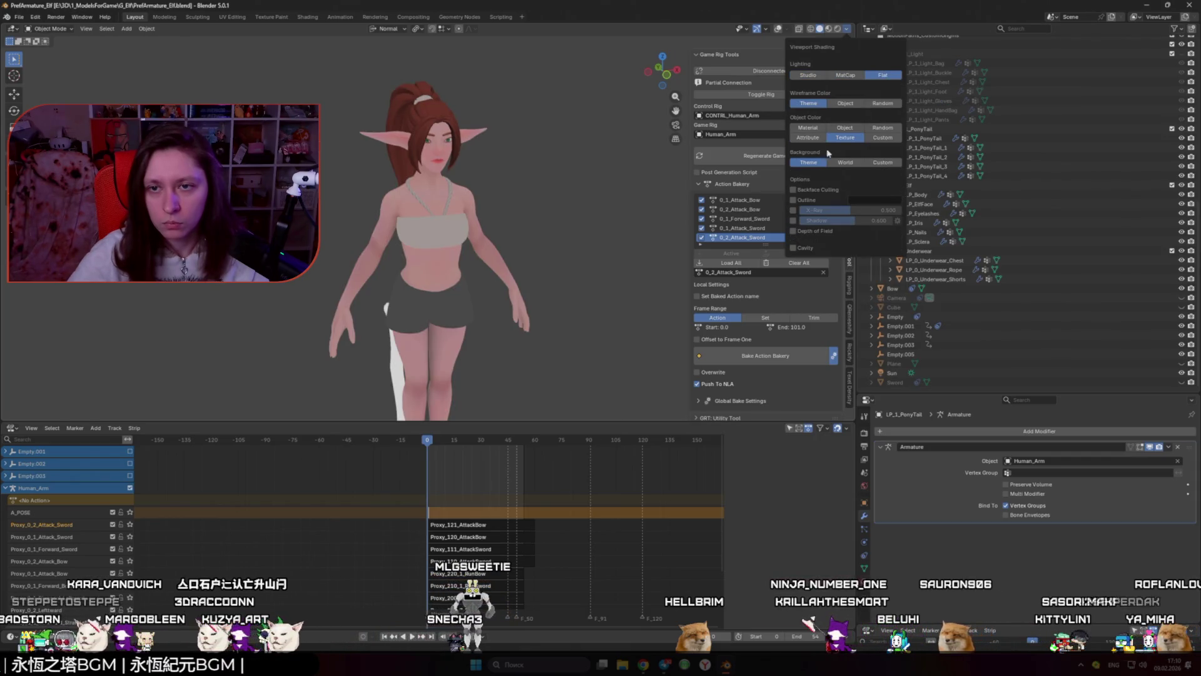
pyautogui.click(793, 220)
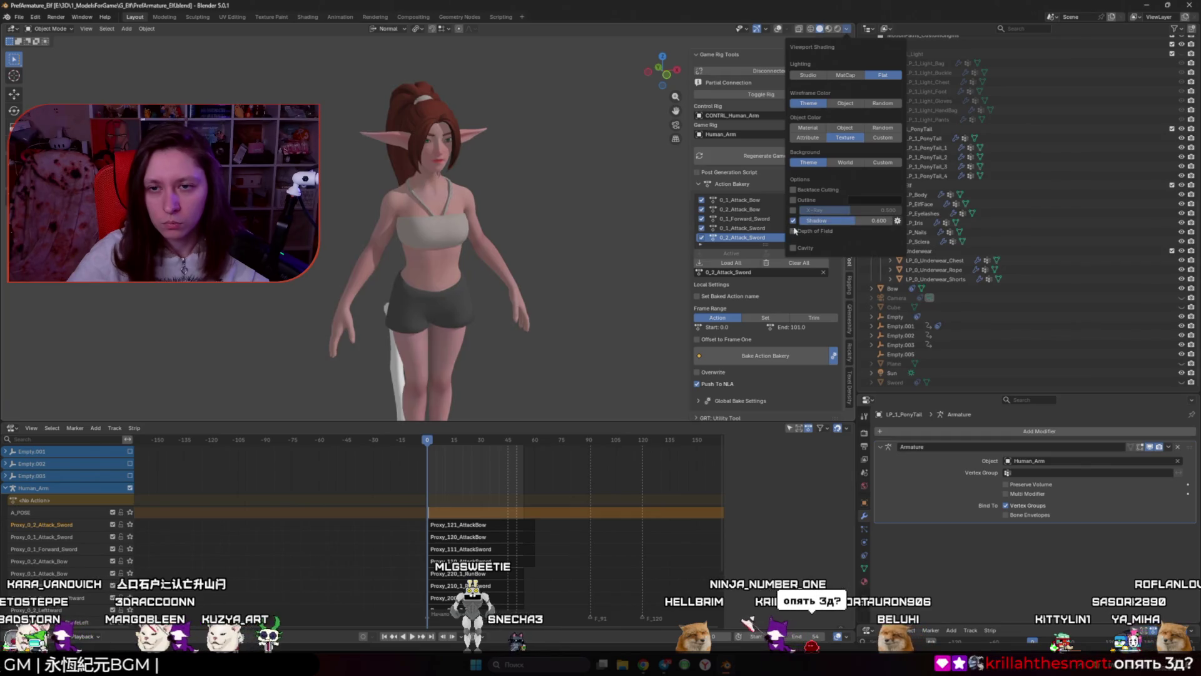
# Step: Enable World-space Cavity with Ridge raised to 2.5, then view the elf from behind
pyautogui.press('KP_1')
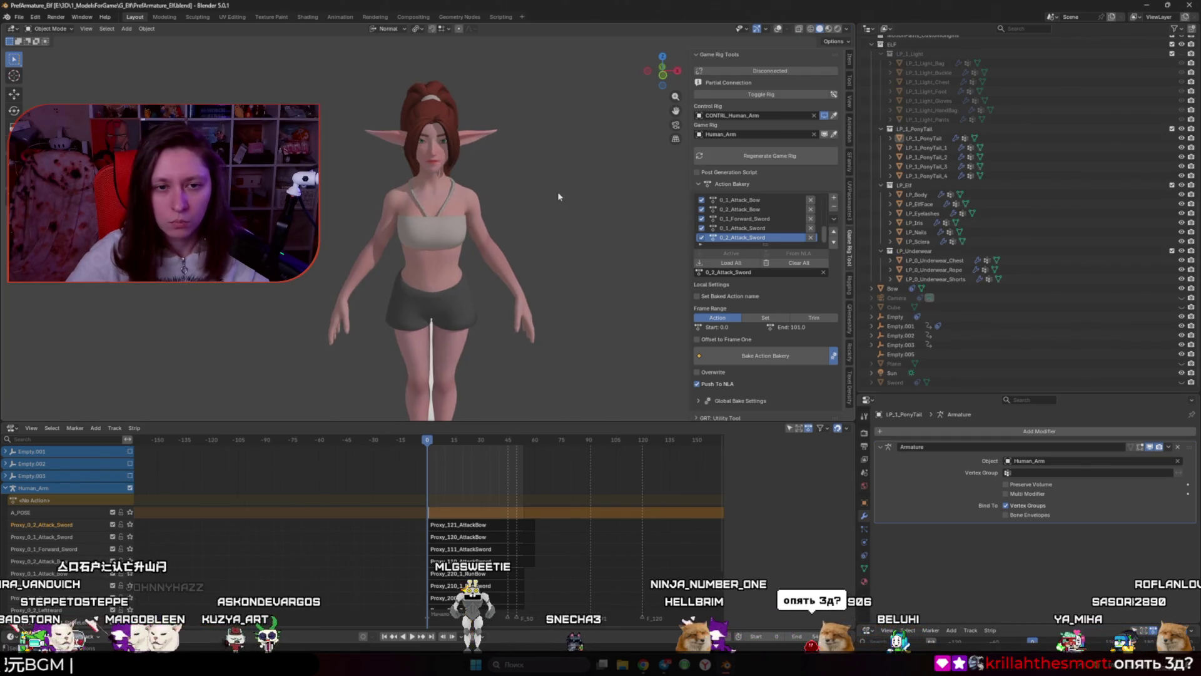
pyautogui.click(846, 30)
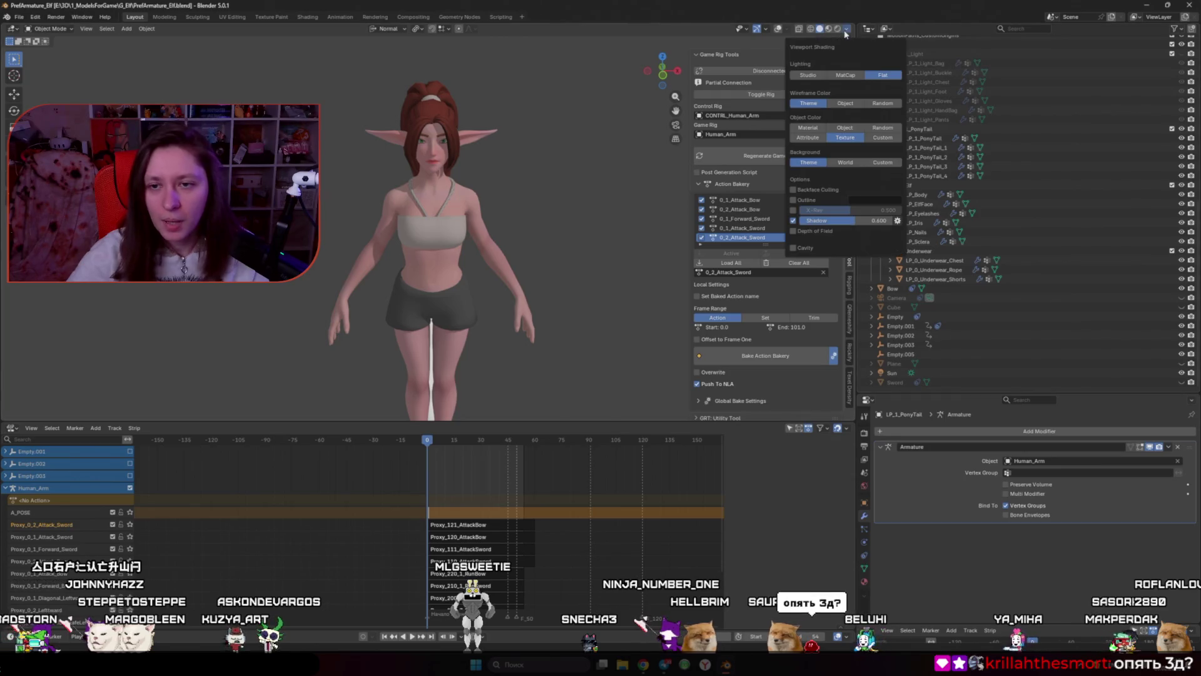
pyautogui.click(793, 248)
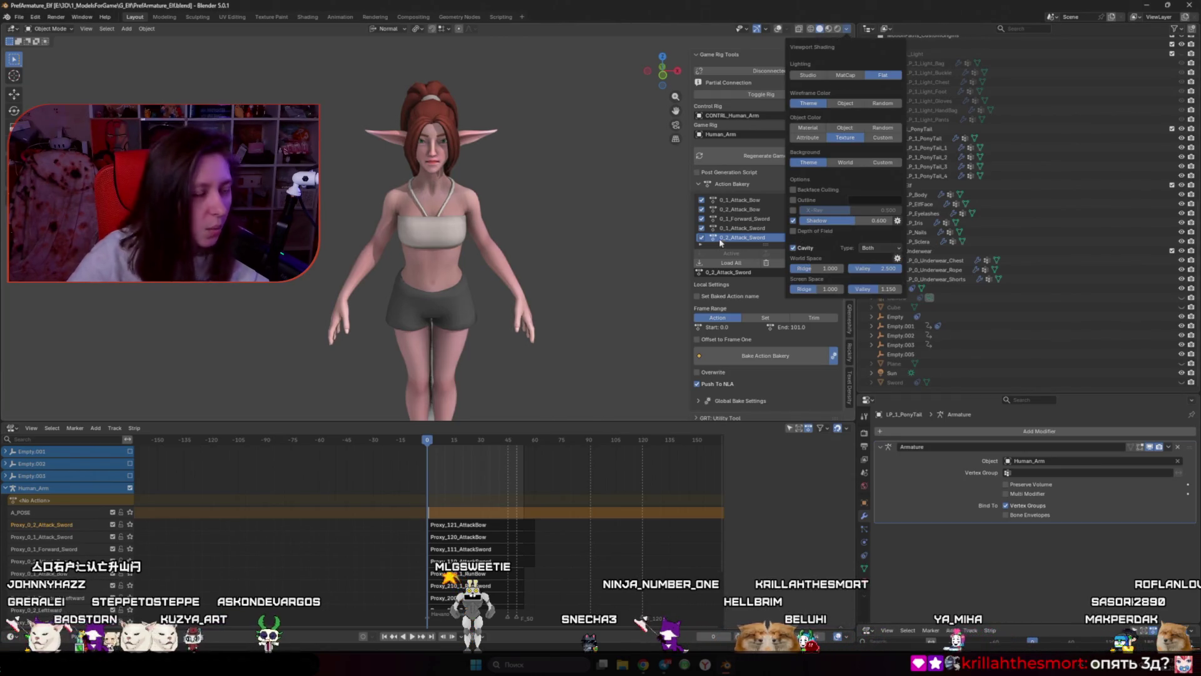
pyautogui.click(879, 248)
pyautogui.click(884, 259)
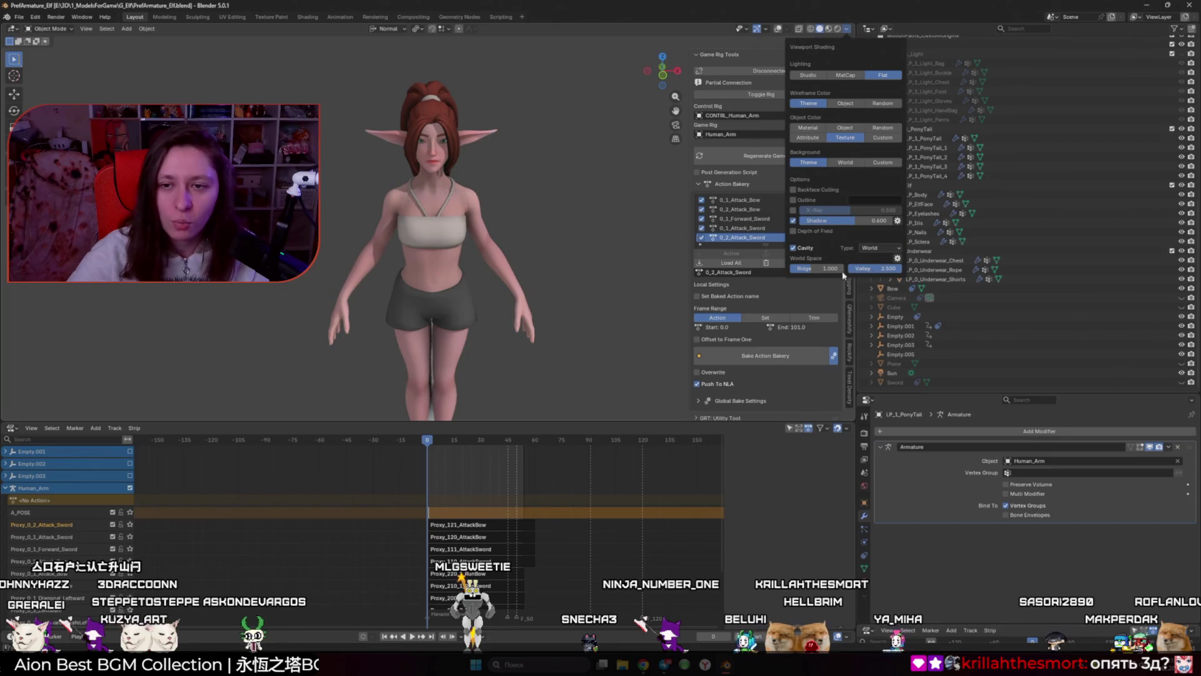
pyautogui.moveTo(839, 271); pyautogui.dragTo(871, 271)
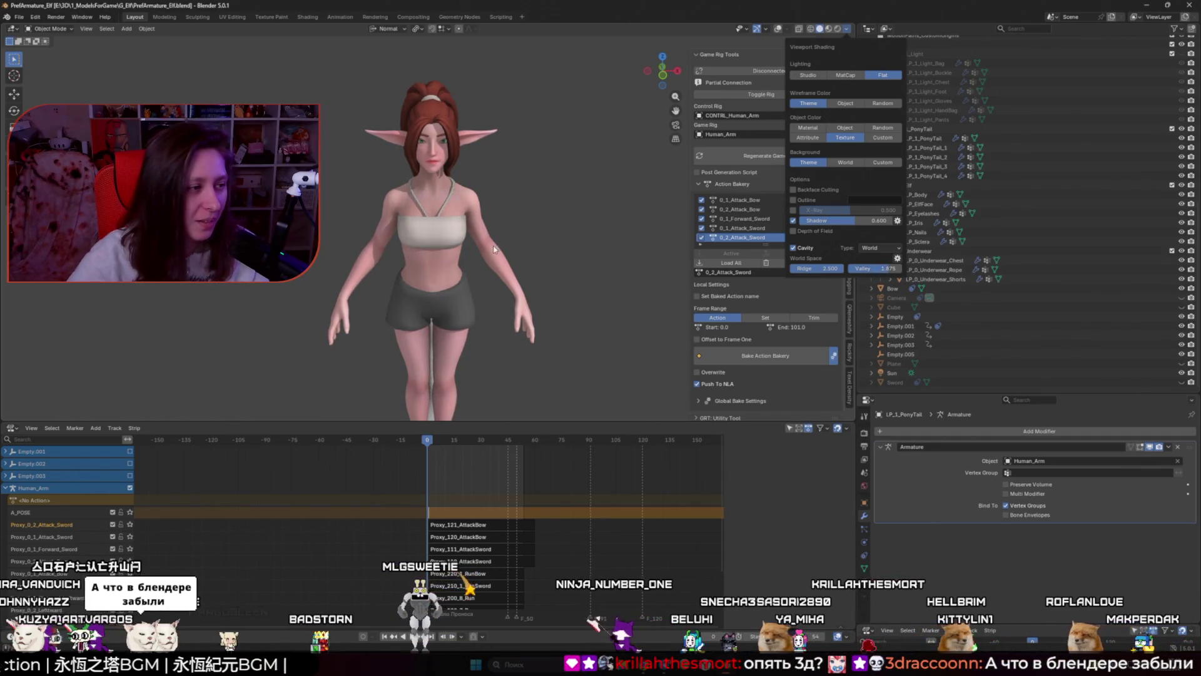
pyautogui.scroll(-3, 500, 253)
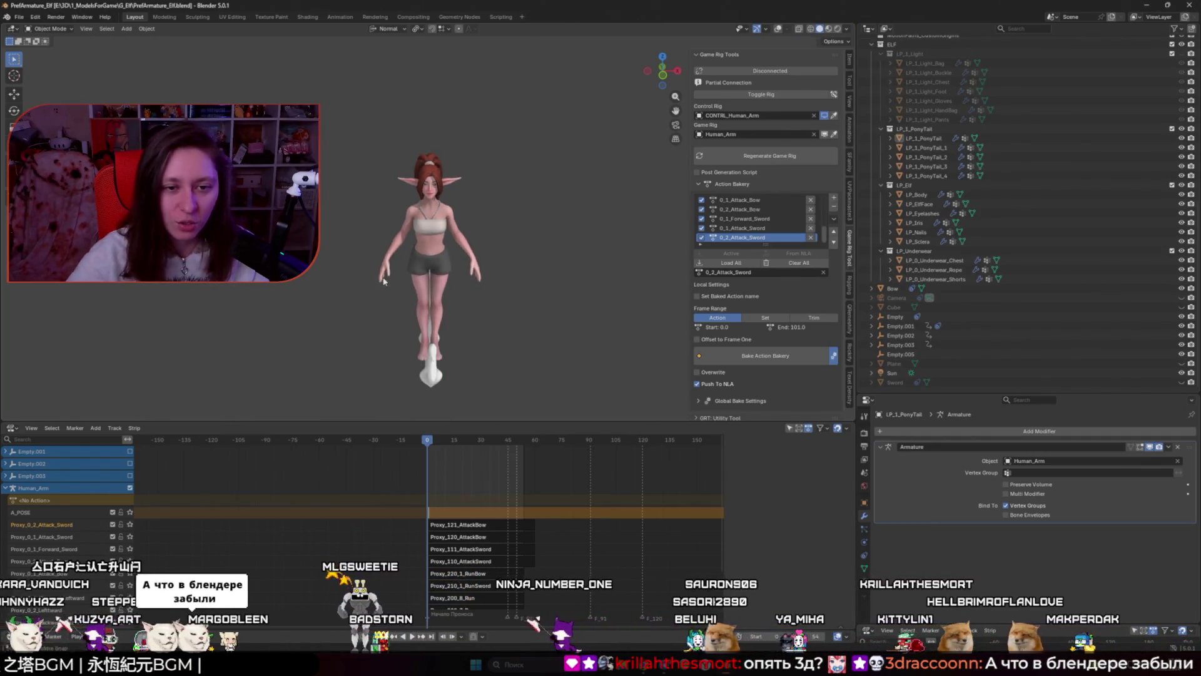
pyautogui.moveTo(501, 253)
pyautogui.mouseDown()
pyautogui.moveTo(554, 265)
pyautogui.moveTo(417, 263)
pyautogui.moveTo(515, 297)
pyautogui.mouseUp()
pyautogui.scroll(1, 516, 297)
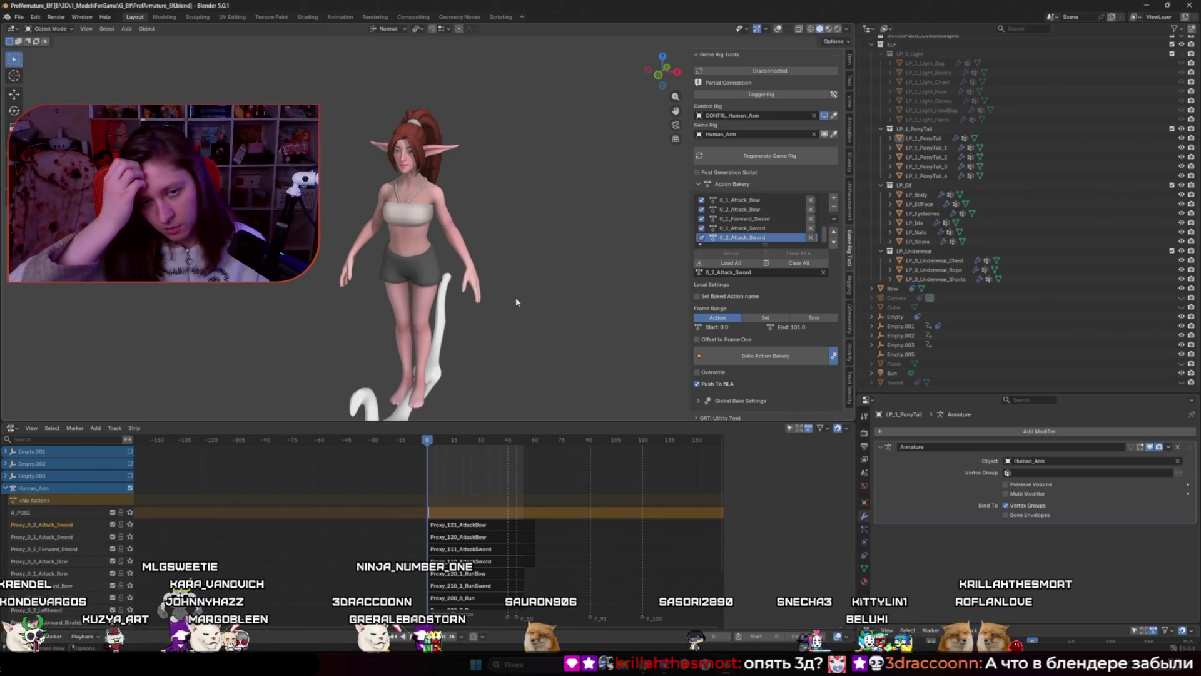
# Step: Show overlays, select and frame the Human_Arm armature, and enter Edit Mode
pyautogui.hotkey('shift', 'alt', 'z')
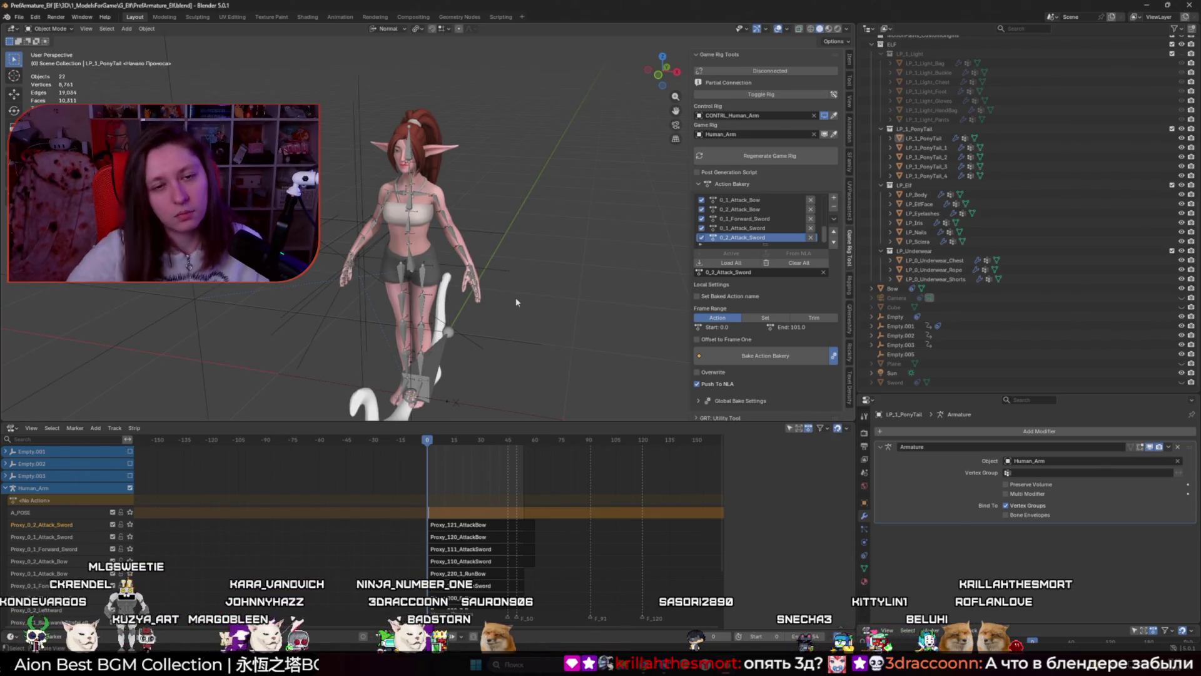
pyautogui.click(415, 276)
pyautogui.press('KP_Decimal')
pyautogui.press('Tab')
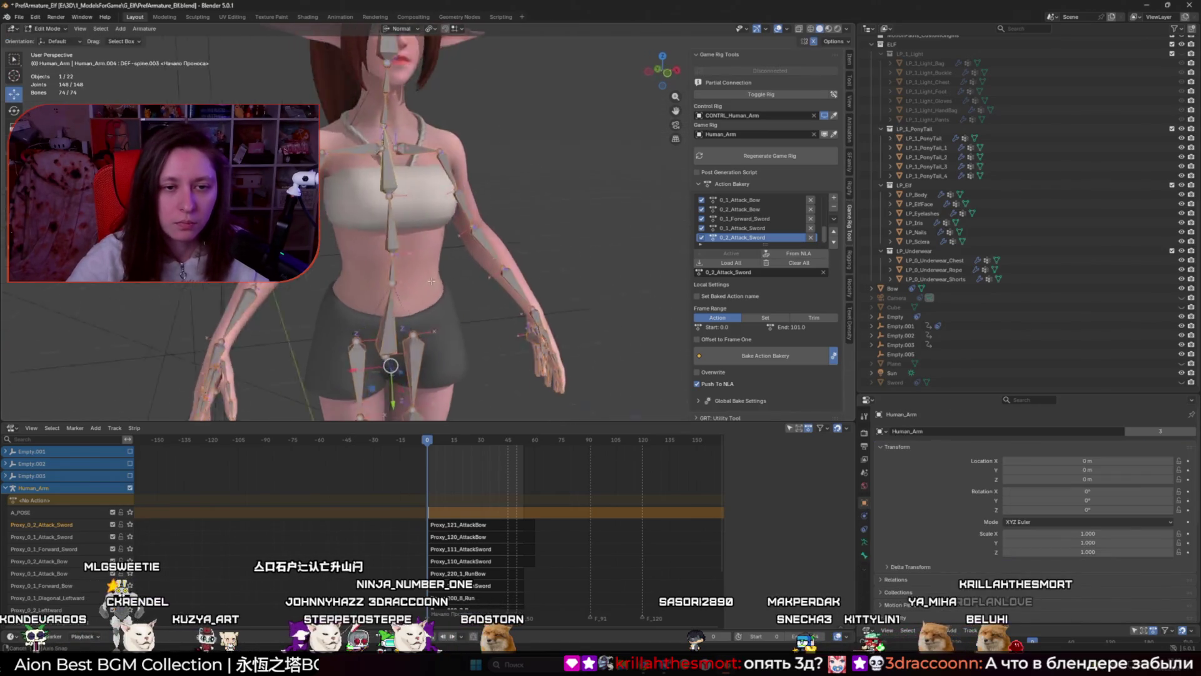
# Step: Inspect the bones from behind and front, then return to the strafing discussion thread
pyautogui.scroll(-6, 431, 280)
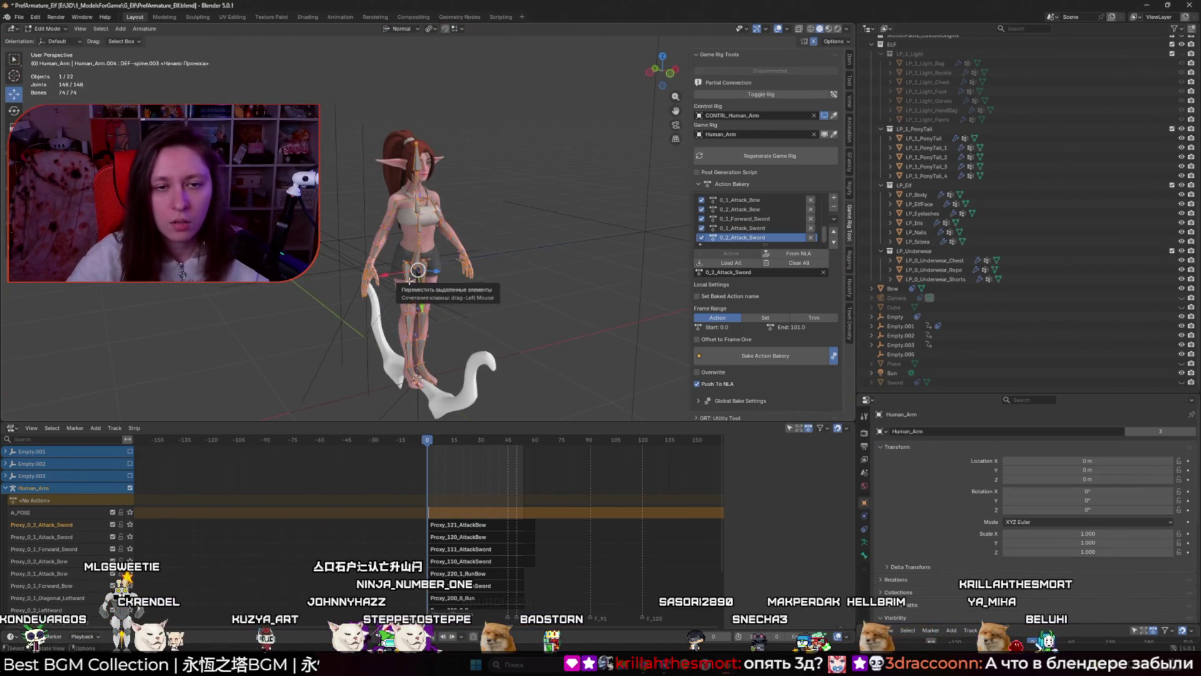
pyautogui.scroll(5, 409, 281)
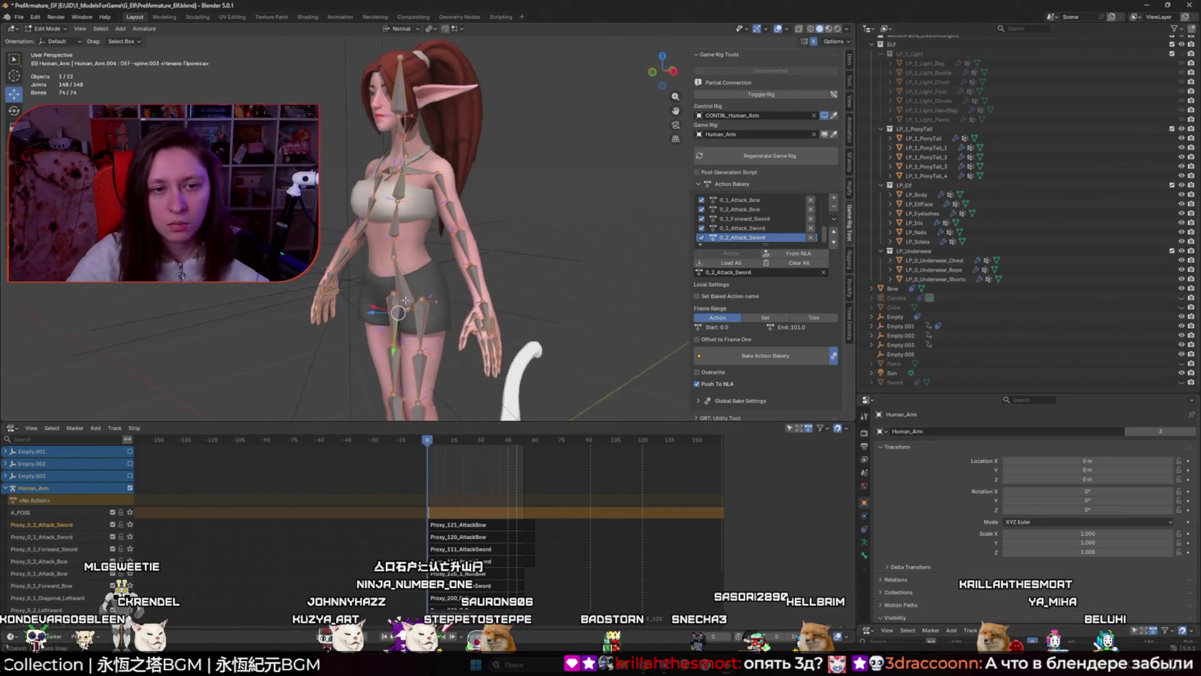
pyautogui.moveTo(406, 300); pyautogui.dragTo(249, 297)
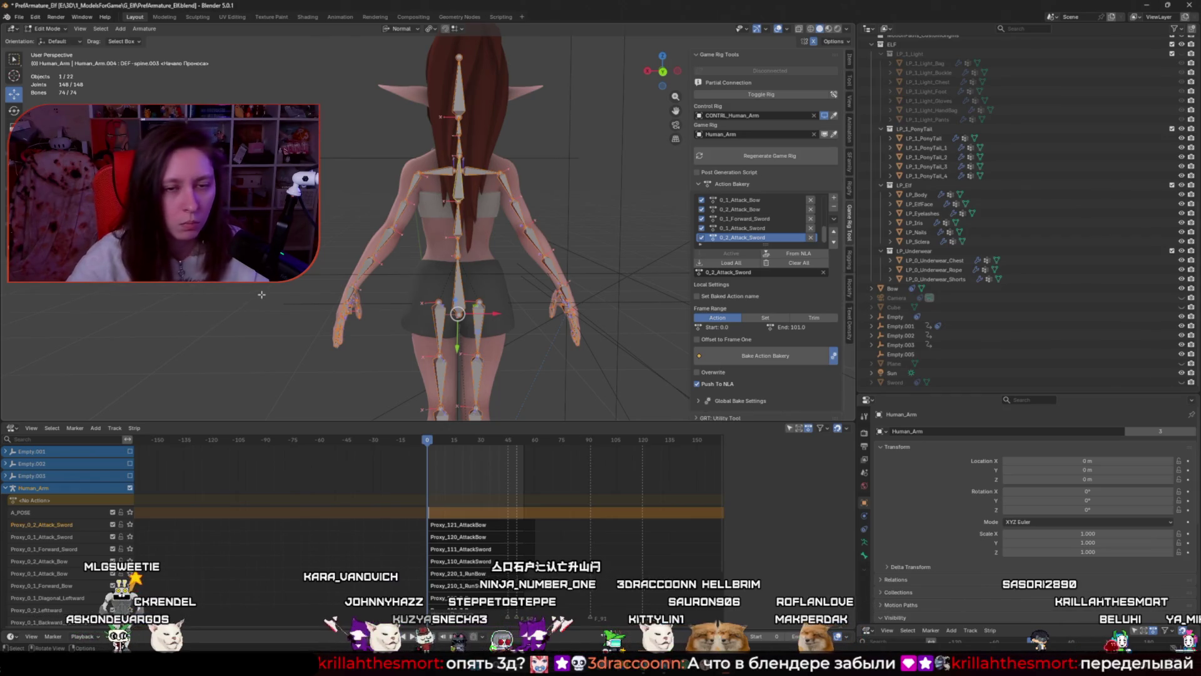
pyautogui.scroll(-3, 261, 287)
pyautogui.press('KP_1')
pyautogui.scroll(3, 481, 300)
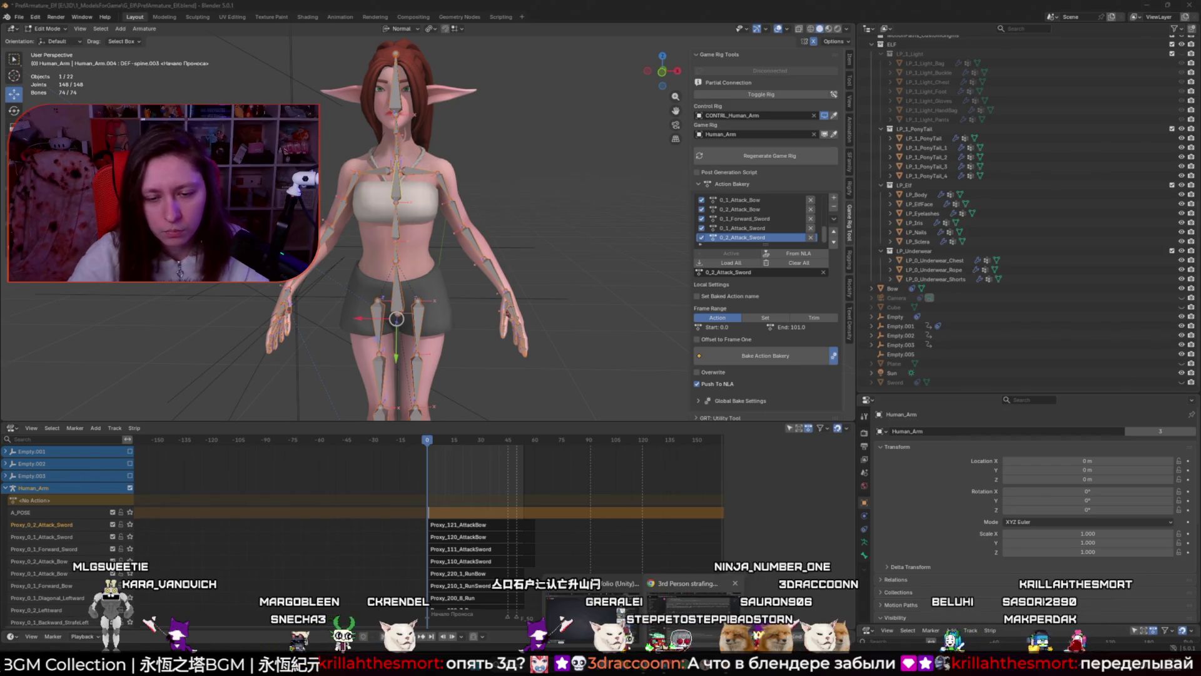
pyautogui.click(691, 616)
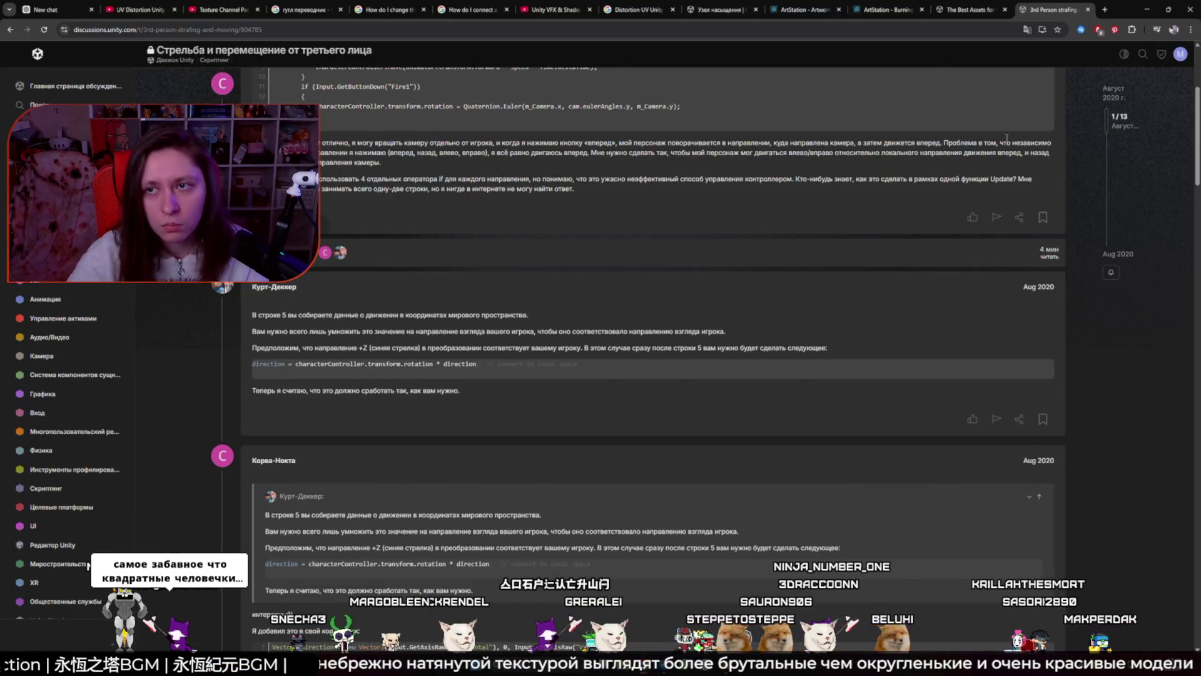
# Step: Search Google in a new tab for 'Mecanim in Unity documentation'
pyautogui.click(1105, 9)
pyautogui.write('Mec')
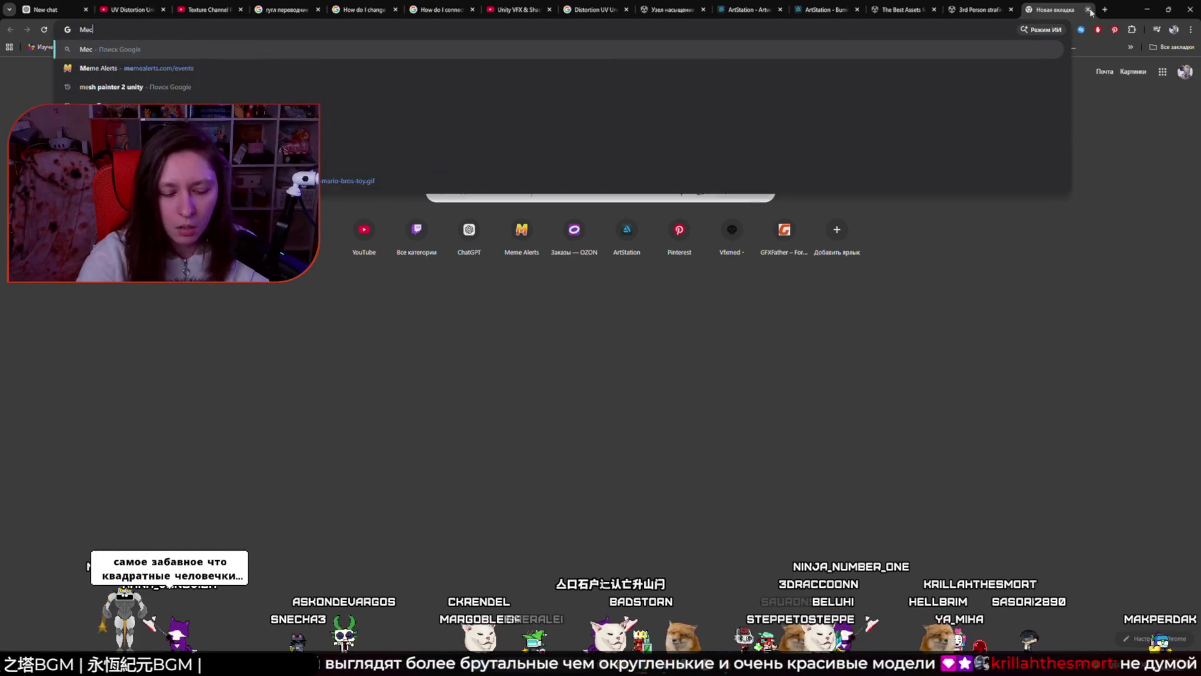
pyautogui.write('anim in Unity')
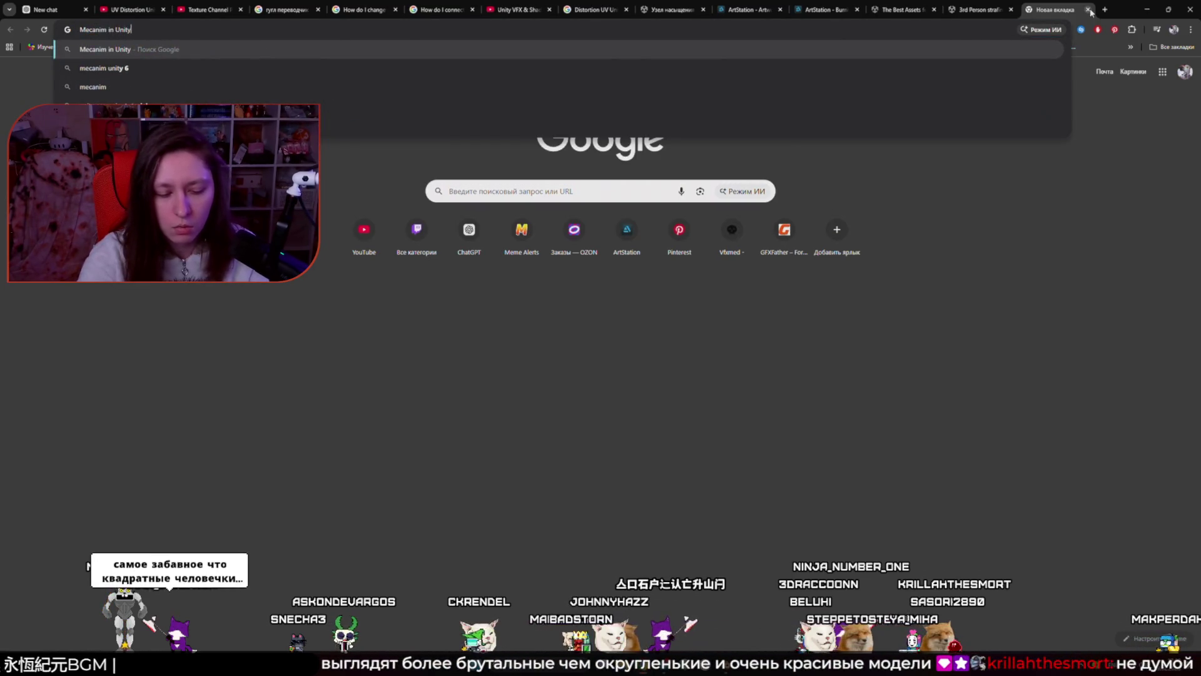
pyautogui.write(' documentation')
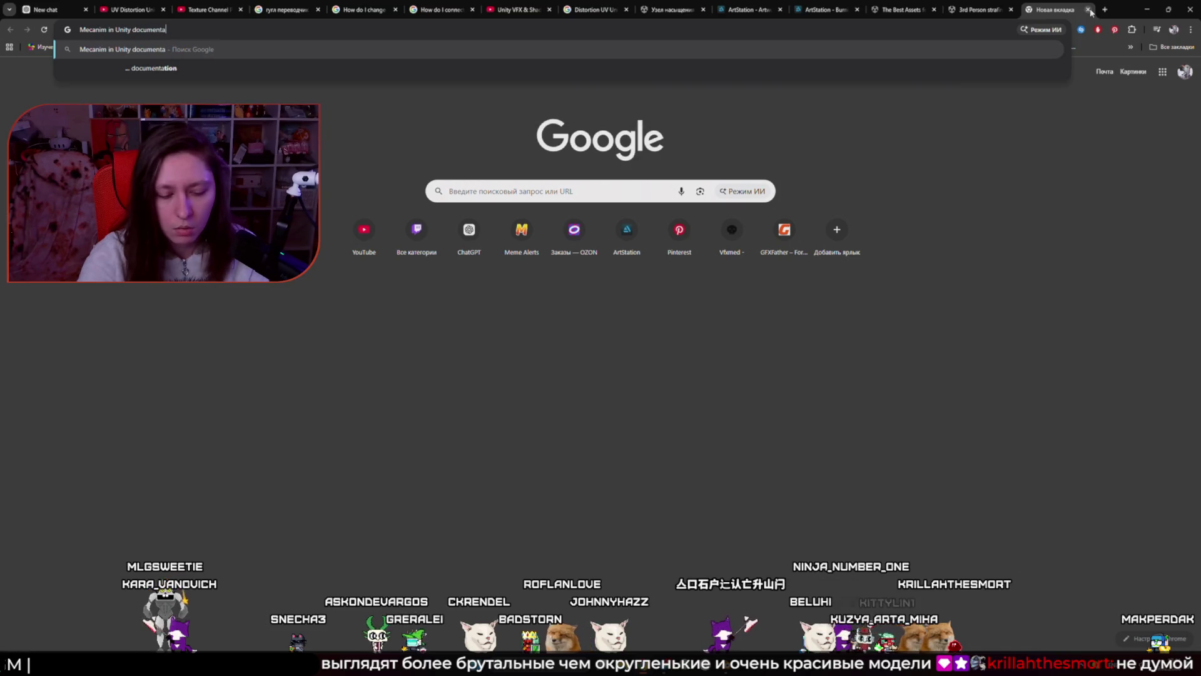
pyautogui.press('Return')
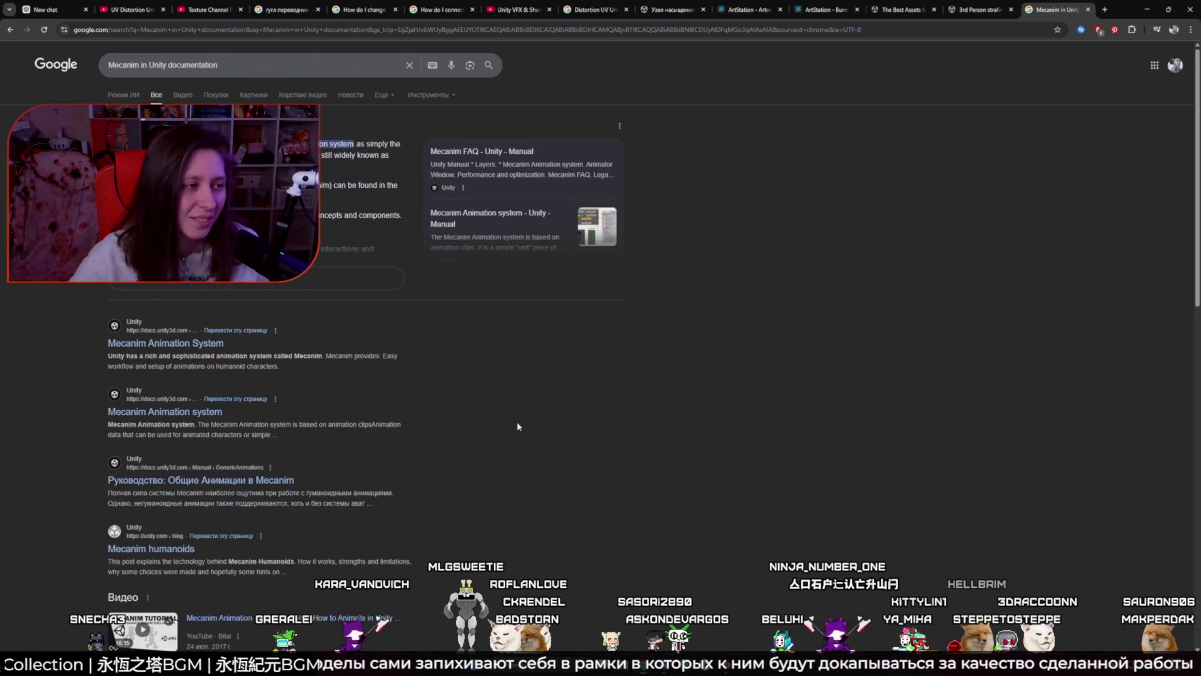
# Step: Skip the legacy 4.6.2 Mecanim page and open the Unity 6.3 Mecanim Animation system result
pyautogui.click(170, 344)
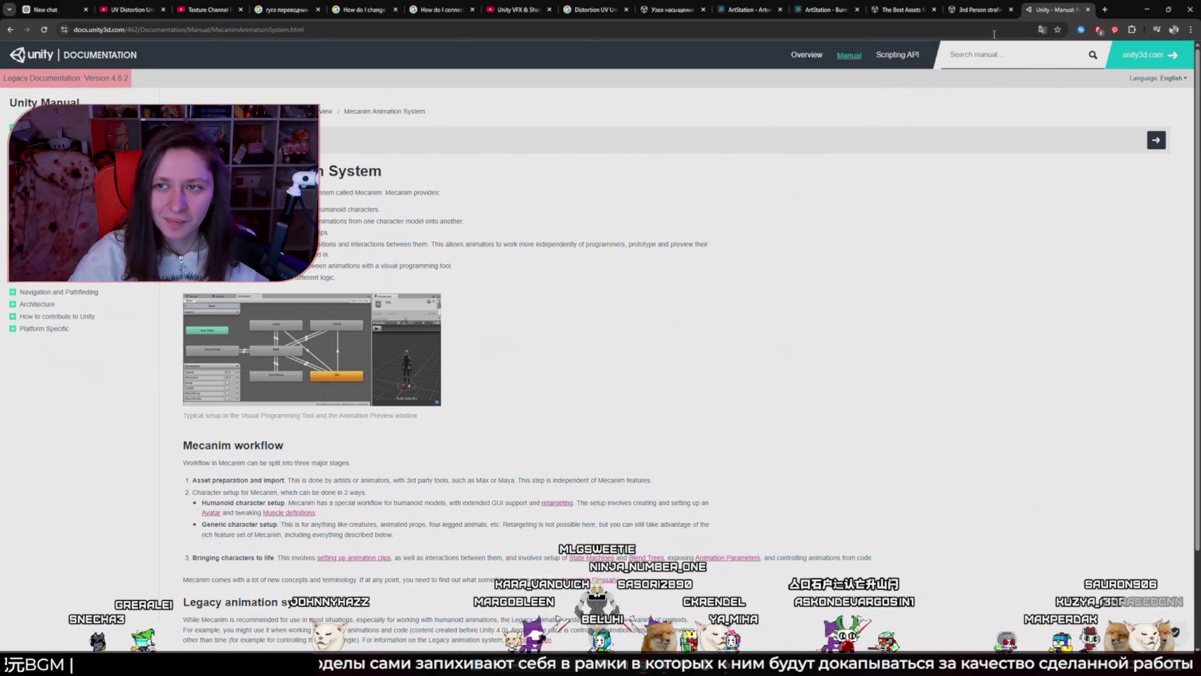
pyautogui.click(991, 55)
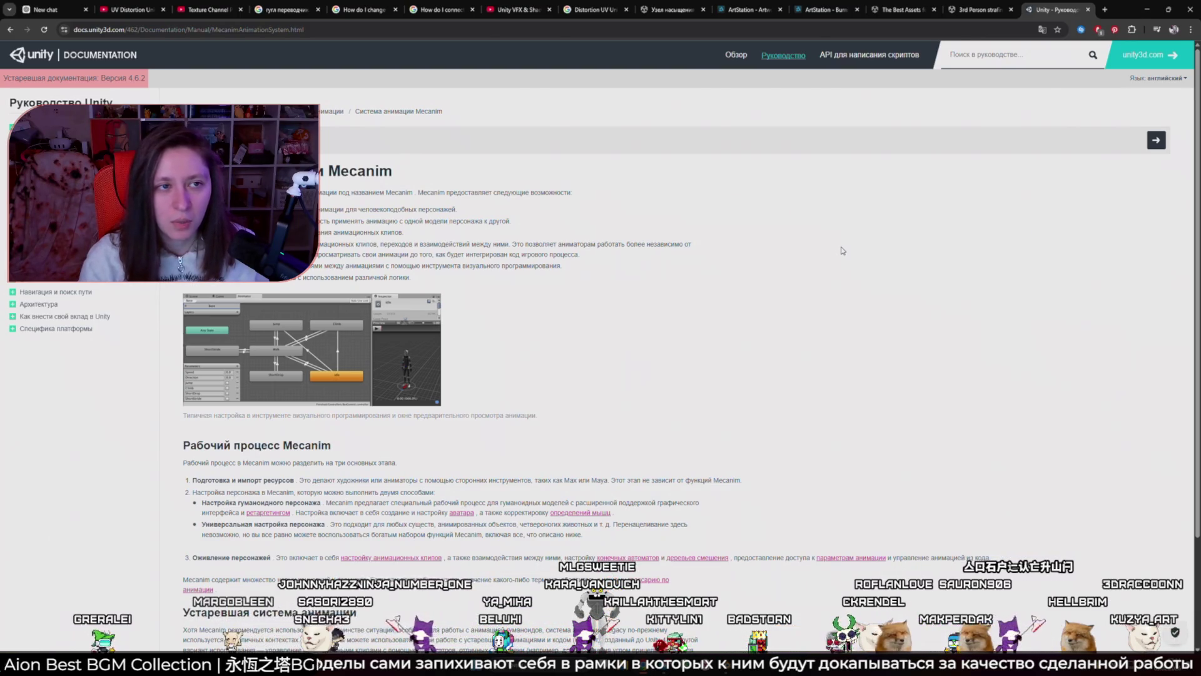
pyautogui.click(12, 31)
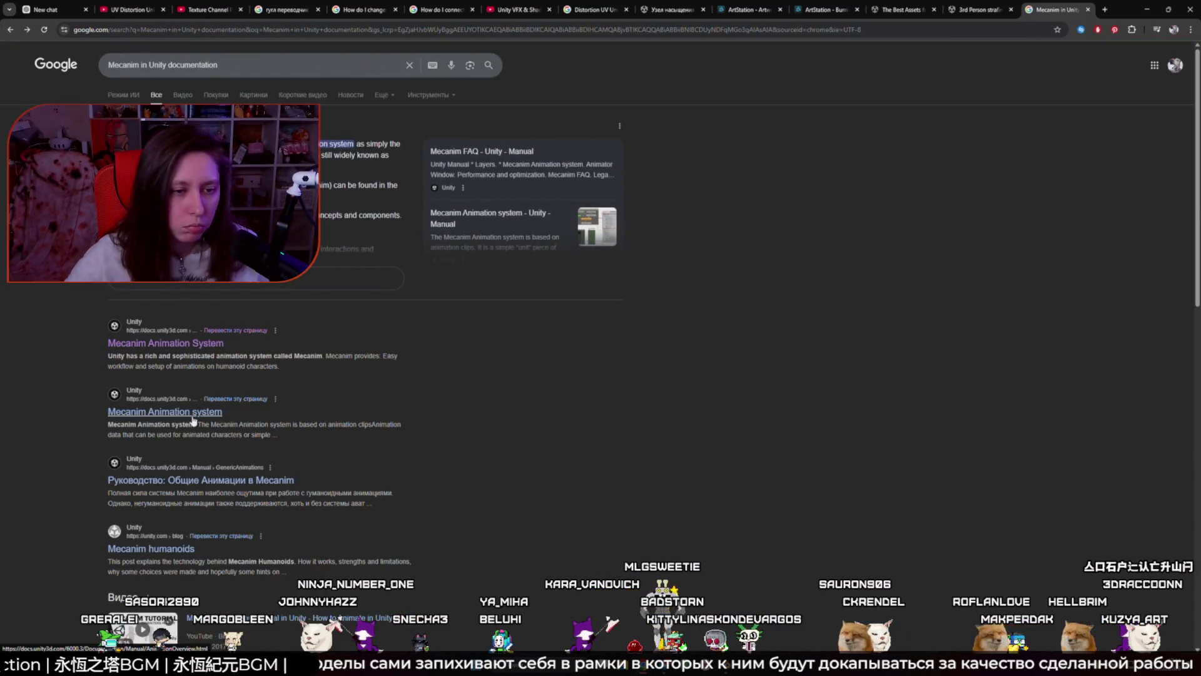
pyautogui.click(193, 413)
pyautogui.moveTo(79, 85)
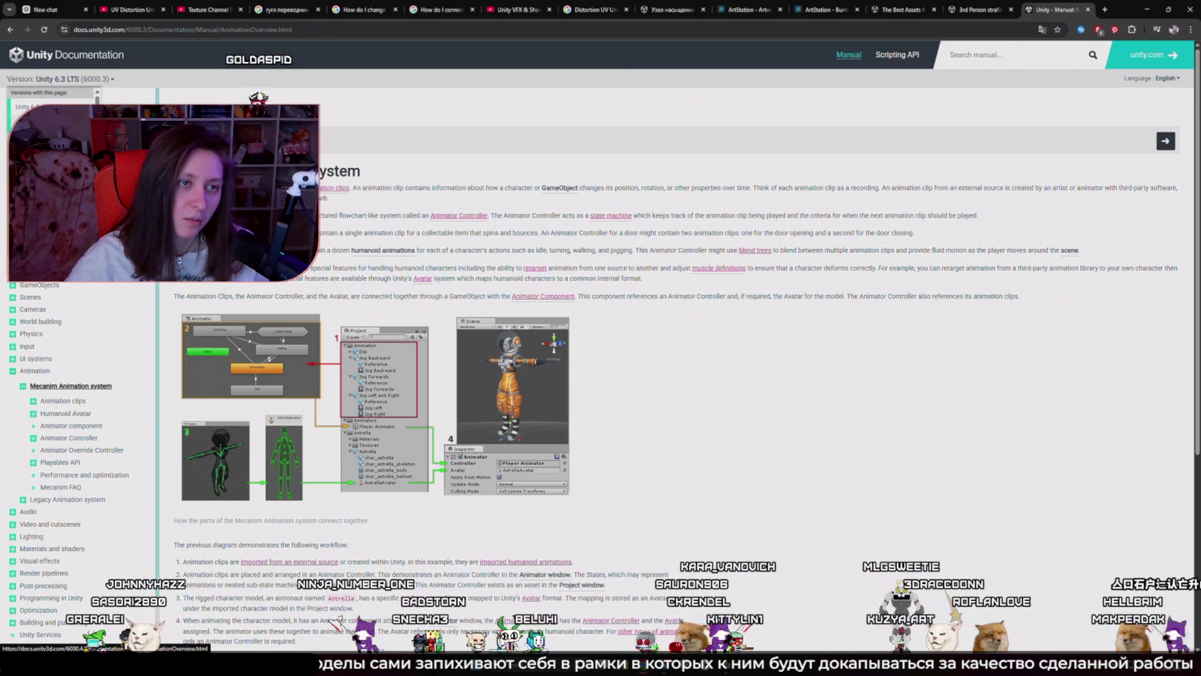
# Step: Translate the 6.3 Mecanim overview page into Russian and scroll through its workflow explanation
pyautogui.rightClick(262, 226)
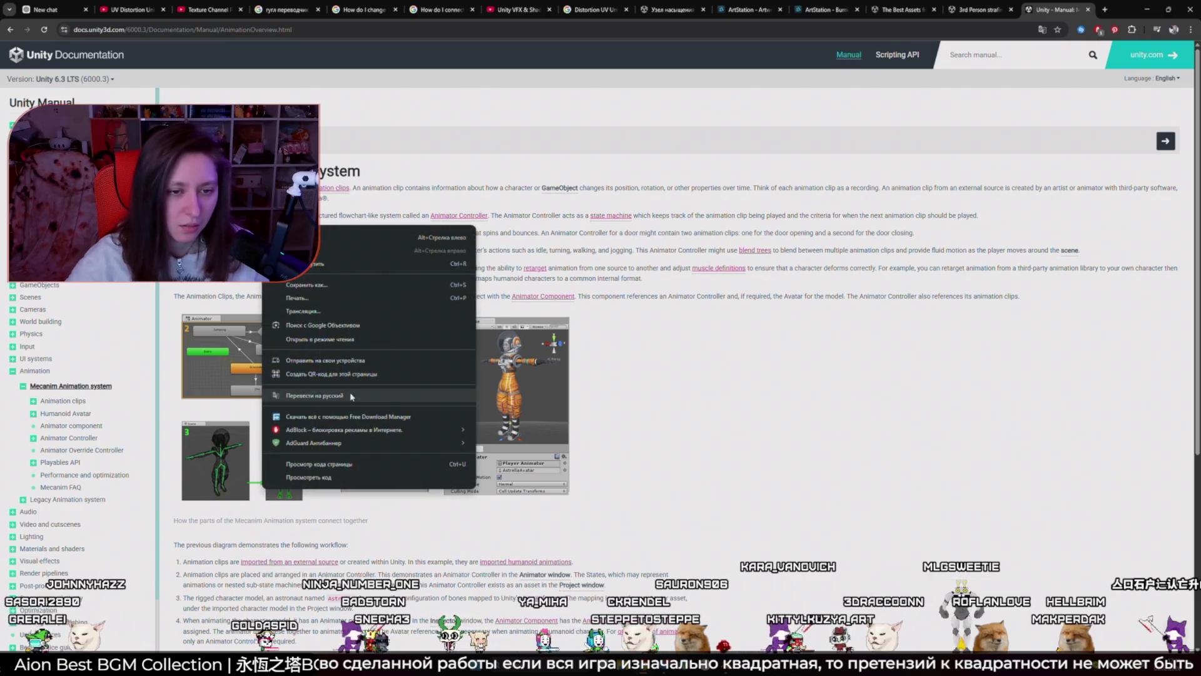
pyautogui.click(312, 401)
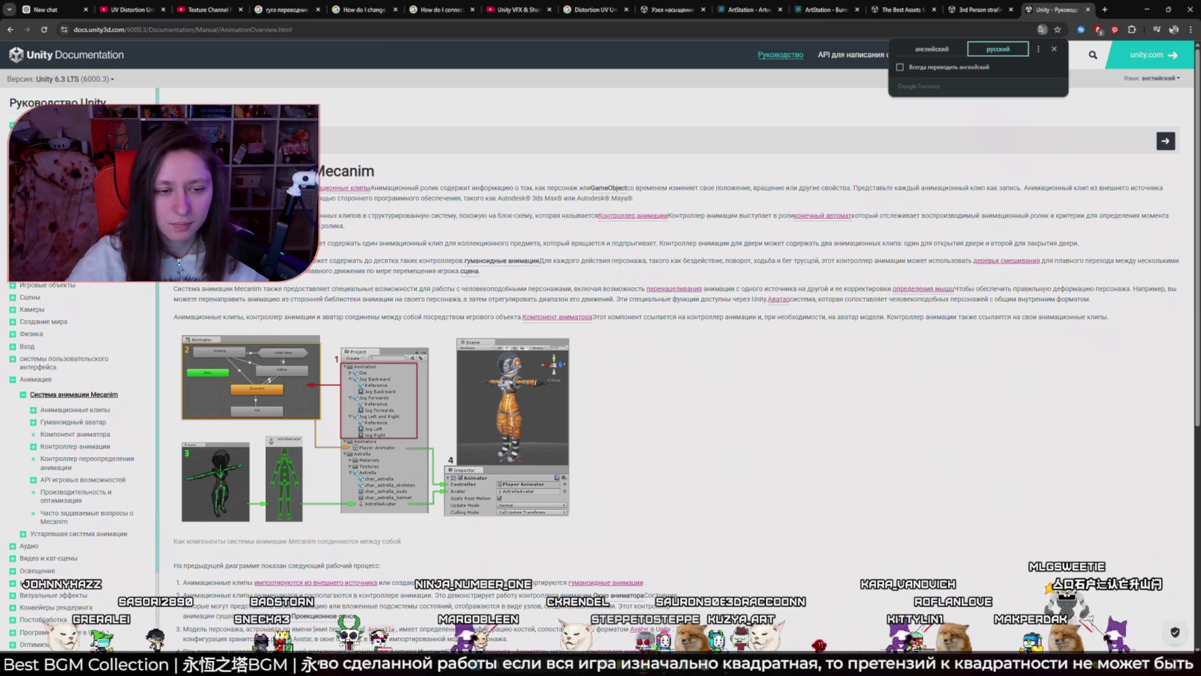
pyautogui.scroll(-2, 693, 343)
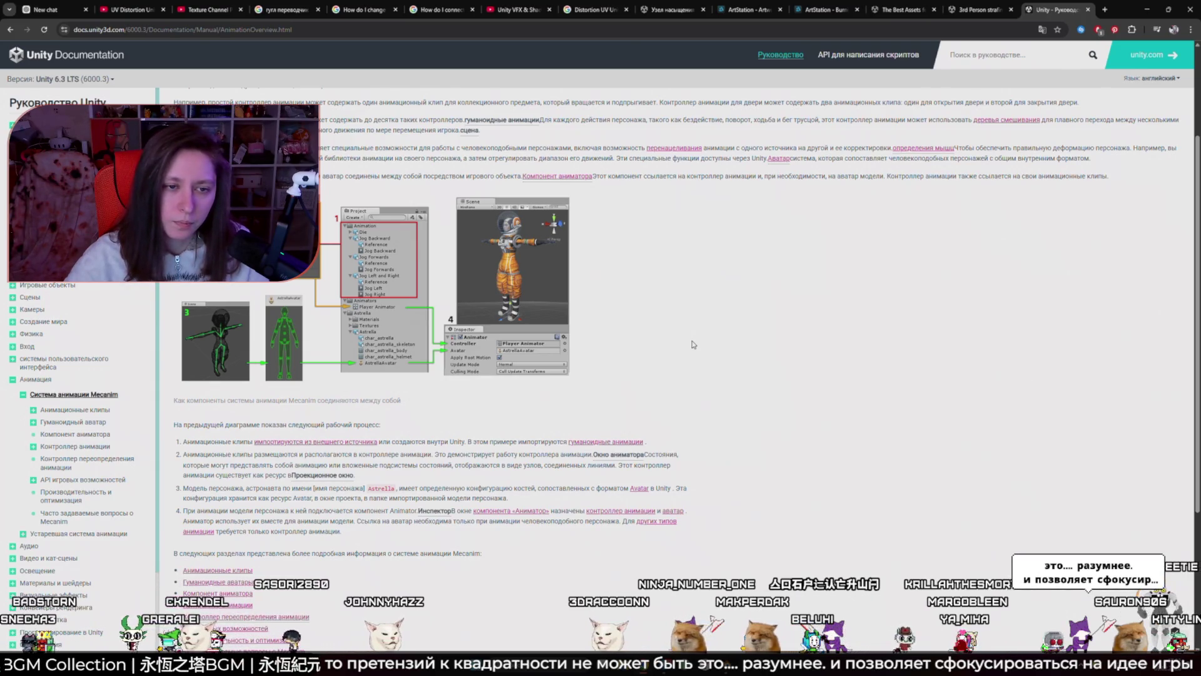
pyautogui.scroll(-3, 691, 341)
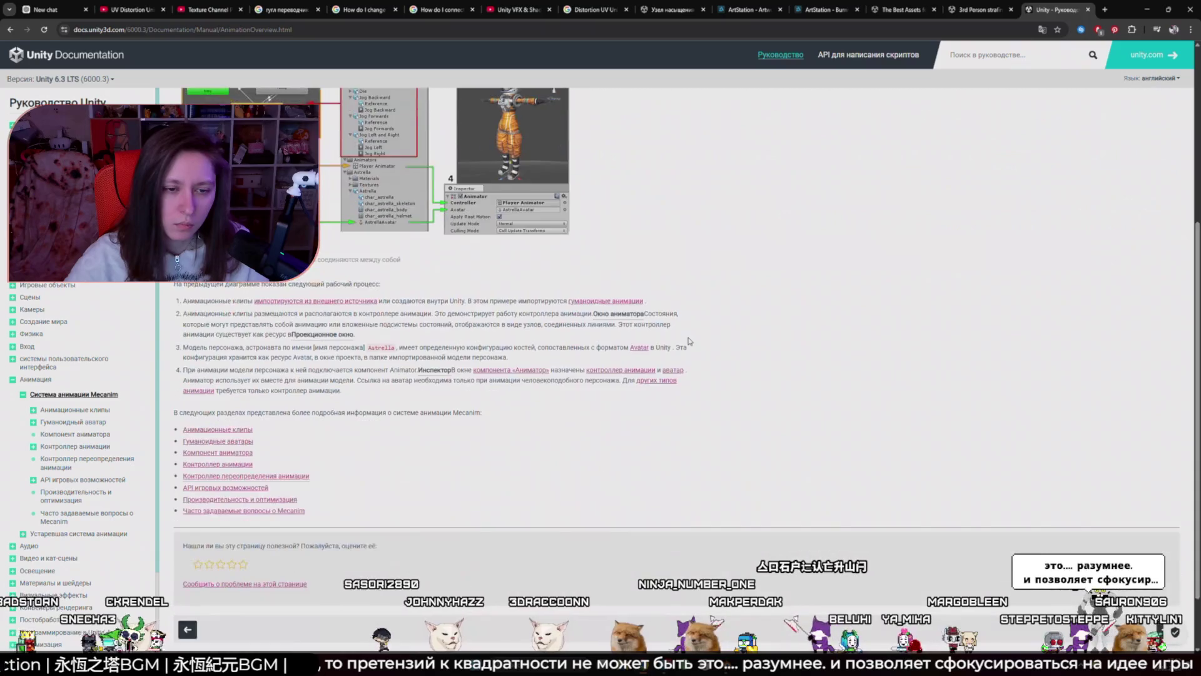
pyautogui.scroll(3, 690, 341)
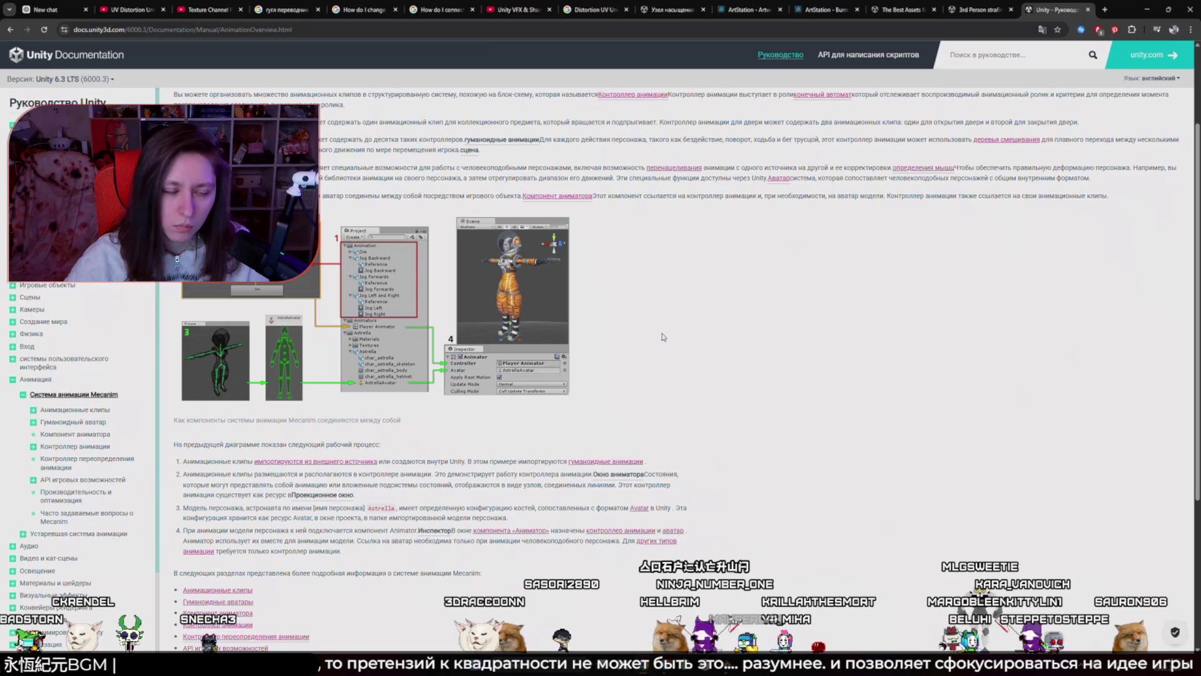
# Step: Start a new ChatGPT chat and send a request for Mecanim documentation, after rechecking the Unity docs
pyautogui.click(47, 9)
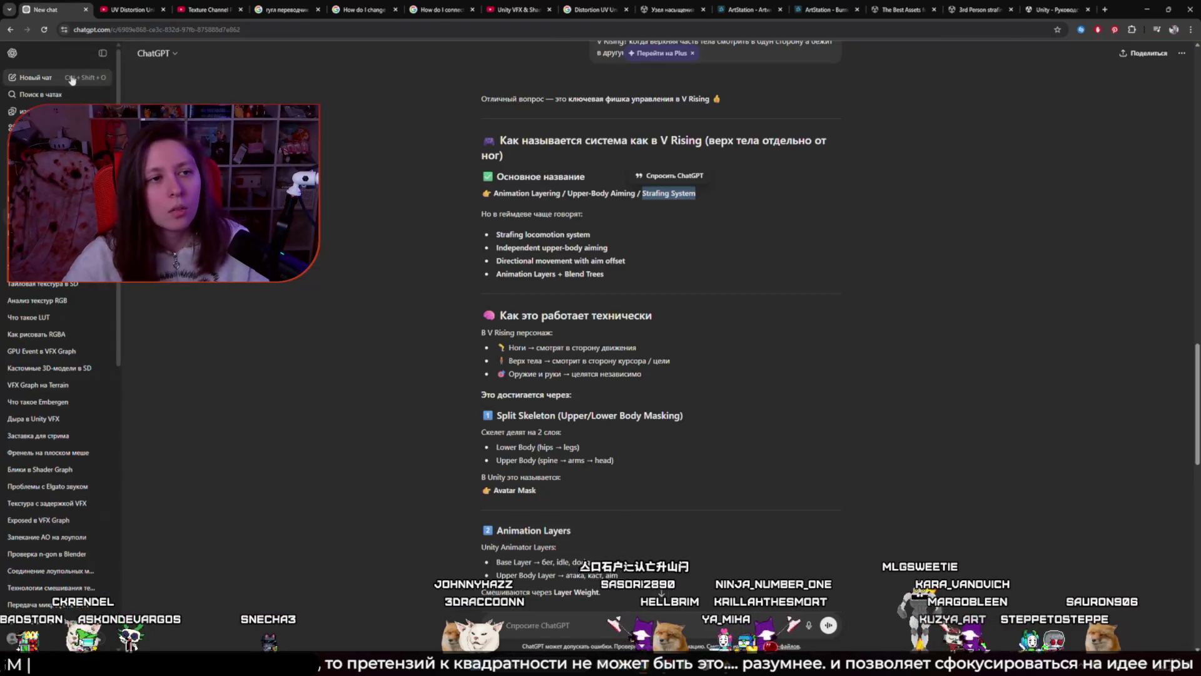
pyautogui.click(36, 77)
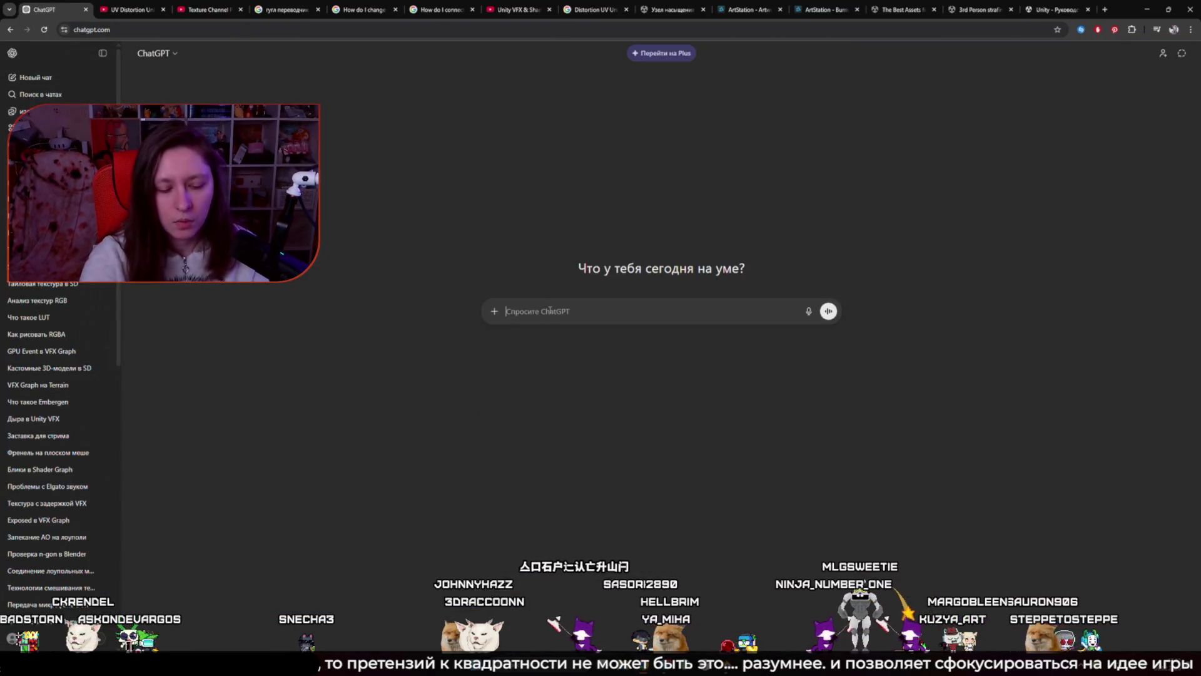
pyautogui.write('дай мне')
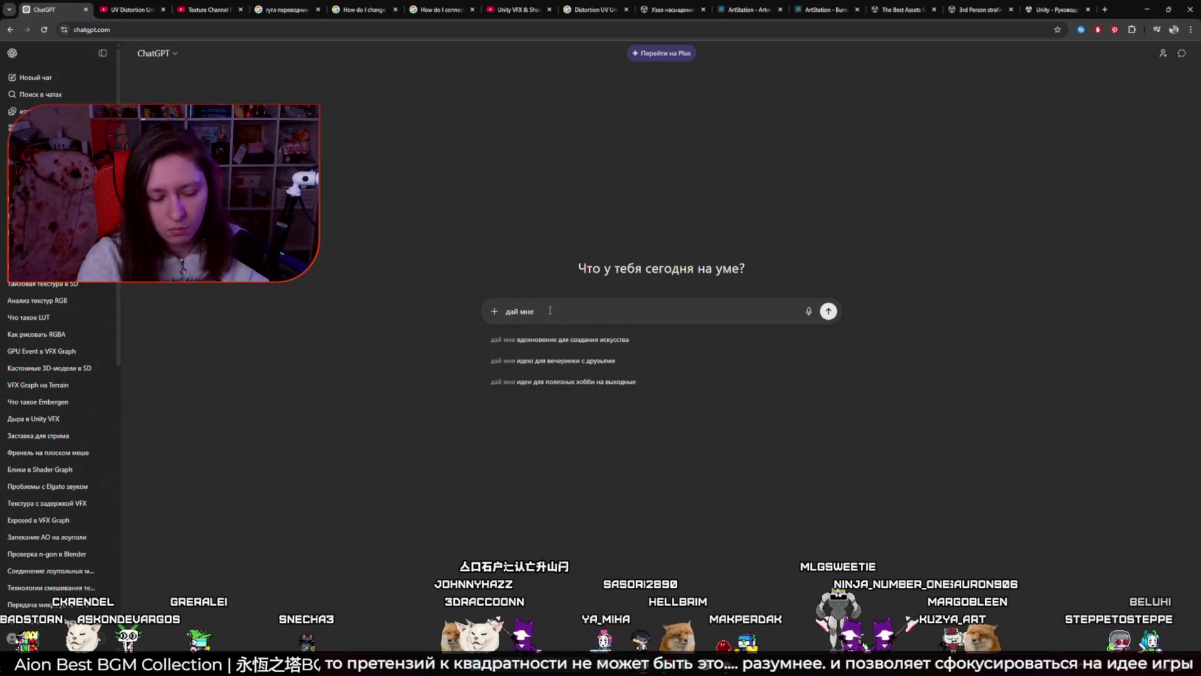
pyautogui.write(' документацию и инфомрацию')
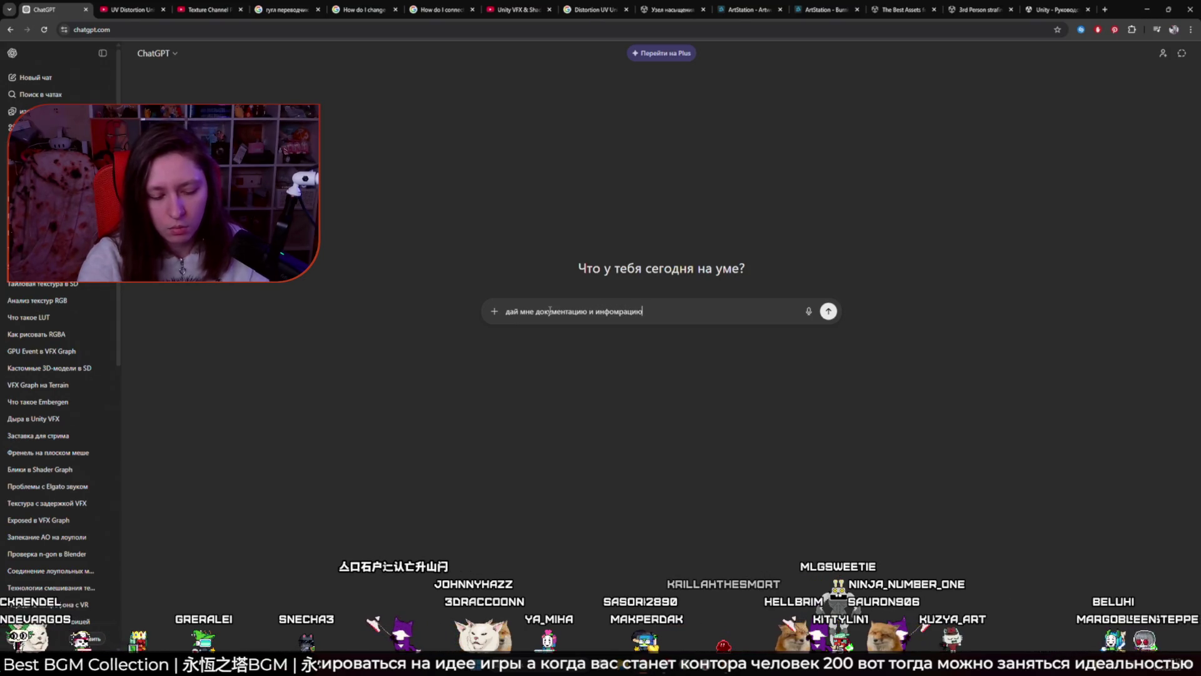
pyautogui.write('ь в Mecanim')
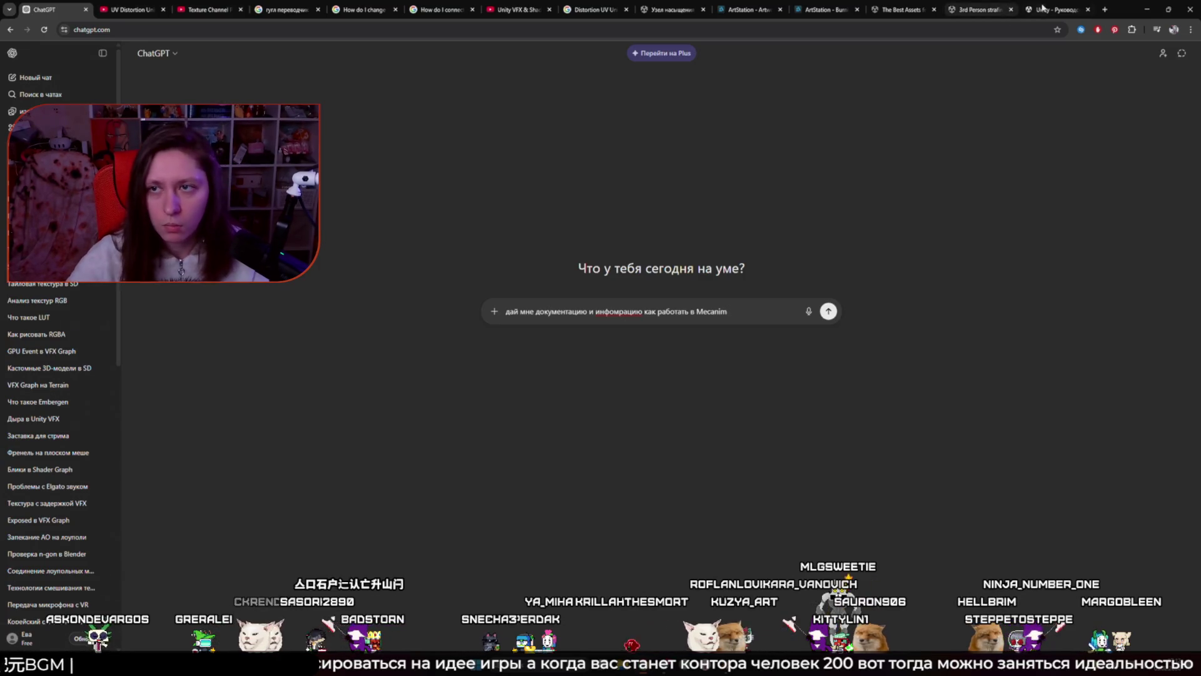
pyautogui.click(1044, 8)
pyautogui.scroll(2, 758, 218)
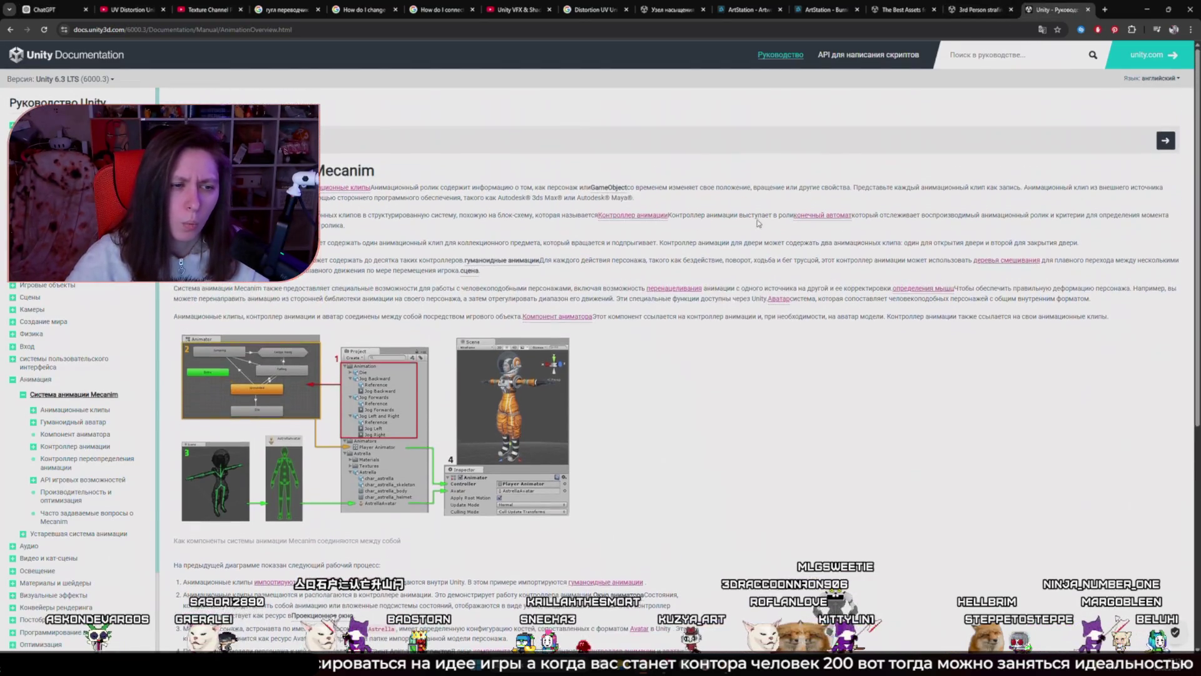
pyautogui.click(47, 9)
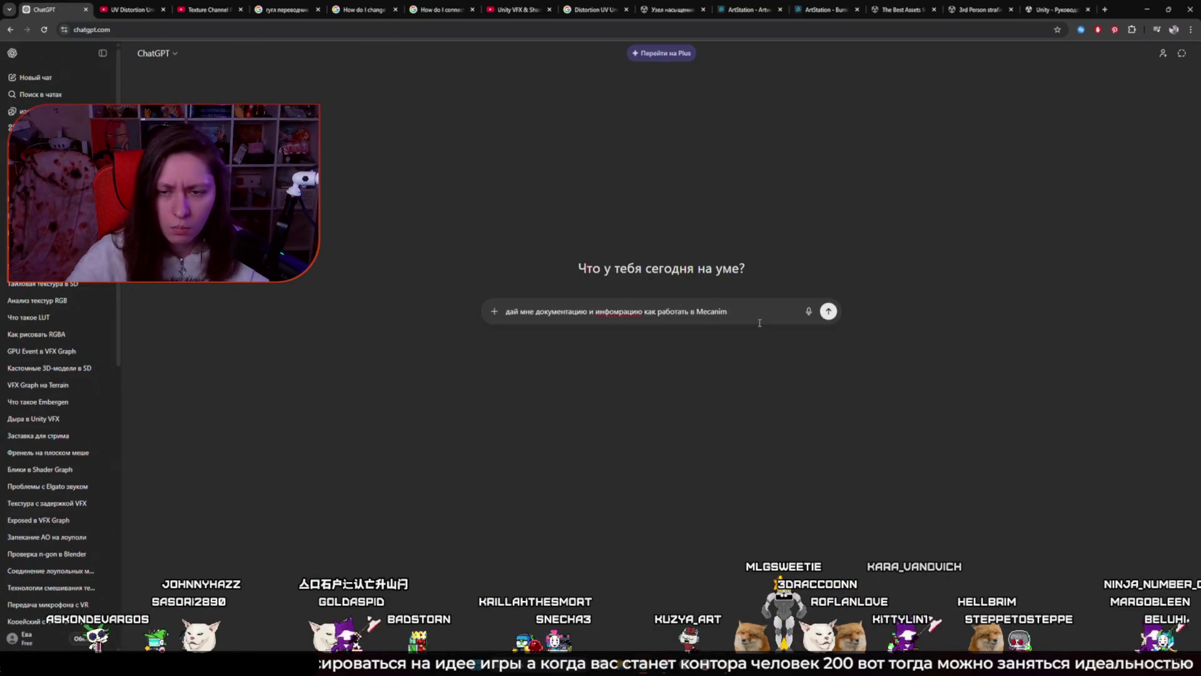
pyautogui.hotkey('alt', 'f')
pyautogui.press('Escape')
pyautogui.write('в Unity 6')
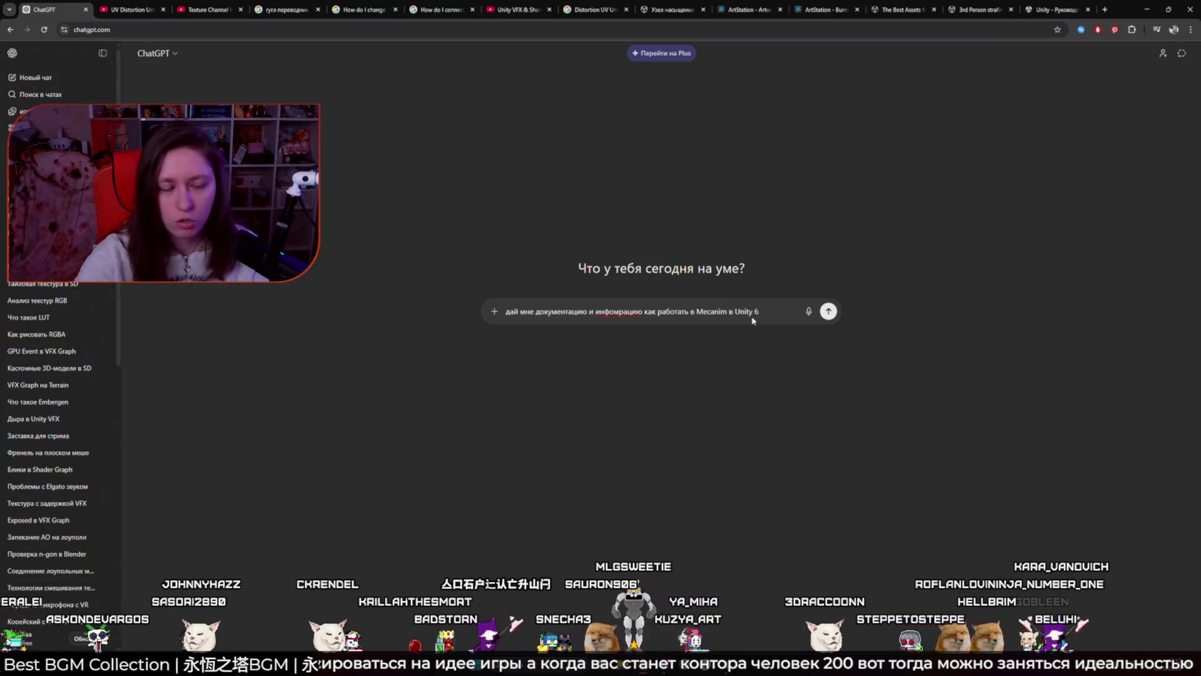
pyautogui.press('Return')
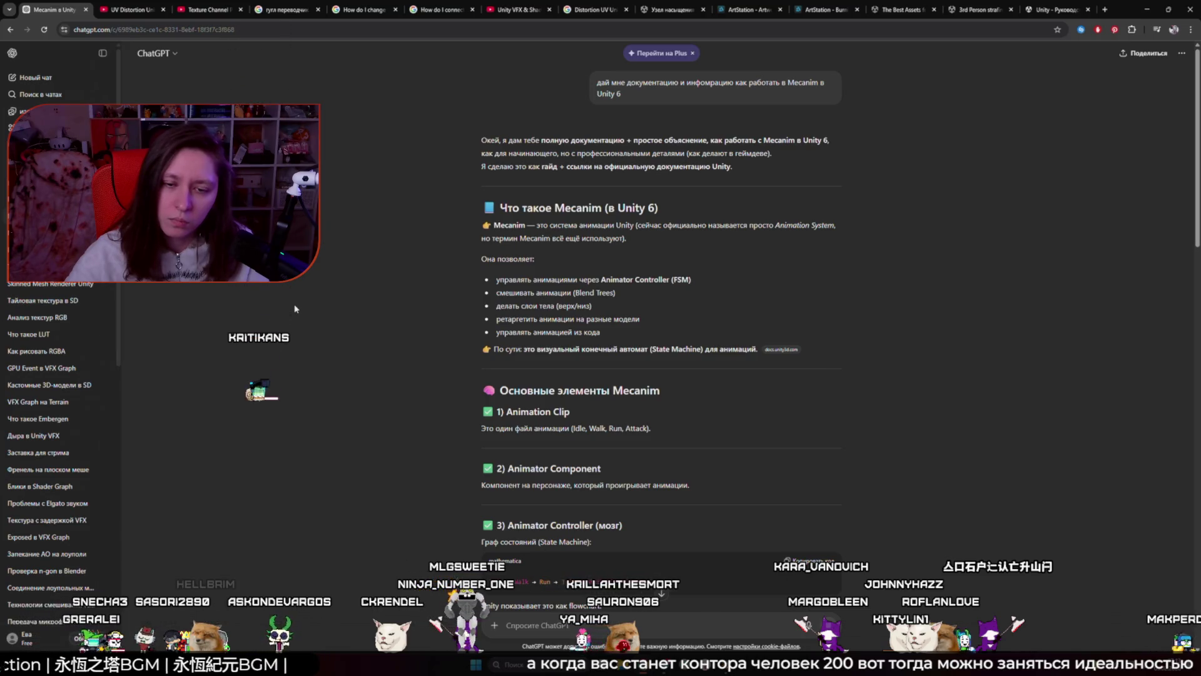
# Step: Read ChatGPT's Unity 6 Mecanim answer down to the Speed blend tree example, then scroll back up
pyautogui.scroll(-2, 296, 308)
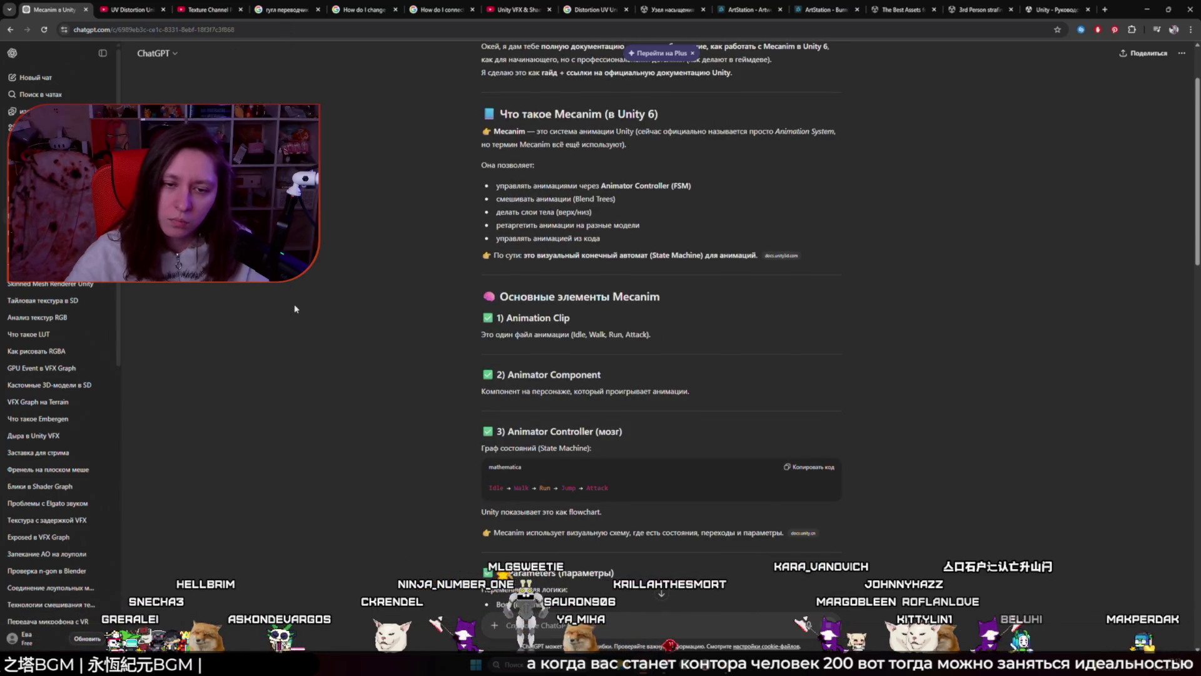
pyautogui.scroll(-2, 295, 308)
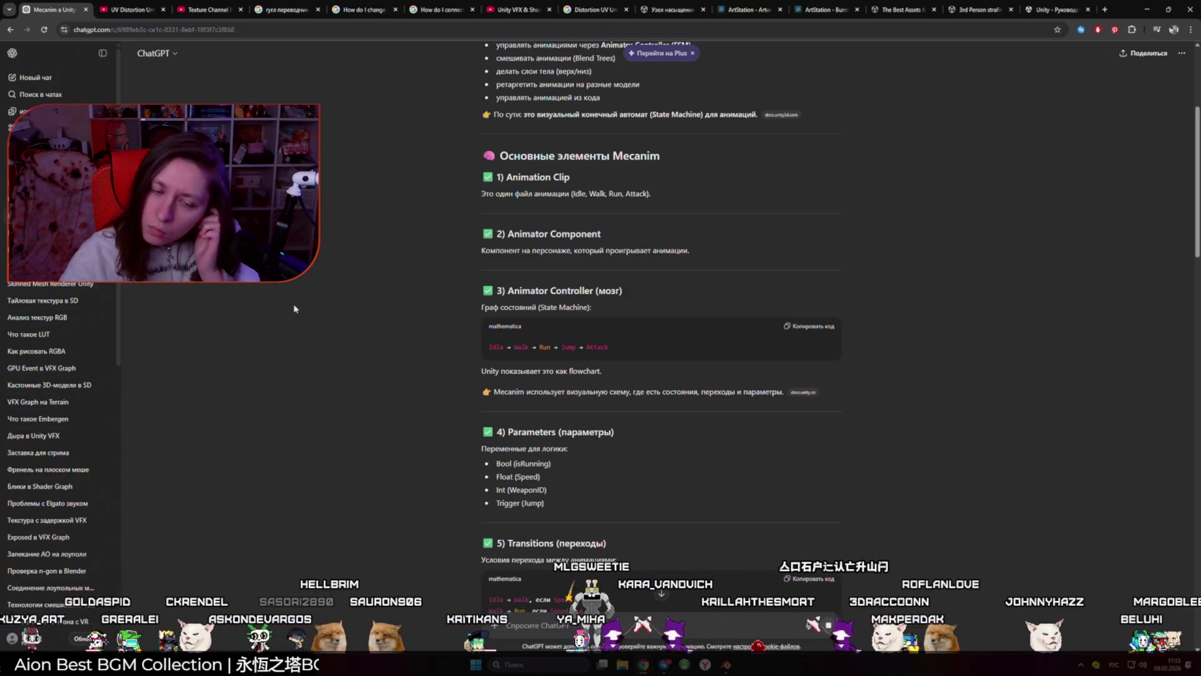
pyautogui.scroll(-3, 294, 309)
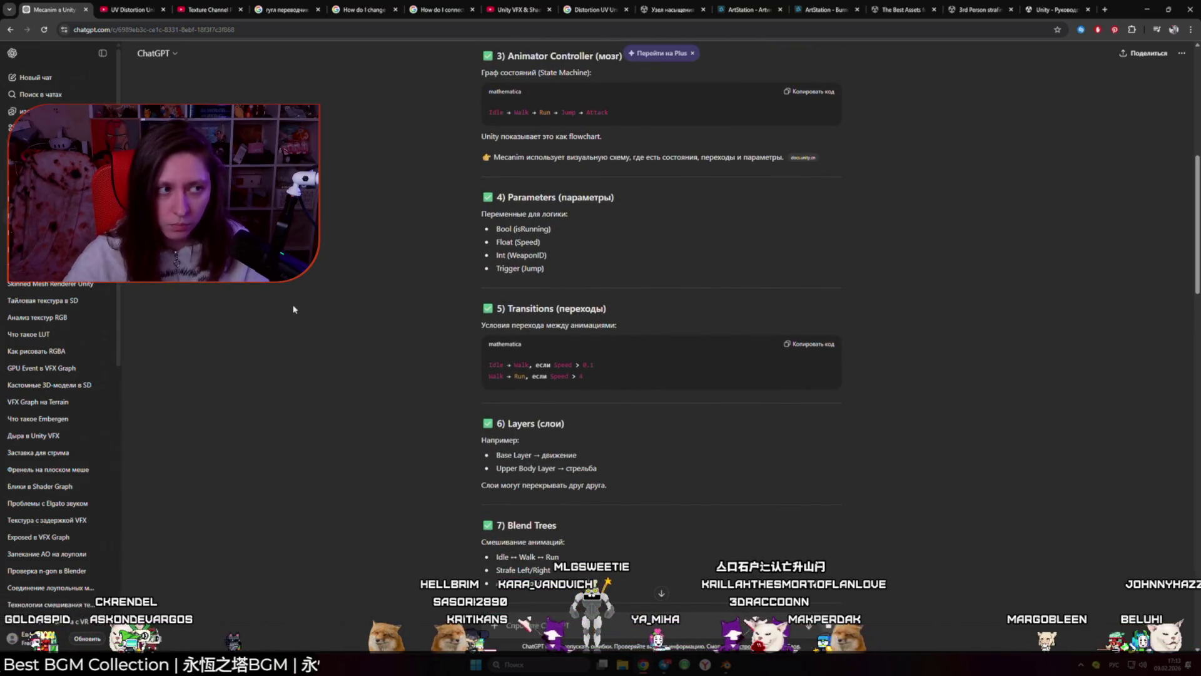
pyautogui.scroll(-3, 294, 309)
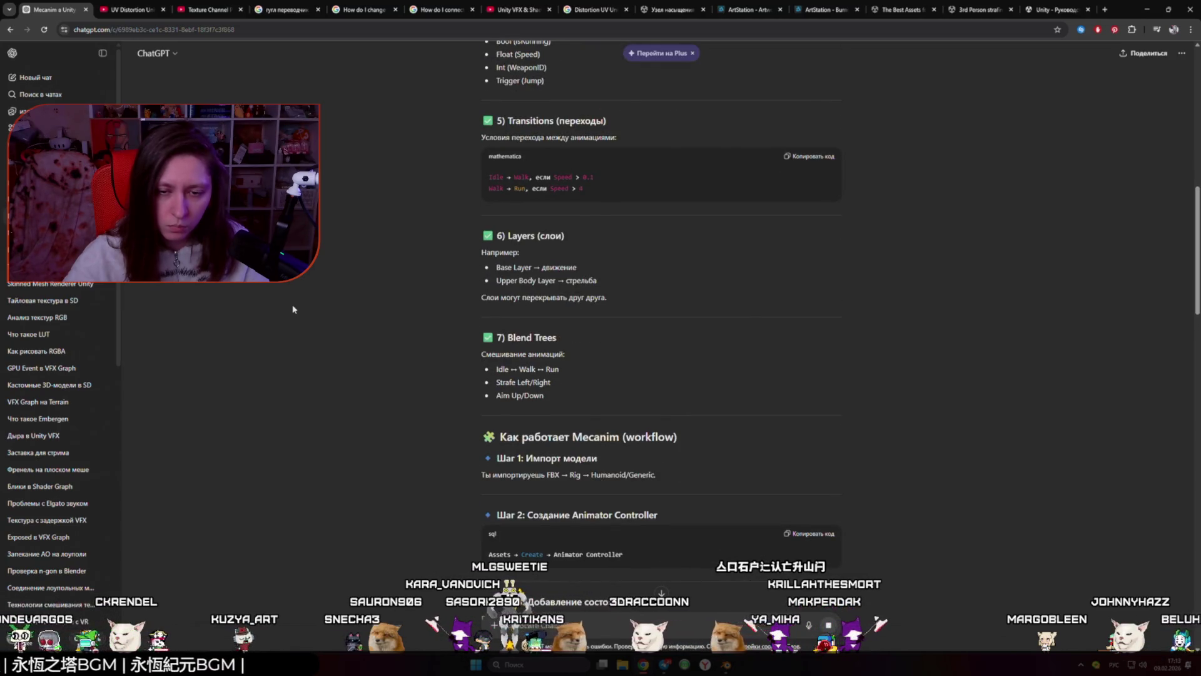
pyautogui.scroll(-2, 293, 309)
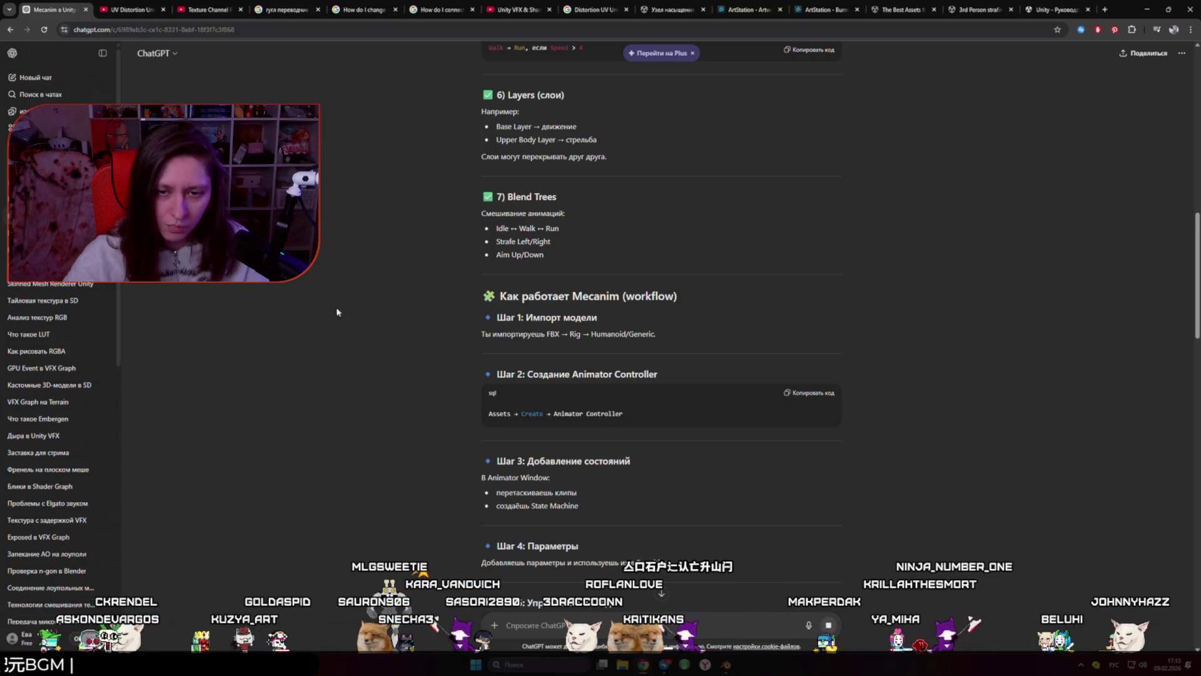
pyautogui.moveTo(656, 333); pyautogui.dragTo(615, 334)
pyautogui.scroll(-12, 332, 350)
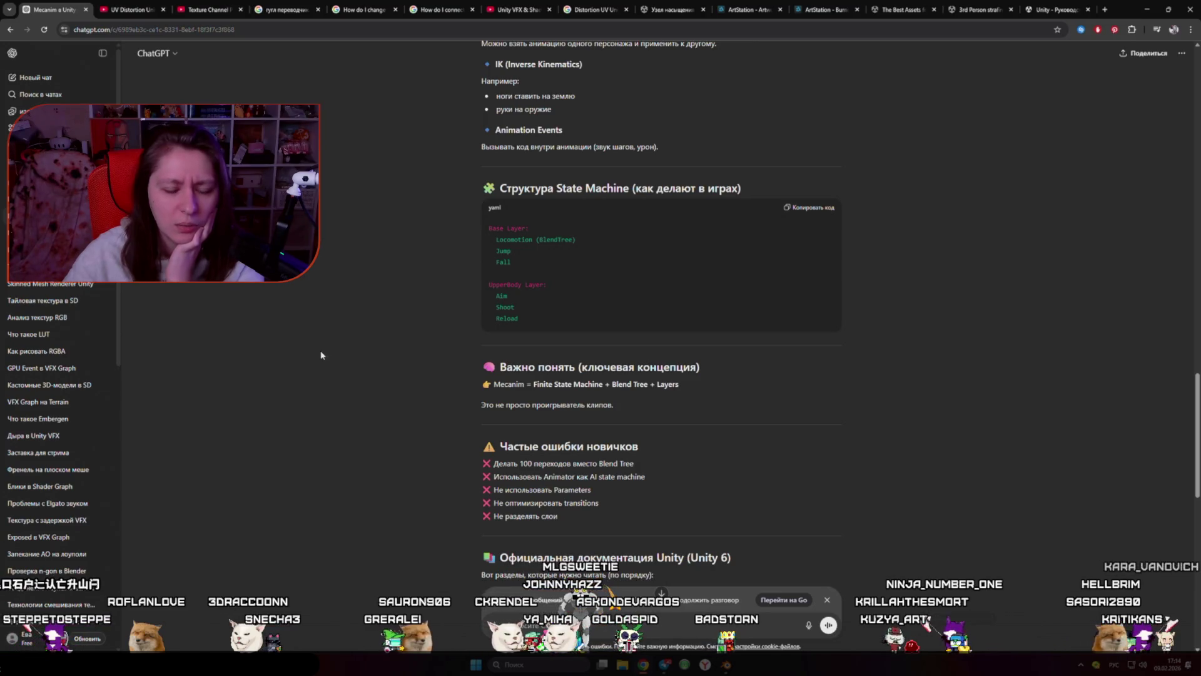
pyautogui.scroll(-2, 321, 354)
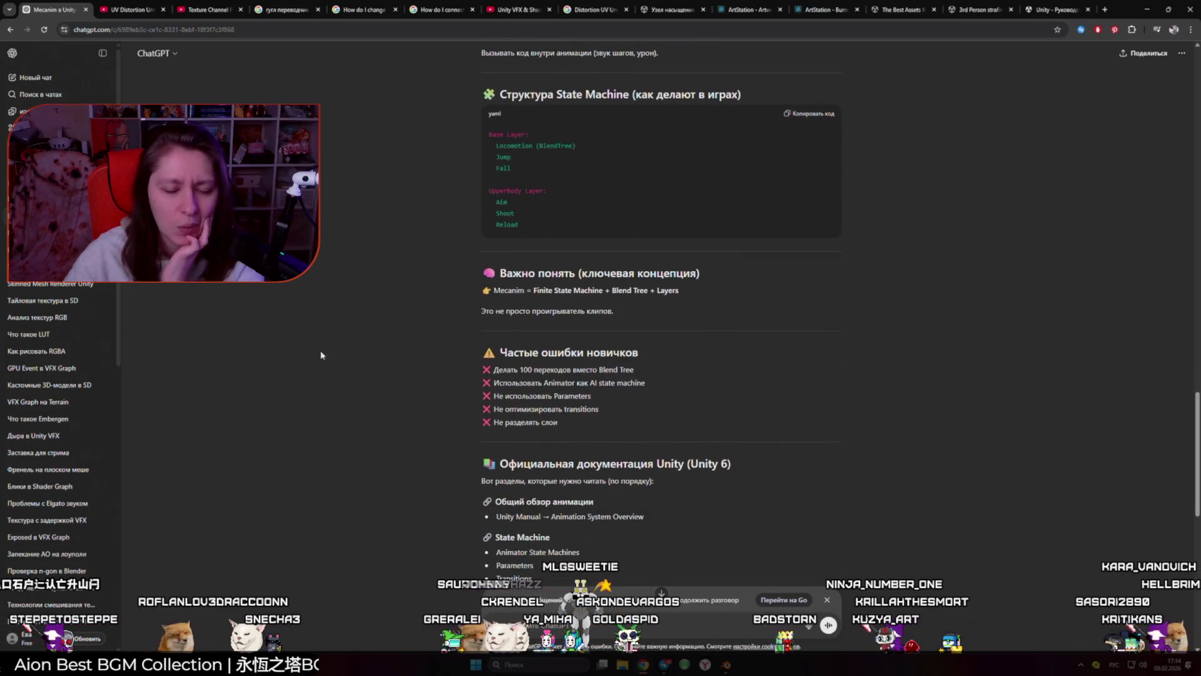
pyautogui.scroll(-1, 315, 357)
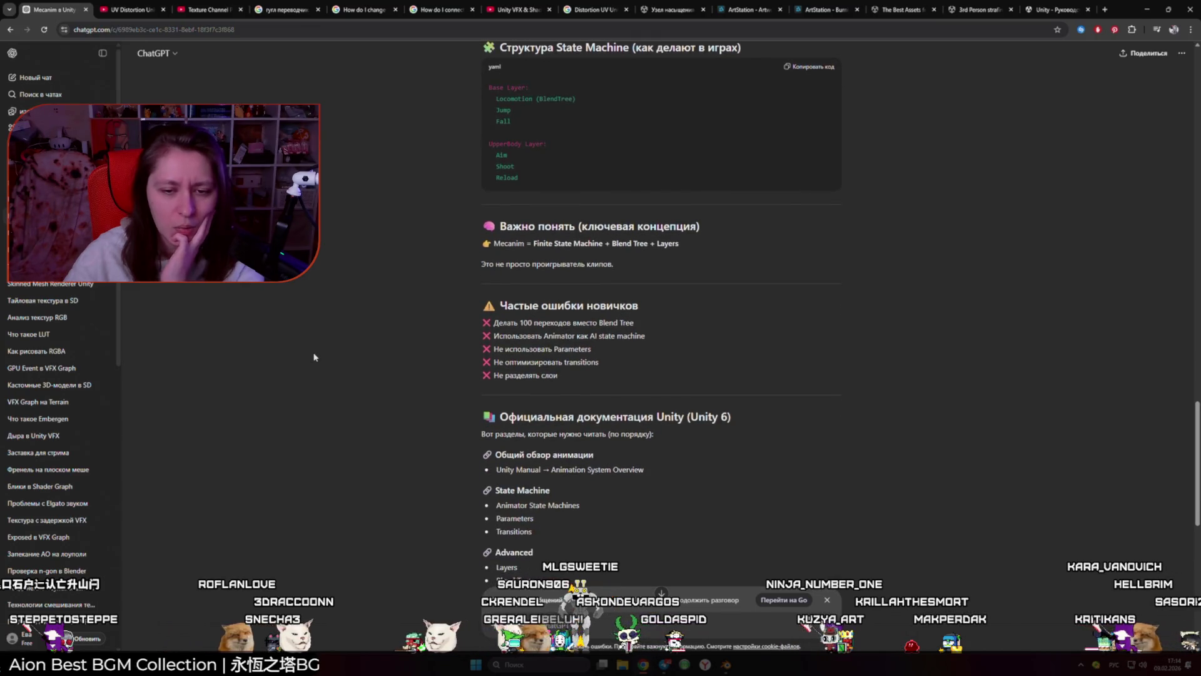
pyautogui.scroll(-6, 311, 359)
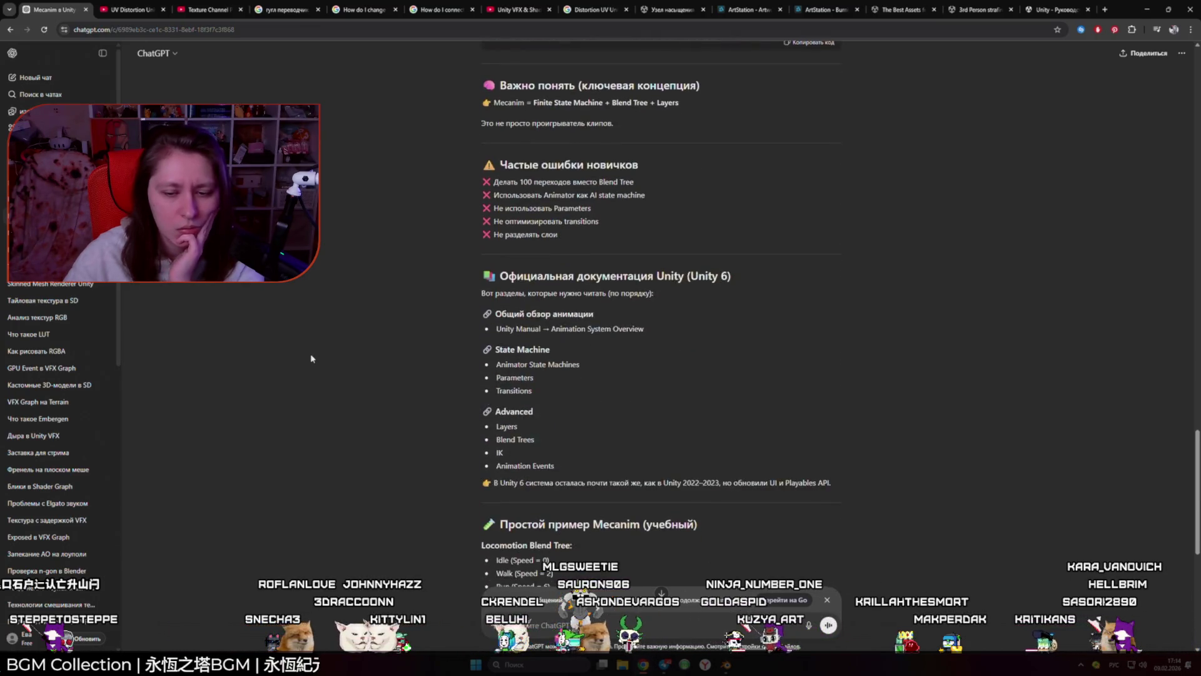
pyautogui.scroll(-4, 312, 358)
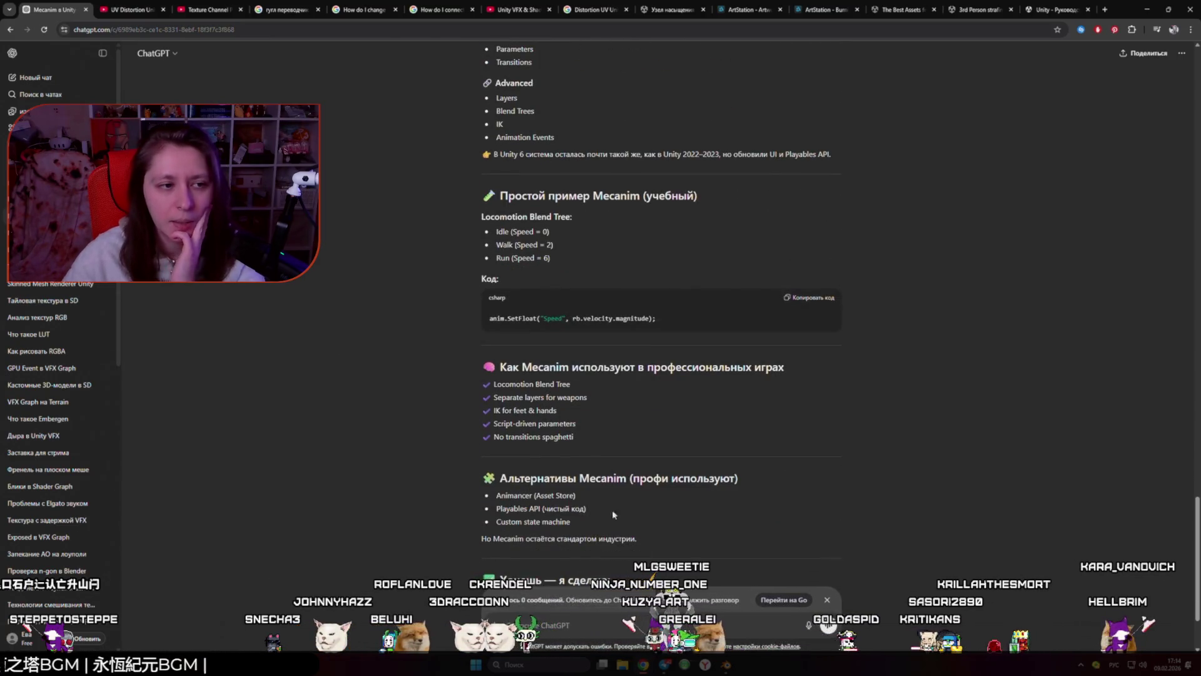
pyautogui.scroll(15, 618, 468)
pyautogui.scroll(20, 618, 467)
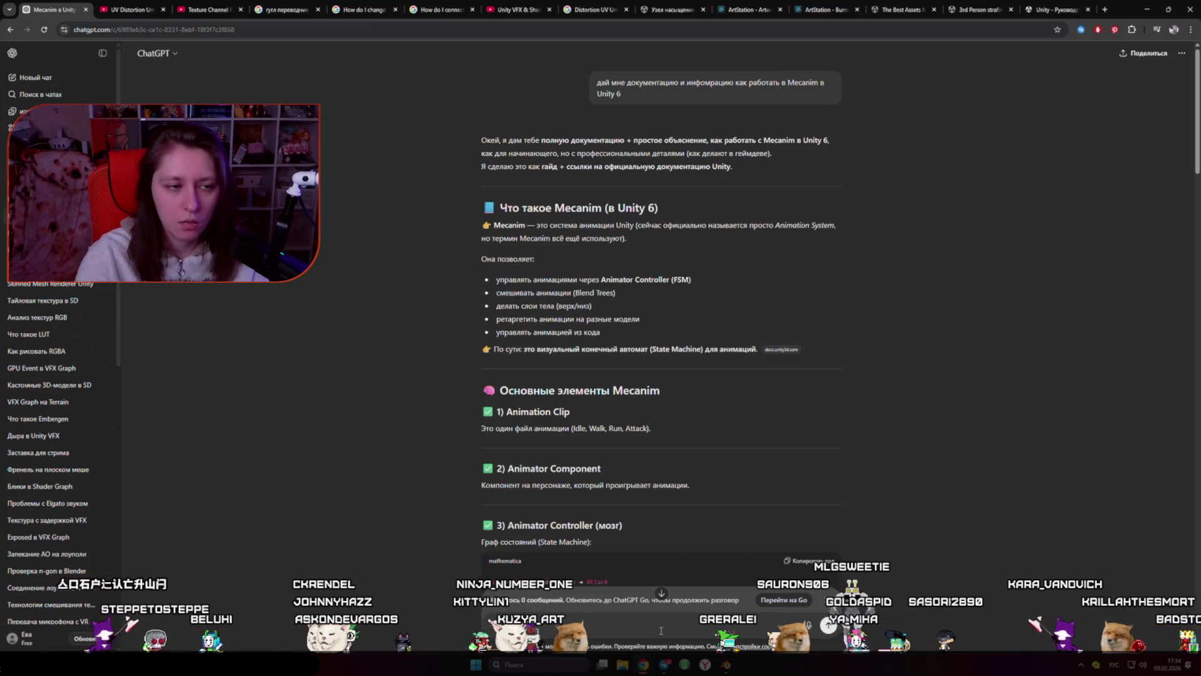
# Step: Quote the V Rising Animation Layering / Upper-Body Aiming / Strafing System name into a follow-up
pyautogui.scroll(-20, 631, 410)
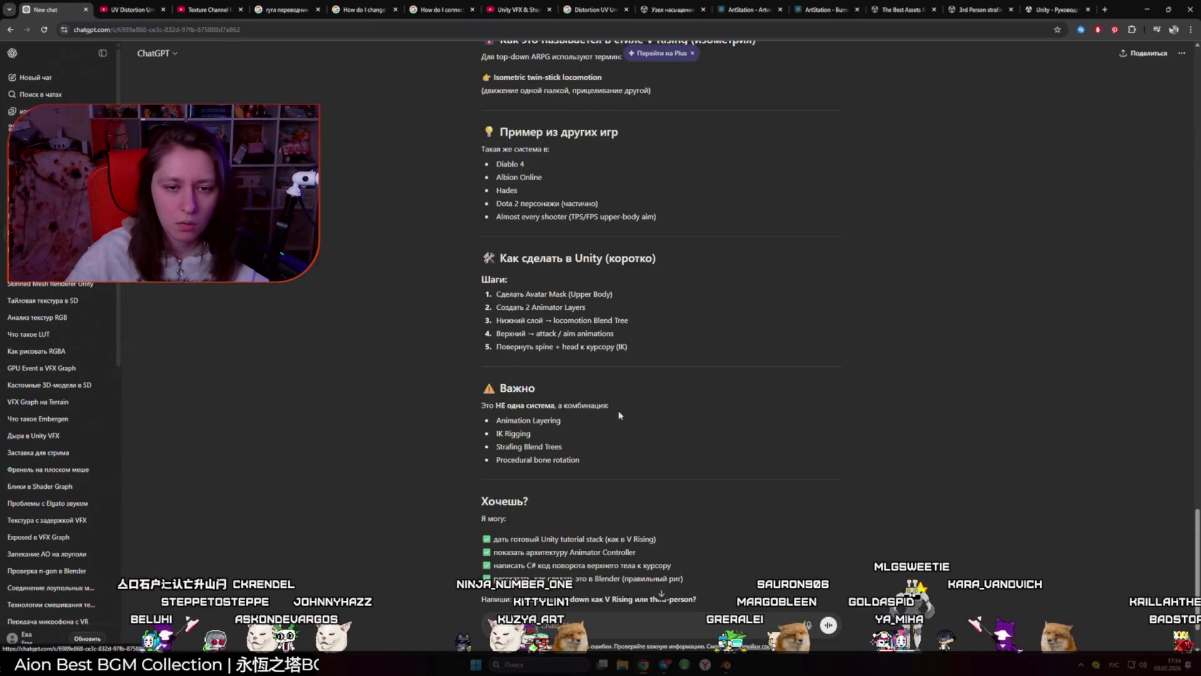
pyautogui.scroll(10, 631, 409)
pyautogui.scroll(5, 631, 409)
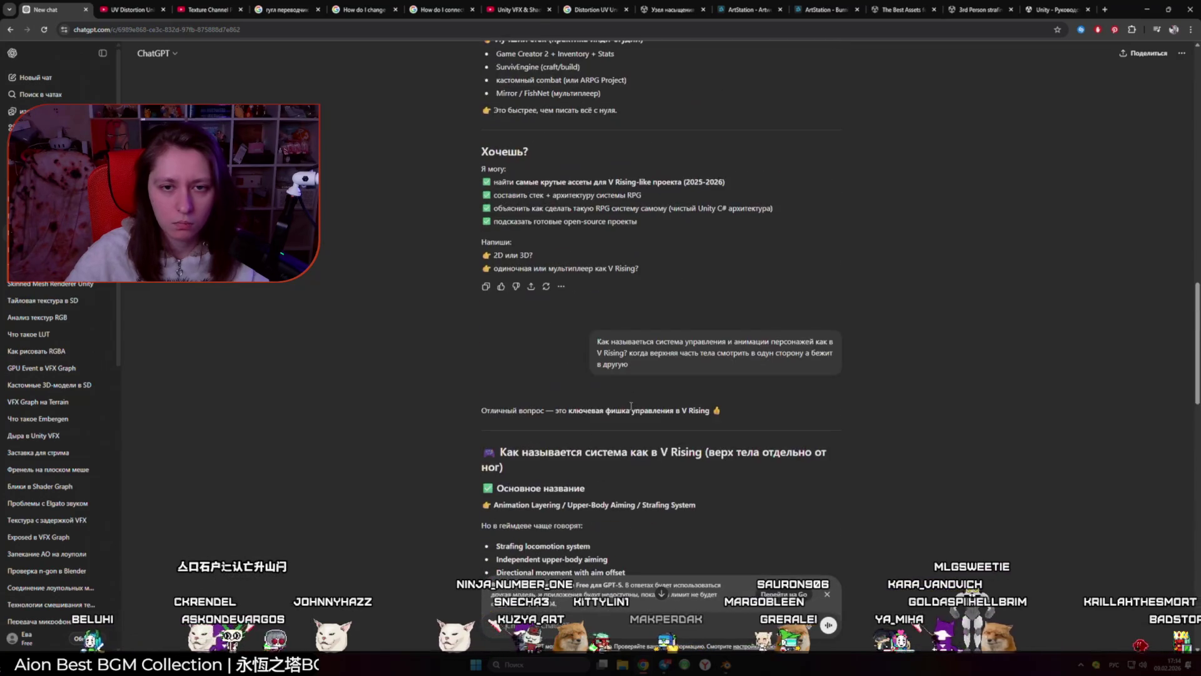
pyautogui.scroll(-2, 644, 406)
pyautogui.moveTo(697, 364); pyautogui.dragTo(492, 364)
pyautogui.click(497, 346)
# Step: Ask whether that system can be built with Humanoid Mecanim and send it
pyautogui.write('как')
pyautogui.hotkey('alt', 'shift')
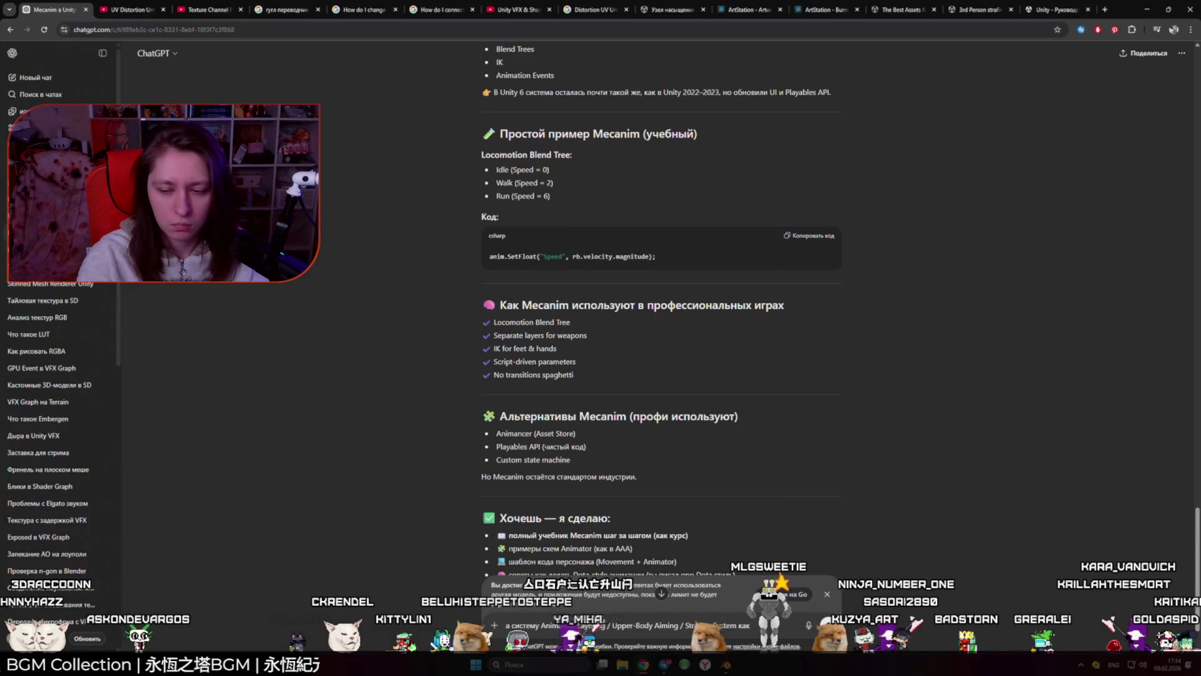
pyautogui.write(' в V Rising можно')
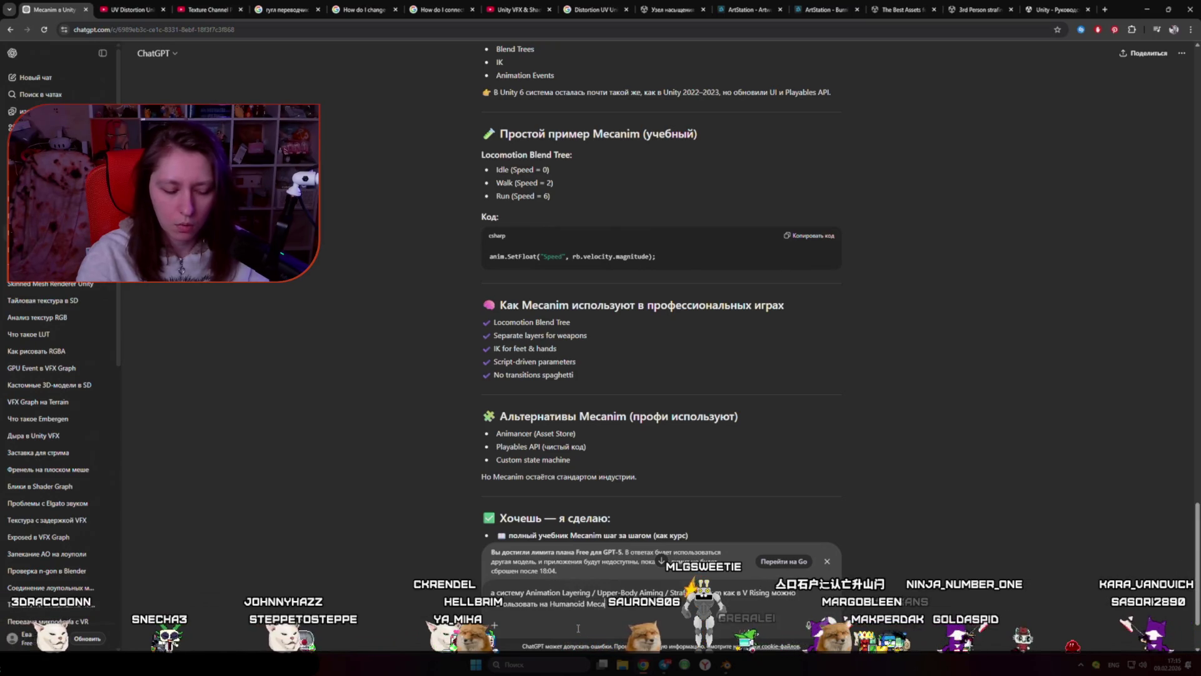
pyautogui.press('Return')
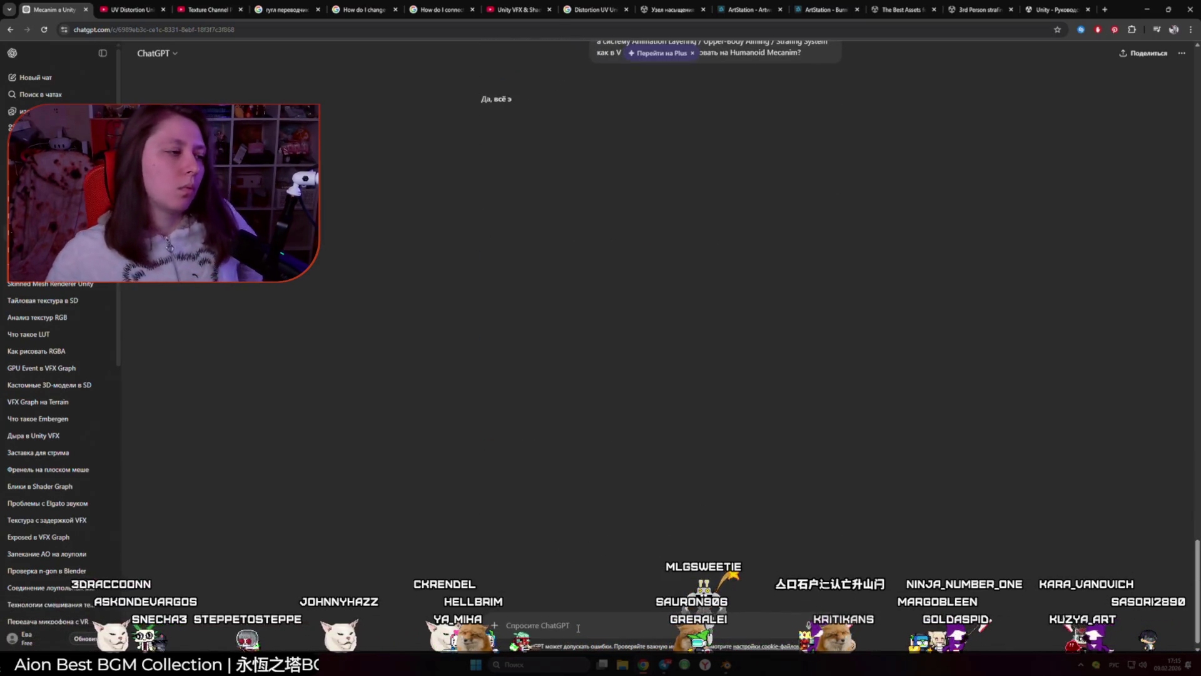
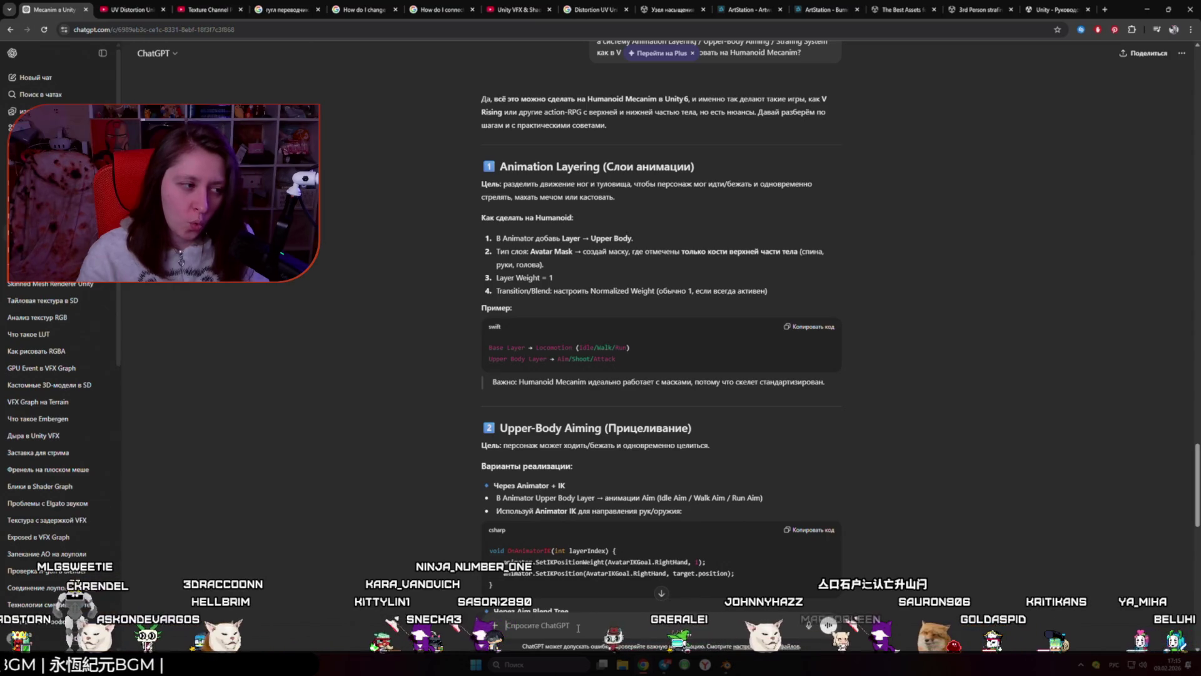
# Step: Open a new browser tab on the Google start page next to the ChatGPT answer
pyautogui.click(1102, 9)
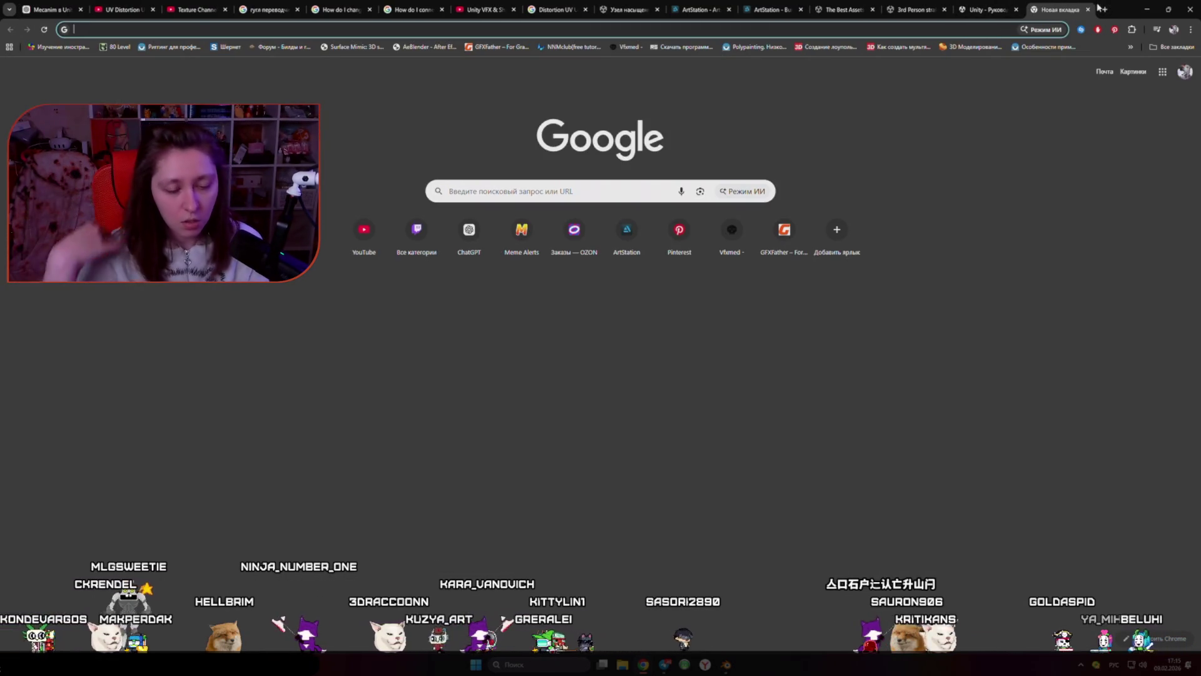
# Step: Search Google for '80lv V rising animation' and find the 80 Level article
pyautogui.write('80lv V rising animatio')
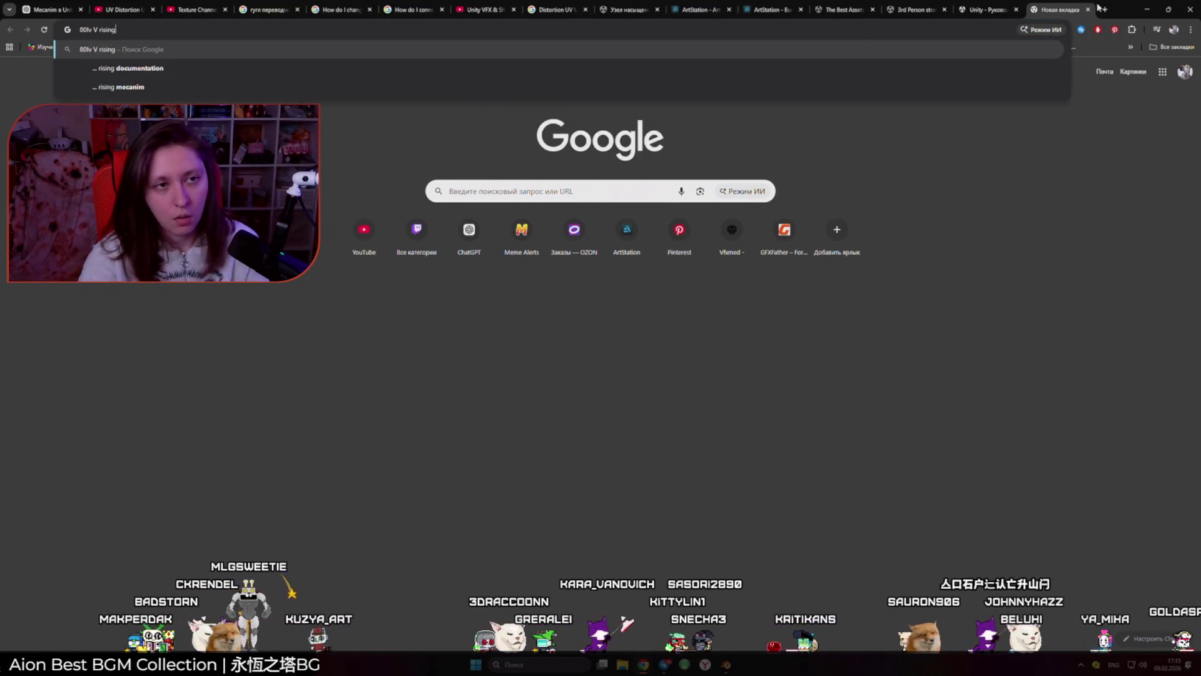
pyautogui.write('n')
pyautogui.press('Return')
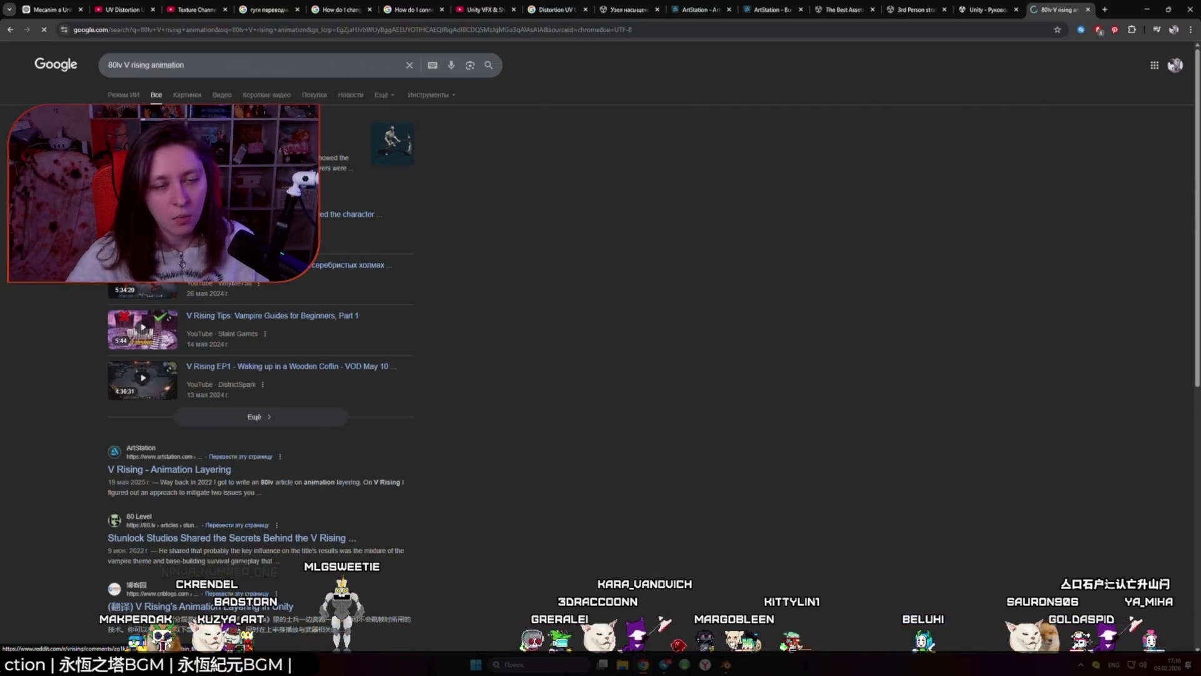
pyautogui.scroll(-10, 266, 283)
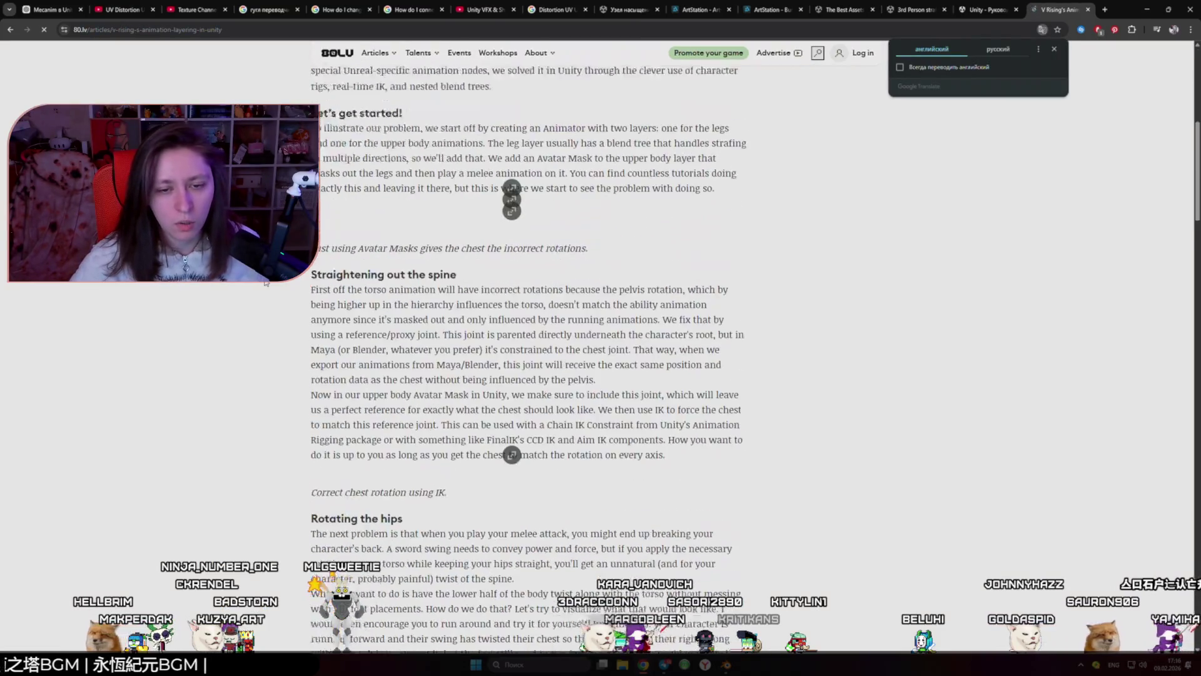
# Step: Dismiss the translate offer, read through the V Rising animation-layering article, and return to Blender
pyautogui.scroll(3, 262, 284)
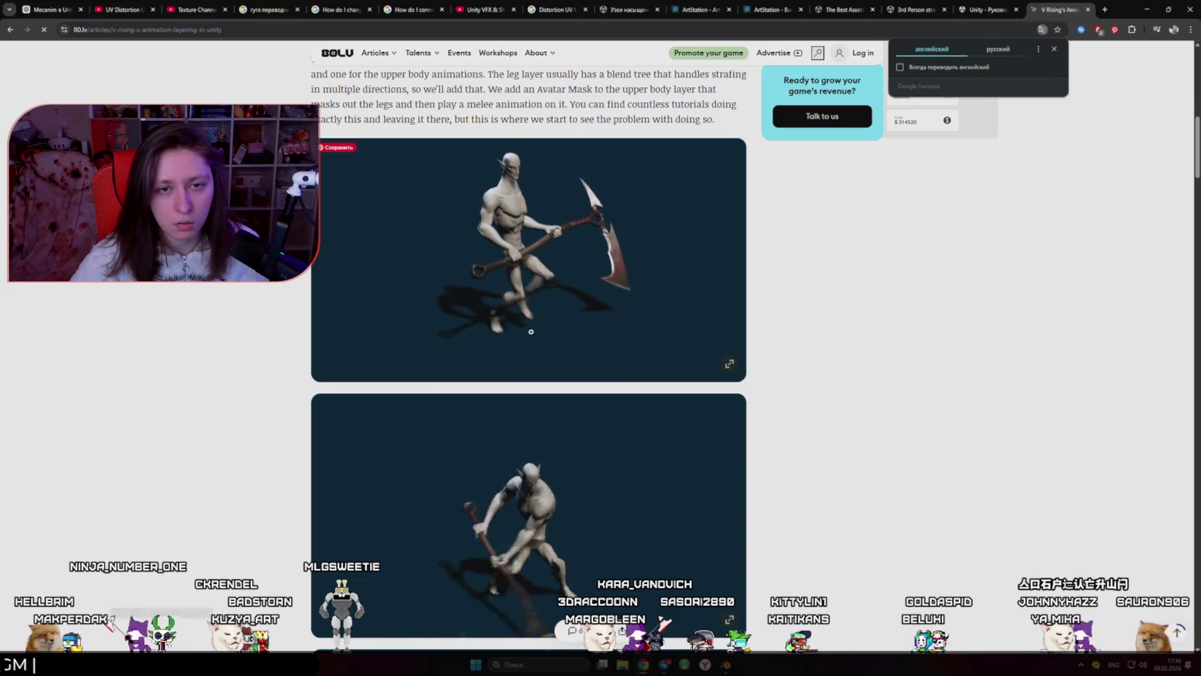
pyautogui.click(859, 374)
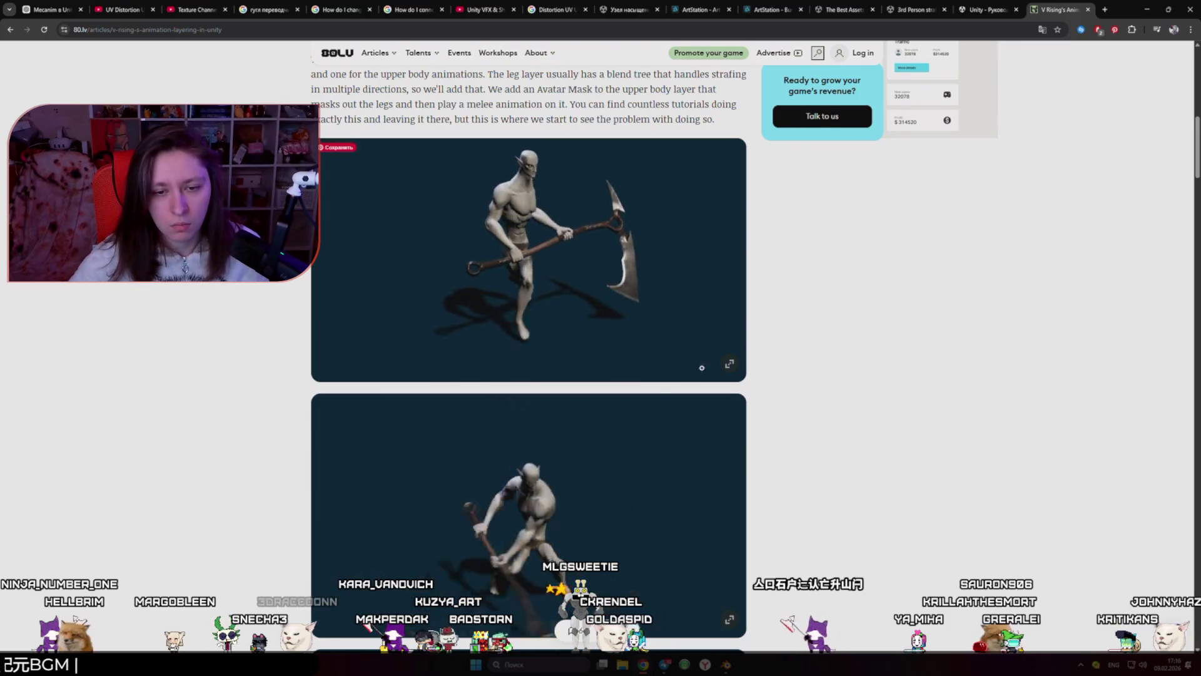
pyautogui.scroll(-1, 811, 341)
pyautogui.scroll(-8, 767, 411)
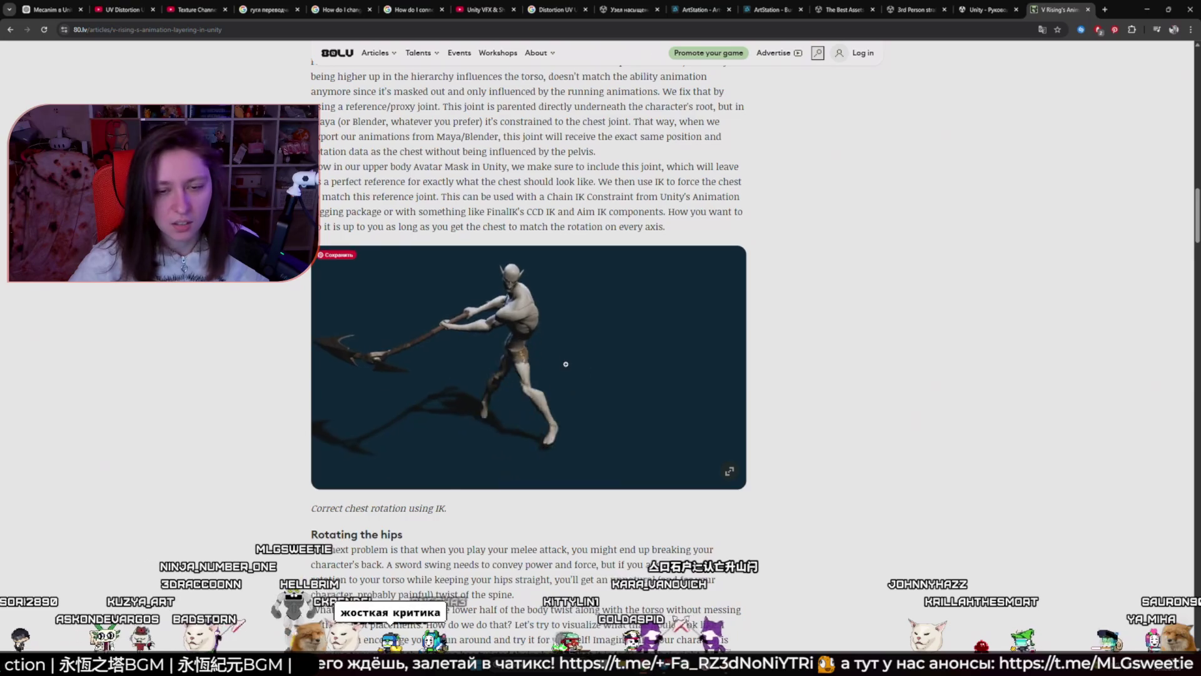
pyautogui.scroll(-2, 547, 358)
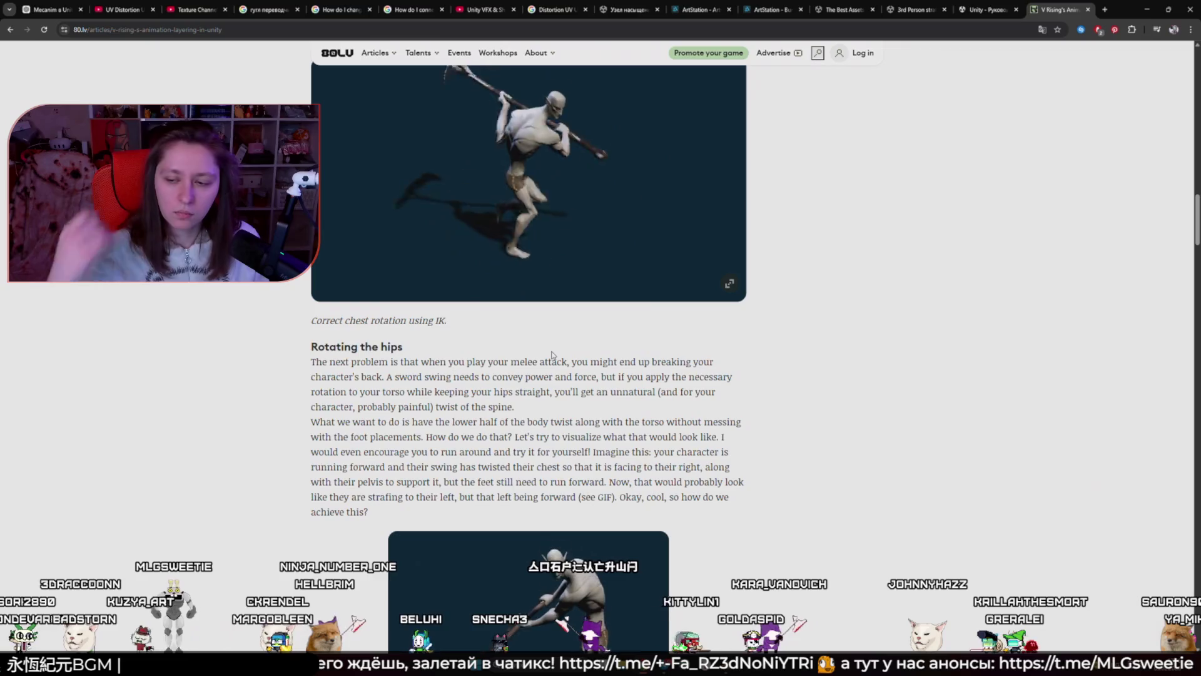
pyautogui.scroll(-3, 552, 354)
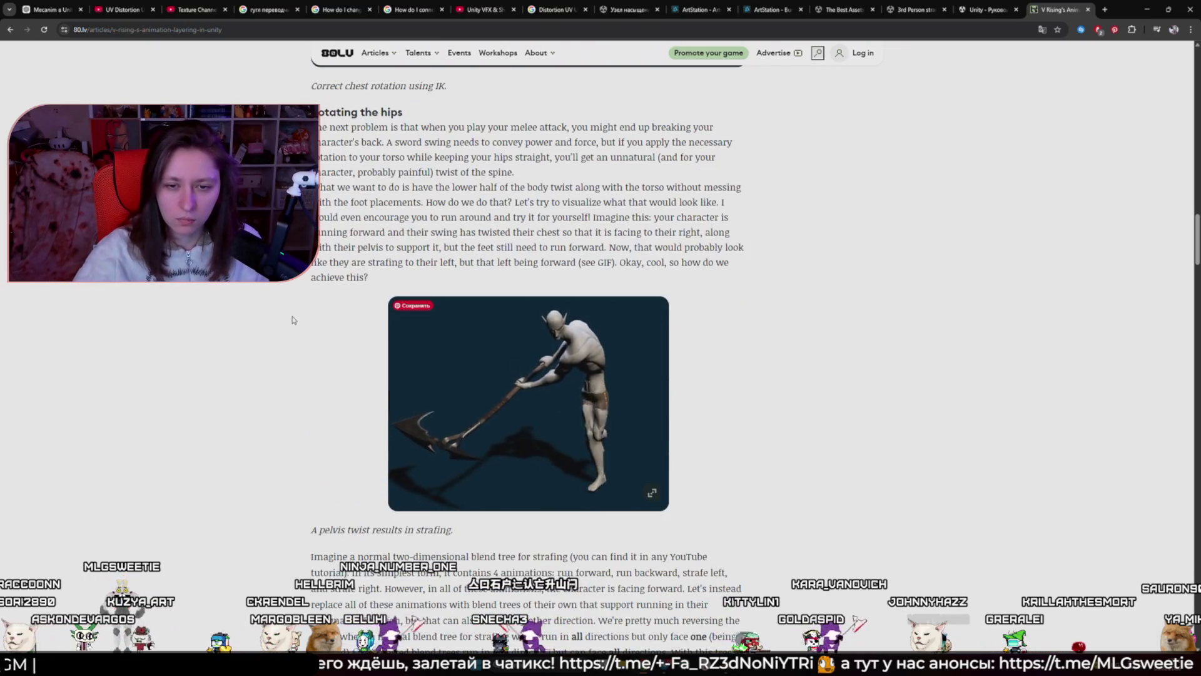
pyautogui.scroll(-3, 284, 315)
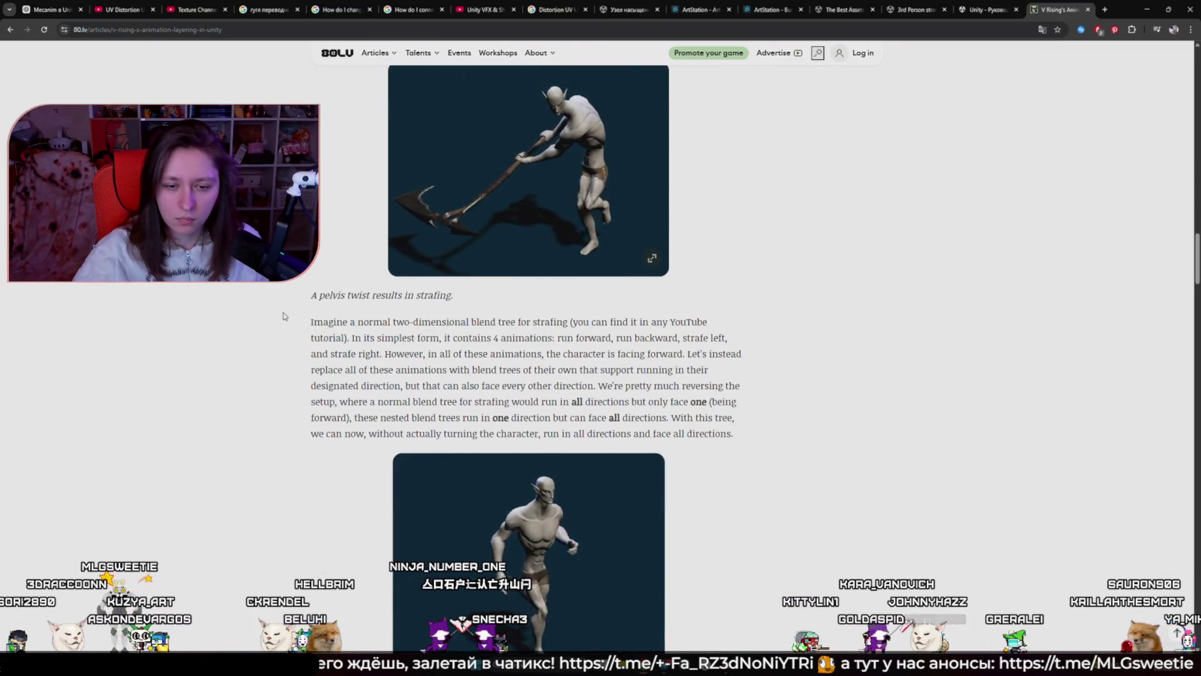
pyautogui.scroll(-2, 283, 316)
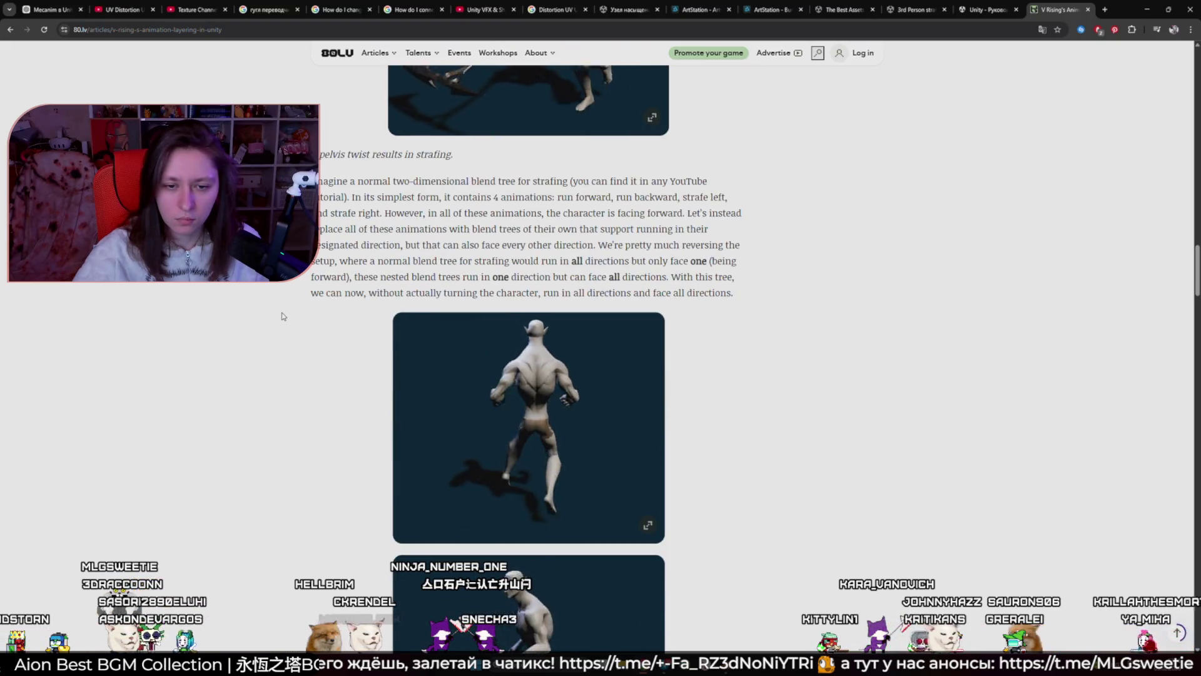
pyautogui.scroll(-3, 283, 316)
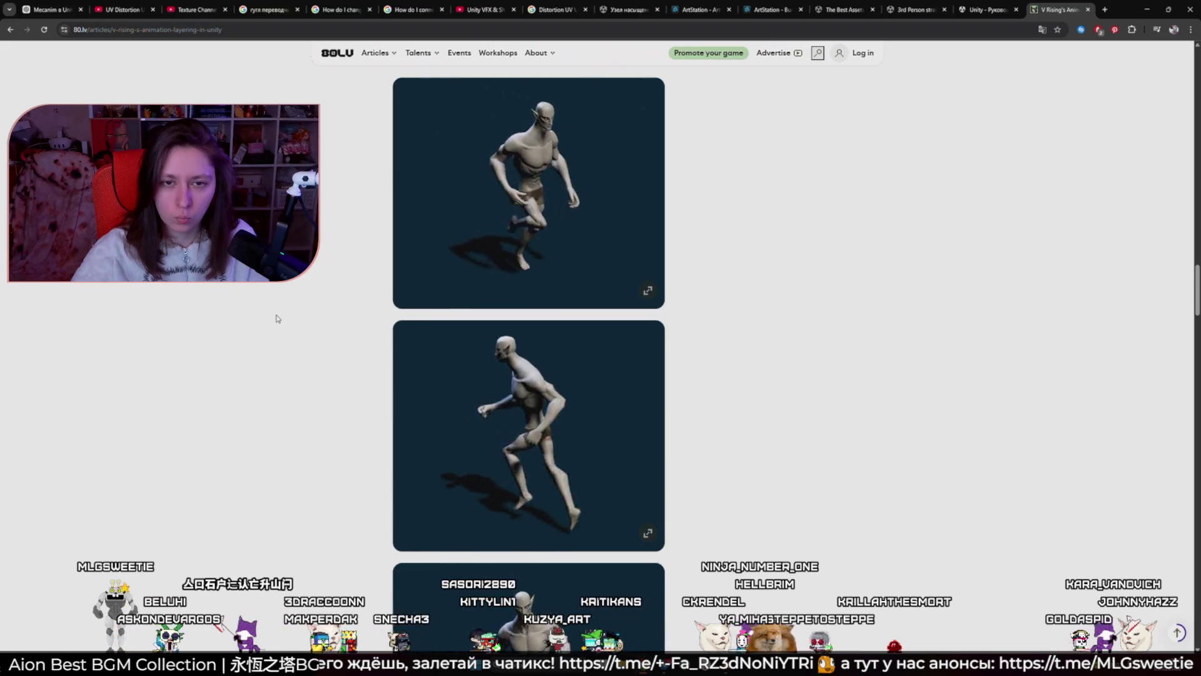
pyautogui.hotkey('alt', 'Tab')
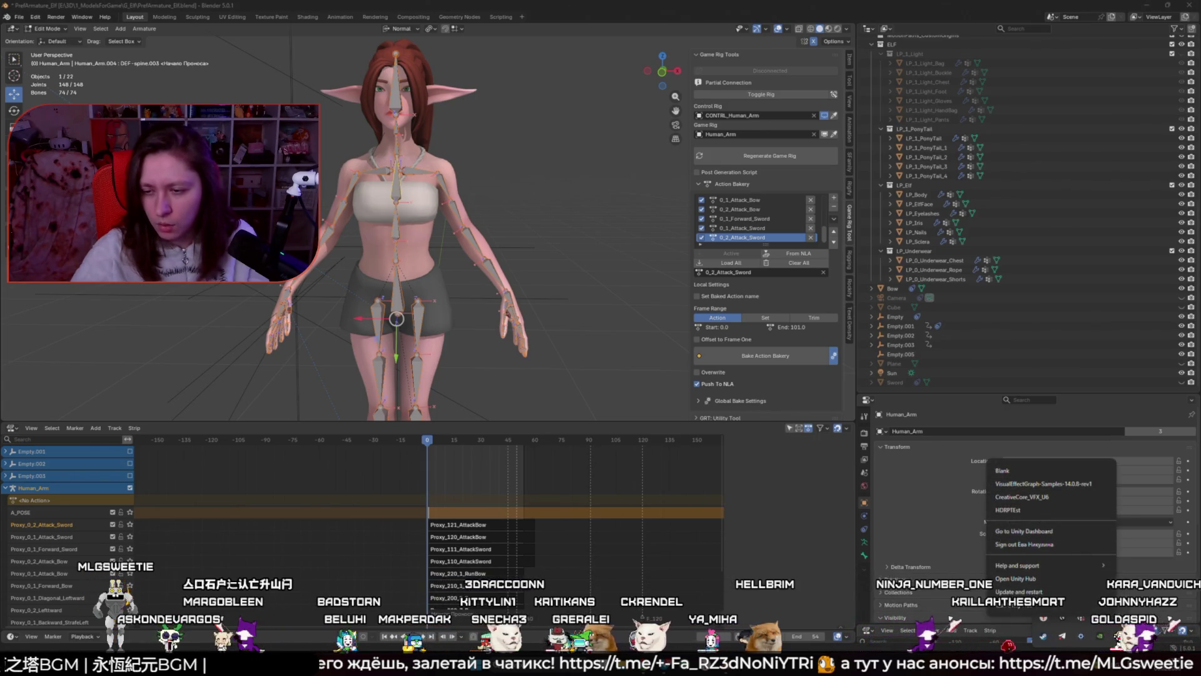
# Step: Open the Blank project from Unity Hub in Unity 6000.3.0f1
pyautogui.click(473, 241)
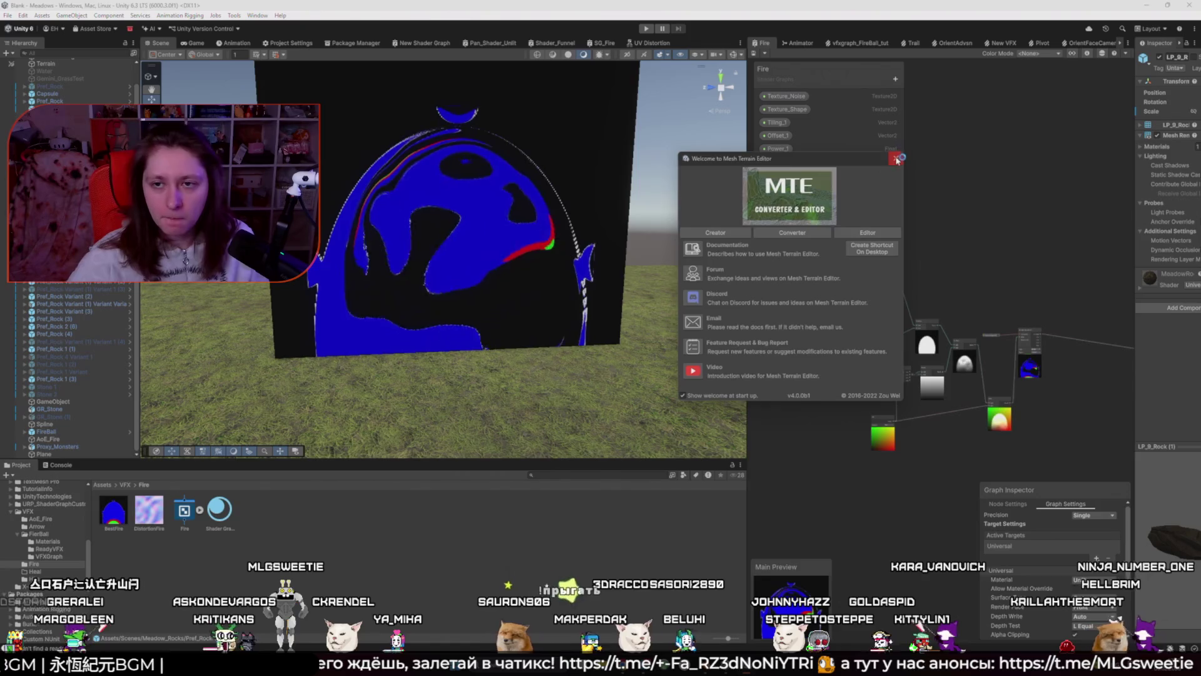
# Step: Close the MTE welcome window and drag GR_Elf from Assets/3DModels/Elfs into the scene
pyautogui.click(896, 159)
pyautogui.moveTo(626, 313)
pyautogui.mouseDown()
pyautogui.moveTo(675, 357)
pyautogui.moveTo(742, 366)
pyautogui.mouseUp()
pyautogui.click(100, 484)
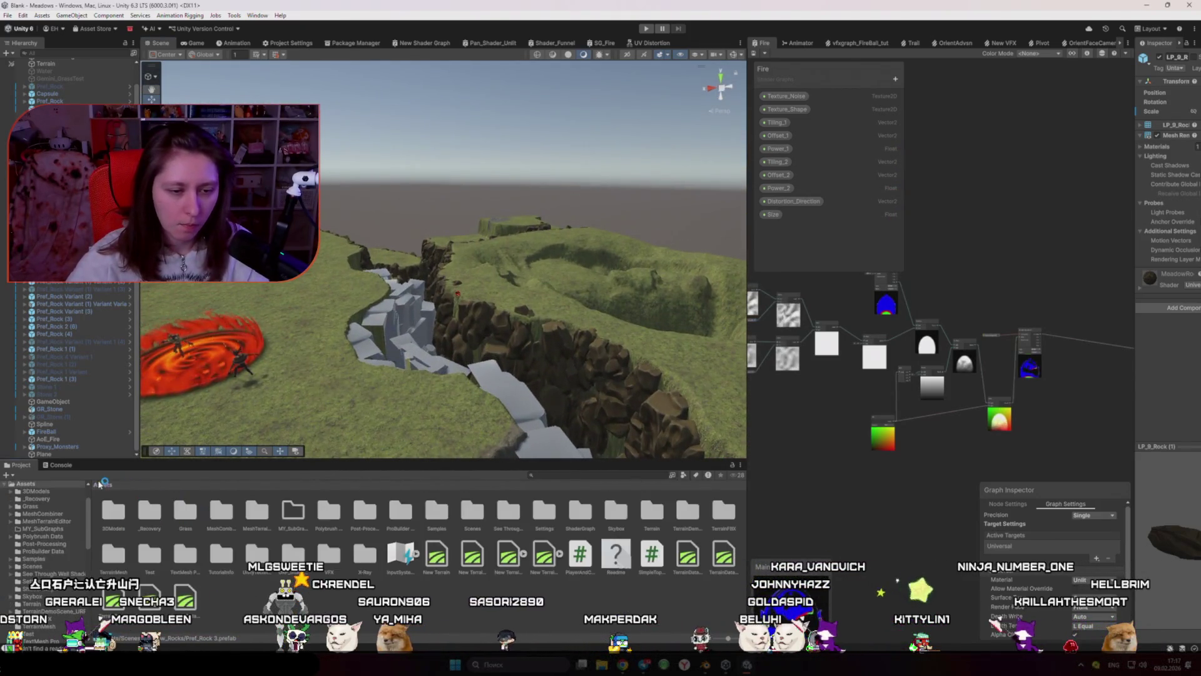
pyautogui.doubleClick(119, 526)
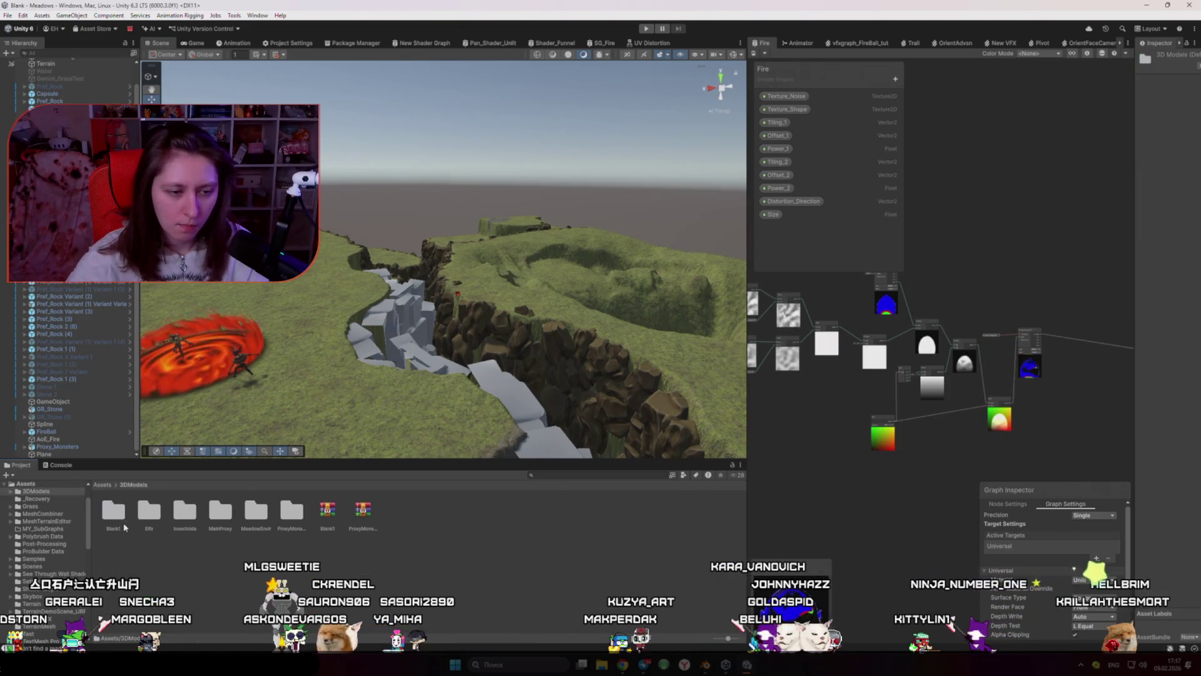
pyautogui.doubleClick(151, 519)
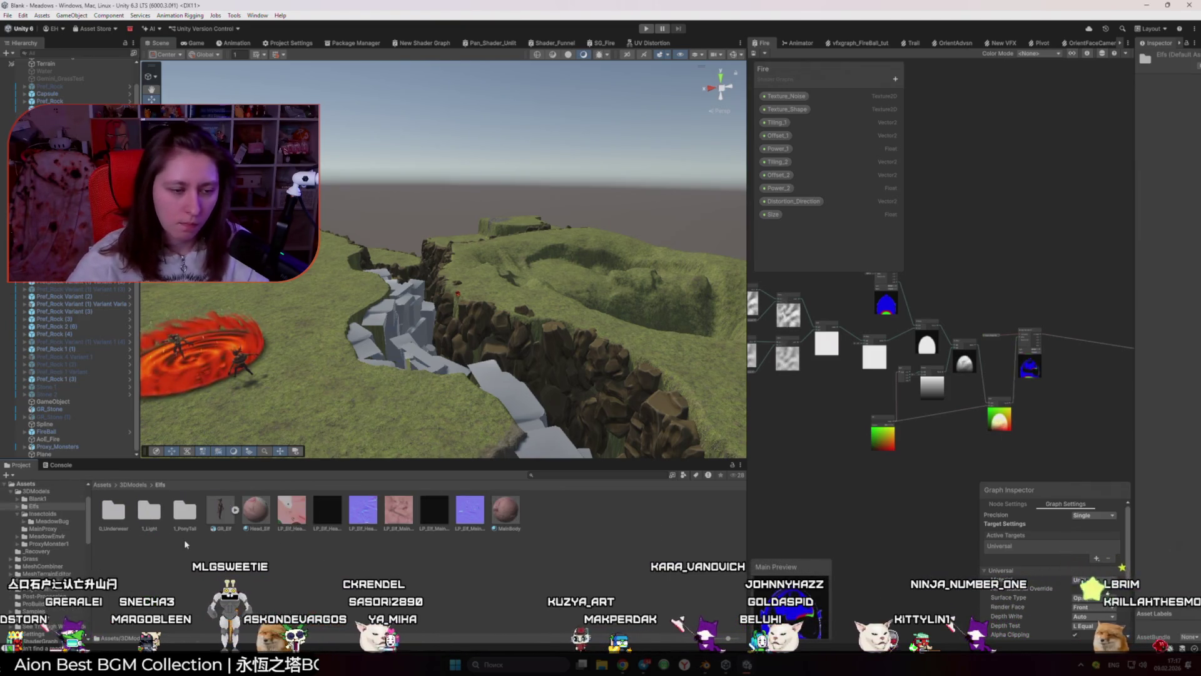
pyautogui.click(232, 519)
pyautogui.moveTo(82, 461); pyautogui.dragTo(69, 454)
# Step: Set GR_Elf's position to 0, 0, 0 and frame it in the Scene view
pyautogui.moveTo(1134, 99); pyautogui.dragTo(1021, 100)
pyautogui.click(1112, 116)
pyautogui.write('0')
pyautogui.press('Tab')
pyautogui.write('0')
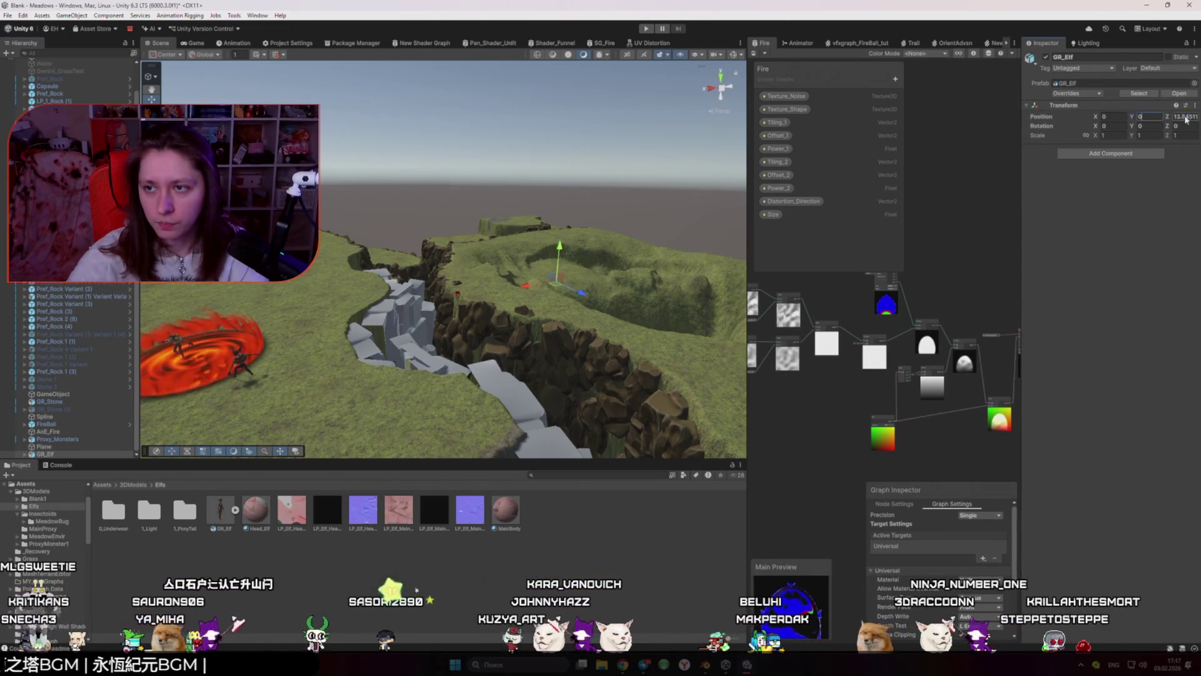
pyautogui.press('Tab')
pyautogui.write('0')
pyautogui.press('Return')
pyautogui.press('f')
pyautogui.moveTo(434, 343); pyautogui.dragTo(550, 358)
pyautogui.click(149, 510)
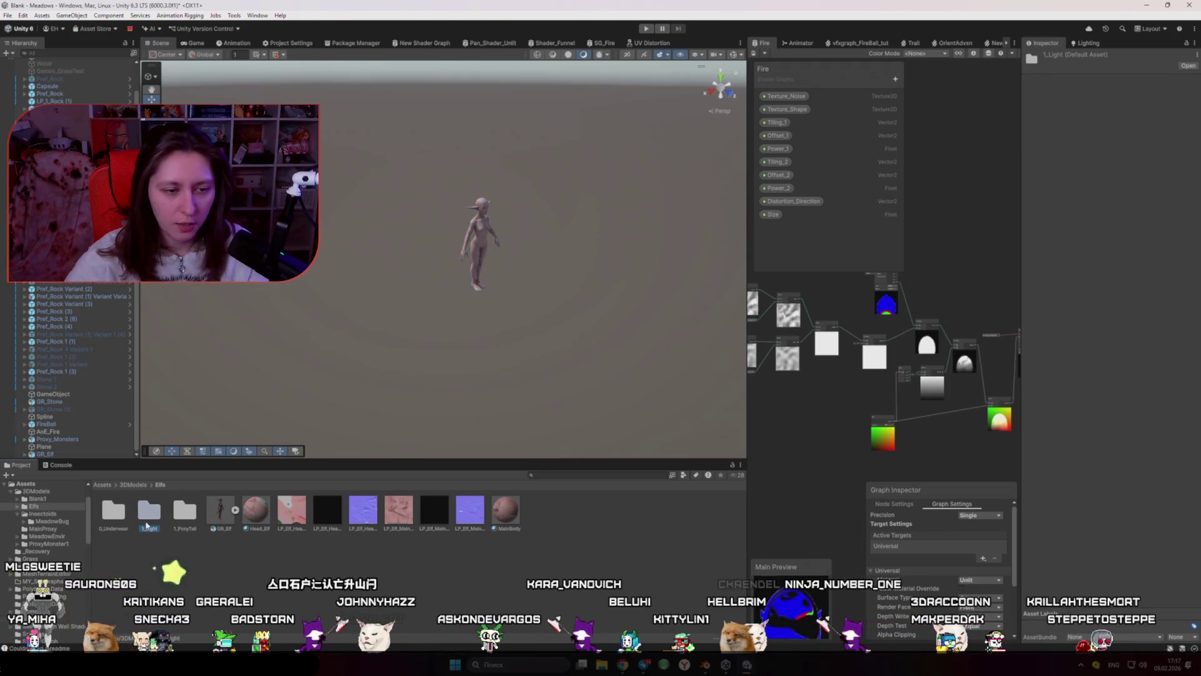
# Step: Drag GR_1_Light from the 1_Light folder into the scene at position 0, 0, 0 and frame it
pyautogui.doubleClick(149, 510)
pyautogui.click(150, 510)
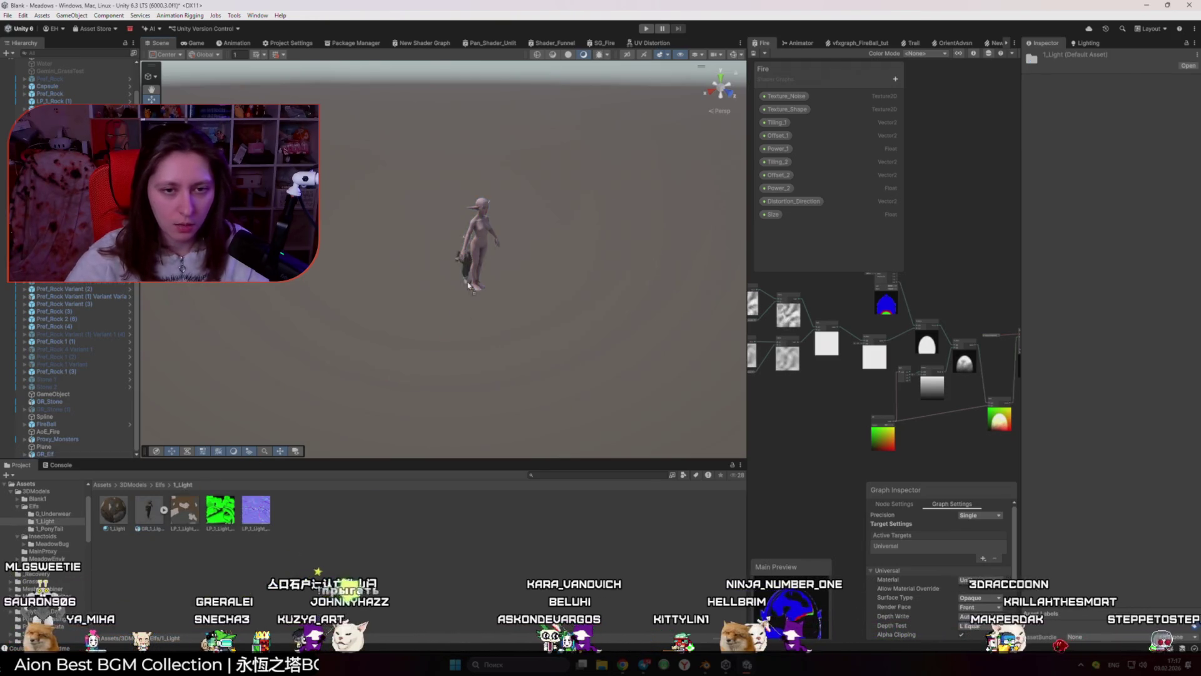
pyautogui.moveTo(468, 284); pyautogui.dragTo(469, 286)
pyautogui.write('0')
pyautogui.press('Tab')
pyautogui.write('0')
pyautogui.press('Tab')
pyautogui.write('0')
pyautogui.press('Return')
pyautogui.click(480, 343)
pyautogui.moveTo(480, 343)
pyautogui.mouseDown()
pyautogui.moveTo(496, 325)
pyautogui.moveTo(403, 298)
pyautogui.moveTo(371, 311)
pyautogui.moveTo(596, 450)
pyautogui.mouseUp()
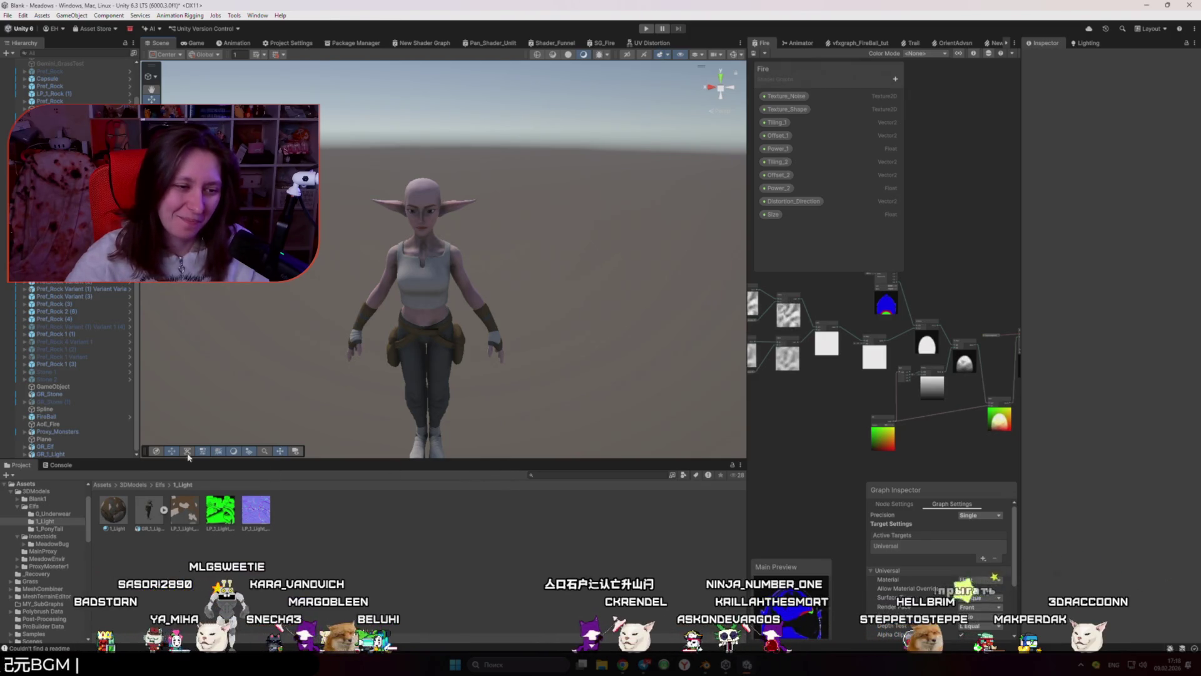
pyautogui.click(73, 454)
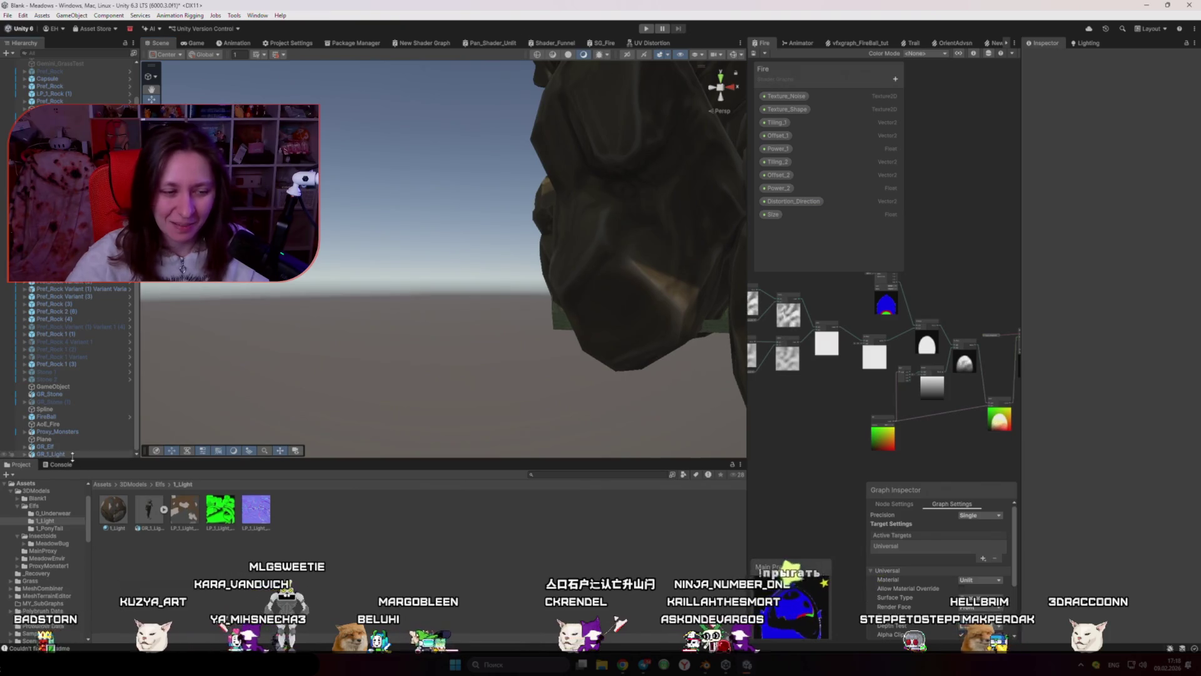
# Step: Inspect GR_Elf's LP_Body MainBody material base colour and frame the body in view
pyautogui.click(86, 458)
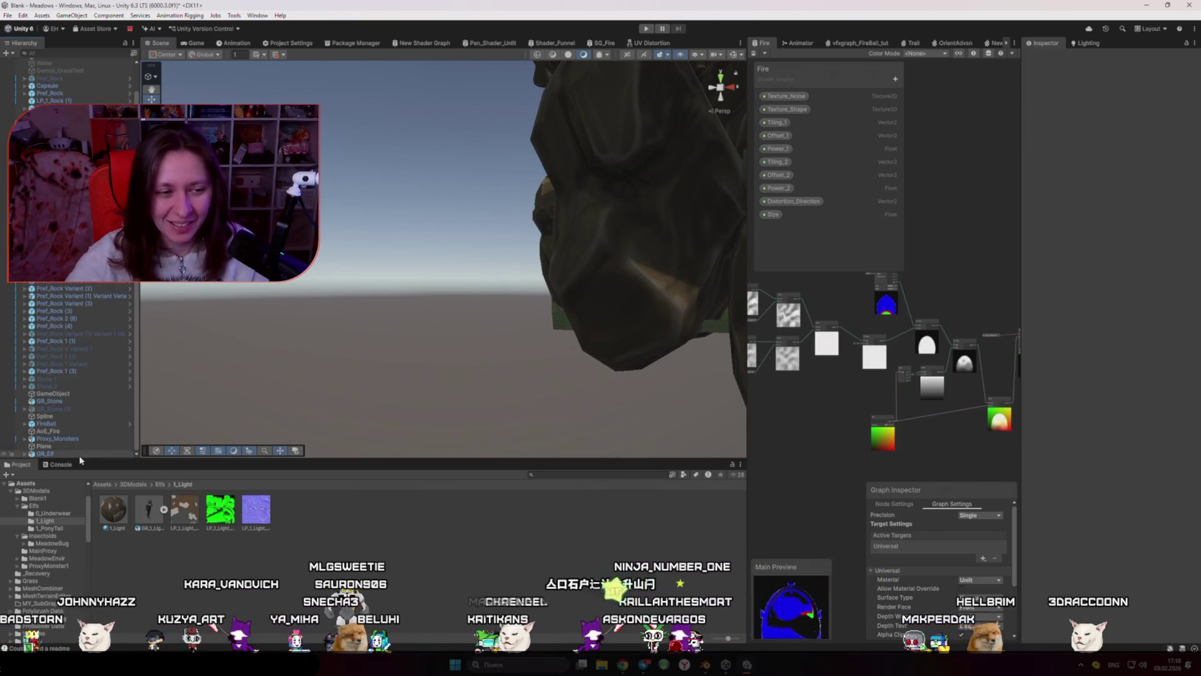
pyautogui.click(87, 453)
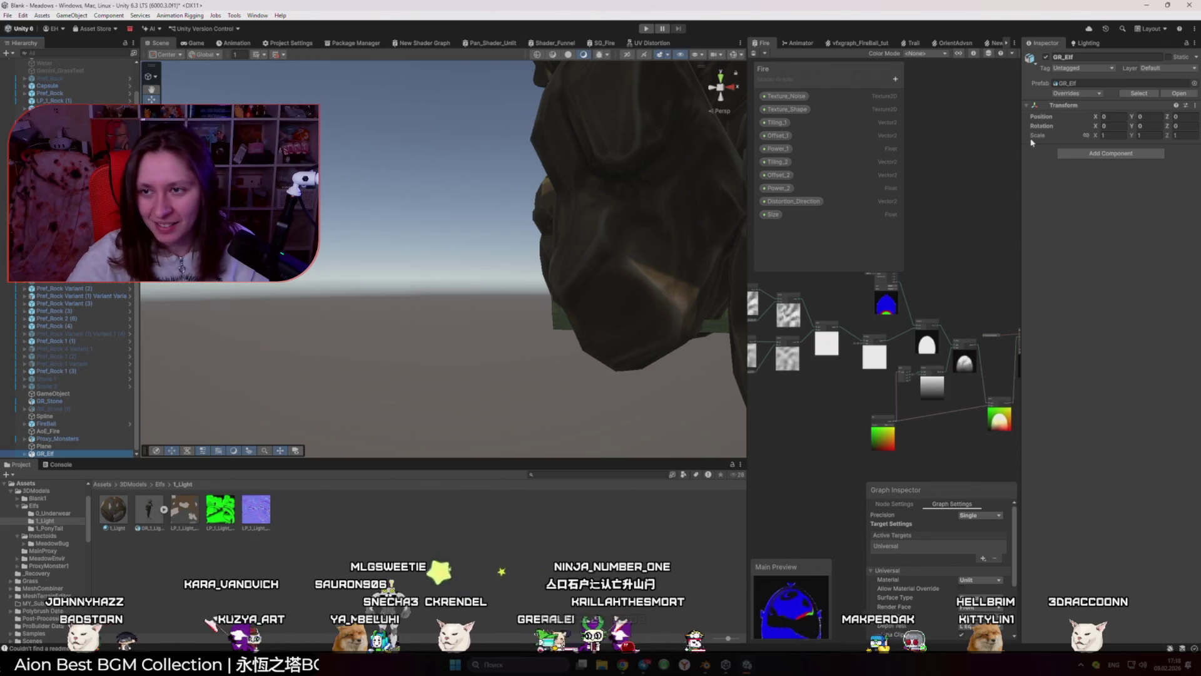
pyautogui.click(25, 455)
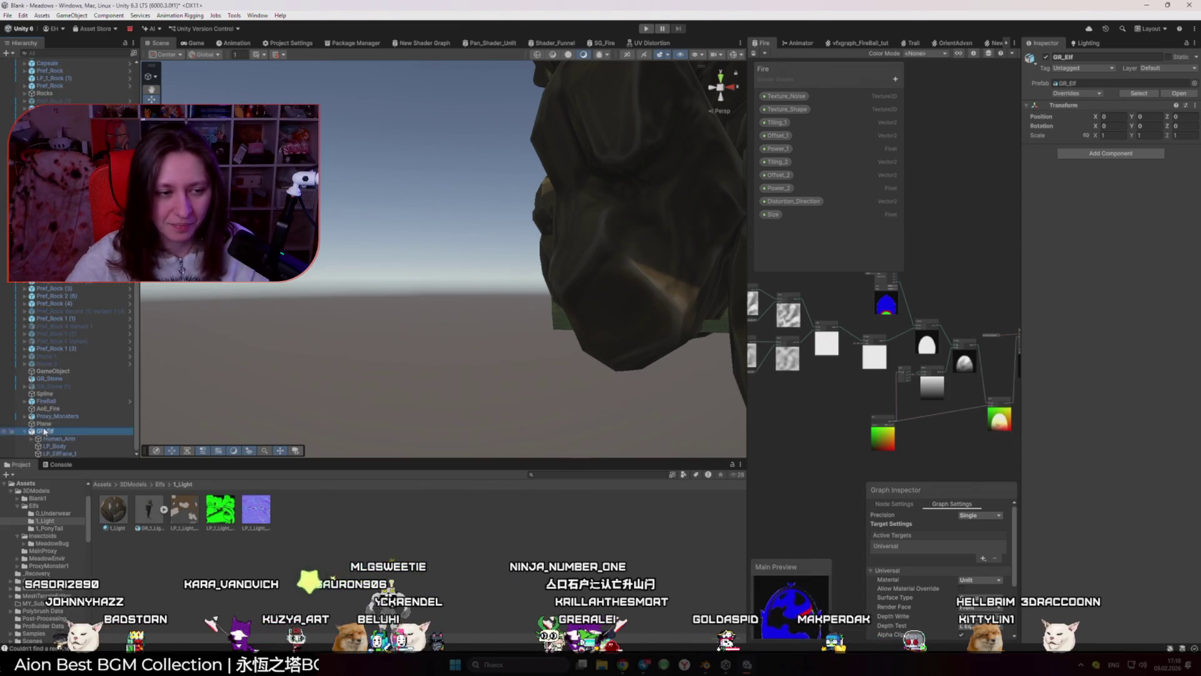
pyautogui.click(84, 445)
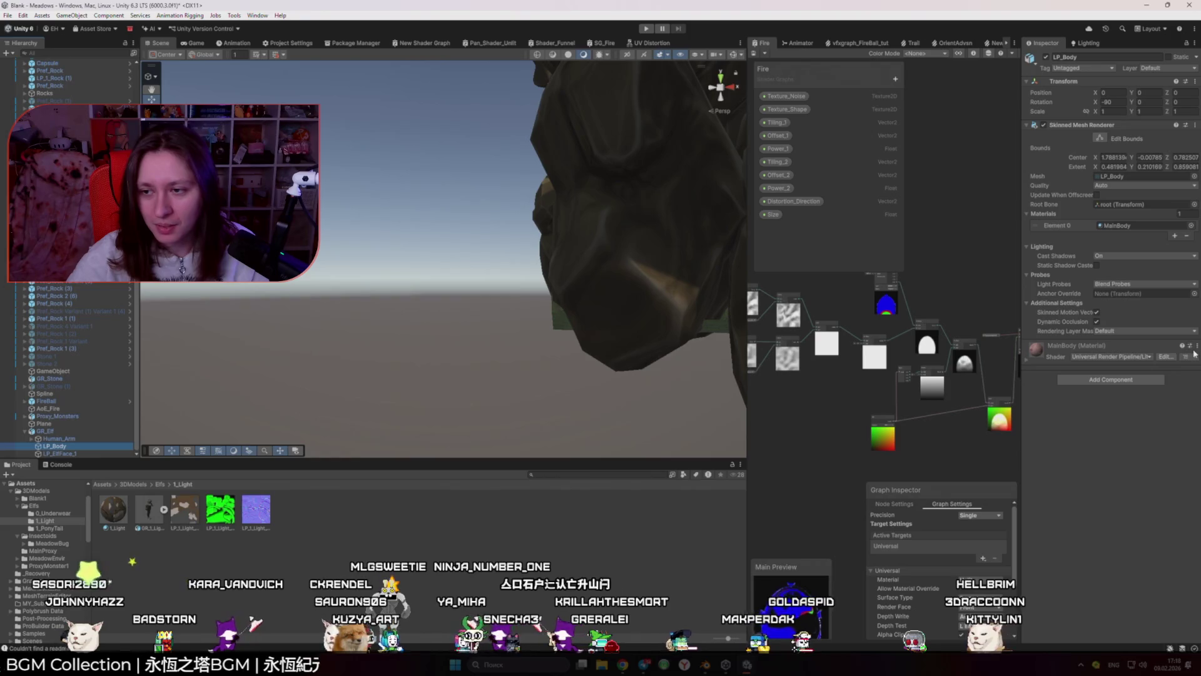
pyautogui.click(1036, 356)
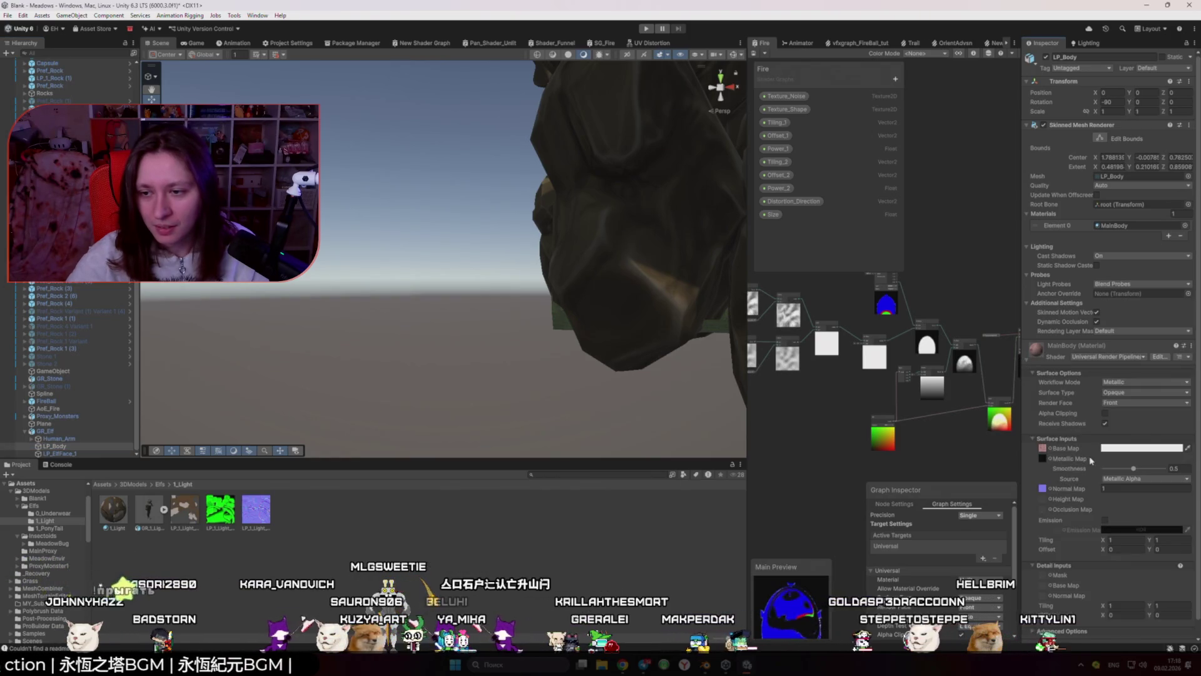
pyautogui.click(1120, 448)
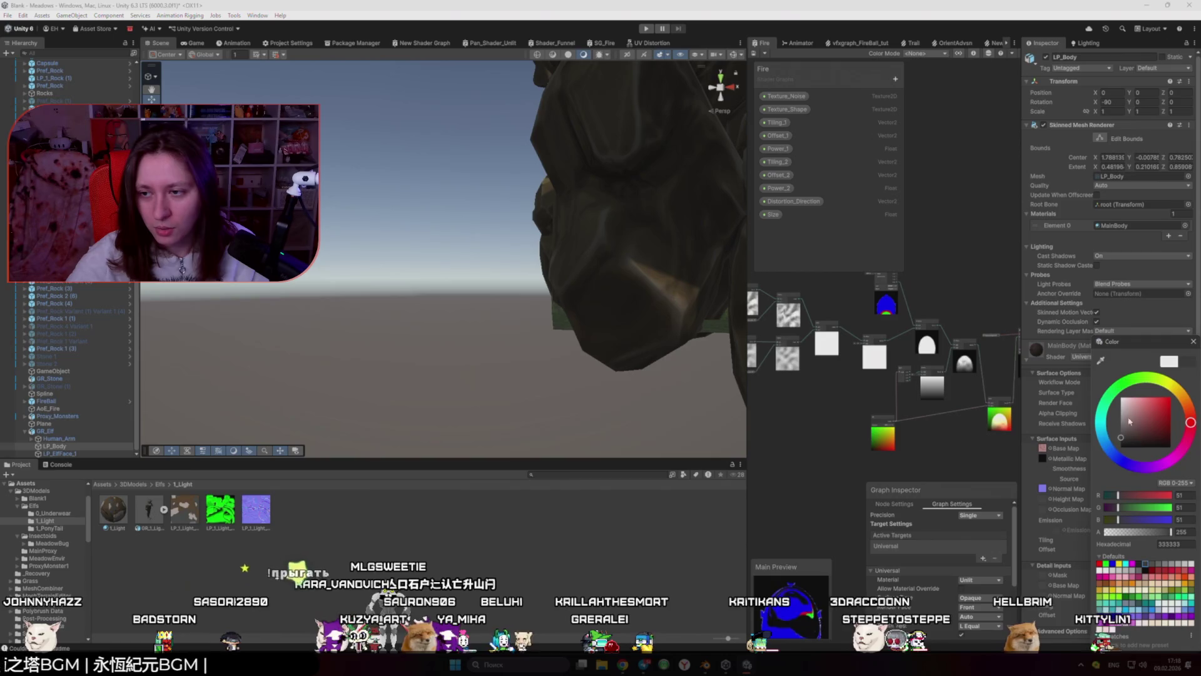
pyautogui.click(601, 375)
pyautogui.press('f')
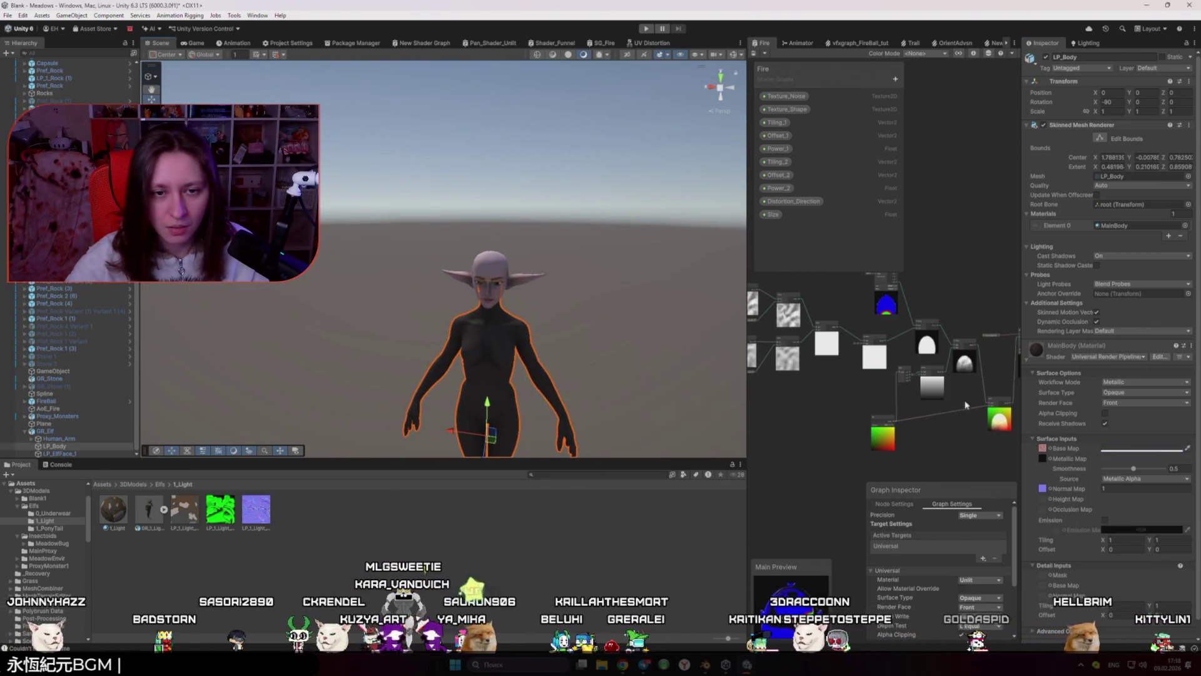
pyautogui.click(720, 395)
pyautogui.moveTo(720, 395)
pyautogui.mouseDown()
pyautogui.moveTo(470, 354)
pyautogui.moveTo(470, 366)
pyautogui.mouseUp()
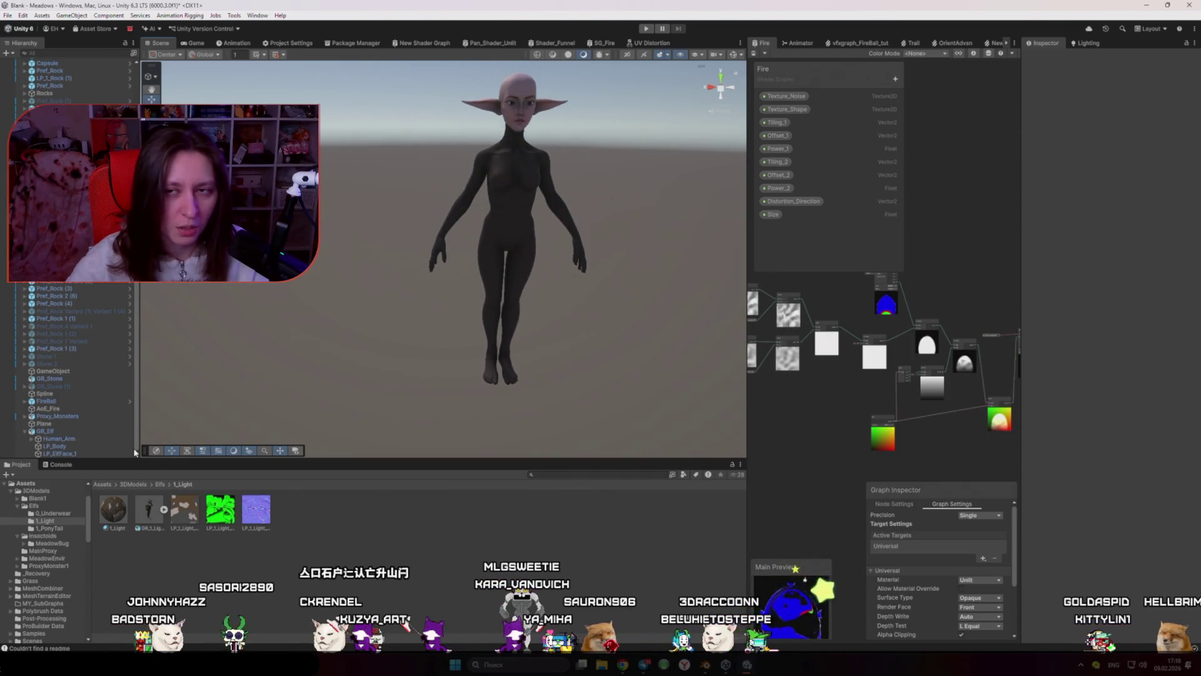
# Step: Select GR_Elf, the parent of Human_Arm, and delete it from the scene
pyautogui.click(93, 448)
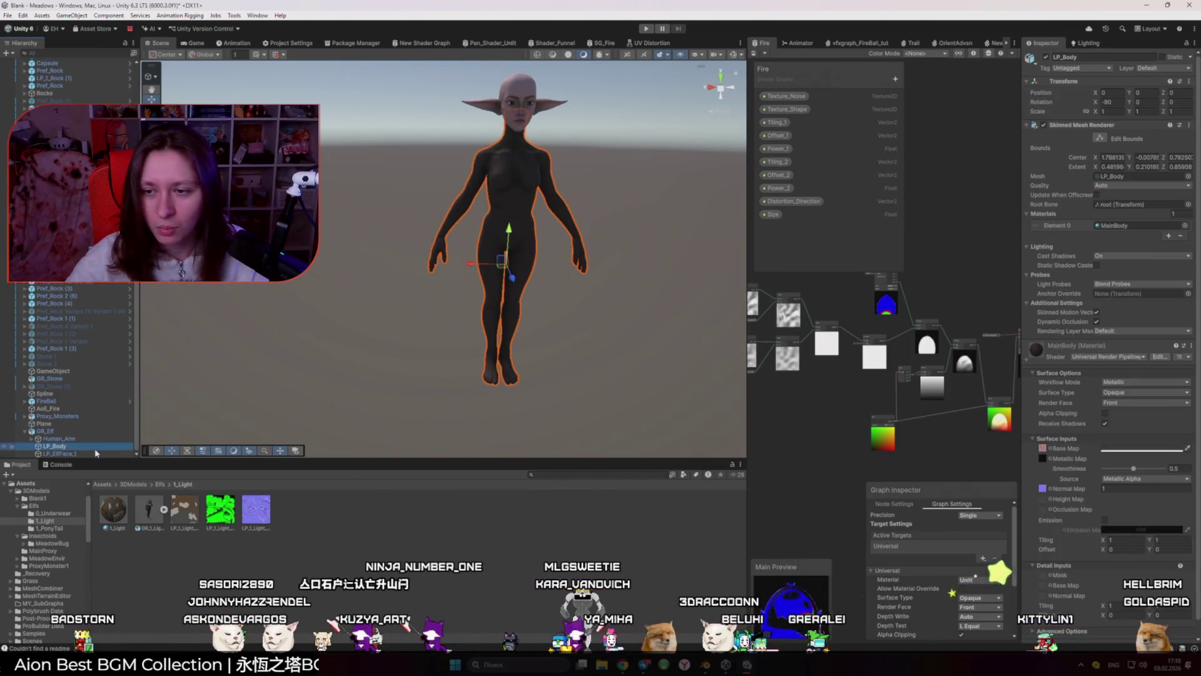
pyautogui.click(75, 439)
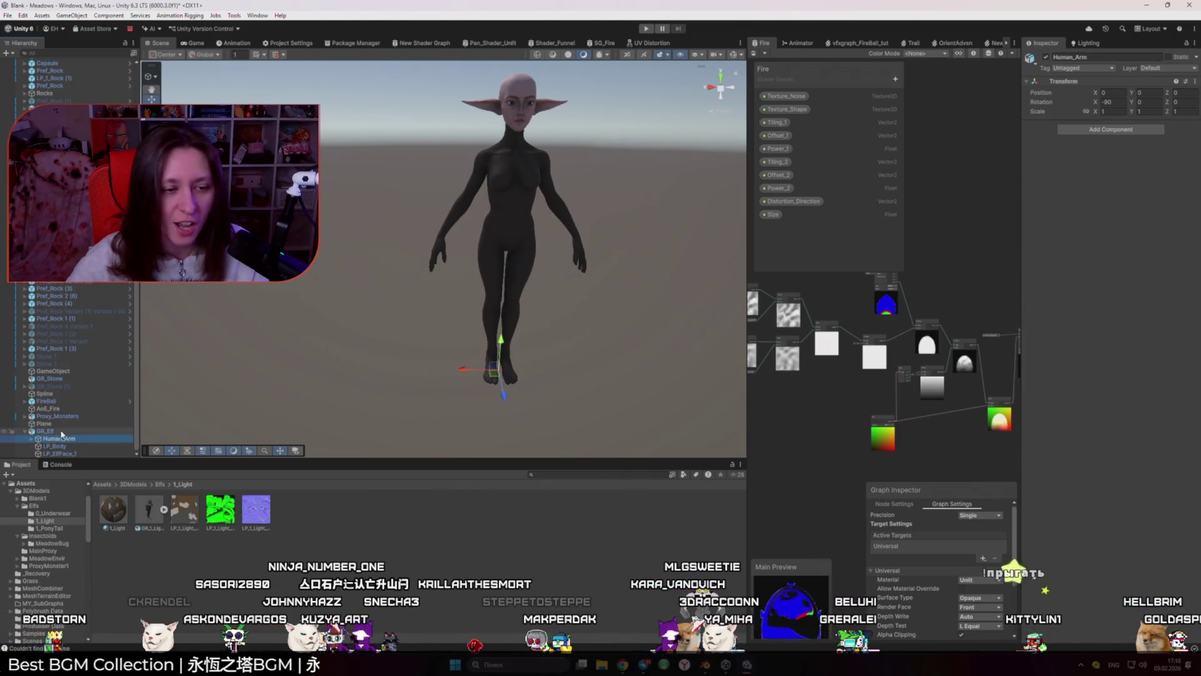
pyautogui.click(78, 434)
pyautogui.press('Delete')
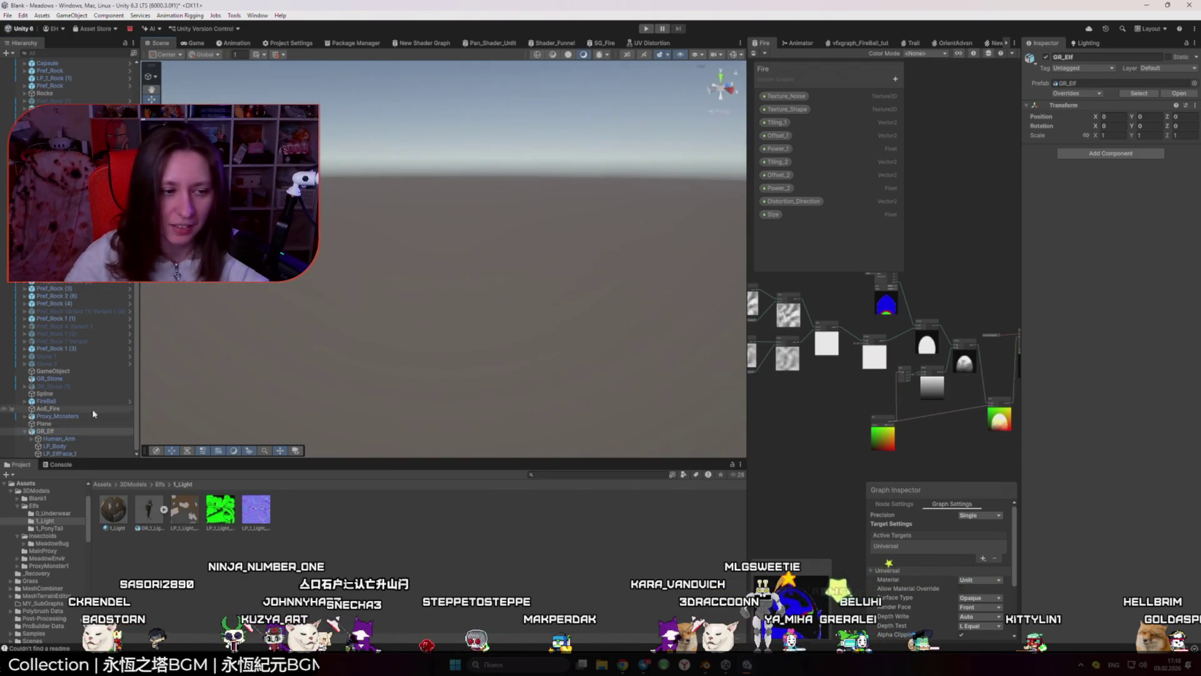
pyautogui.click(146, 508)
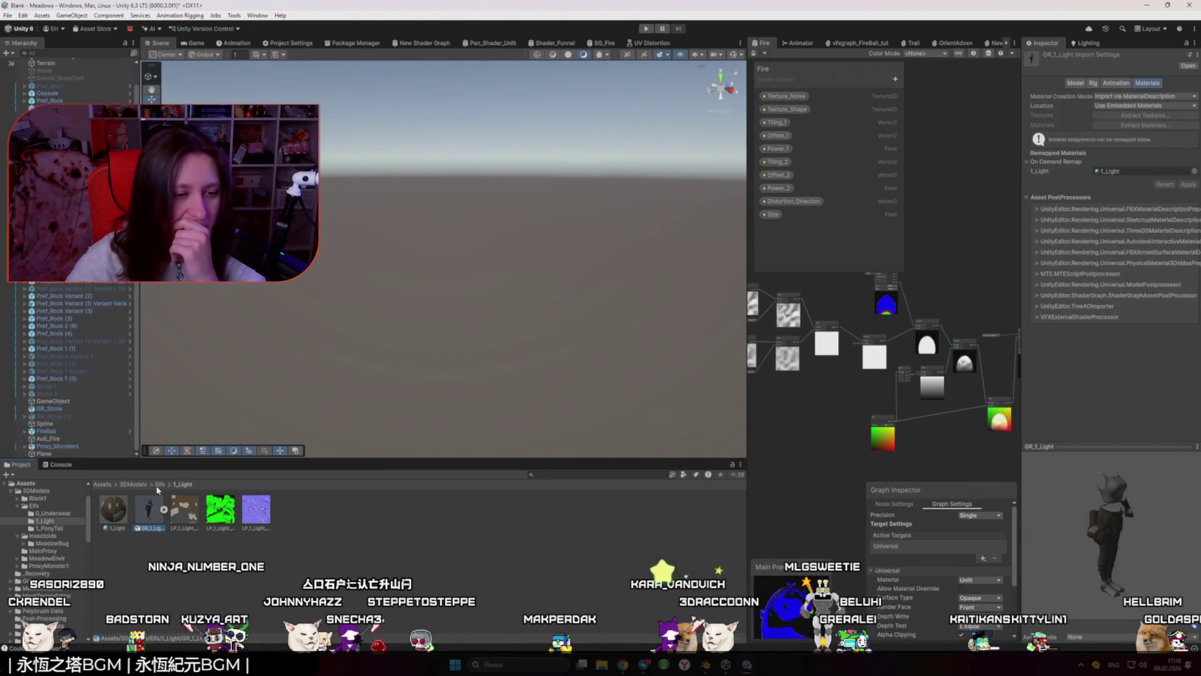
# Step: In the Elfs folder, set the Head_Elf material's base colour to grey 636363
pyautogui.click(159, 485)
pyautogui.click(216, 520)
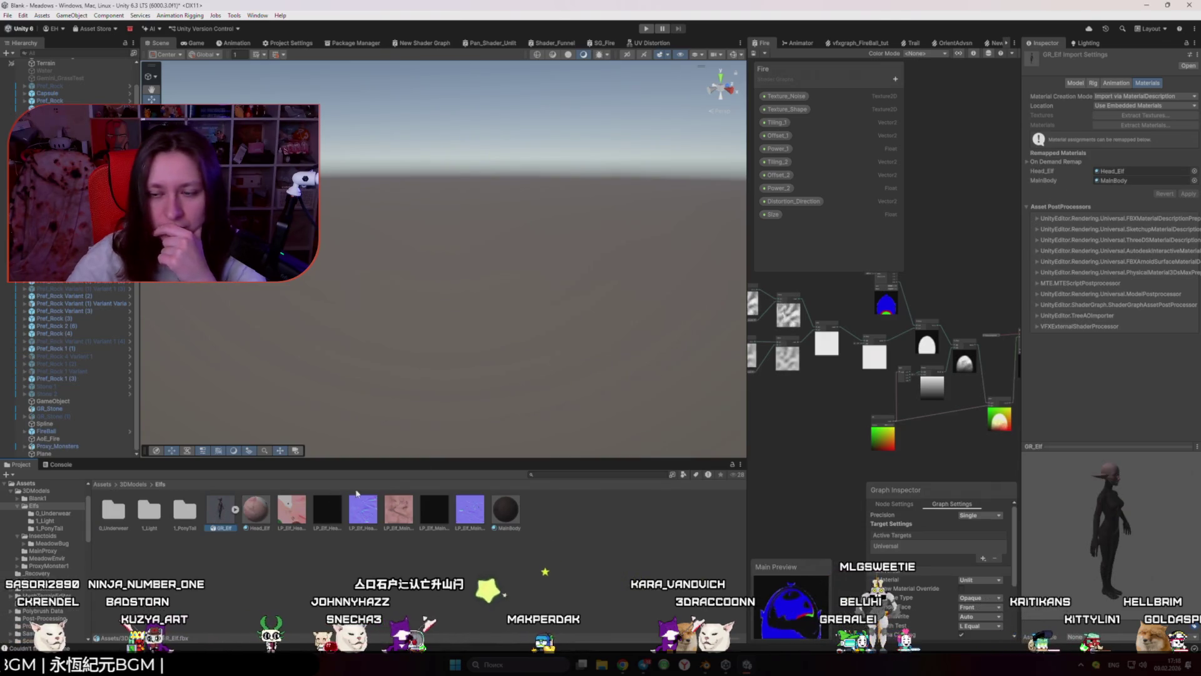
pyautogui.click(305, 512)
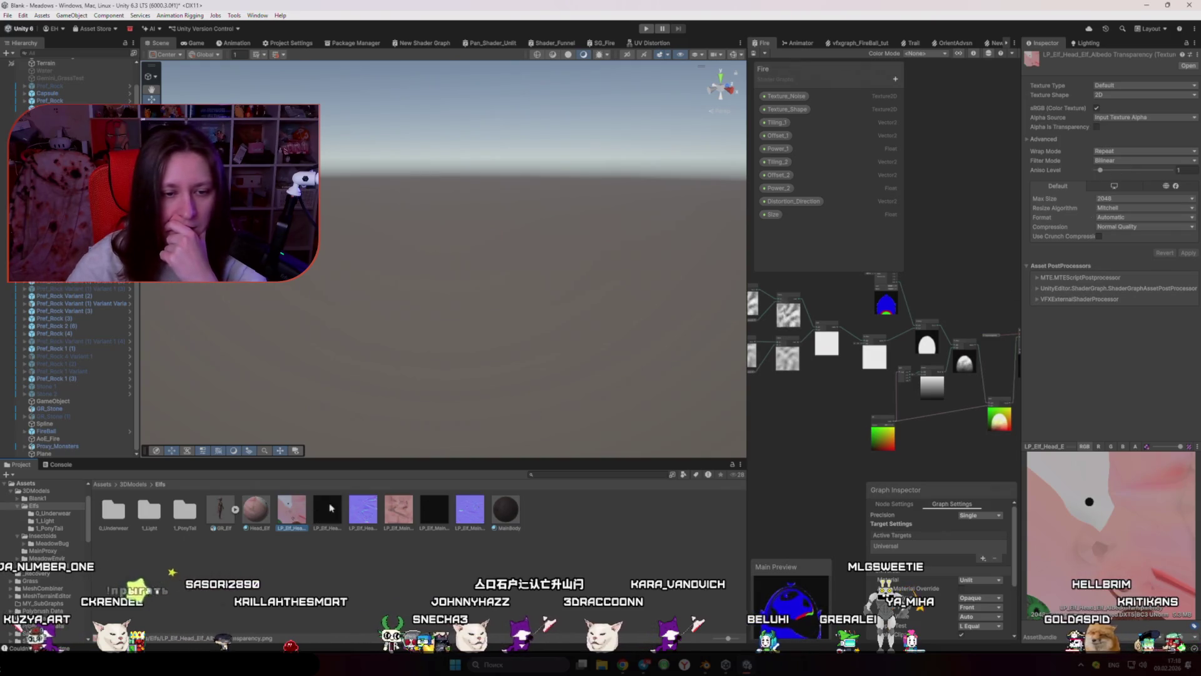
pyautogui.press('Left')
pyautogui.click(1113, 155)
pyautogui.click(1121, 253)
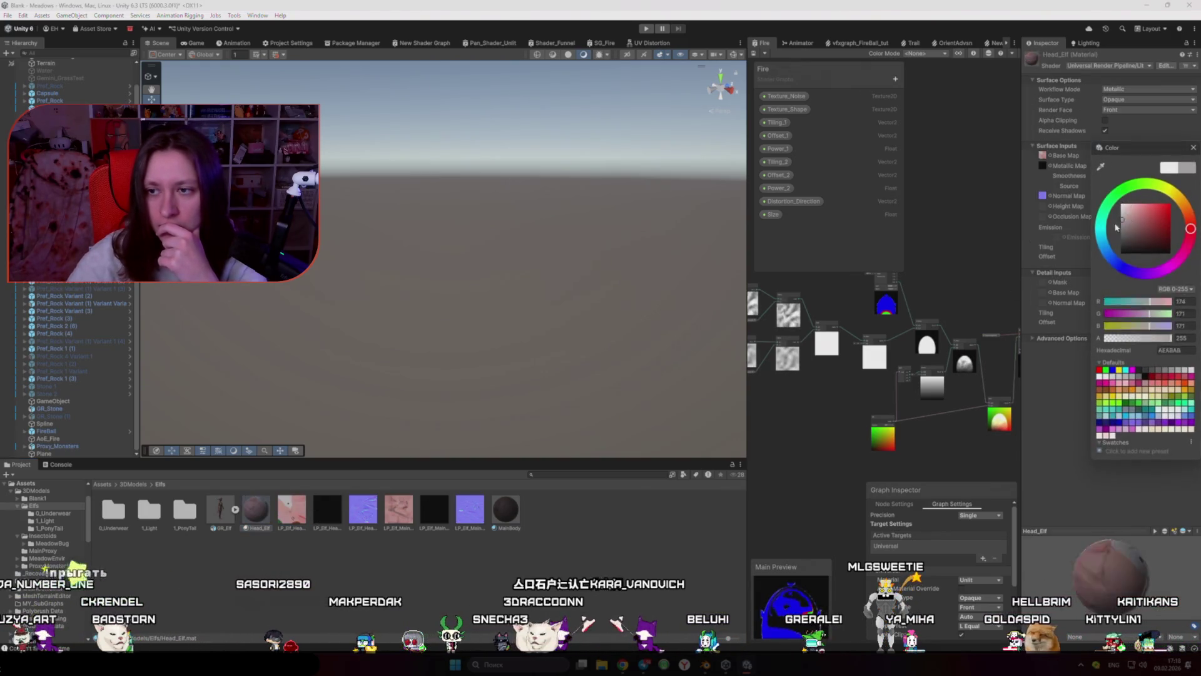
pyautogui.click(1120, 229)
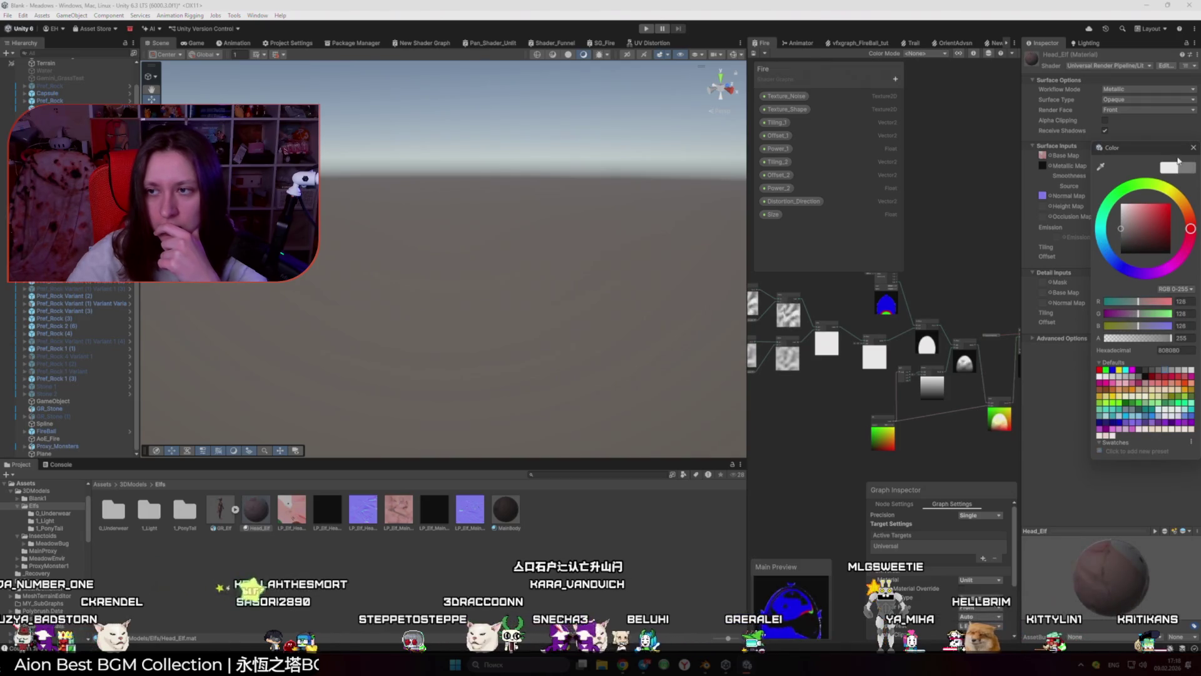
pyautogui.click(1119, 236)
# Step: Select GR_Elf and show its Rig import settings, currently Generic with no avatar
pyautogui.click(1192, 148)
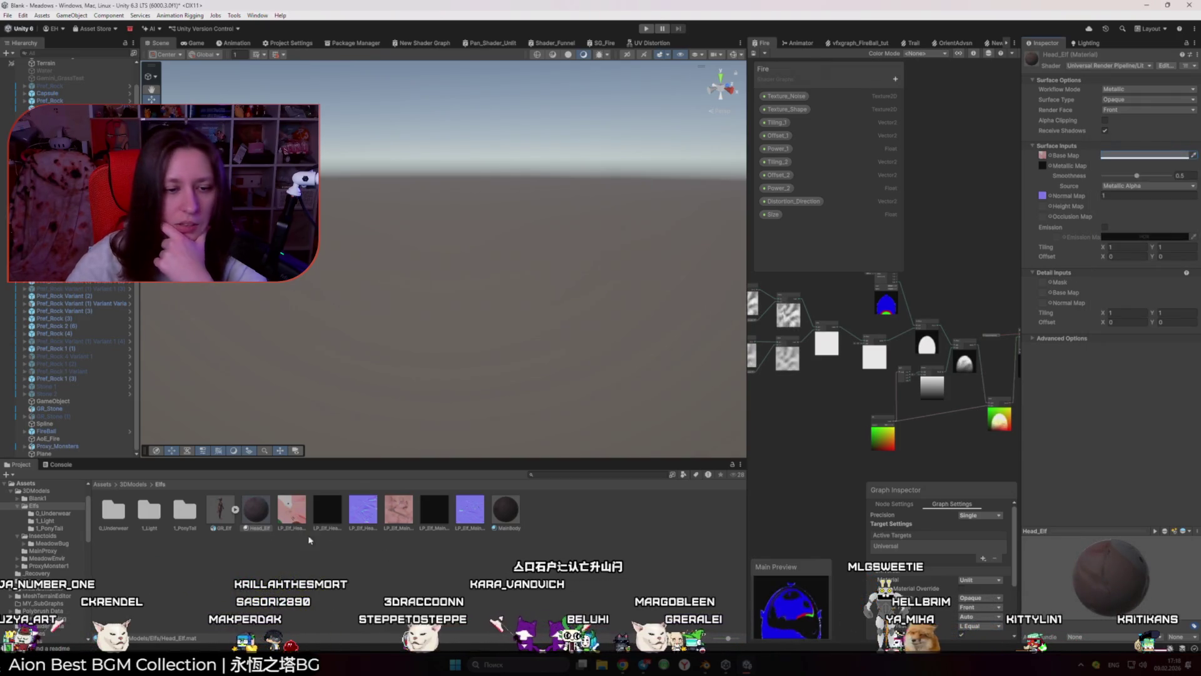
pyautogui.click(218, 506)
pyautogui.click(1093, 84)
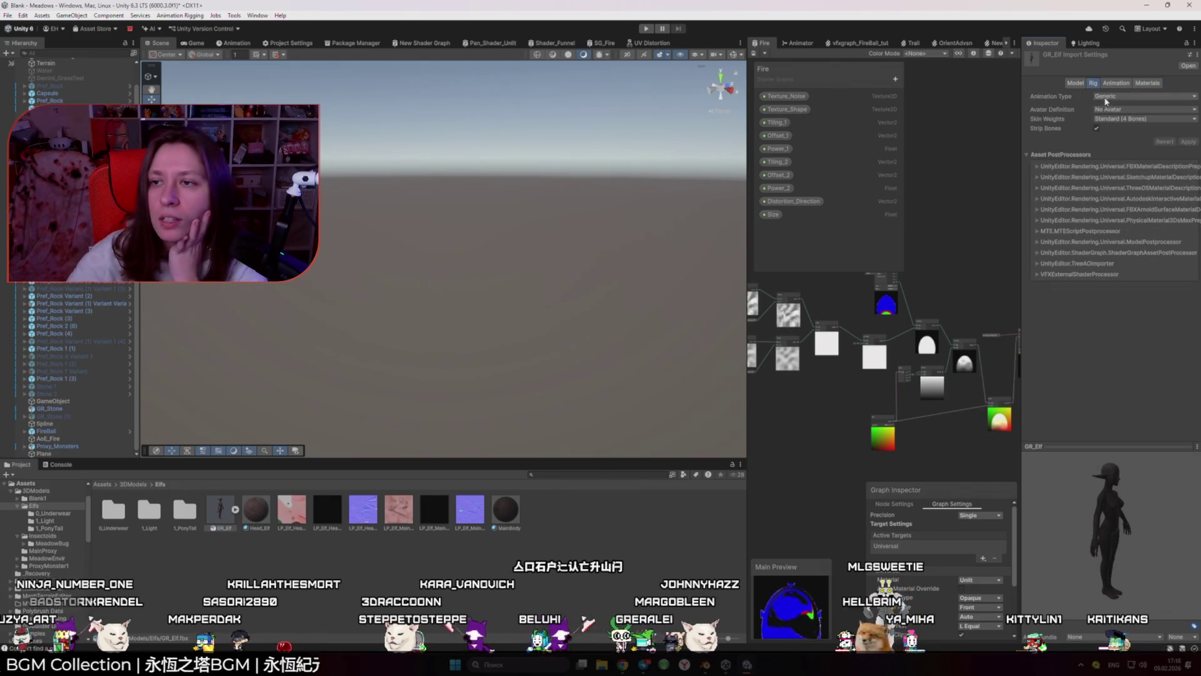
# Step: Apply a Humanoid animation type with Create From This Model avatar, then open the avatar configuration
pyautogui.click(1112, 96)
pyautogui.click(1148, 139)
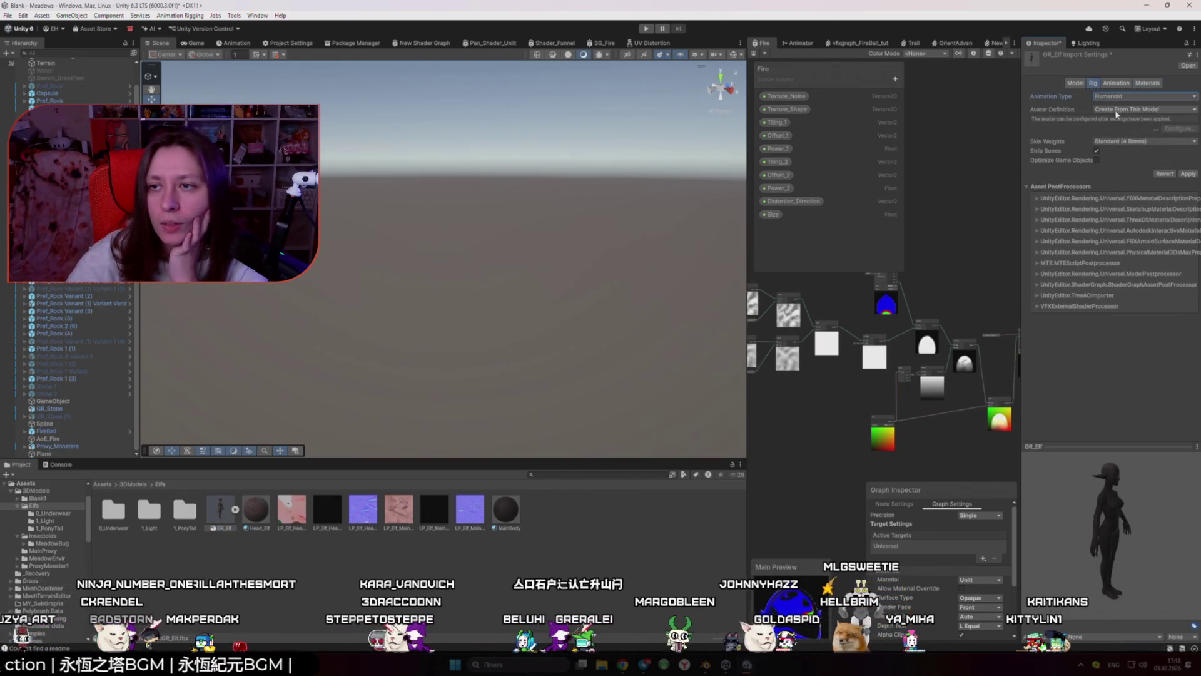
pyautogui.click(1116, 110)
pyautogui.click(1114, 130)
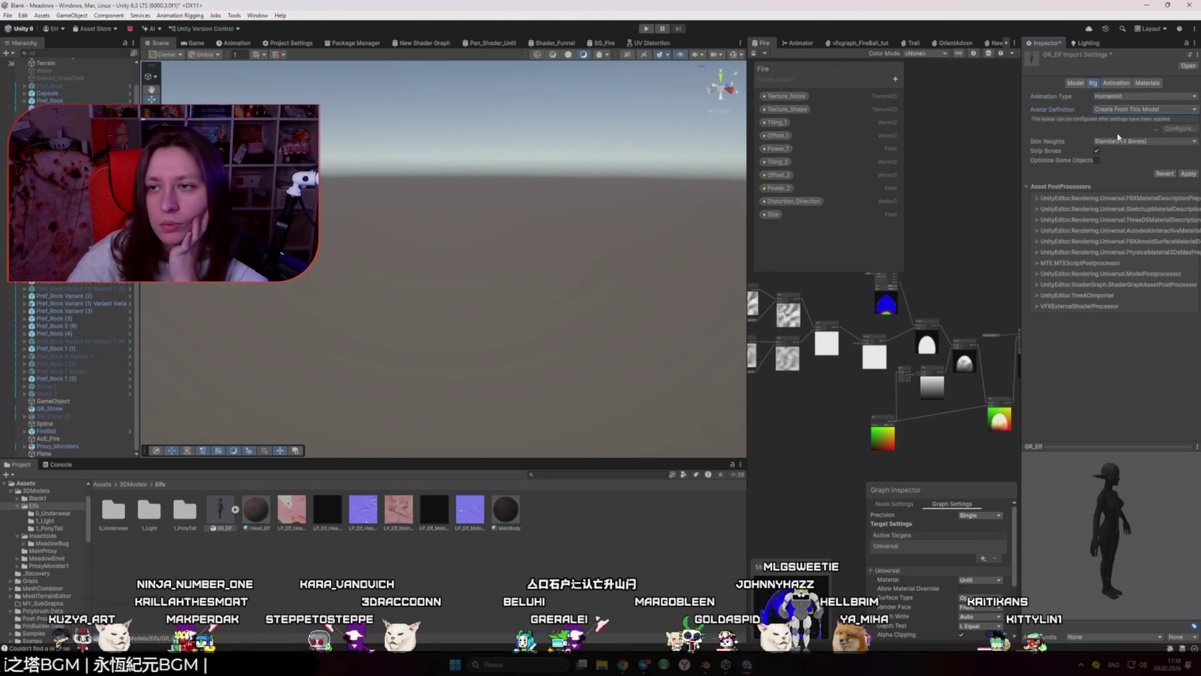
pyautogui.click(1119, 84)
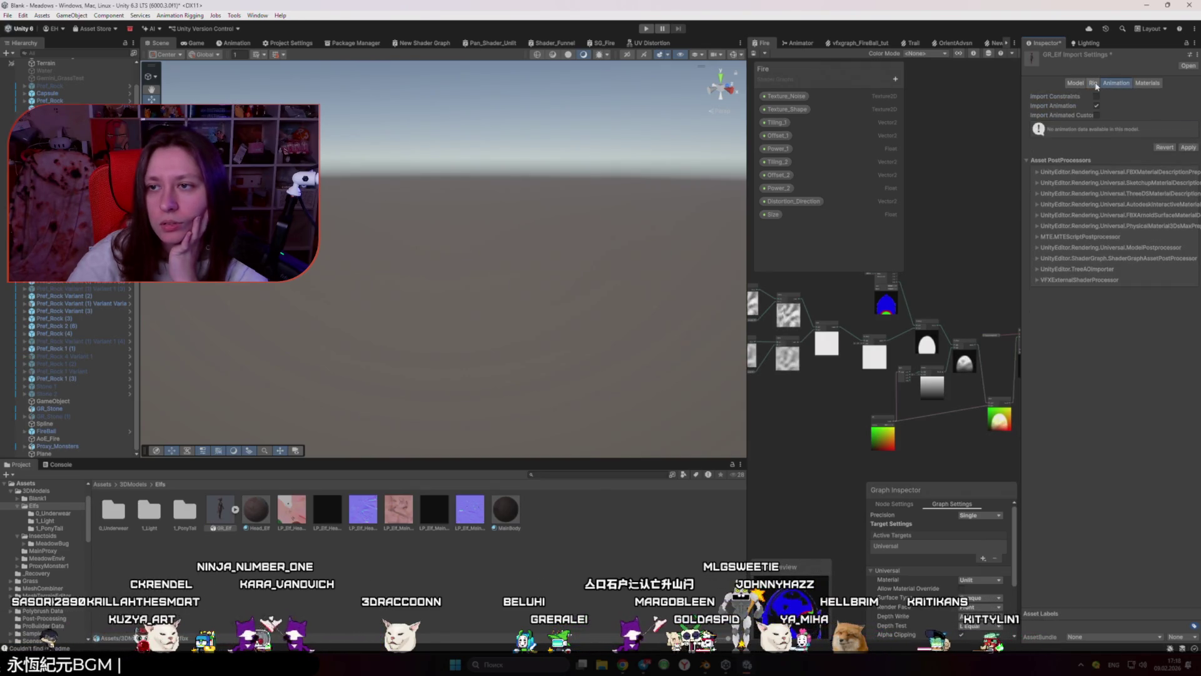
pyautogui.click(1095, 84)
pyautogui.click(1185, 175)
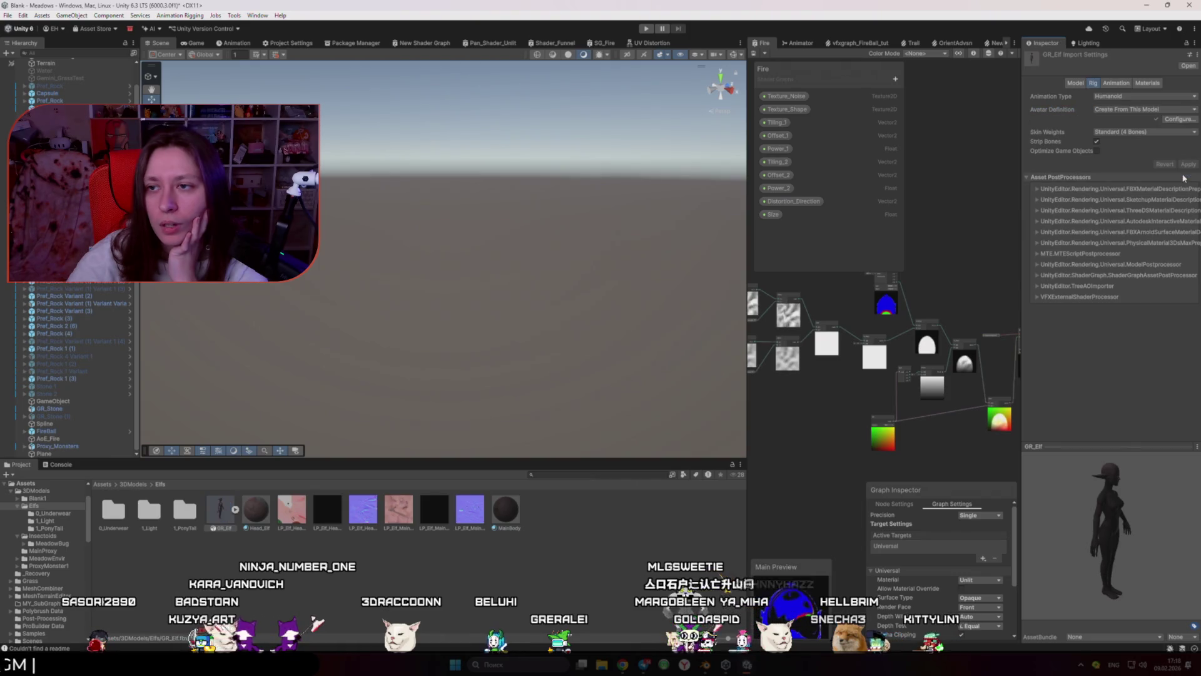
pyautogui.click(1181, 119)
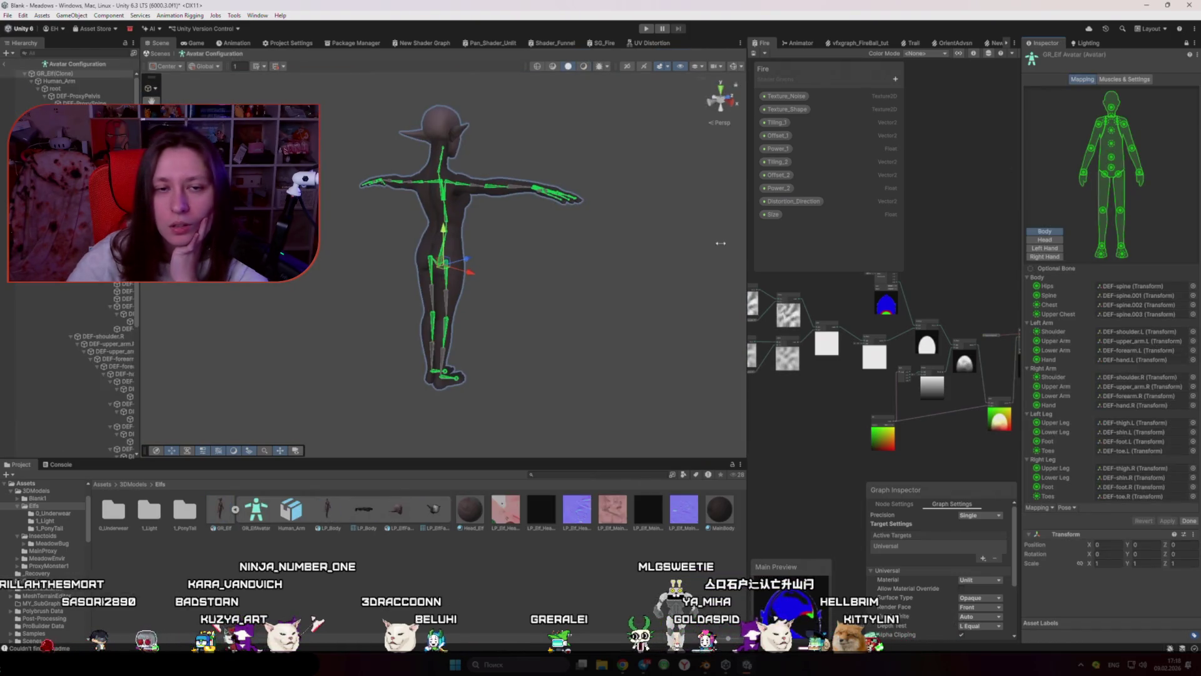
# Step: Check the Upper Chest, Chest and Hips bone mappings and move the hips back to X 0
pyautogui.moveTo(570, 263)
pyautogui.mouseDown()
pyautogui.moveTo(536, 242)
pyautogui.moveTo(563, 282)
pyautogui.moveTo(231, 300)
pyautogui.moveTo(636, 300)
pyautogui.mouseUp()
pyautogui.scroll(5, 225, 302)
pyautogui.scroll(-3, 219, 303)
pyautogui.scroll(2, 636, 300)
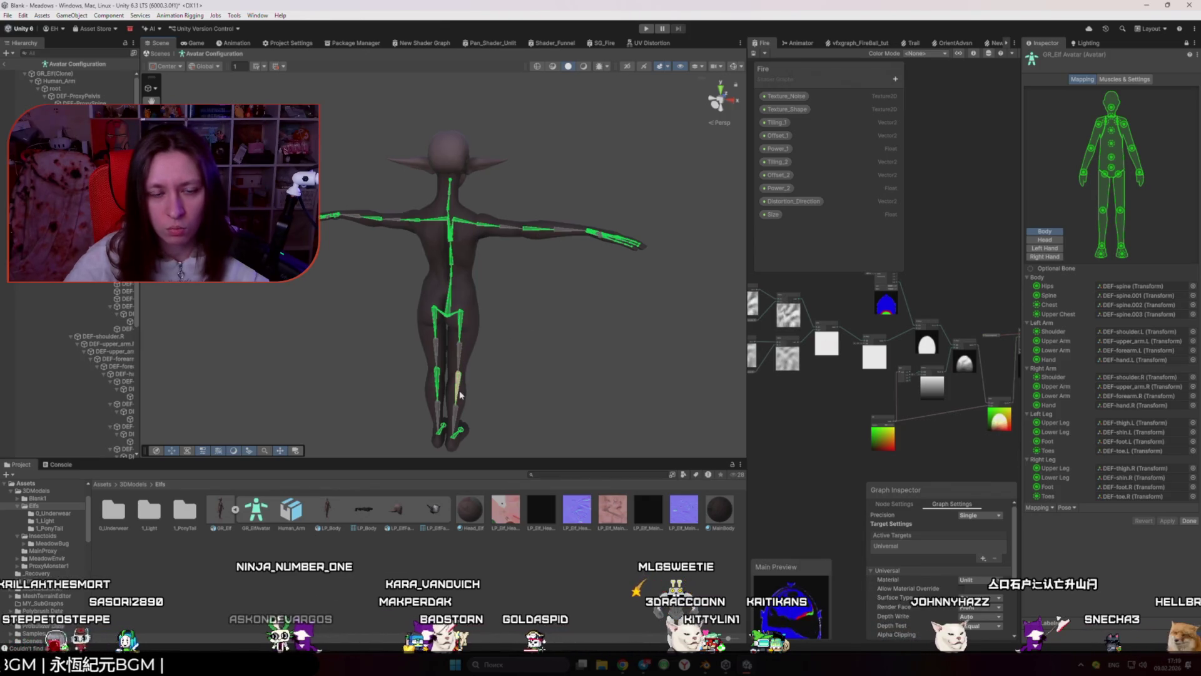
pyautogui.moveTo(458, 414)
pyautogui.mouseDown()
pyautogui.moveTo(512, 351)
pyautogui.moveTo(276, 353)
pyautogui.moveTo(469, 300)
pyautogui.moveTo(598, 241)
pyautogui.moveTo(575, 295)
pyautogui.moveTo(499, 280)
pyautogui.mouseUp()
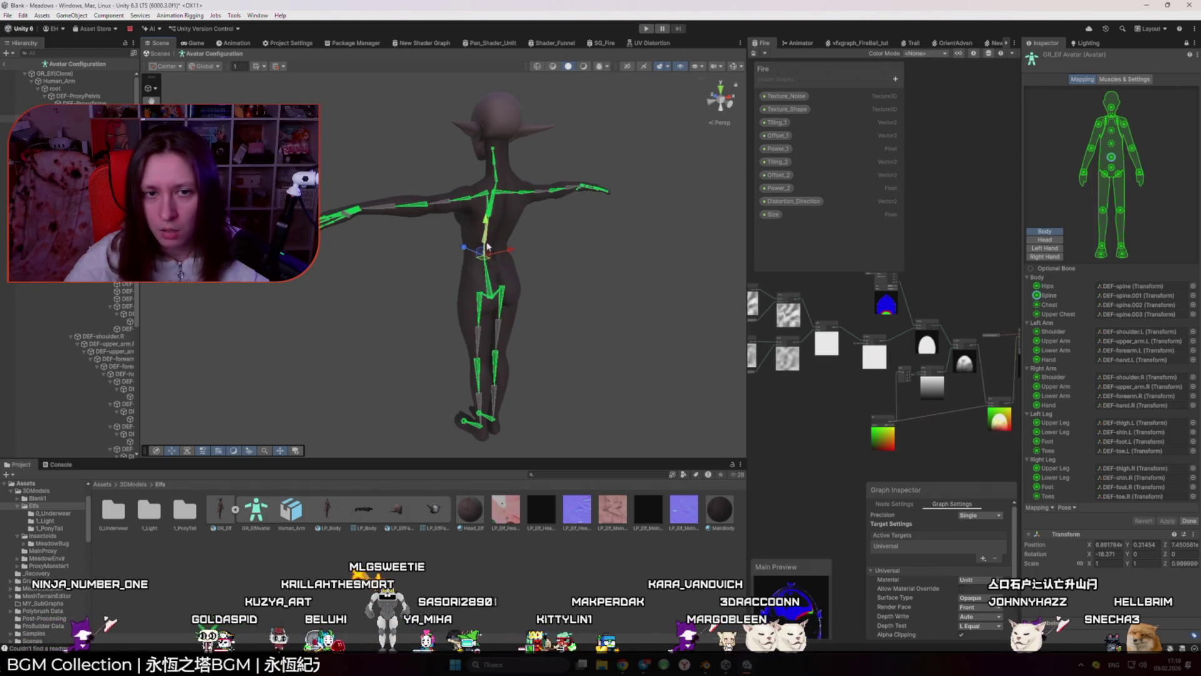
pyautogui.click(493, 213)
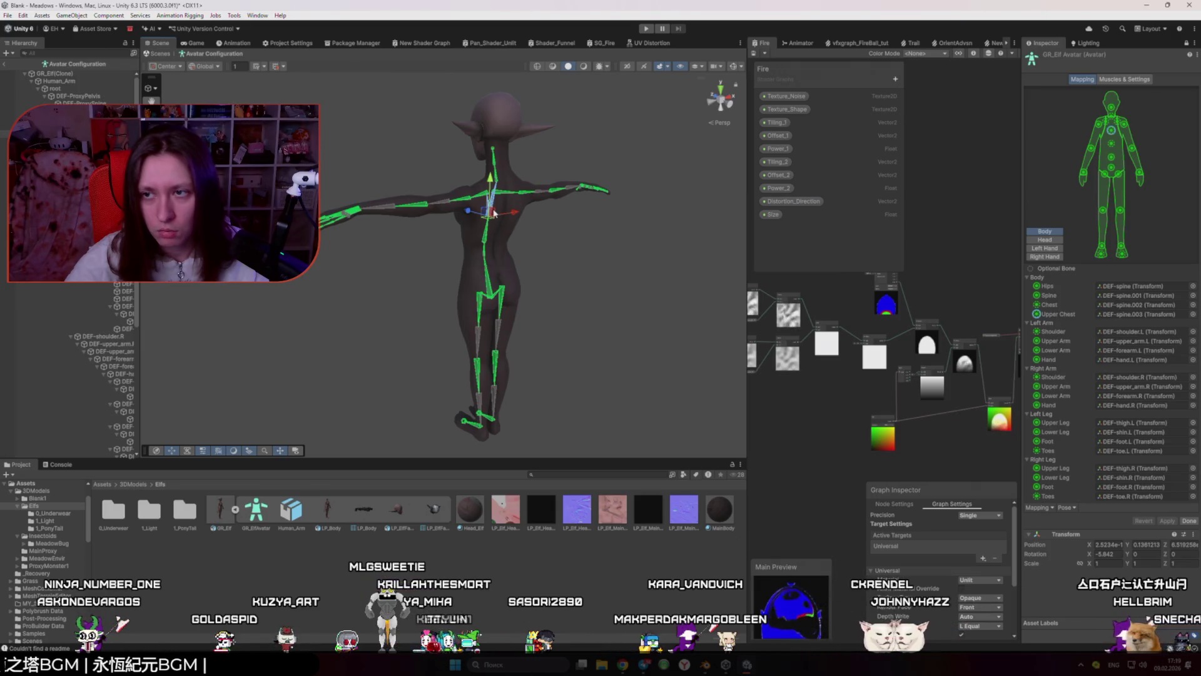
pyautogui.click(486, 250)
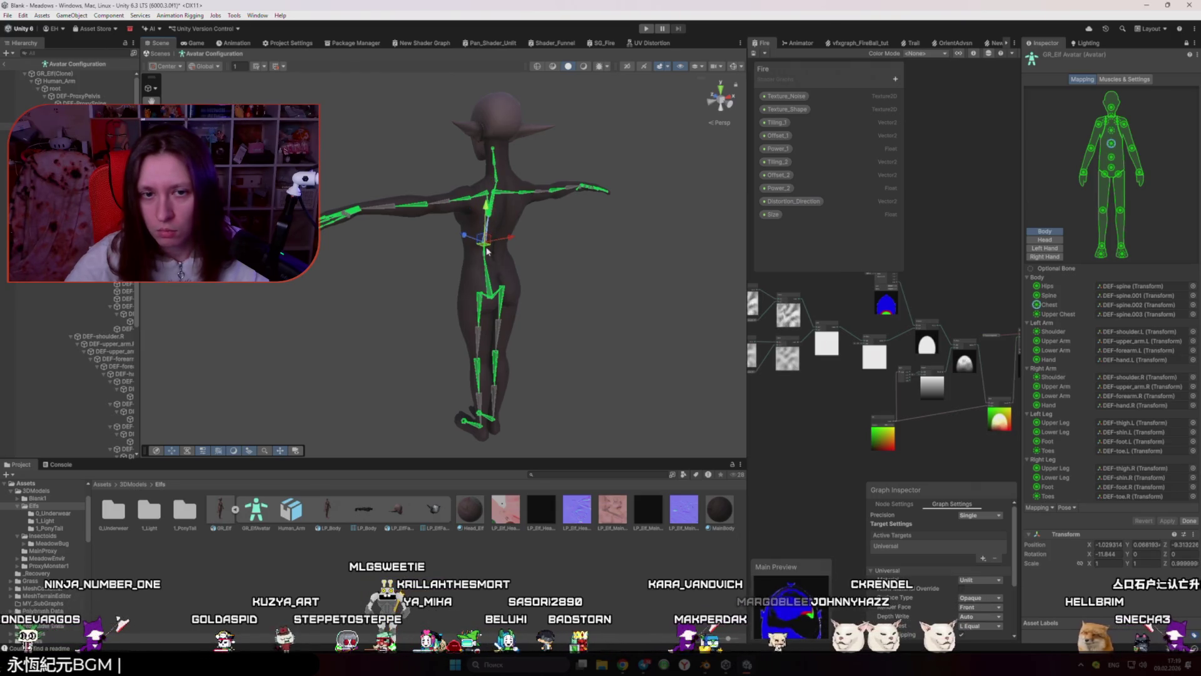
pyautogui.click(490, 274)
pyautogui.moveTo(411, 270); pyautogui.dragTo(701, 264)
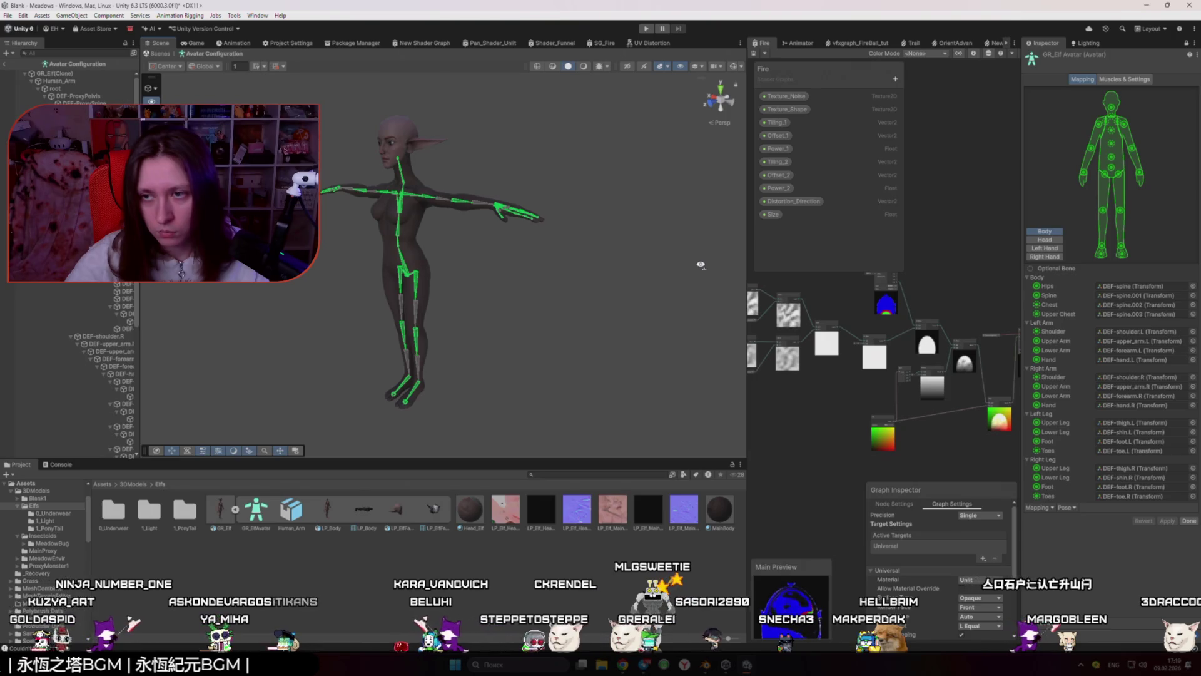
pyautogui.click(423, 282)
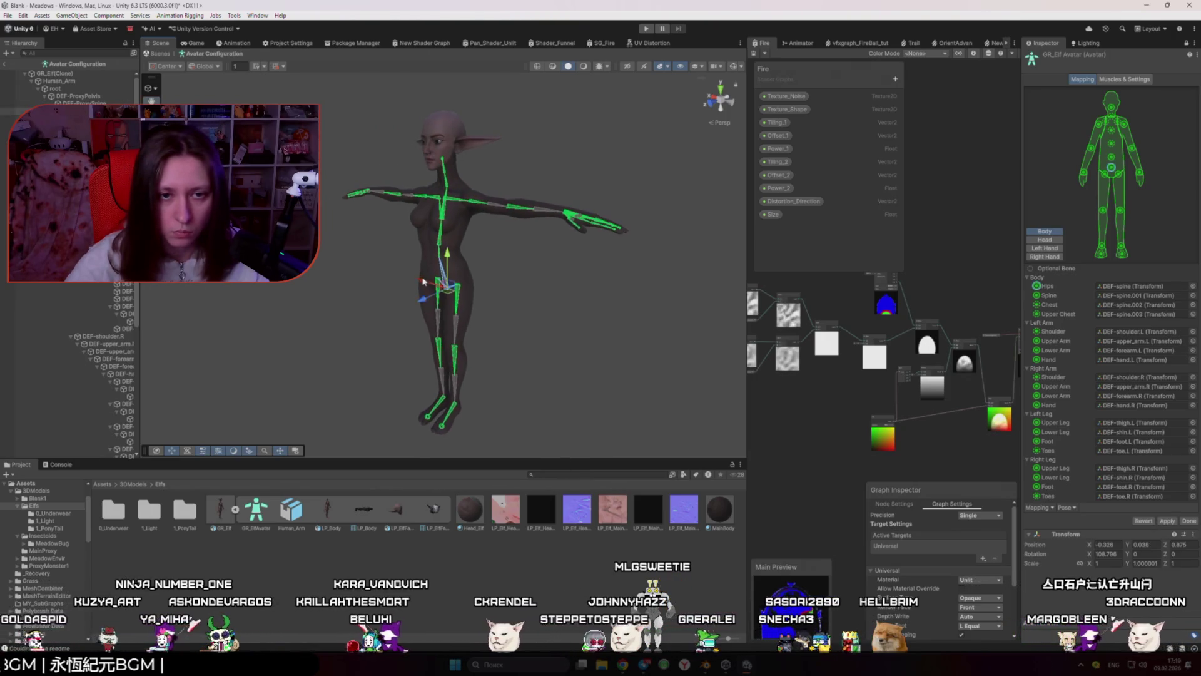
pyautogui.moveTo(423, 283); pyautogui.dragTo(400, 246)
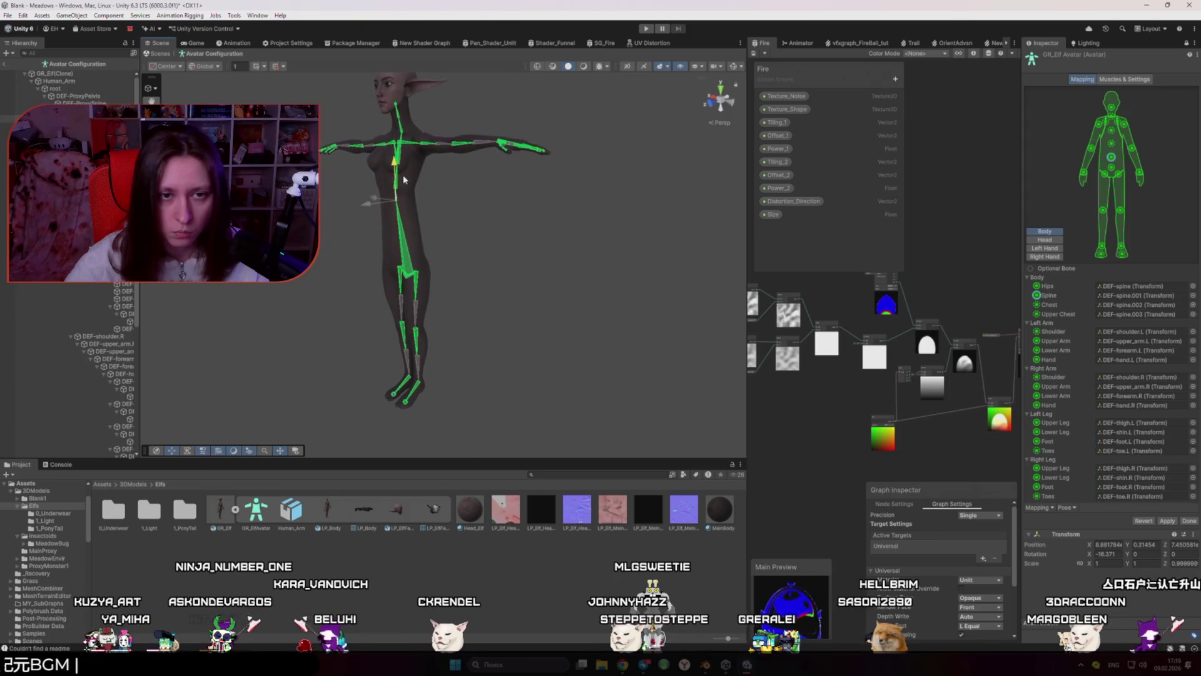
# Step: Inspect the chest, shoulder, upper arm, hand and finger bones, undoing a test shoulder move
pyautogui.click(402, 227)
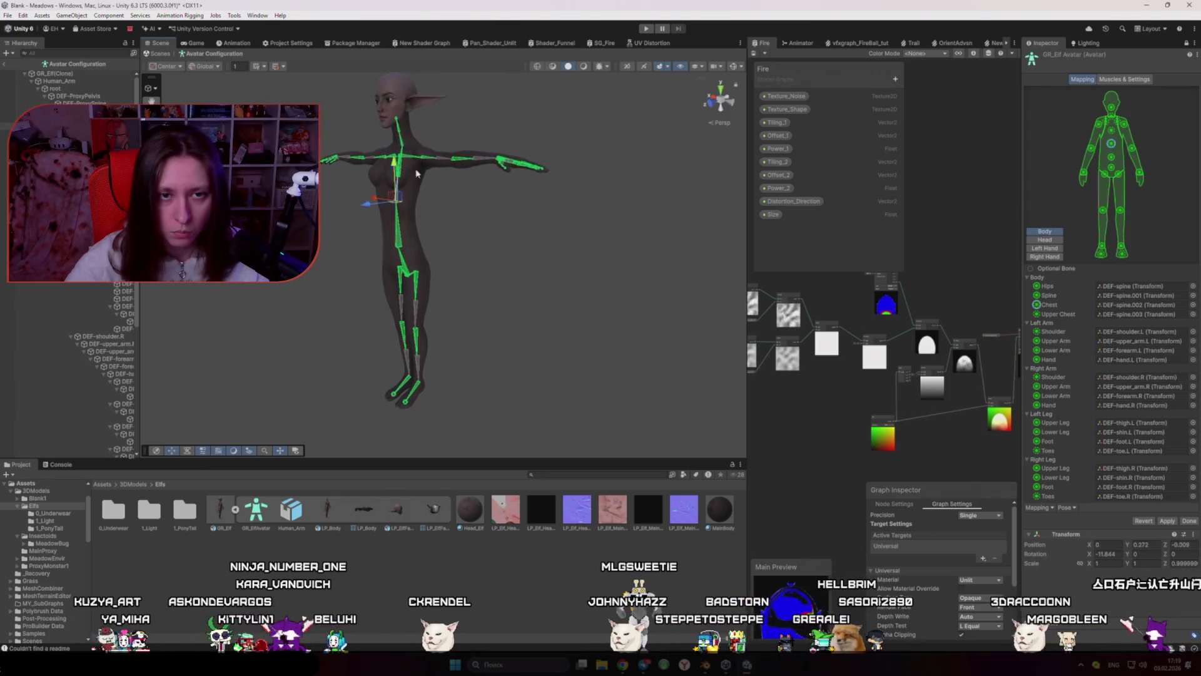
pyautogui.click(411, 197)
pyautogui.moveTo(411, 197); pyautogui.dragTo(456, 219)
pyautogui.hotkey('ctrl', 'z')
pyautogui.click(401, 198)
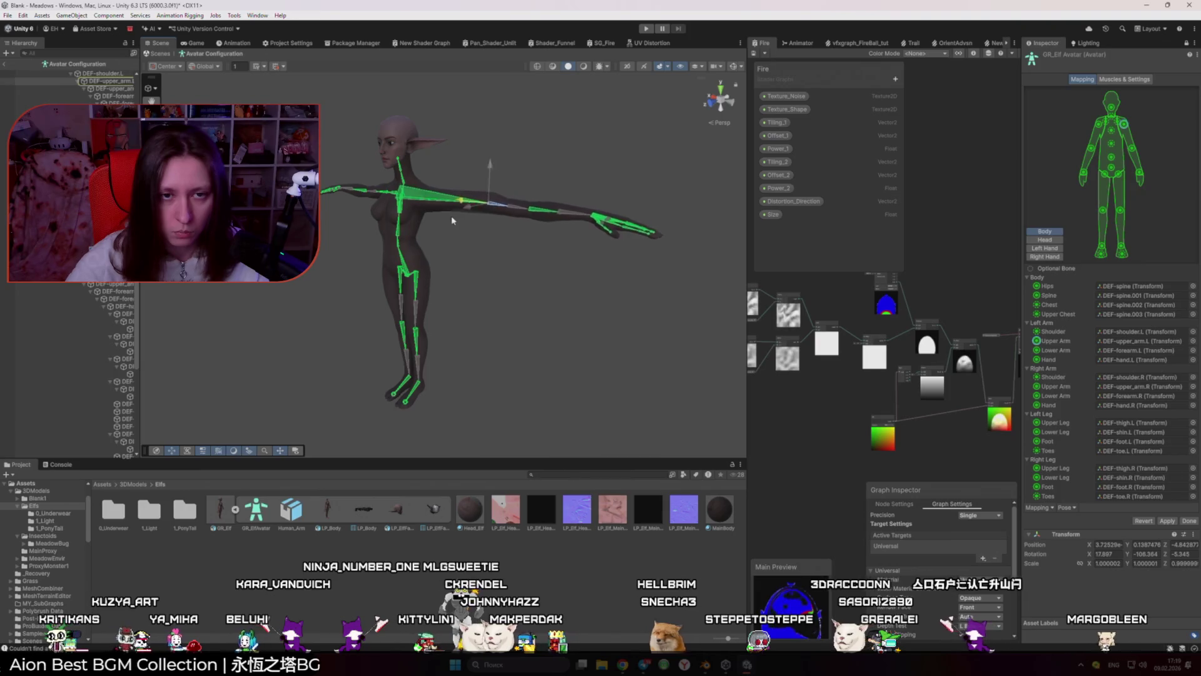
pyautogui.click(425, 200)
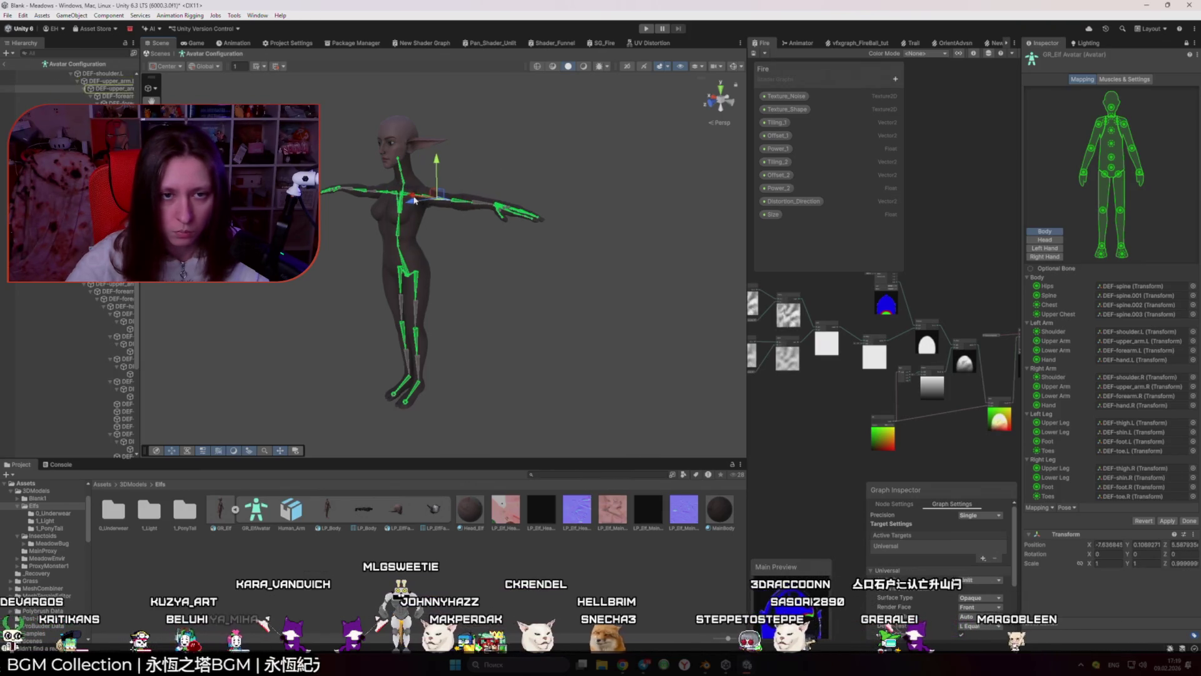
pyautogui.moveTo(429, 198)
pyautogui.mouseDown()
pyautogui.moveTo(472, 268)
pyautogui.moveTo(214, 330)
pyautogui.moveTo(202, 355)
pyautogui.moveTo(415, 317)
pyautogui.mouseUp()
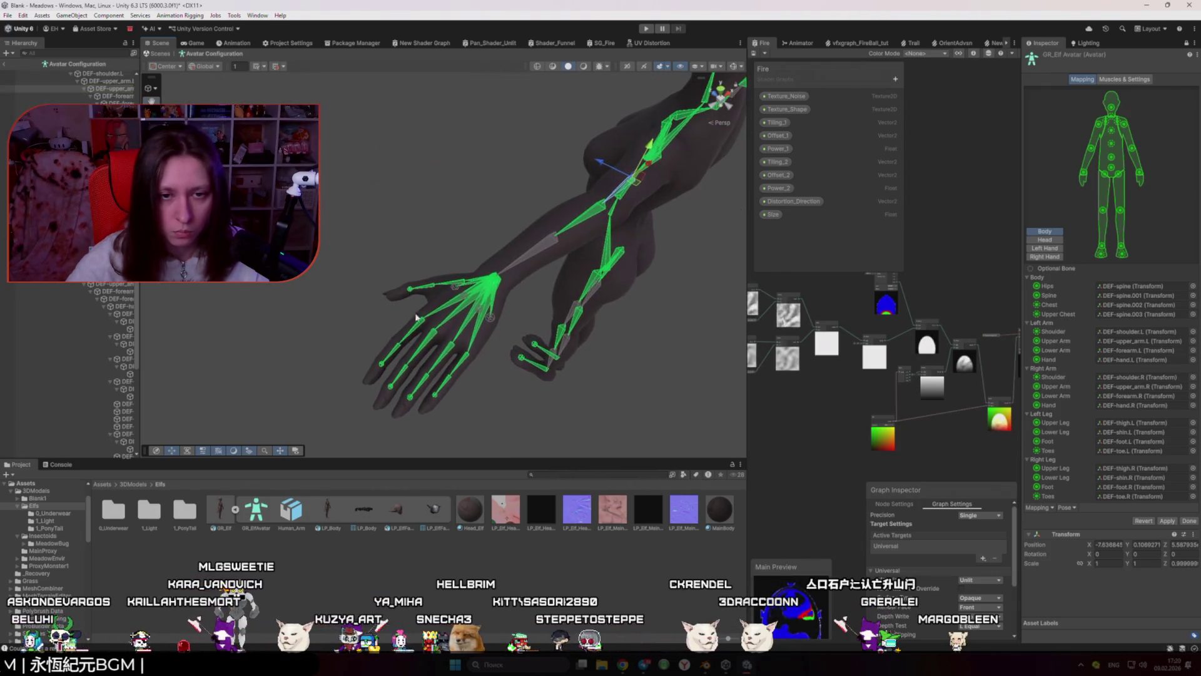
pyautogui.click(494, 321)
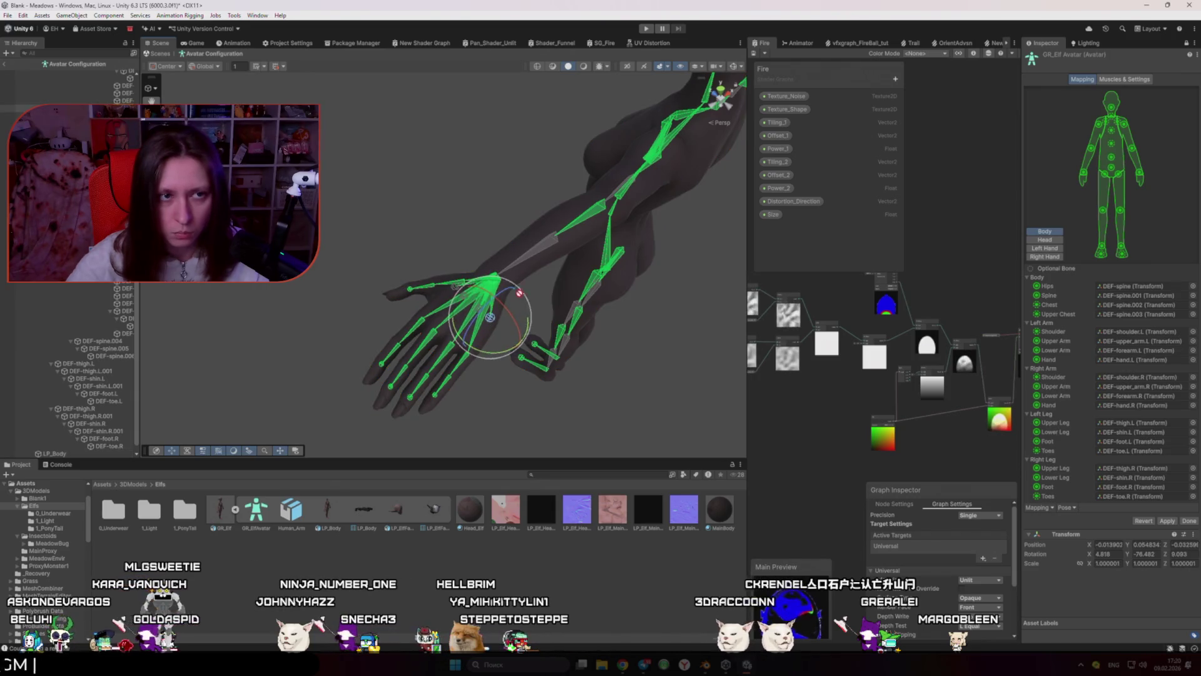
pyautogui.click(517, 323)
pyautogui.click(490, 319)
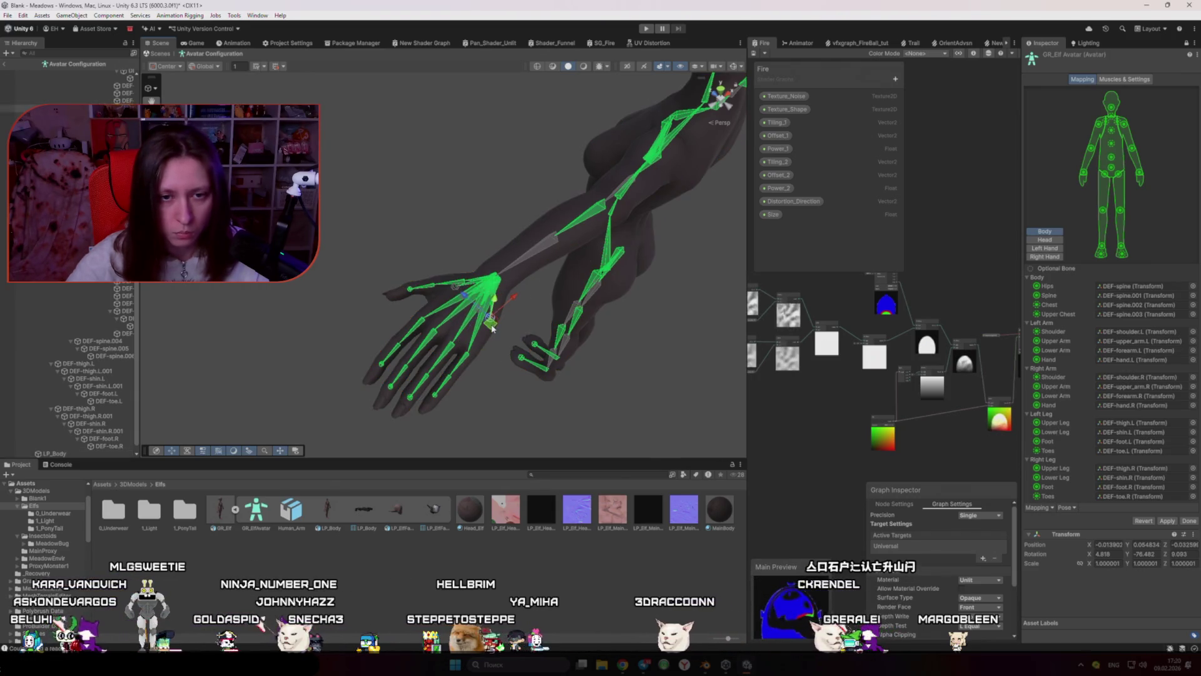
pyautogui.click(468, 323)
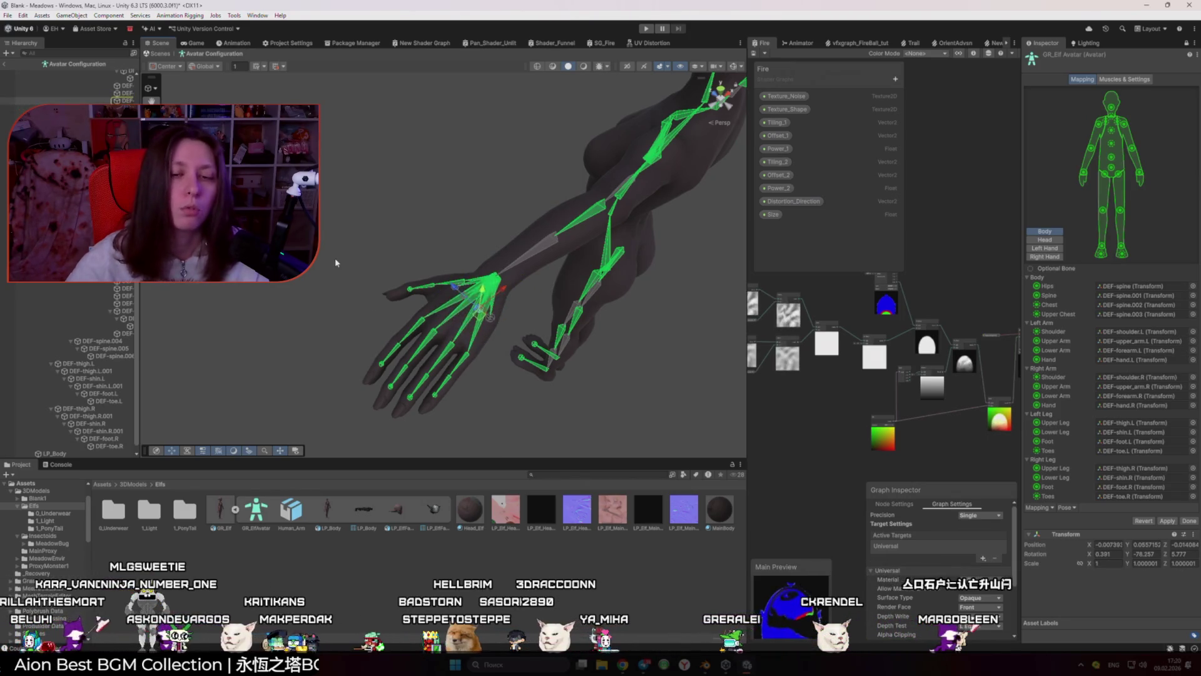
pyautogui.moveTo(314, 279)
pyautogui.mouseDown()
pyautogui.moveTo(632, 208)
pyautogui.moveTo(665, 188)
pyautogui.moveTo(584, 207)
pyautogui.moveTo(552, 247)
pyautogui.mouseUp()
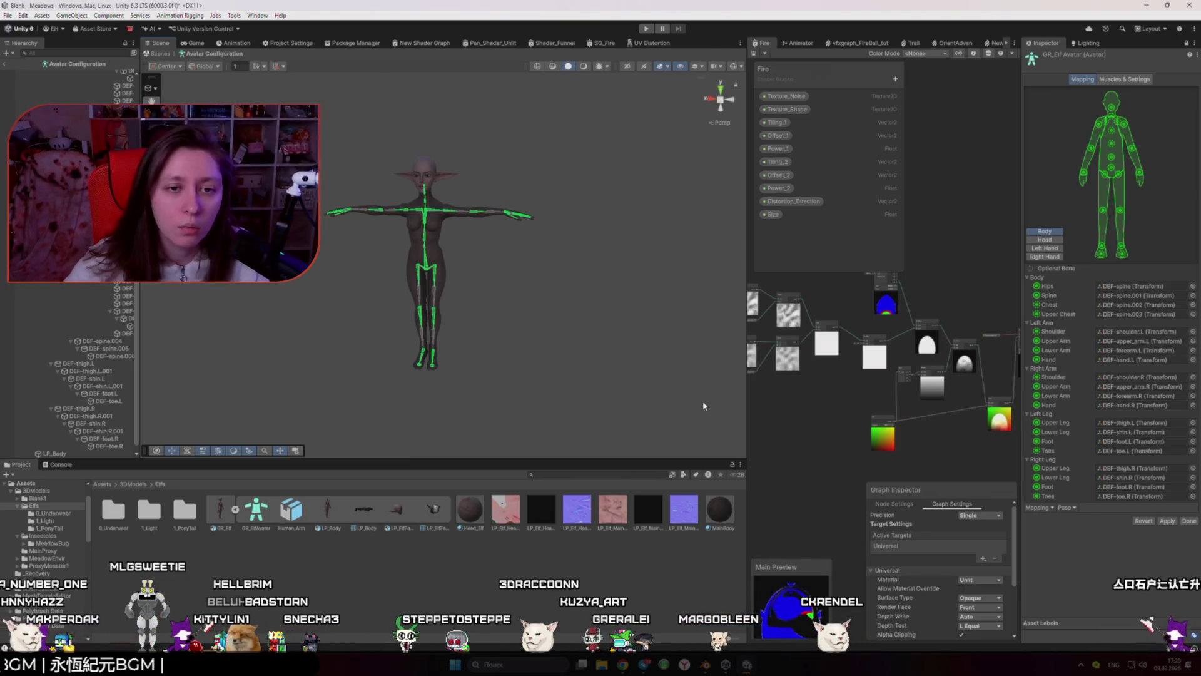
# Step: Snip a screenshot of the rig with Win+Shift+S
pyautogui.press('super+shift+s')
pyautogui.moveTo(263, 116); pyautogui.dragTo(617, 428)
pyautogui.moveTo(551, 401); pyautogui.dragTo(343, 378)
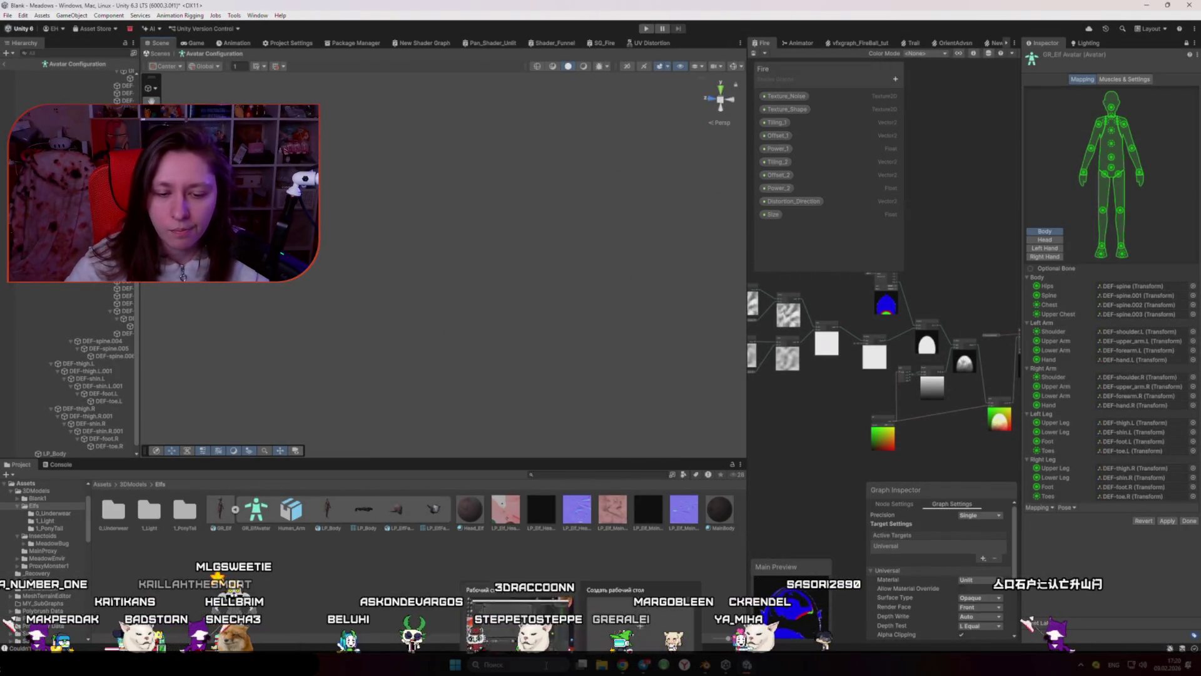
# Step: Launch PureRef from system search and open the Proxy reference board
pyautogui.click(553, 666)
pyautogui.write('pureRef')
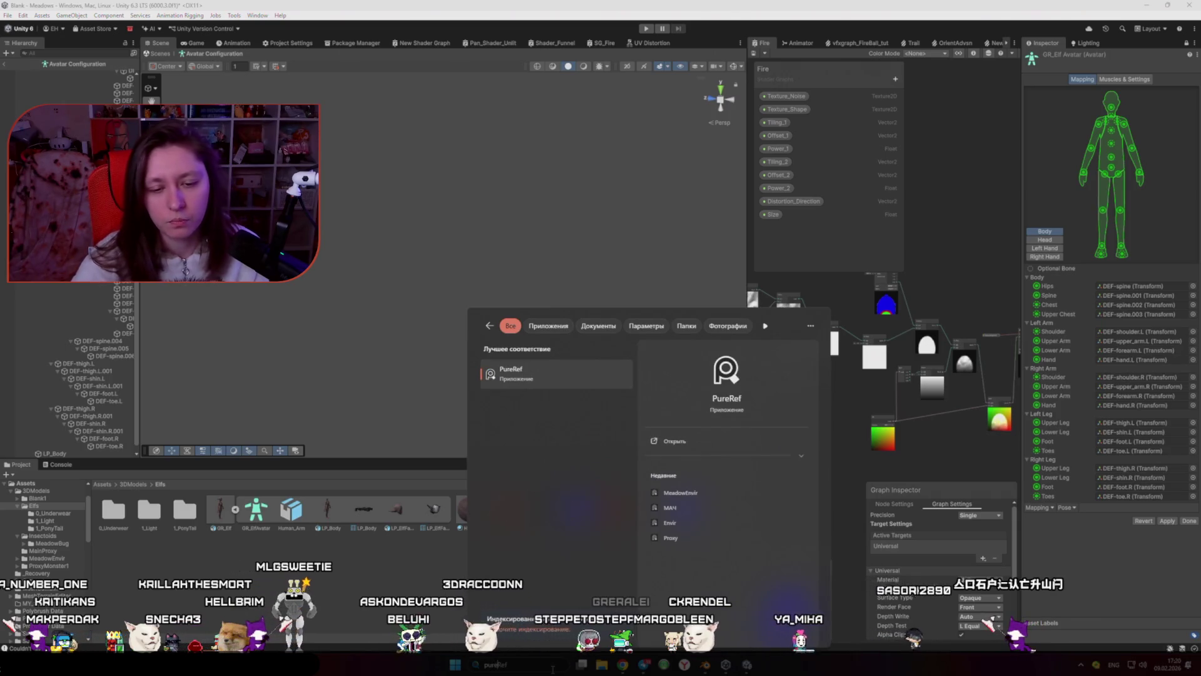
pyautogui.press('Return')
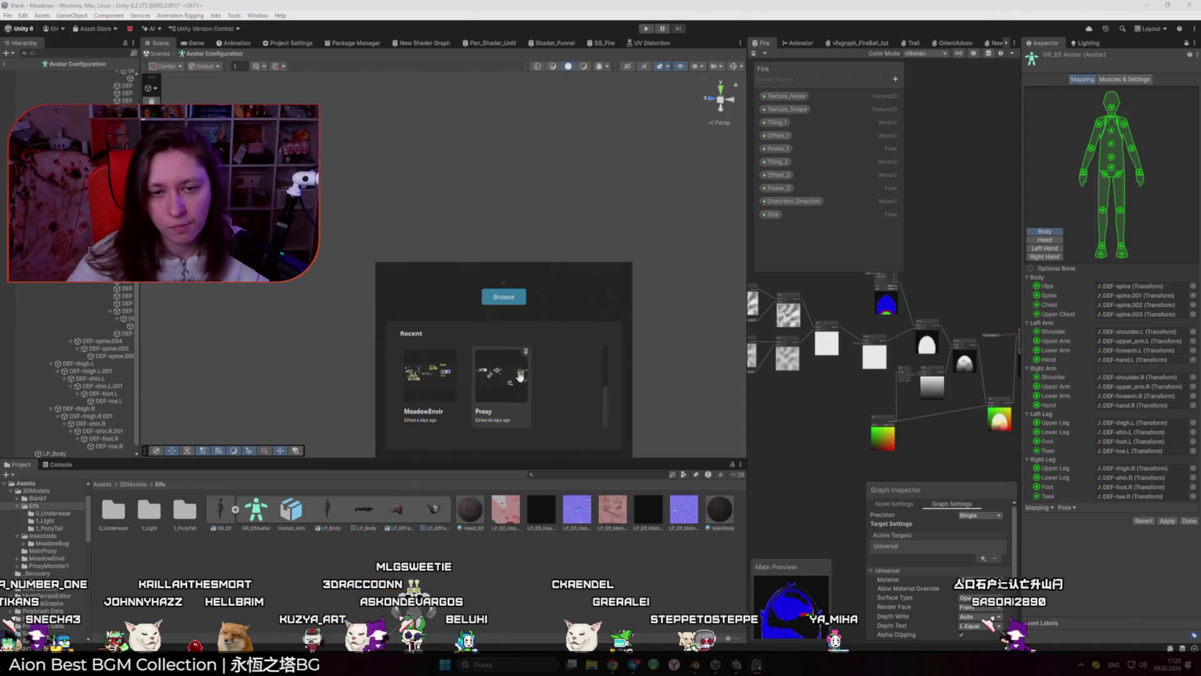
pyautogui.click(516, 382)
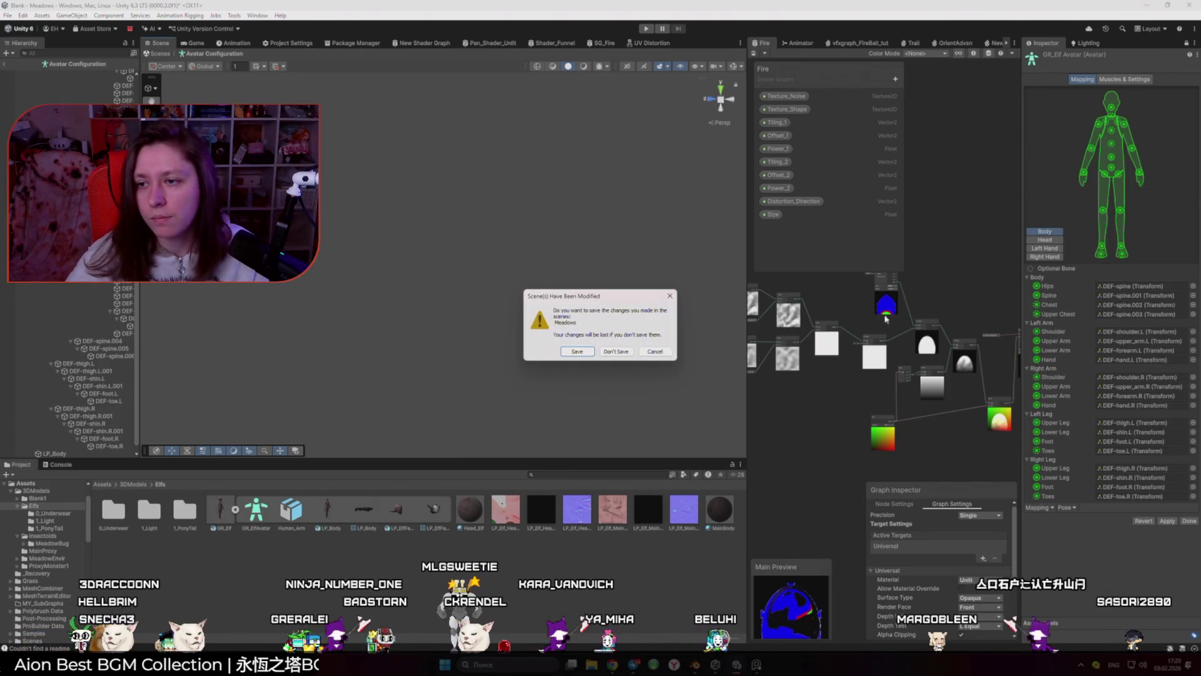
# Step: Dismiss the unsaved-scenes prompt and snip the Inspector's avatar bone Mapping view
pyautogui.press('Escape')
pyautogui.press('super+shift+s')
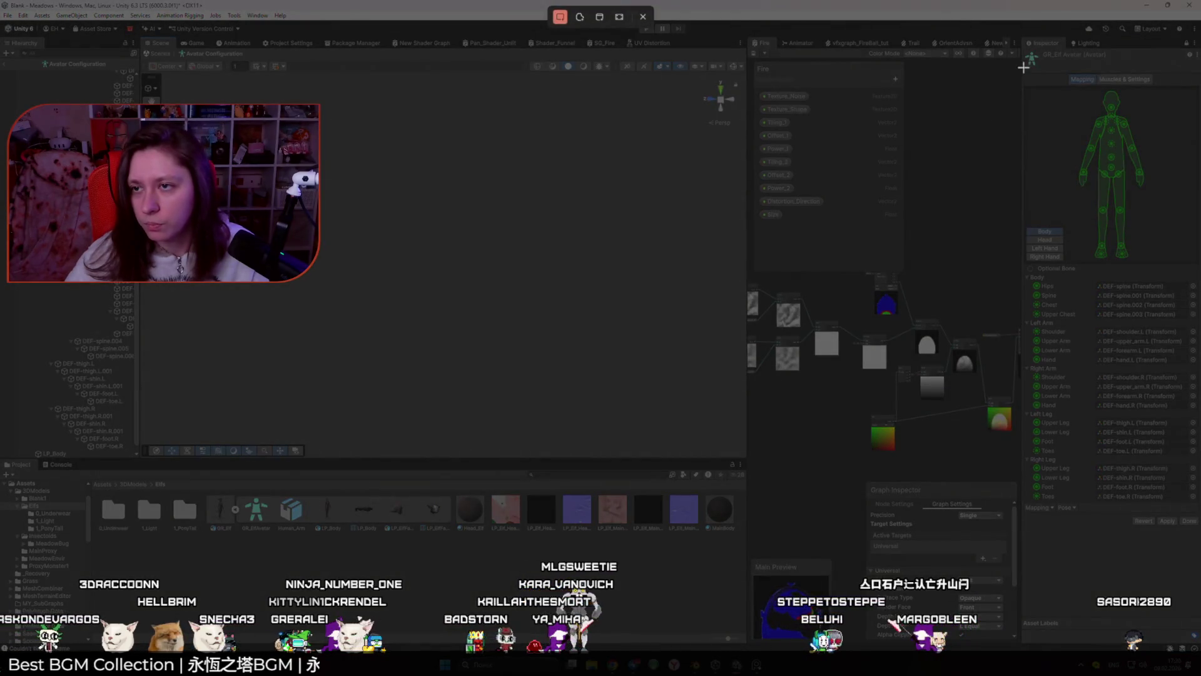
pyautogui.moveTo(1029, 510)
pyautogui.mouseDown()
pyautogui.moveTo(1138, 371)
pyautogui.moveTo(1200, 53)
pyautogui.mouseUp()
pyautogui.click(1147, 82)
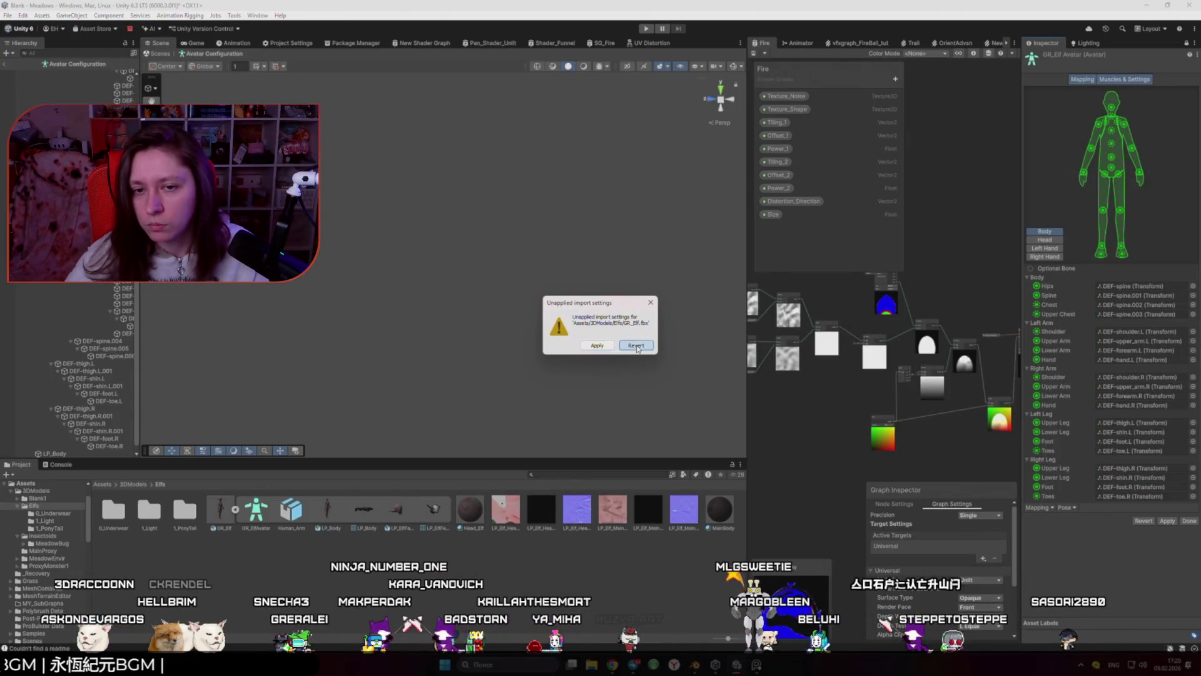
# Step: Revert the unapplied import settings and review the Head, Left Hand and Right Hand bone mappings
pyautogui.click(636, 345)
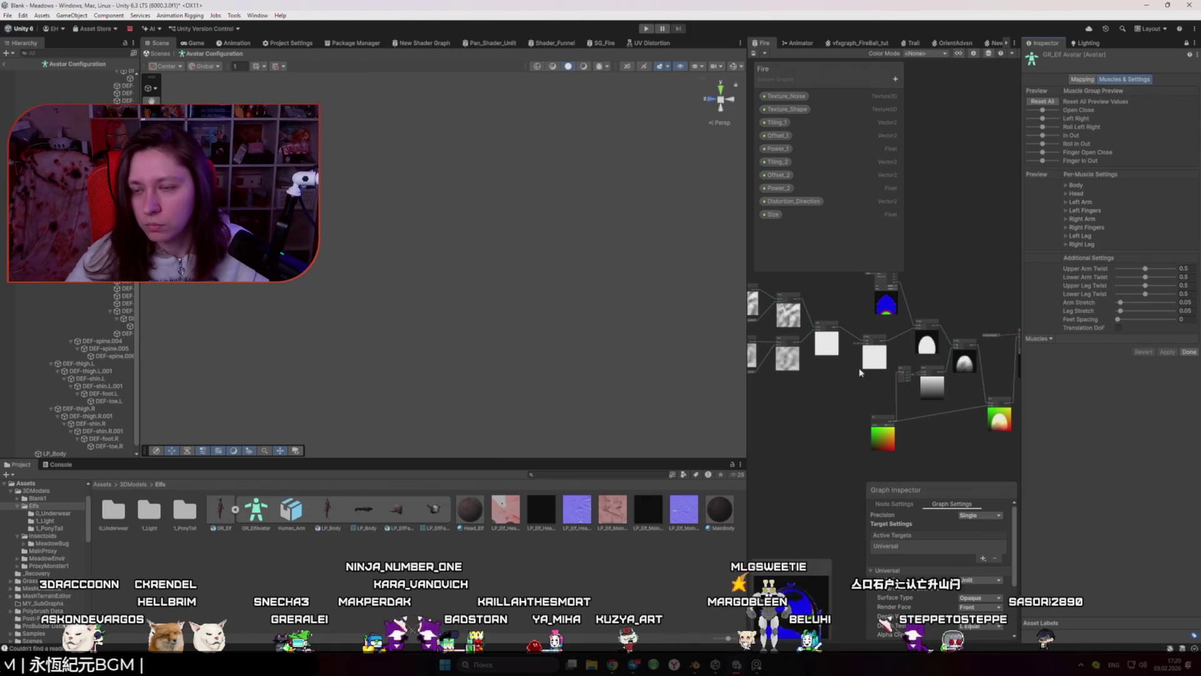
pyautogui.click(1083, 79)
pyautogui.click(1046, 240)
pyautogui.click(1049, 248)
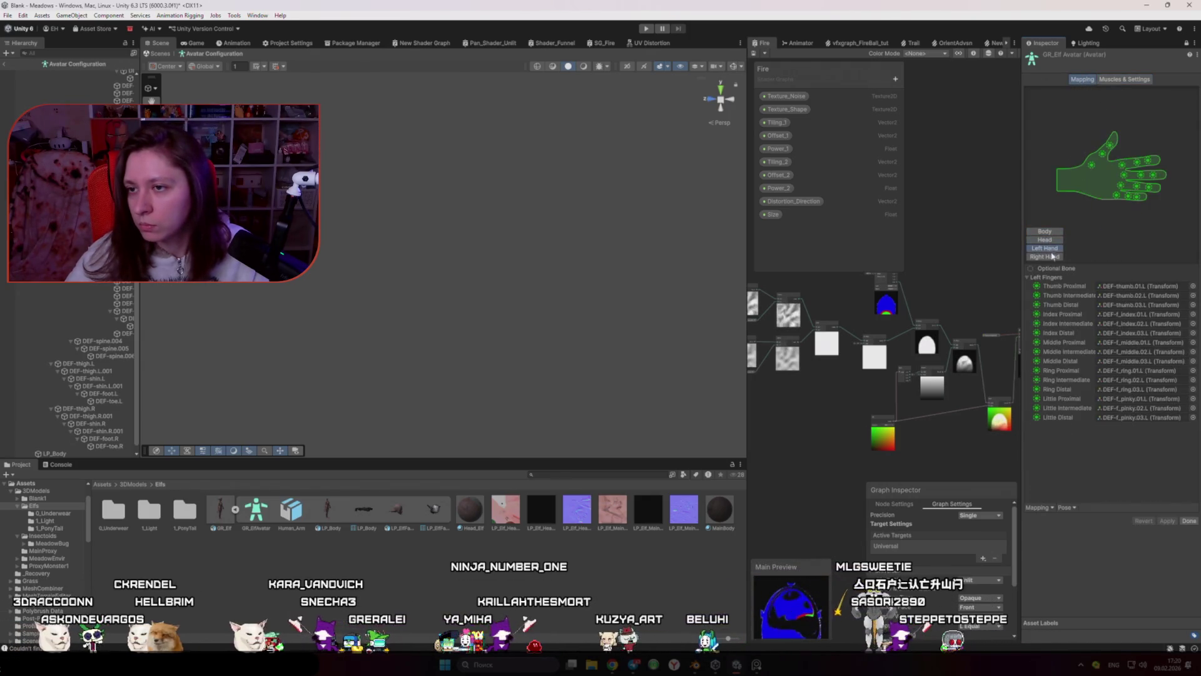
pyautogui.click(1053, 257)
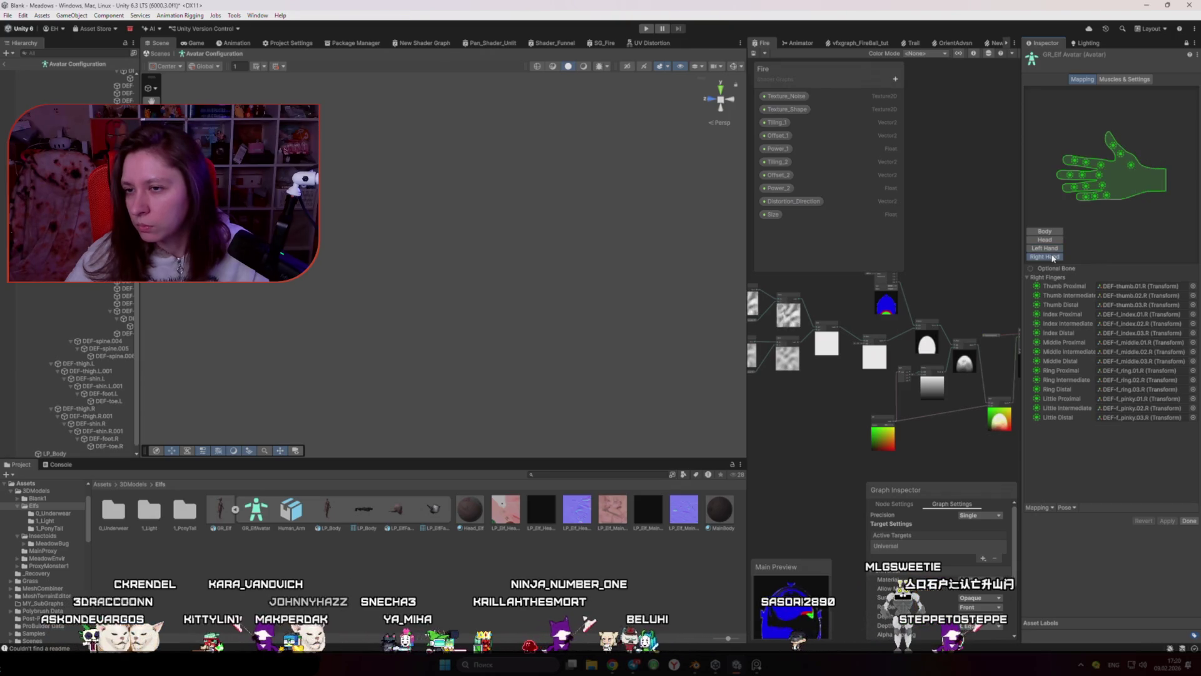
# Step: Check the Body mapping, locate the Left Arm Shoulder bone in the hierarchy, and close Unity
pyautogui.click(1052, 234)
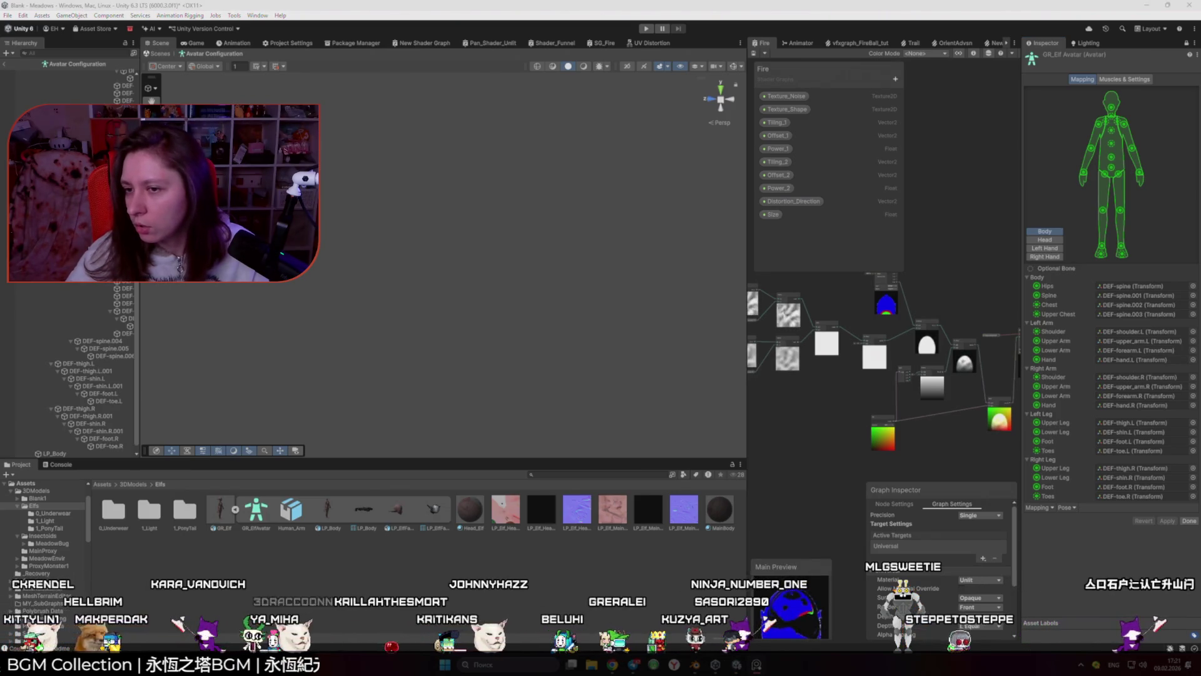
pyautogui.click(1038, 332)
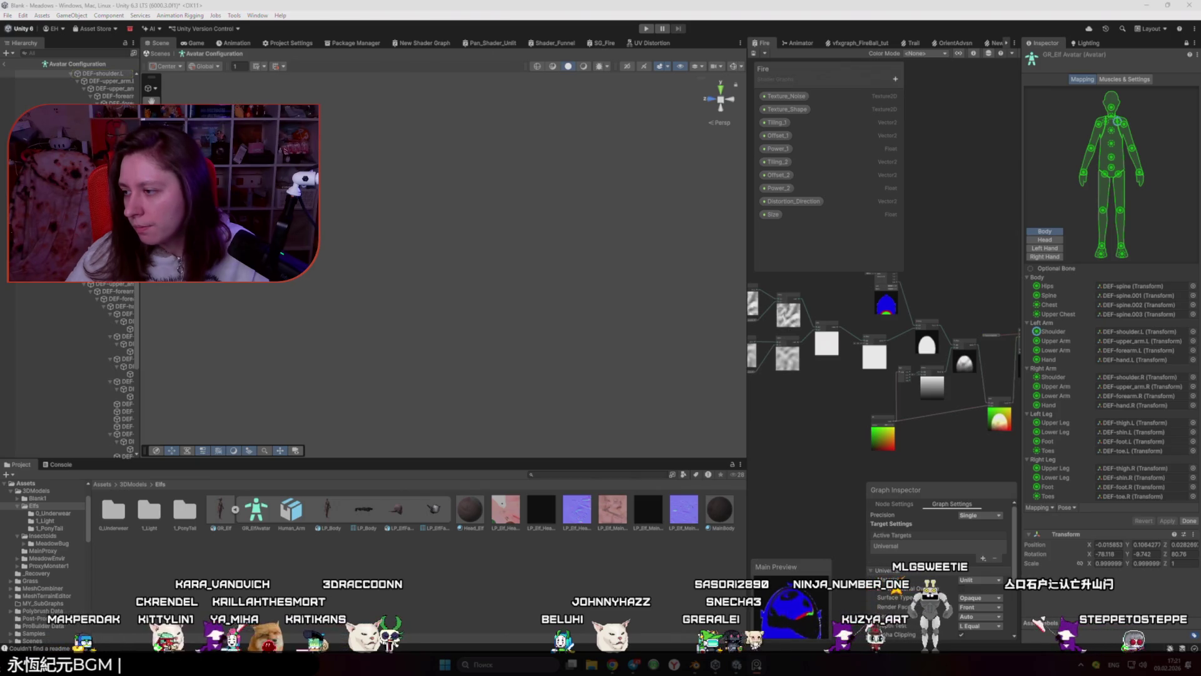
pyautogui.click(1188, 6)
# Step: Close Unity without saving and close Unity Hub, then toggle between control and game rig in Blender
pyautogui.click(616, 352)
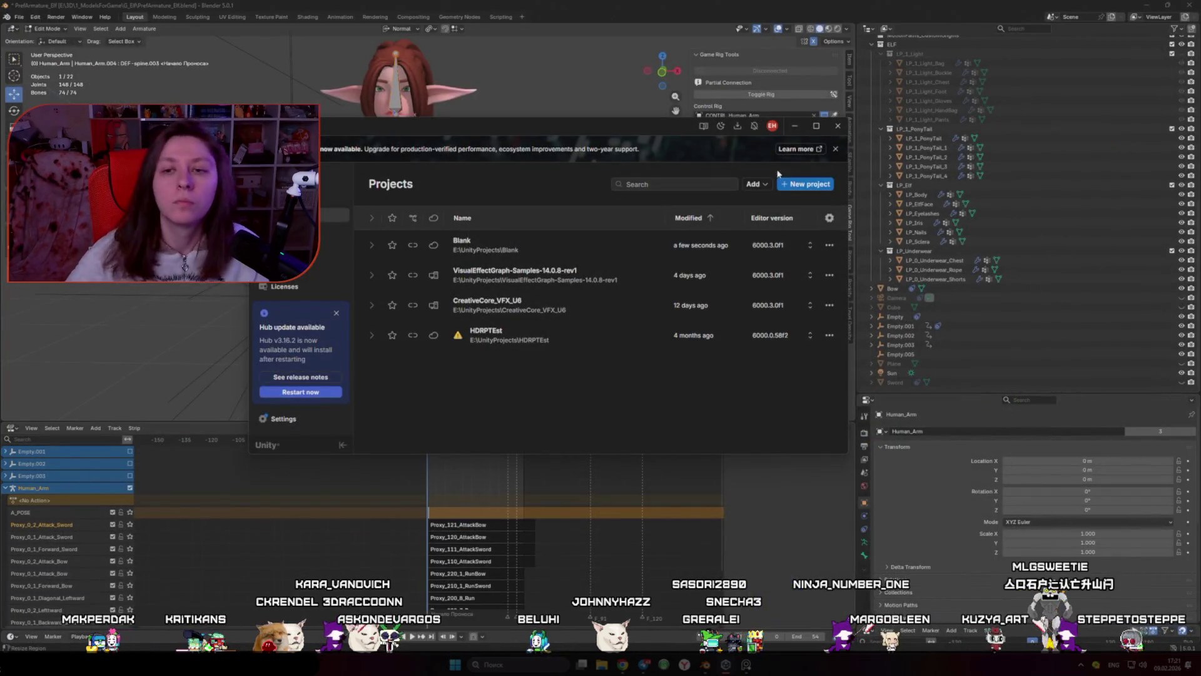
pyautogui.click(838, 126)
pyautogui.rightClick(451, 213)
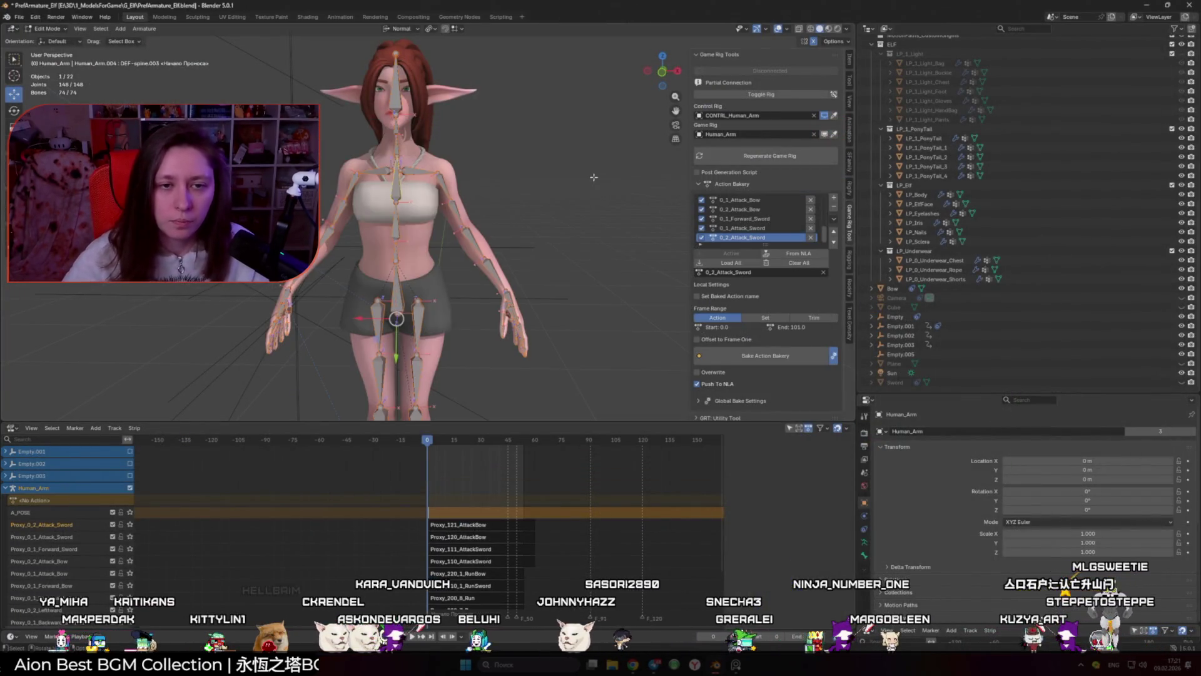
pyautogui.moveTo(501, 239); pyautogui.dragTo(477, 261)
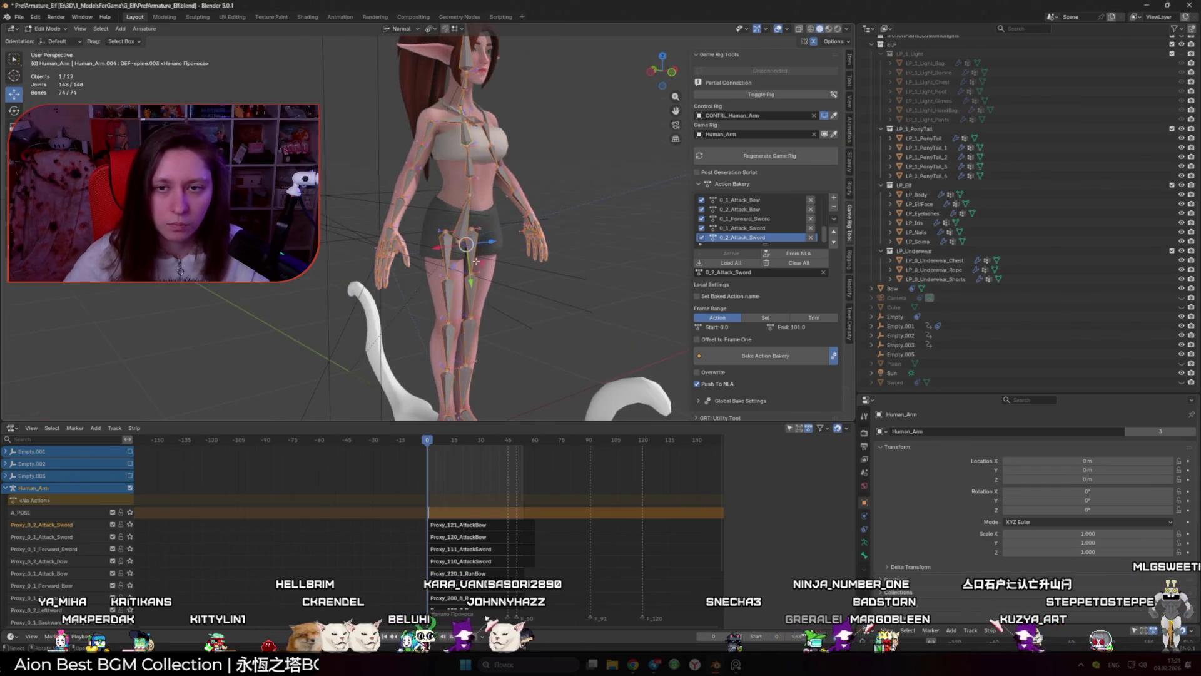
pyautogui.click(803, 95)
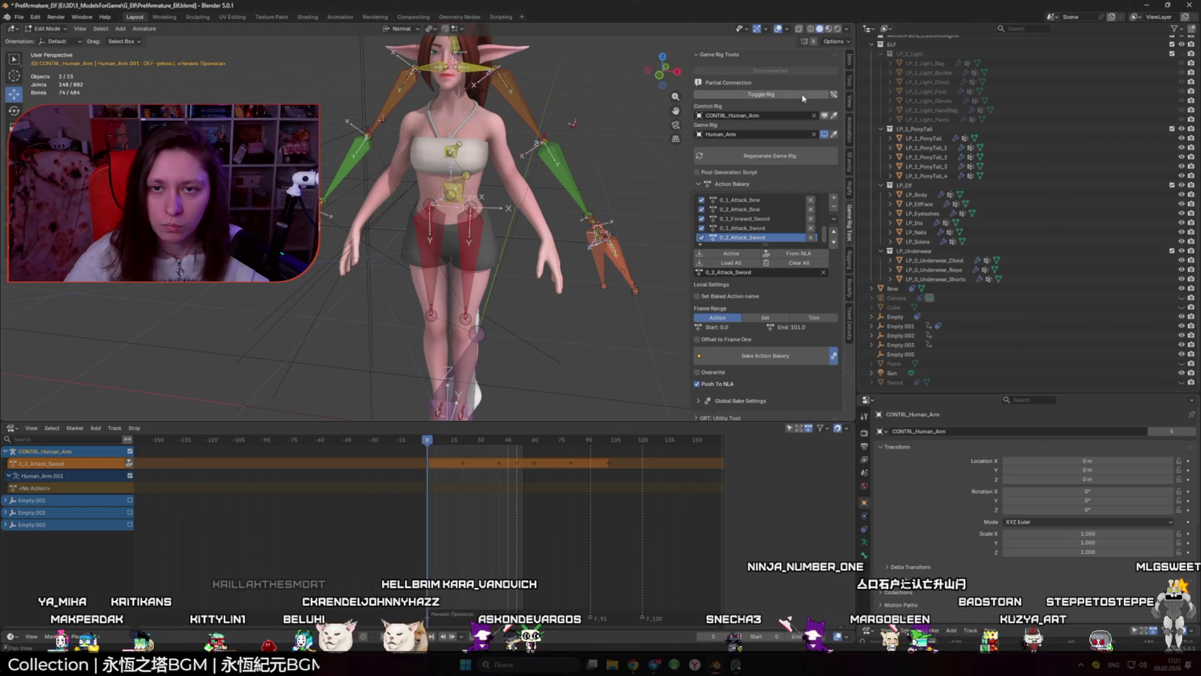
pyautogui.click(803, 95)
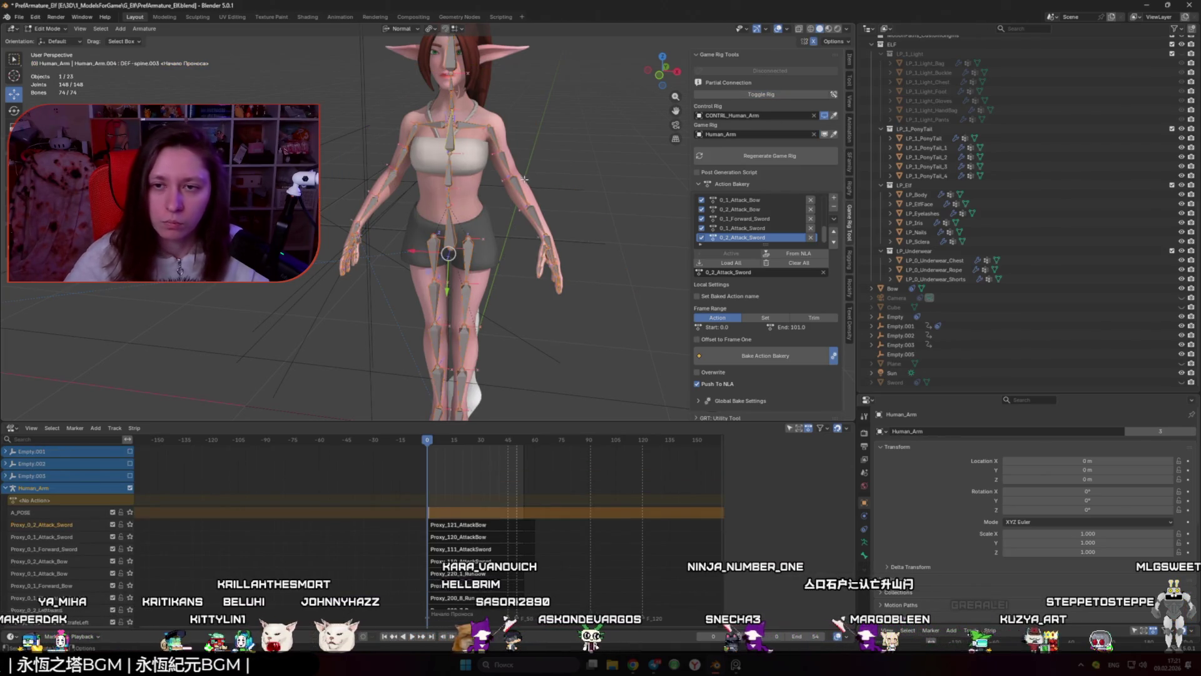
# Step: Regenerate the Human_Arm game rig from Game Rig Tools so it follows the control rig
pyautogui.scroll(1, 469, 204)
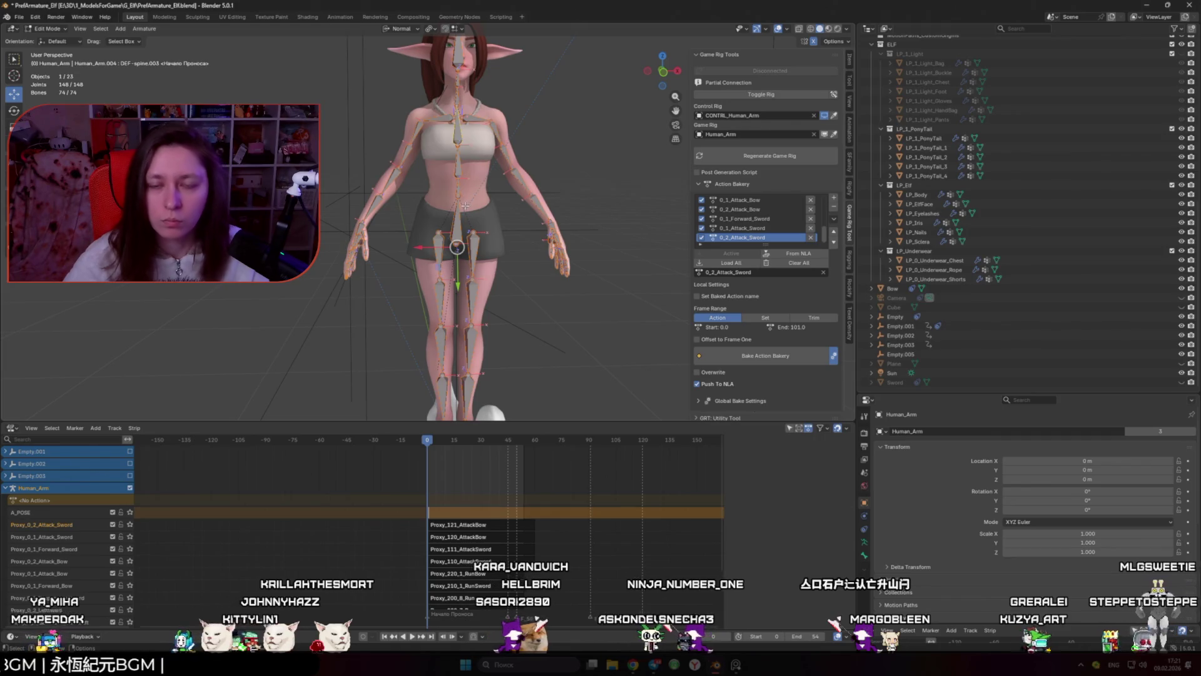
pyautogui.click(730, 157)
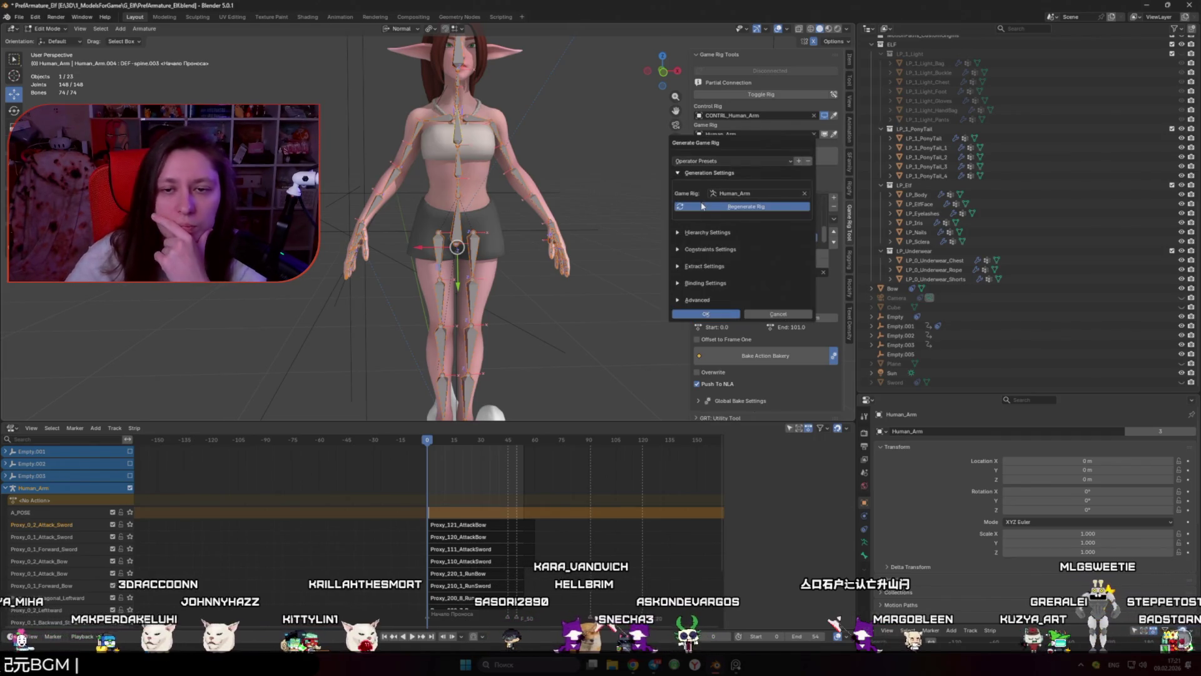
pyautogui.click(741, 194)
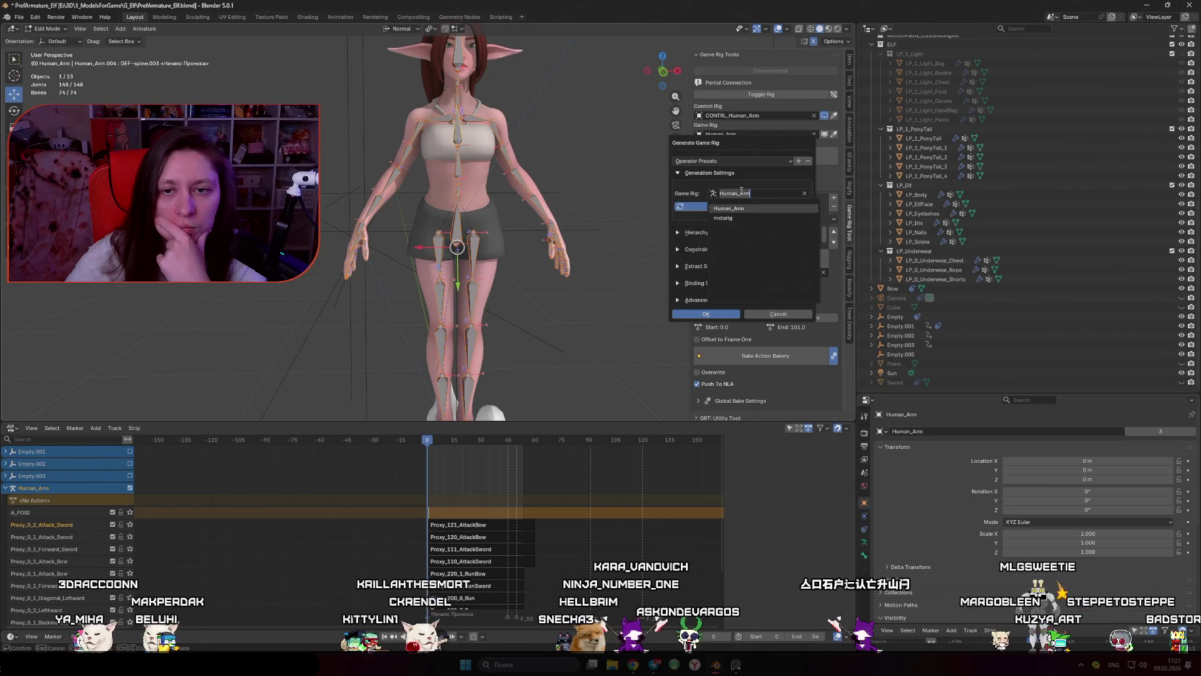
pyautogui.press('Return')
pyautogui.press('Return')
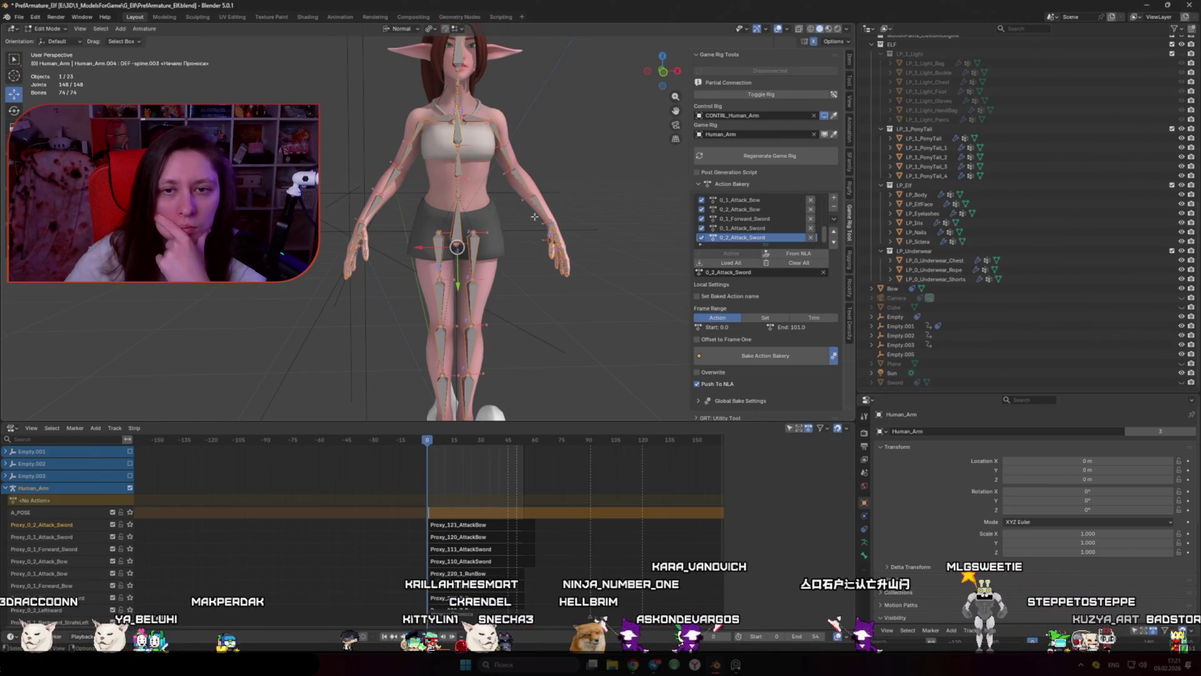
pyautogui.scroll(2, 462, 230)
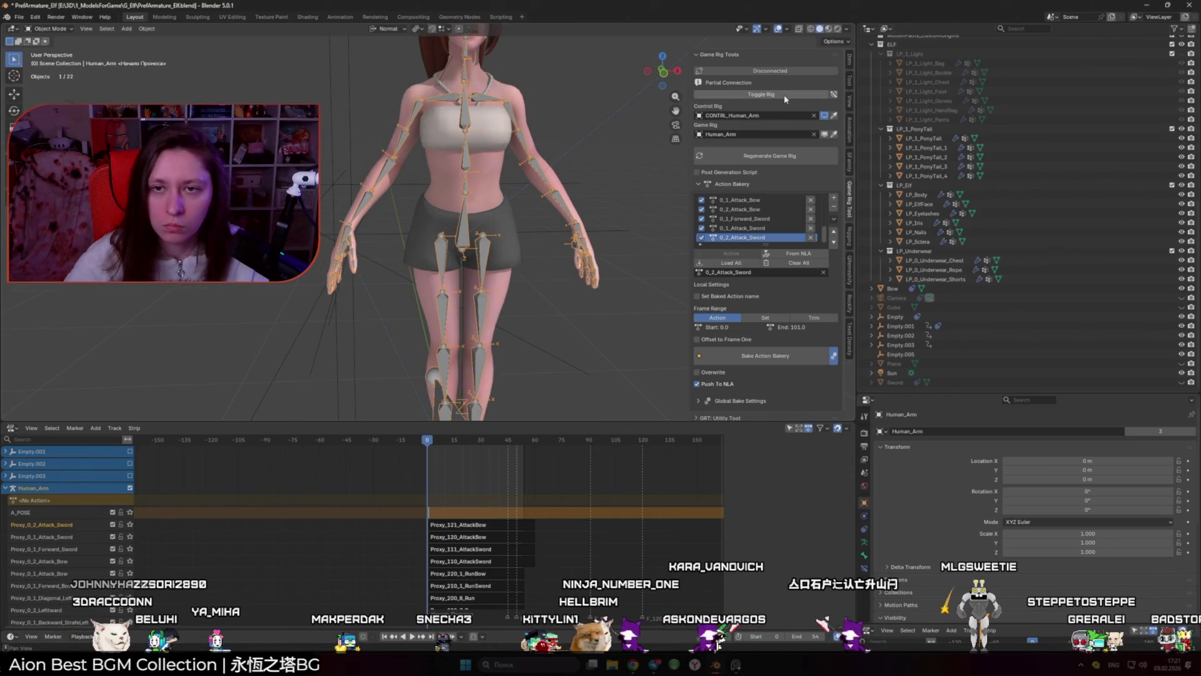
pyautogui.click(784, 158)
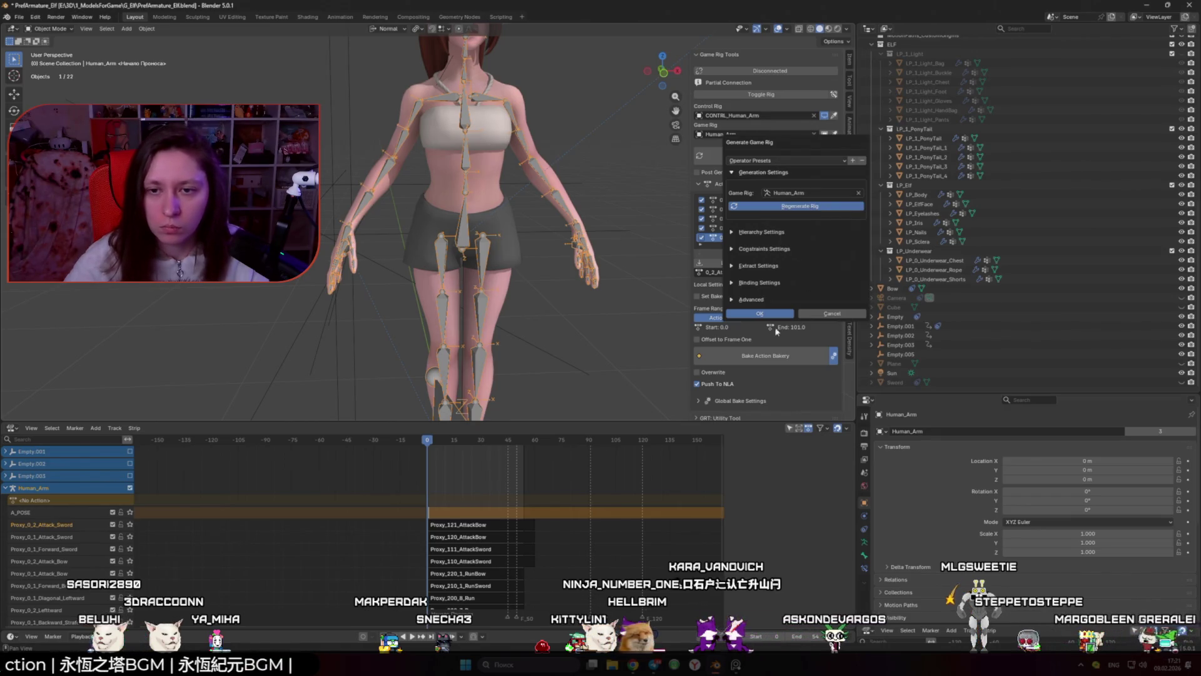
pyautogui.click(757, 313)
pyautogui.moveTo(508, 268)
pyautogui.mouseDown()
pyautogui.moveTo(598, 247)
pyautogui.moveTo(332, 224)
pyautogui.mouseUp()
# Step: Play the elf's attack animation, stop at frame 0 in A-pose, and turn on overlays showing bones
pyautogui.hotkey('shift', 'space')
pyautogui.press('space')
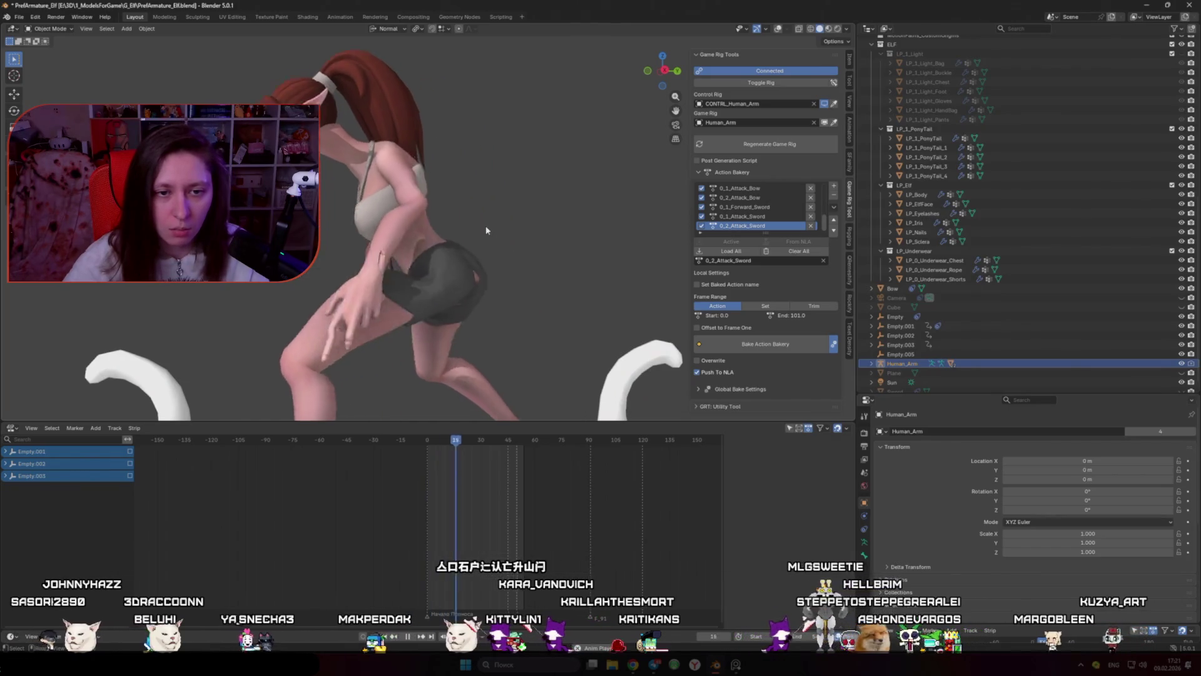
pyautogui.press('KP_1')
pyautogui.press('Escape')
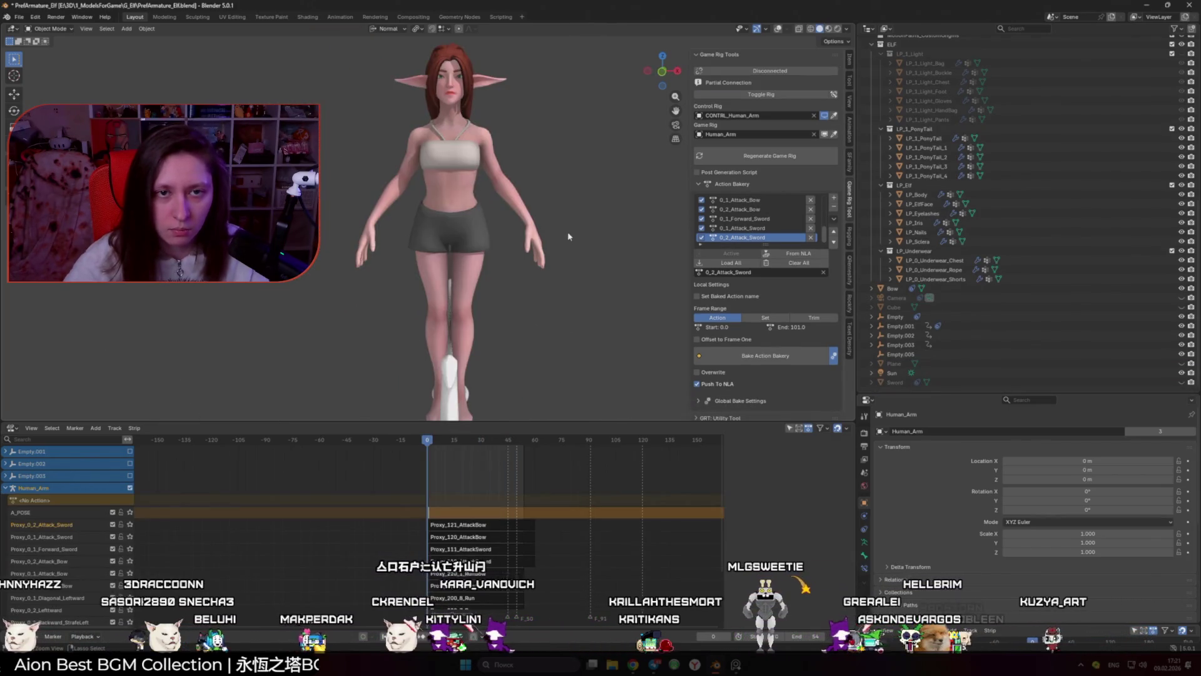
pyautogui.scroll(3, 531, 246)
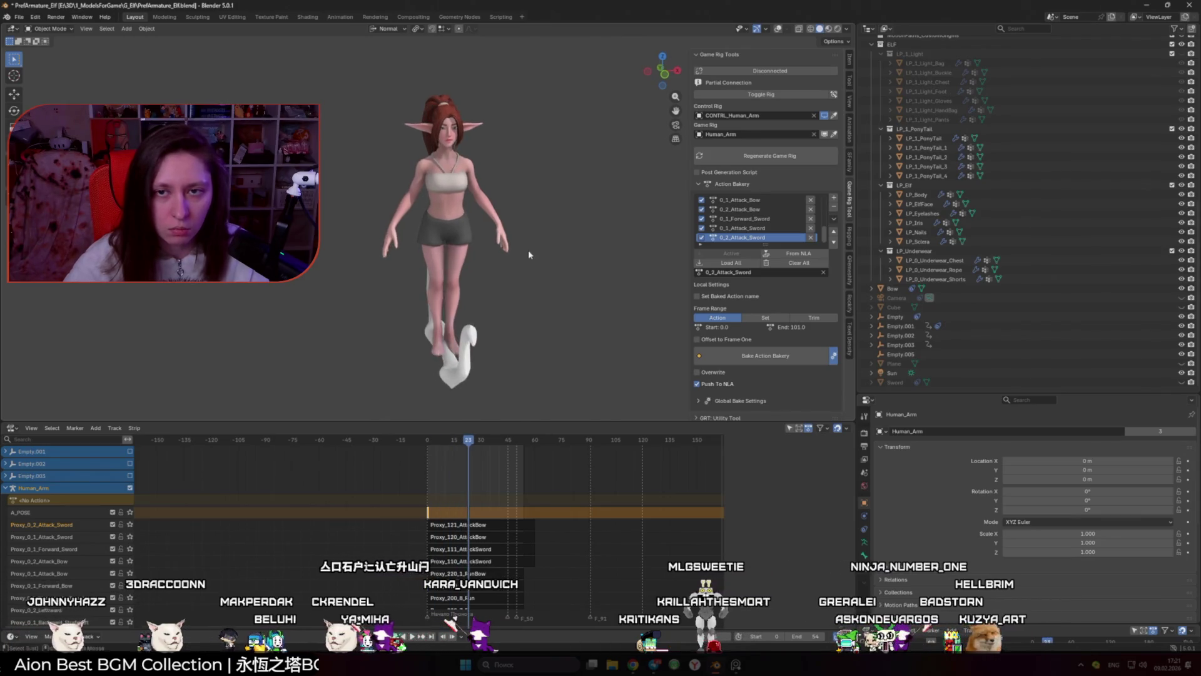
pyautogui.hotkey('shift', 'alt', 'z')
pyautogui.moveTo(476, 300)
pyautogui.mouseDown()
pyautogui.moveTo(513, 251)
pyautogui.moveTo(543, 257)
pyautogui.moveTo(524, 304)
pyautogui.moveTo(429, 313)
pyautogui.moveTo(761, 273)
pyautogui.moveTo(461, 246)
pyautogui.moveTo(487, 267)
pyautogui.moveTo(488, 294)
pyautogui.mouseUp()
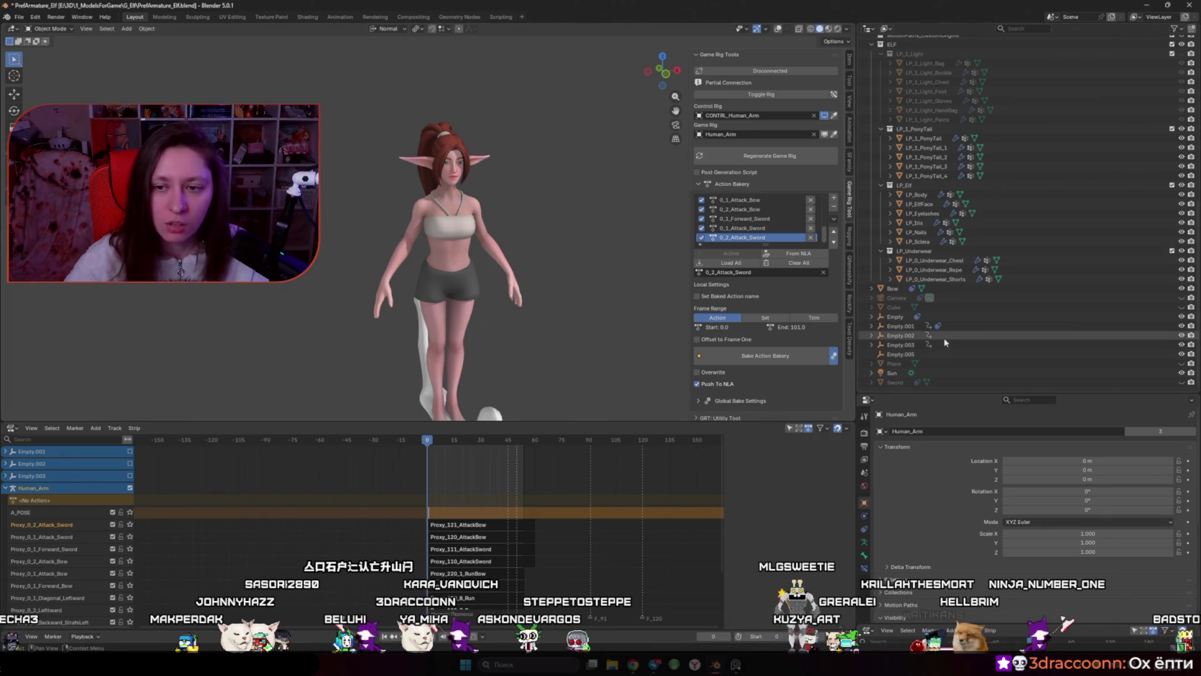
pyautogui.hotkey('shift', 'alt', 'z')
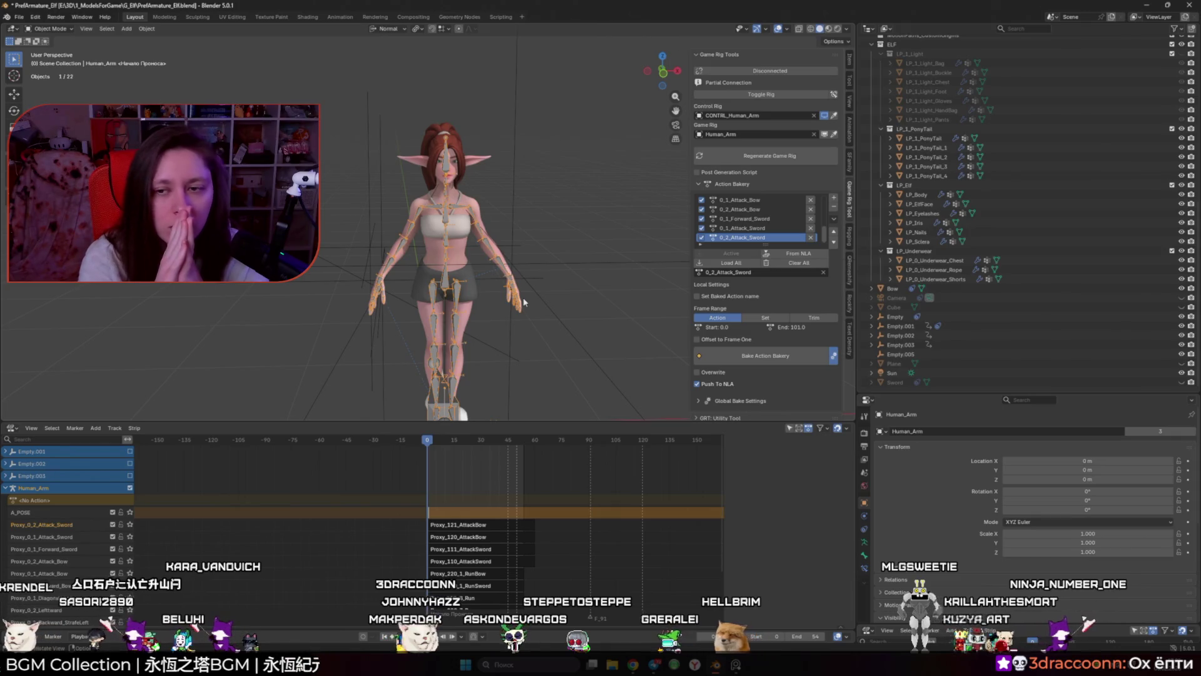
# Step: Select the elf's body, underwear, hair, face, eyes, shorts and rope and isolate them in Local View
pyautogui.press('h')
pyautogui.click(448, 250)
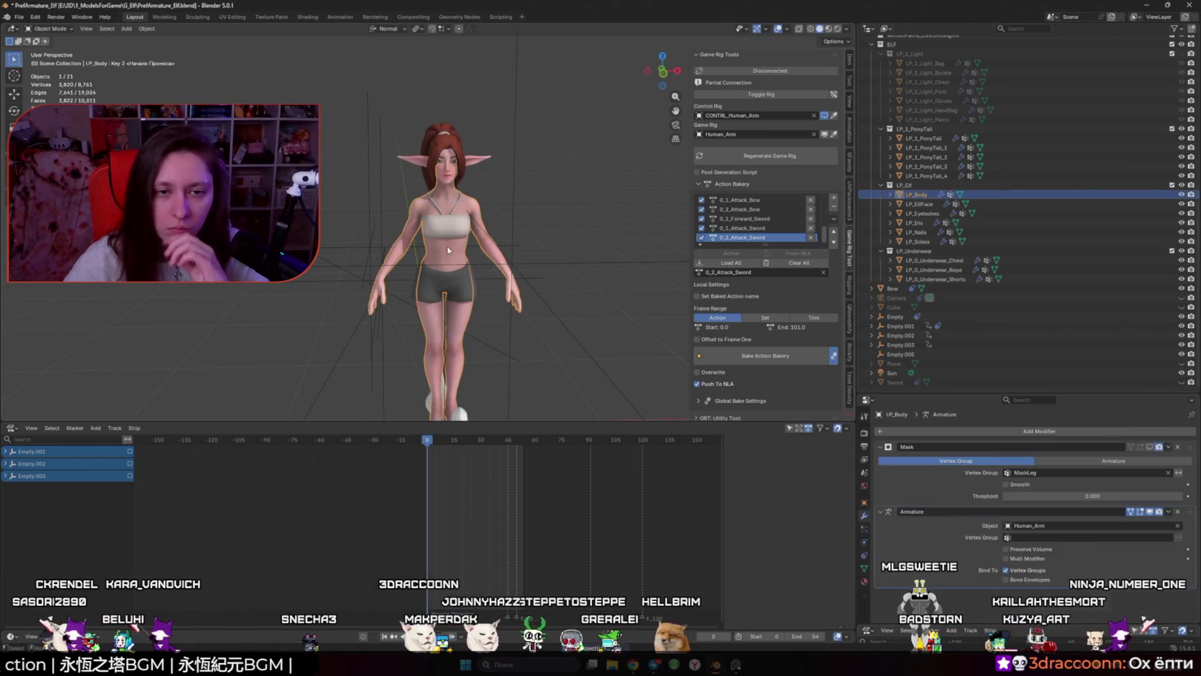
pyautogui.click(561, 350)
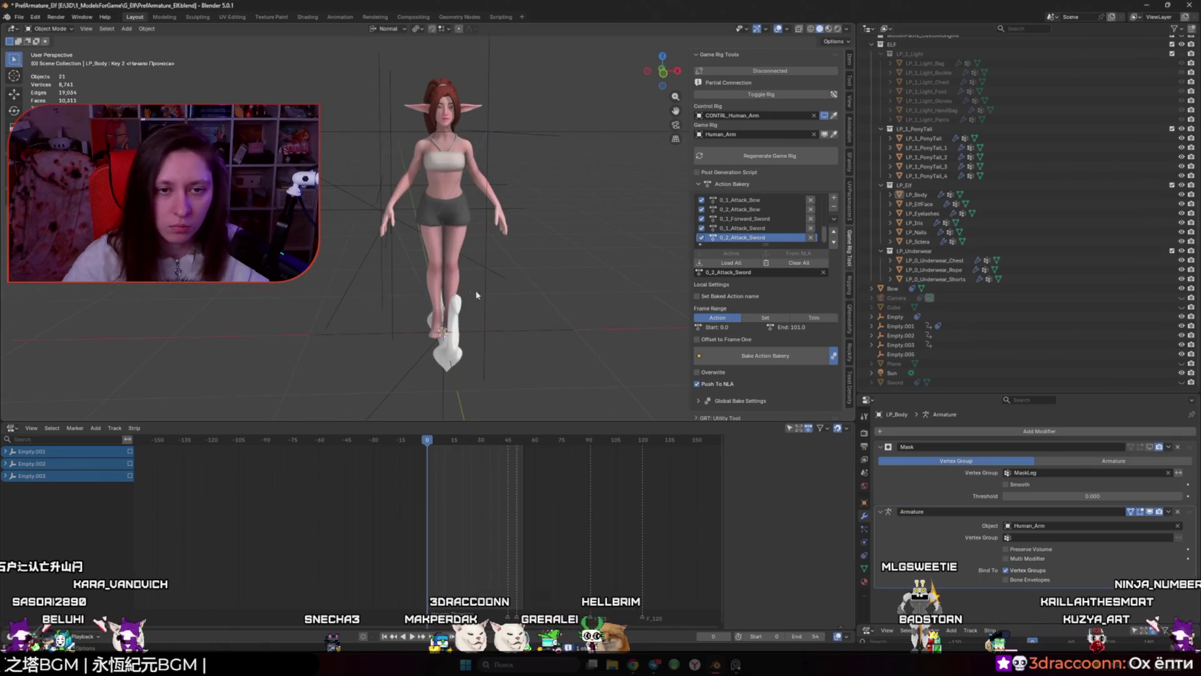
pyautogui.click(440, 169)
pyautogui.keyDown('shift'); pyautogui.click(440, 169); pyautogui.keyUp('shift')
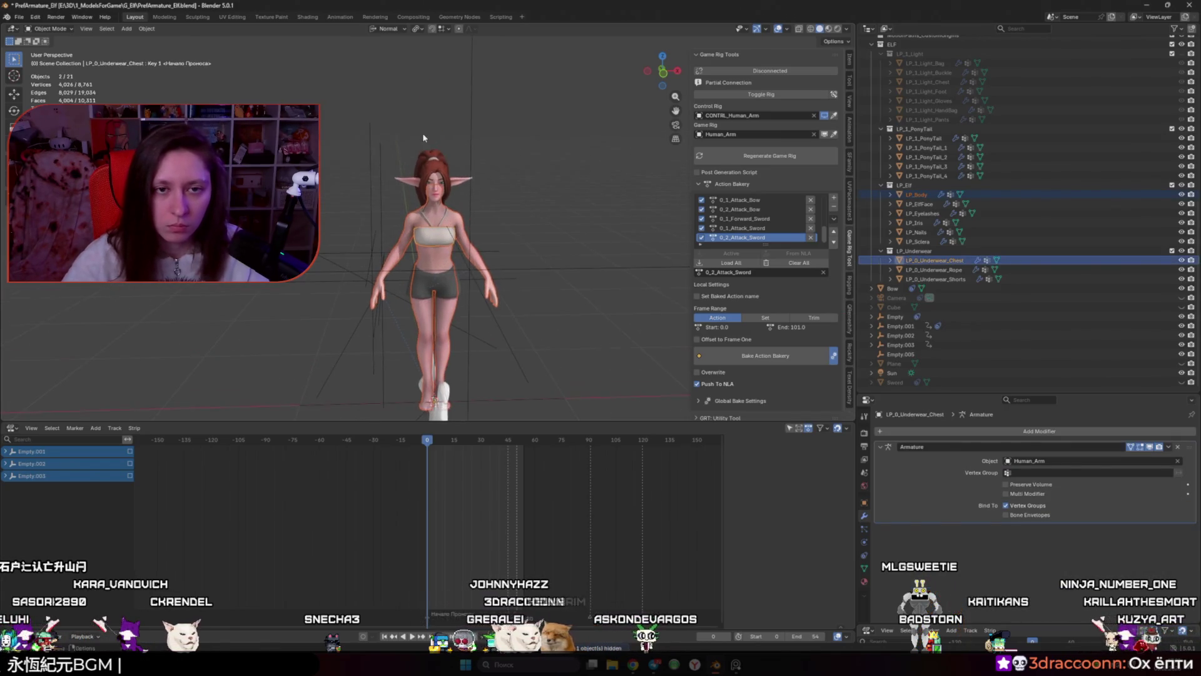
pyautogui.moveTo(460, 184); pyautogui.dragTo(462, 184)
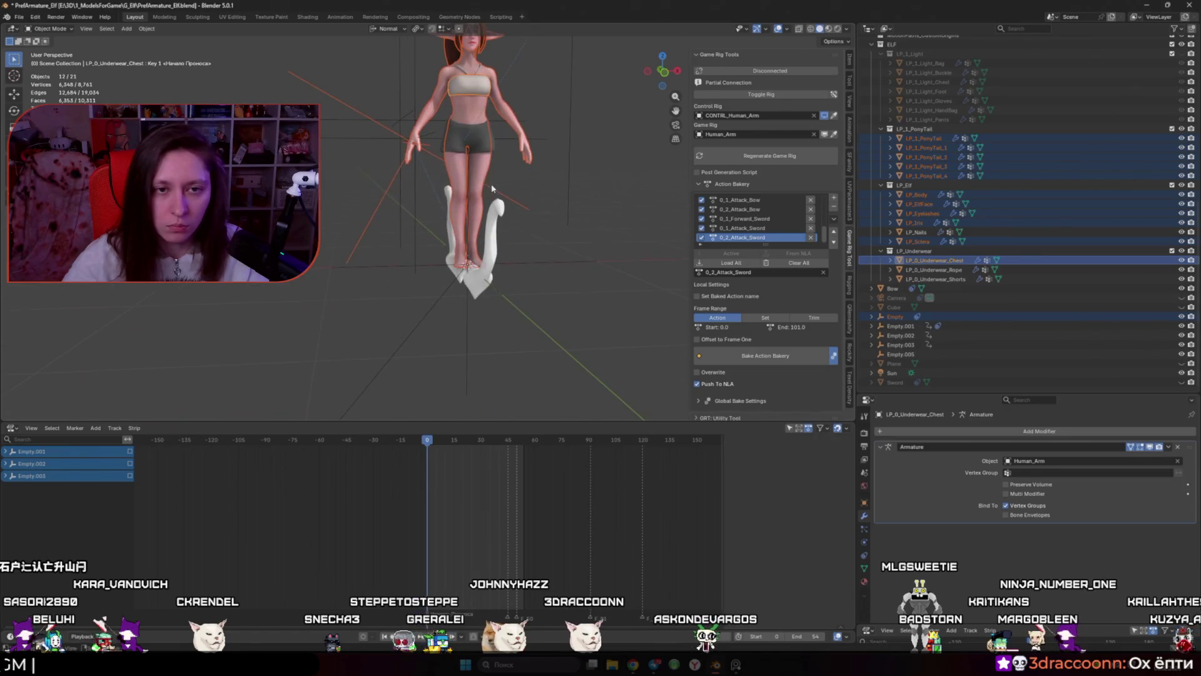
pyautogui.press('KP_Divide')
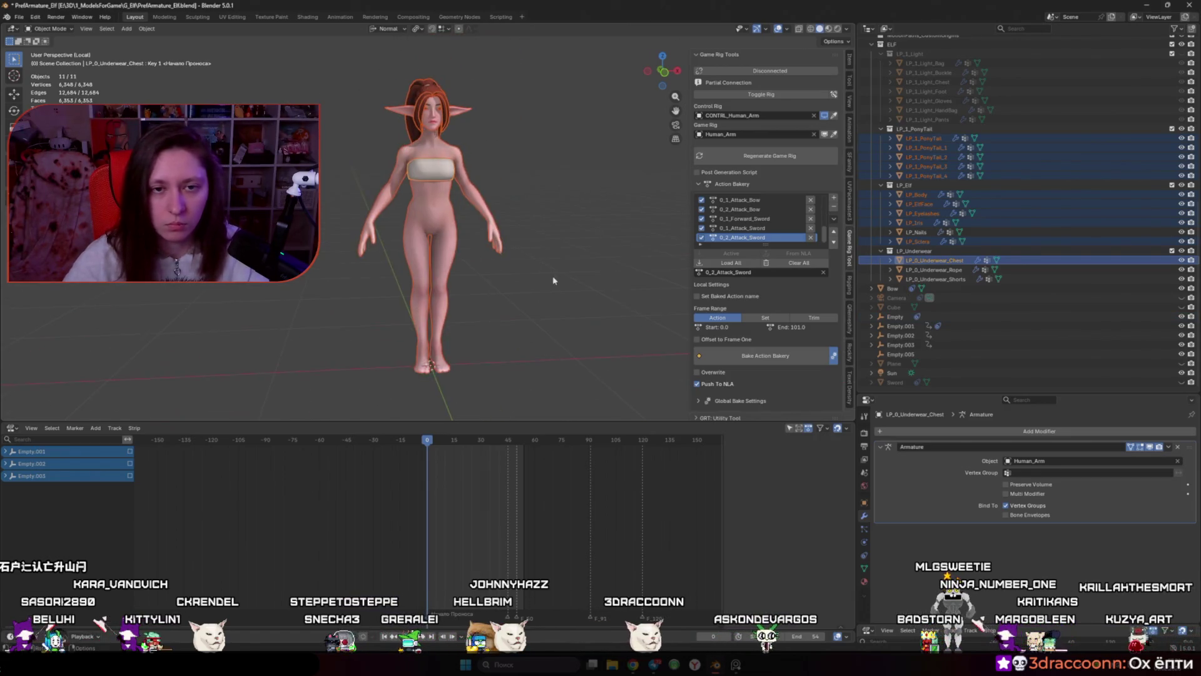
pyautogui.press('KP_Divide')
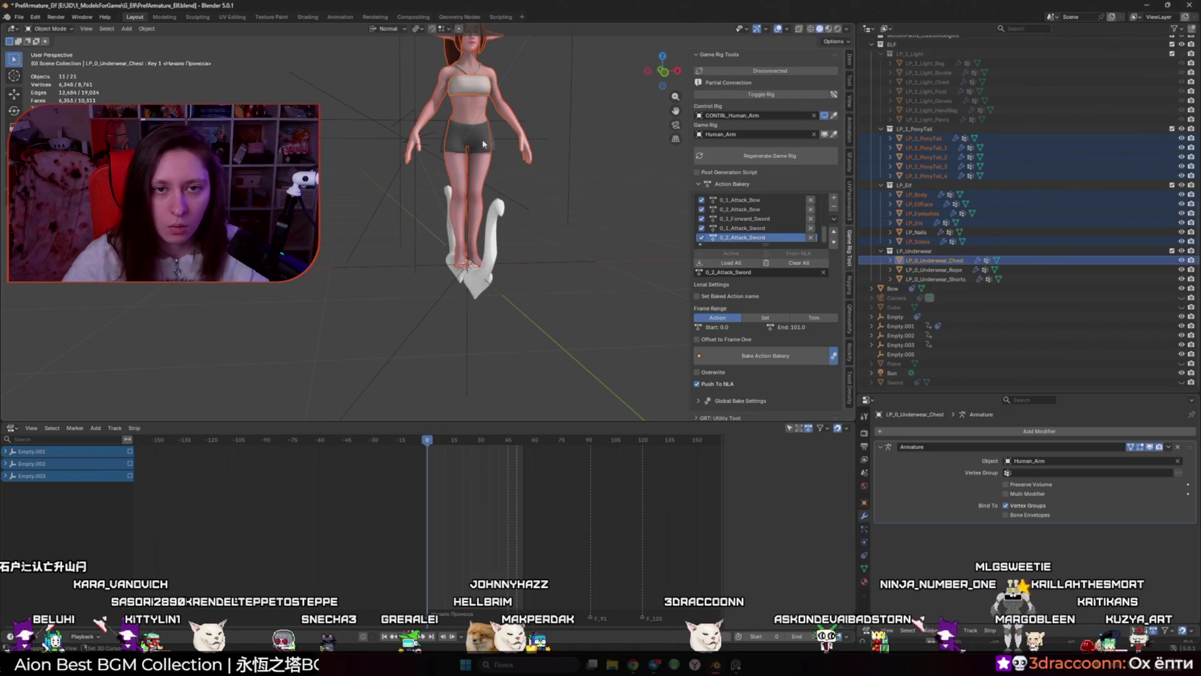
pyautogui.keyDown('shift'); pyautogui.click(483, 144); pyautogui.keyUp('shift')
pyautogui.press('KP_Decimal')
pyautogui.keyDown('shift'); pyautogui.click(458, 262); pyautogui.keyUp('shift')
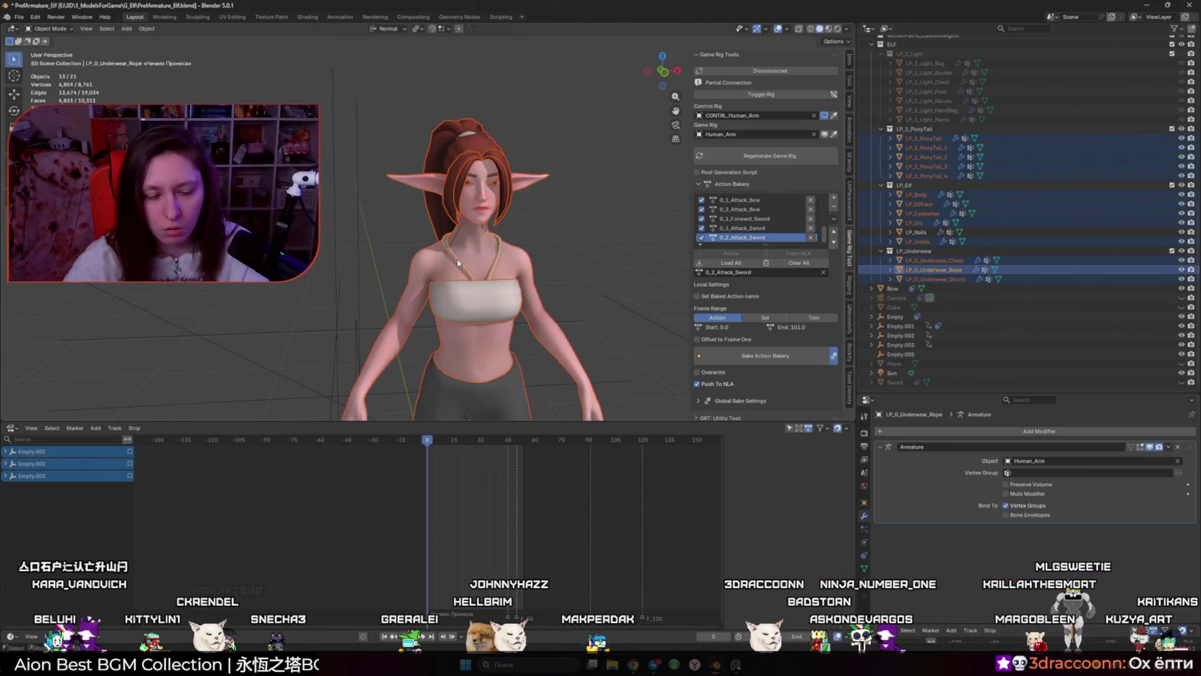
pyautogui.press('KP_Divide')
# Step: Add a Rigify Basic Human metarig around the isolated elf
pyautogui.hotkey('shift', 'a')
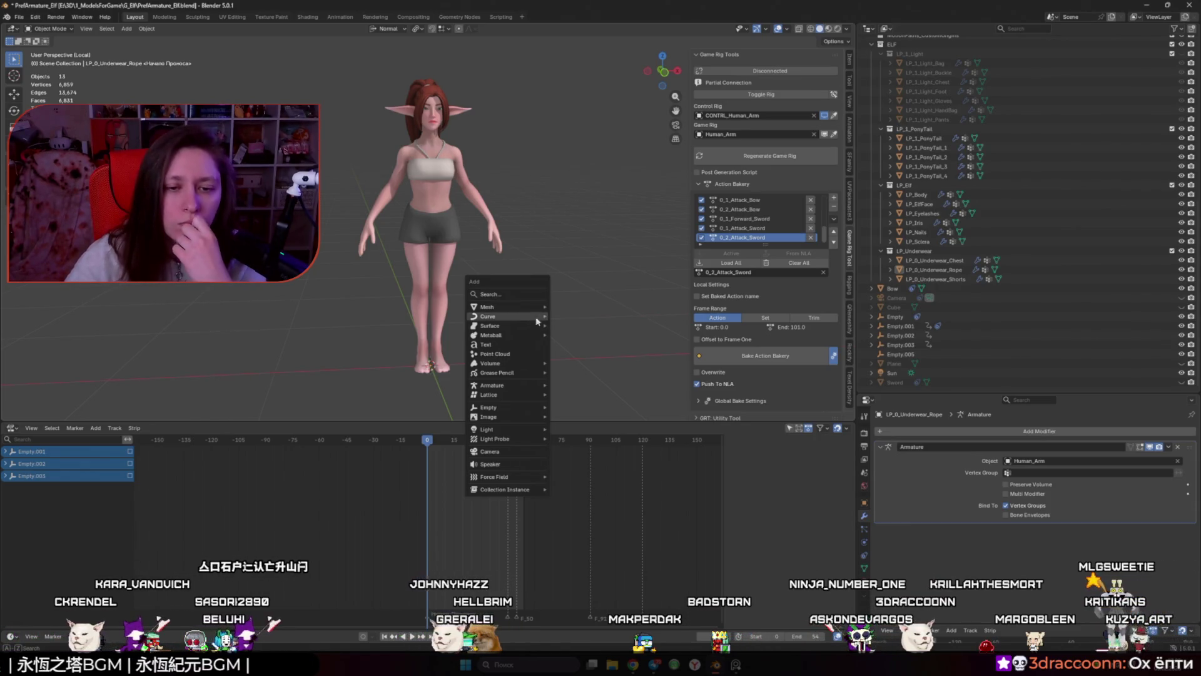
pyautogui.moveTo(536, 385)
pyautogui.moveTo(583, 397)
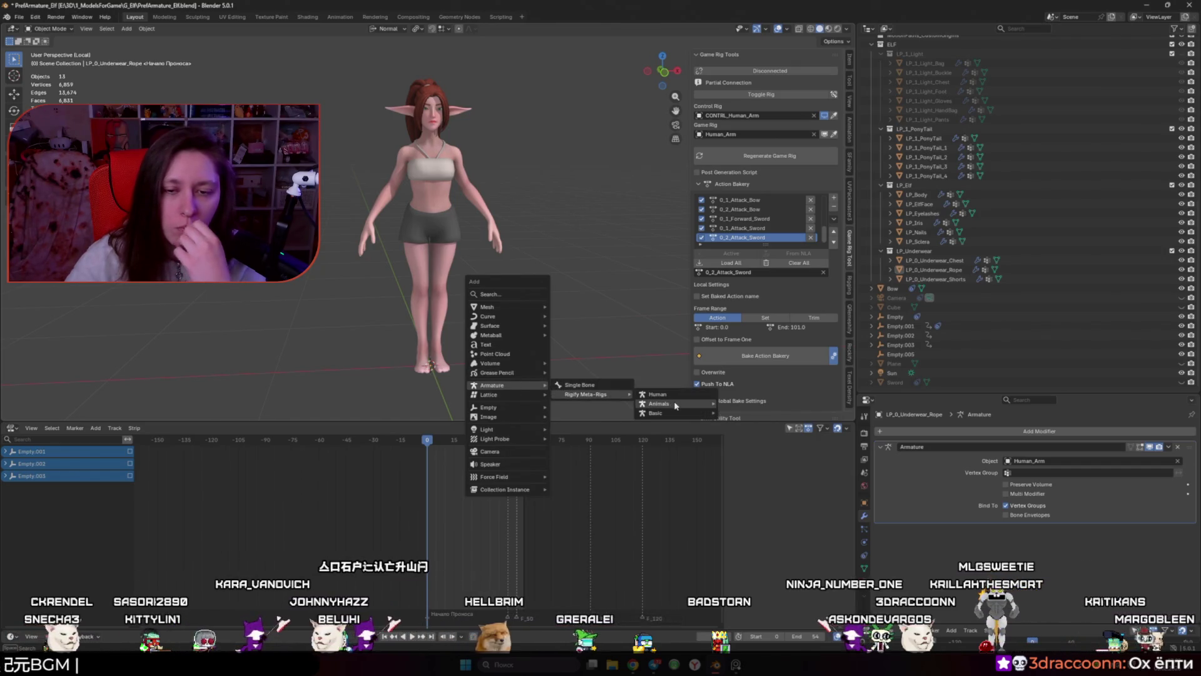
pyautogui.moveTo(674, 414)
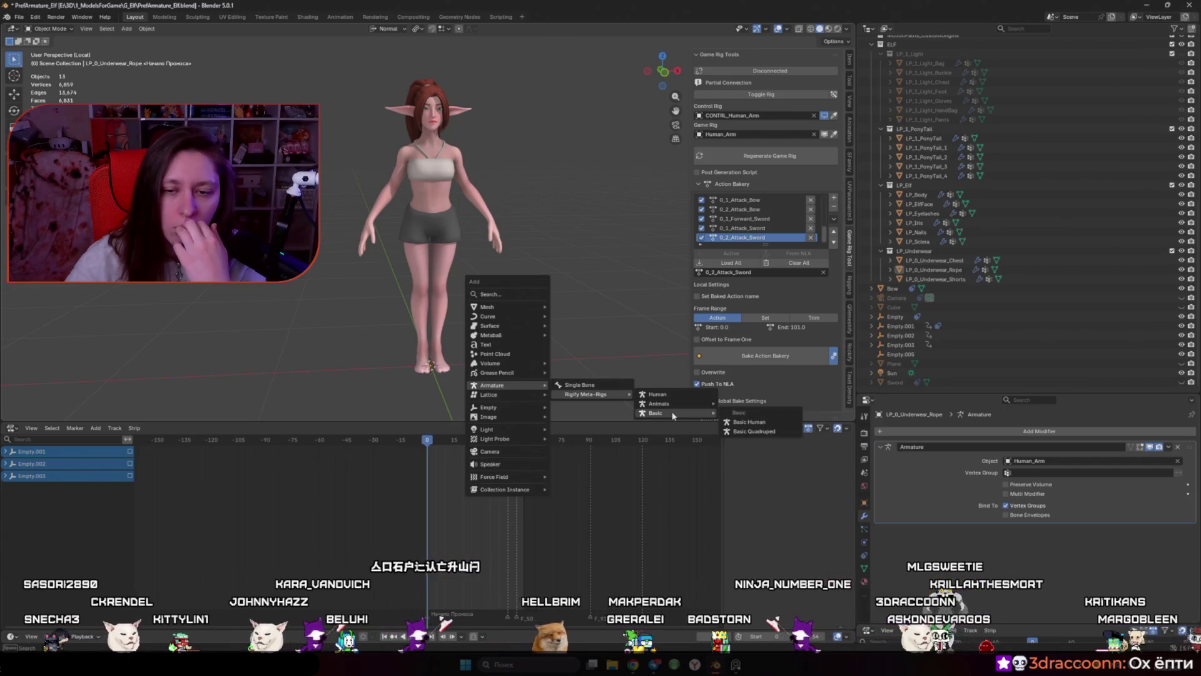
pyautogui.click(756, 427)
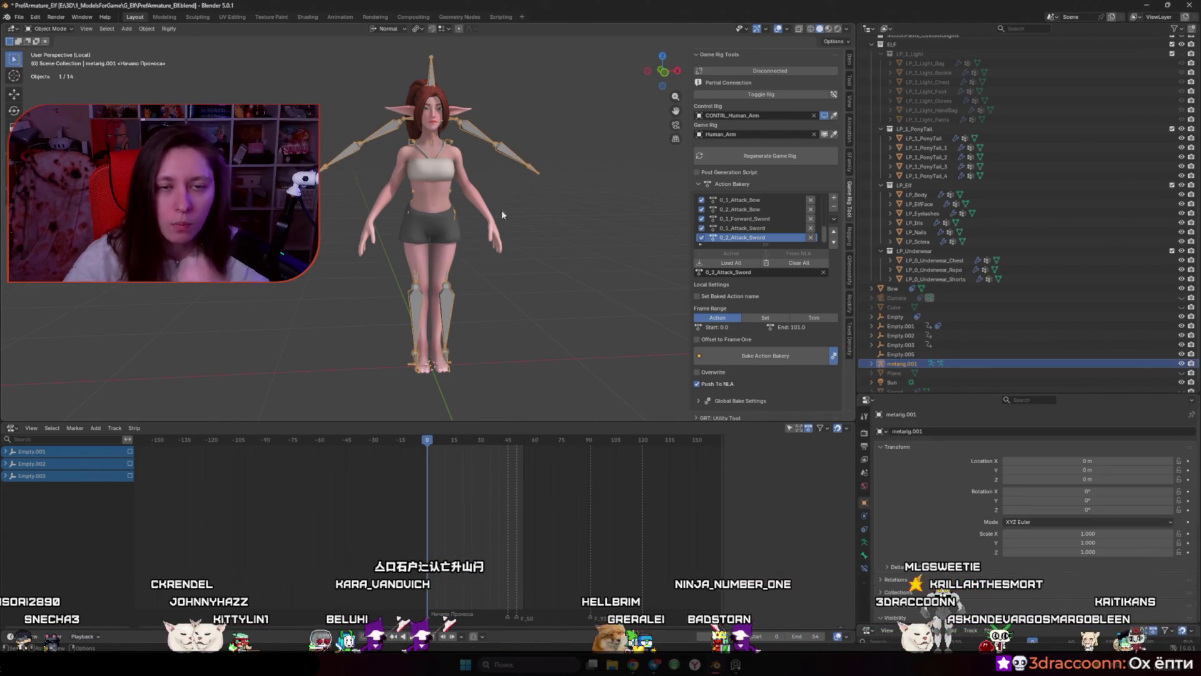
pyautogui.hotkey('ctrl', 'z')
pyautogui.hotkey('shift', 'a')
pyautogui.moveTo(503, 264)
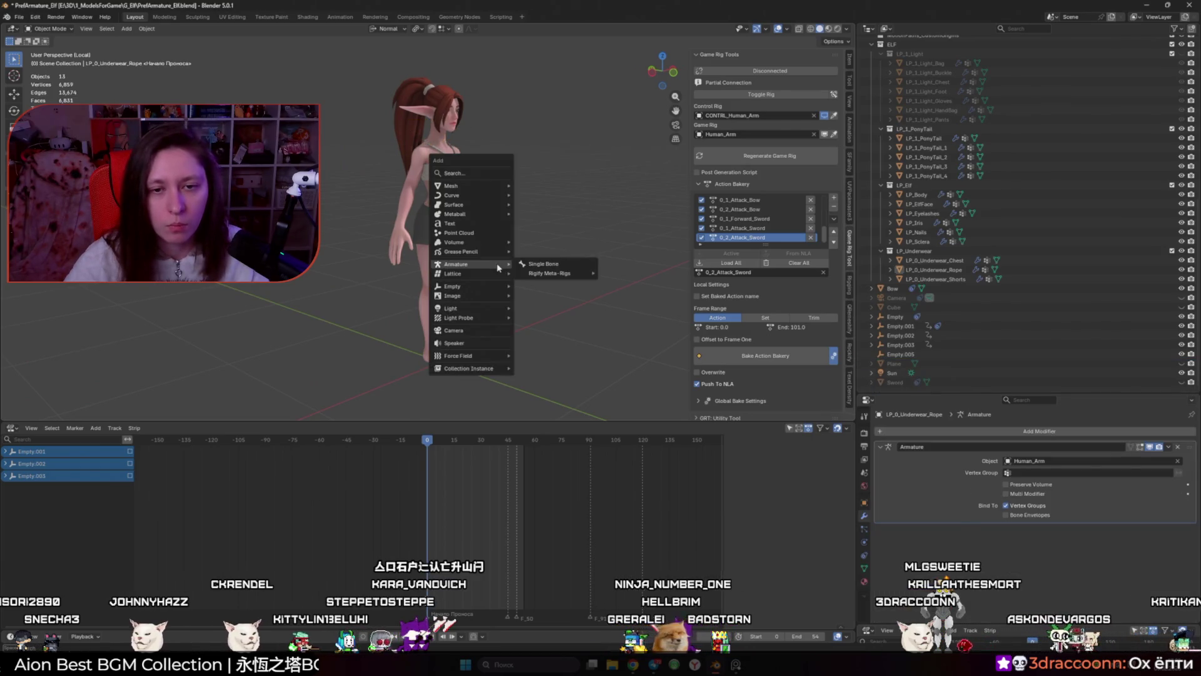
pyautogui.moveTo(557, 274)
pyautogui.click(621, 273)
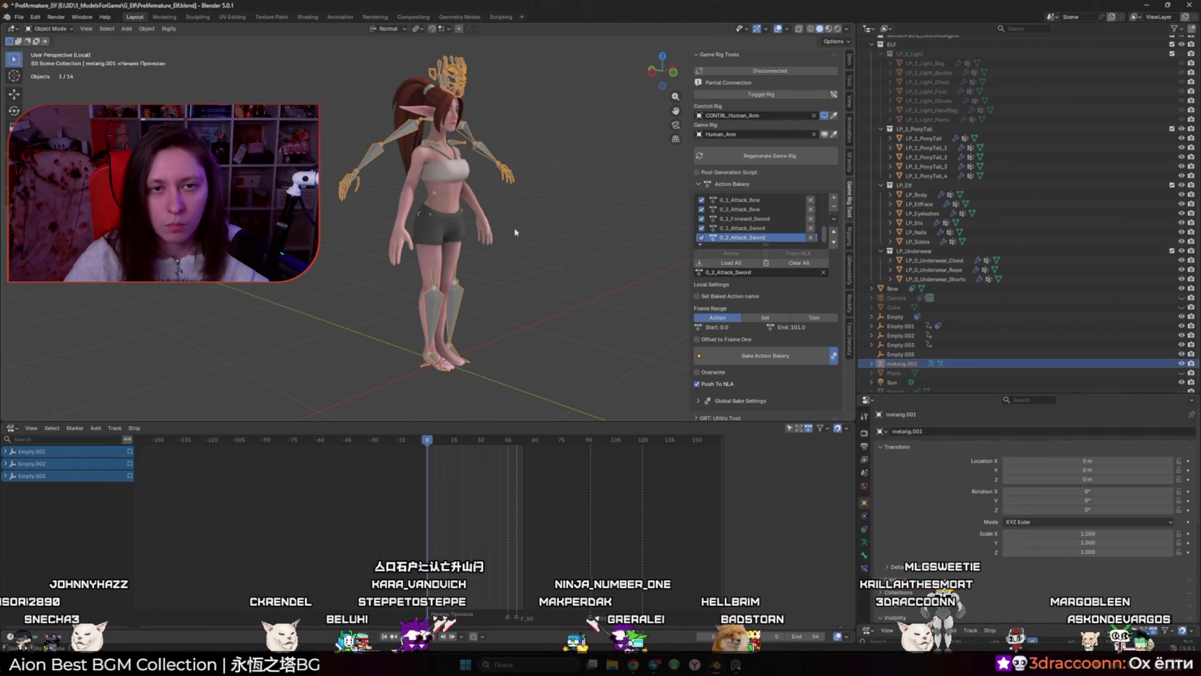
# Step: View the elf from the front in X-ray and enter Edit Mode on the metarig with all bones selected
pyautogui.press('KP_3')
pyautogui.press('KP_1')
pyautogui.hotkey('alt', 'z')
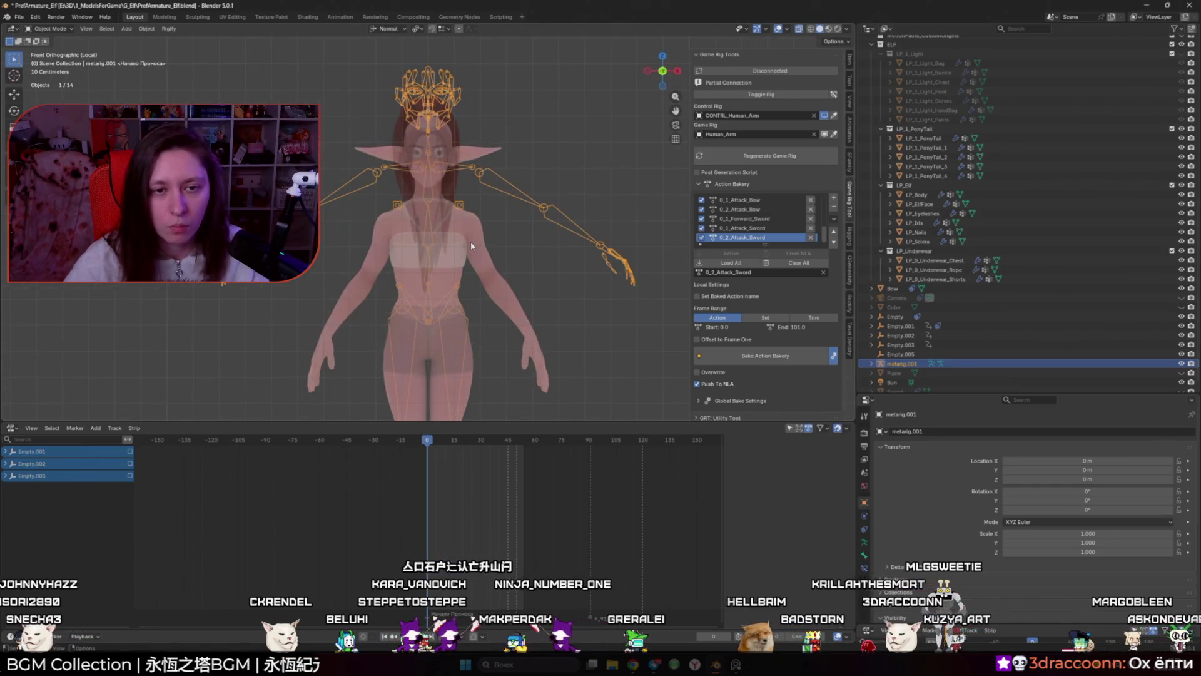
pyautogui.scroll(-3, 628, 280)
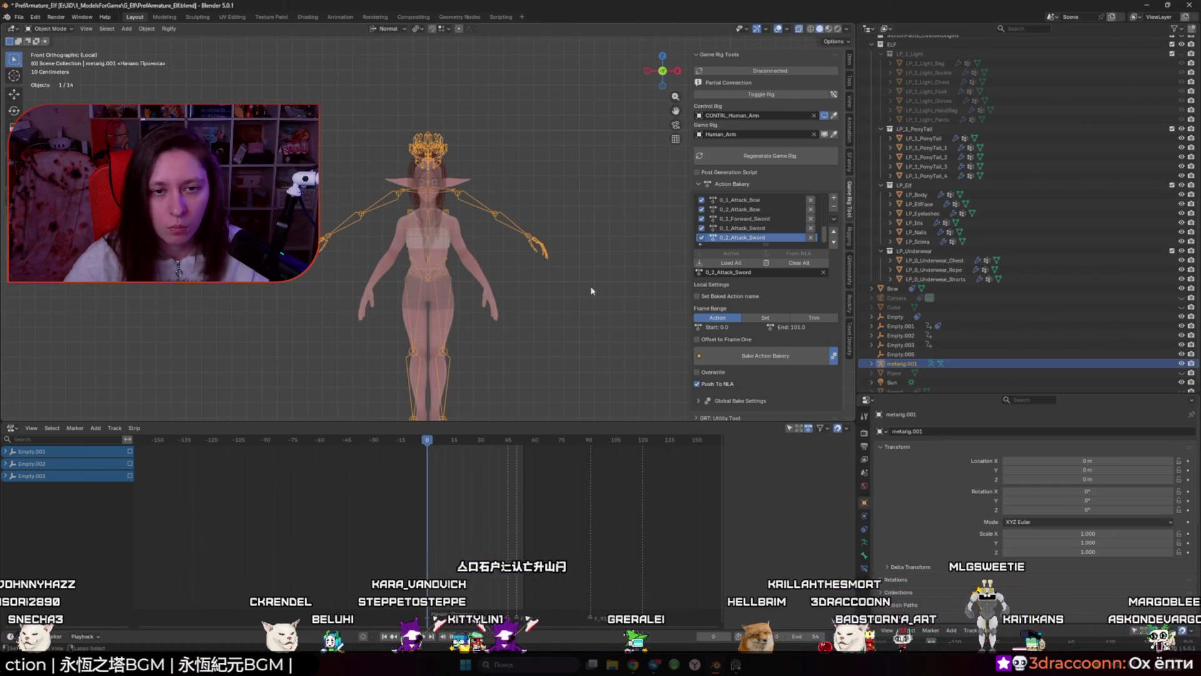
pyautogui.press('Tab')
pyautogui.scroll(-2, 432, 73)
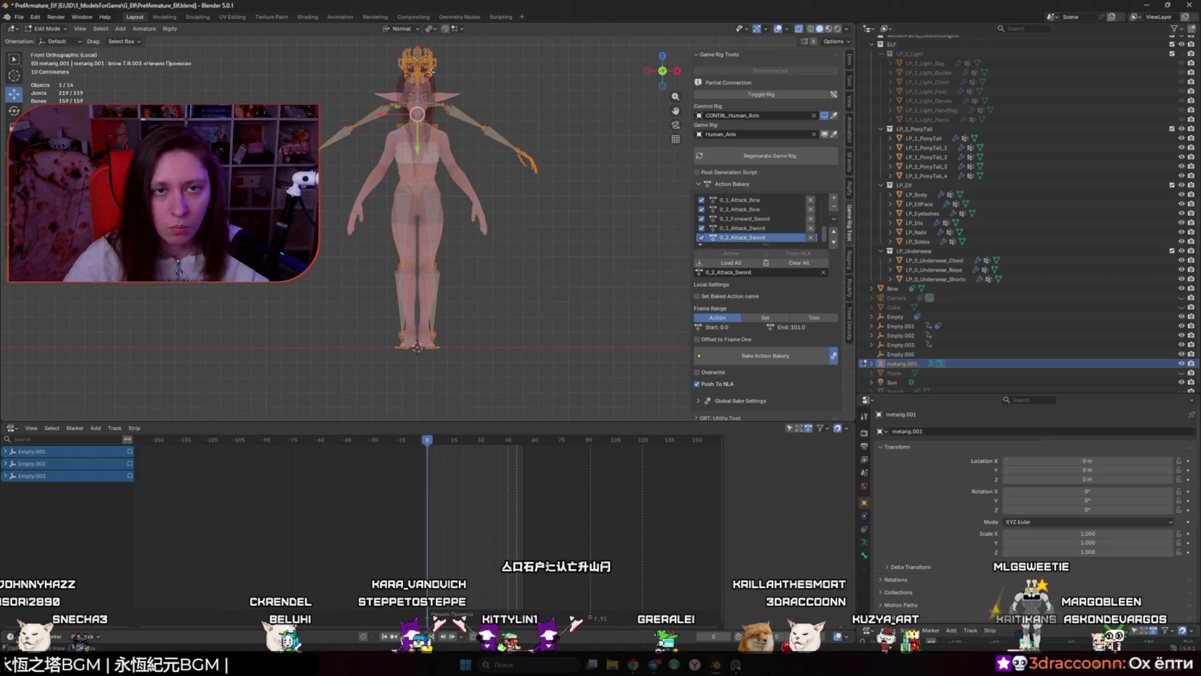
# Step: With the pivot set to 3D Cursor, scale the metarig bones by 0.867, then by 1.016
pyautogui.click(430, 28)
pyautogui.click(450, 59)
pyautogui.scroll(2, 475, 188)
pyautogui.press('s')
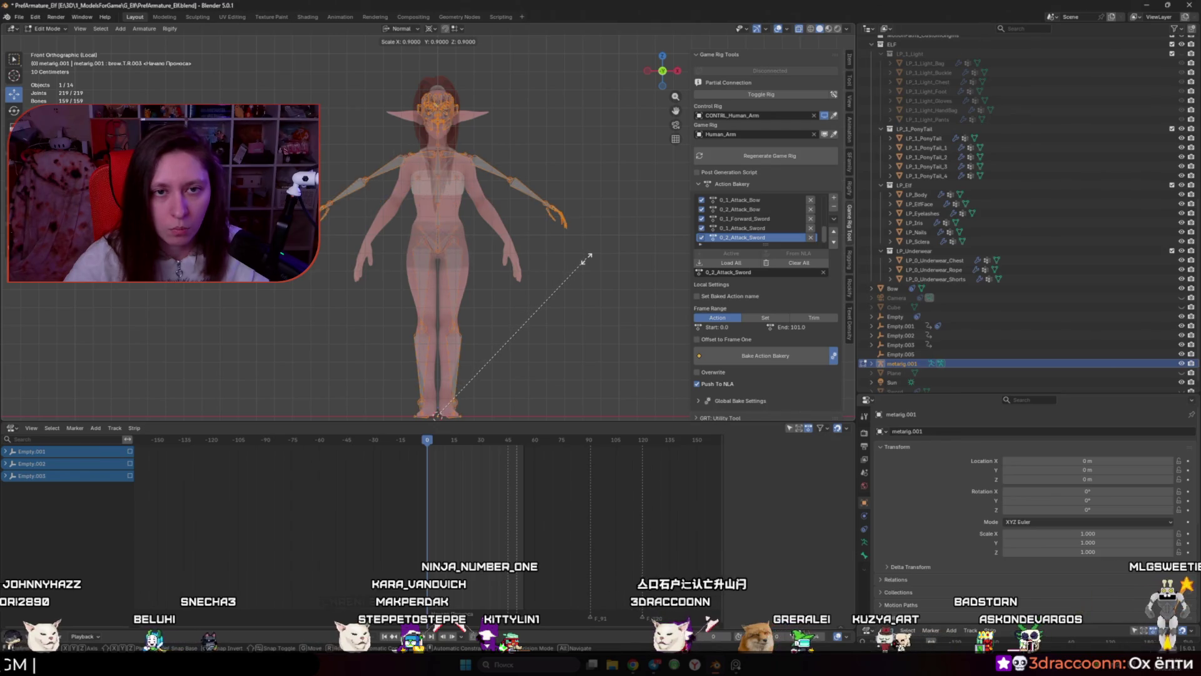
pyautogui.click(557, 255)
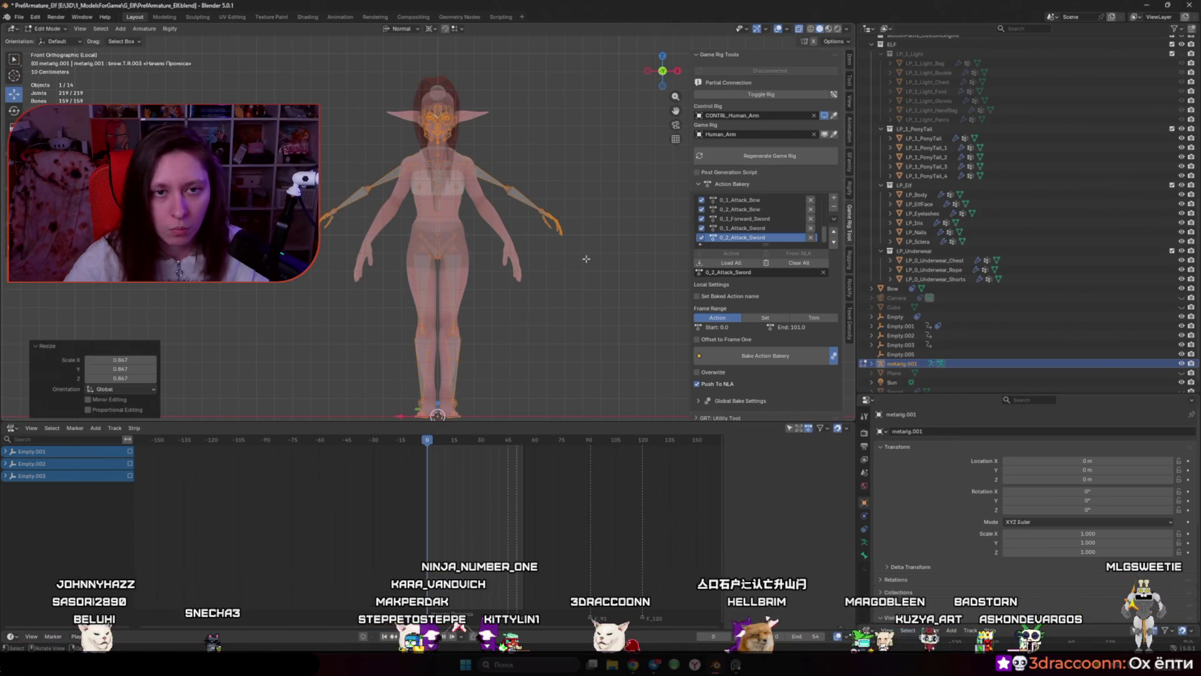
pyautogui.press('s')
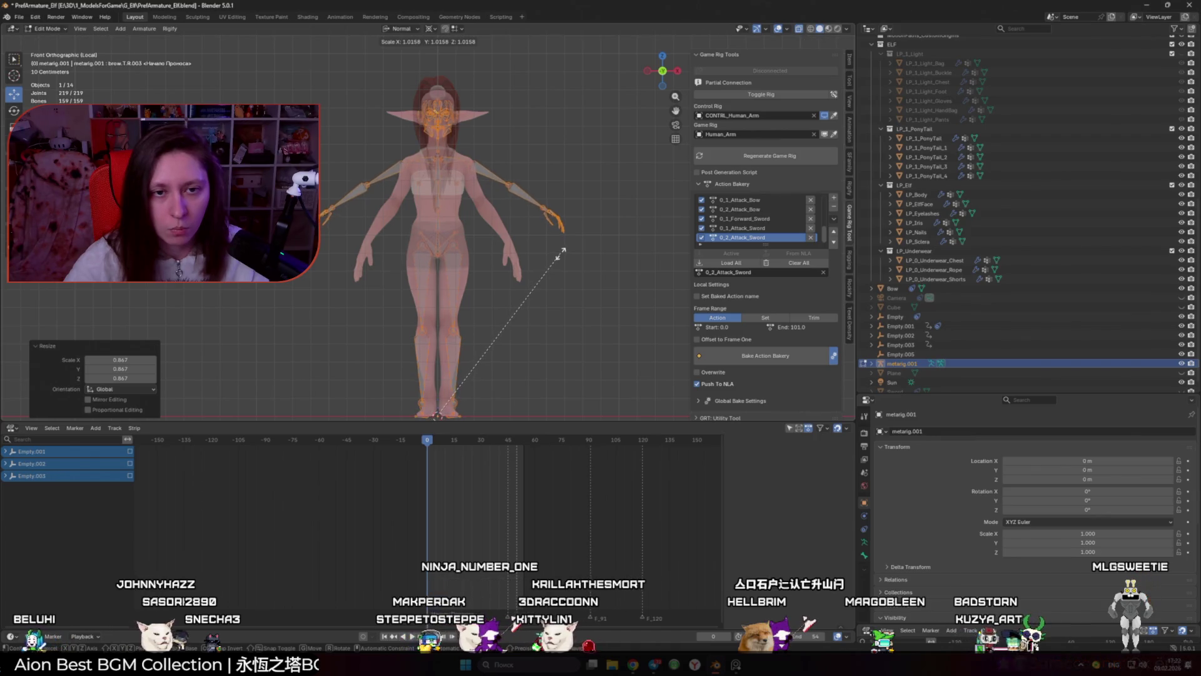
pyautogui.click(497, 235)
# Step: Box-select the face bones around the elf's head, leaving out a neck bone
pyautogui.moveTo(496, 235)
pyautogui.mouseDown()
pyautogui.moveTo(453, 237)
pyautogui.moveTo(476, 212)
pyautogui.mouseUp()
pyautogui.scroll(5, 453, 238)
pyautogui.moveTo(554, 236); pyautogui.dragTo(425, 50)
pyautogui.scroll(3, 481, 185)
pyautogui.moveTo(480, 185); pyautogui.dragTo(459, 188)
pyautogui.moveTo(466, 273); pyautogui.dragTo(468, 275)
pyautogui.moveTo(468, 275); pyautogui.dragTo(478, 311)
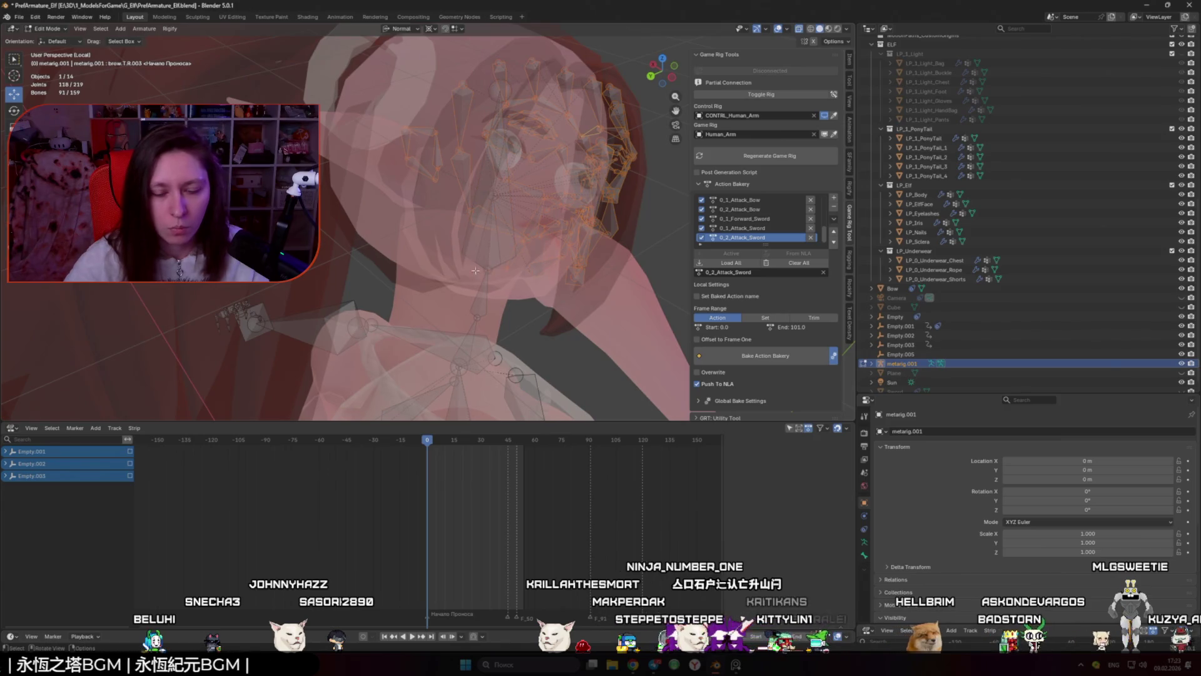
# Step: Delete the selected face bones and the leftover head bone
pyautogui.press('x')
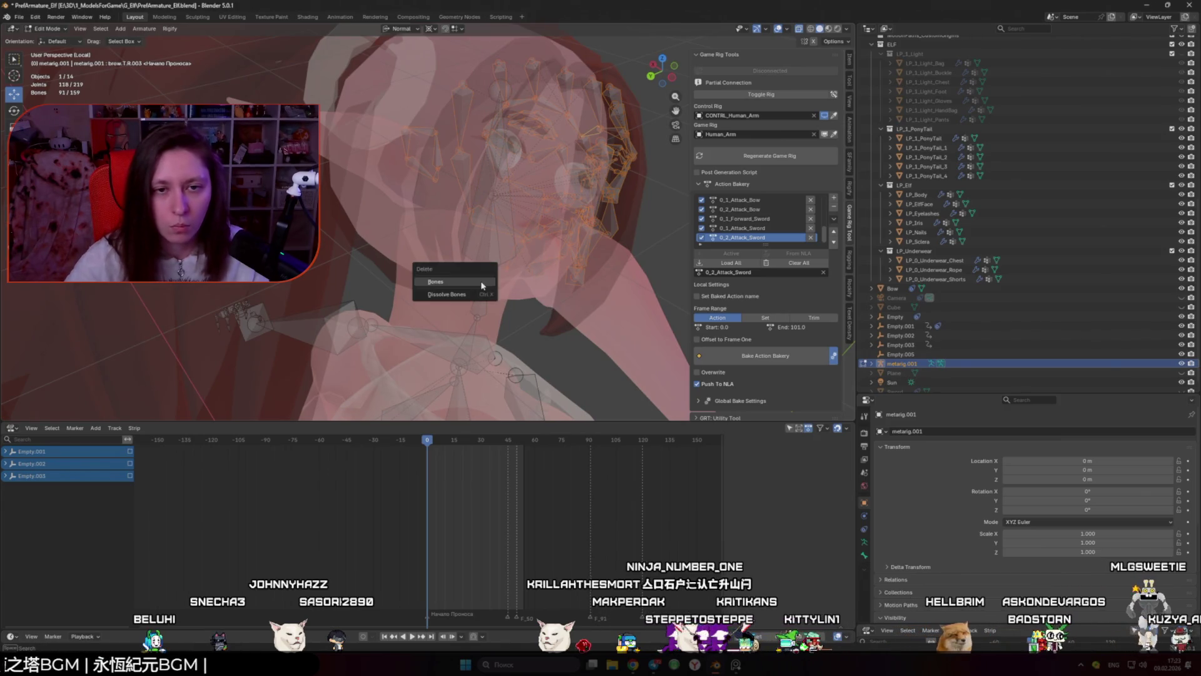
pyautogui.click(482, 286)
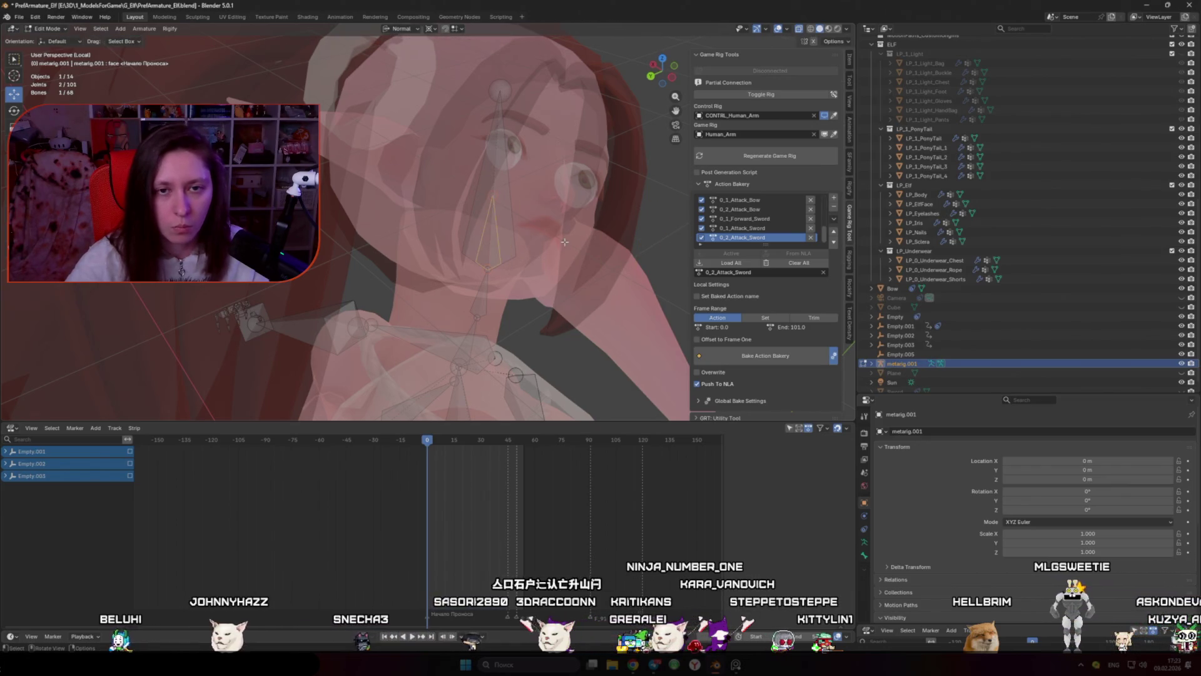
pyautogui.press('x')
pyautogui.click(568, 243)
# Step: Delete the two extra chest bones, toggling X-ray to see them from the front
pyautogui.scroll(-8, 424, 214)
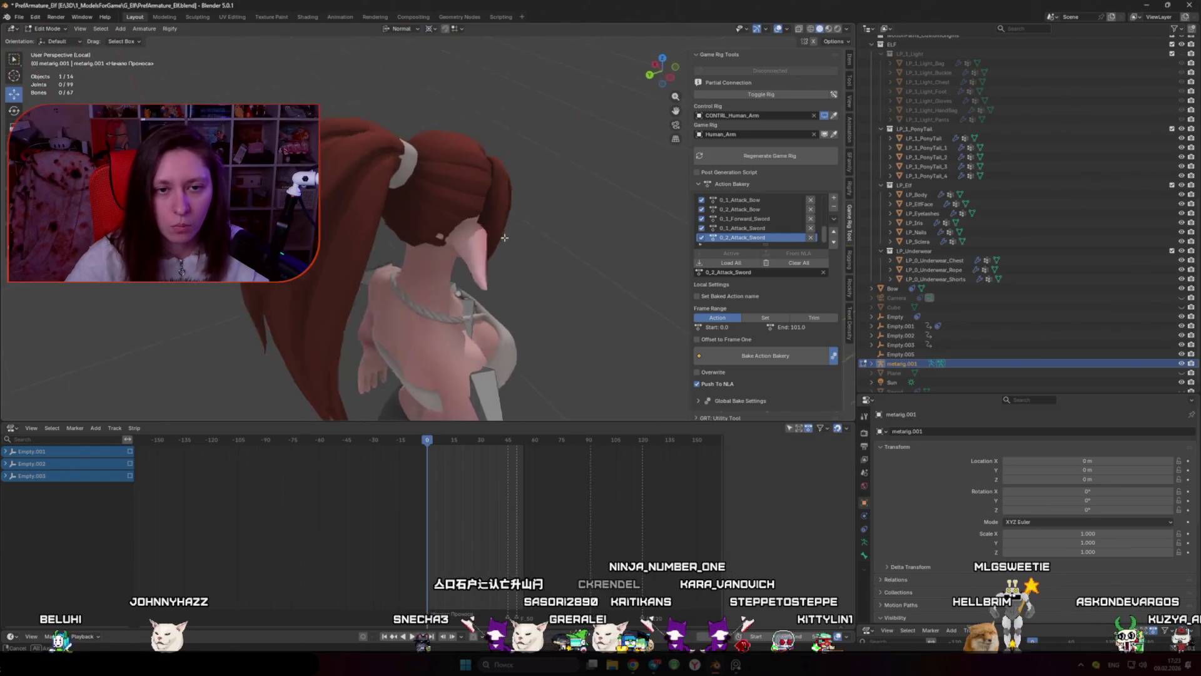
pyautogui.hotkey('alt', 'z')
pyautogui.moveTo(423, 215)
pyautogui.mouseDown()
pyautogui.moveTo(410, 192)
pyautogui.moveTo(475, 188)
pyautogui.moveTo(418, 192)
pyautogui.mouseUp()
pyautogui.scroll(5, 463, 188)
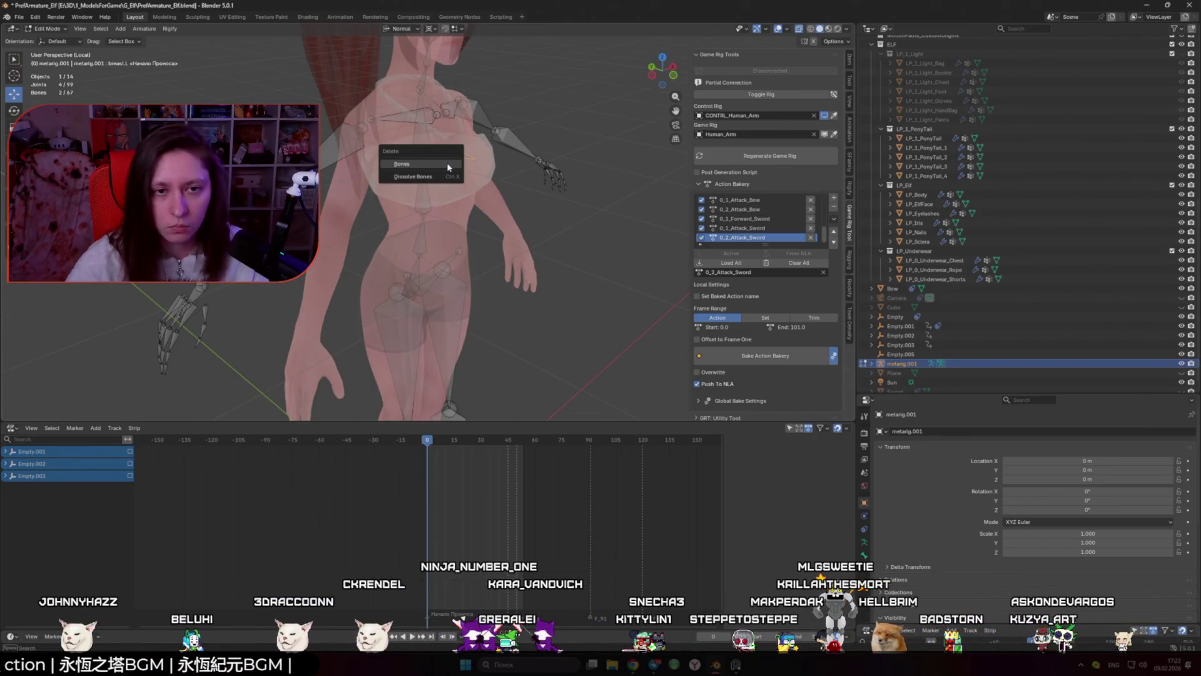
pyautogui.click(448, 163)
pyautogui.hotkey('alt', 'z')
pyautogui.scroll(-4, 447, 163)
pyautogui.moveTo(447, 163)
pyautogui.mouseDown()
pyautogui.moveTo(327, 187)
pyautogui.moveTo(401, 197)
pyautogui.mouseUp()
pyautogui.hotkey('alt', 'z')
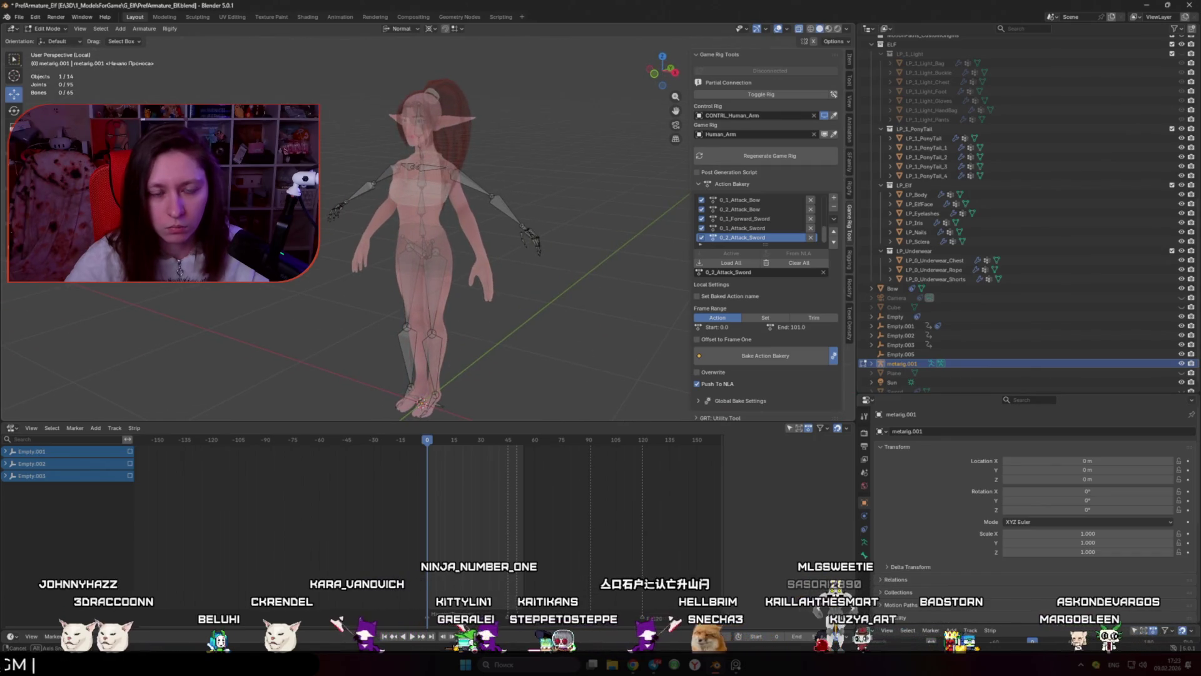
# Step: Orbit and pan the view down to the elf's hips and thighs
pyautogui.moveTo(400, 197); pyautogui.dragTo(401, 197)
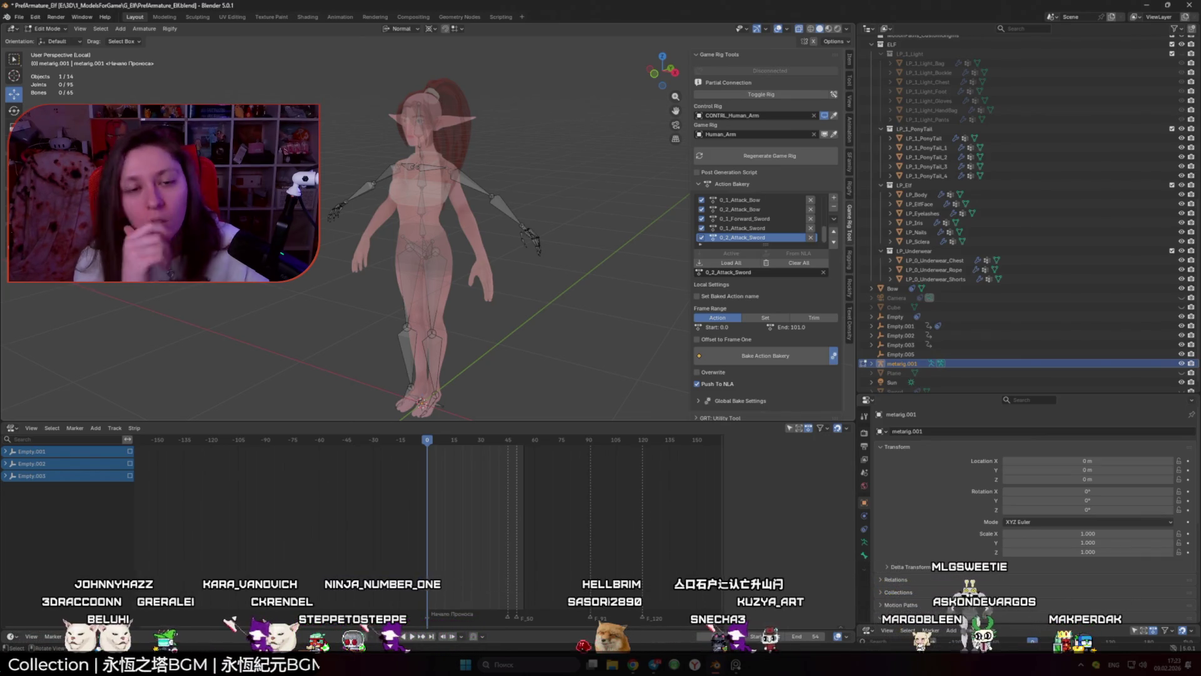
pyautogui.scroll(4, 474, 271)
pyautogui.moveTo(475, 270); pyautogui.dragTo(469, 202)
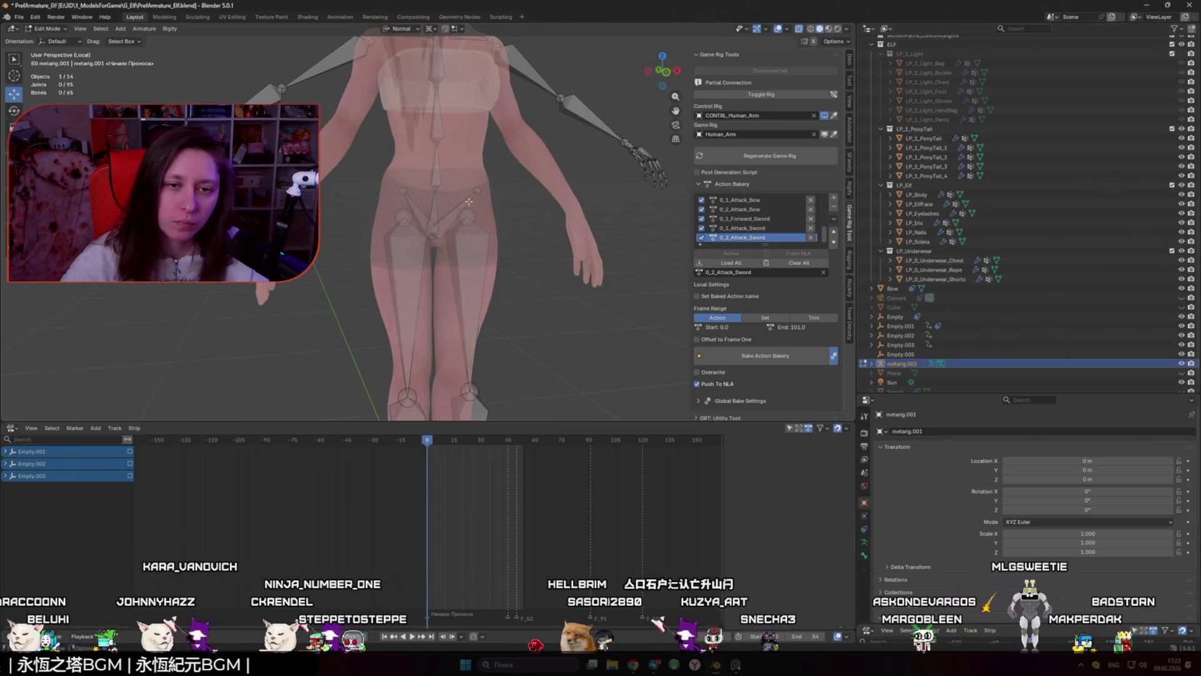
pyautogui.scroll(-5, 494, 233)
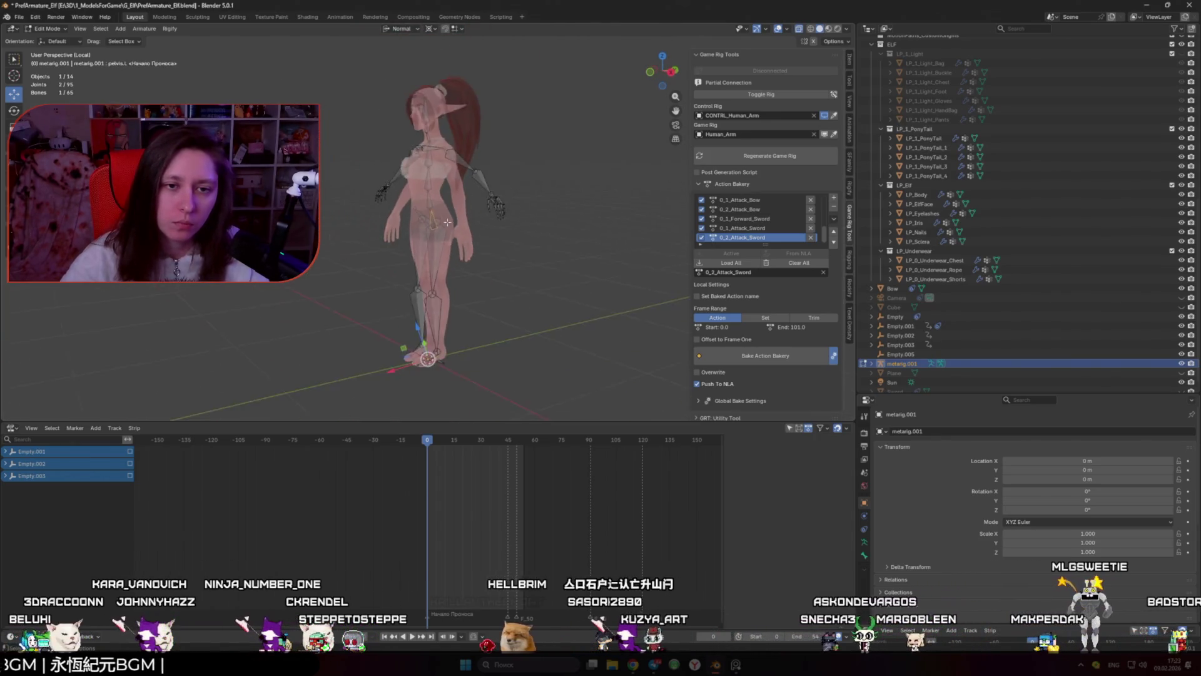
# Step: In Object Mode, isolate LP_Body, LP_ElfFace and metarig.001 in Local View, then deselect them
pyautogui.press('Tab')
pyautogui.scroll(3, 469, 210)
pyautogui.click(453, 190)
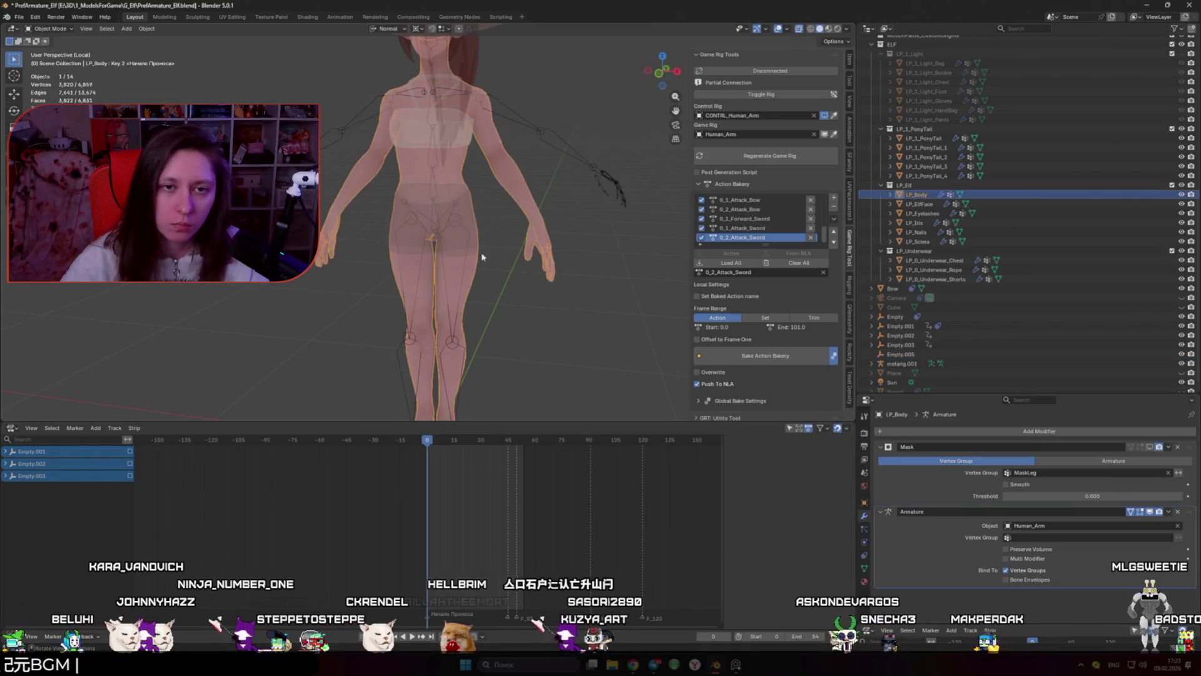
pyautogui.scroll(-2, 481, 253)
pyautogui.hotkey('alt', 'z')
pyautogui.keyDown('shift'); pyautogui.click(460, 94); pyautogui.keyUp('shift')
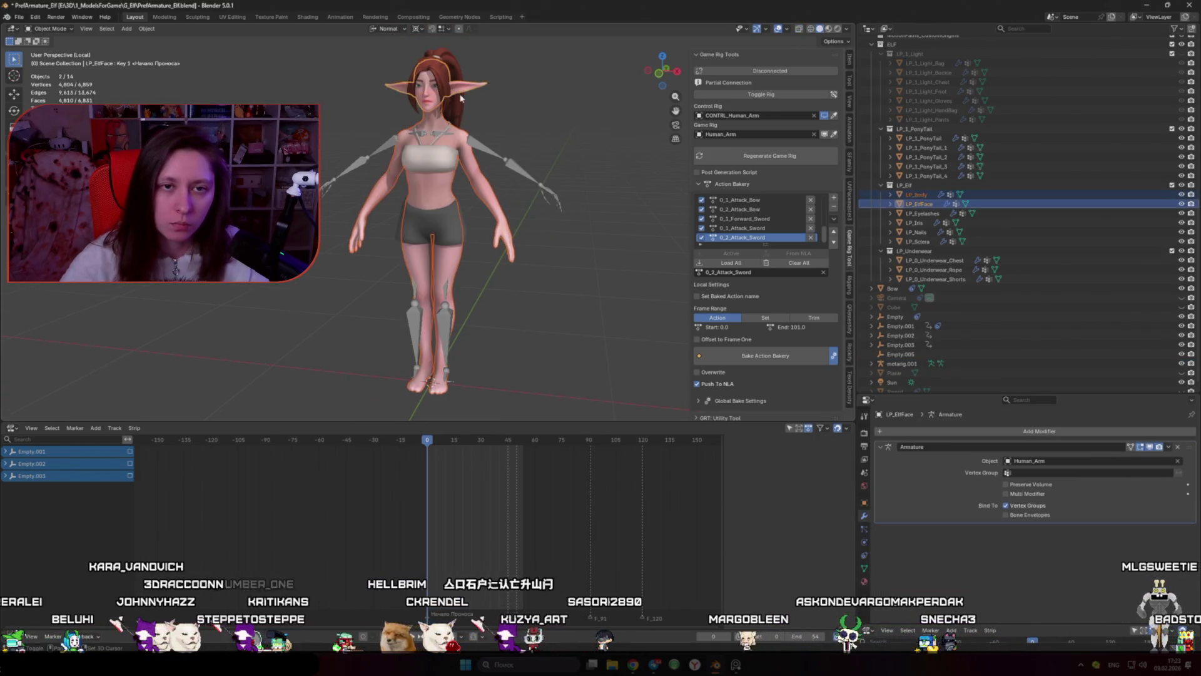
pyautogui.keyDown('shift'); pyautogui.click(446, 301); pyautogui.keyUp('shift')
pyautogui.press('KP_Divide')
pyautogui.press('KP_Divide')
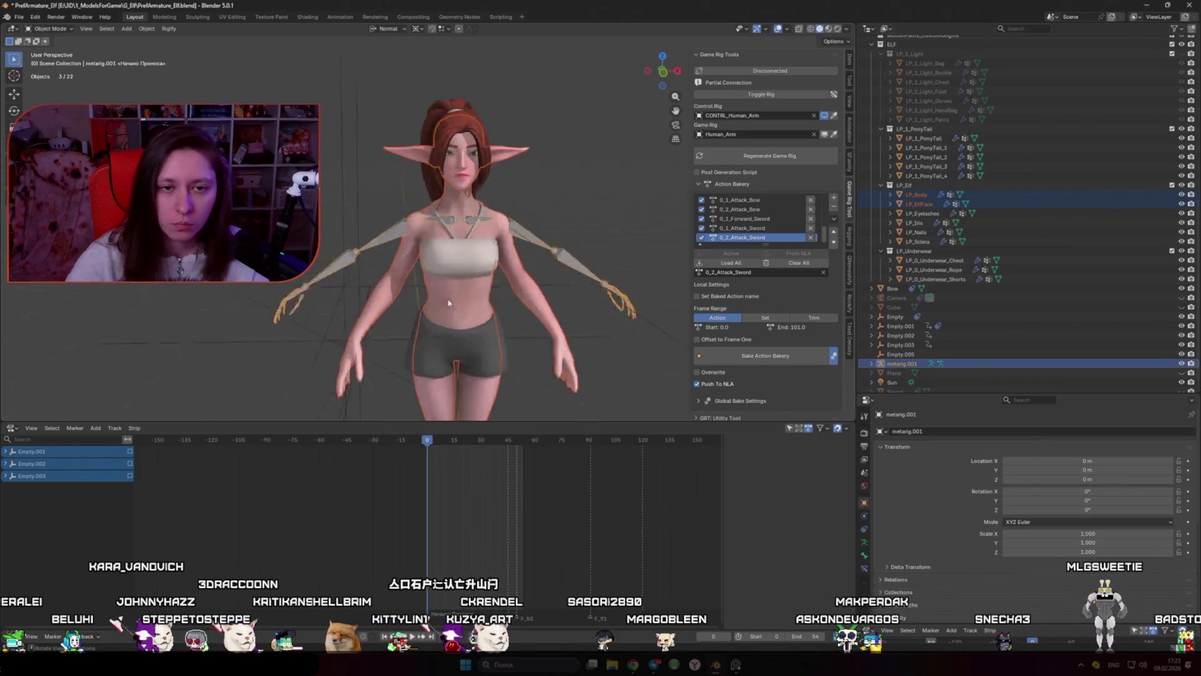
pyautogui.click(502, 255)
pyautogui.moveTo(503, 255); pyautogui.dragTo(474, 273)
pyautogui.scroll(3, 474, 273)
pyautogui.click(848, 29)
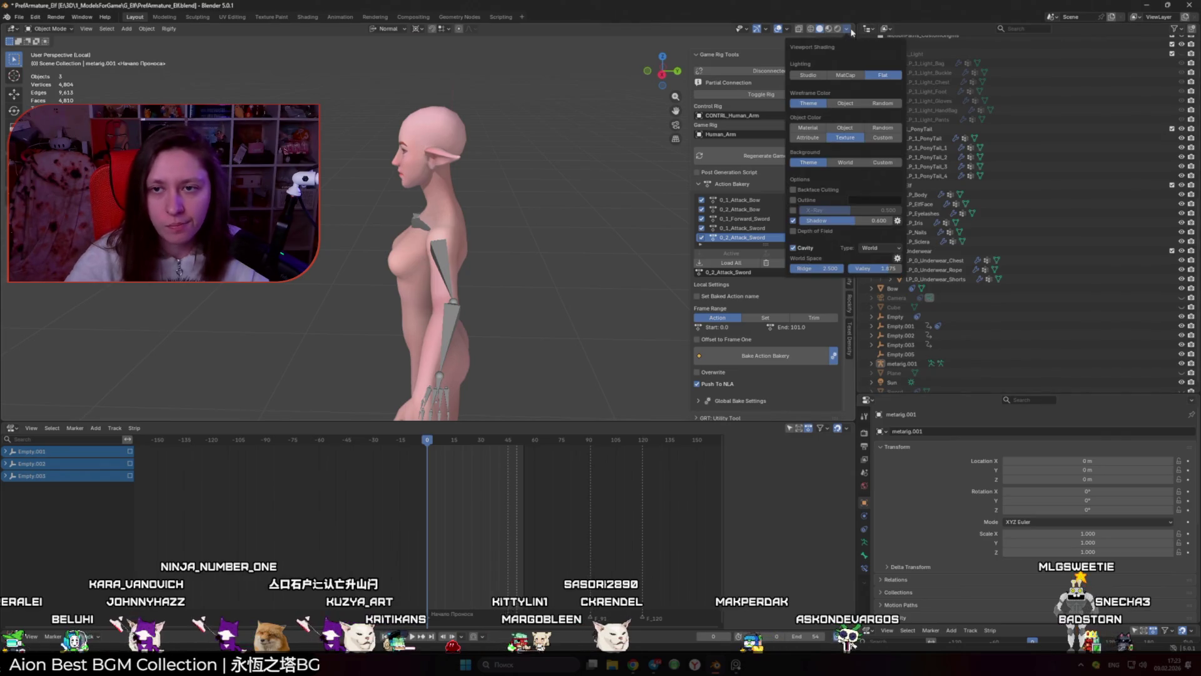
# Step: Set viewport shading colour to Material and, after previewing MatCap, lighting back to Studio
pyautogui.moveTo(555, 229); pyautogui.dragTo(751, 120)
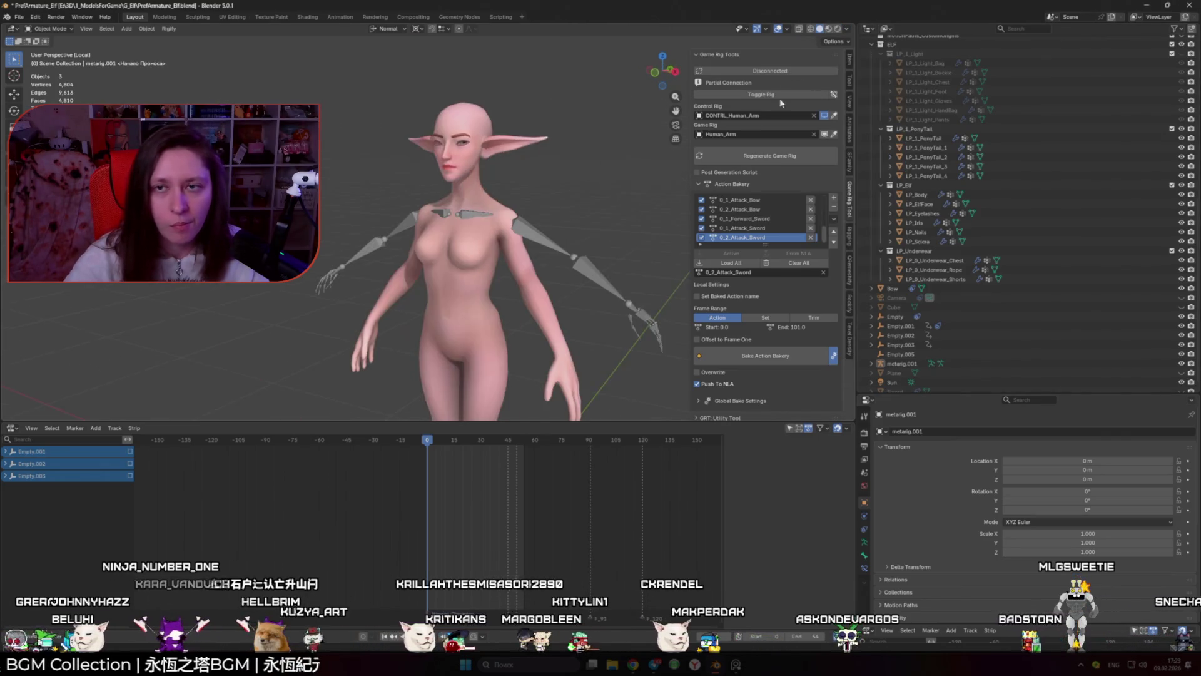
pyautogui.click(848, 30)
pyautogui.click(845, 137)
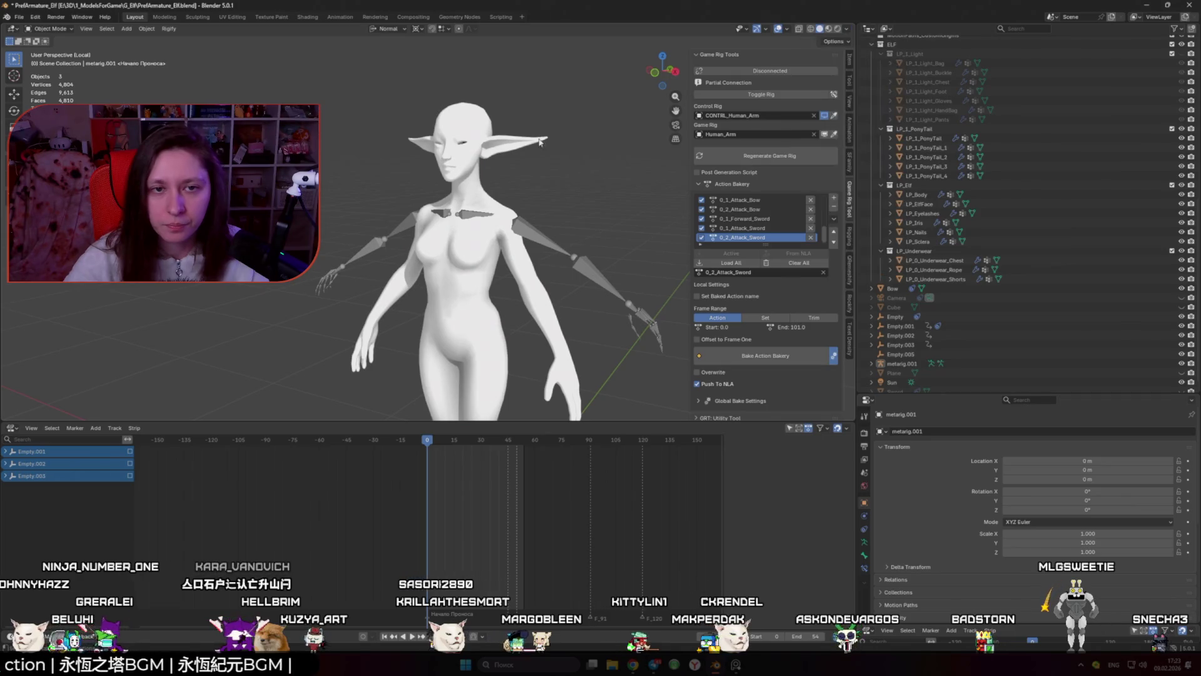
pyautogui.moveTo(547, 142); pyautogui.dragTo(576, 144)
pyautogui.scroll(3, 577, 148)
pyautogui.click(849, 29)
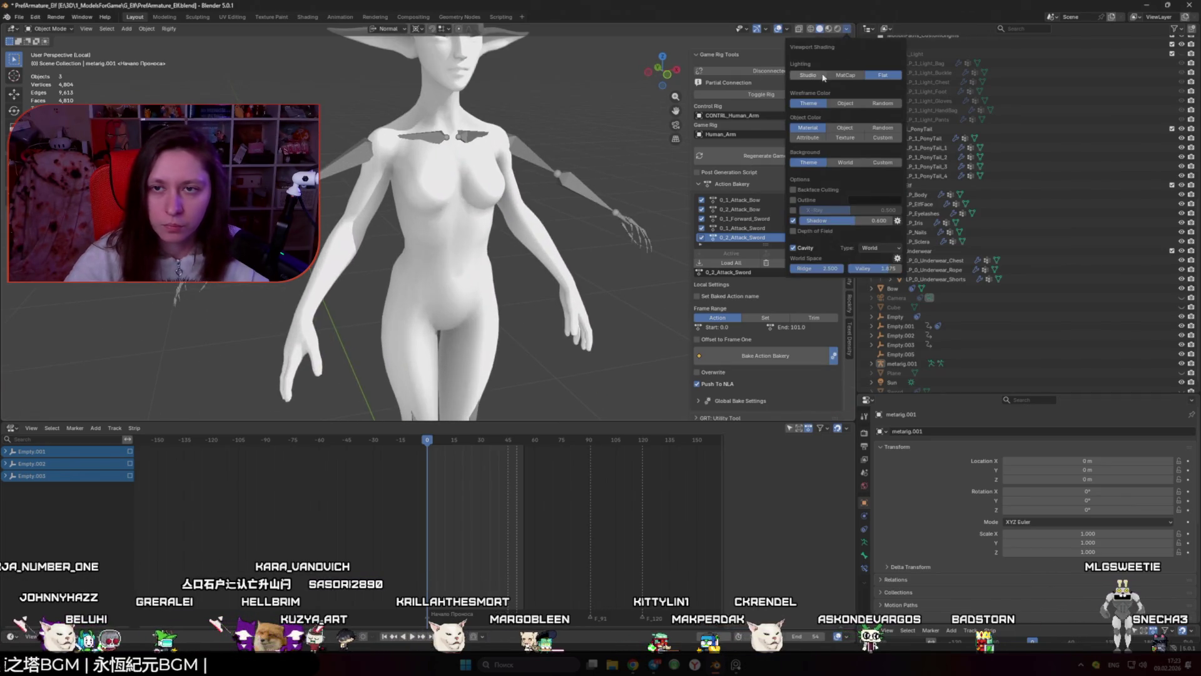
pyautogui.click(830, 75)
pyautogui.click(842, 95)
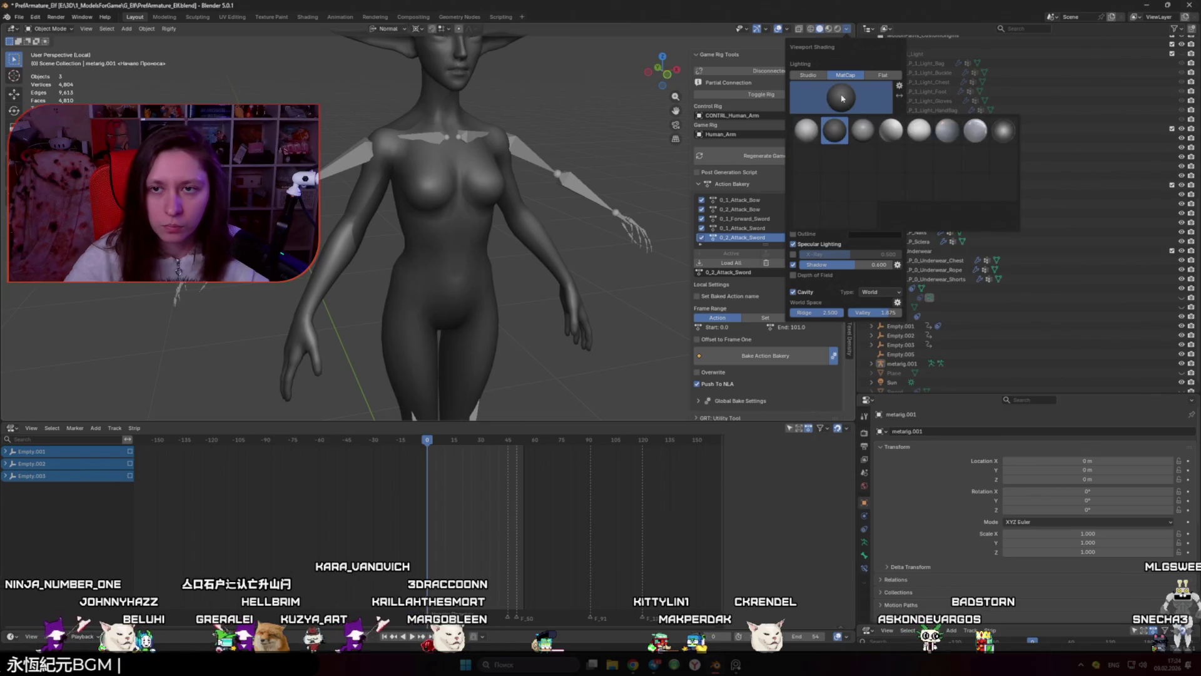
pyautogui.click(811, 79)
# Step: Select metarig.001, view it from the front, and enter Edit Mode on its bones
pyautogui.click(454, 136)
pyautogui.press('KP_3')
pyautogui.press('KP_1')
pyautogui.press('Tab')
pyautogui.scroll(1, 531, 213)
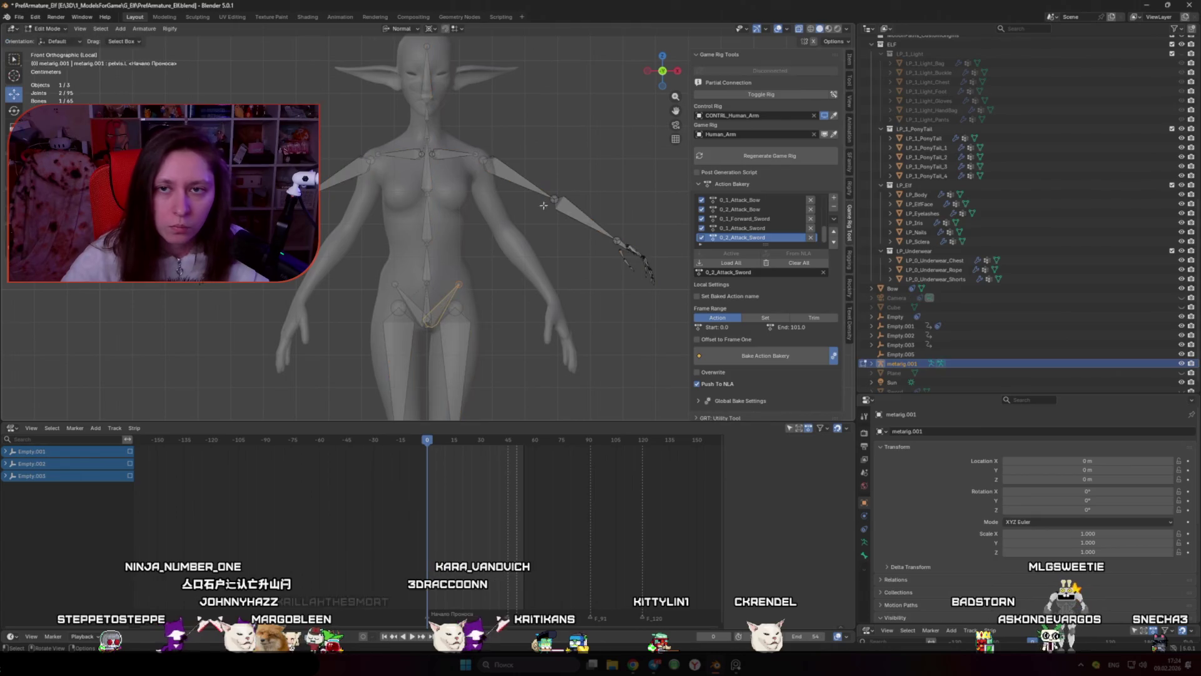
# Step: In front view, select the knee joint and set the pivot point to Bounding Box Center
pyautogui.scroll(-1, 531, 158)
pyautogui.moveTo(531, 158); pyautogui.dragTo(398, 220)
pyautogui.press('KP_1')
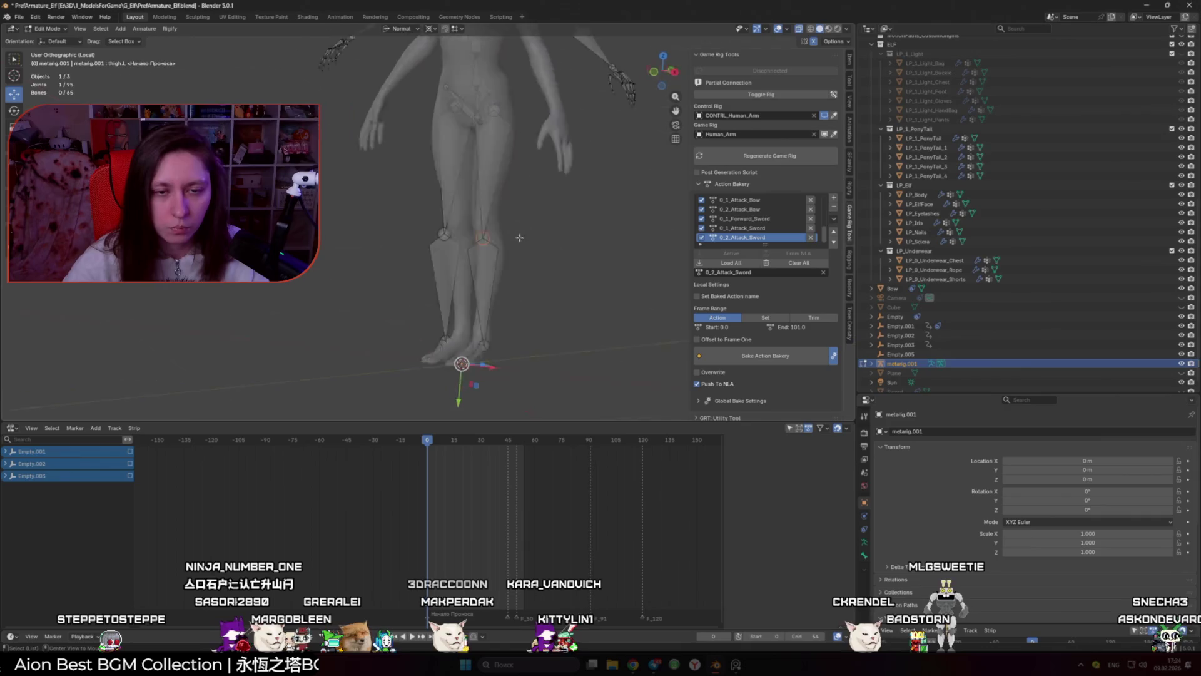
pyautogui.click(485, 234)
pyautogui.click(431, 29)
pyautogui.click(455, 52)
# Step: Box-select one leg's bones and nudge them slightly along Global X
pyautogui.moveTo(592, 400)
pyautogui.mouseDown()
pyautogui.moveTo(494, 213)
pyautogui.moveTo(469, 204)
pyautogui.mouseUp()
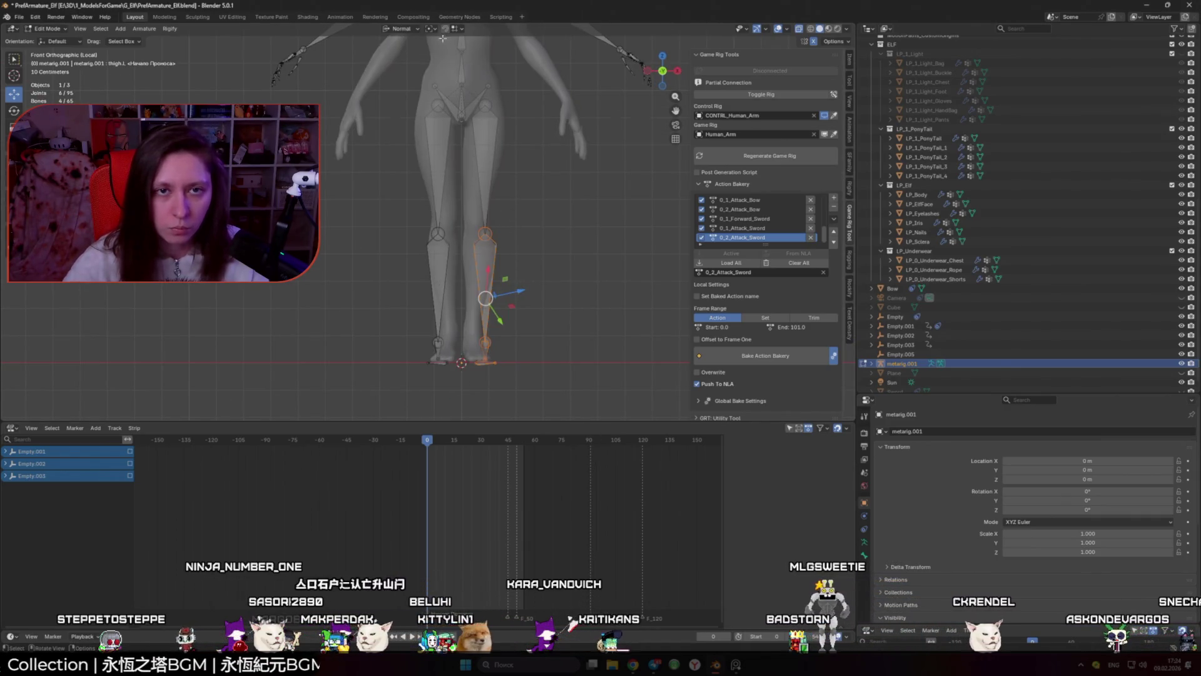
pyautogui.click(401, 28)
pyautogui.click(384, 58)
pyautogui.click(401, 28)
pyautogui.moveTo(519, 298); pyautogui.dragTo(511, 298)
# Step: Switch to right side view and put the LP_Body mesh into Edit Mode
pyautogui.press('KP_3')
pyautogui.scroll(5, 495, 250)
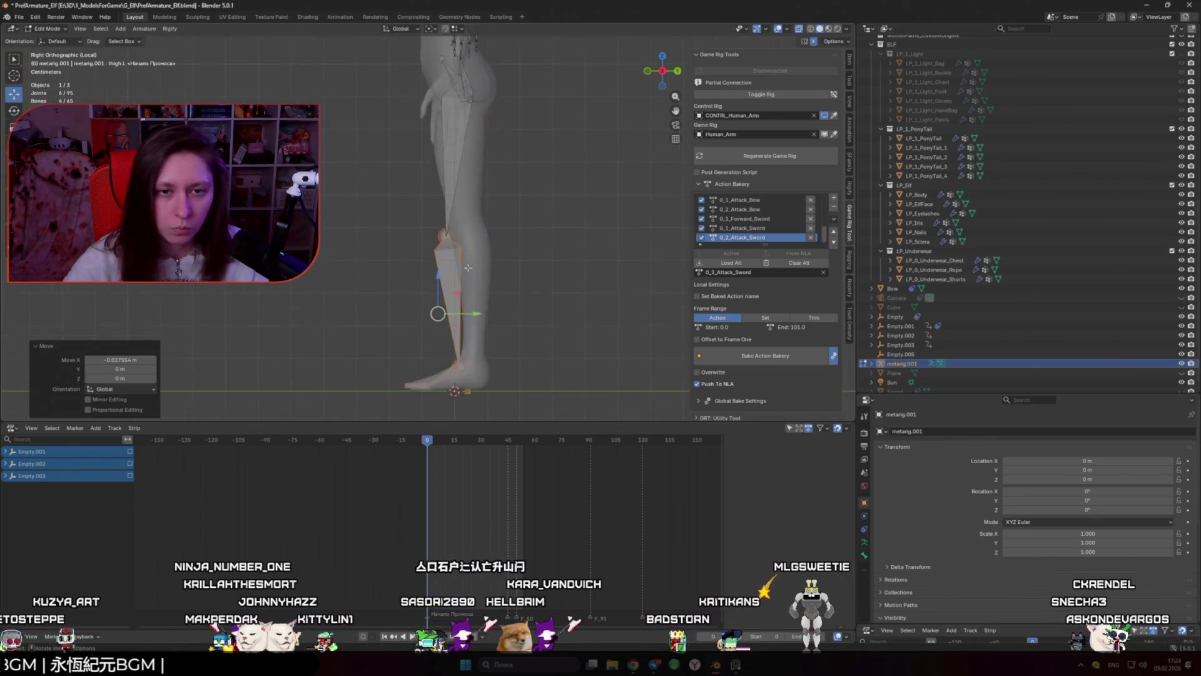
pyautogui.press('Tab')
pyautogui.click(495, 249)
pyautogui.press('Tab')
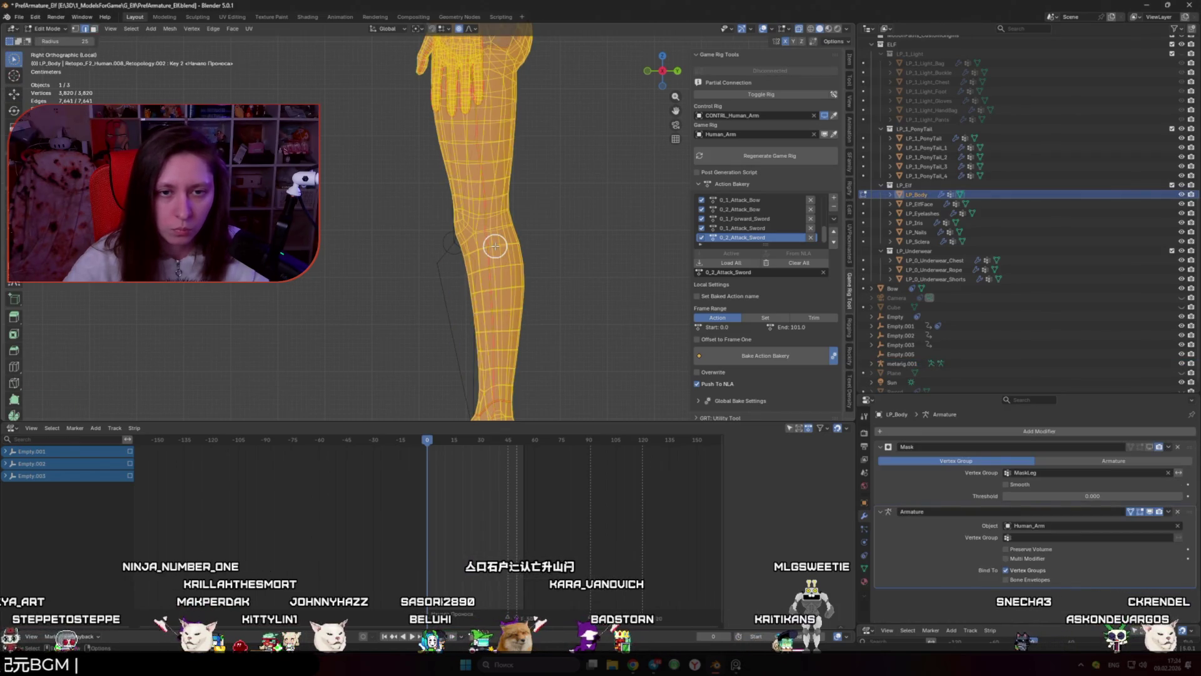
# Step: Clear the mesh selection, orbit to a right side view, and box-select the knee vertex ring
pyautogui.click(539, 238)
pyautogui.press('KP_4')
pyautogui.press('KP_4')
pyautogui.press('KP_4')
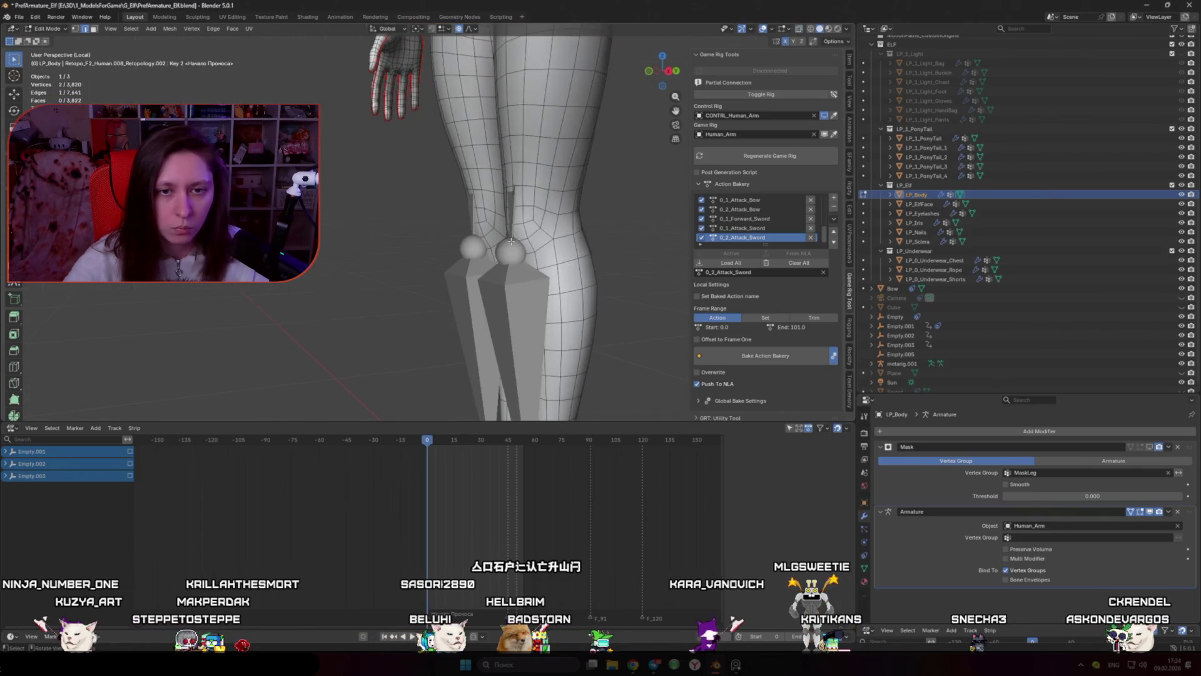
pyautogui.press('KP_4')
pyautogui.press('KP_4')
pyautogui.press('KP_4')
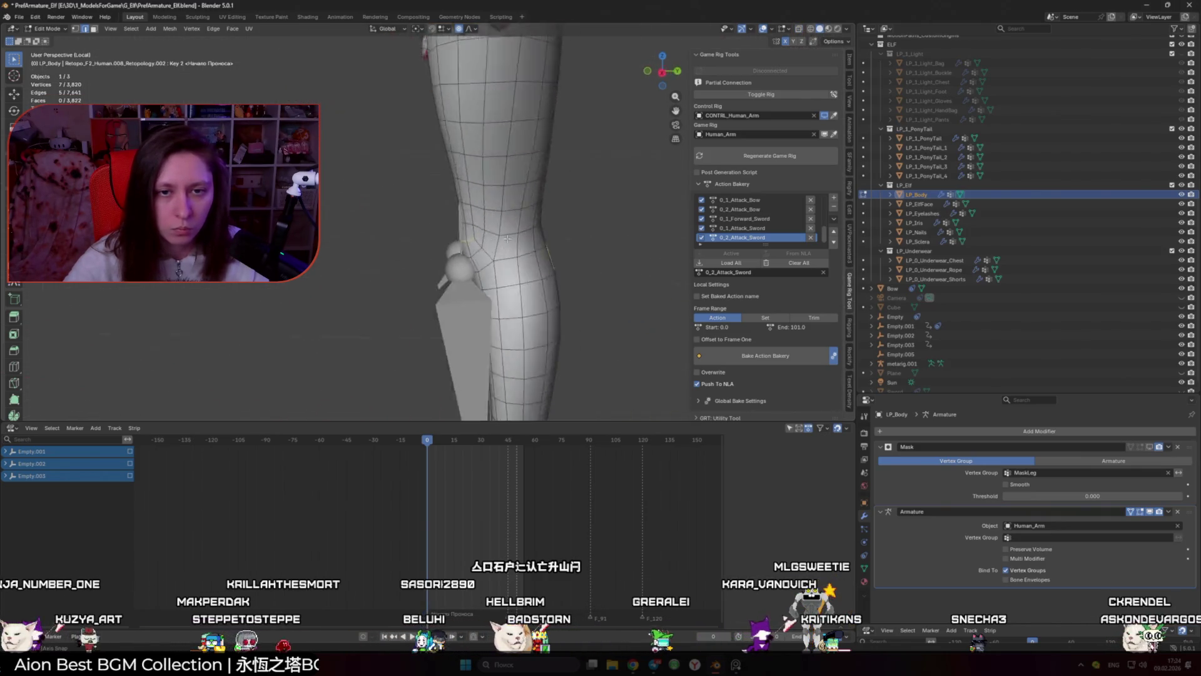
pyautogui.press('KP_4')
pyautogui.press('KP_4')
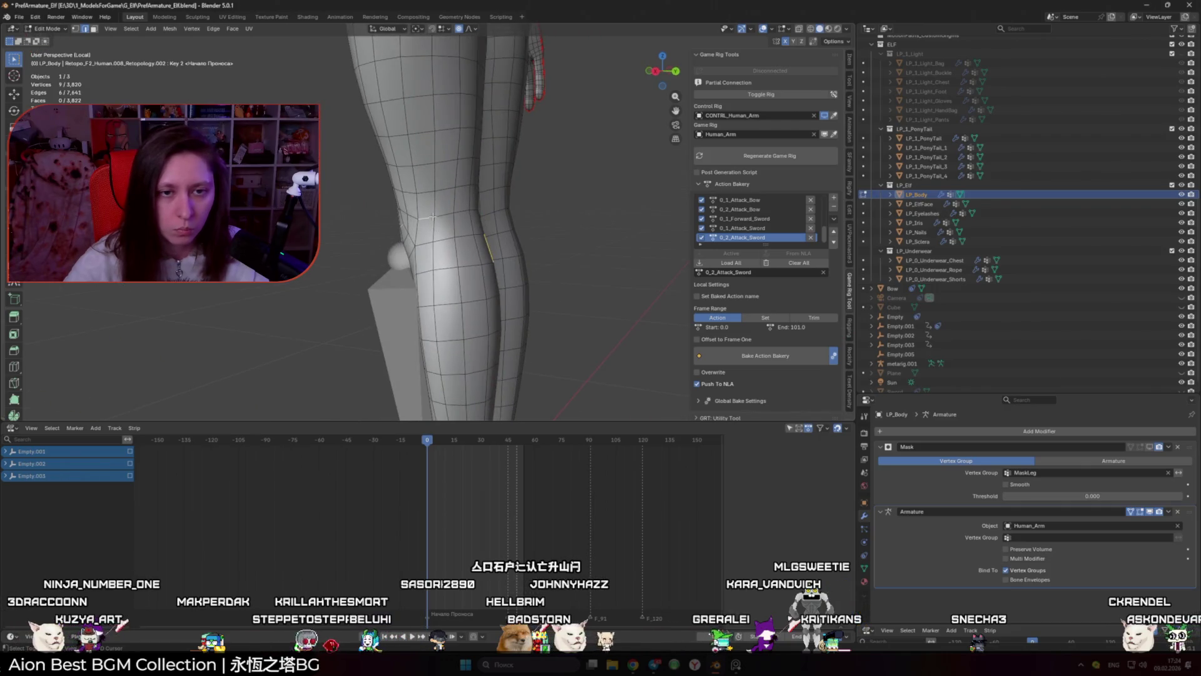
pyautogui.press('KP_4')
pyautogui.press('KP_4')
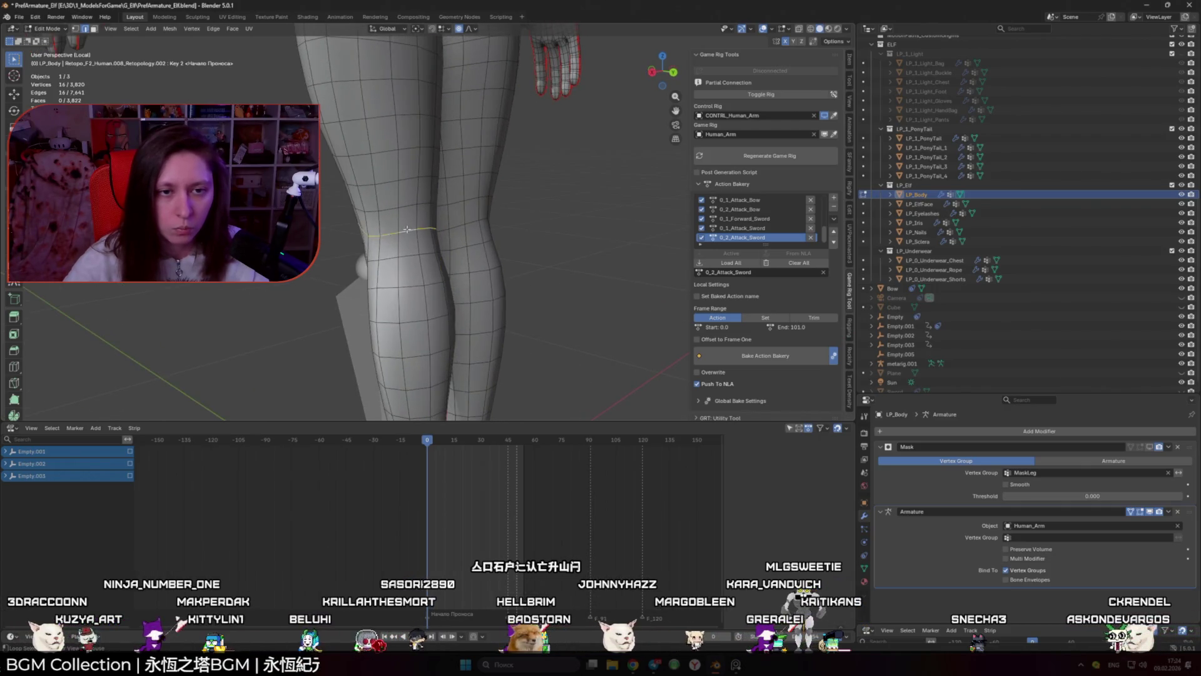
pyautogui.press('KP_1')
pyautogui.press('KP_3')
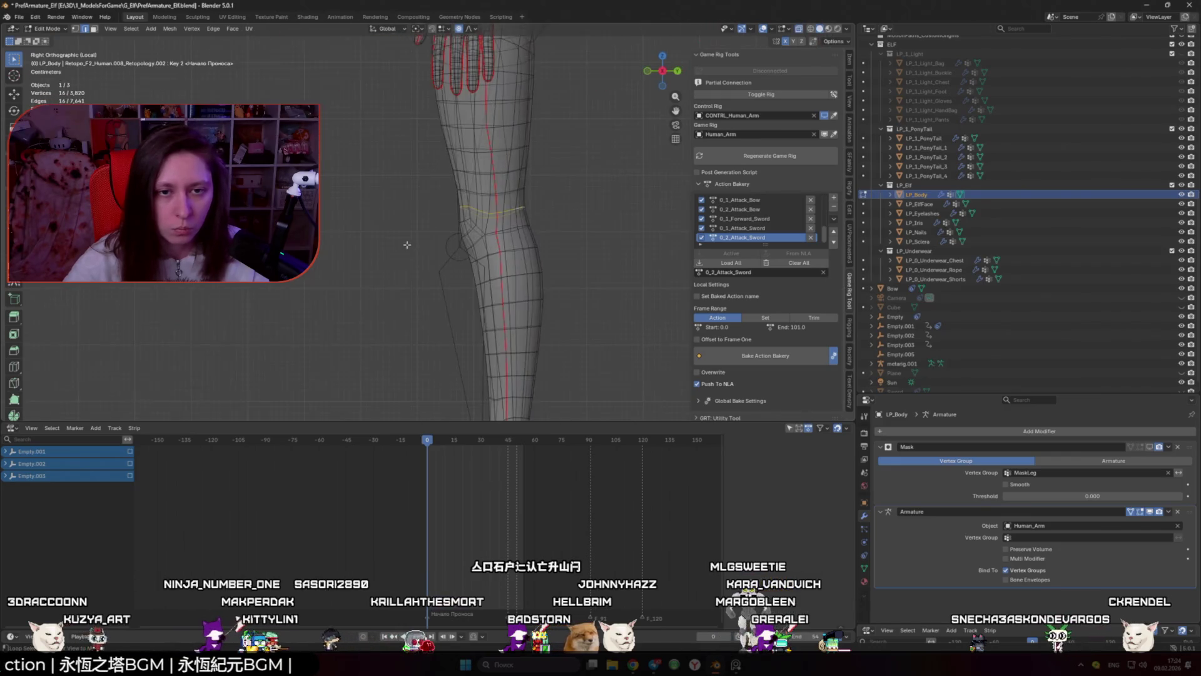
pyautogui.scroll(2, 413, 168)
pyautogui.moveTo(498, 228)
pyautogui.mouseDown()
pyautogui.moveTo(506, 238)
pyautogui.moveTo(494, 226)
pyautogui.moveTo(441, 230)
pyautogui.moveTo(459, 215)
pyautogui.moveTo(482, 238)
pyautogui.mouseUp()
pyautogui.keyDown('shift'); pyautogui.click(606, 215); pyautogui.keyUp('shift')
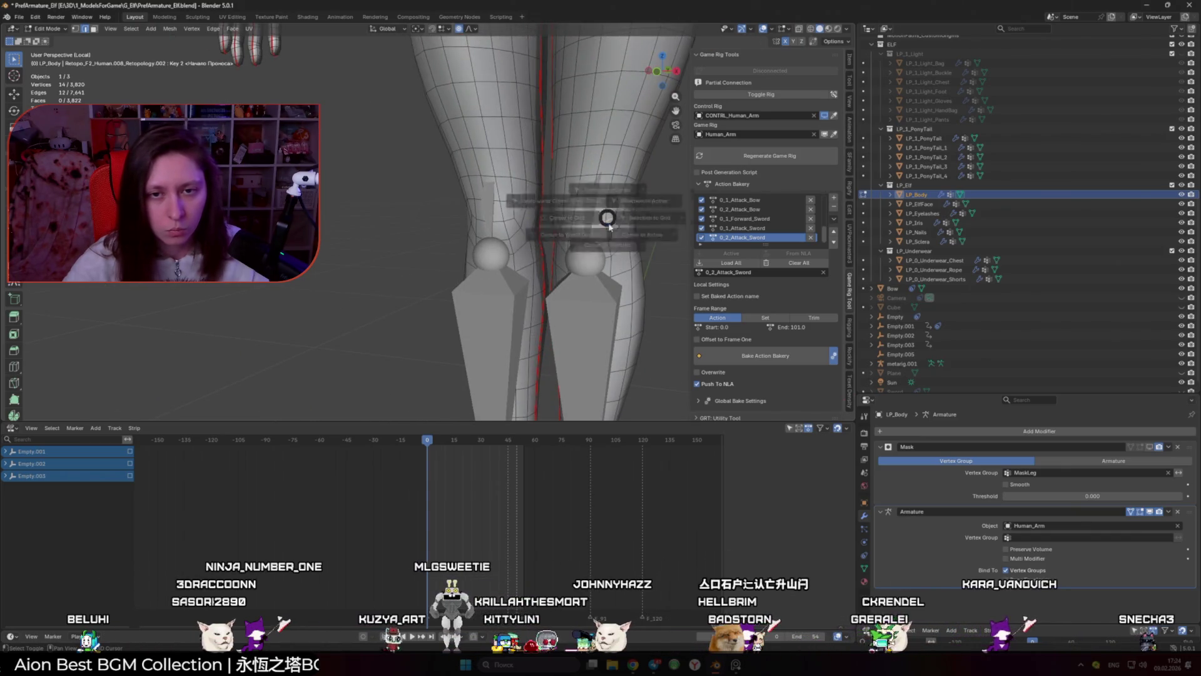
# Step: Snap the metarig knee joint onto the selected knee vertices
pyautogui.moveTo(605, 215); pyautogui.dragTo(565, 256)
pyautogui.hotkey('alt', 'q')
pyautogui.hotkey('shift', 's')
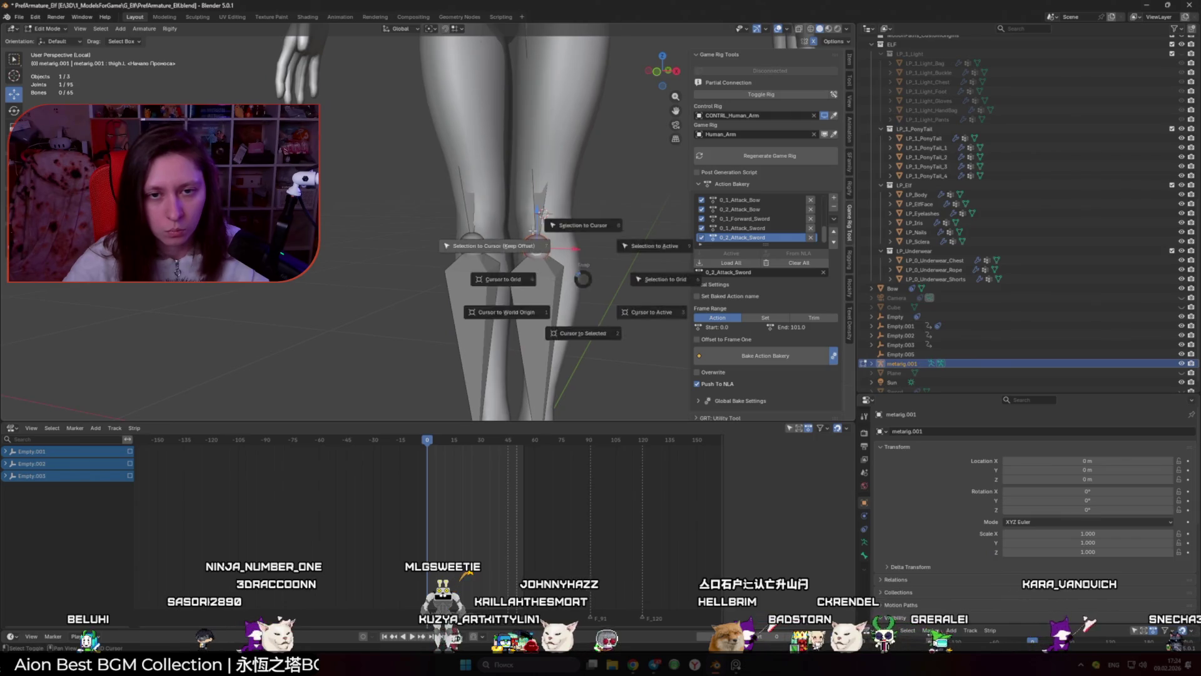
pyautogui.click(541, 233)
# Step: Mark the ankle edge on the LP_Body mesh in right side view
pyautogui.press('Tab')
pyautogui.scroll(-3, 540, 234)
pyautogui.press('KP_3')
pyautogui.scroll(6, 465, 210)
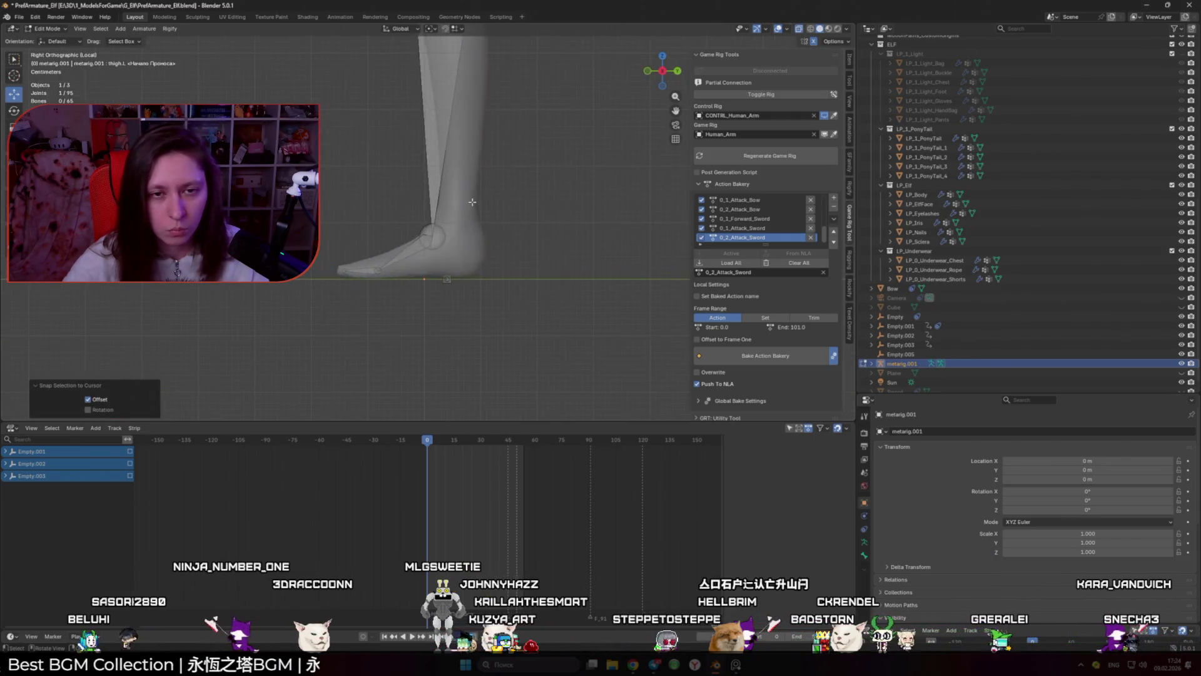
pyautogui.click(465, 211)
pyautogui.press('Tab')
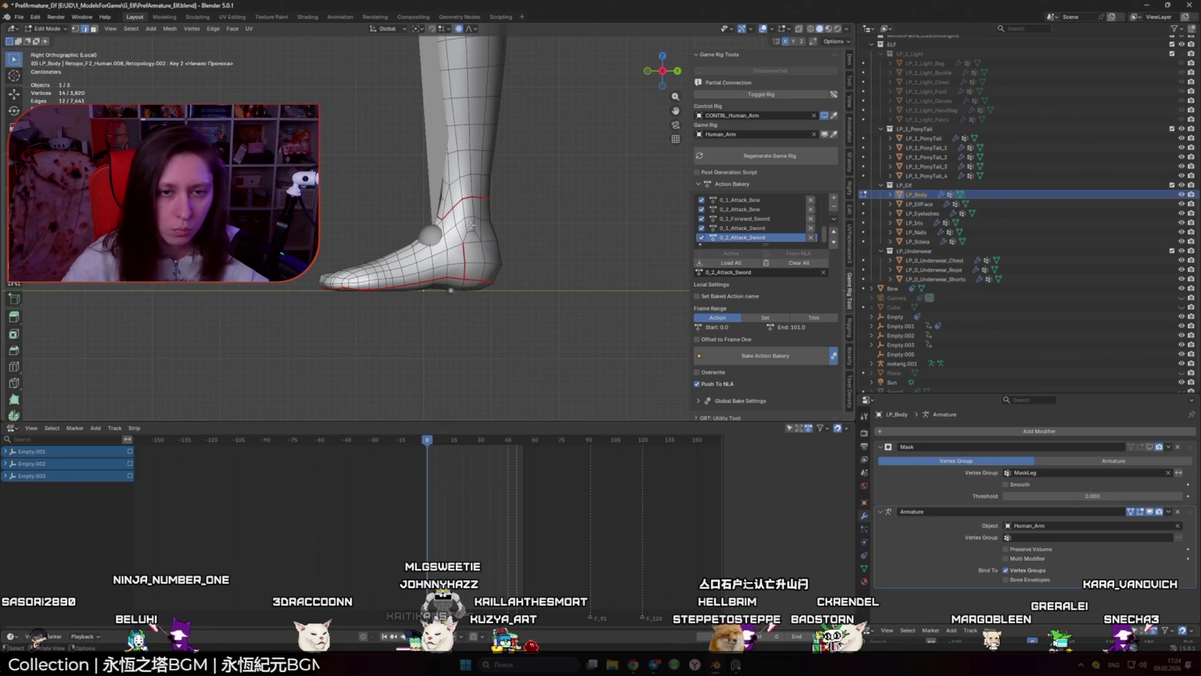
pyautogui.click(470, 216)
pyautogui.moveTo(470, 216)
pyautogui.mouseDown()
pyautogui.moveTo(498, 219)
pyautogui.moveTo(418, 218)
pyautogui.mouseUp()
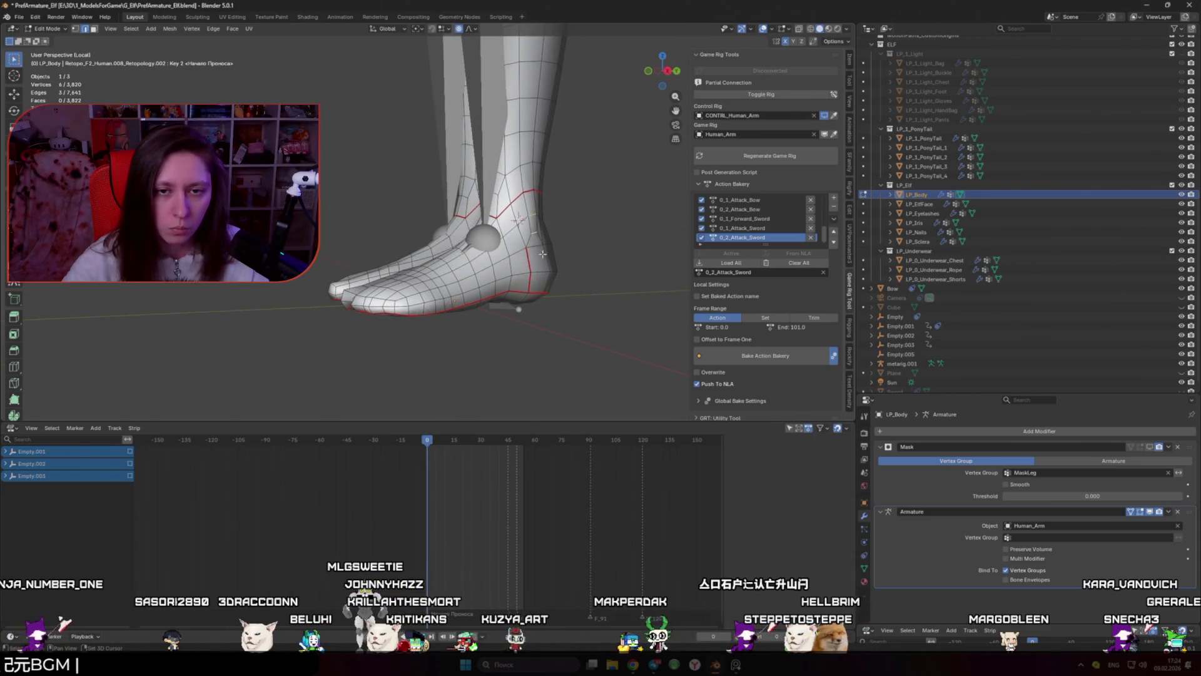
# Step: Snap the shin bone onto the ankle point, then undo that snap
pyautogui.press('Tab')
pyautogui.click(486, 237)
pyautogui.press('Tab')
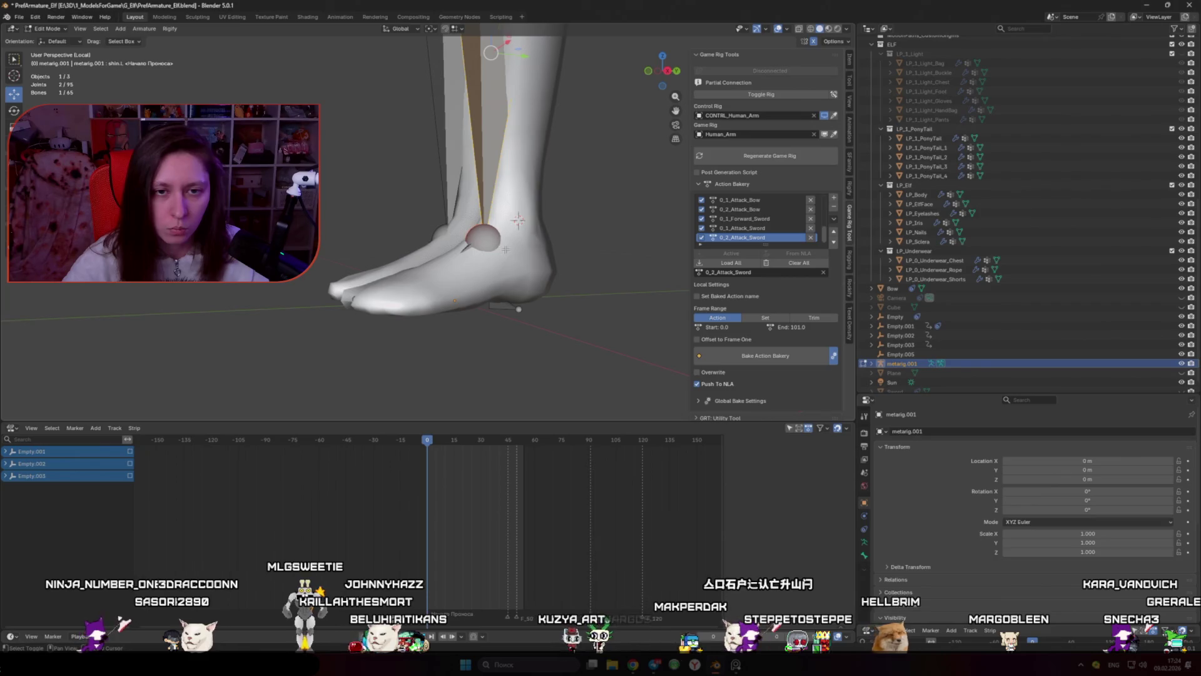
pyautogui.hotkey('shift', 's')
pyautogui.click(413, 206)
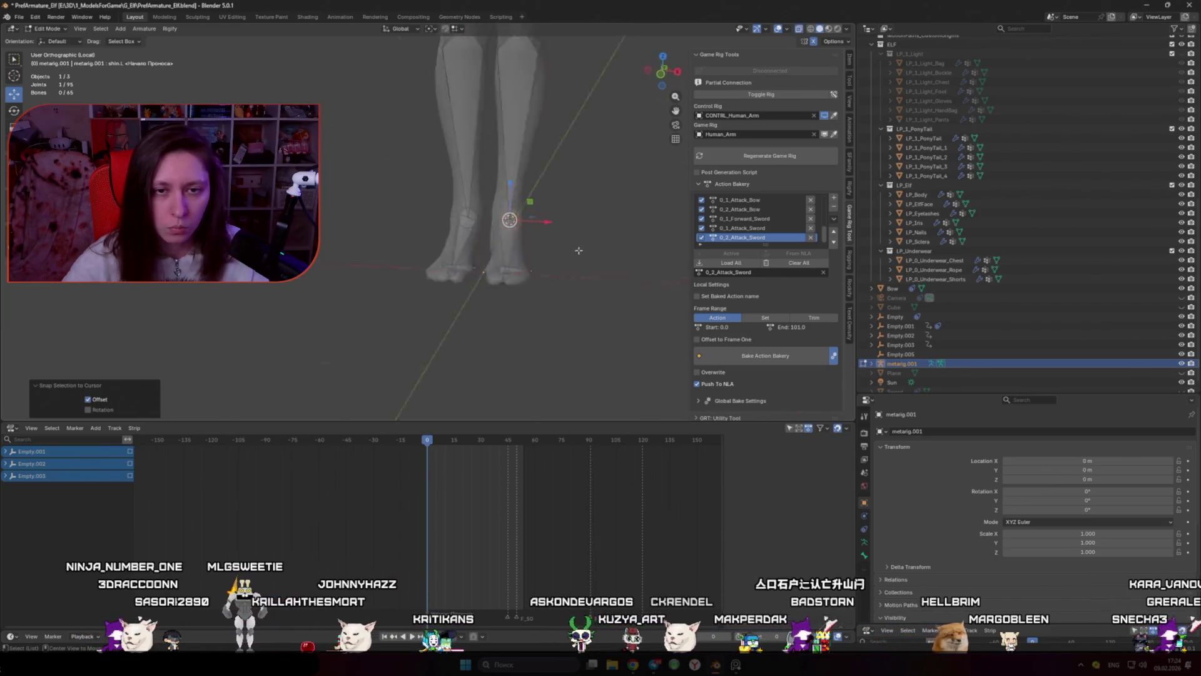
pyautogui.press('KP_1')
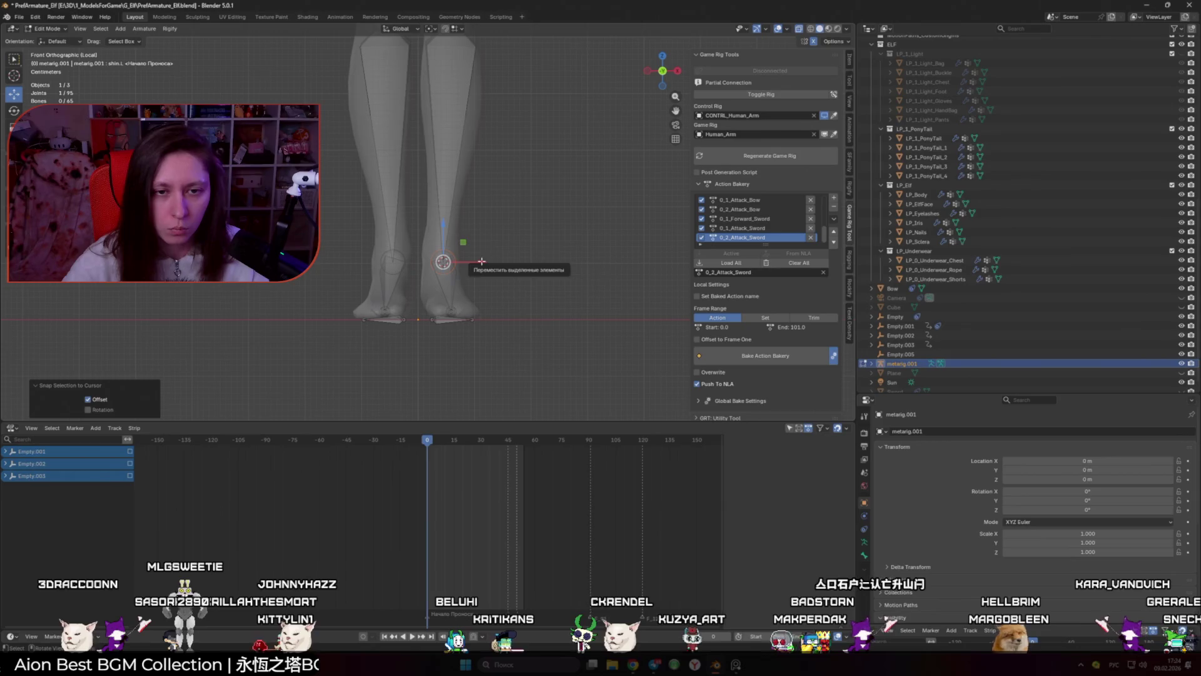
pyautogui.hotkey('ctrl', 'z')
# Step: Rotate the selected foot bones 6.29° around Z
pyautogui.moveTo(548, 376)
pyautogui.mouseDown()
pyautogui.moveTo(466, 287)
pyautogui.moveTo(482, 294)
pyautogui.mouseUp()
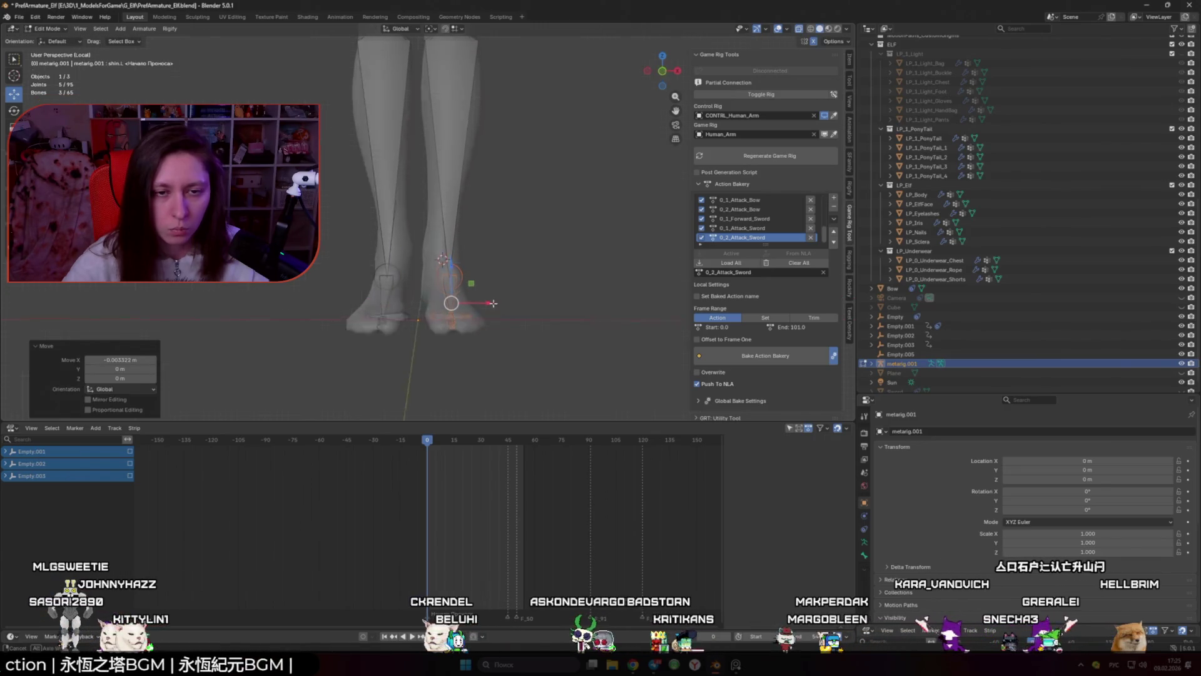
pyautogui.press('r')
pyautogui.press('z')
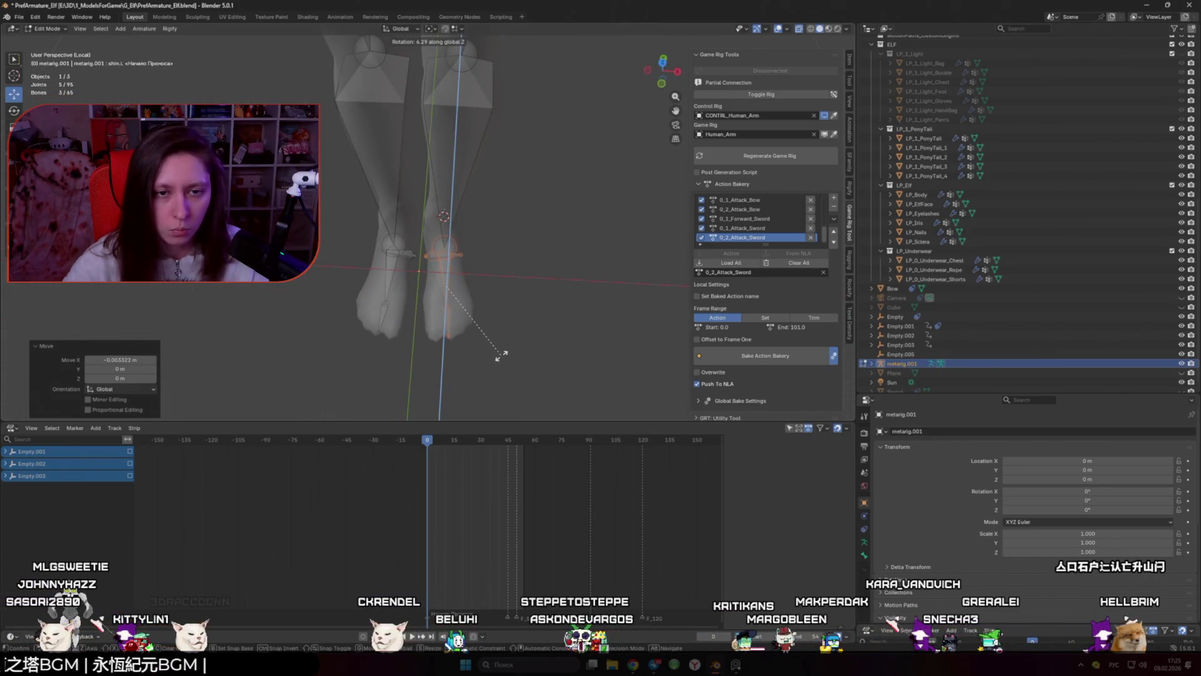
pyautogui.click(501, 355)
pyautogui.press('KP_3')
pyautogui.press('KP_1')
pyautogui.press('g')
pyautogui.press('x')
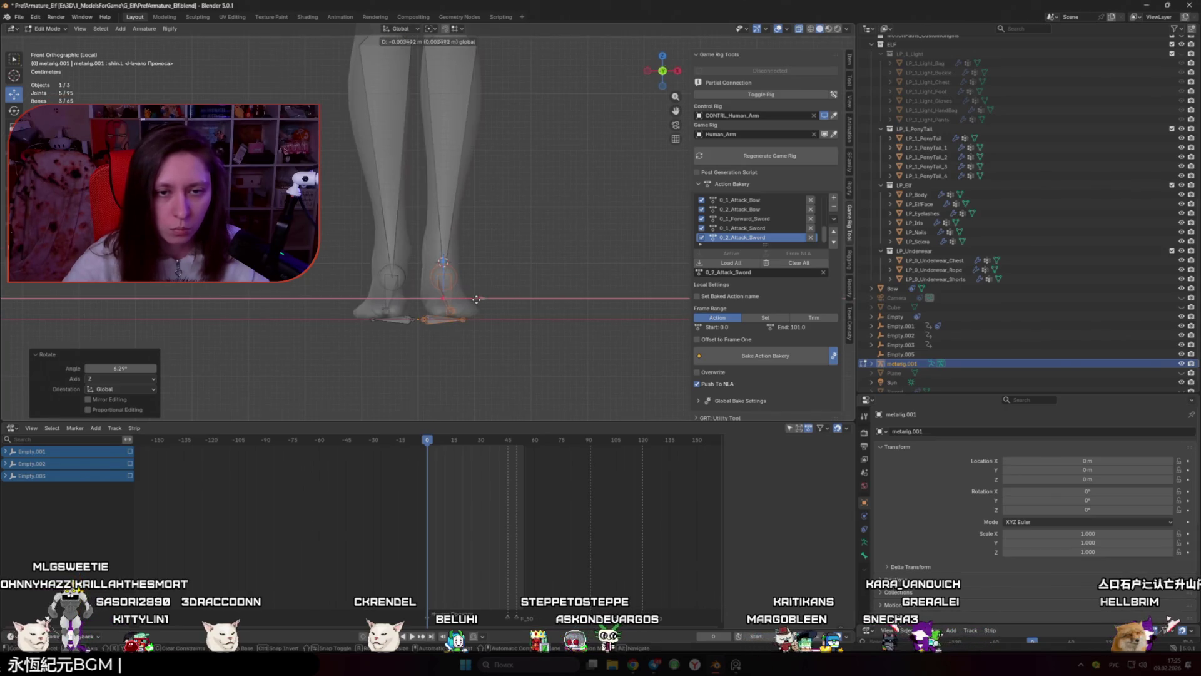
pyautogui.press('Escape')
pyautogui.press('KP_3')
# Step: Snap the selected foot bones onto the marked point on the foot
pyautogui.hotkey('shift', 's')
pyautogui.click(439, 267)
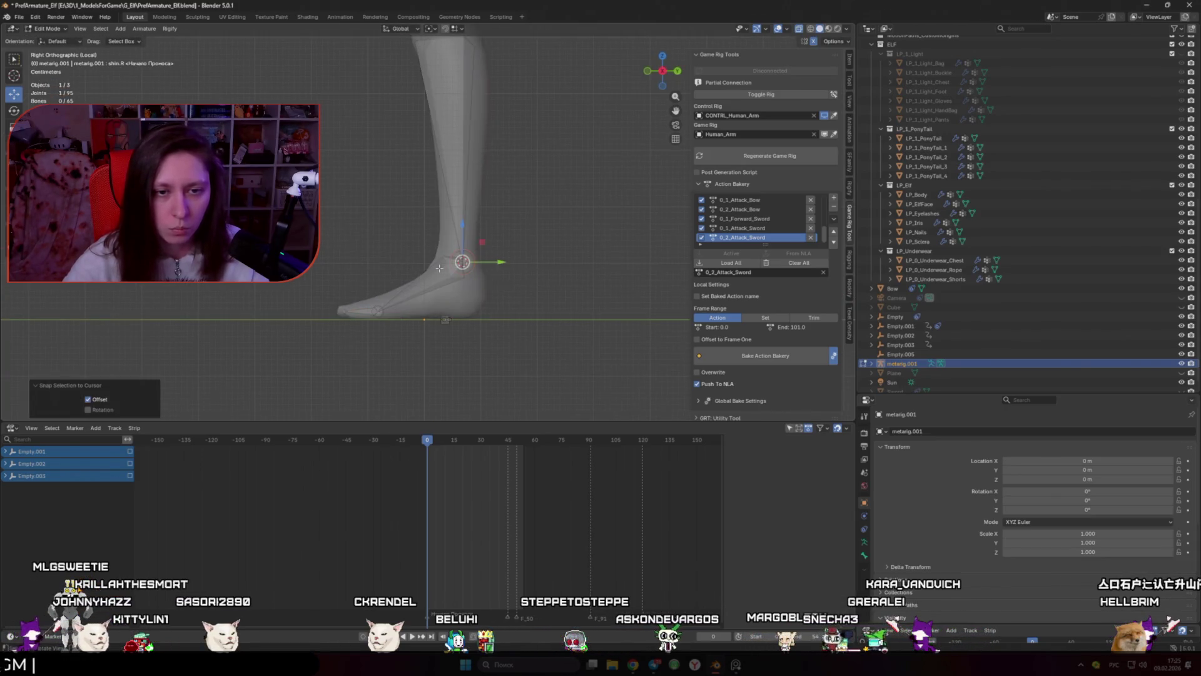
pyautogui.moveTo(434, 270); pyautogui.dragTo(495, 297)
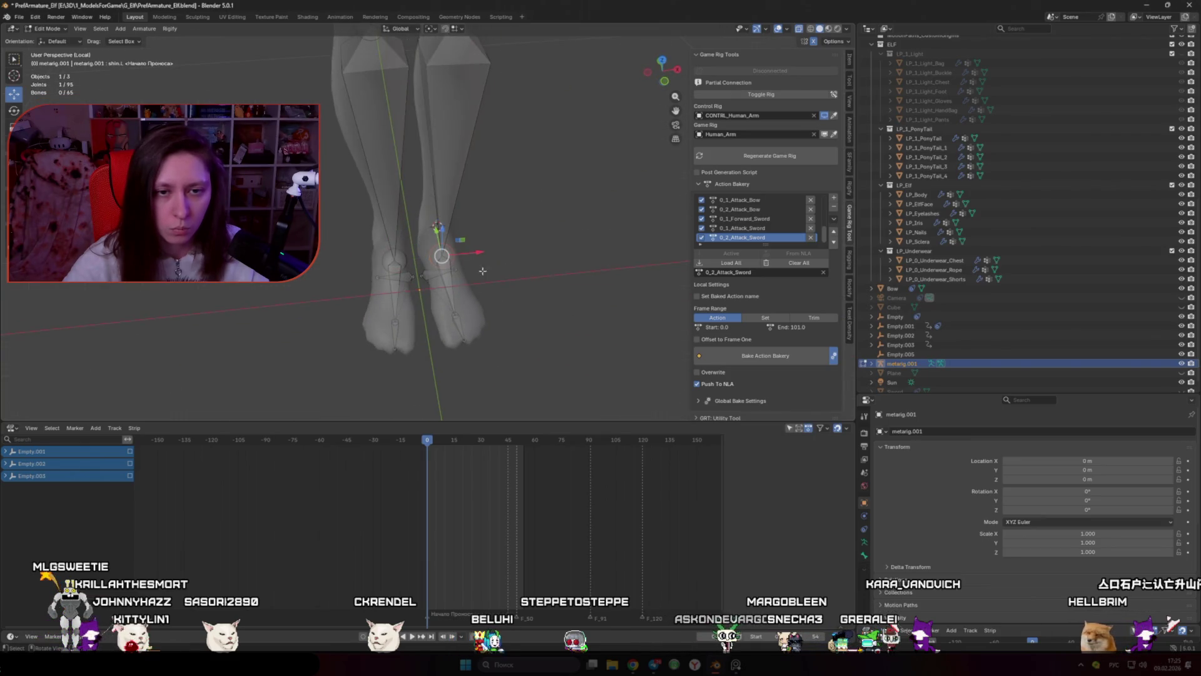
pyautogui.hotkey('shift', 's')
pyautogui.click(451, 250)
pyautogui.moveTo(450, 250); pyautogui.dragTo(431, 244)
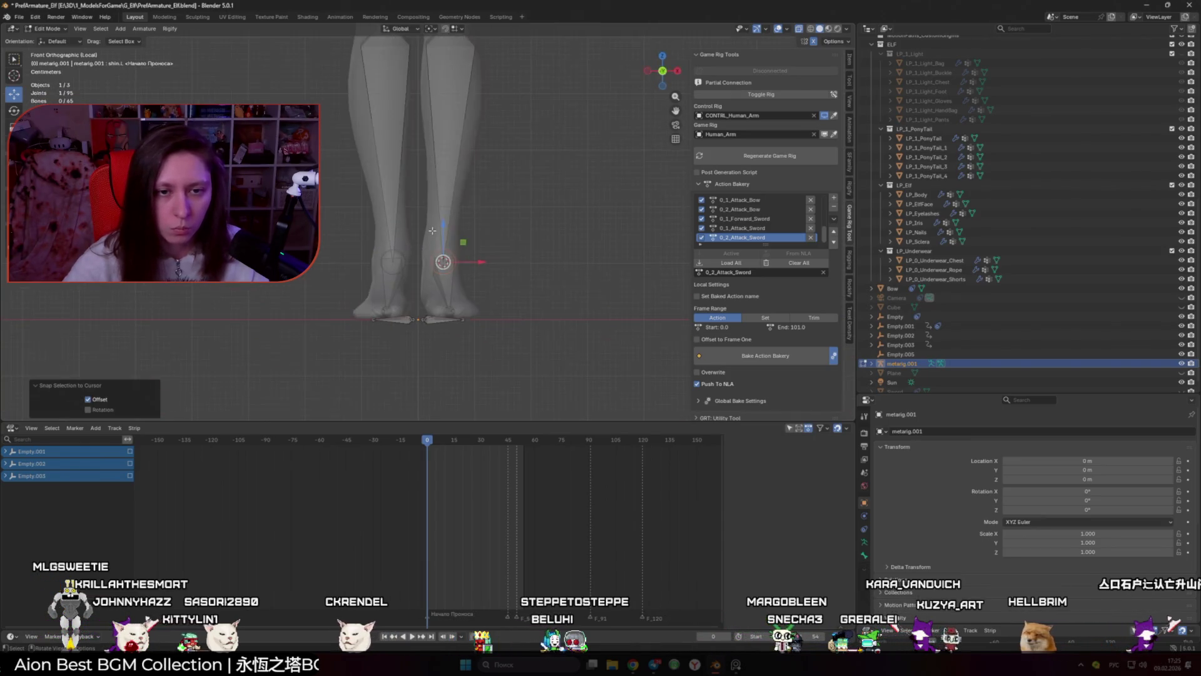
pyautogui.scroll(3, 375, 232)
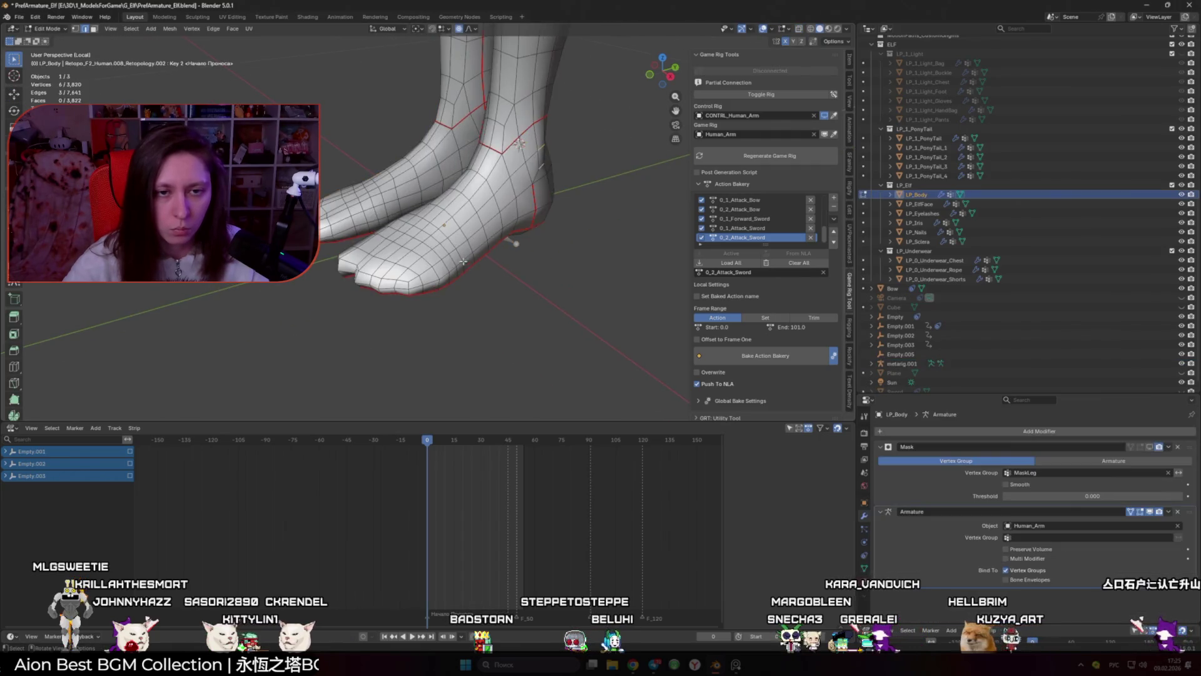
# Step: Inspect the foot mesh, then snap the toe bone onto the marked toe point
pyautogui.hotkey('alt', 'q')
pyautogui.moveTo(421, 253)
pyautogui.mouseDown()
pyautogui.moveTo(438, 238)
pyautogui.moveTo(414, 248)
pyautogui.mouseUp()
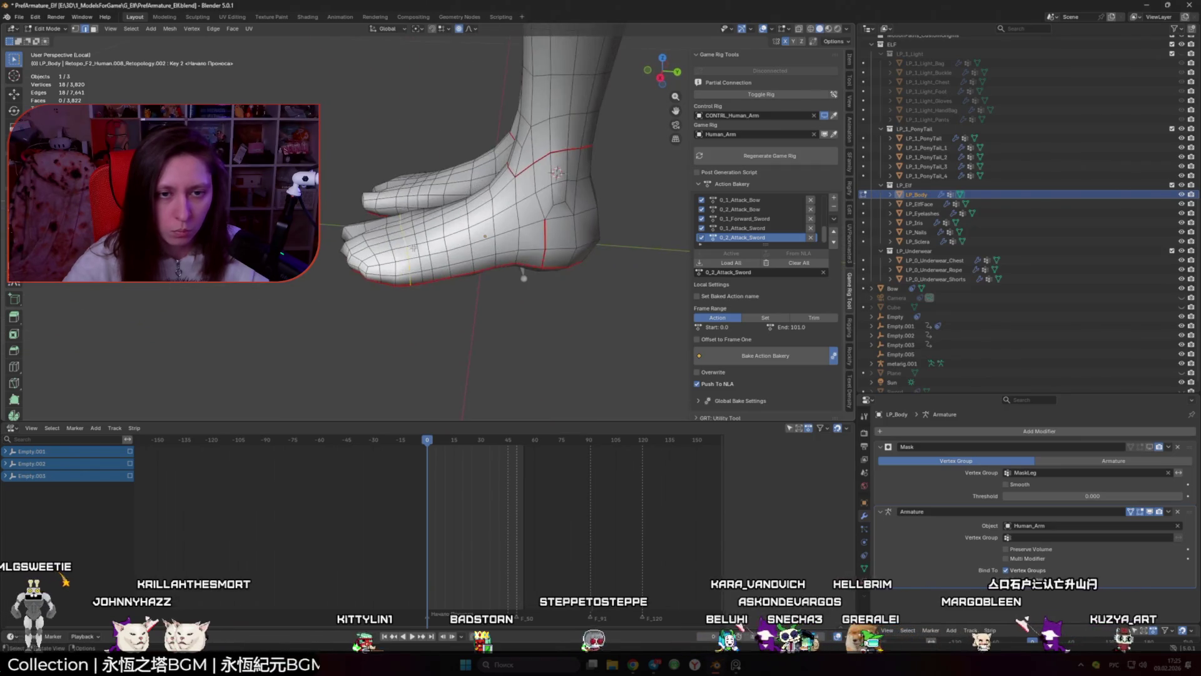
pyautogui.press('Tab')
pyautogui.click(391, 245)
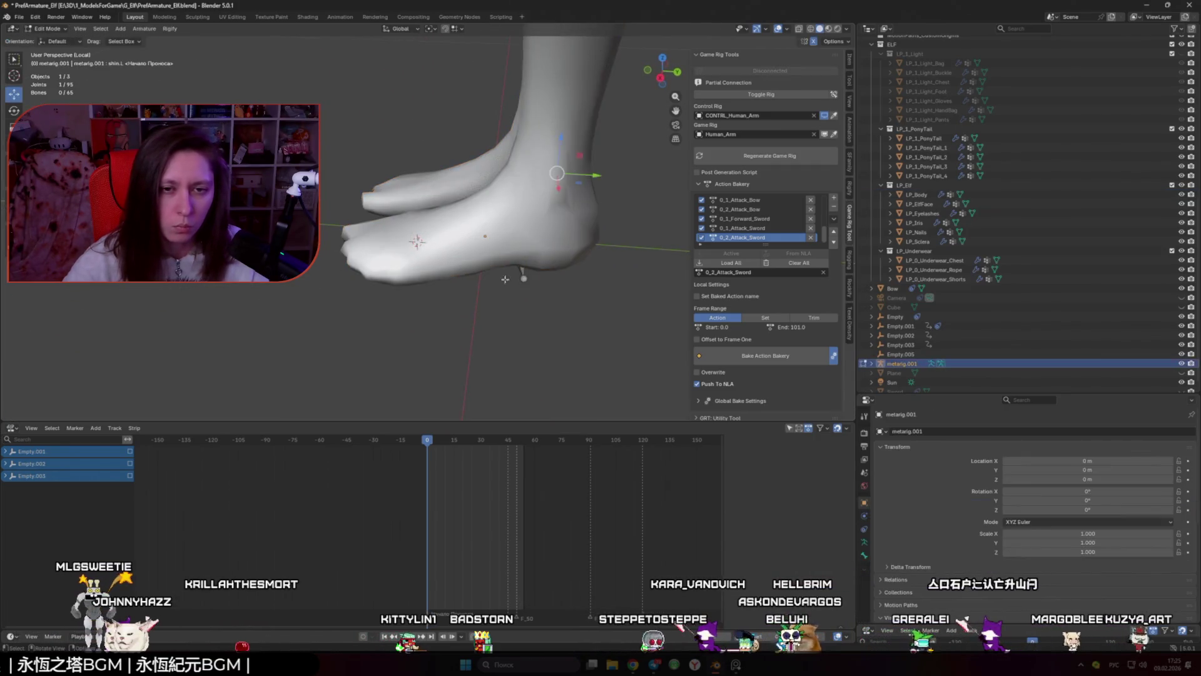
pyautogui.press('Tab')
pyautogui.moveTo(414, 252)
pyautogui.mouseDown()
pyautogui.moveTo(402, 247)
pyautogui.moveTo(433, 260)
pyautogui.mouseUp()
pyautogui.hotkey('shift', 's')
pyautogui.click(426, 247)
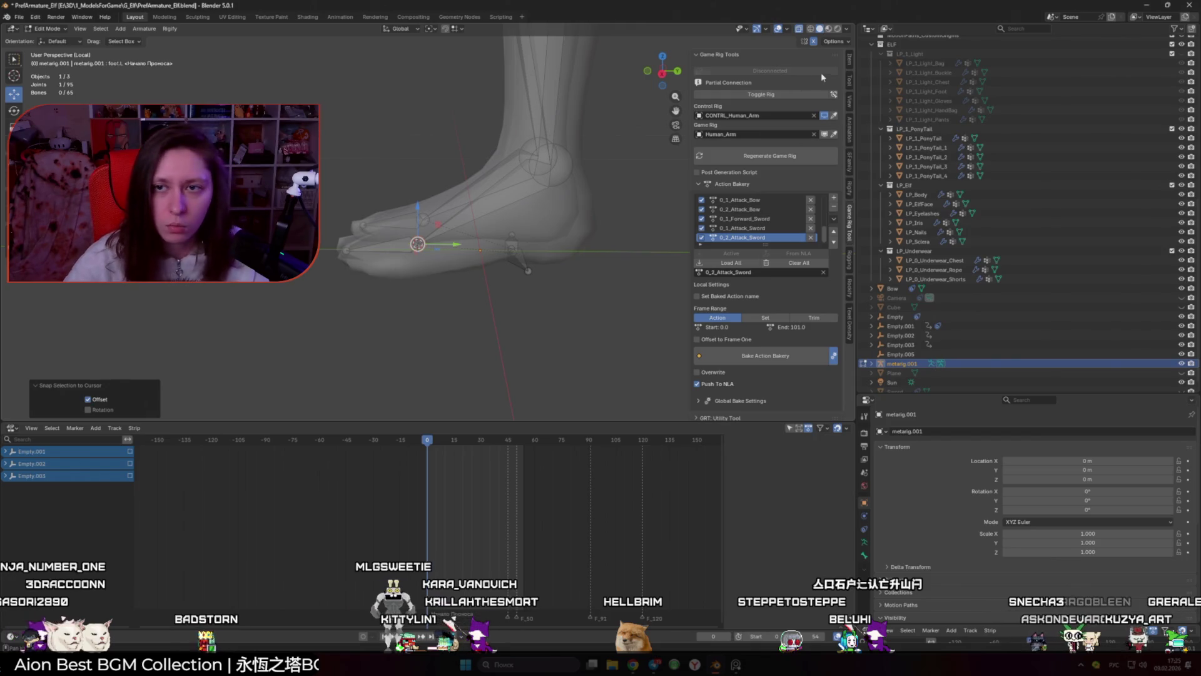
# Step: Show the selected bone's transform values in the Item panel and try a cancelled Z move
pyautogui.click(850, 60)
pyautogui.moveTo(475, 197); pyautogui.dragTo(591, 215)
pyautogui.moveTo(436, 214)
pyautogui.mouseDown()
pyautogui.moveTo(454, 217)
pyautogui.moveTo(406, 230)
pyautogui.moveTo(430, 321)
pyautogui.mouseUp()
pyautogui.rightClick(430, 321)
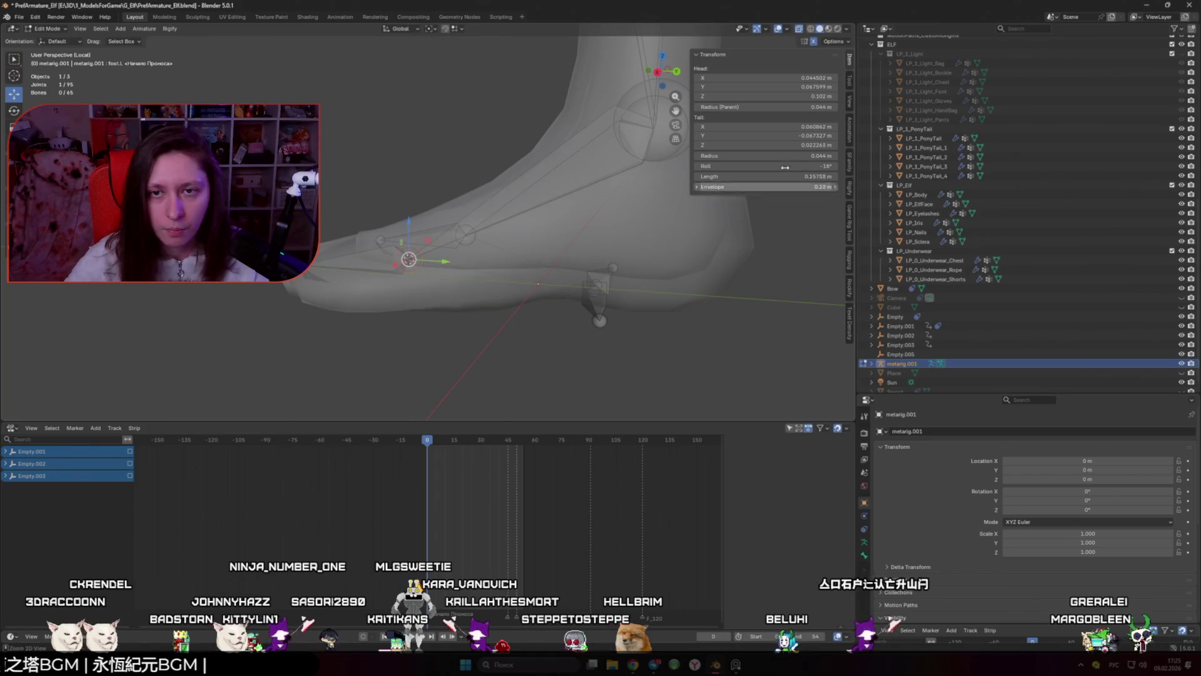
# Step: Leave the foot bone's tail Z value unchanged and isolate the rig in right side view
pyautogui.click(813, 145)
pyautogui.press('Return')
pyautogui.moveTo(332, 200); pyautogui.dragTo(378, 176)
pyautogui.press('KP_3')
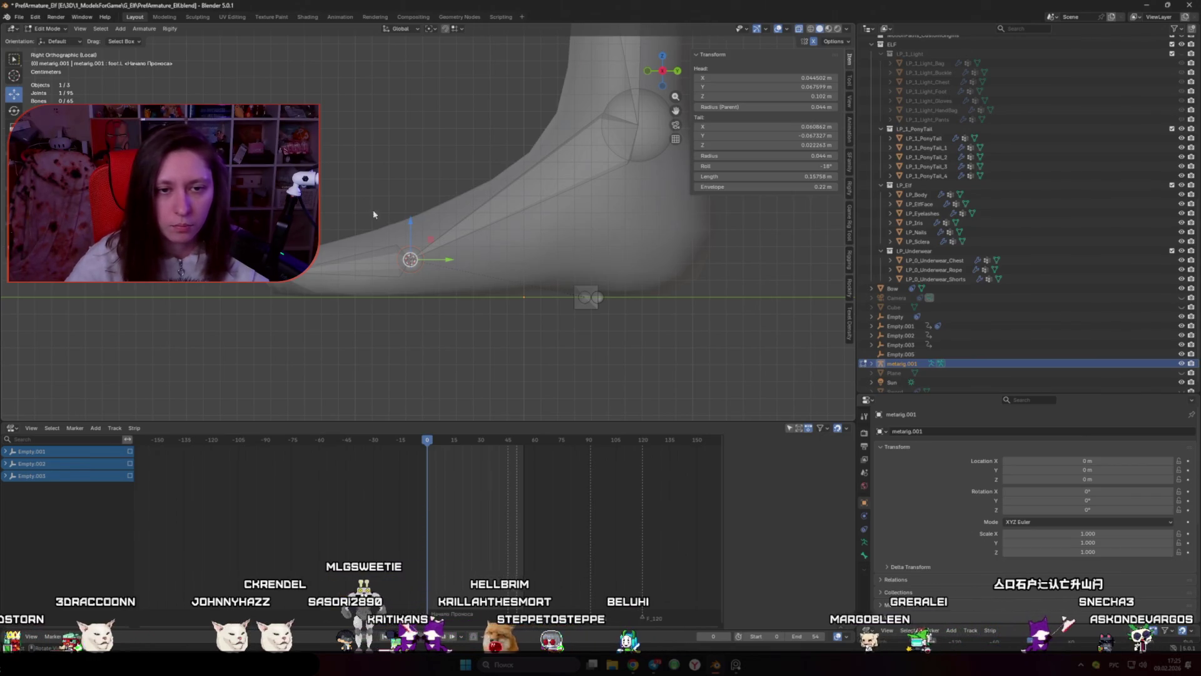
pyautogui.press('KP_Divide')
pyautogui.press('KP_Divide')
pyautogui.press('KP_3')
pyautogui.scroll(7, 375, 169)
pyautogui.press('g')
pyautogui.press('z')
pyautogui.press('Escape')
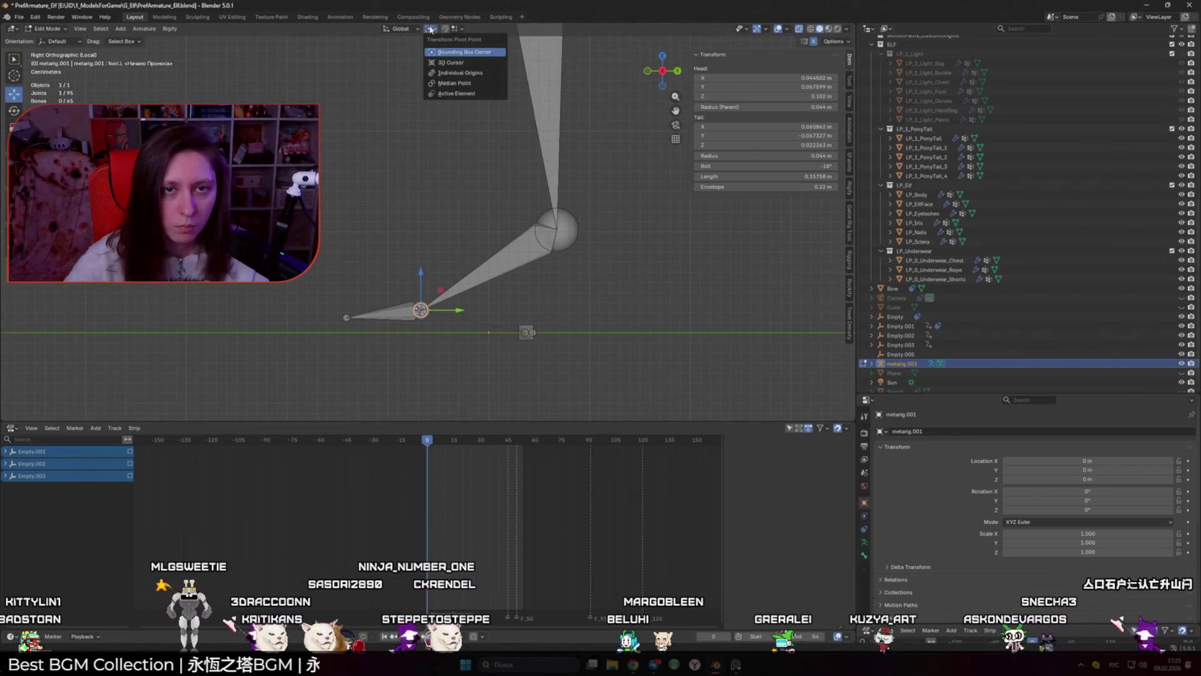
# Step: Set snapping to Vertex and drop the foot bone tail about 0.068 m onto the toe vertex
pyautogui.click(461, 29)
pyautogui.click(444, 102)
pyautogui.press('g')
pyautogui.press('z')
pyautogui.click(348, 317)
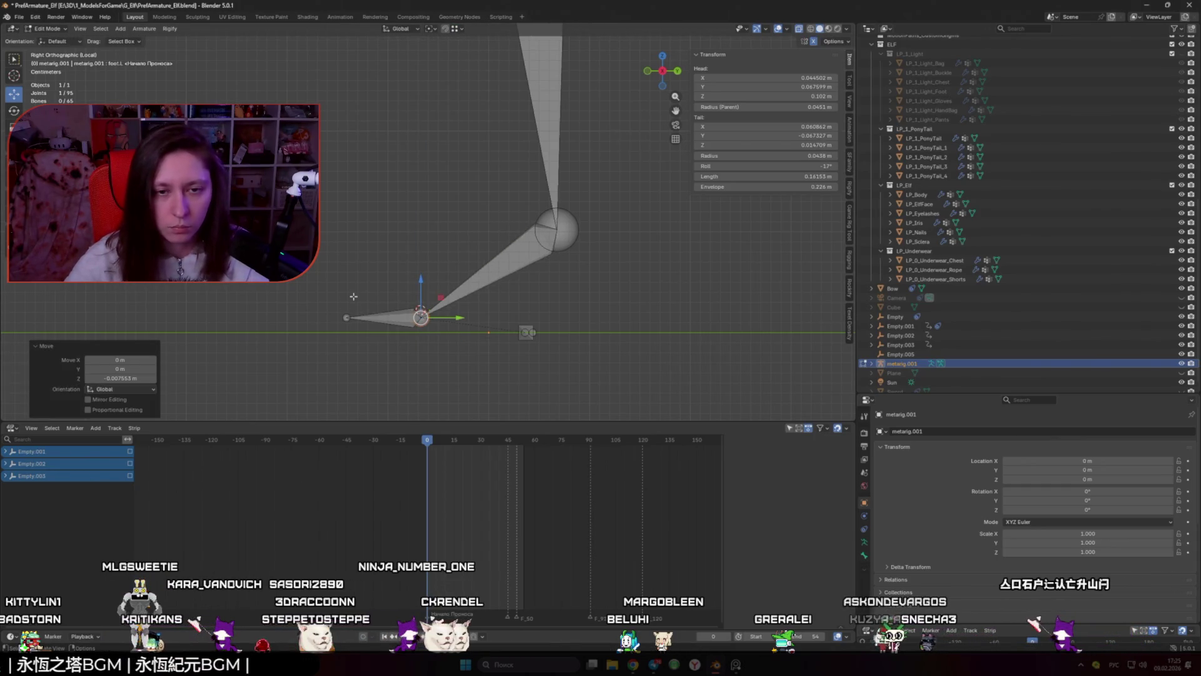
# Step: Move the heel joint 0.078 m along Y to fit the elf's foot
pyautogui.press('KP_Divide')
pyautogui.scroll(5, 463, 238)
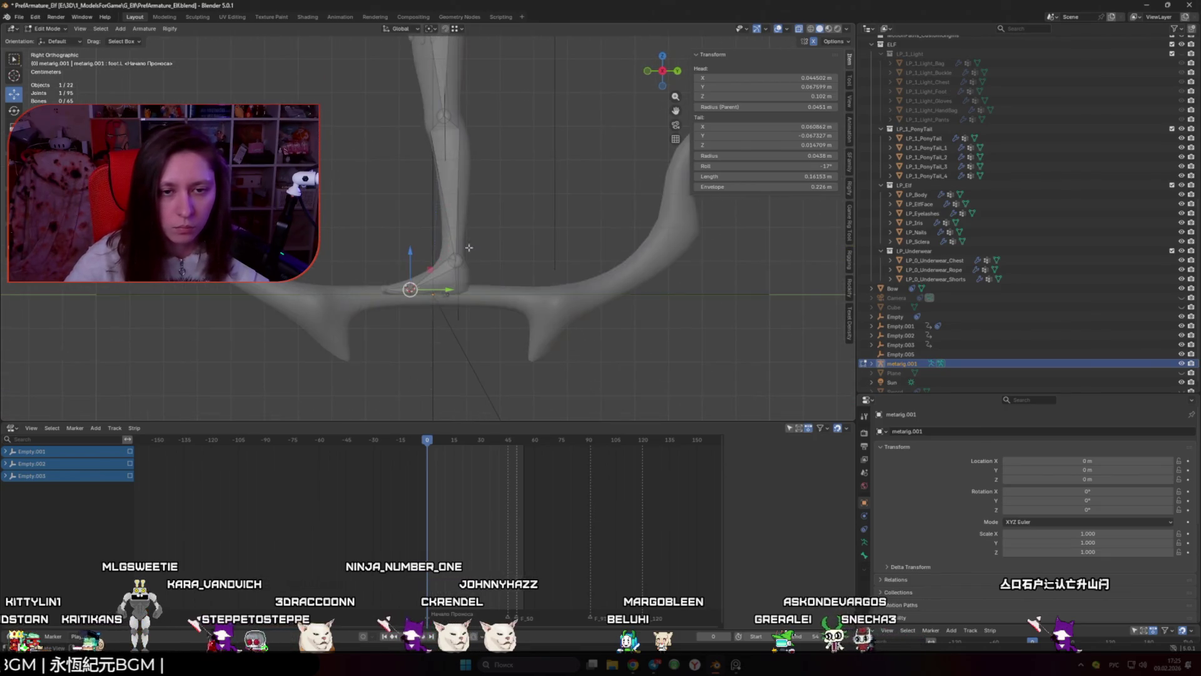
pyautogui.scroll(3, 466, 335)
pyautogui.press('g')
pyautogui.press('y')
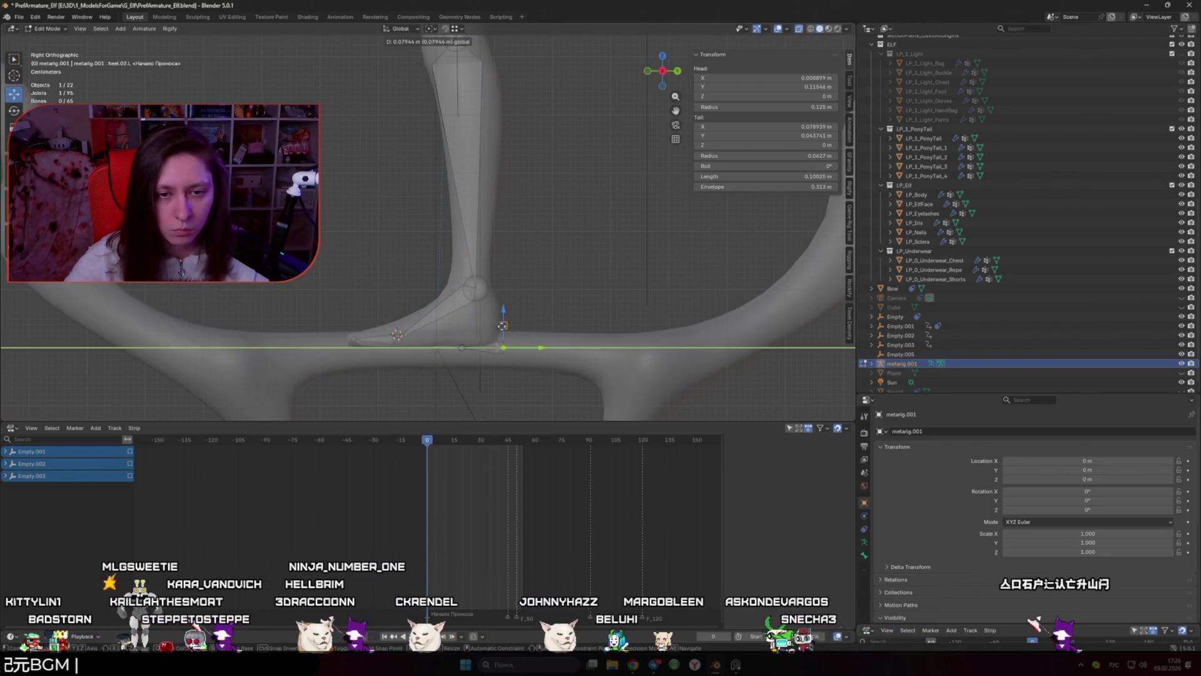
pyautogui.click(504, 317)
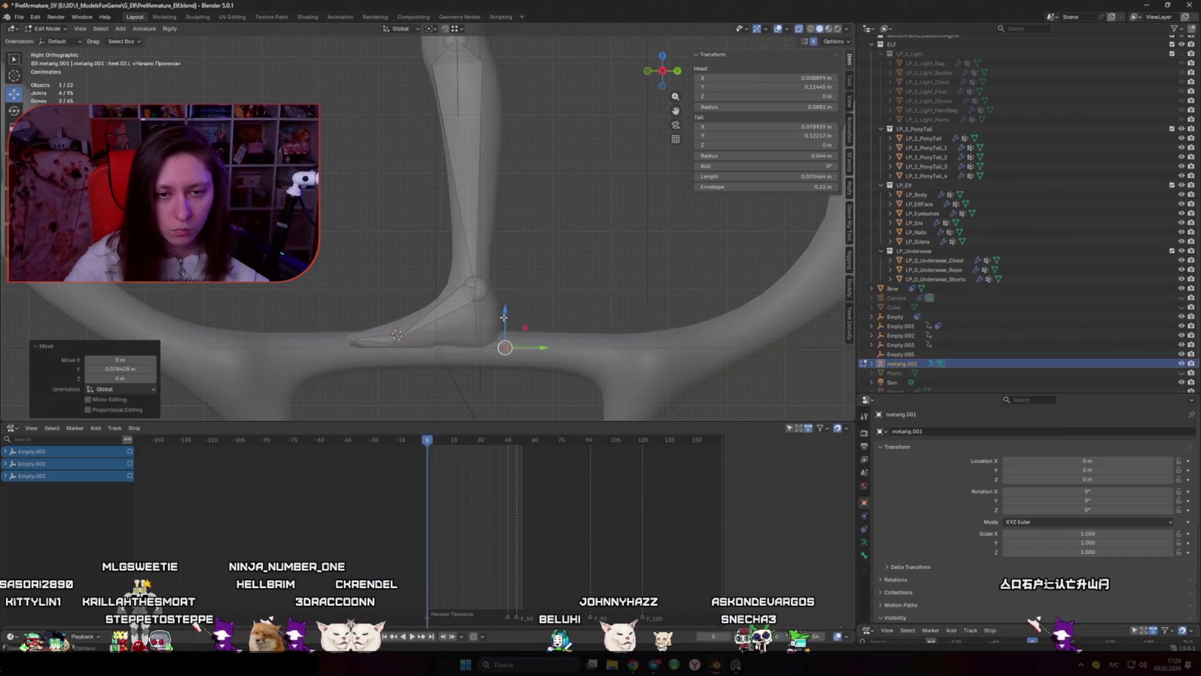
pyautogui.press('KP_Divide')
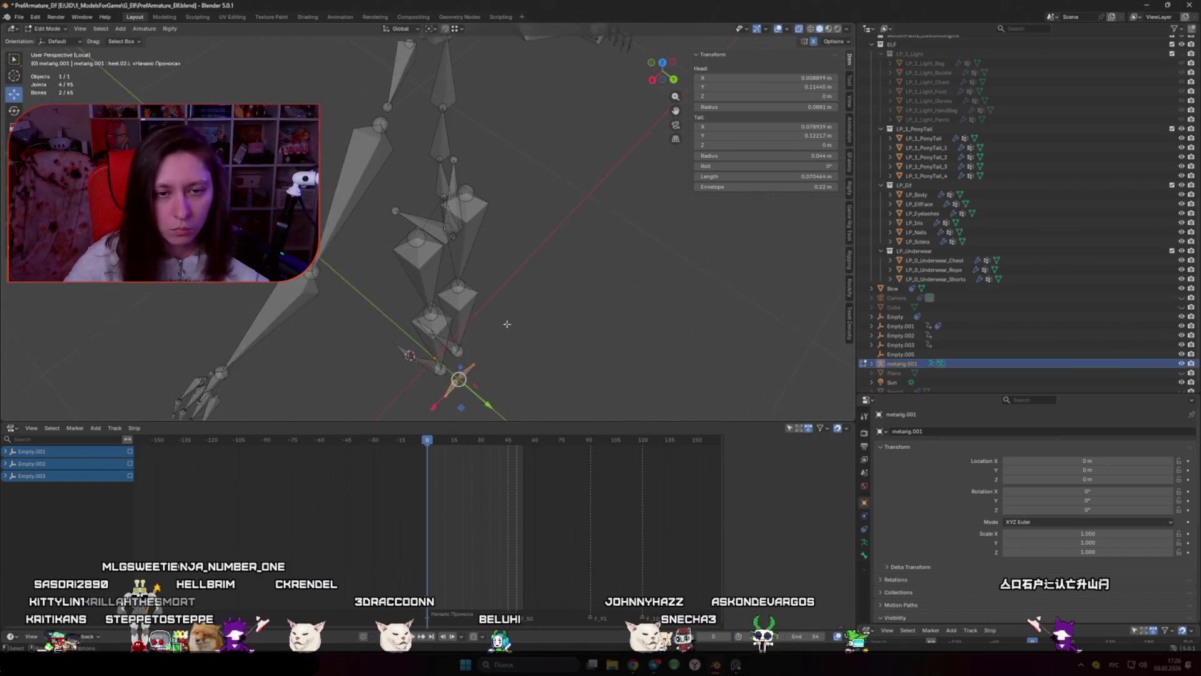
# Step: Center the view on the heel bone and move its tail along Y
pyautogui.press('KP_Decimal')
pyautogui.press('g')
pyautogui.press('y')
pyautogui.click(449, 214)
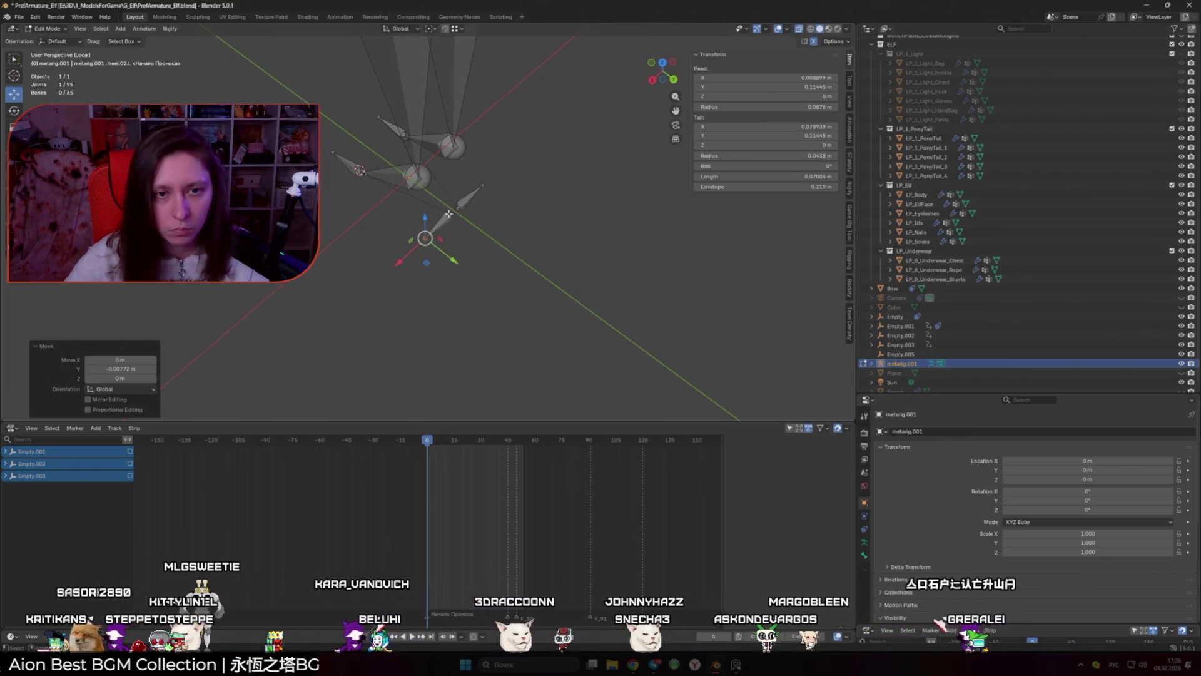
# Step: Move the whole heel bone along Y so head and tail sit at Y 0.11024 m
pyautogui.click(449, 214)
pyautogui.press('KP_Divide')
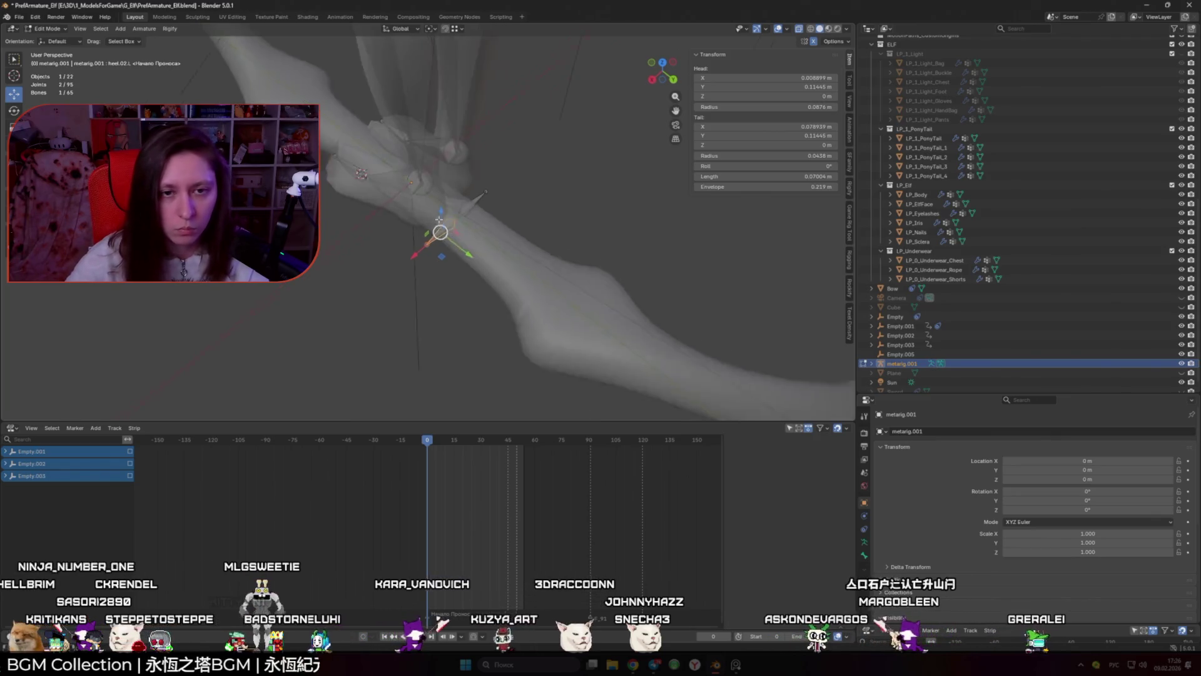
pyautogui.press('KP_3')
pyautogui.press('g')
pyautogui.press('y')
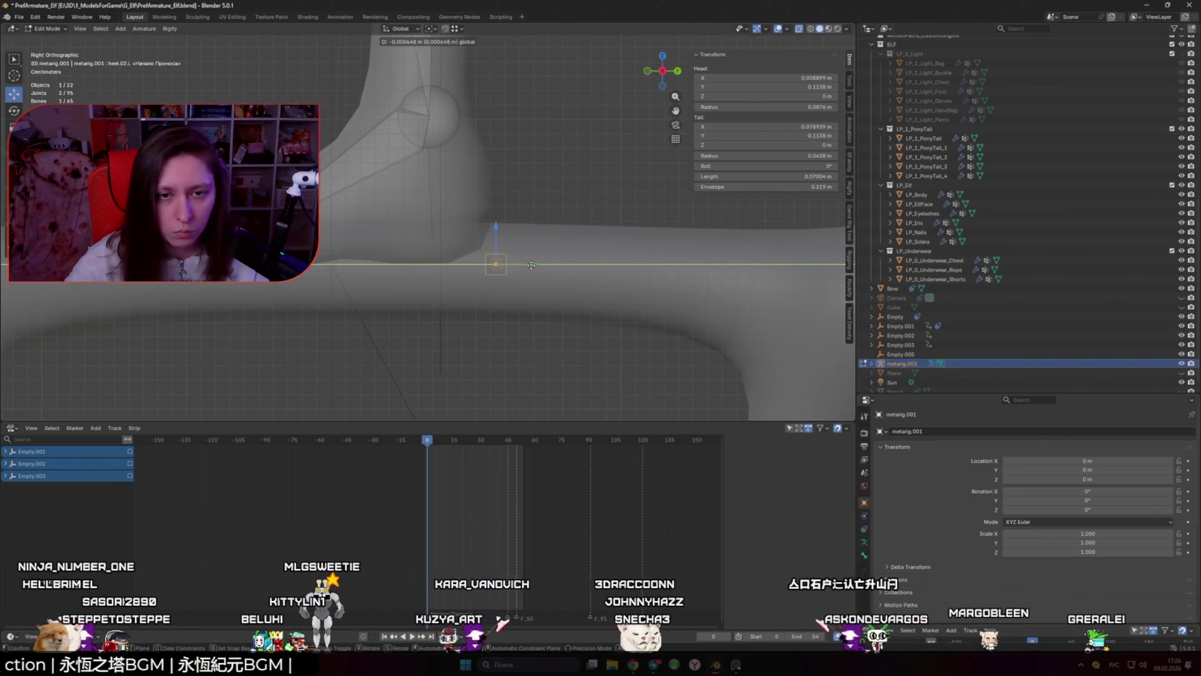
pyautogui.click(526, 266)
pyautogui.scroll(-3, 352, 194)
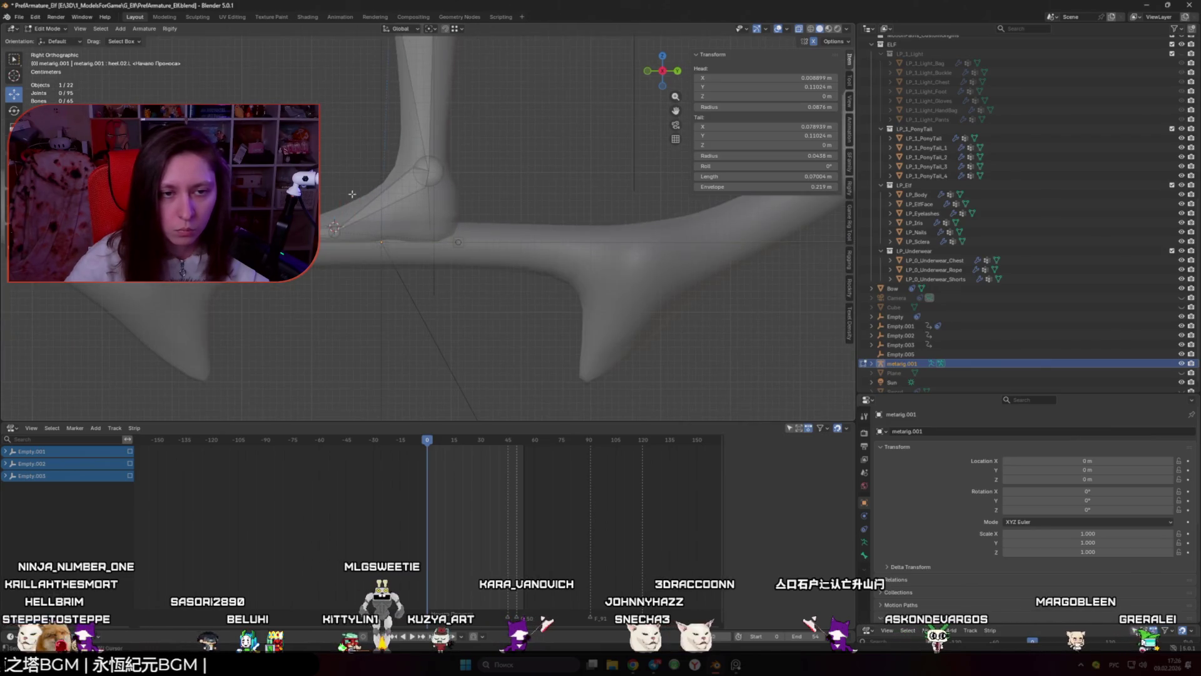
pyautogui.moveTo(353, 194)
pyautogui.mouseDown()
pyautogui.moveTo(450, 272)
pyautogui.moveTo(440, 312)
pyautogui.moveTo(474, 325)
pyautogui.mouseUp()
pyautogui.scroll(-3, 474, 324)
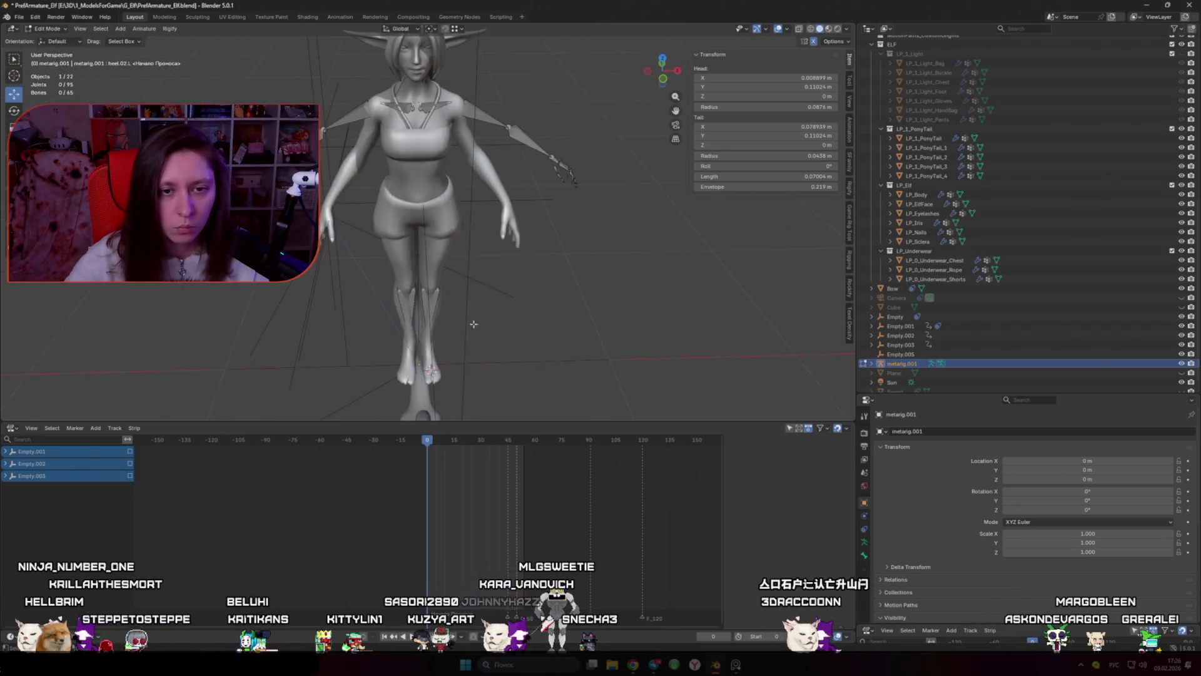
# Step: Slide the left thigh joint along Y to a head Y of about 0.0215 m
pyautogui.press('KP_3')
pyautogui.scroll(5, 441, 280)
pyautogui.click(441, 280)
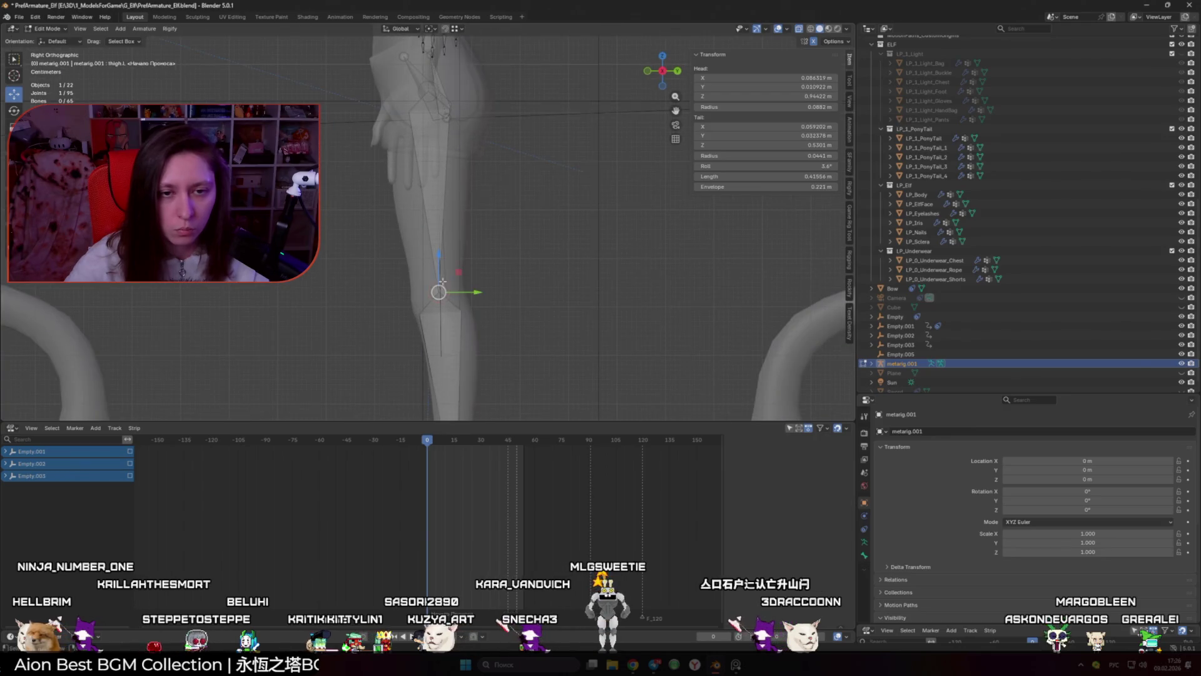
pyautogui.moveTo(476, 293); pyautogui.dragTo(480, 169)
pyautogui.scroll(-4, 480, 168)
pyautogui.moveTo(563, 207)
pyautogui.mouseDown()
pyautogui.moveTo(609, 217)
pyautogui.moveTo(521, 255)
pyautogui.moveTo(523, 284)
pyautogui.mouseUp()
pyautogui.scroll(4, 522, 255)
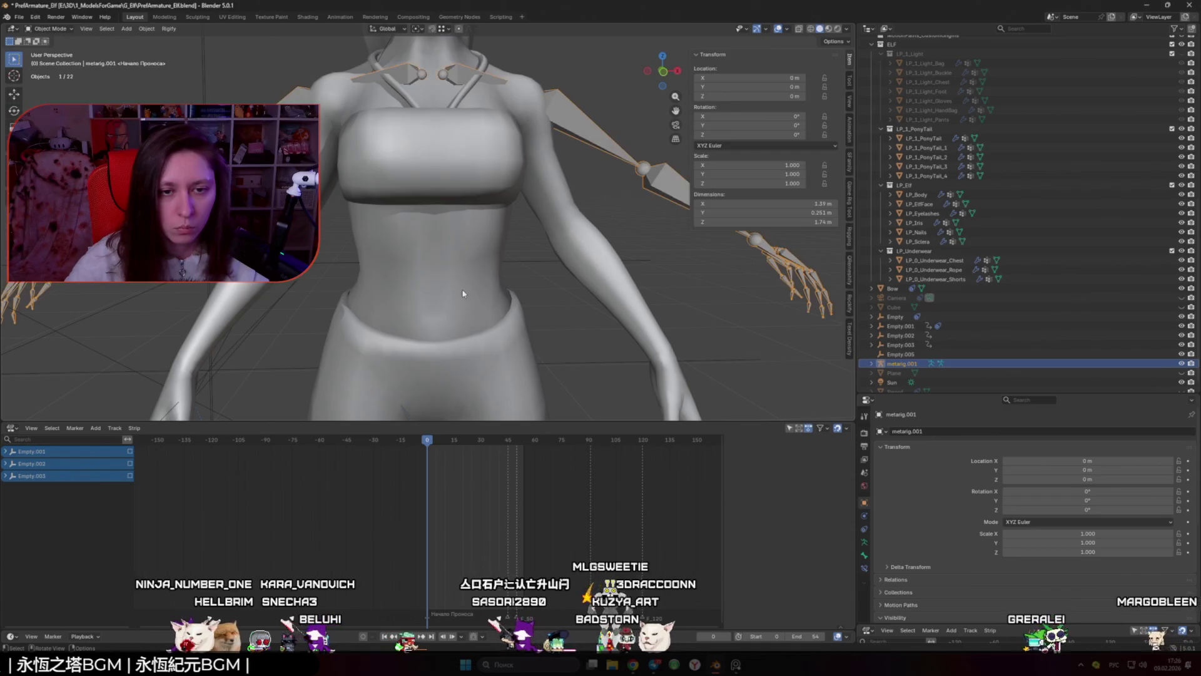
# Step: Check the hips on the LP_Body mesh in Edit Mode from front and back
pyautogui.hotkey('alt', 'q')
pyautogui.press('KP_1')
pyautogui.scroll(4, 460, 194)
pyautogui.moveTo(460, 195)
pyautogui.mouseDown()
pyautogui.moveTo(524, 214)
pyautogui.moveTo(406, 136)
pyautogui.moveTo(542, 134)
pyautogui.moveTo(377, 149)
pyautogui.moveTo(470, 157)
pyautogui.mouseUp()
pyautogui.scroll(-3, 438, 133)
# Step: Return to metarig Edit Mode and select the left shoulder bone in front view
pyautogui.press('Tab')
pyautogui.click(470, 157)
pyautogui.press('Tab')
pyautogui.press('KP_1')
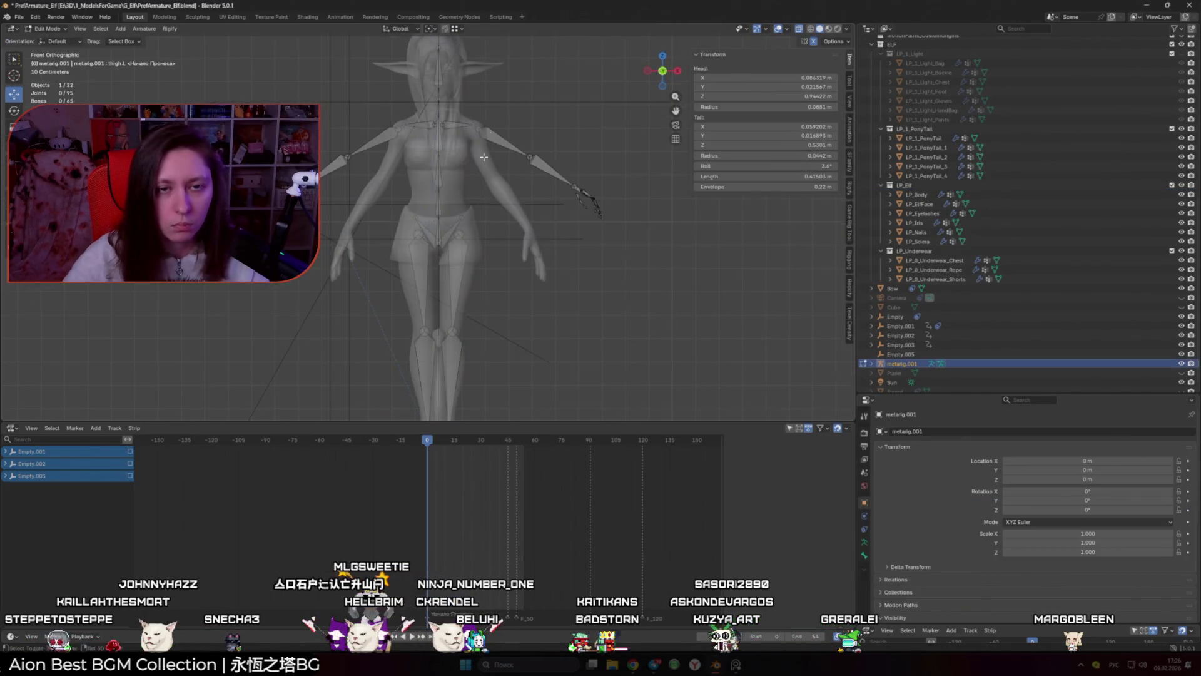
pyautogui.scroll(4, 470, 182)
pyautogui.click(471, 196)
# Step: Select the left forearm and finger bones, hide metarig.001 in Object Mode, and deselect everything
pyautogui.keyDown('shift'); pyautogui.moveTo(718, 361); pyautogui.dragTo(569, 238); pyautogui.keyUp('shift')
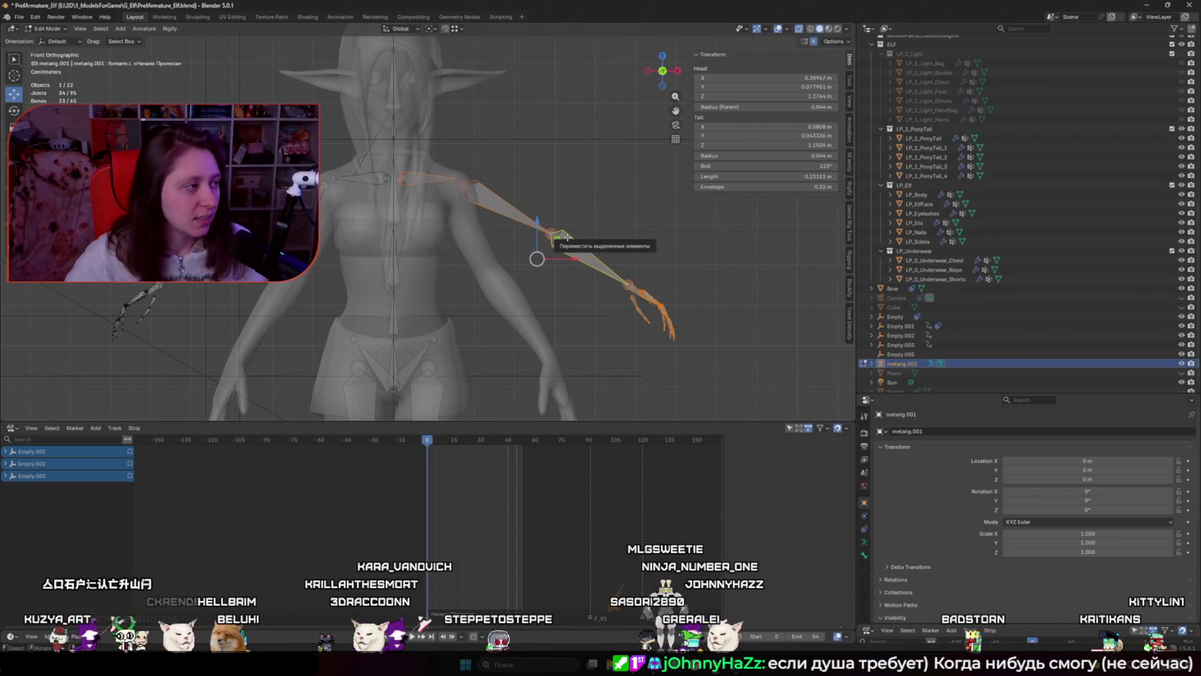
pyautogui.scroll(-3, 532, 282)
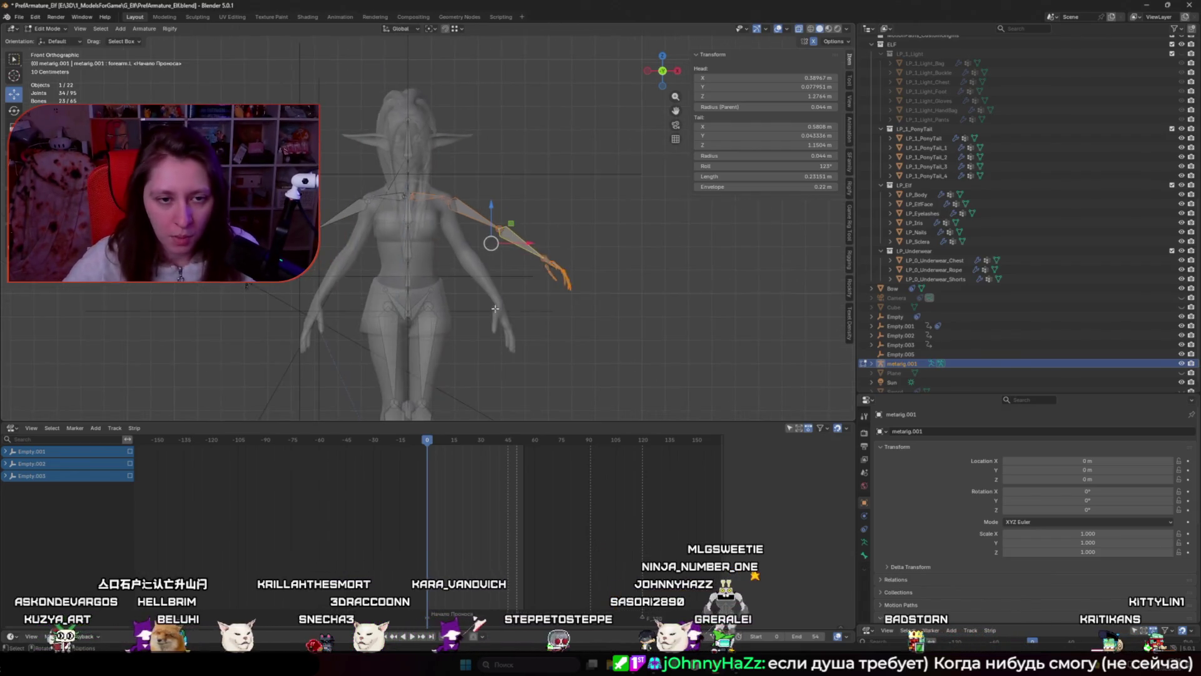
pyautogui.press('Tab')
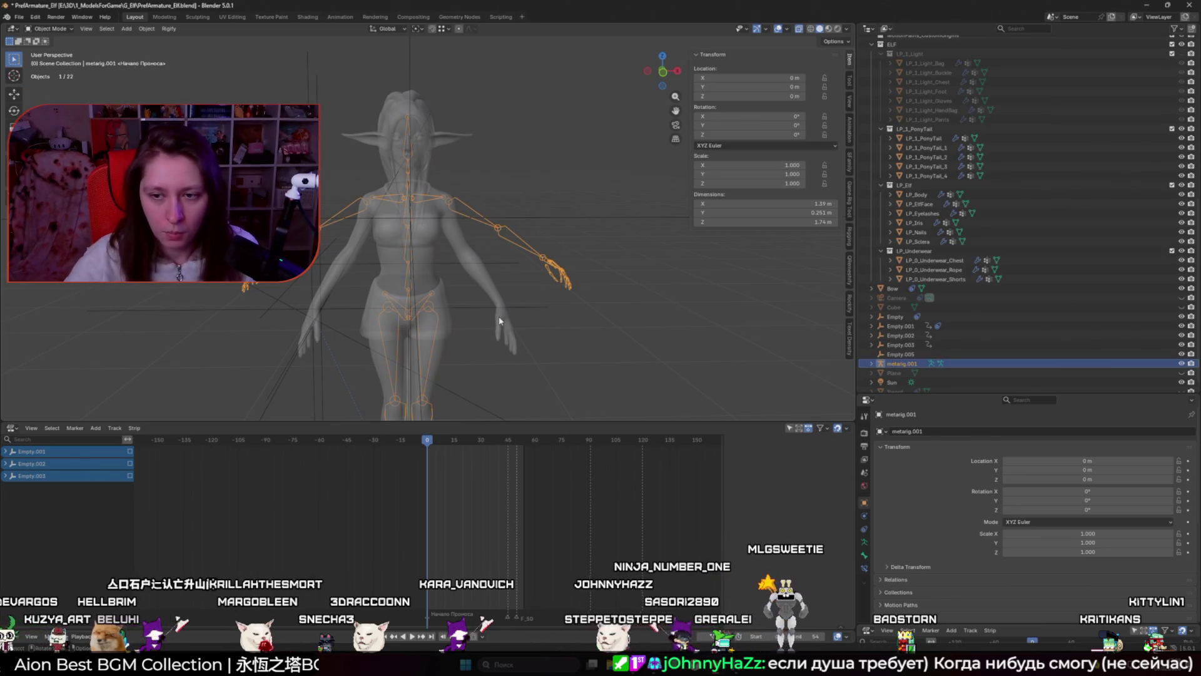
pyautogui.press('h')
pyautogui.click(543, 307)
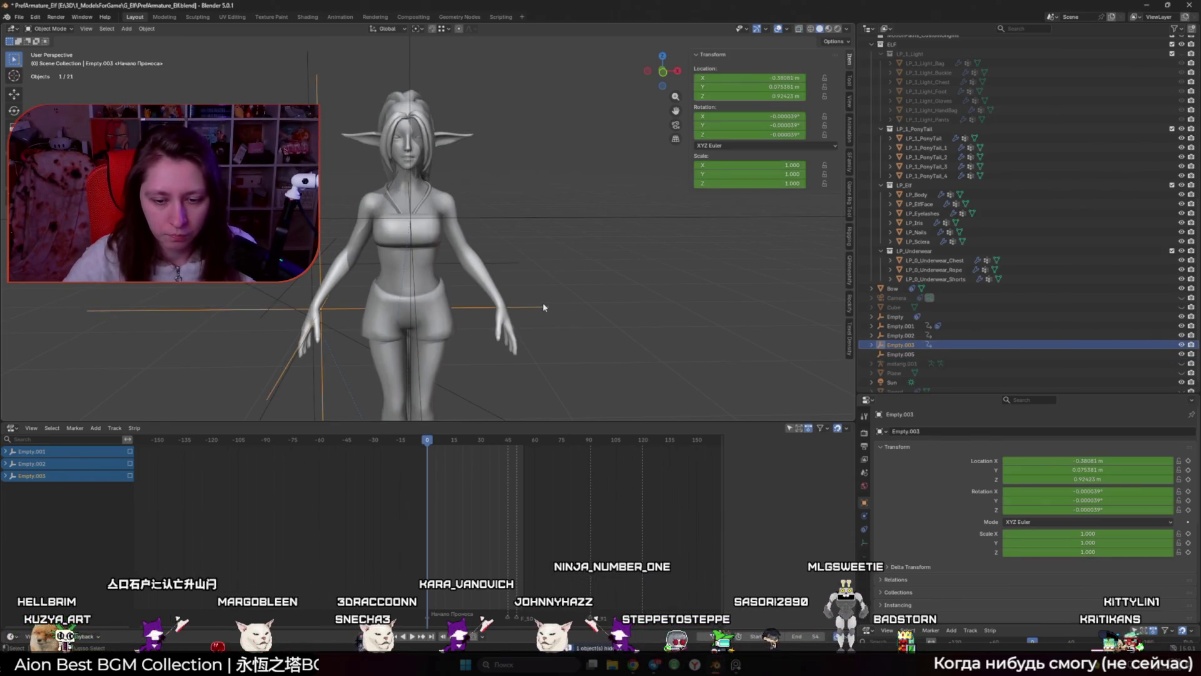
pyautogui.click(628, 326)
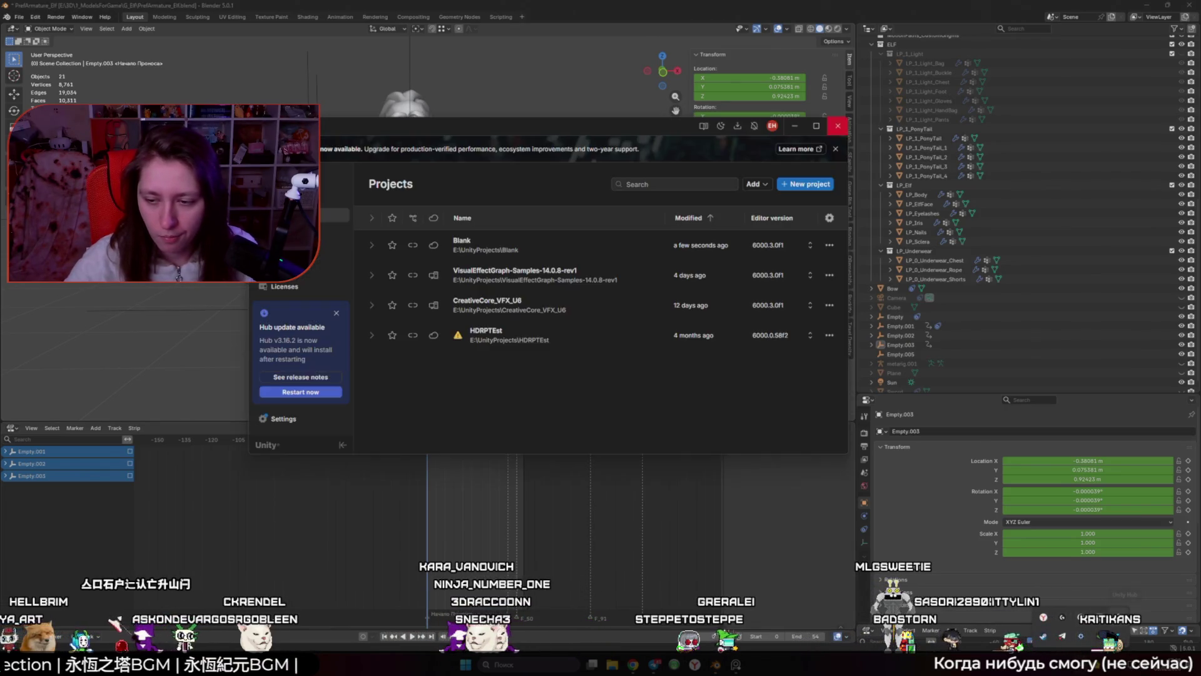
# Step: Open the Blank project from Unity Hub and select the GR_Elf model asset
pyautogui.click(457, 252)
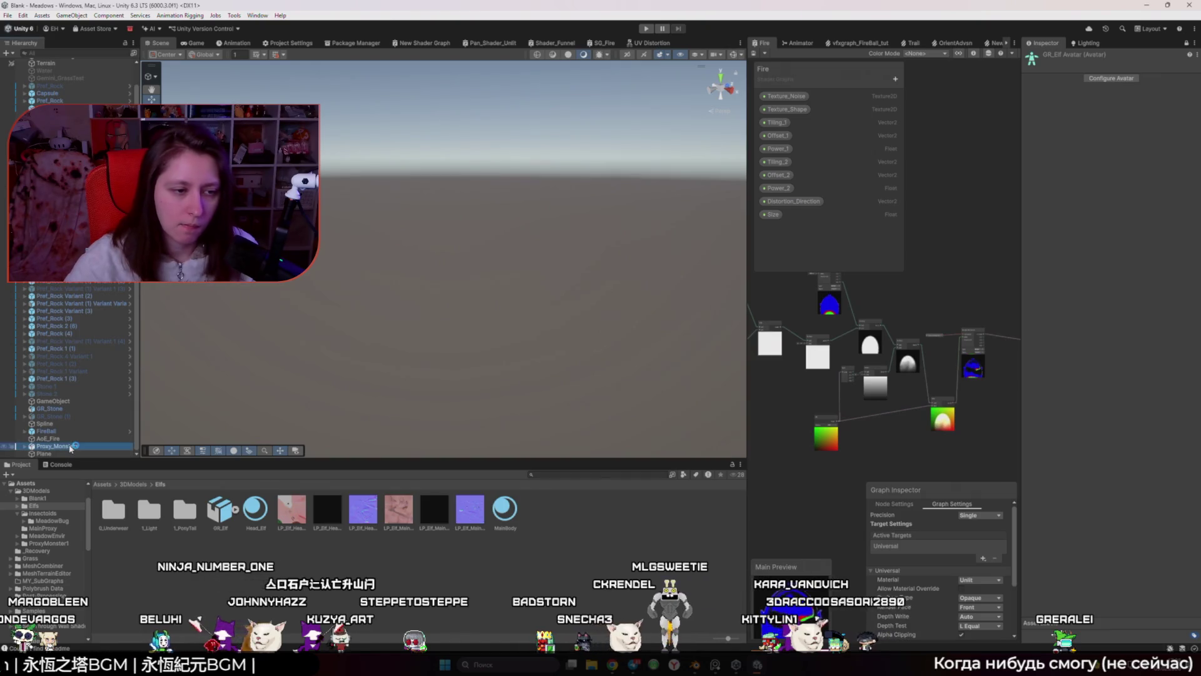
pyautogui.click(221, 512)
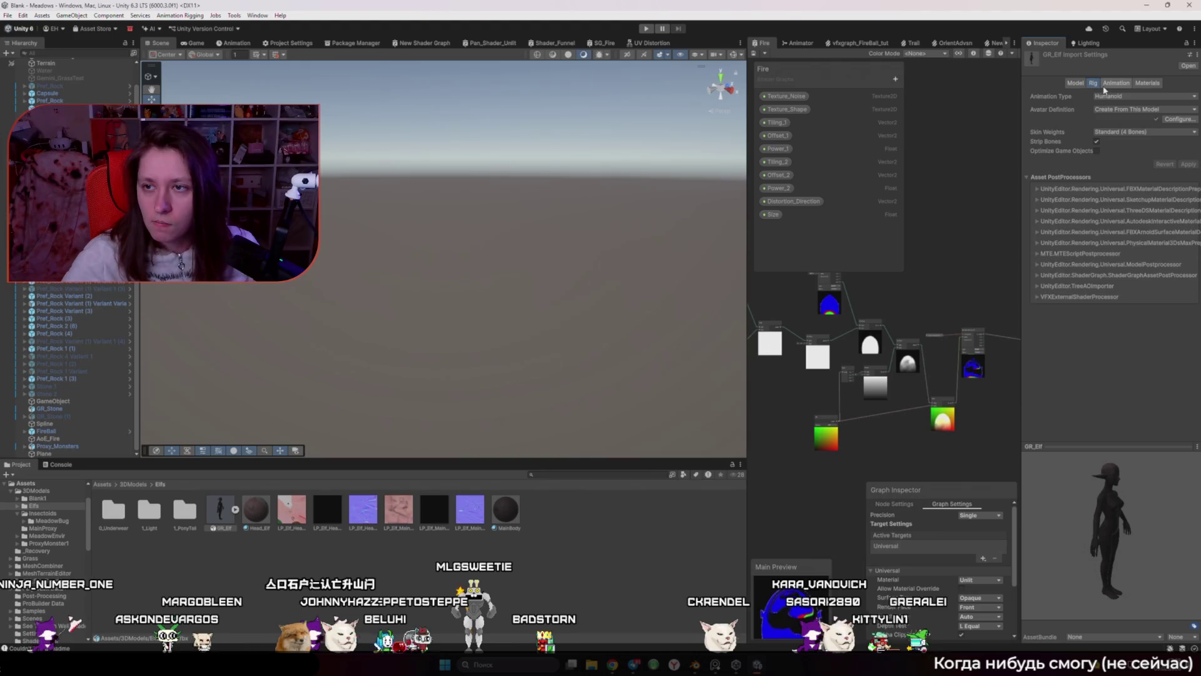
# Step: Review GR_Elf's Rig and Animation import settings and its sub-assets, then go up to 3DModels
pyautogui.click(1115, 83)
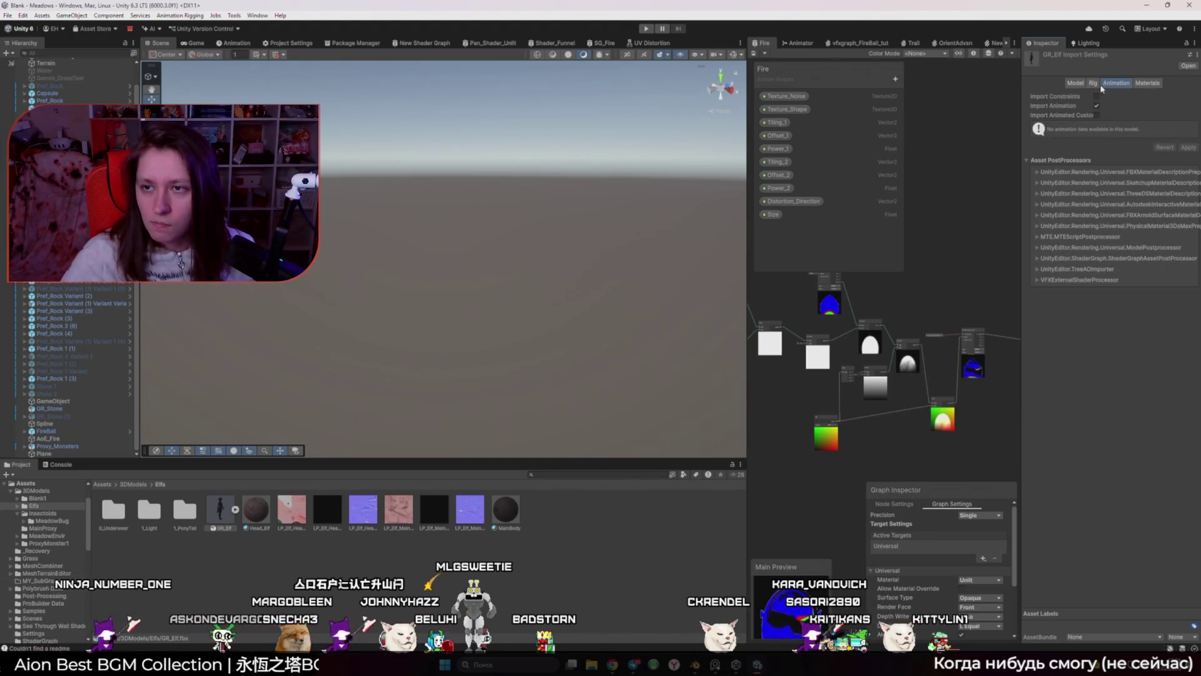
pyautogui.click(1093, 83)
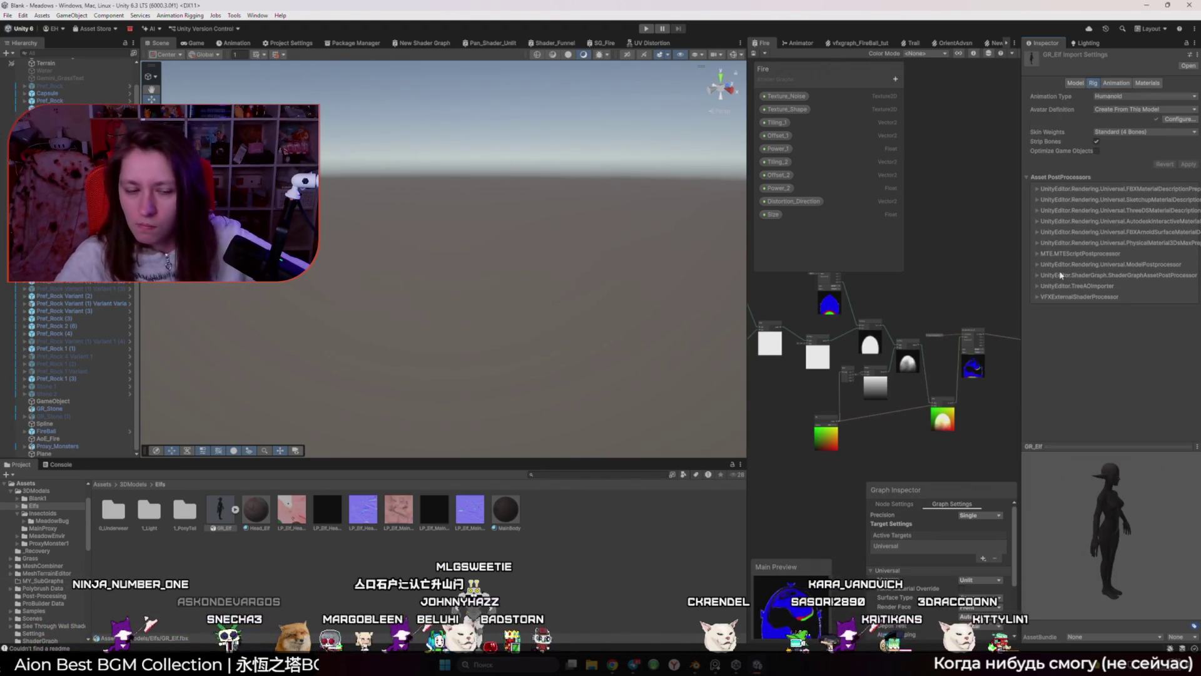
pyautogui.click(235, 508)
pyautogui.click(236, 508)
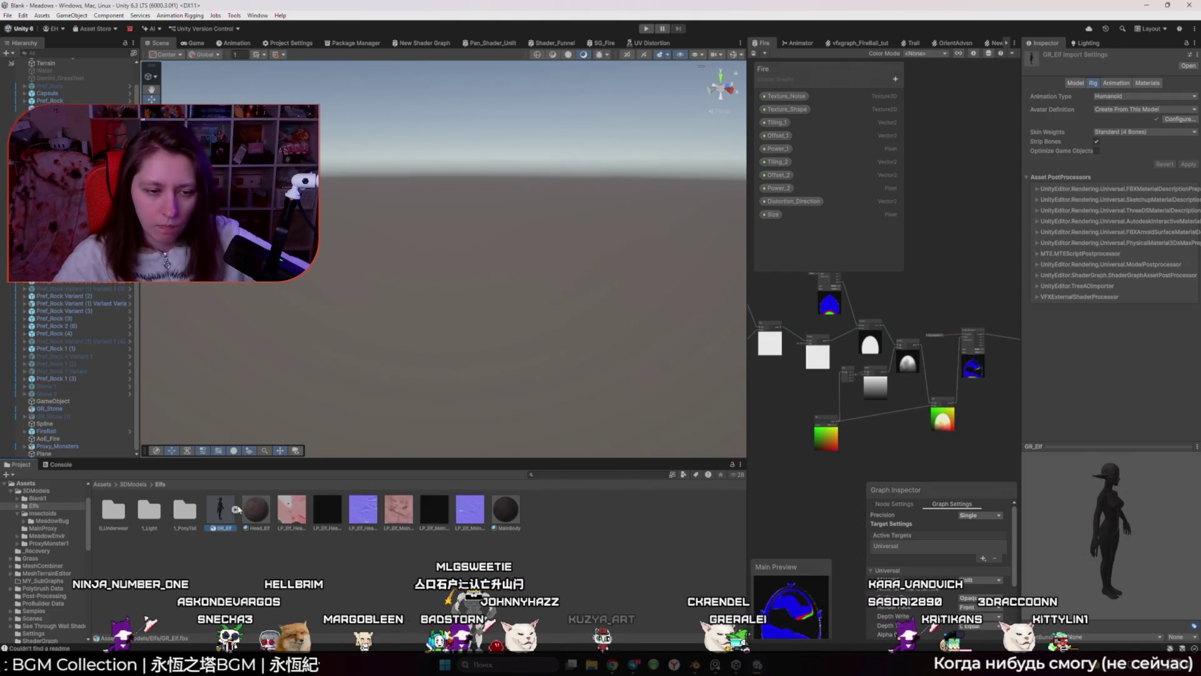
pyautogui.press('BackSpace')
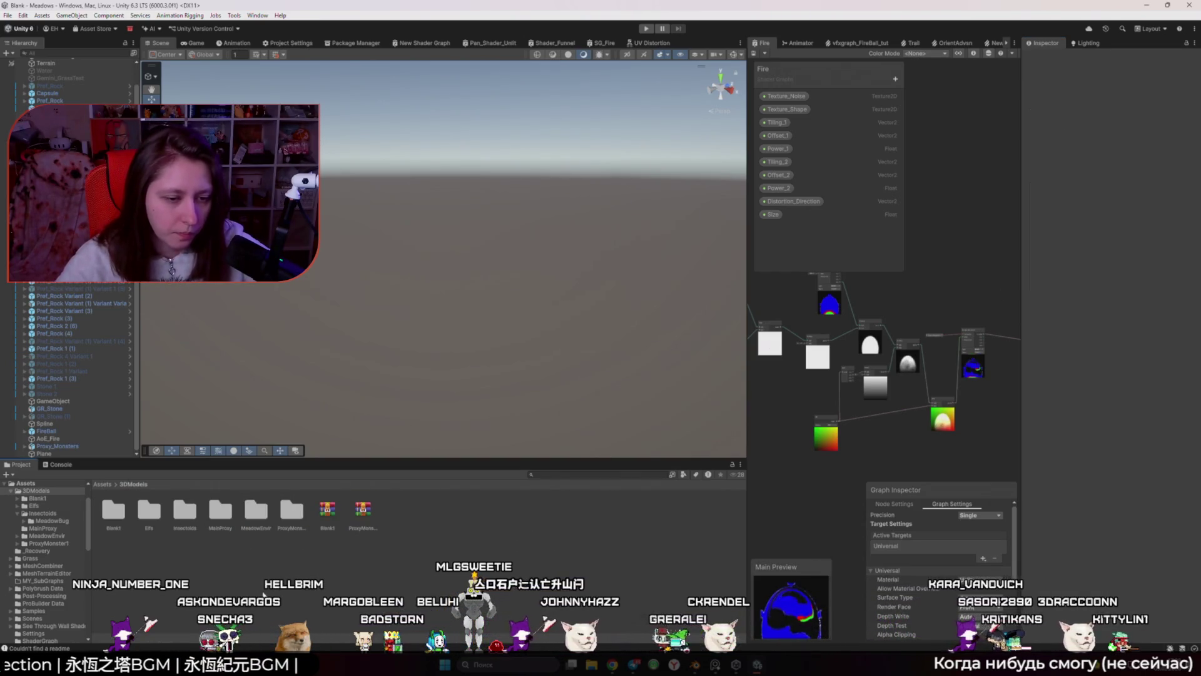
# Step: Set GigaTESTBlank from Blank1 to a Humanoid rig with Create From This Model, and apply
pyautogui.doubleClick(113, 510)
pyautogui.click(185, 504)
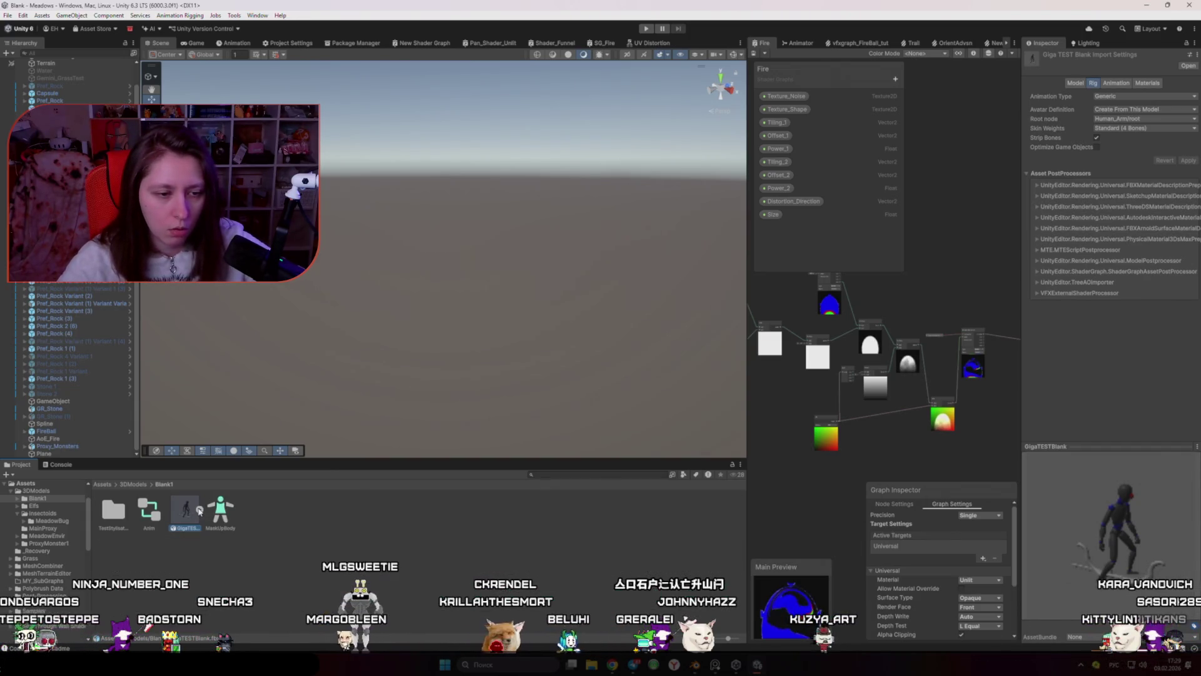
pyautogui.click(1112, 97)
pyautogui.click(1134, 97)
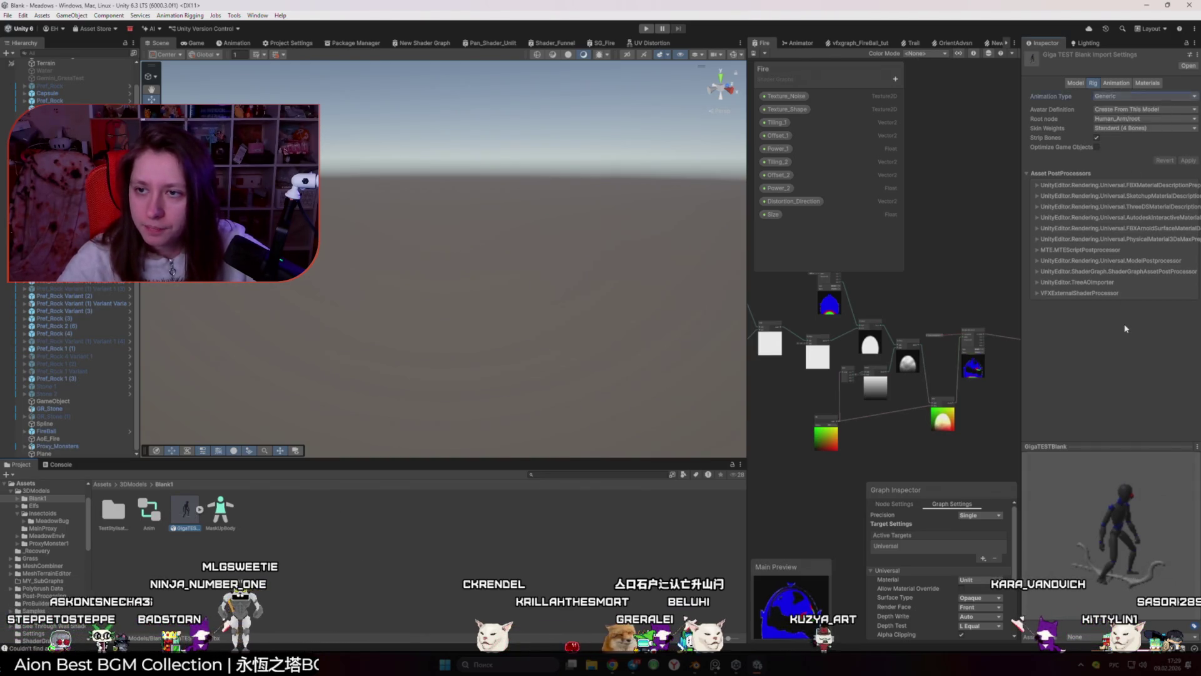
pyautogui.click(1133, 97)
pyautogui.click(1123, 139)
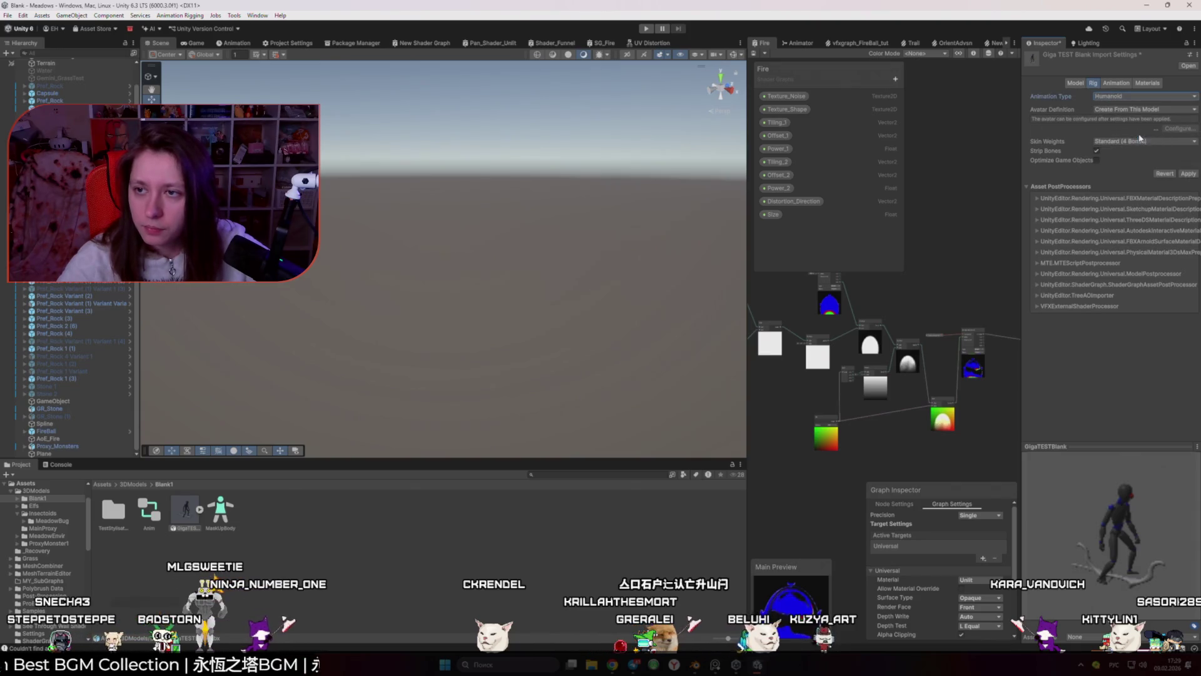
pyautogui.click(1125, 110)
pyautogui.click(1130, 131)
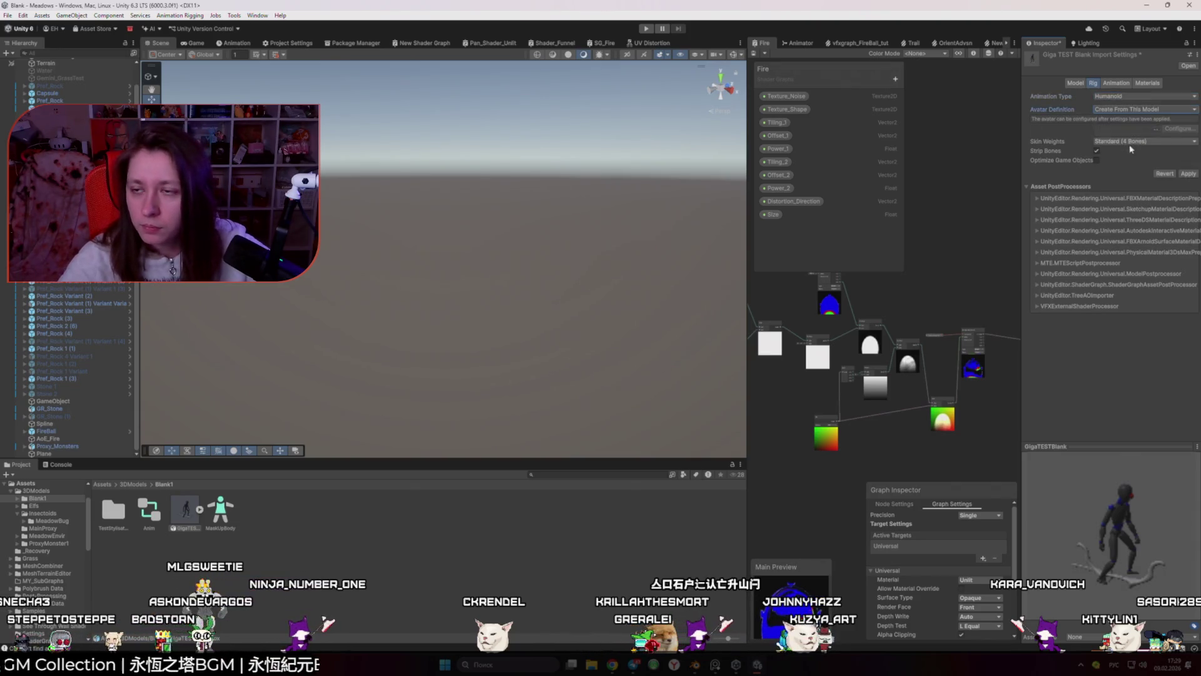
pyautogui.click(1188, 175)
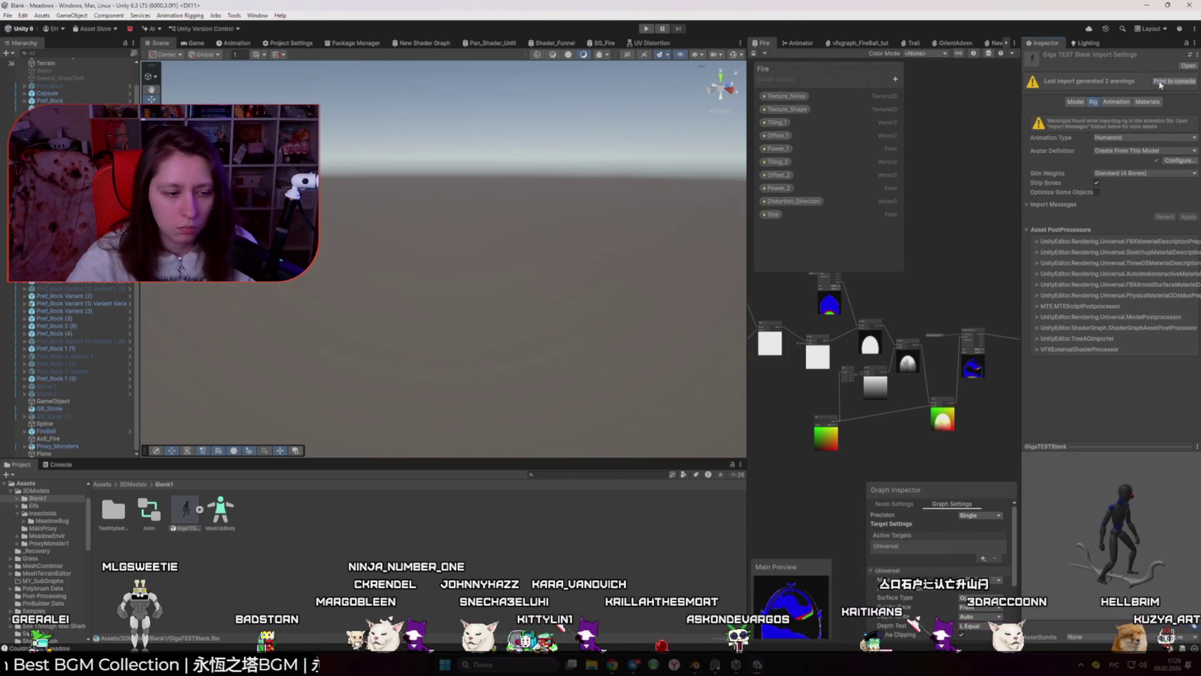
# Step: Clear the console of old messages, then view GigaTESTBlank's animation clip settings
pyautogui.click(61, 464)
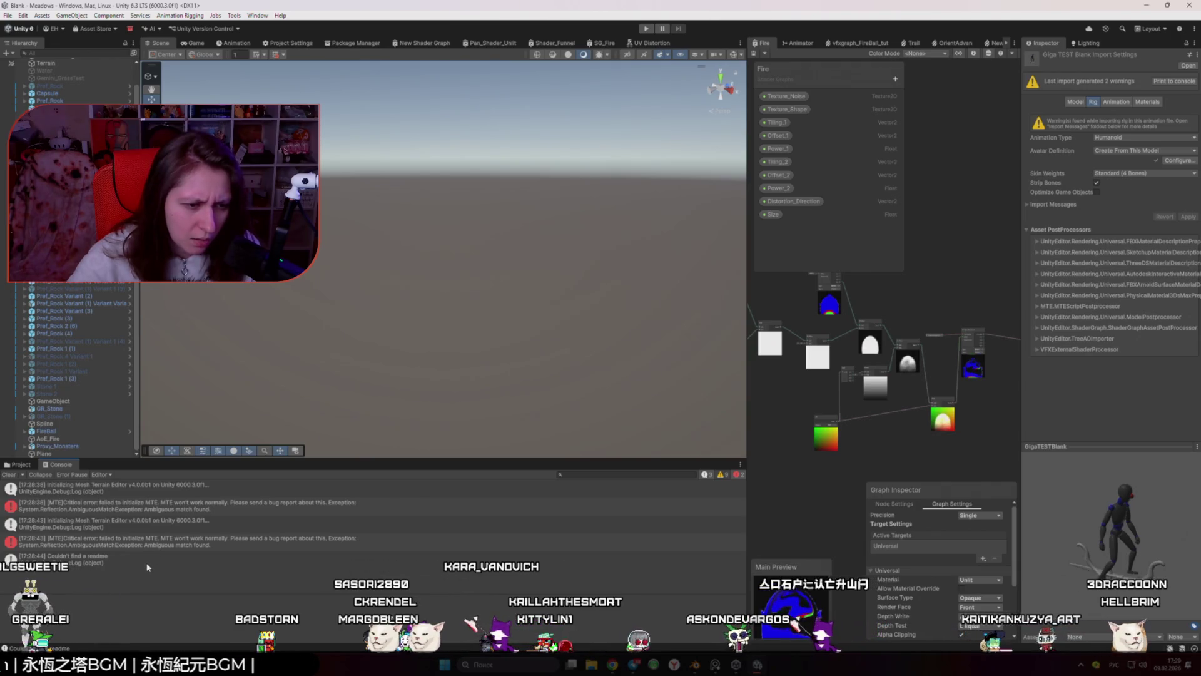
pyautogui.click(737, 474)
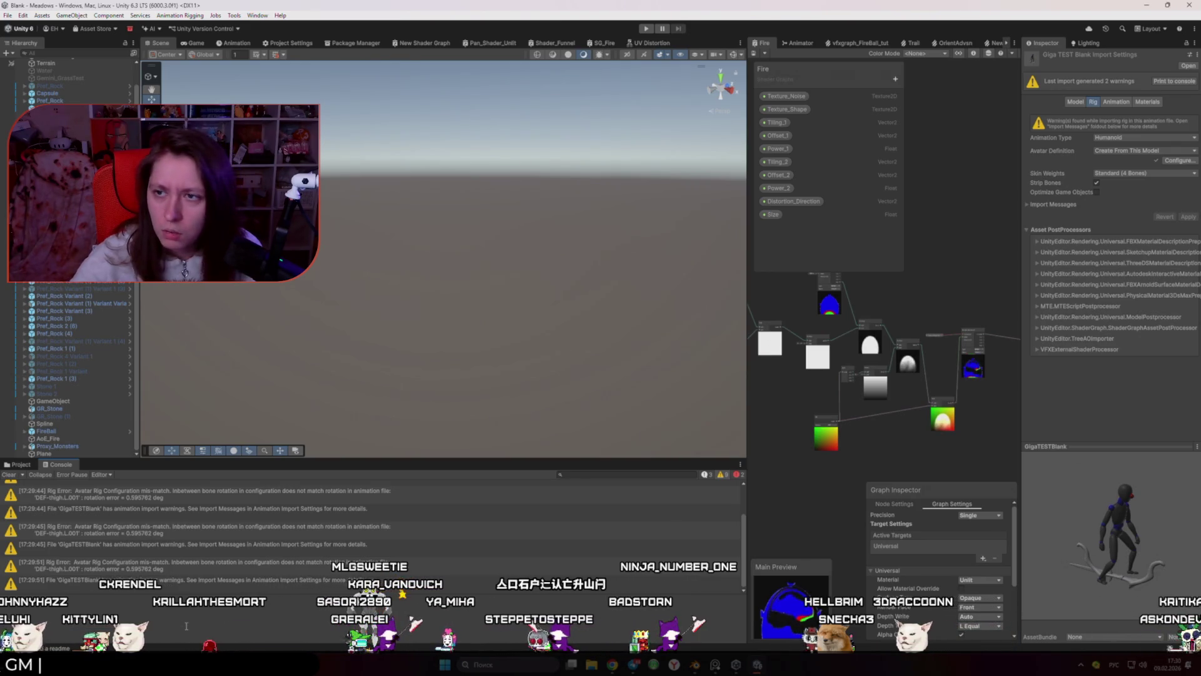
pyautogui.click(1114, 103)
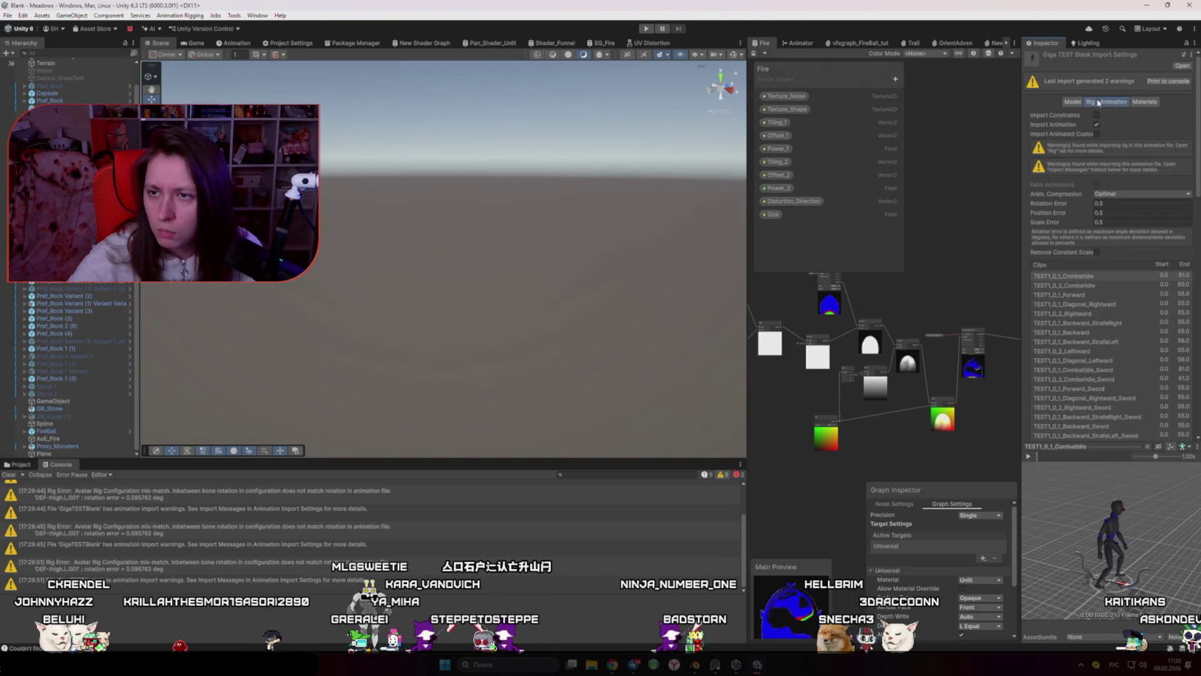
# Step: Switch between GigaTESTBlank's Rig and Animation import settings, ending on the Rig tab
pyautogui.click(1090, 102)
pyautogui.click(1111, 103)
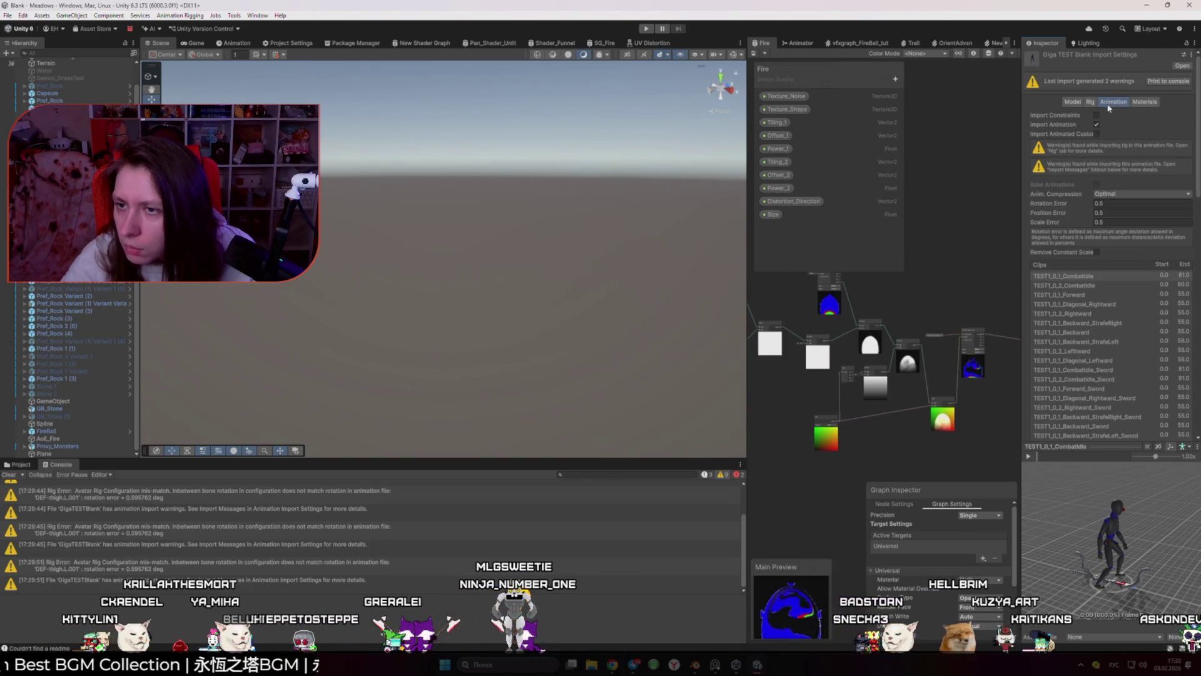
pyautogui.click(1089, 103)
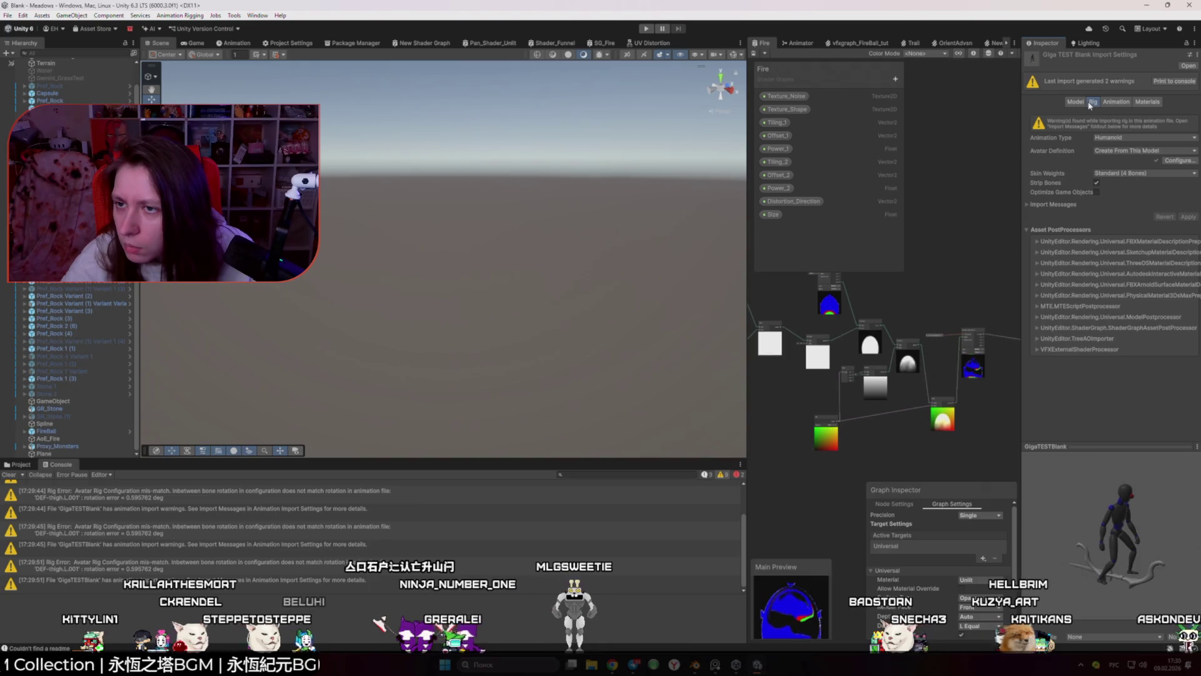
pyautogui.scroll(2, 505, 551)
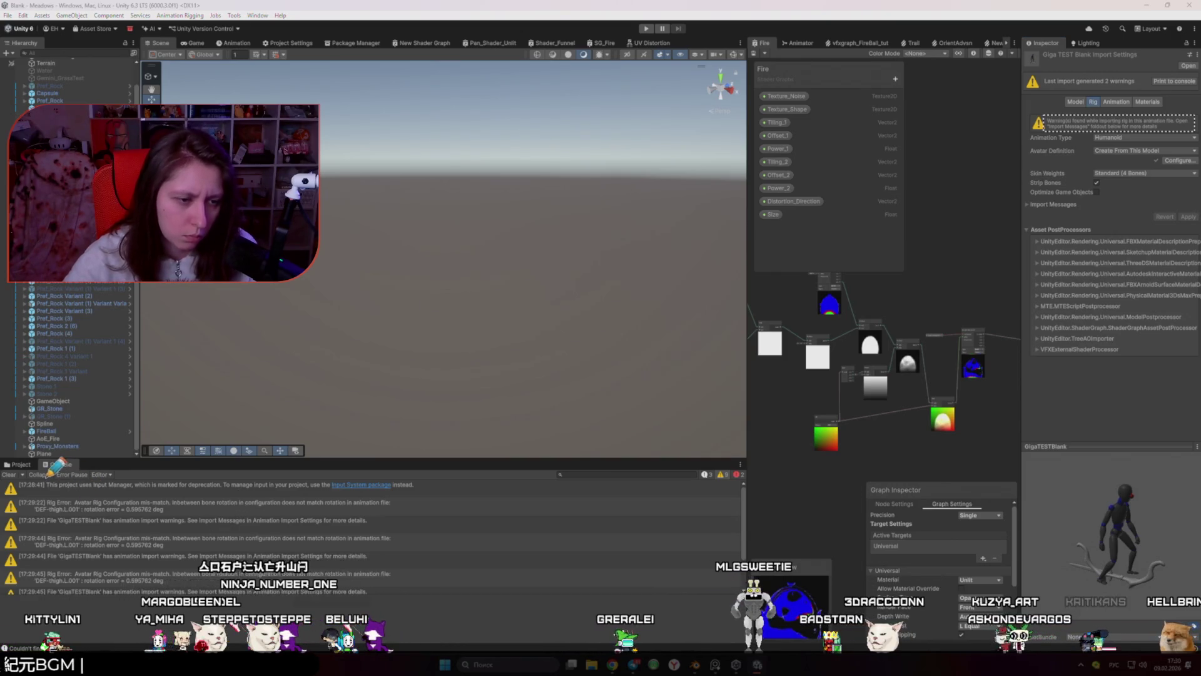
# Step: Read each Rig Error warning's details in the console and ping the GigaTESTBlank file
pyautogui.click(431, 491)
pyautogui.click(417, 513)
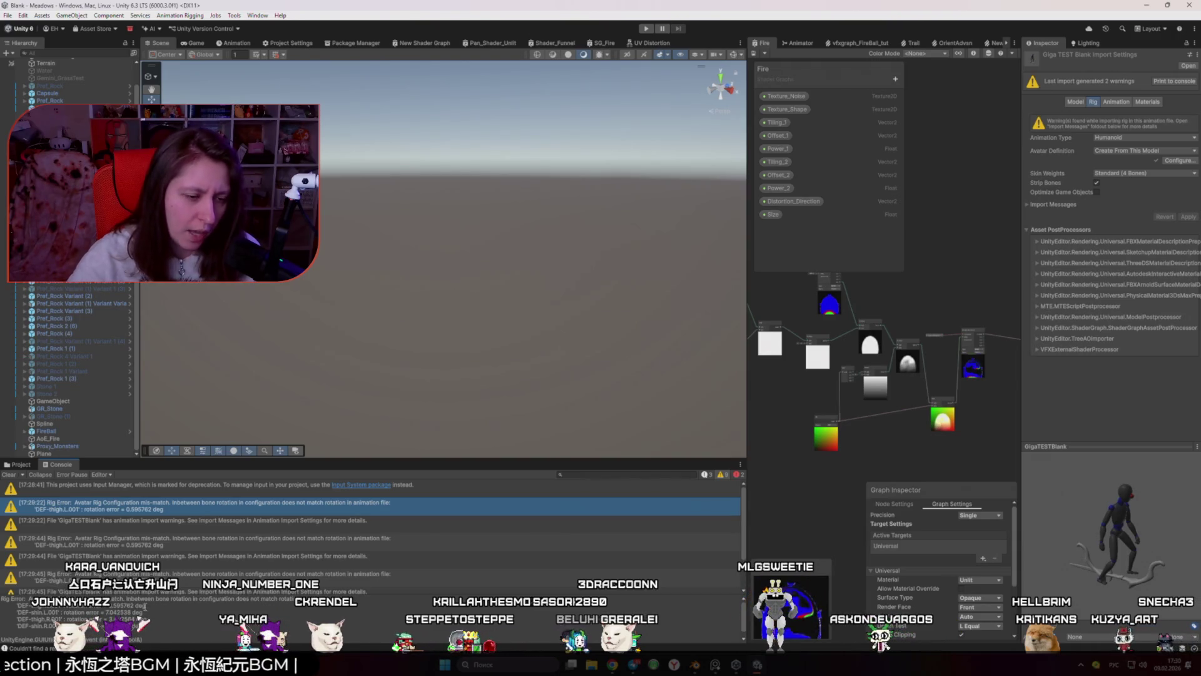
pyautogui.scroll(-2, 430, 550)
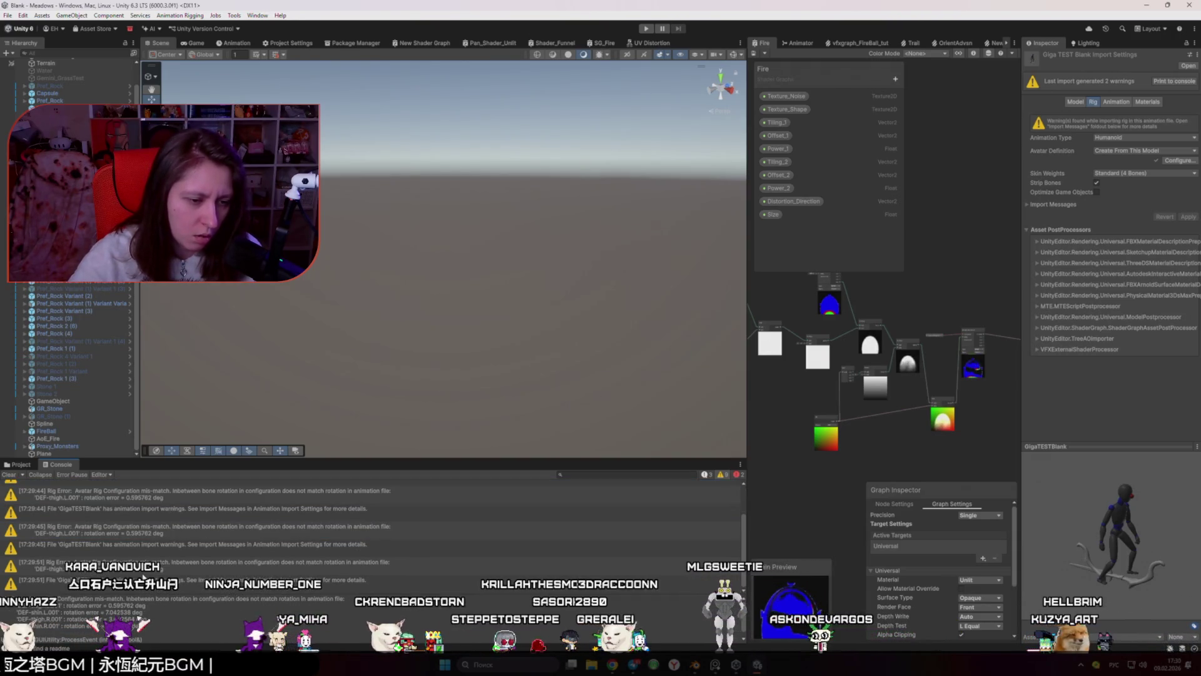
pyautogui.click(429, 582)
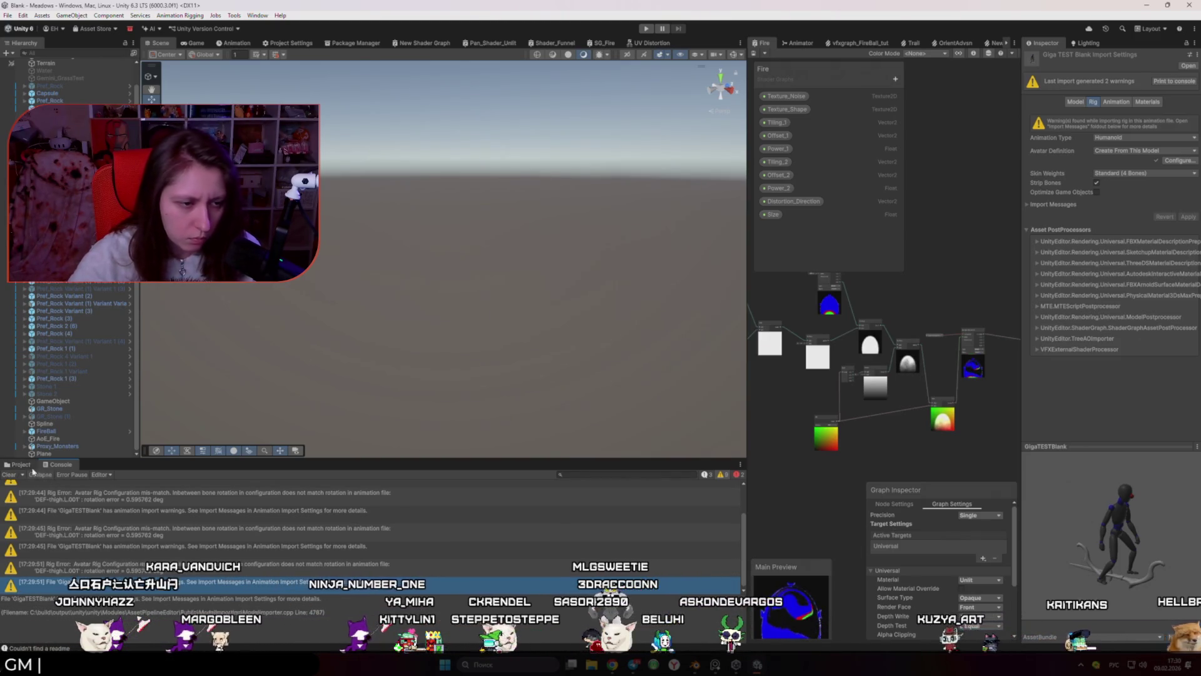
pyautogui.doubleClick(425, 583)
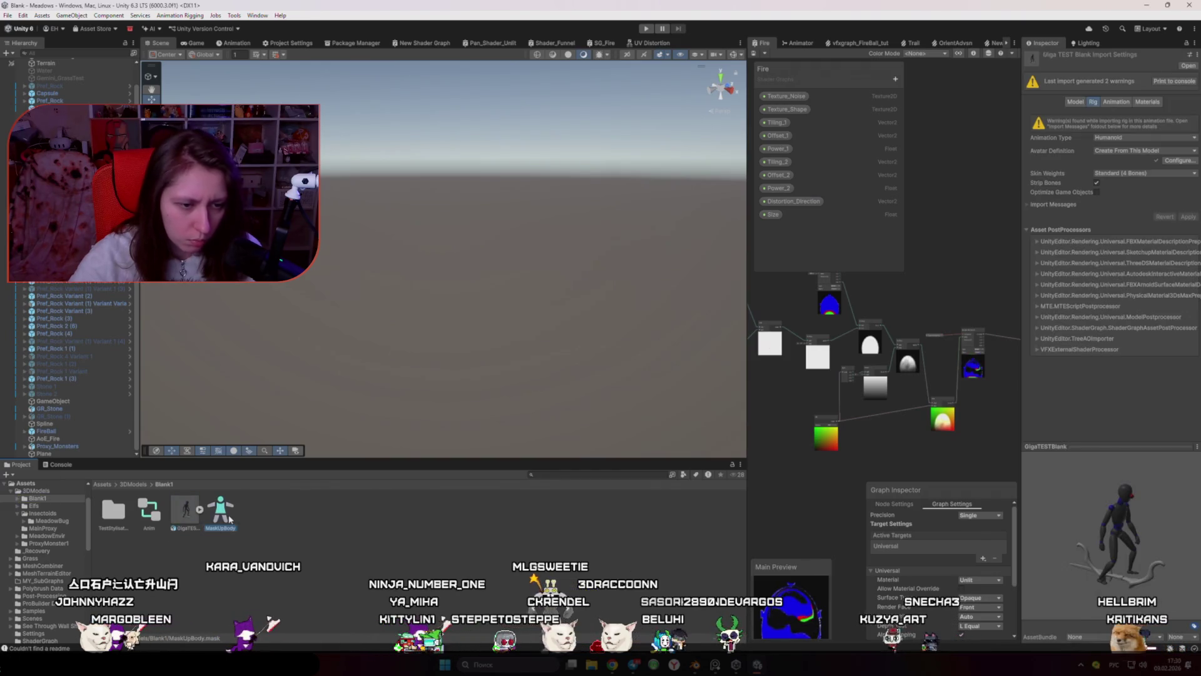
# Step: Set GR_Elf's Avatar Definition to Copy From Other Avatar and apply without a source
pyautogui.click(132, 485)
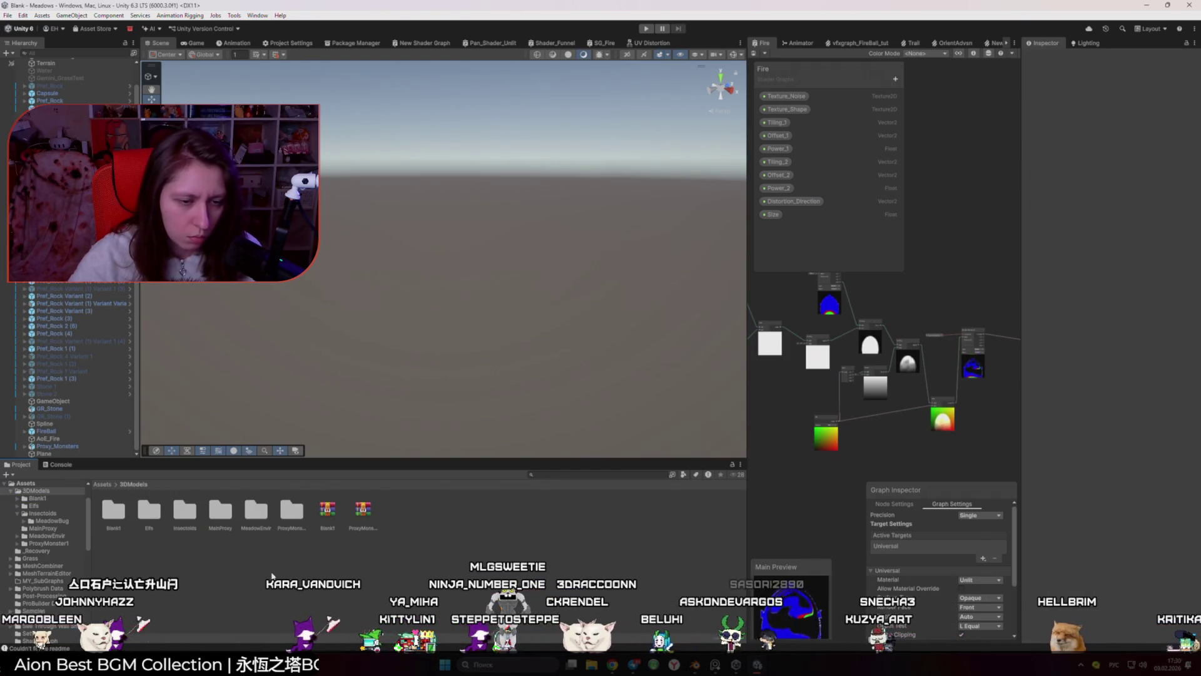
pyautogui.doubleClick(148, 510)
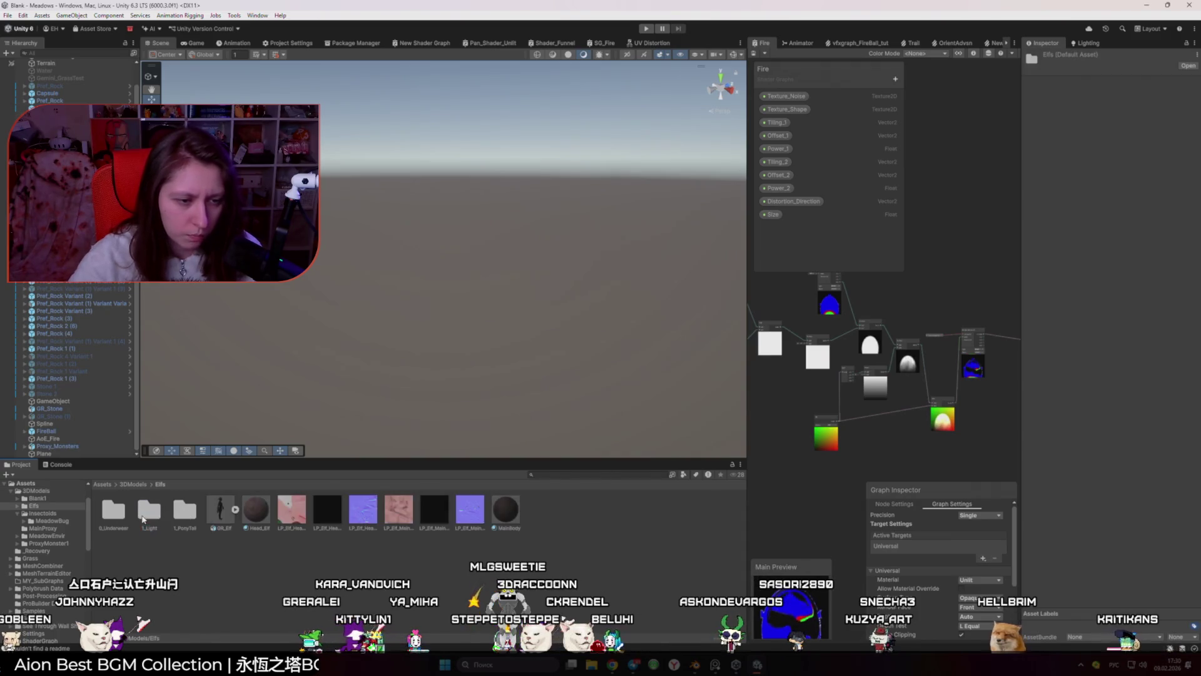
pyautogui.click(220, 510)
pyautogui.click(1145, 110)
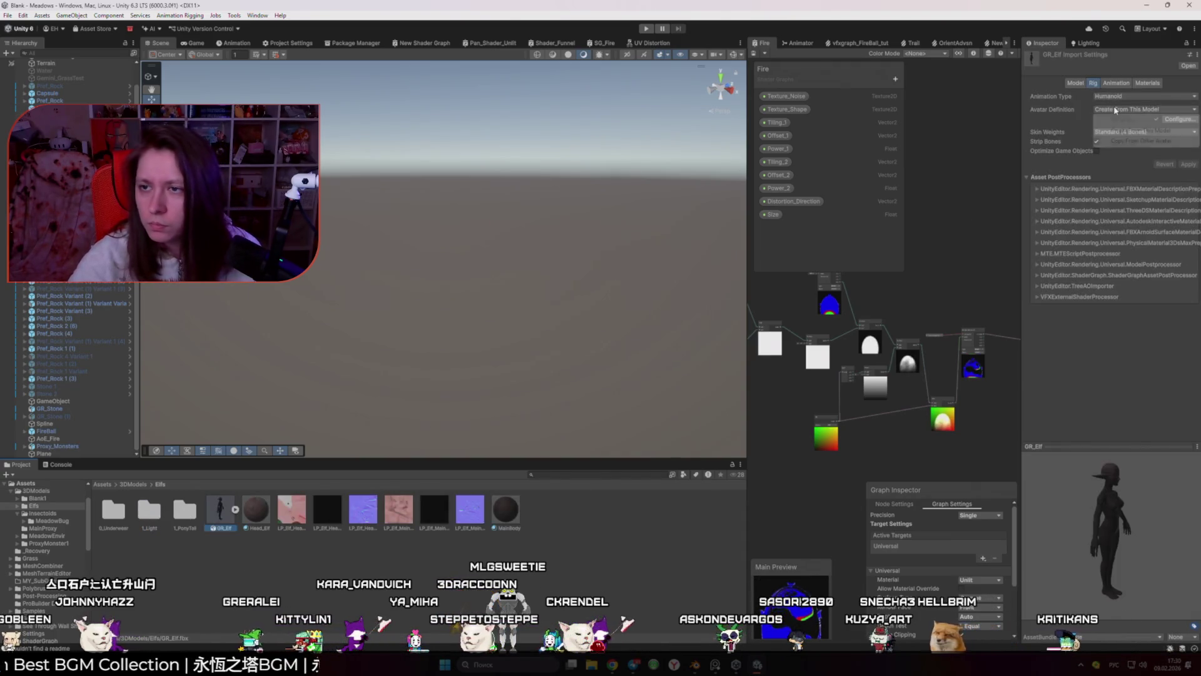
pyautogui.click(1138, 141)
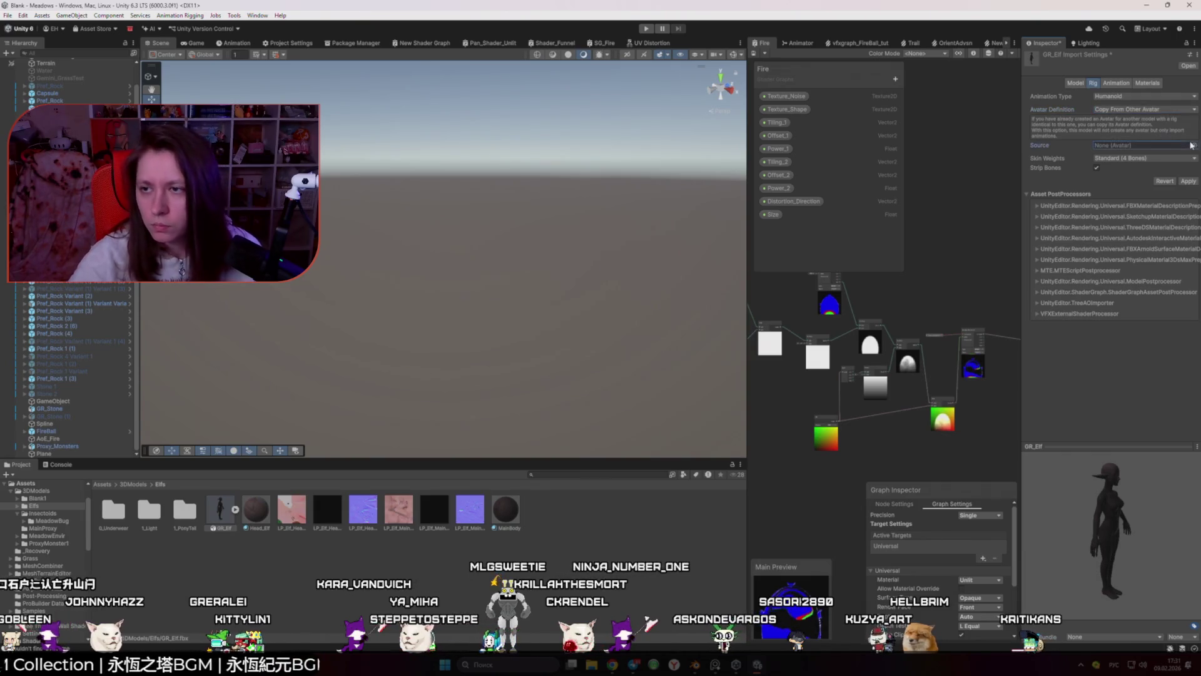
pyautogui.click(1193, 144)
pyautogui.press('Escape')
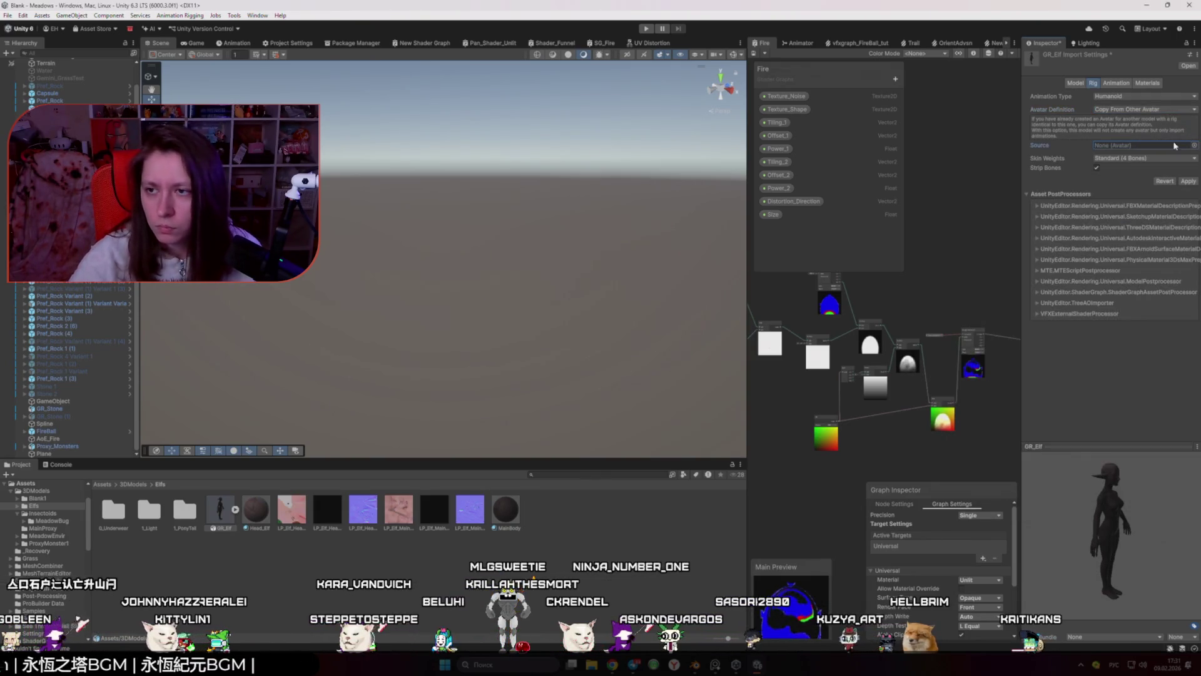
pyautogui.click(1187, 182)
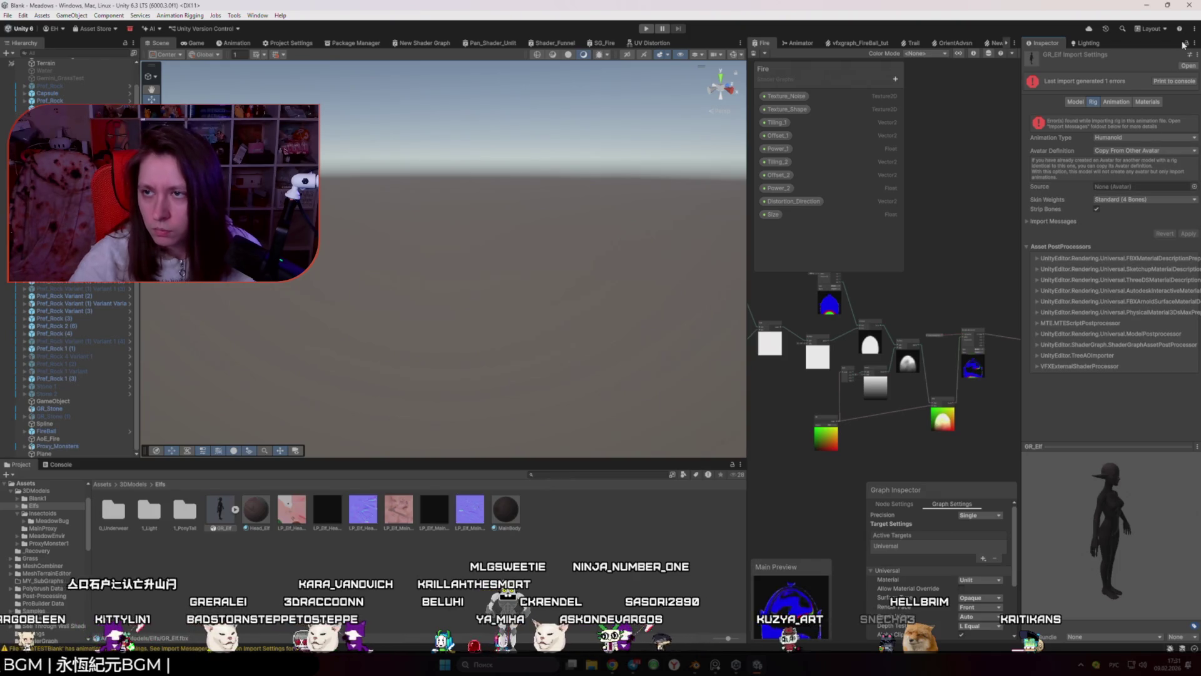
# Step: Try MaskUpBody as the source avatar, inspect its body diagram and transforms, then select GigaTESTBlank
pyautogui.click(37, 498)
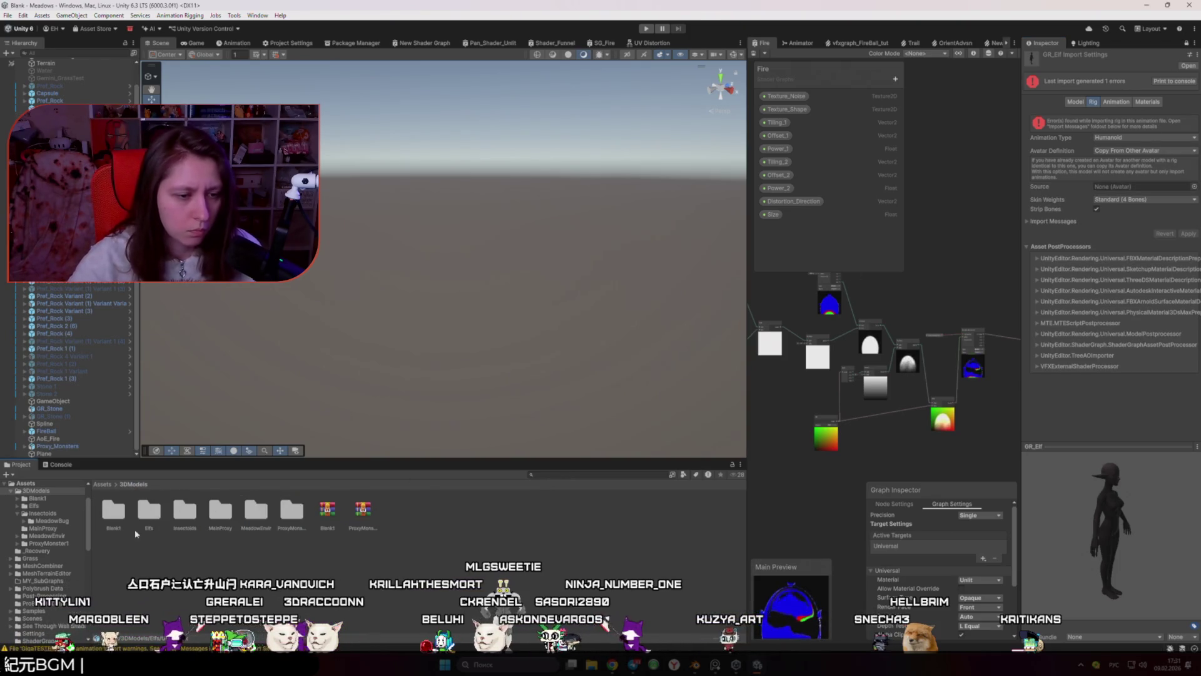
pyautogui.click(220, 510)
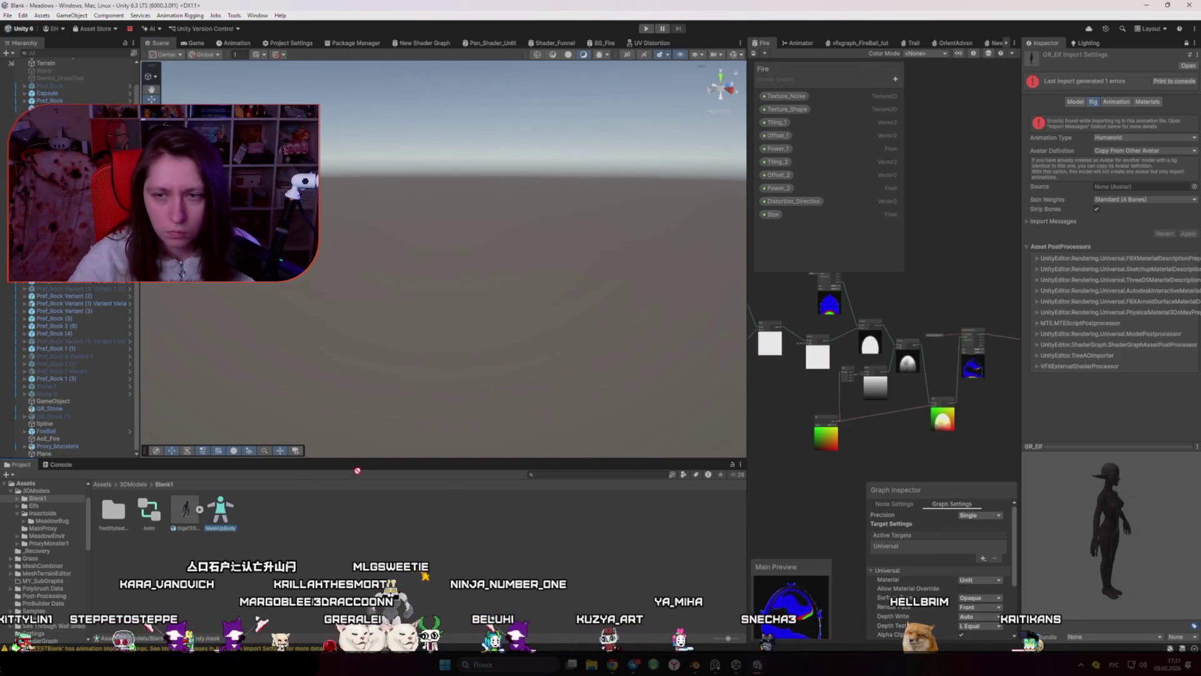
pyautogui.moveTo(181, 518); pyautogui.dragTo(1133, 188)
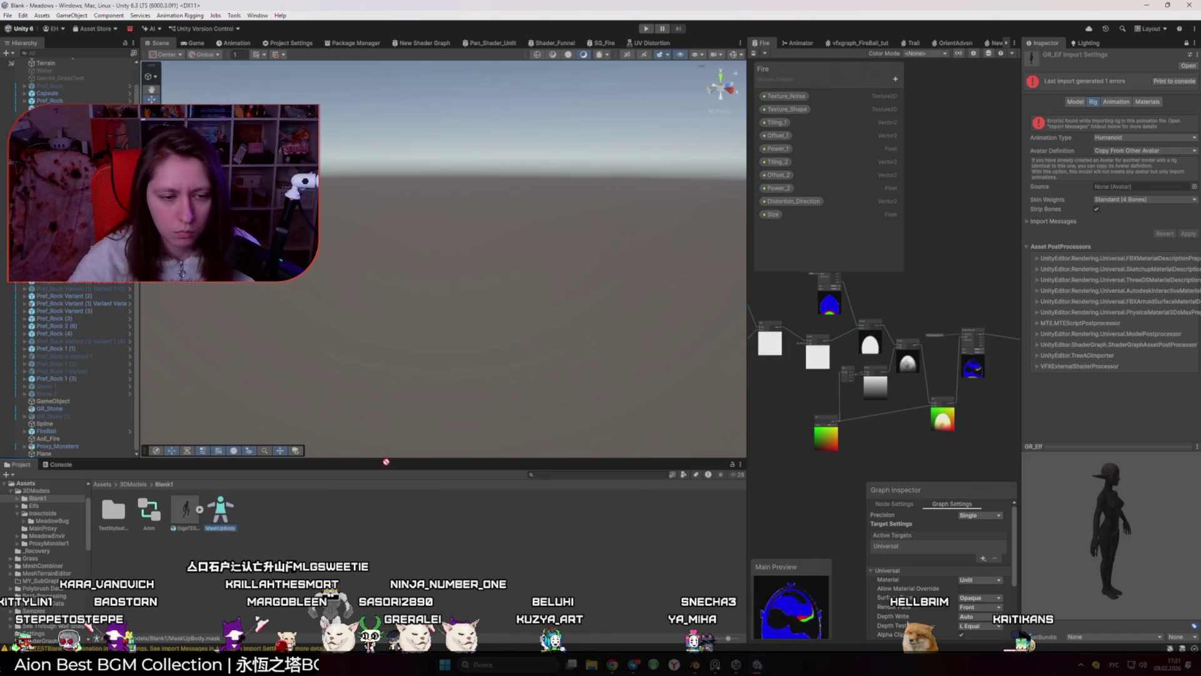
pyautogui.click(1187, 43)
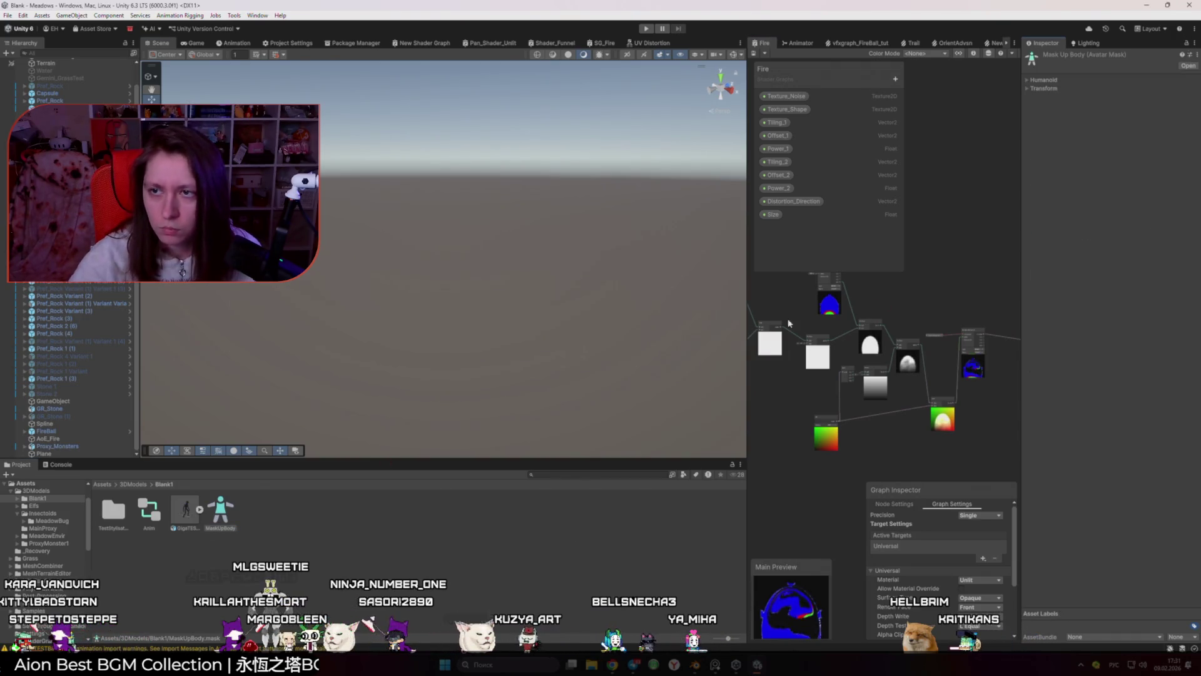
pyautogui.click(1033, 80)
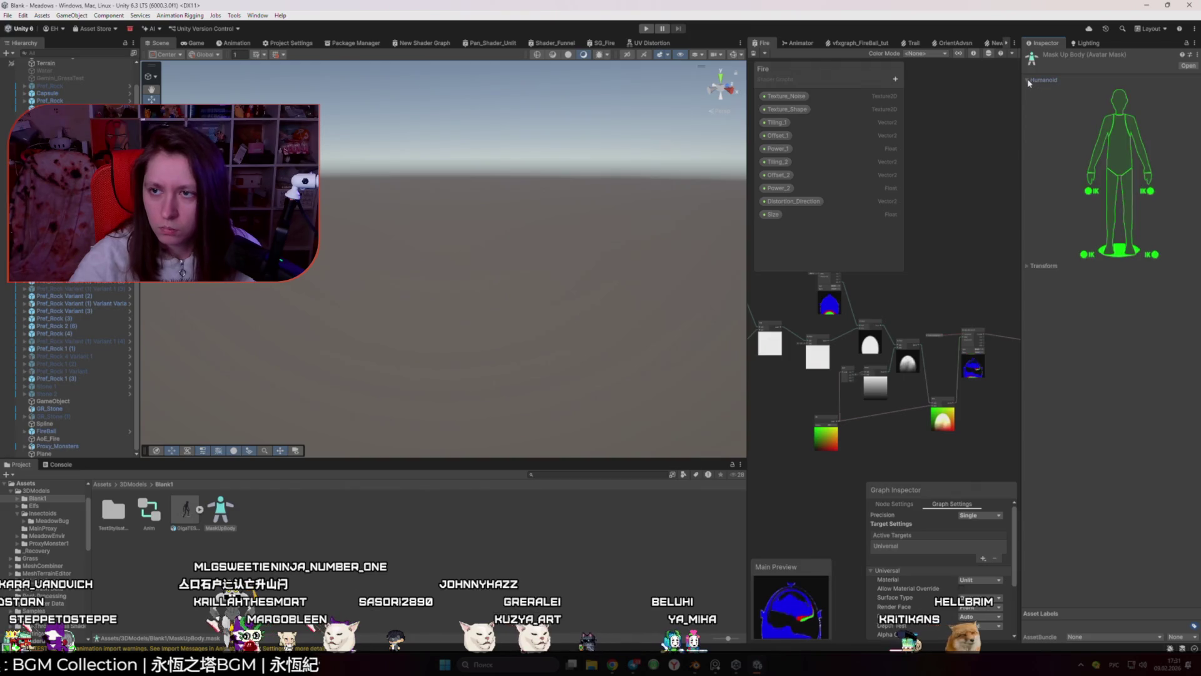
pyautogui.click(1030, 80)
pyautogui.click(1028, 88)
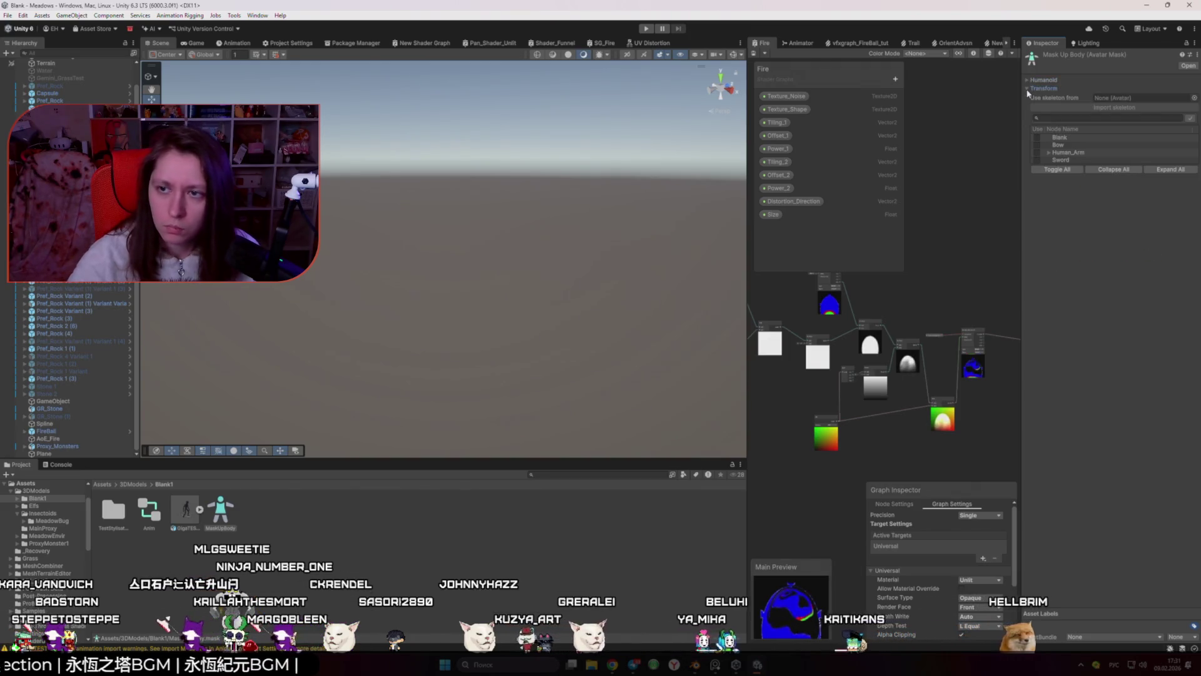
pyautogui.click(168, 531)
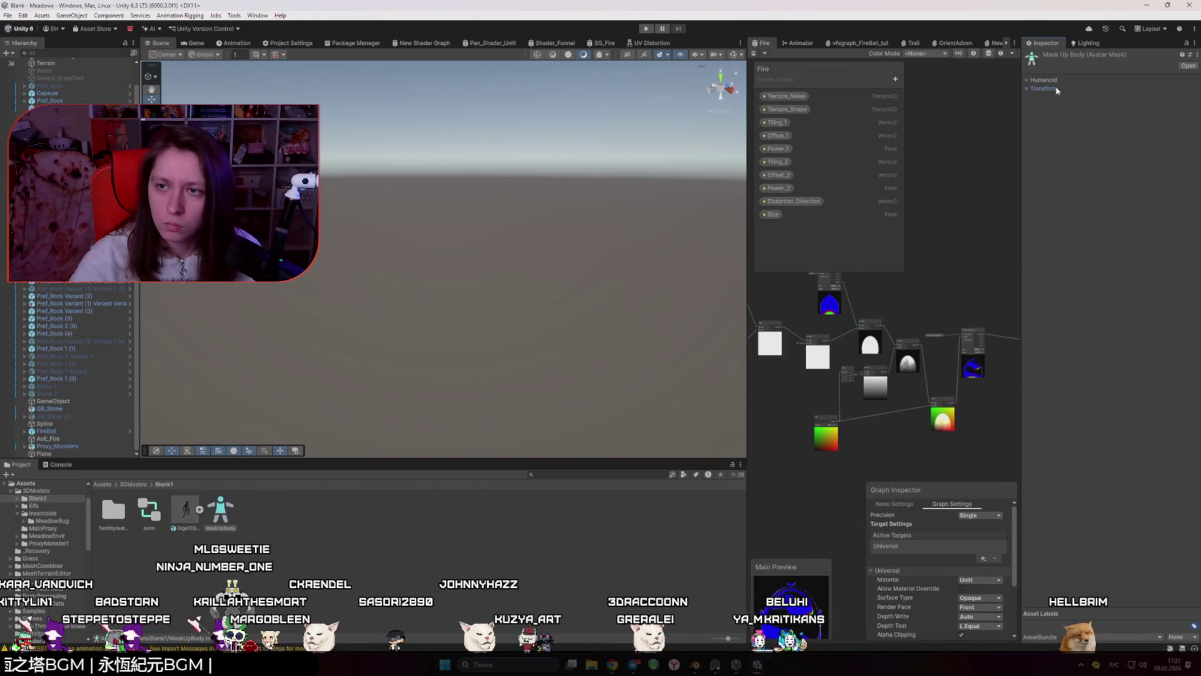
pyautogui.click(168, 527)
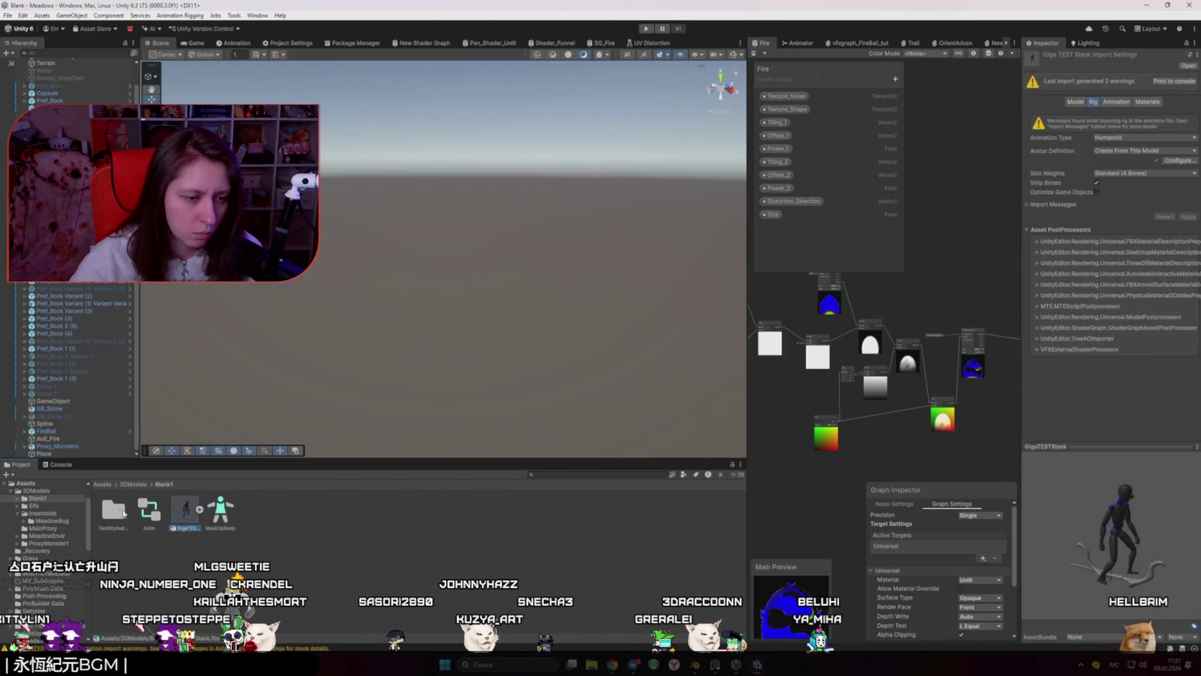
# Step: Preview GigaTESTBlank's TEST1_0_2_CombatIdle_Sword animation clip, then pause it
pyautogui.doubleClick(113, 509)
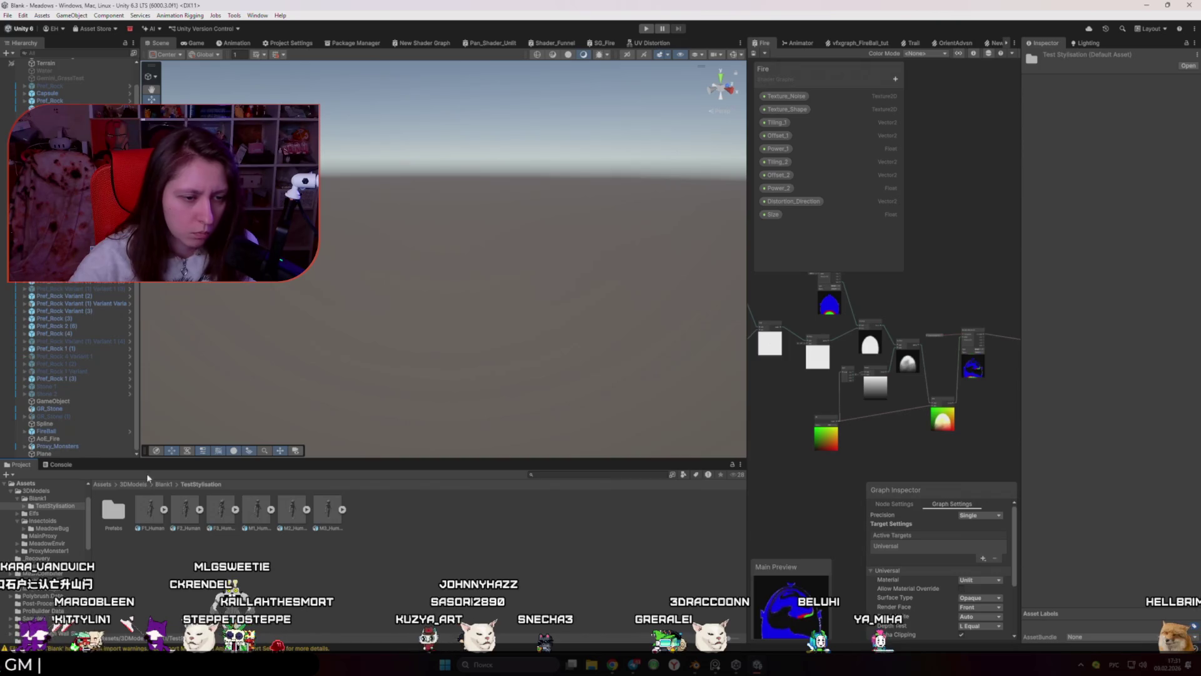
pyautogui.click(163, 485)
pyautogui.click(185, 510)
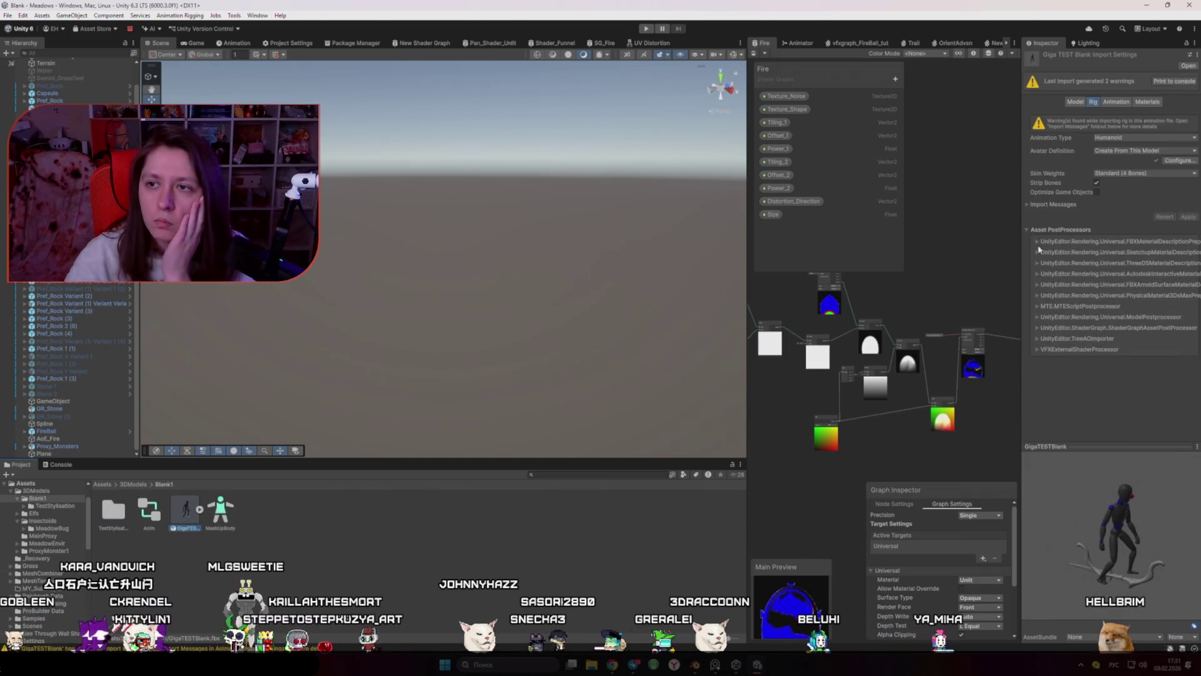
pyautogui.click(1113, 102)
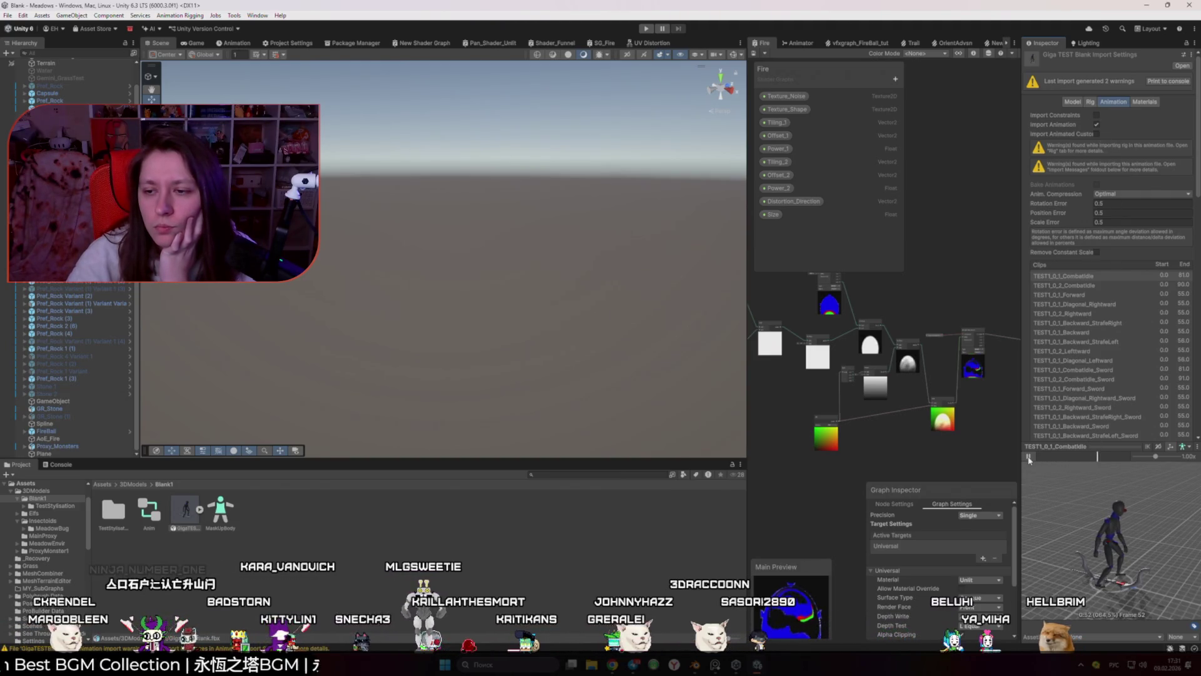
pyautogui.click(1079, 379)
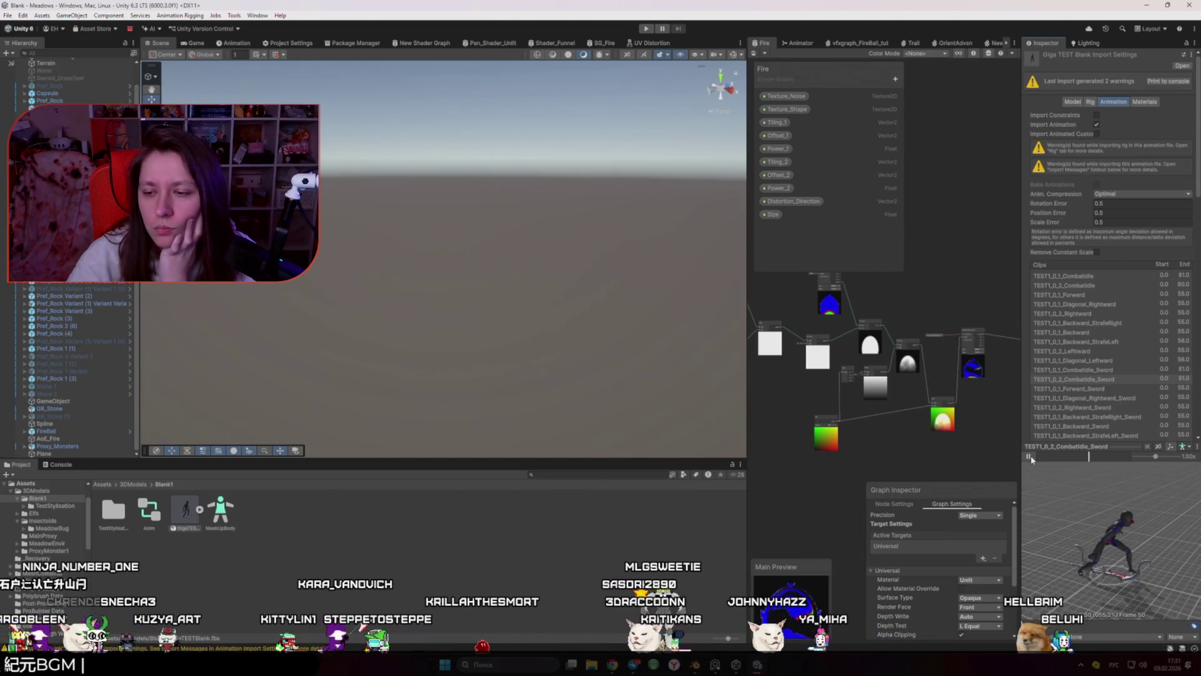
pyautogui.click(1029, 456)
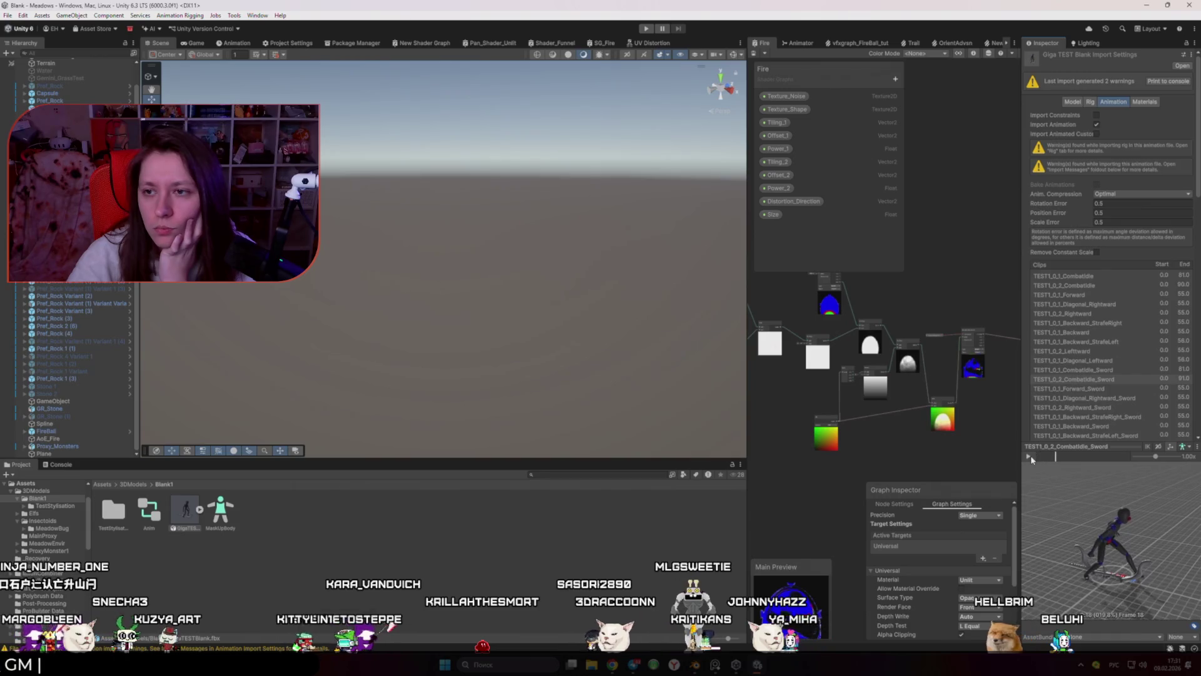
# Step: Open the test rig's Avatar Configuration from the Rig tab's avatar definition
pyautogui.click(1091, 103)
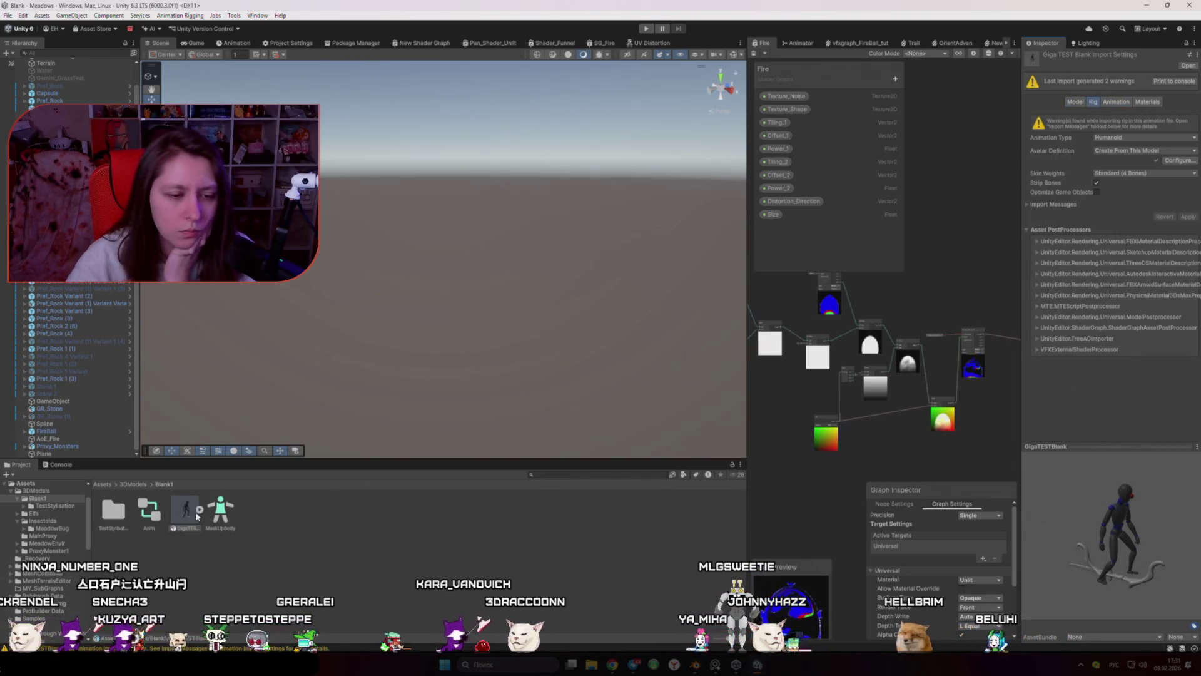
pyautogui.click(1140, 152)
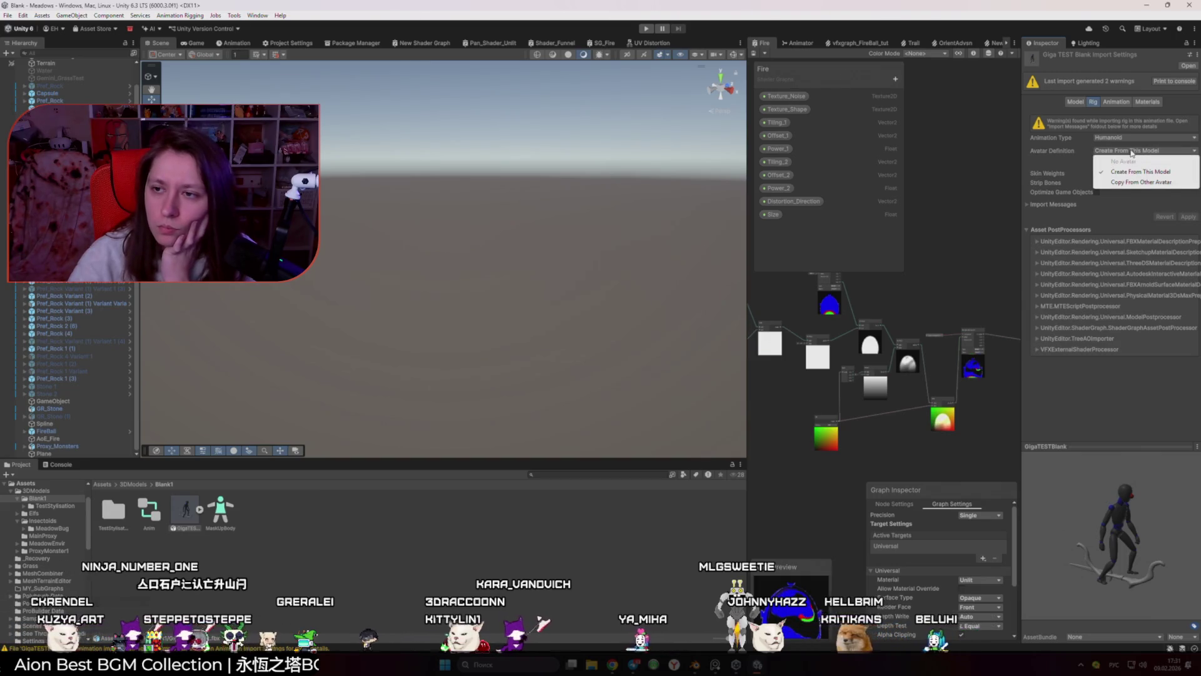
pyautogui.click(1191, 163)
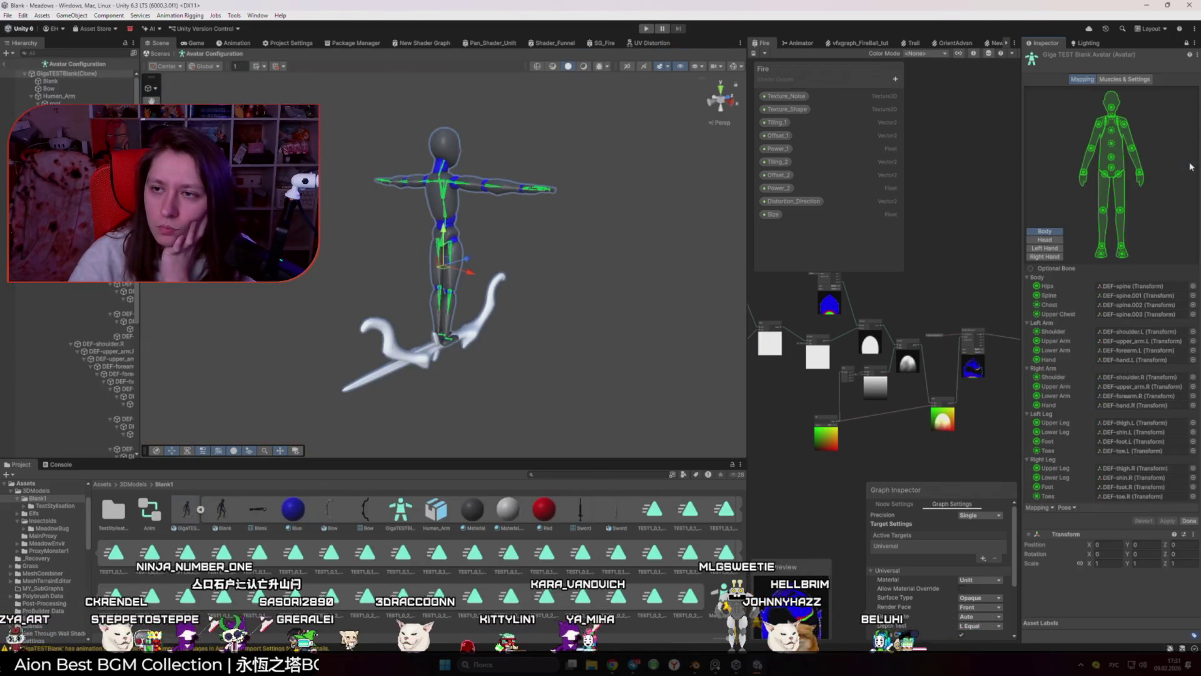
# Step: Preview the avatar's arm poses with the Muscles & Settings sliders, then reset the pose
pyautogui.moveTo(485, 294); pyautogui.dragTo(236, 284)
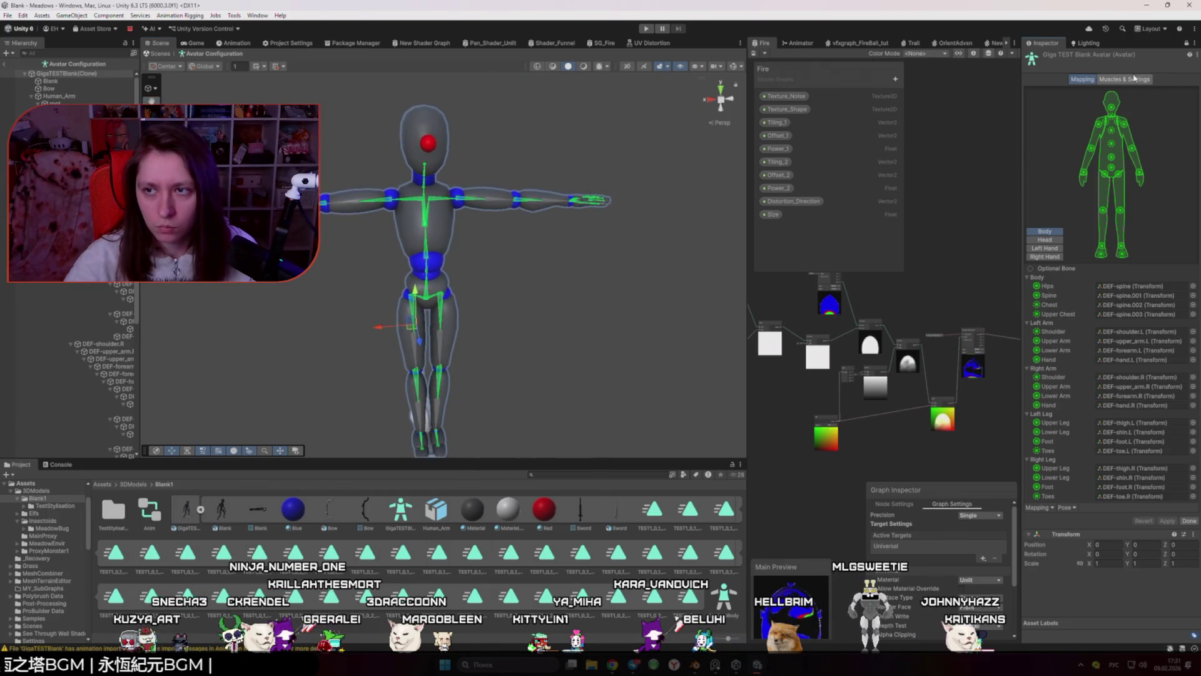
pyautogui.click(1134, 78)
pyautogui.moveTo(1041, 112)
pyautogui.mouseDown()
pyautogui.moveTo(1053, 103)
pyautogui.moveTo(1054, 120)
pyautogui.mouseUp()
pyautogui.click(1054, 103)
# Step: Reset Upper Arm Twist to 0.5, revert remaining muscle changes, and exit the configuration
pyautogui.moveTo(1145, 269); pyautogui.dragTo(1159, 269)
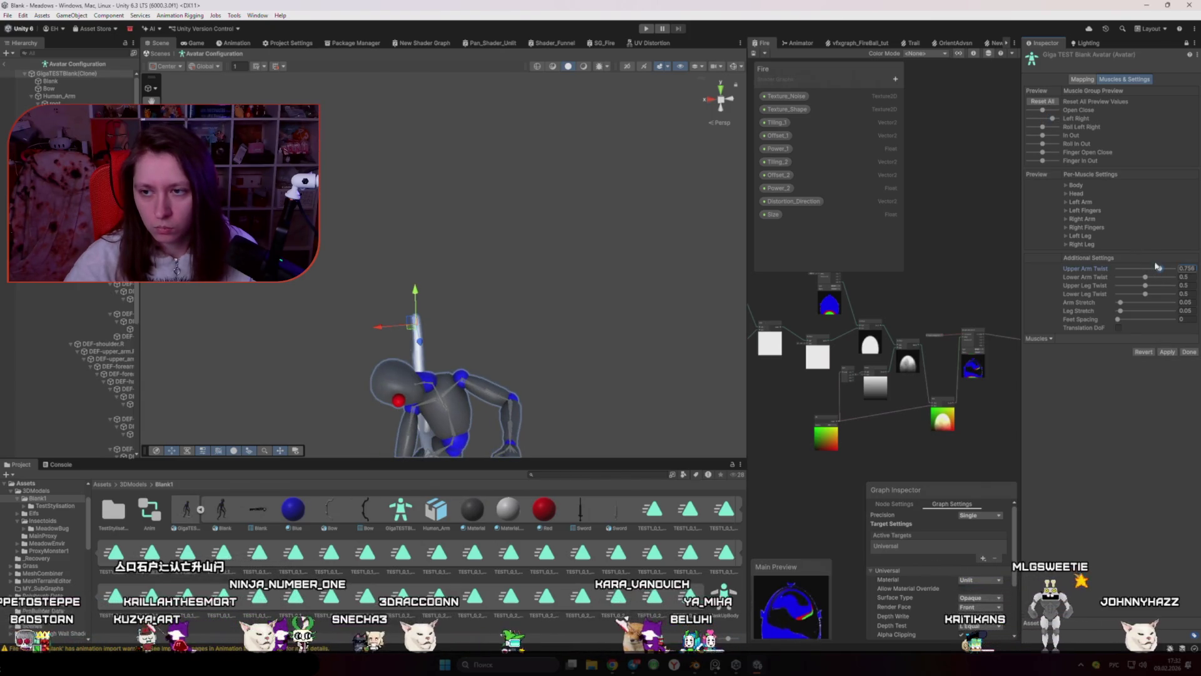
pyautogui.click(1051, 103)
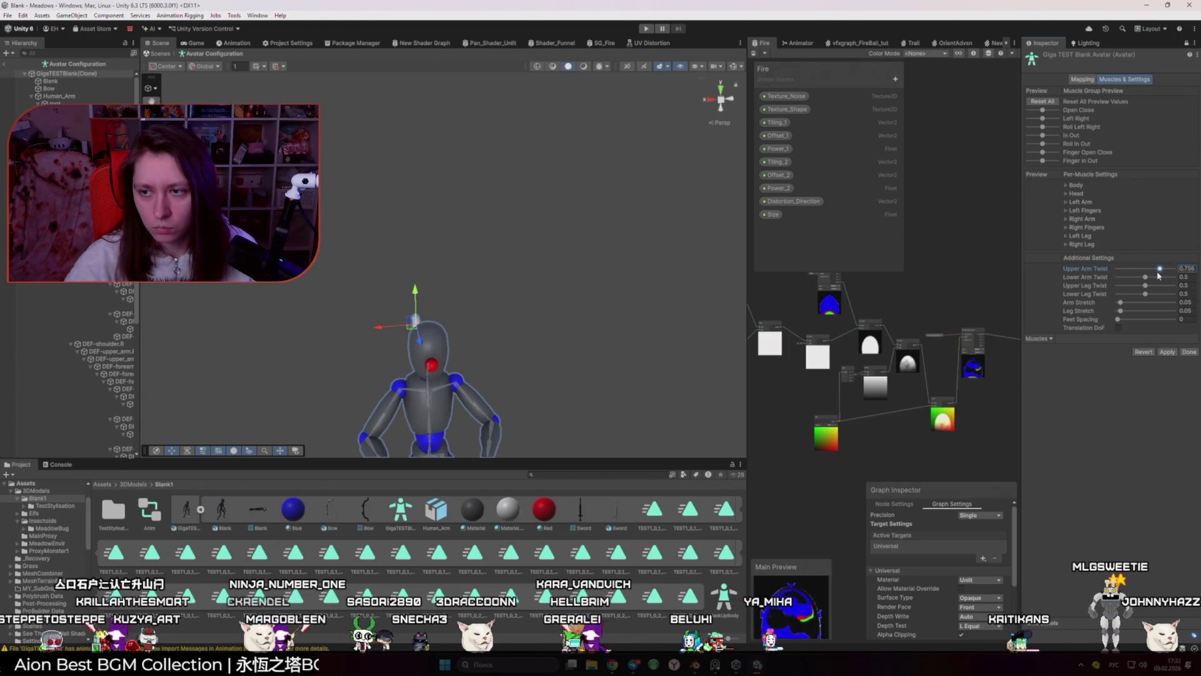
pyautogui.click(1152, 354)
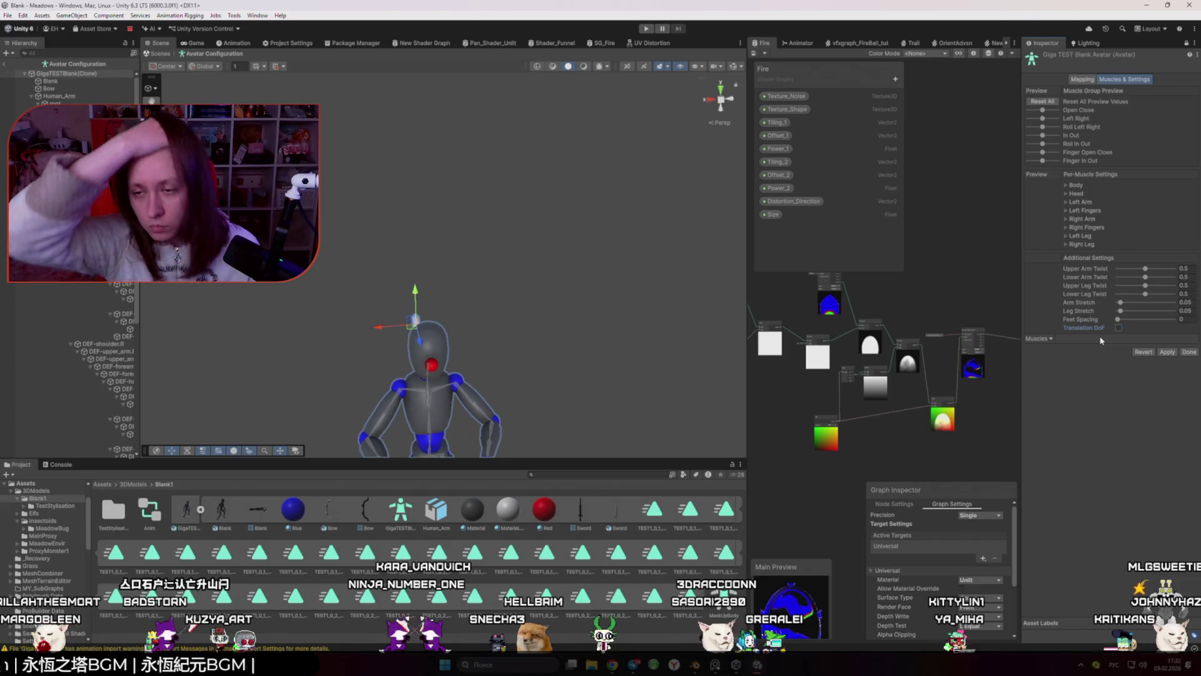
pyautogui.click(1145, 352)
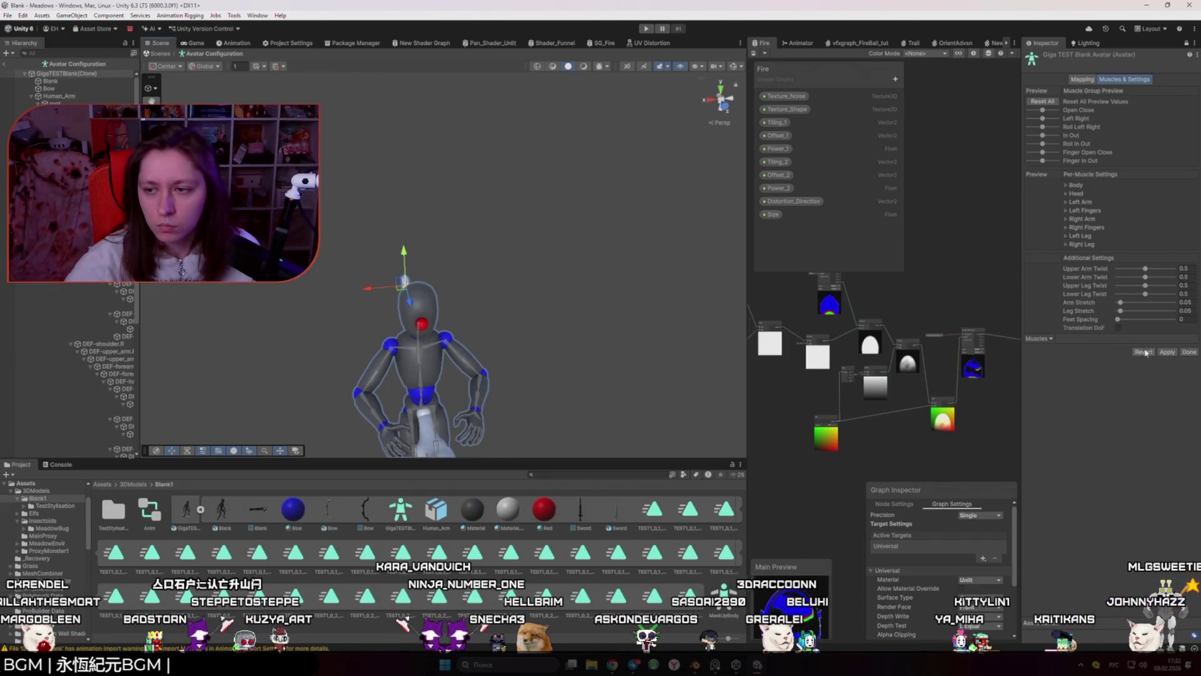
pyautogui.click(1188, 352)
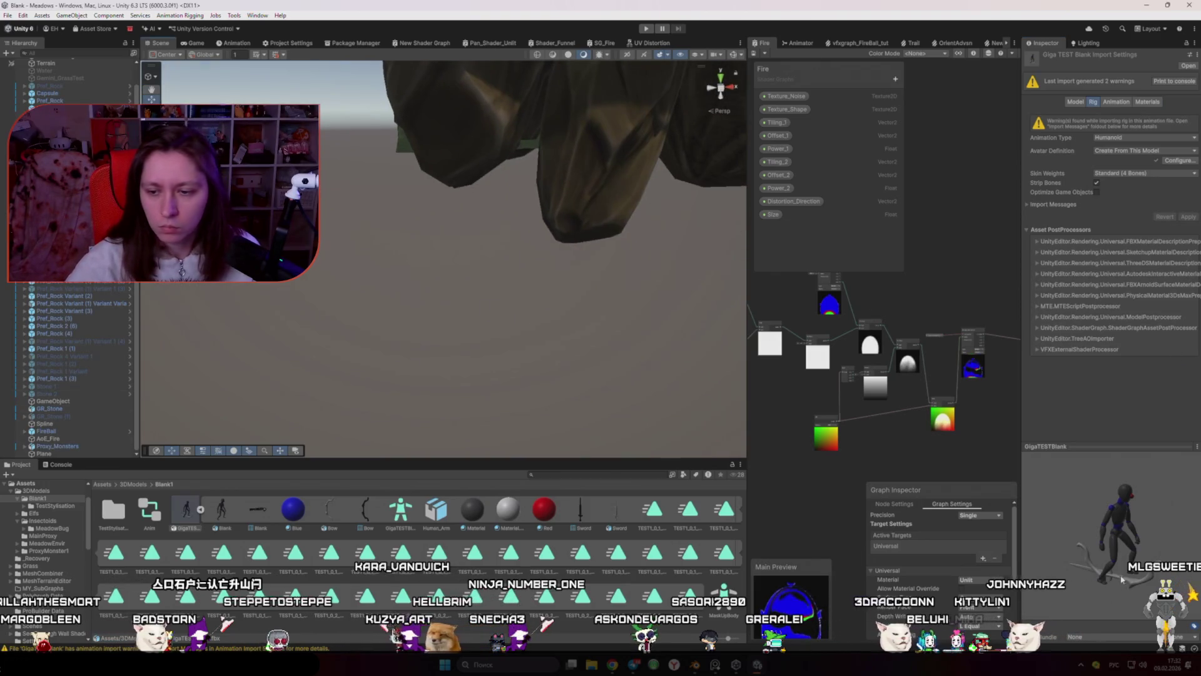
# Step: Find and select the GigaTESTBlank avatar among the test model's sub-assets
pyautogui.moveTo(519, 251); pyautogui.dragTo(483, 266)
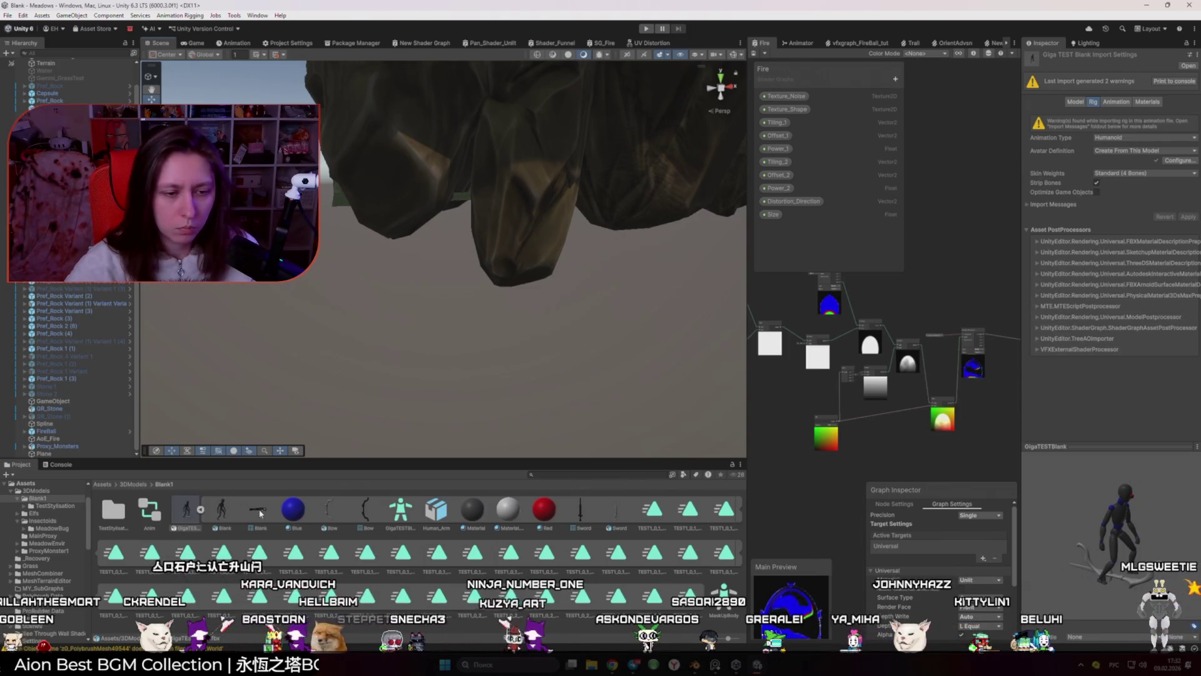
pyautogui.click(200, 510)
pyautogui.click(225, 513)
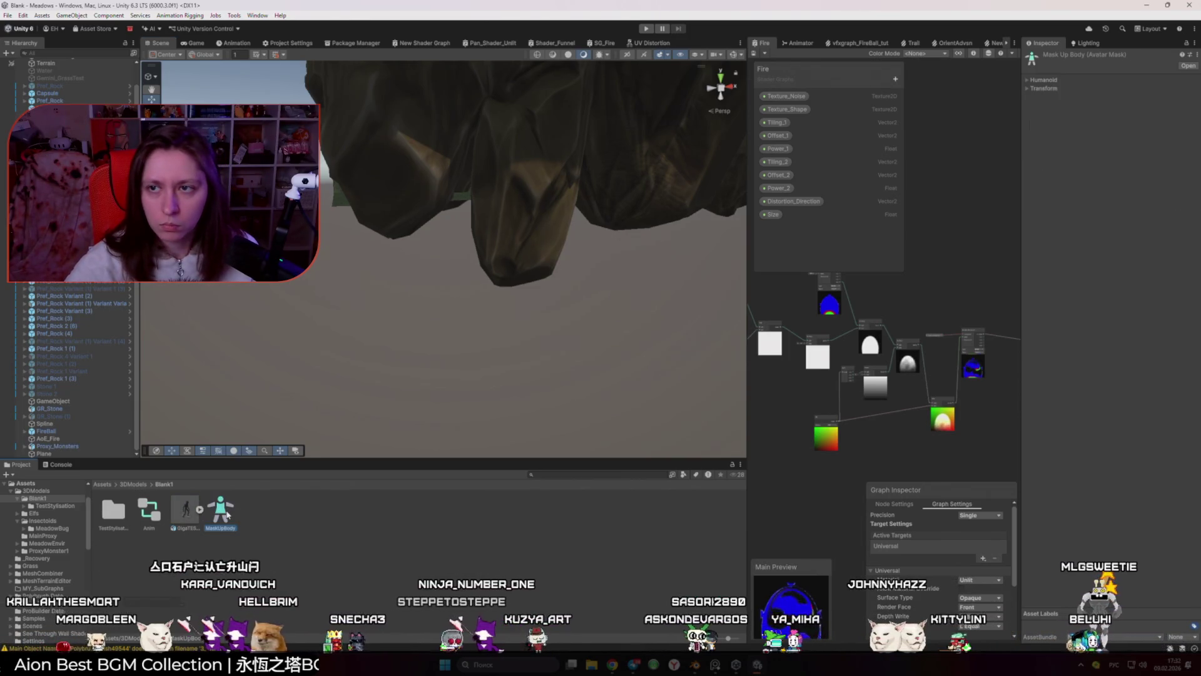
pyautogui.click(200, 510)
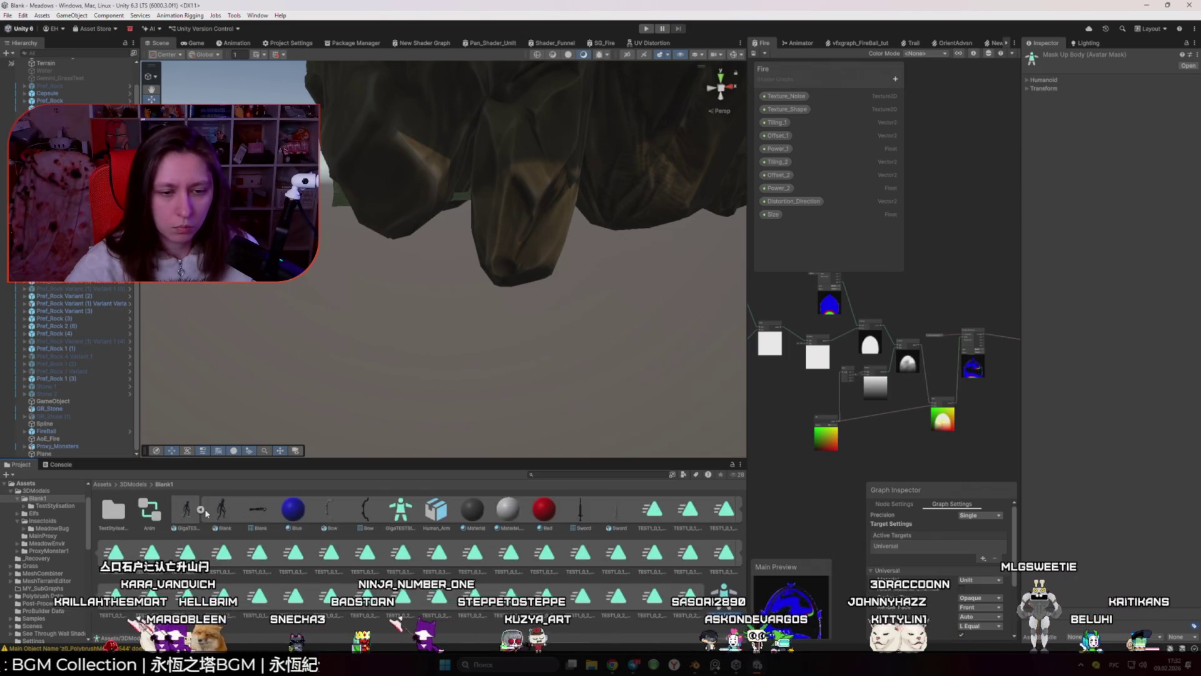
pyautogui.click(401, 510)
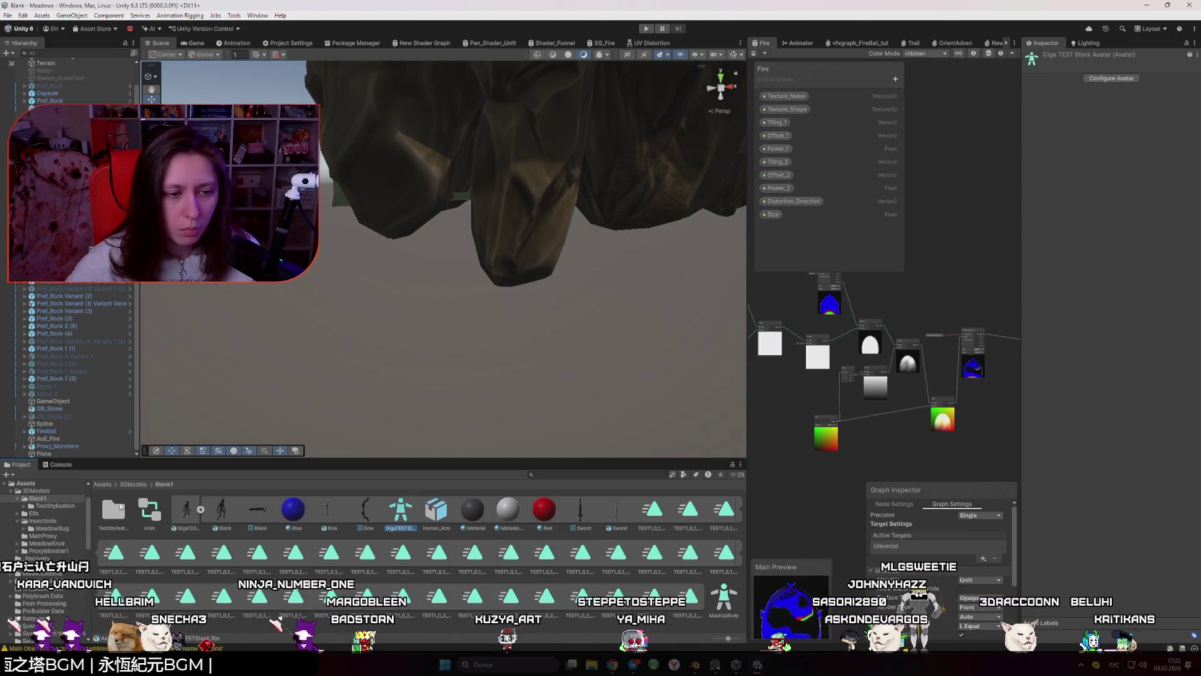
# Step: Drag GigaTESTBlankAvatar into GR_Elf's Source field, apply, and show the console warnings
pyautogui.click(133, 484)
pyautogui.doubleClick(149, 510)
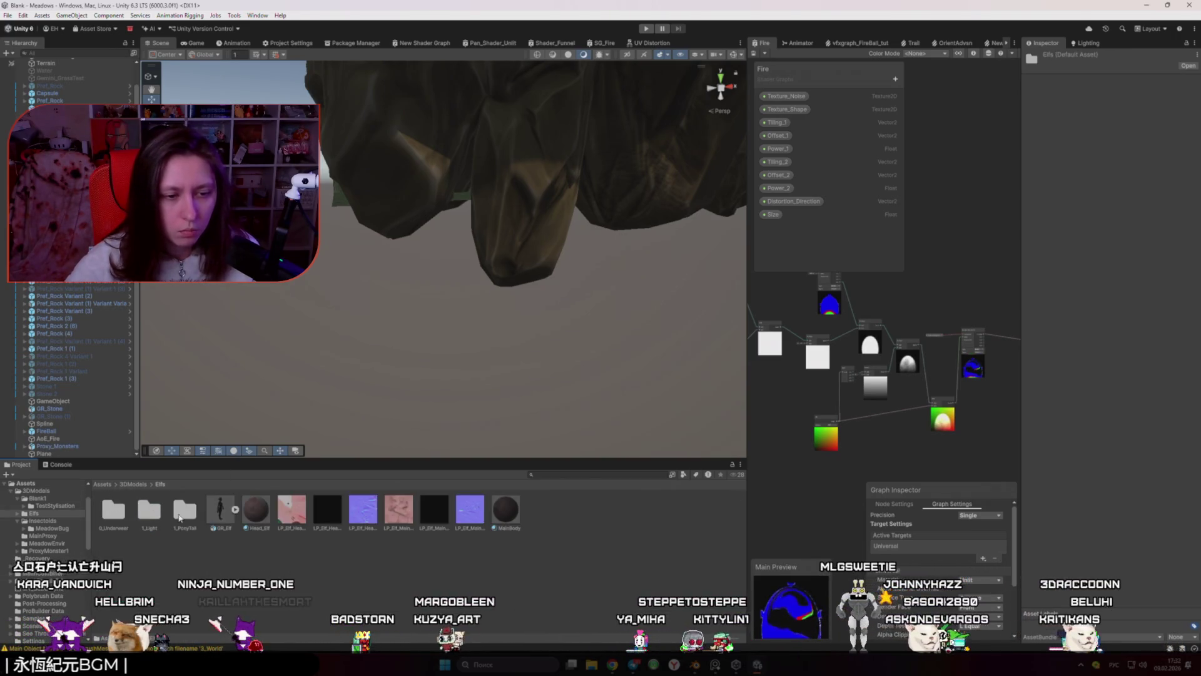
pyautogui.click(220, 510)
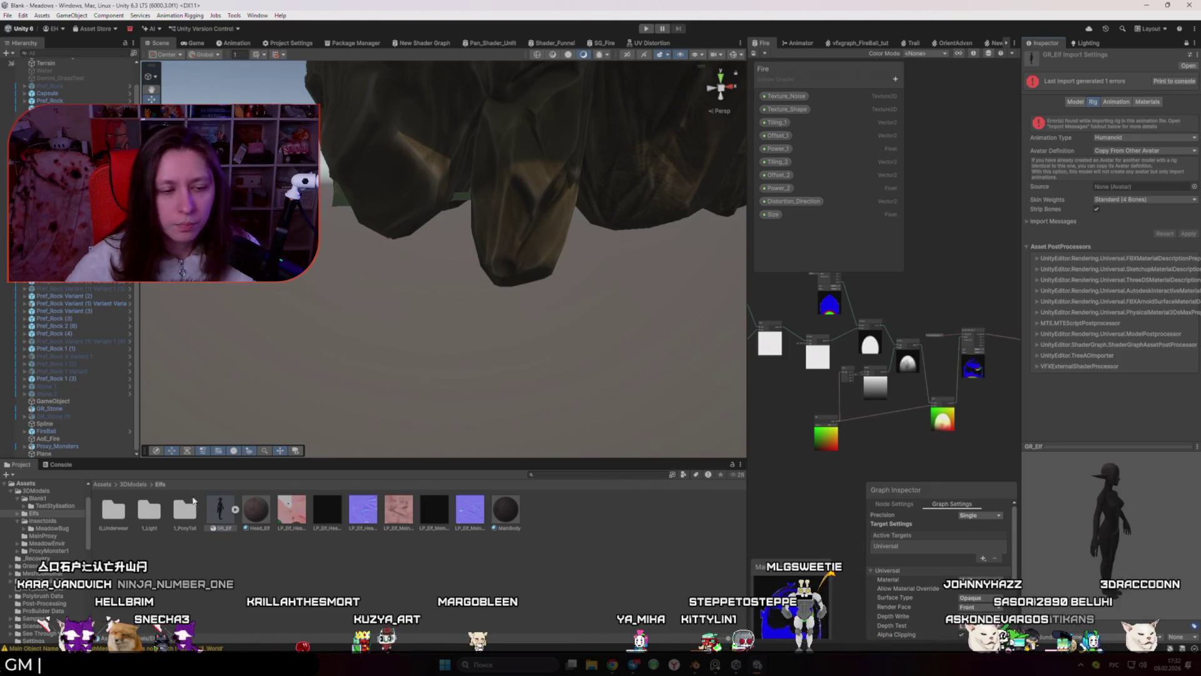
pyautogui.click(133, 484)
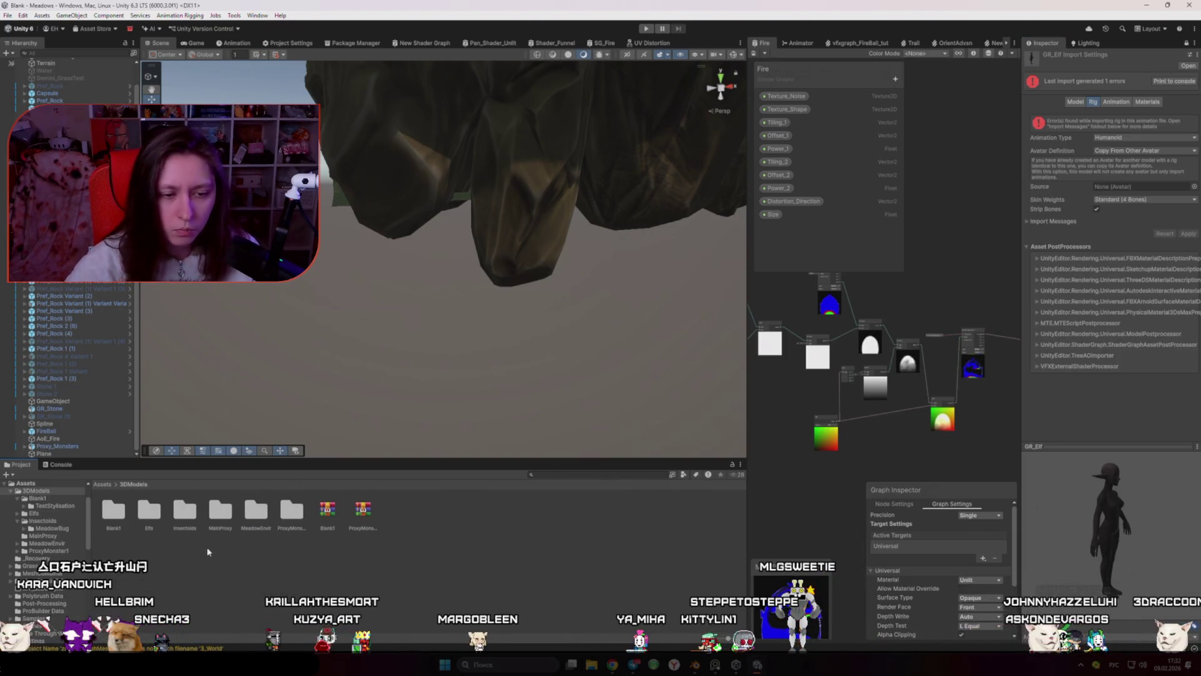
pyautogui.doubleClick(117, 521)
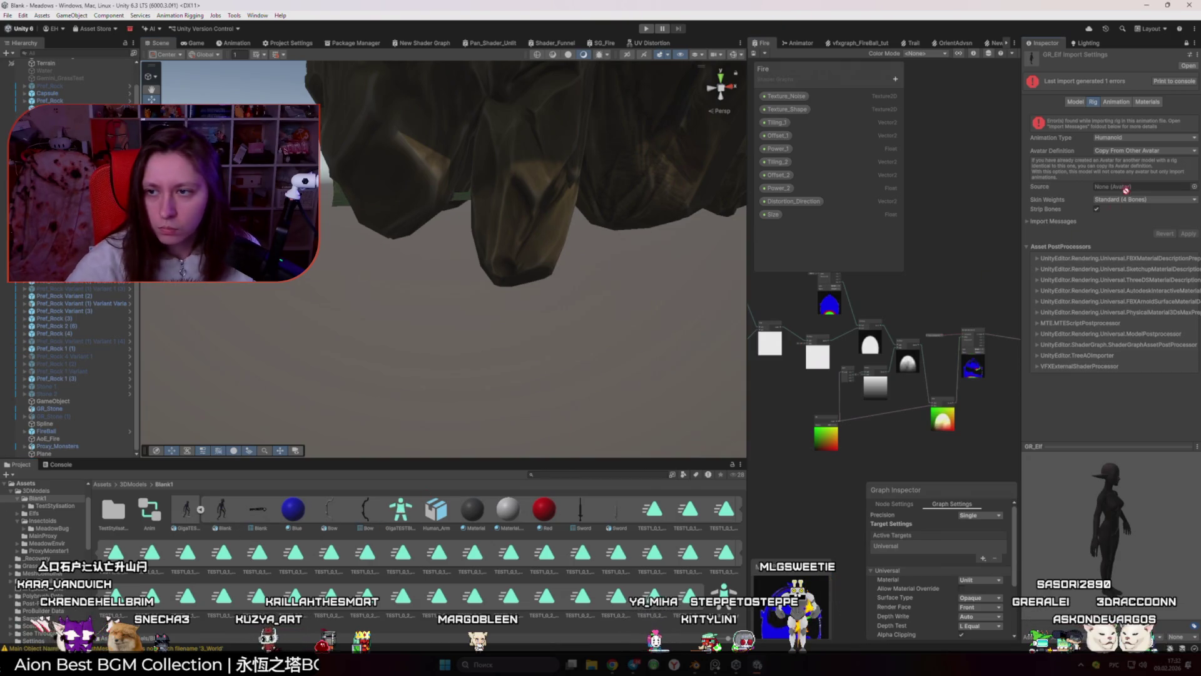
pyautogui.moveTo(1126, 190); pyautogui.dragTo(1131, 187)
pyautogui.click(1186, 235)
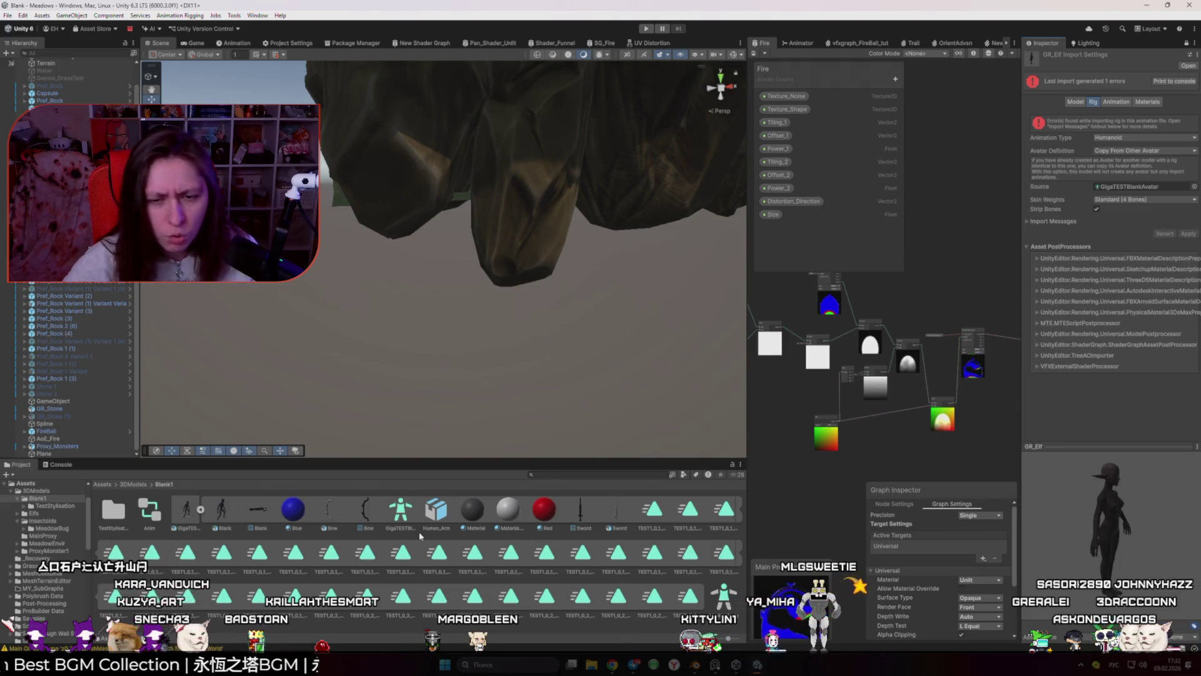
pyautogui.click(61, 465)
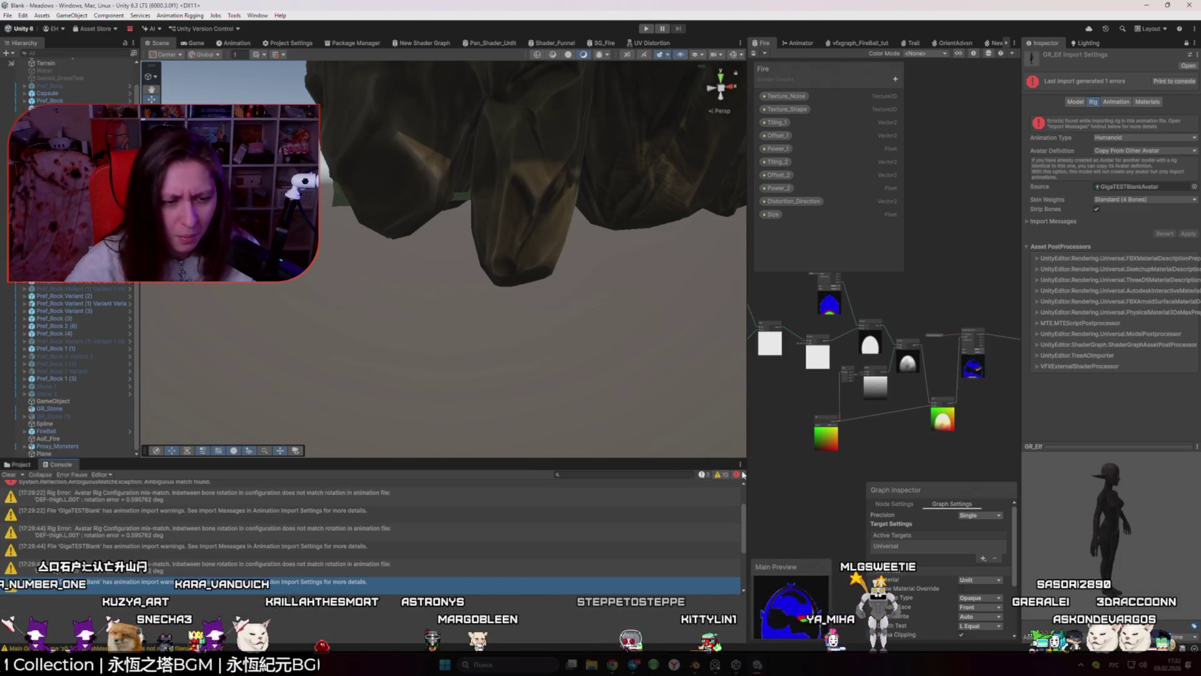
# Step: Read the finger-bone mismatch error, then switch GR_Elf's avatar to Create From This Model
pyautogui.scroll(-1, 392, 557)
pyautogui.click(388, 583)
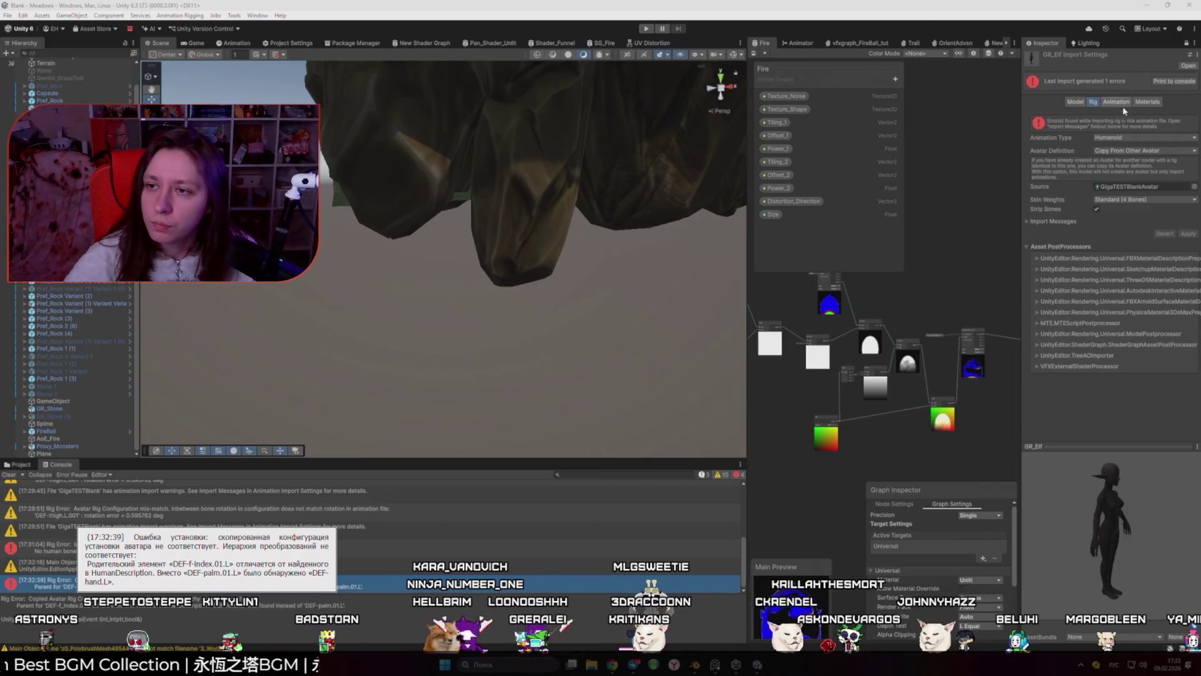
pyautogui.click(1144, 151)
pyautogui.click(1165, 172)
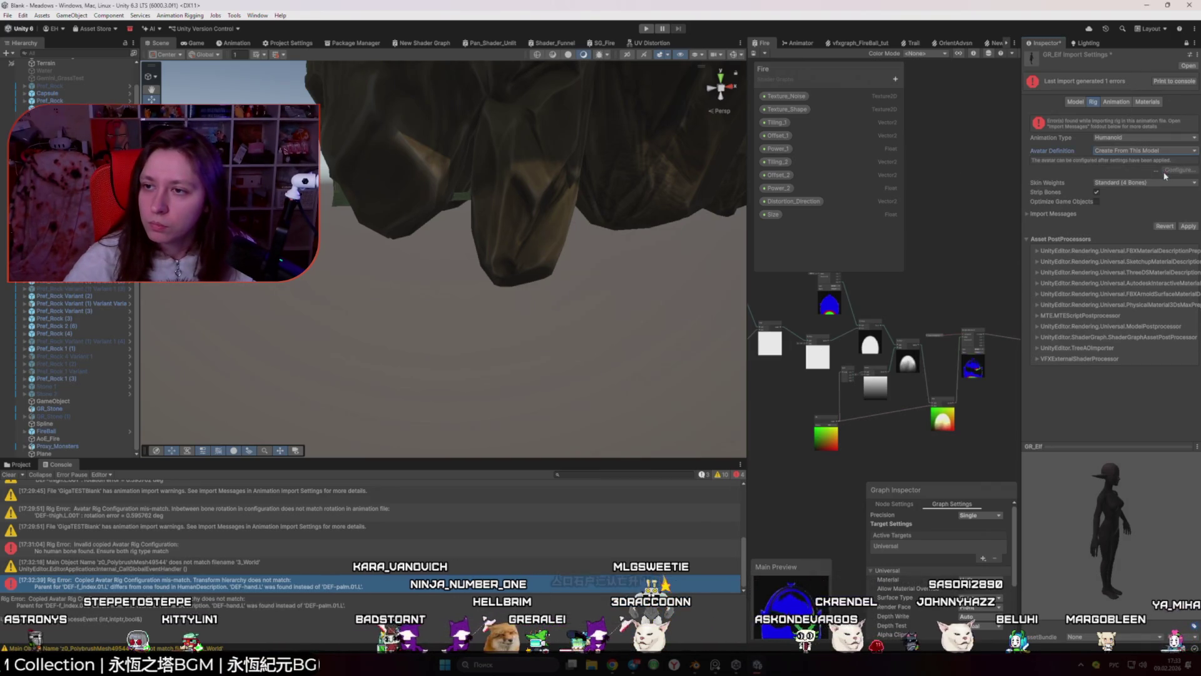
# Step: Apply Create From This Model, then reselect GR_Elf in Elfs, checking its generated GR_ElfAvatar
pyautogui.click(1188, 226)
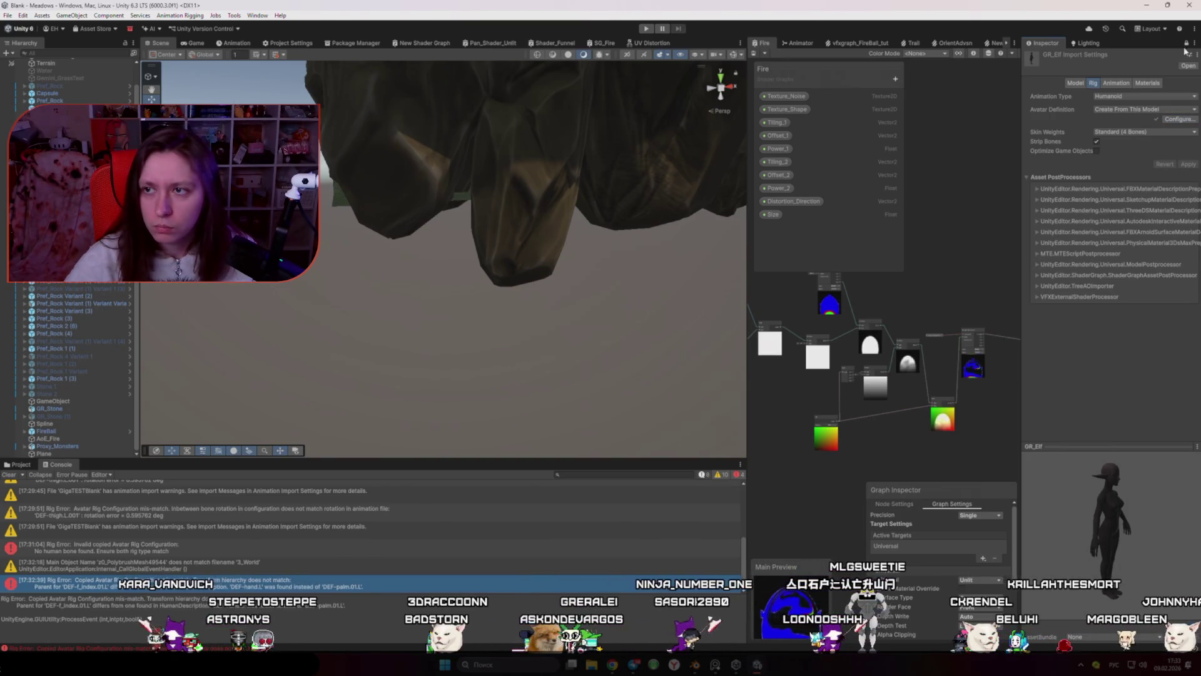
pyautogui.click(20, 464)
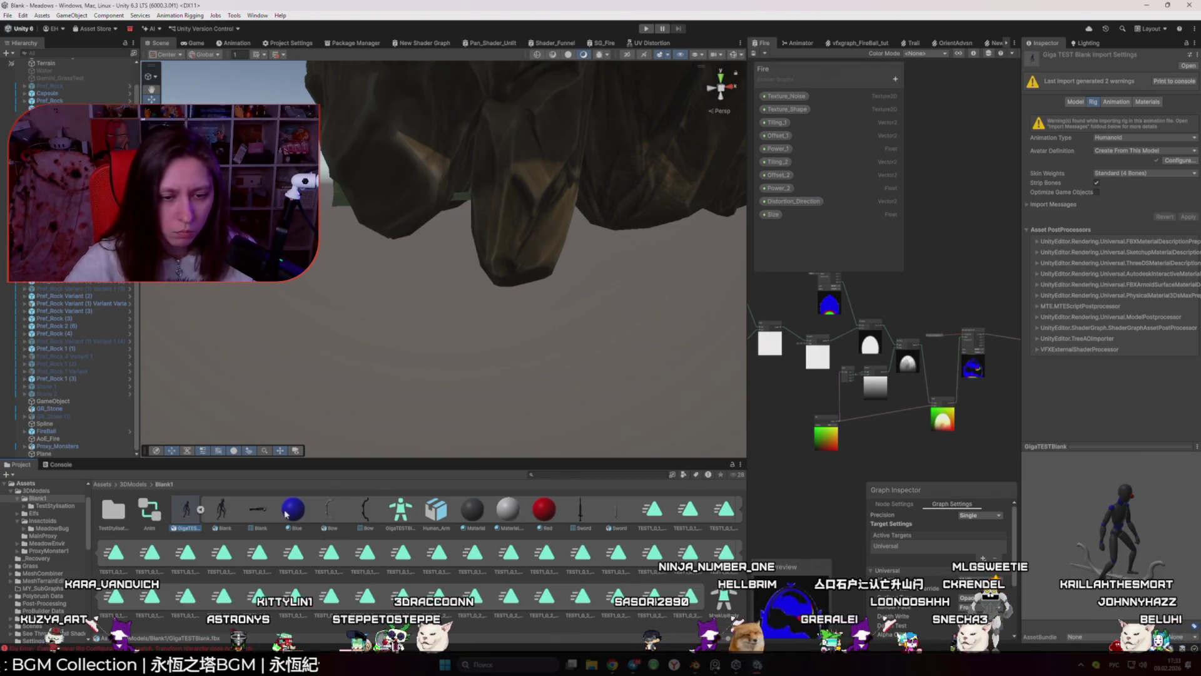
pyautogui.click(201, 510)
pyautogui.click(139, 486)
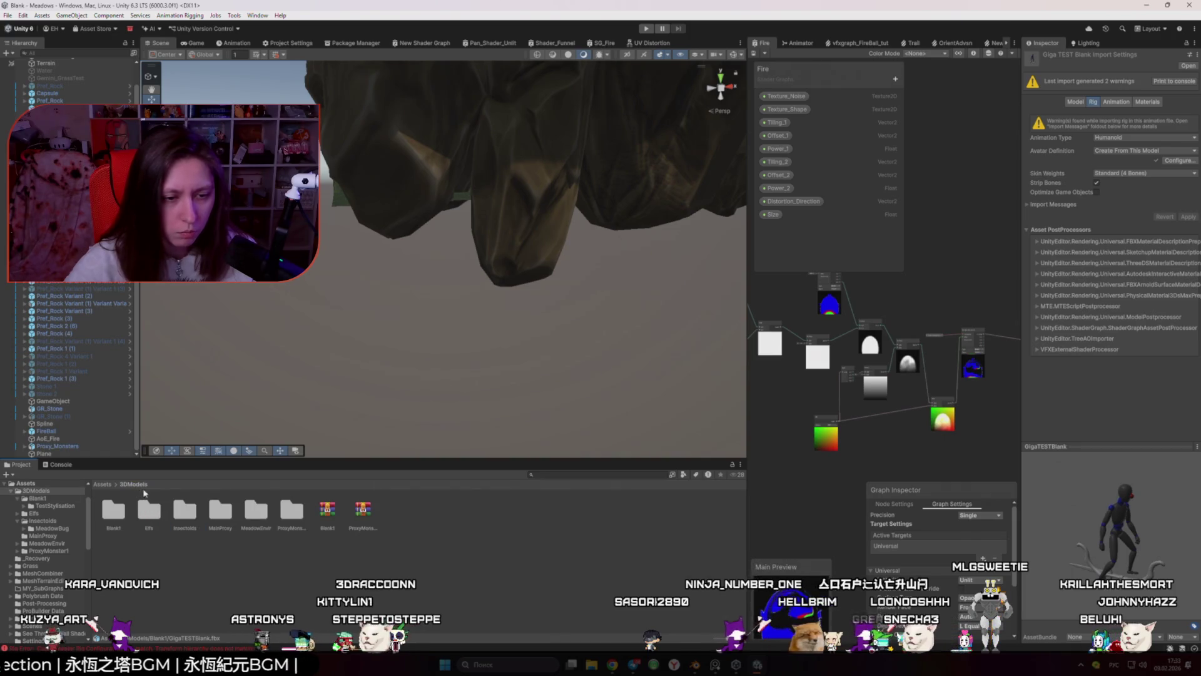
pyautogui.doubleClick(144, 521)
pyautogui.click(235, 509)
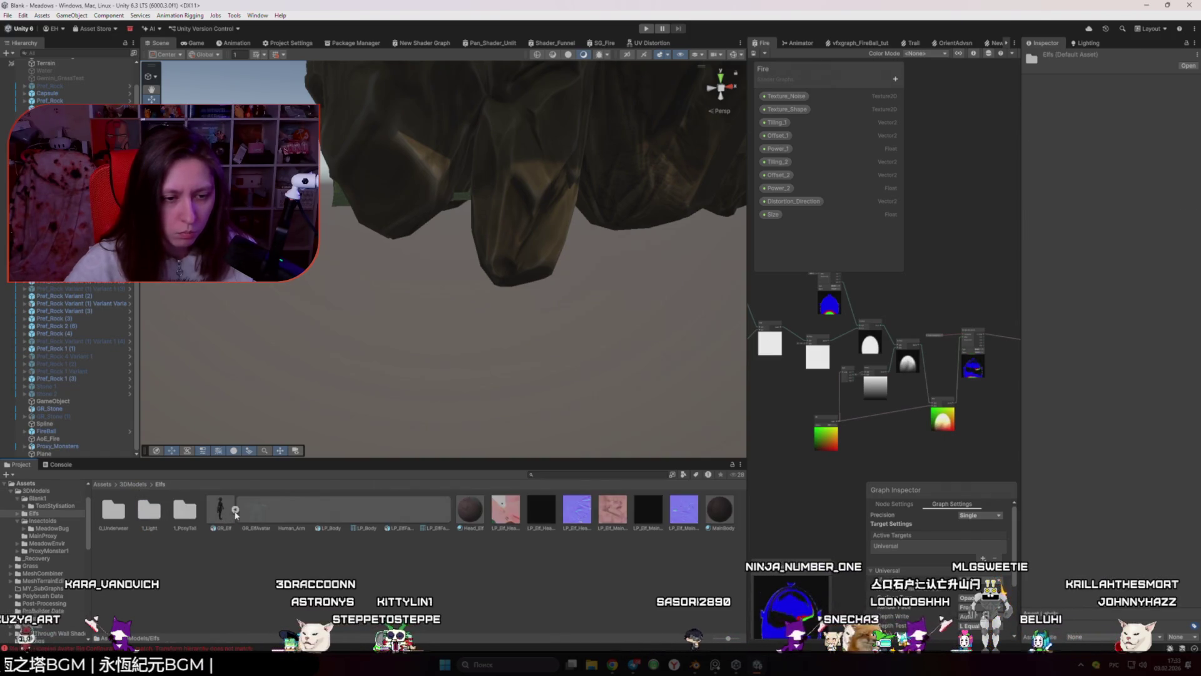
pyautogui.click(222, 519)
pyautogui.click(256, 510)
pyautogui.click(220, 510)
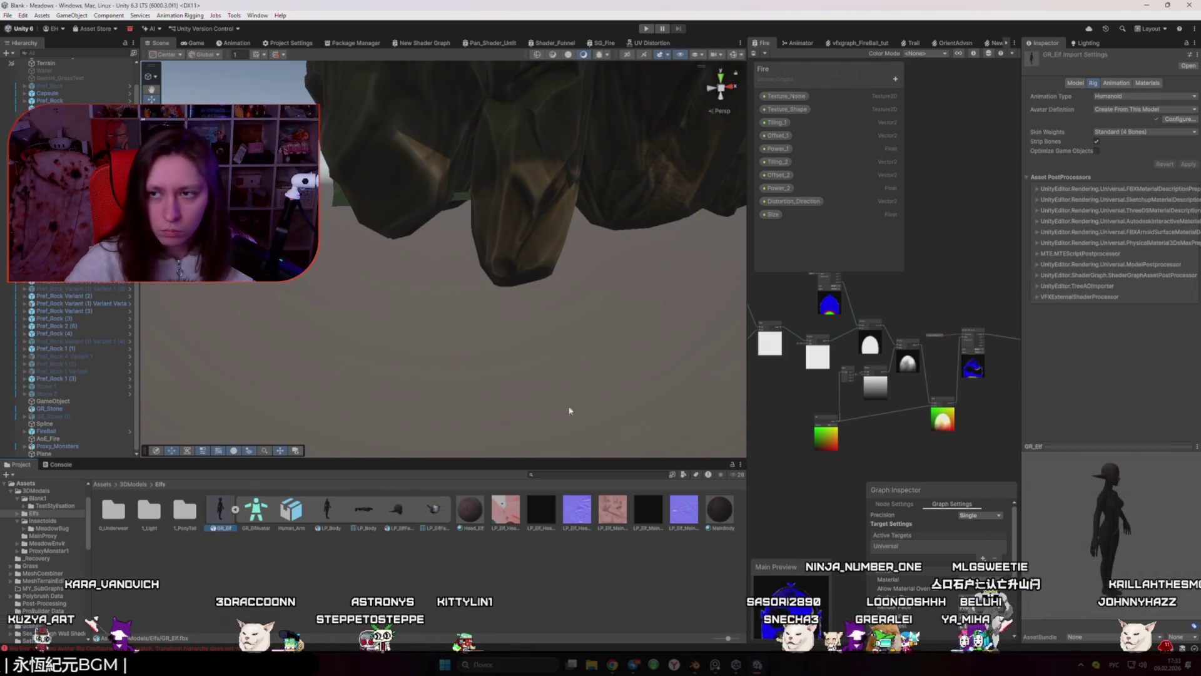
# Step: Set GR_Elf to Copy From Other Avatar with GigaTESTBlankAvatar as Source and apply
pyautogui.click(1145, 110)
pyautogui.click(1163, 141)
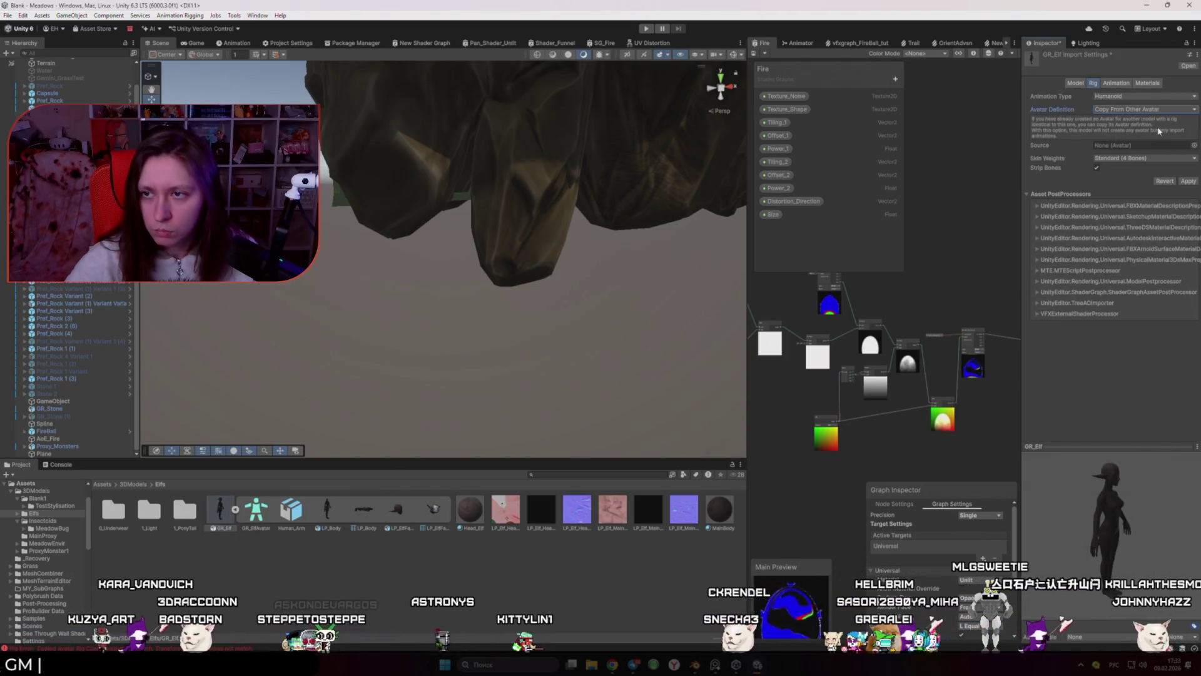
pyautogui.click(1195, 145)
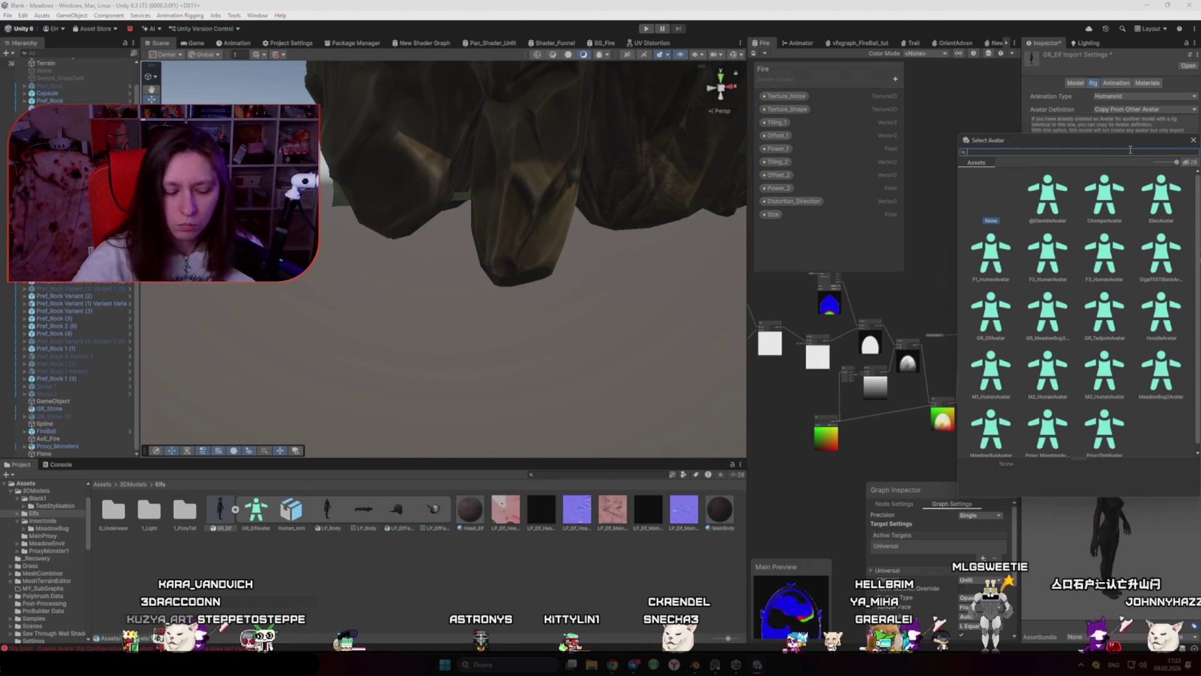
pyautogui.write('GIGA')
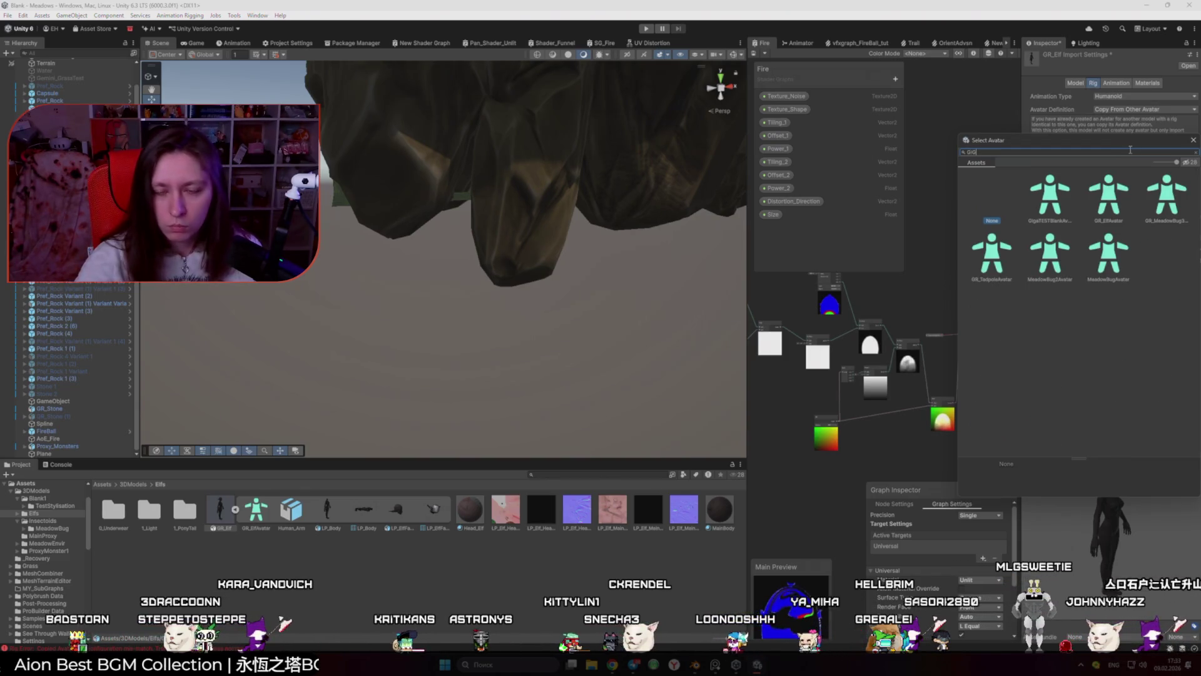
pyautogui.doubleClick(1053, 188)
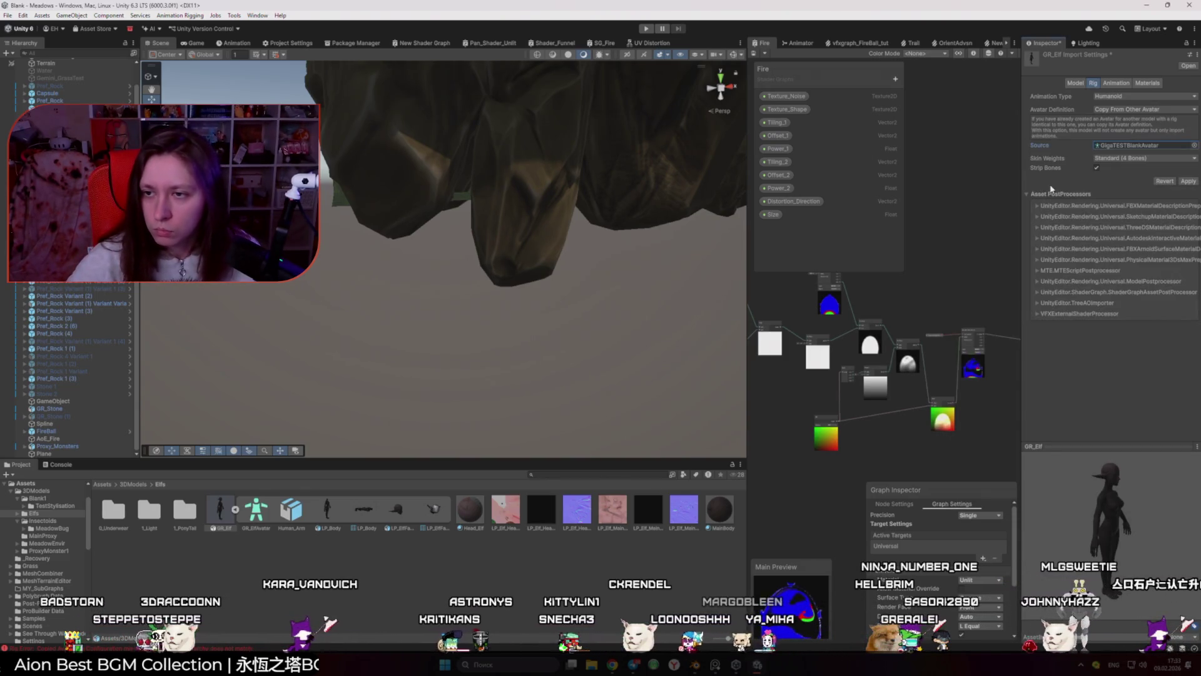
pyautogui.click(1188, 181)
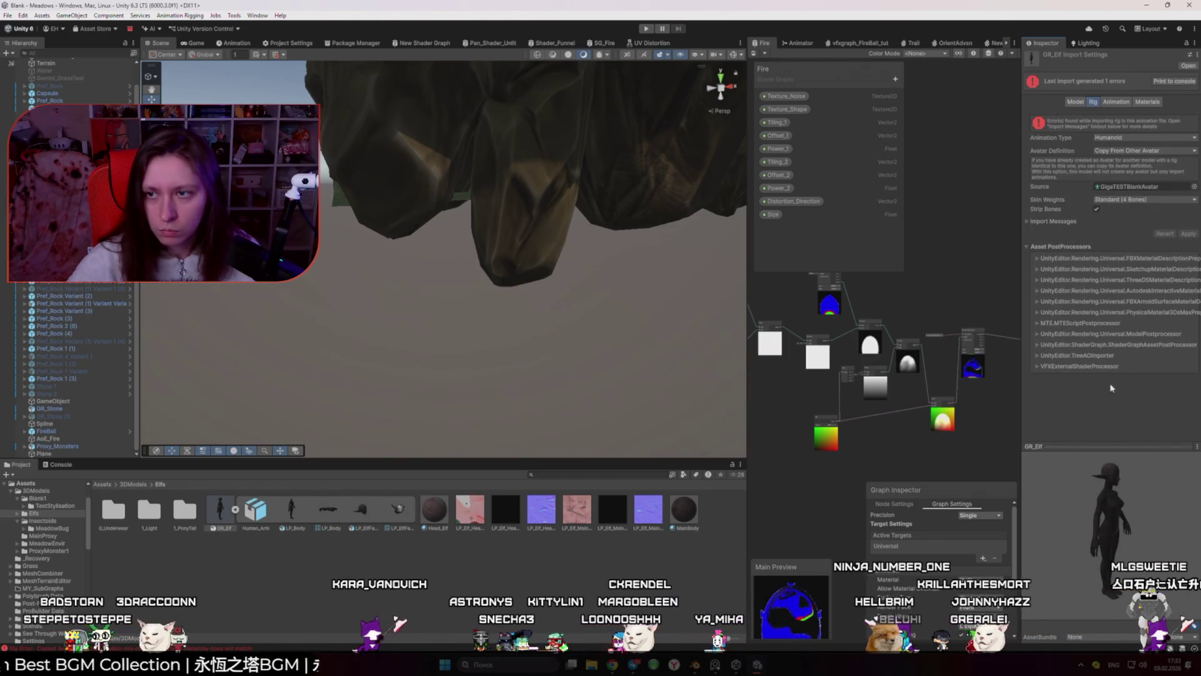
# Step: Review the new hierarchy mismatch error in the import messages and the console
pyautogui.click(1147, 152)
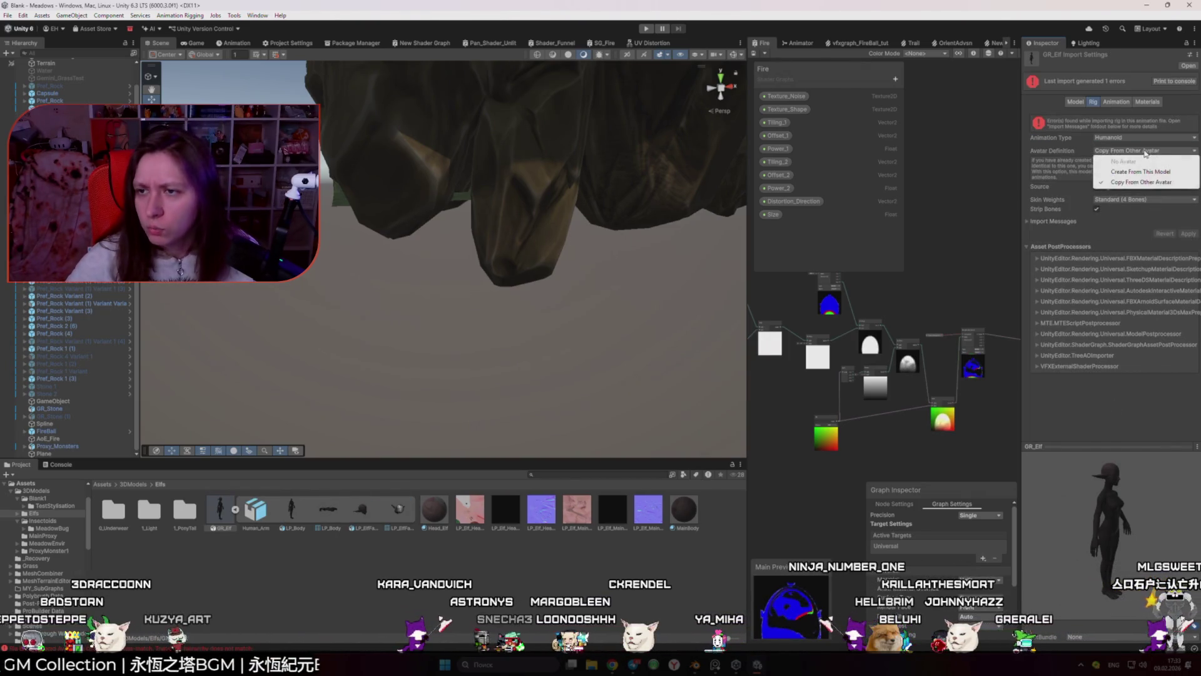
pyautogui.click(1124, 220)
pyautogui.click(1108, 221)
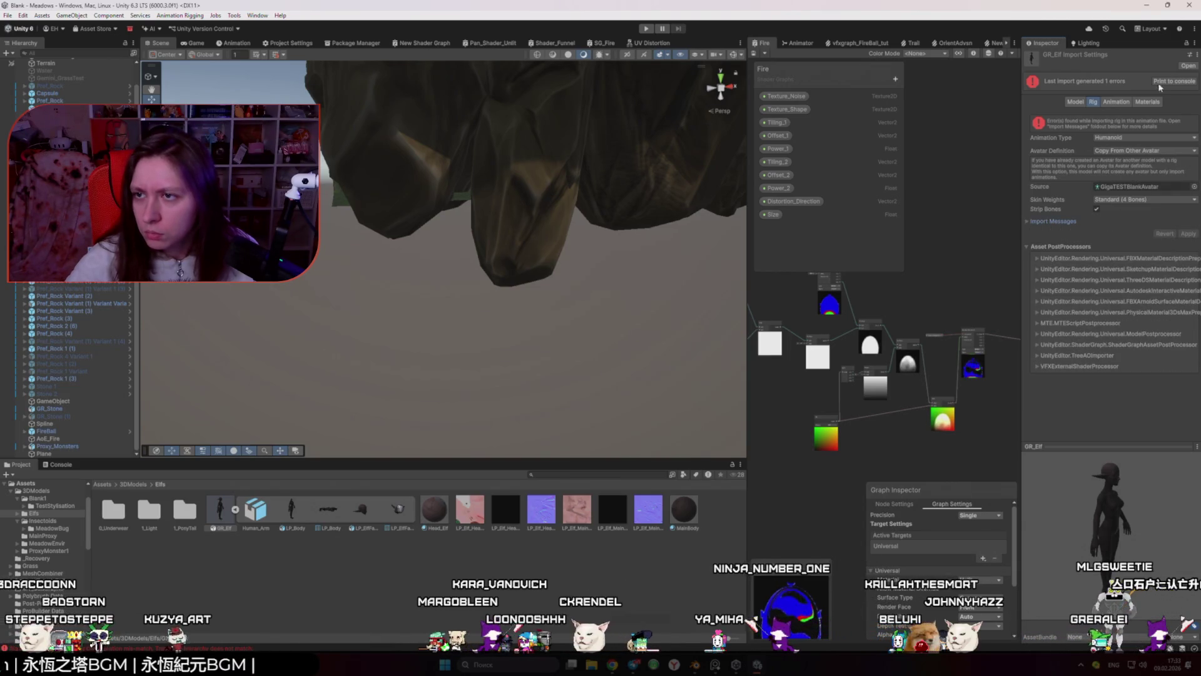
pyautogui.click(52, 466)
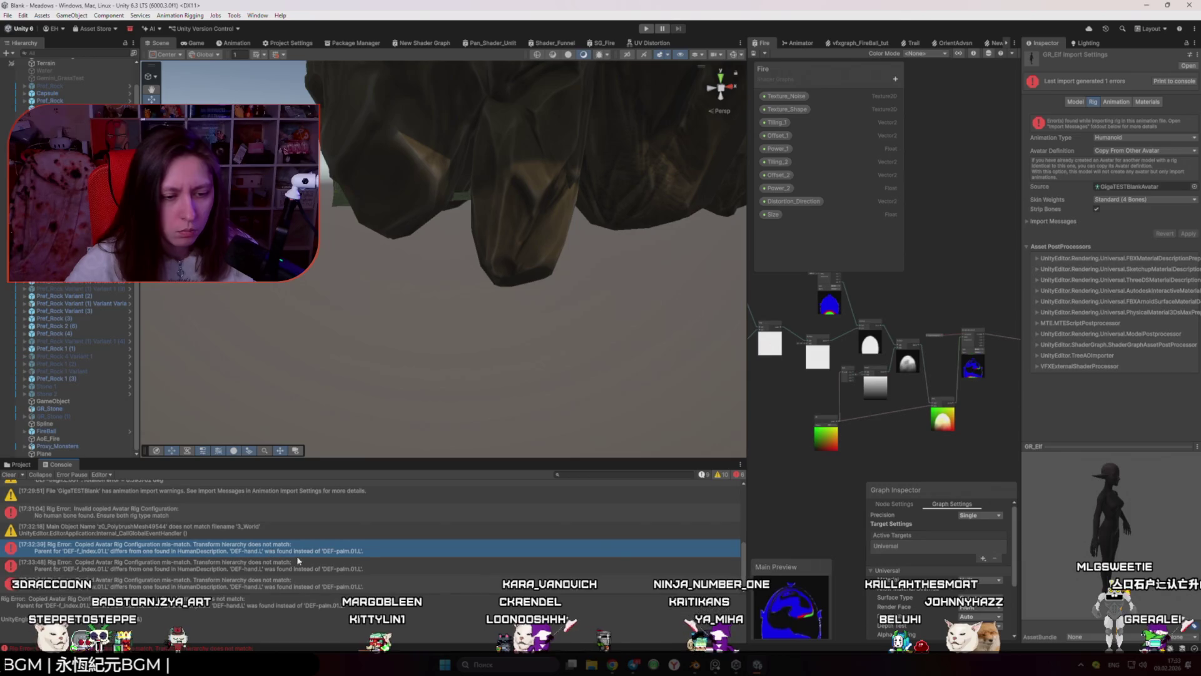
pyautogui.click(287, 587)
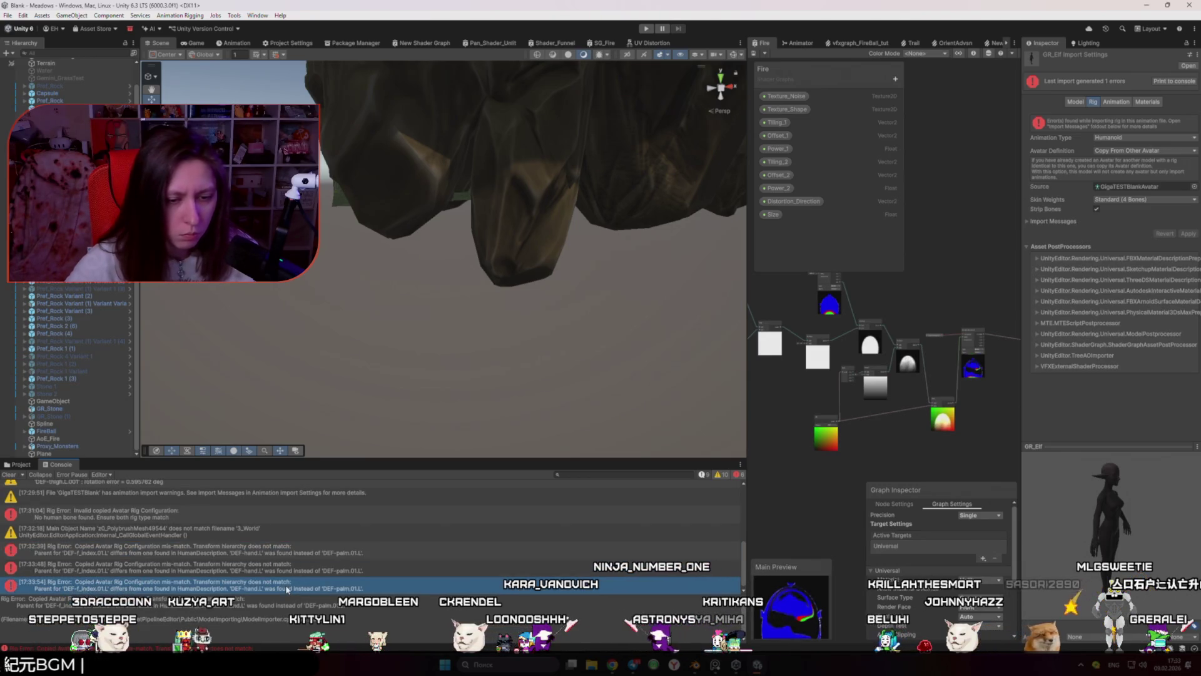
pyautogui.moveTo(267, 343)
pyautogui.mouseDown()
pyautogui.moveTo(461, 271)
pyautogui.moveTo(397, 284)
pyautogui.moveTo(352, 314)
pyautogui.moveTo(512, 348)
pyautogui.moveTo(300, 360)
pyautogui.moveTo(142, 349)
pyautogui.mouseUp()
pyautogui.moveTo(294, 380); pyautogui.dragTo(356, 370)
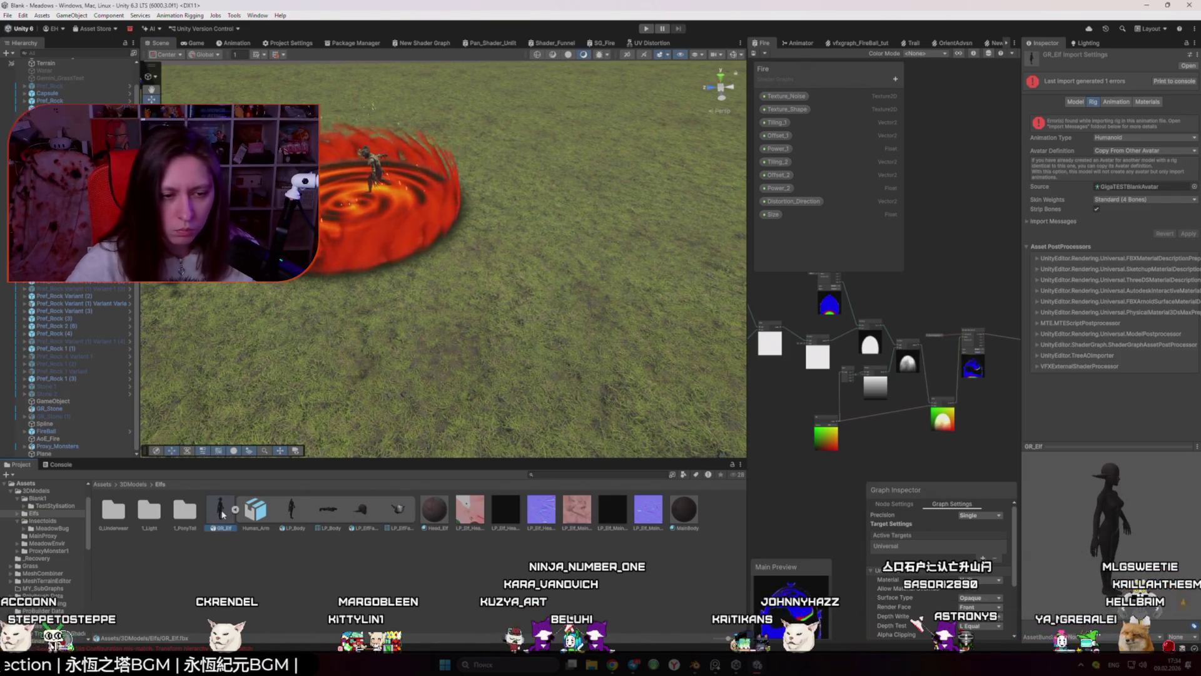
# Step: Place GR_Elf into the scene, frame it, and add an Animator component
pyautogui.click(256, 574)
pyautogui.moveTo(224, 518)
pyautogui.mouseDown()
pyautogui.moveTo(335, 403)
pyautogui.moveTo(582, 224)
pyautogui.mouseUp()
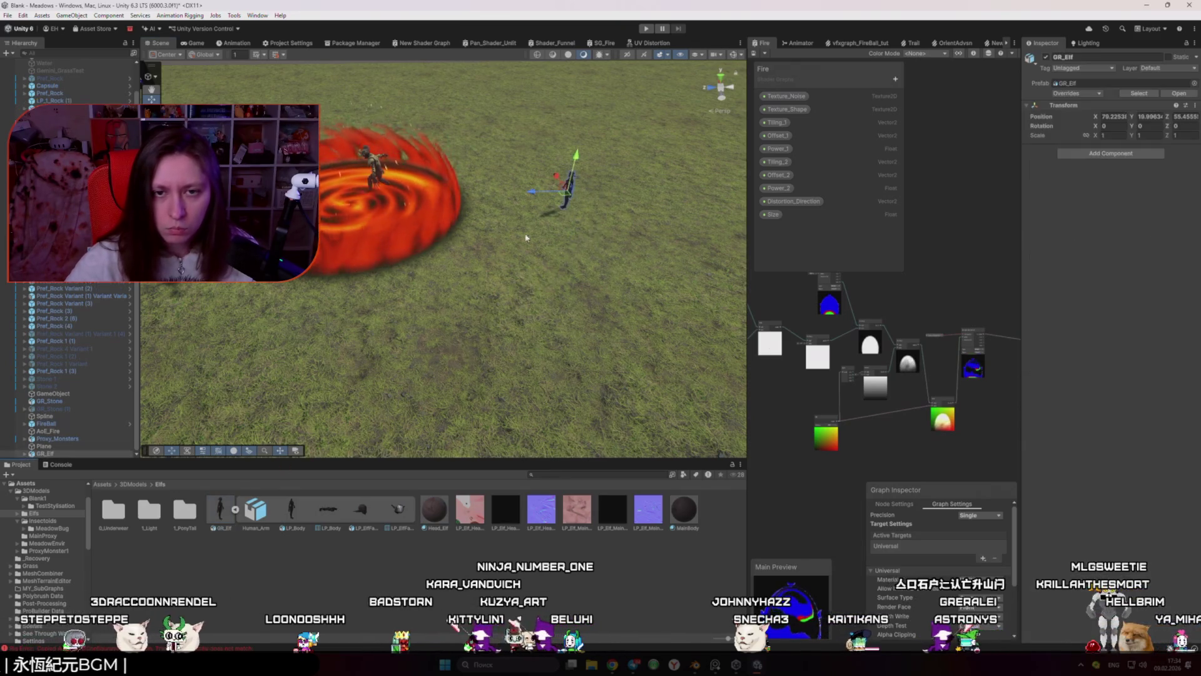
pyautogui.press('f')
pyautogui.click(1104, 153)
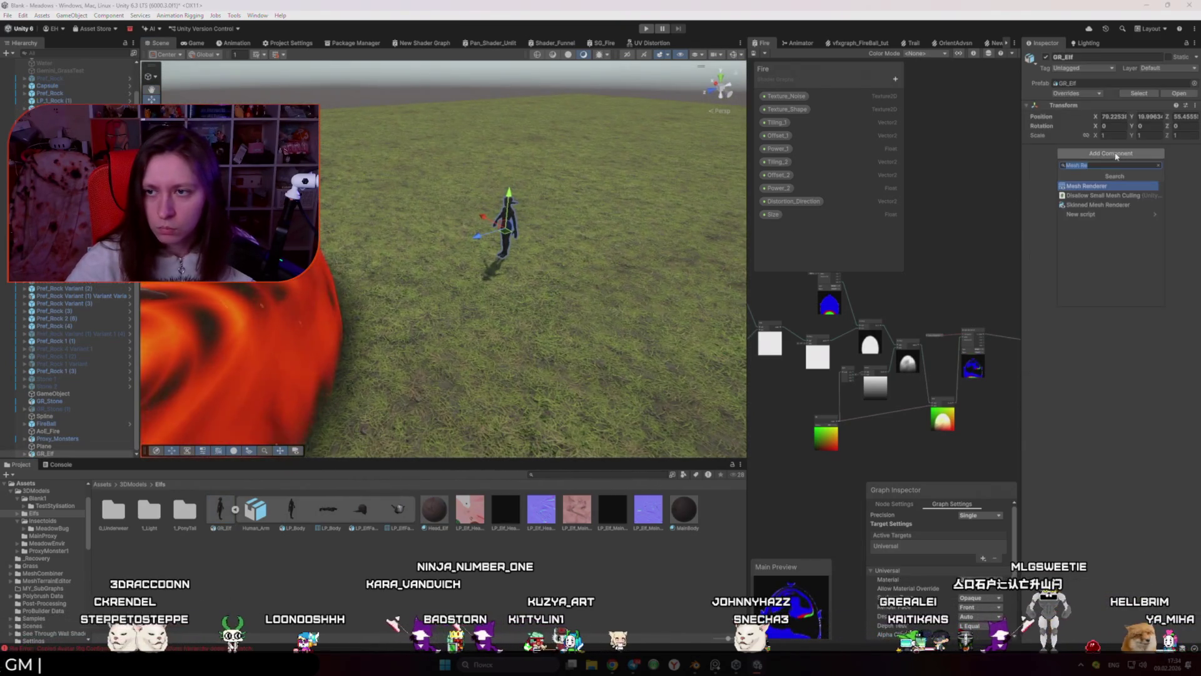
pyautogui.write('a')
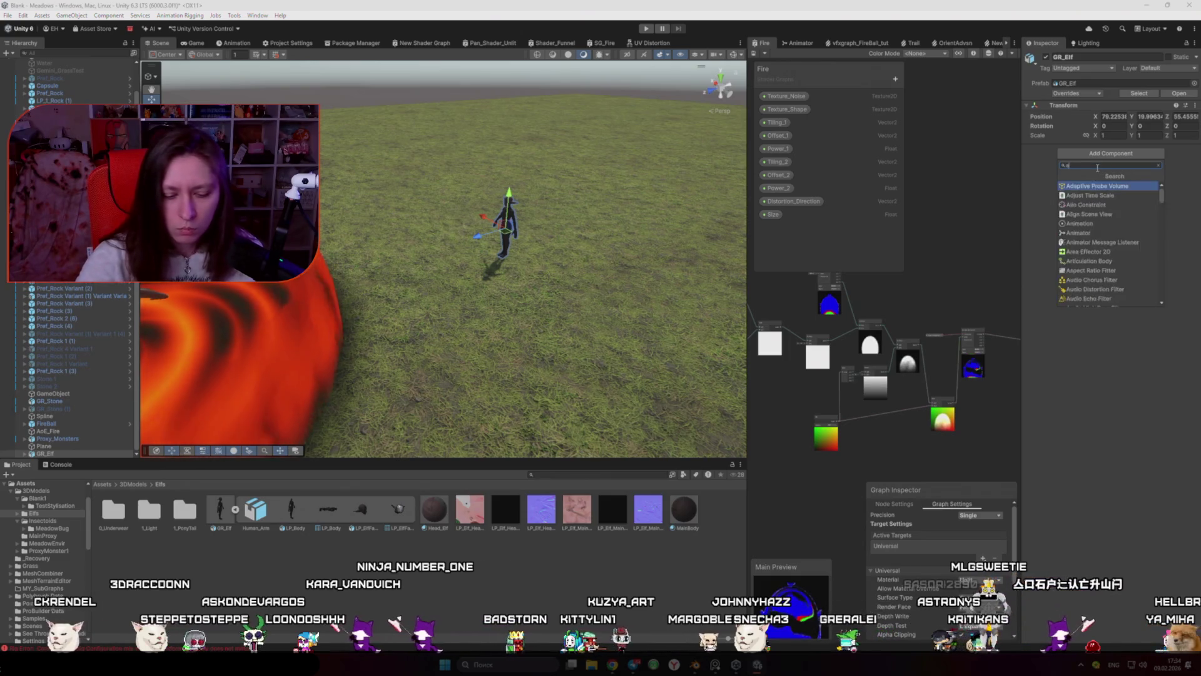
pyautogui.write('nim')
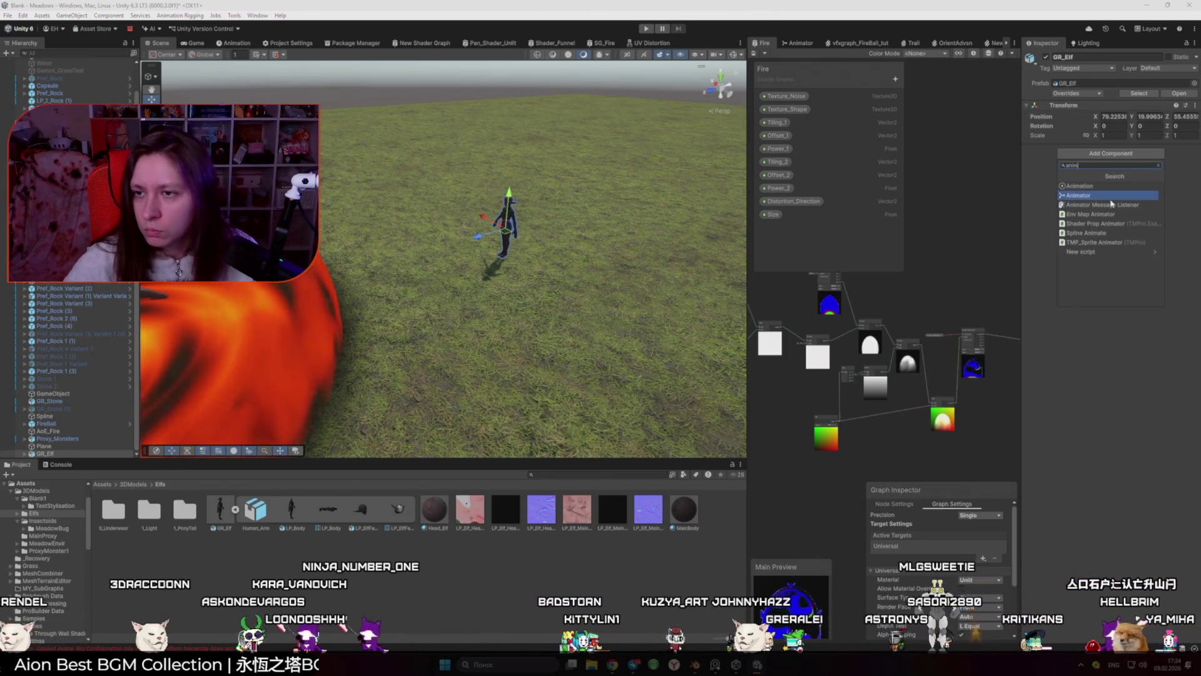
pyautogui.click(1120, 196)
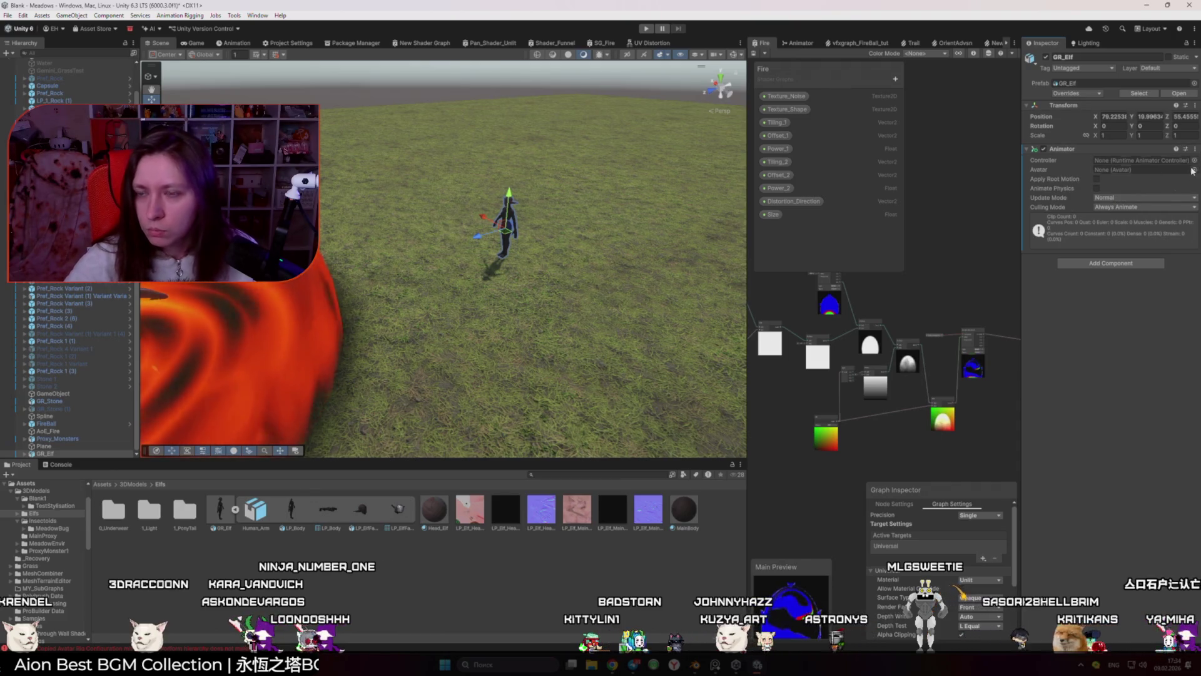
# Step: Reselect the elf in the scene, check the rig error log, then open the Blank1 folder
pyautogui.click(133, 484)
pyautogui.doubleClick(116, 512)
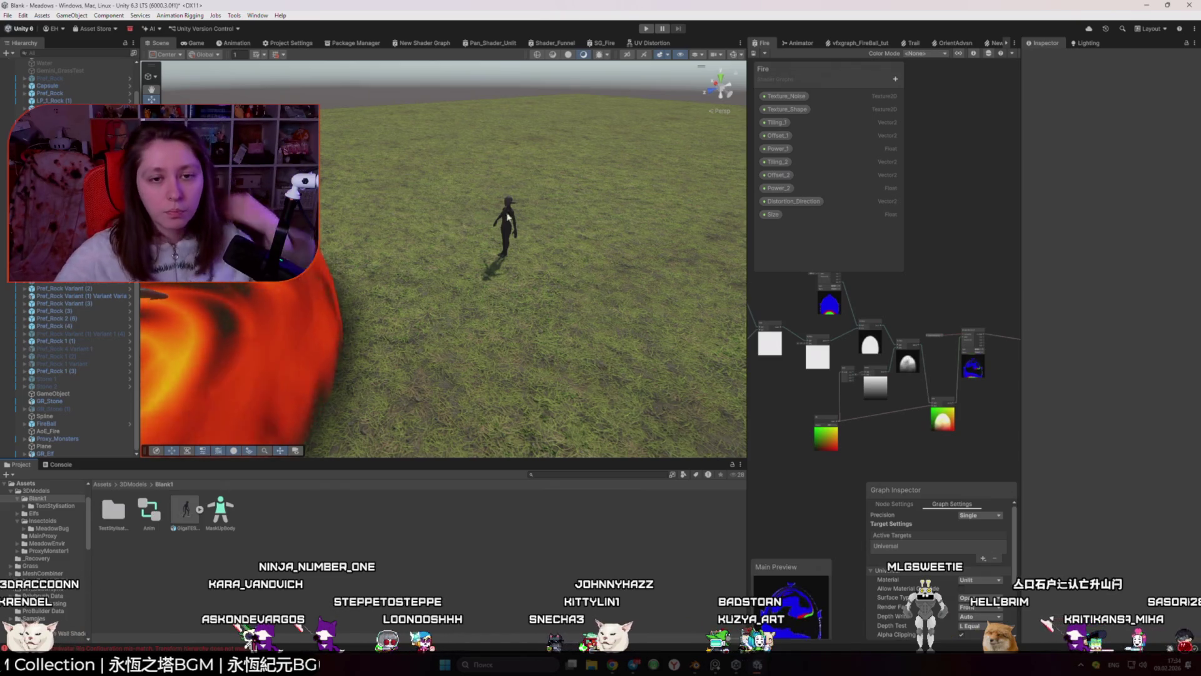
pyautogui.click(506, 217)
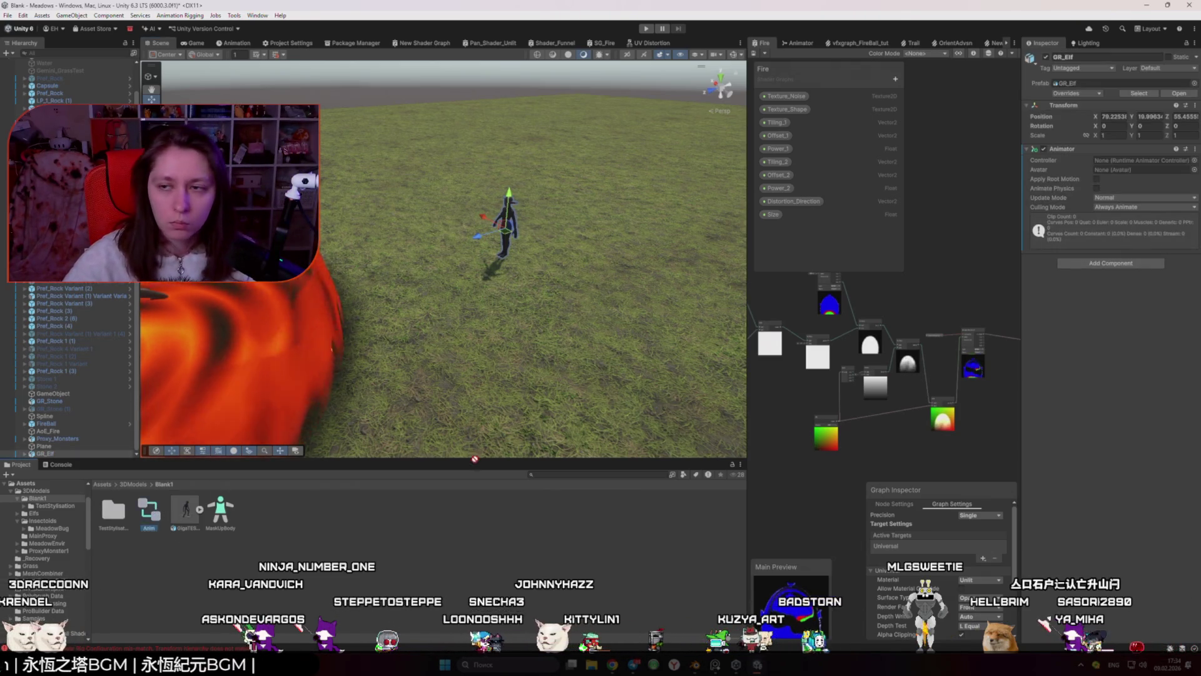
pyautogui.hotkey('ctrl', 'z')
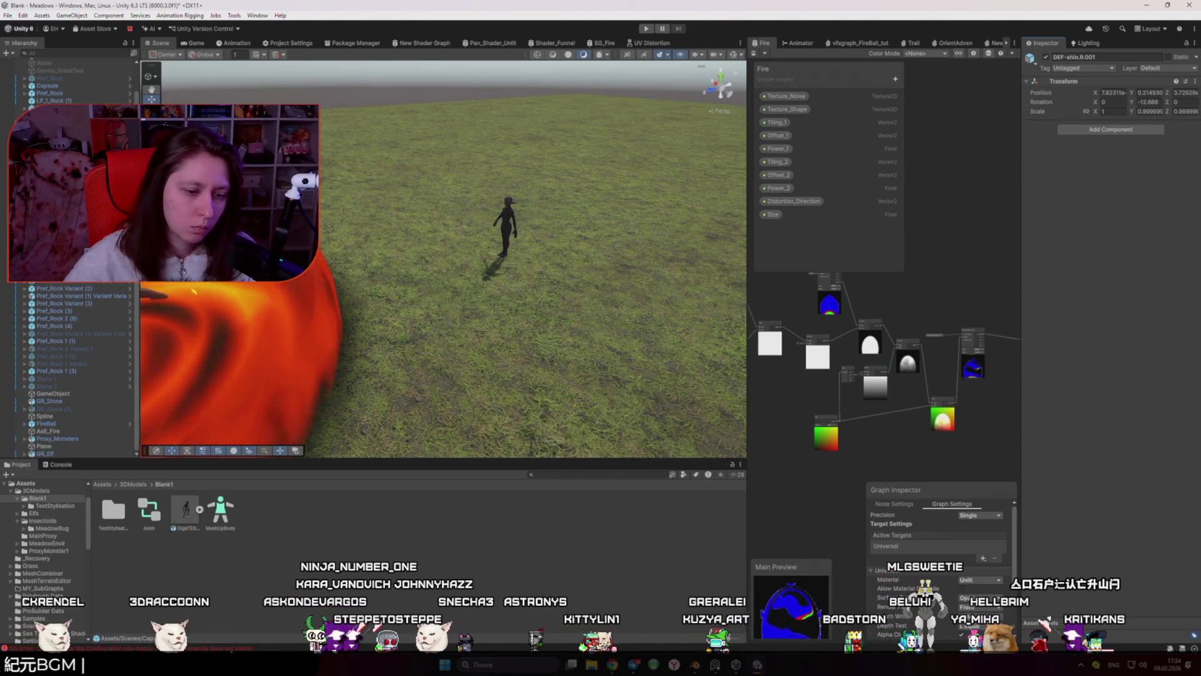
pyautogui.click(125, 647)
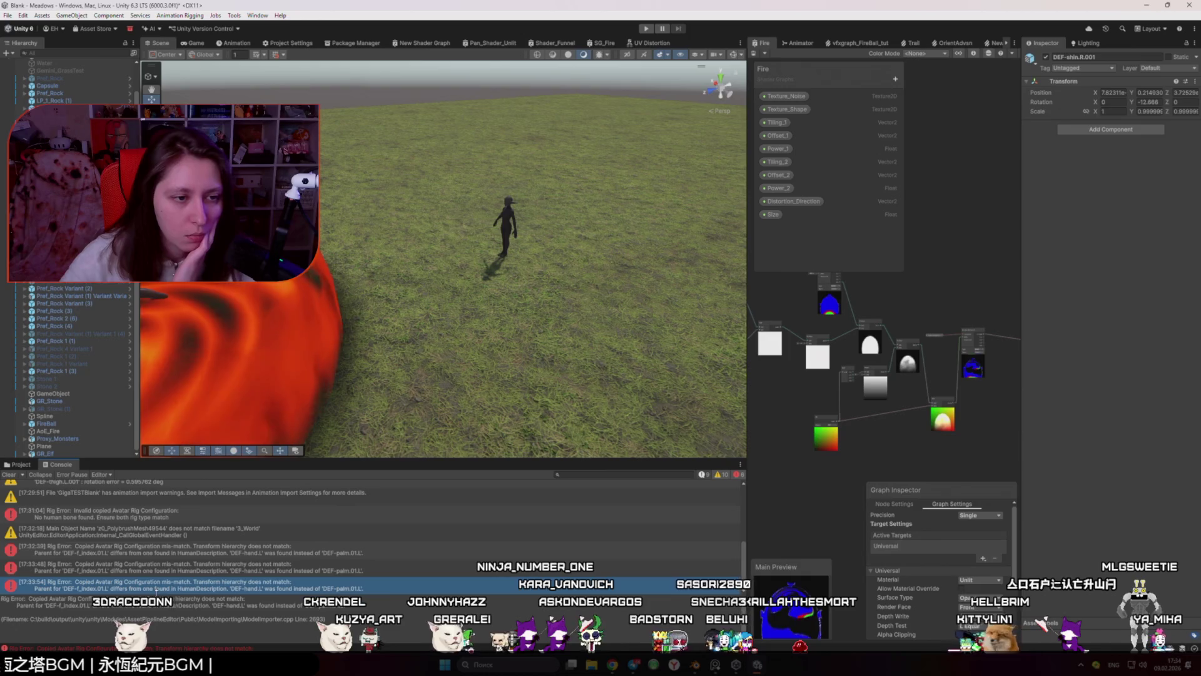
pyautogui.click(20, 464)
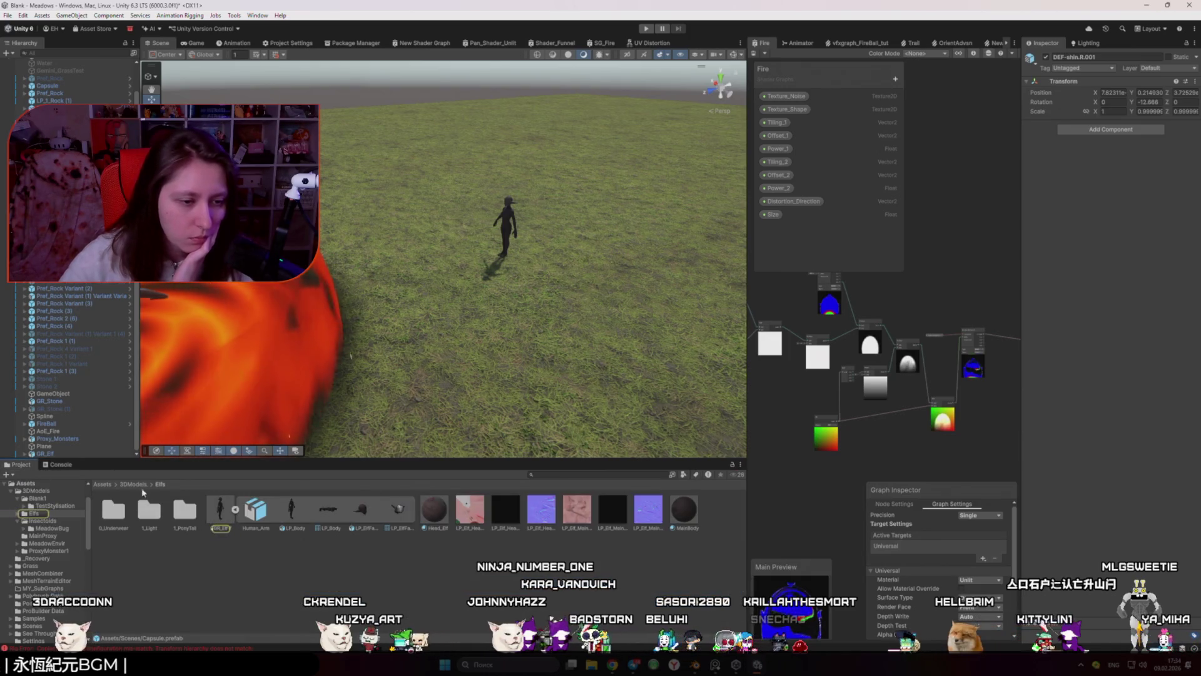
pyautogui.doubleClick(113, 509)
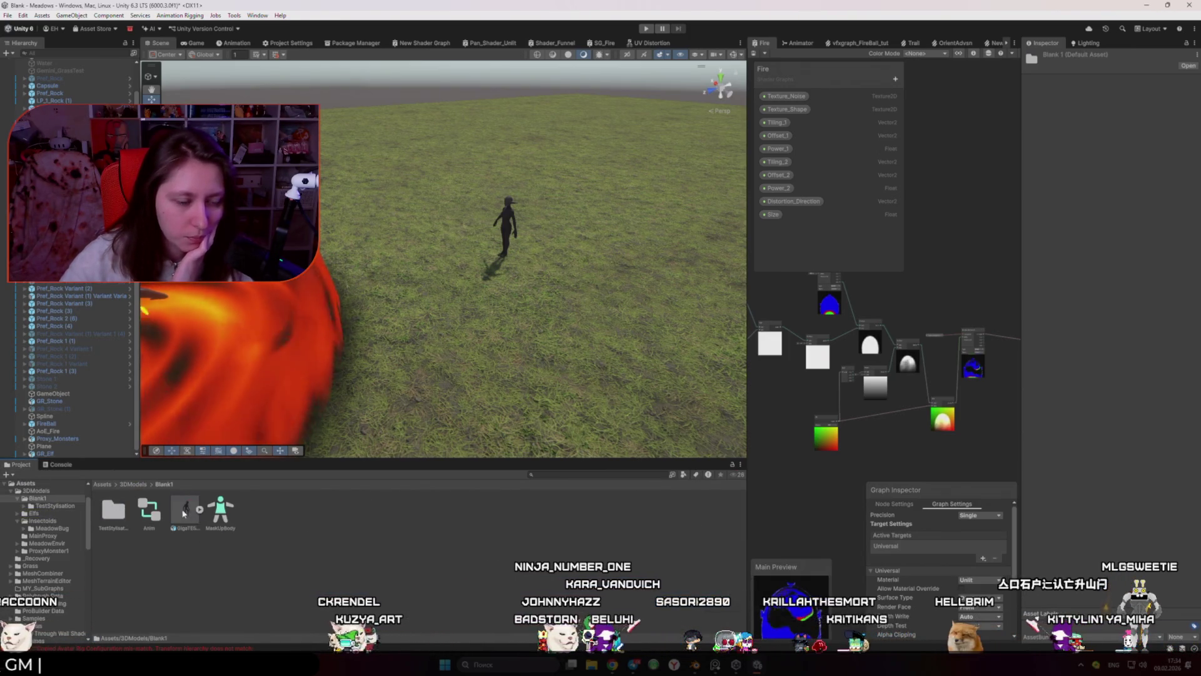
# Step: Place the GigaTESTBlank test rig in the scene beside the elf and frame it
pyautogui.moveTo(185, 510); pyautogui.dragTo(565, 279)
pyautogui.press('w')
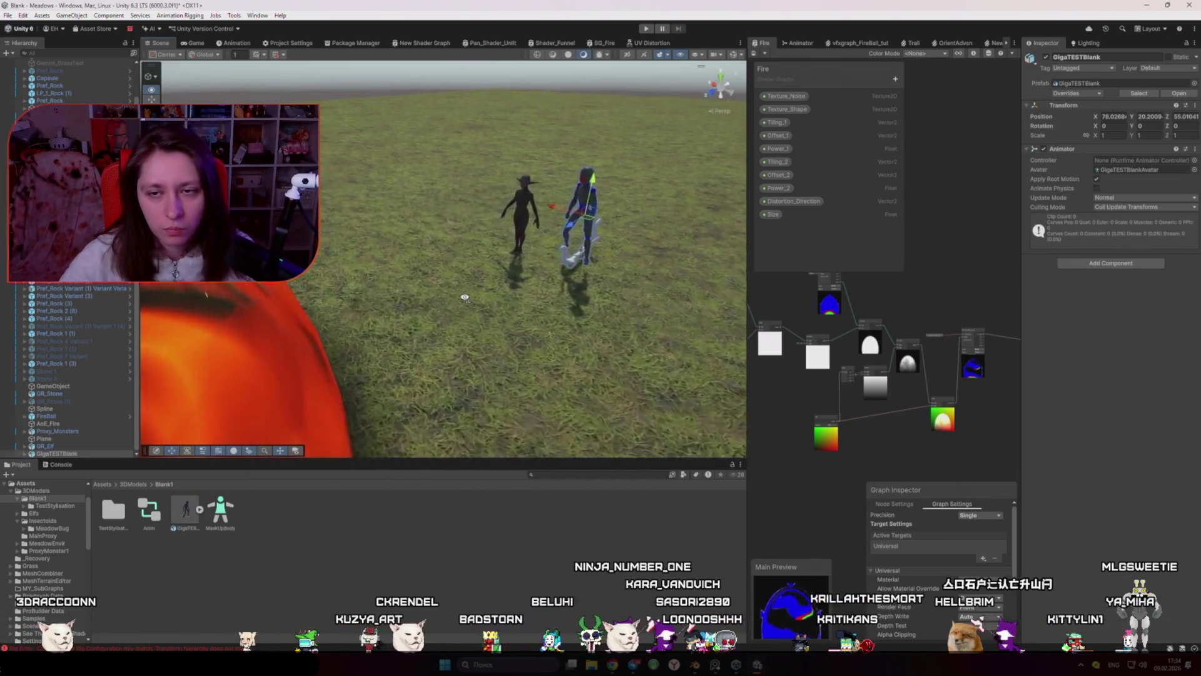
pyautogui.scroll(6, 528, 297)
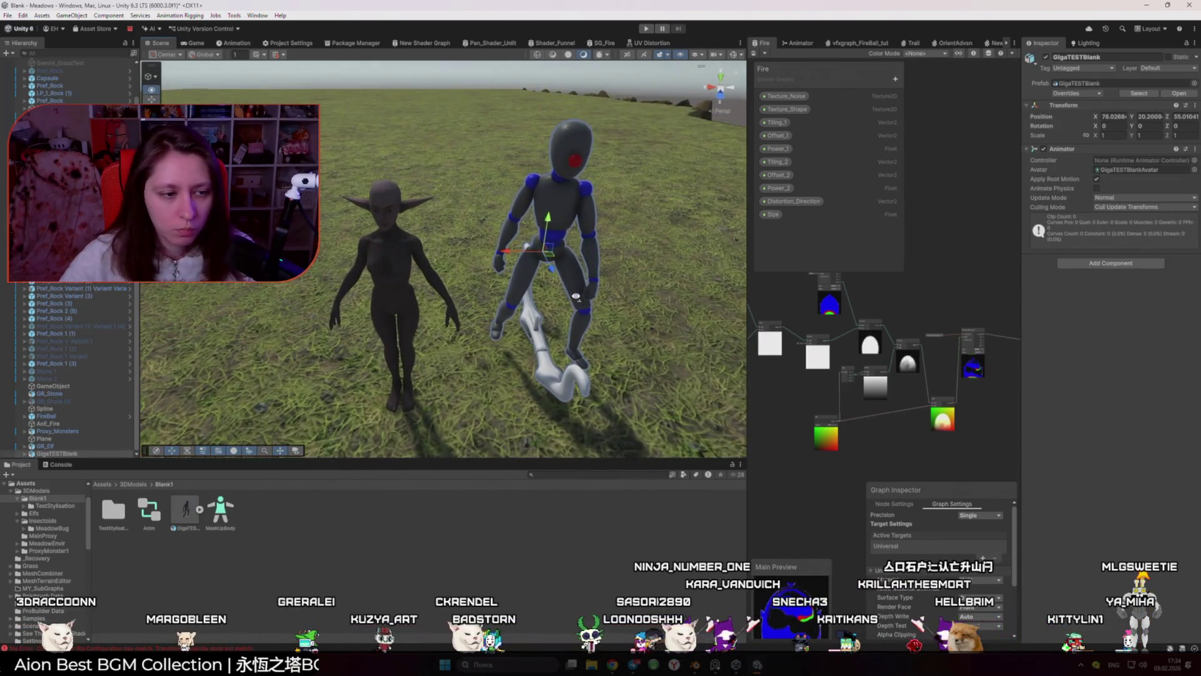
# Step: Expand the GR_Elf and GigaTESTBlank bone hierarchies down to DEF-spine.001, bringing the error log back
pyautogui.click(25, 446)
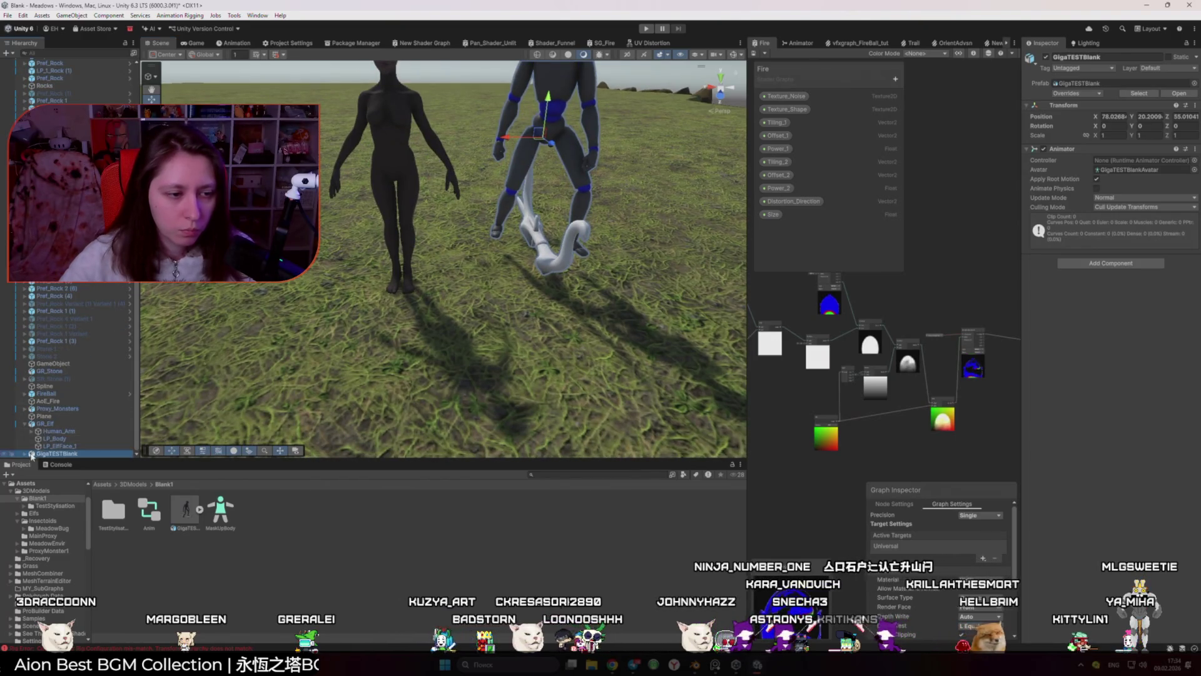
pyautogui.scroll(-2, 44, 424)
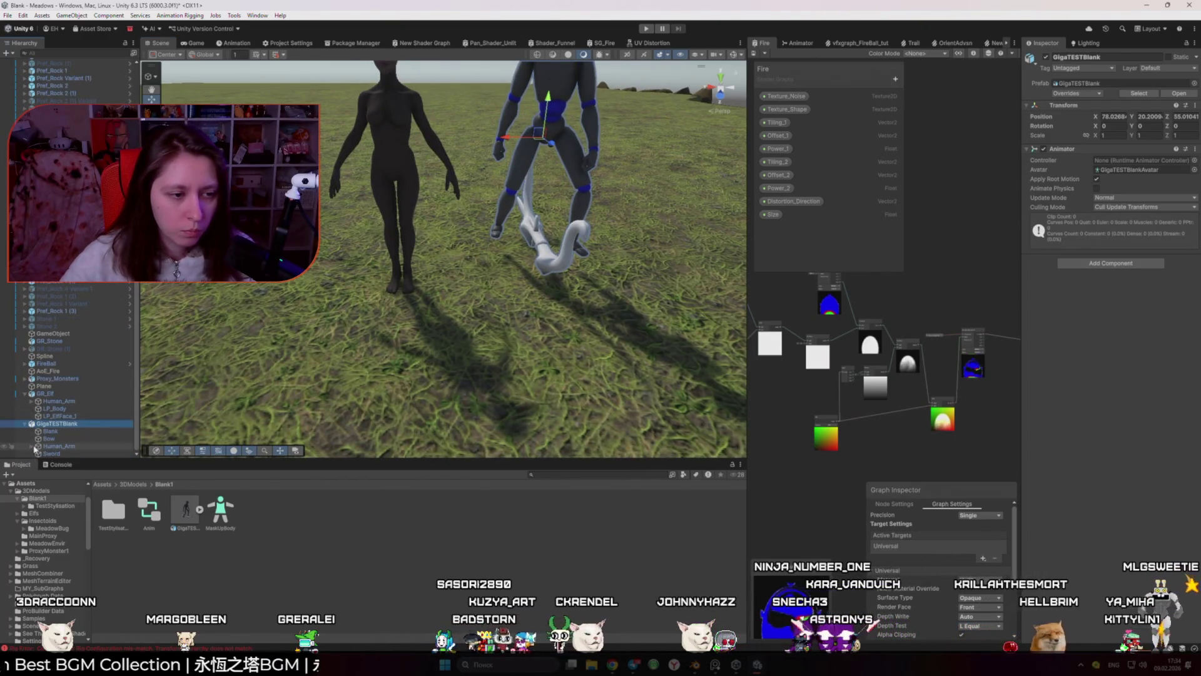
pyautogui.click(32, 401)
pyautogui.scroll(-1, 87, 391)
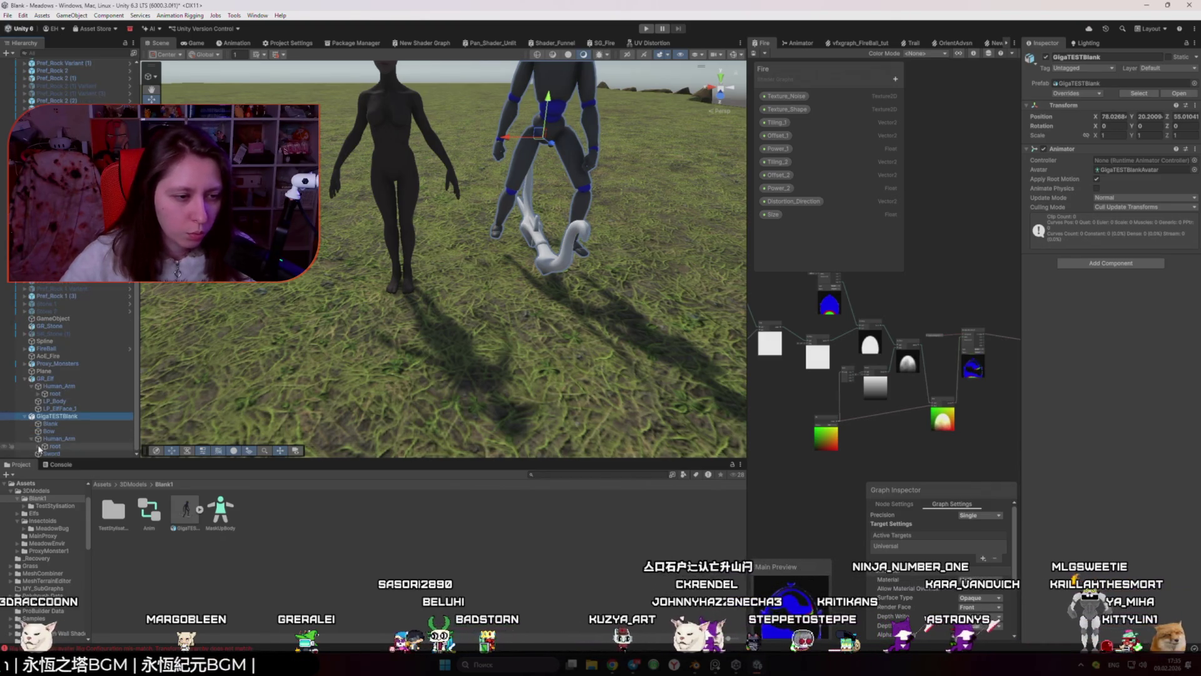
pyautogui.click(38, 394)
pyautogui.scroll(-2, 39, 397)
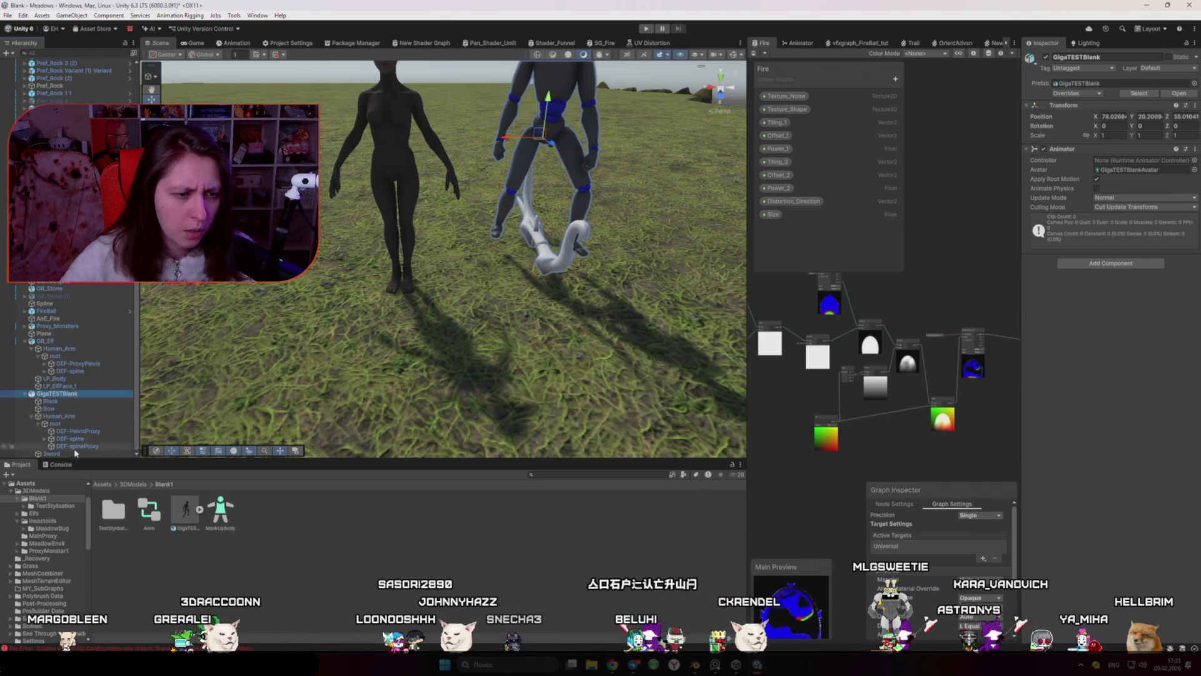
pyautogui.click(45, 438)
pyautogui.click(45, 373)
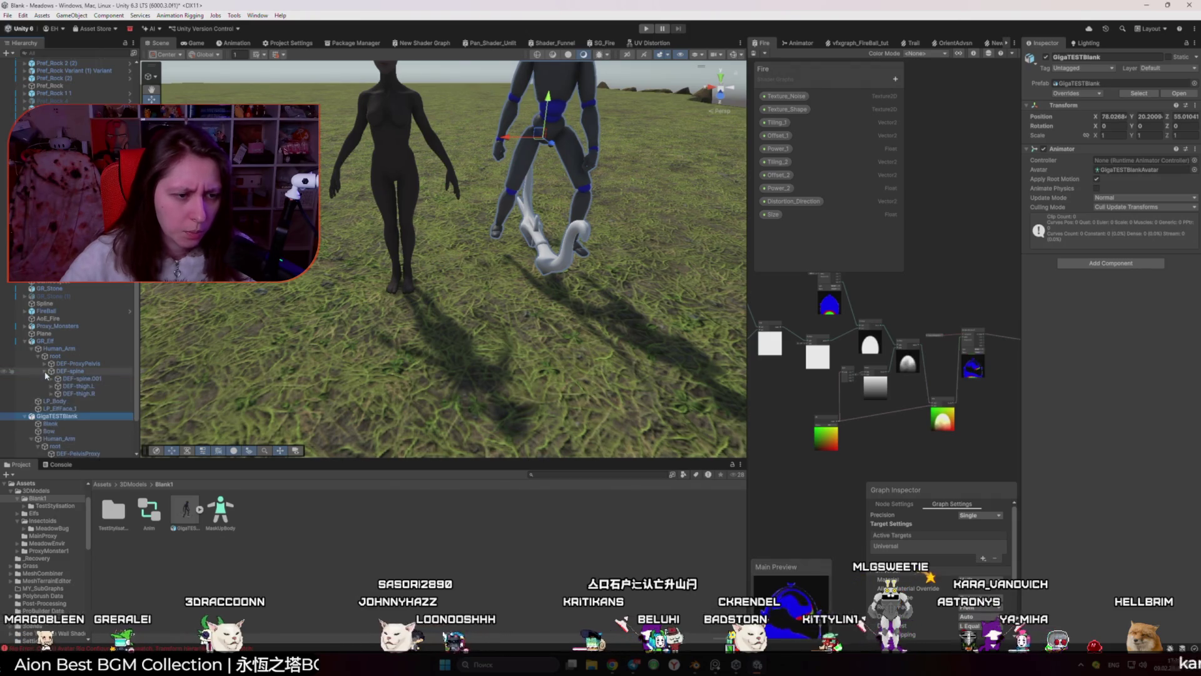
pyautogui.scroll(-2, 46, 374)
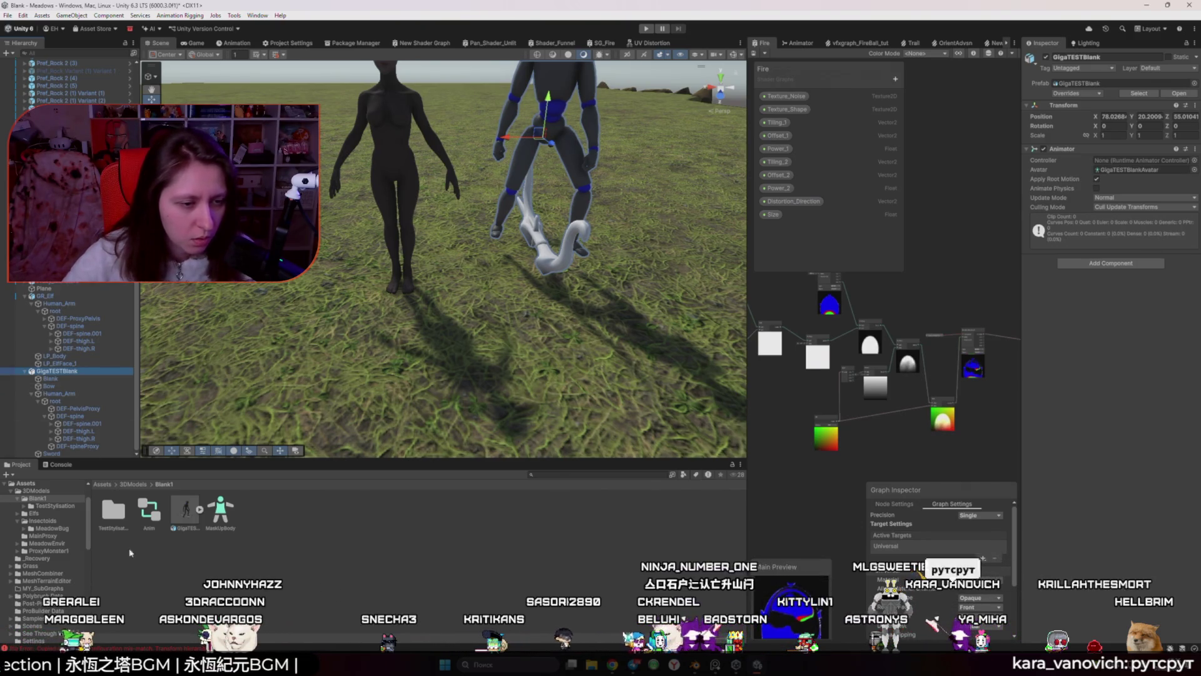
pyautogui.click(57, 465)
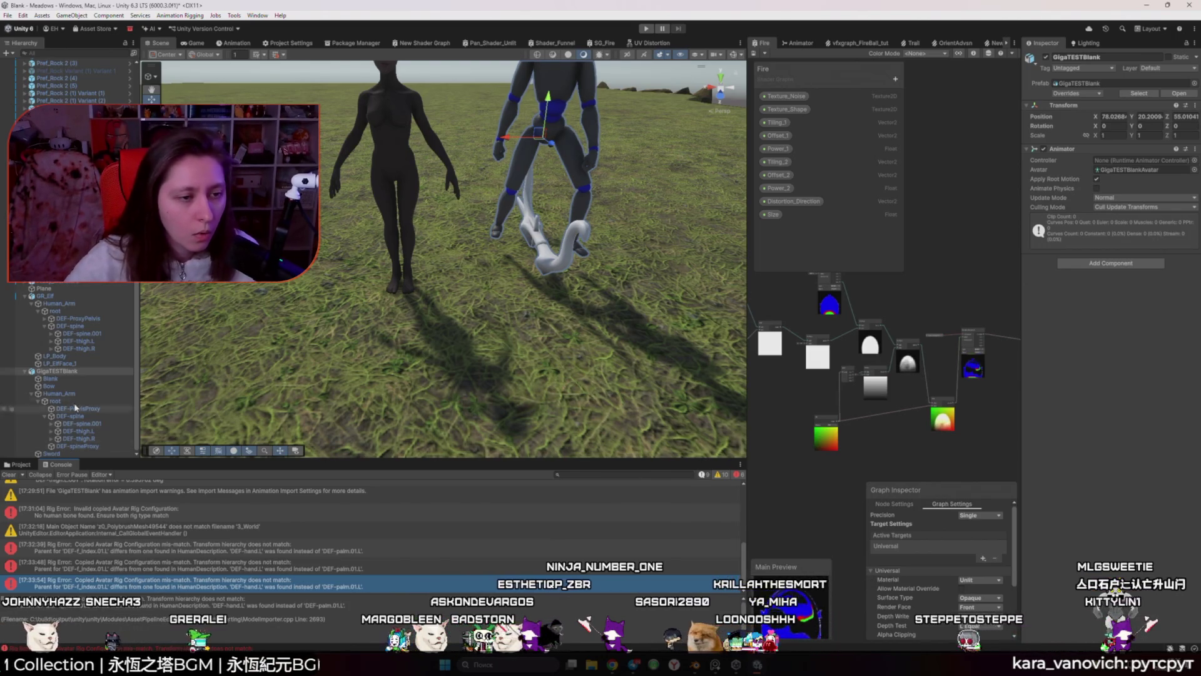
pyautogui.click(53, 334)
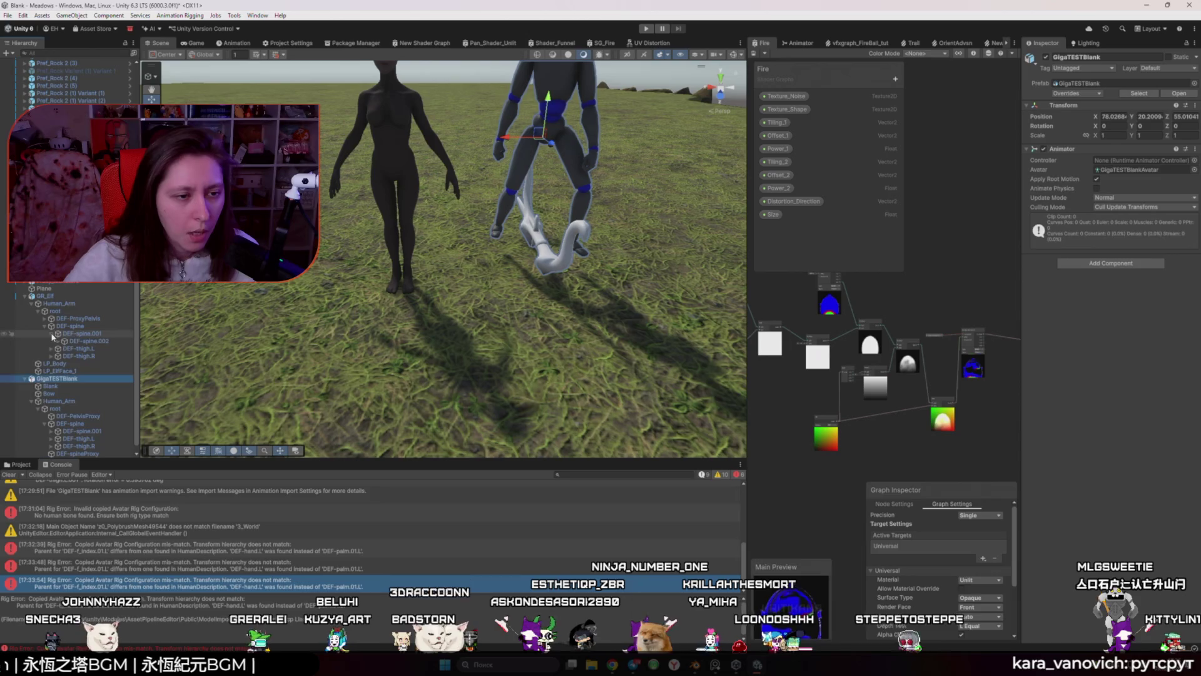
# Step: Expand DEF-spine.002, DEF-spine.003 and DEF-shoulder.L in both the elf and test rigs
pyautogui.click(45, 425)
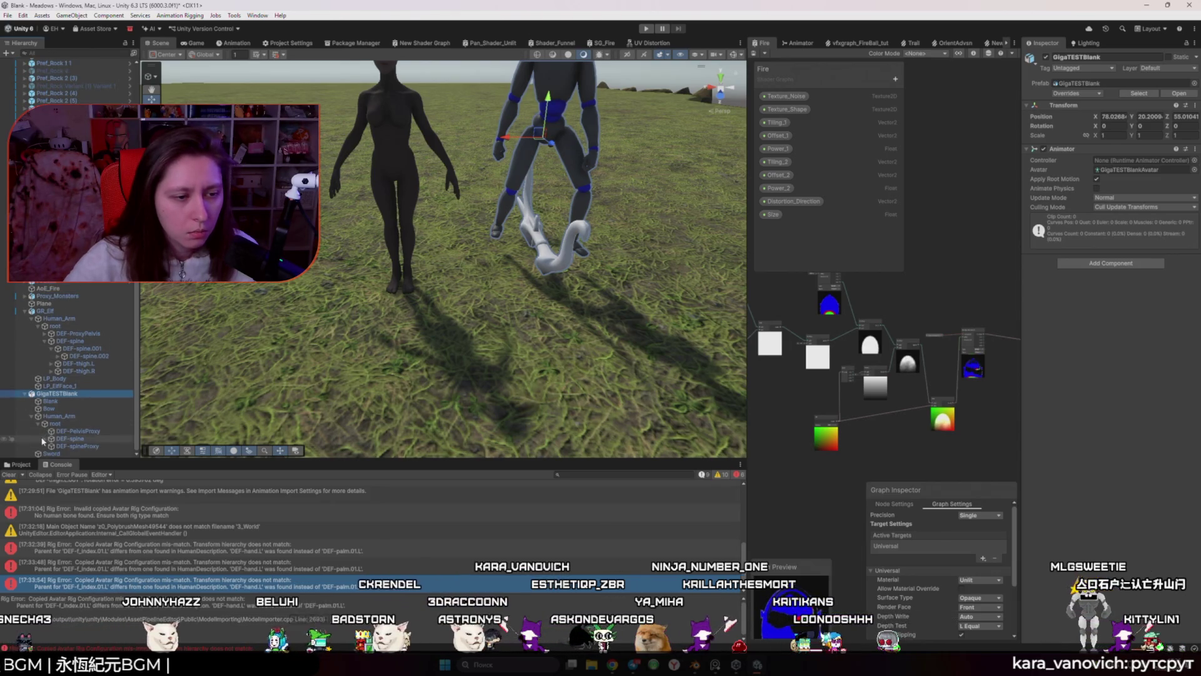
pyautogui.click(58, 424)
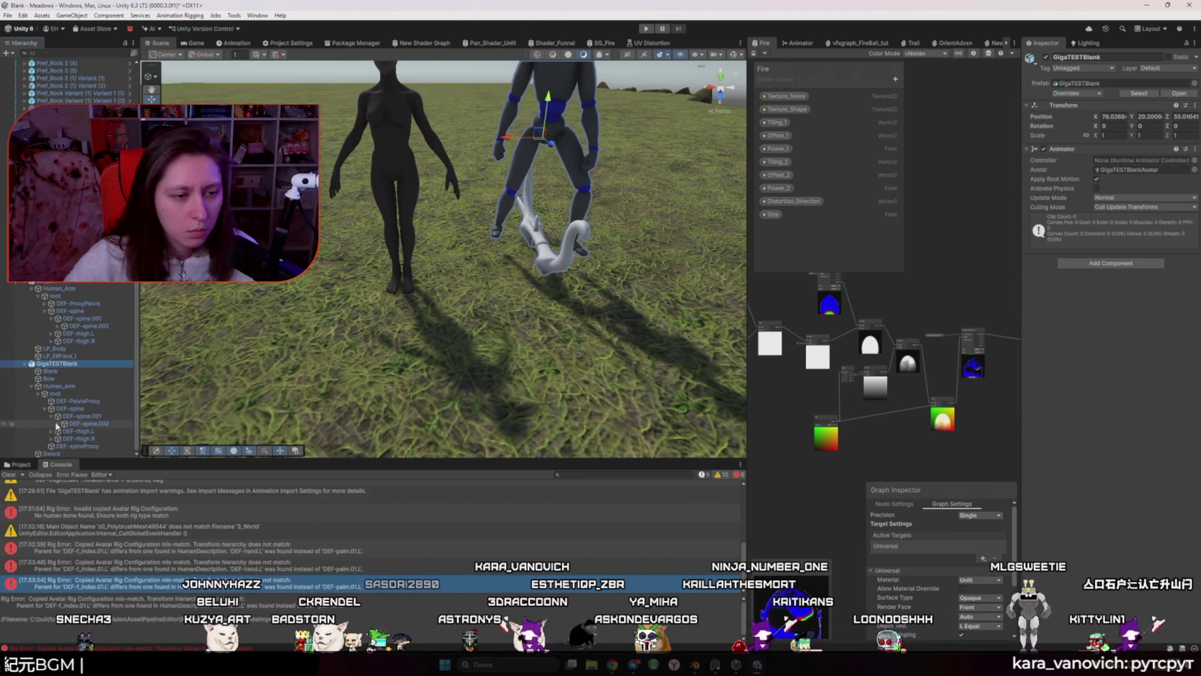
pyautogui.click(58, 326)
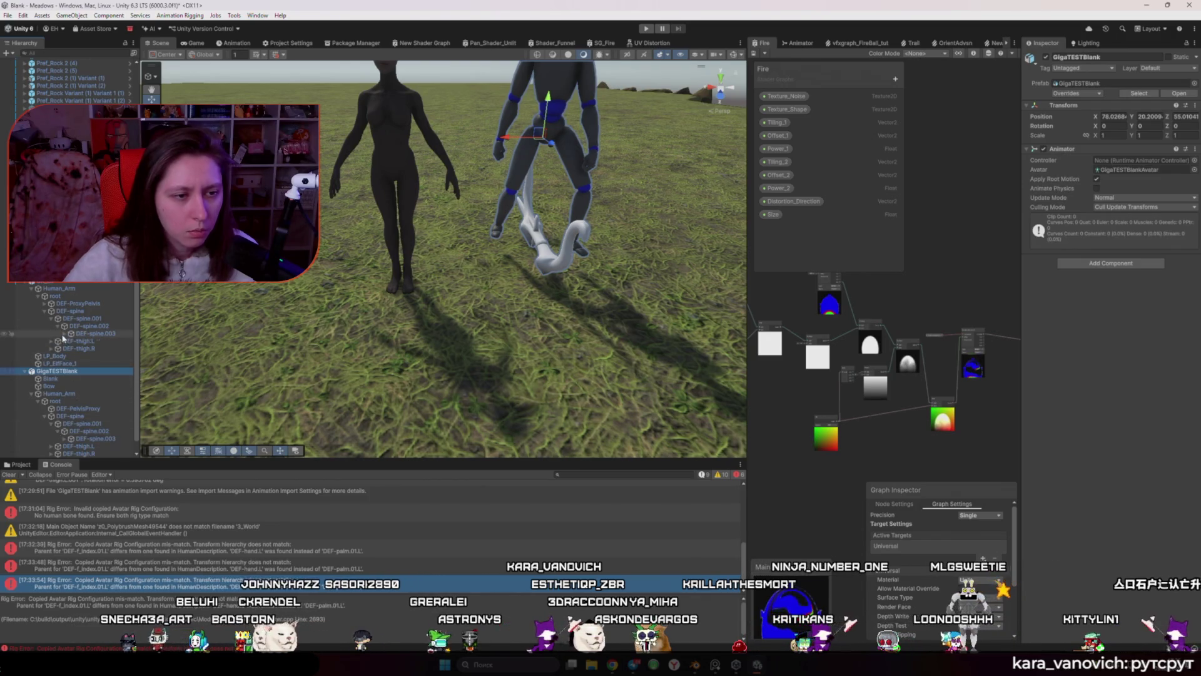
pyautogui.click(65, 333)
pyautogui.scroll(-2, 65, 375)
pyautogui.click(65, 423)
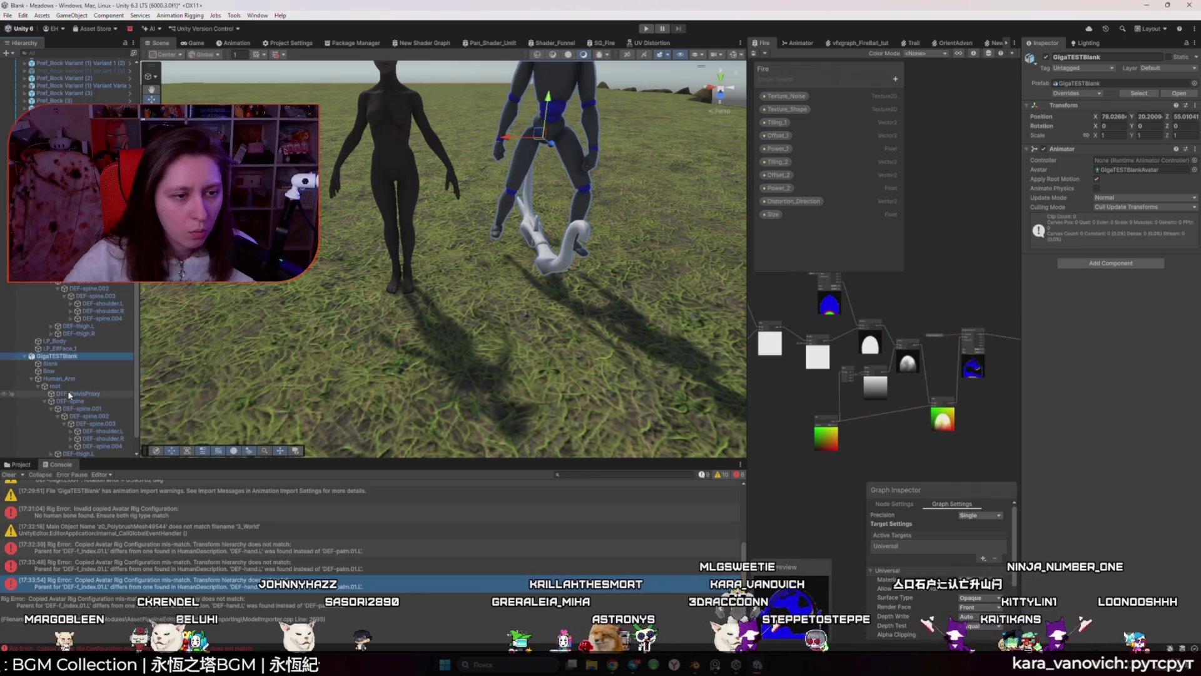
pyautogui.click(72, 304)
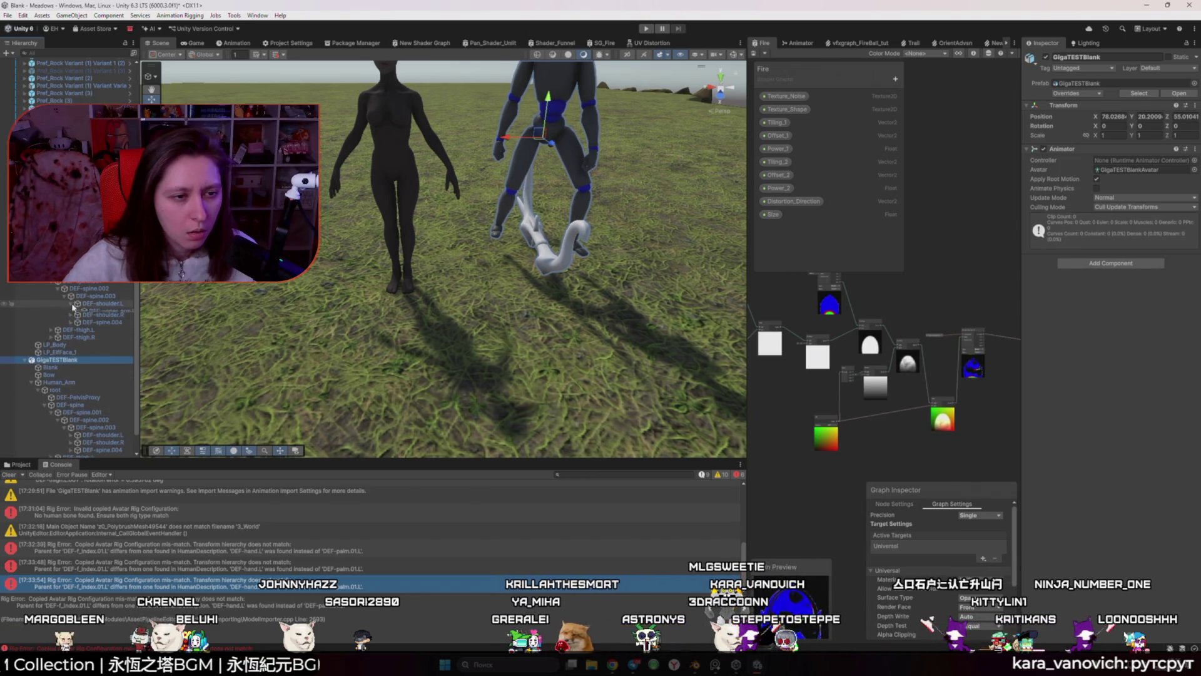
pyautogui.click(71, 438)
# Step: Widen the Hierarchy and expand the test rig's arm chain from DEF-upper_arm.L to DEF-hand.L's palm bones
pyautogui.moveTo(138, 416); pyautogui.dragTo(213, 416)
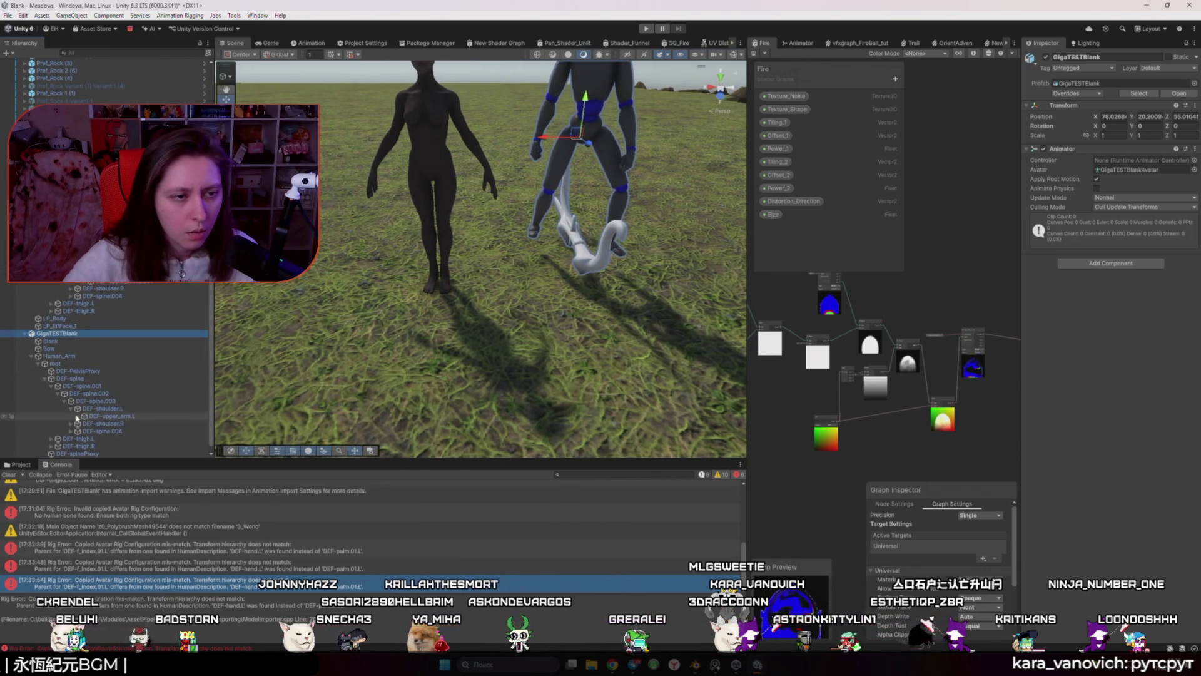
pyautogui.click(78, 416)
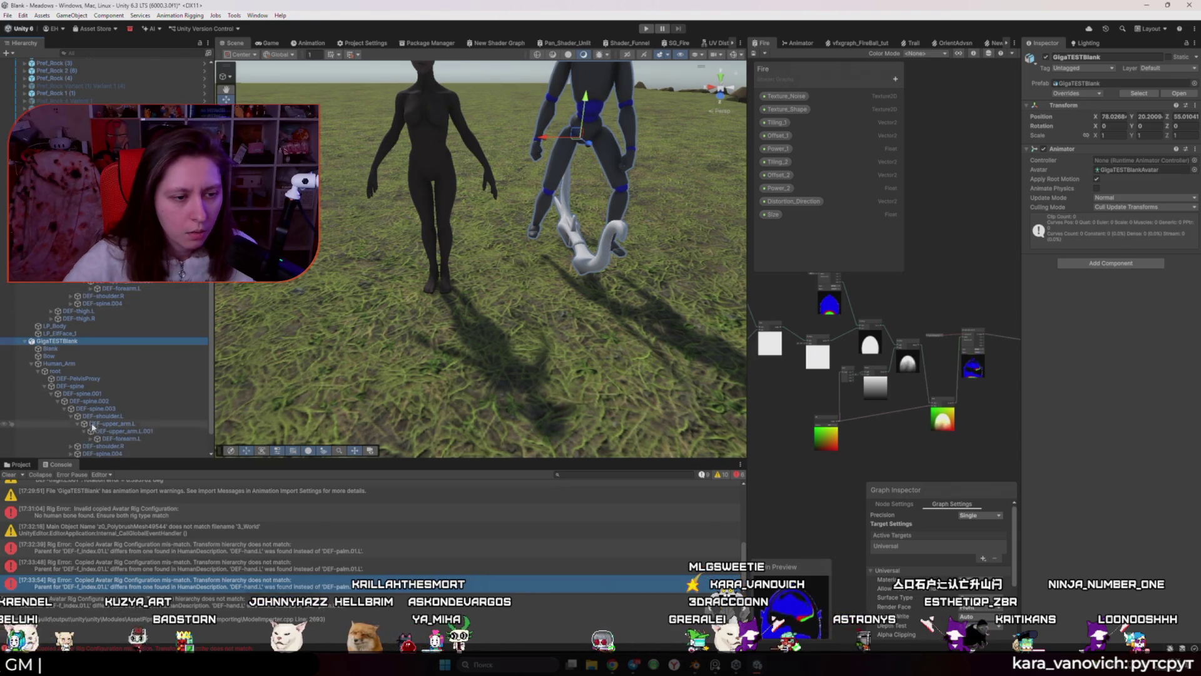
pyautogui.click(83, 431)
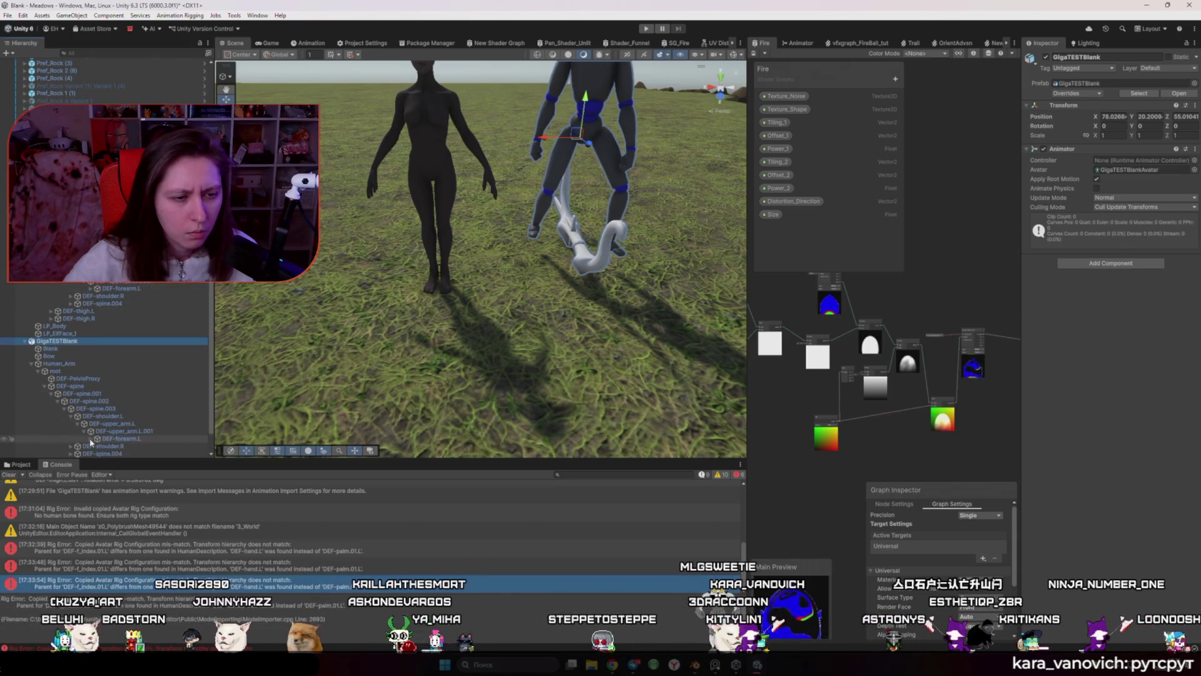
pyautogui.click(94, 438)
pyautogui.scroll(-3, 90, 291)
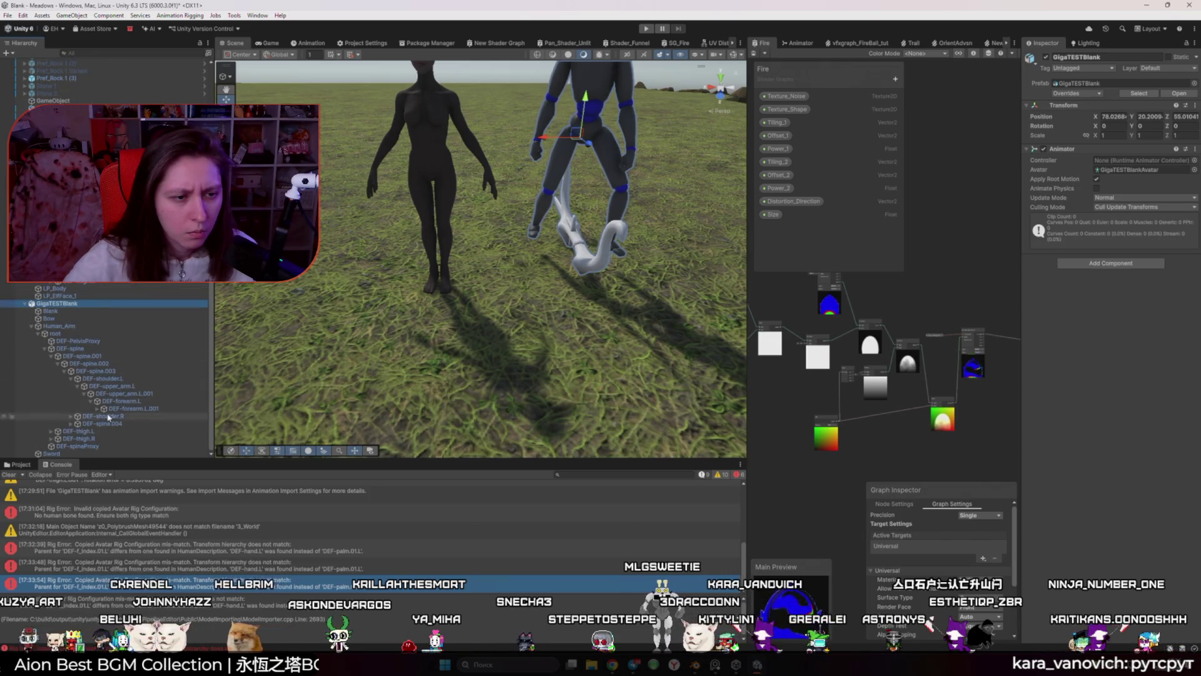
pyautogui.click(104, 409)
pyautogui.scroll(1, 157, 341)
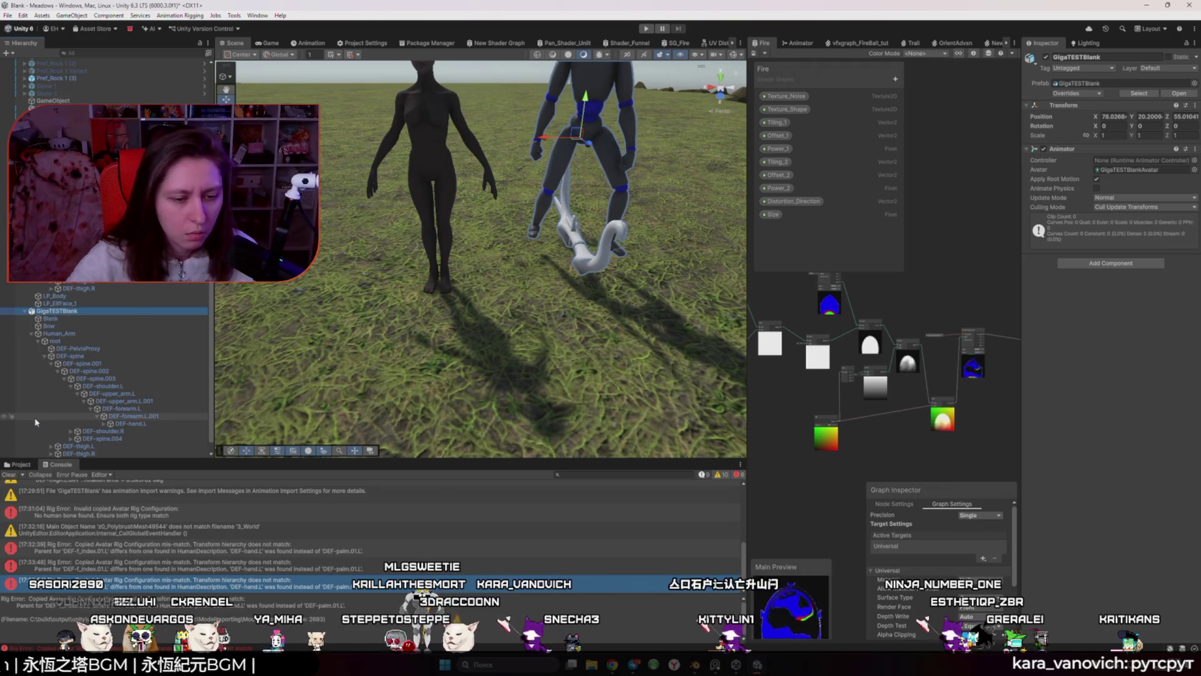
pyautogui.scroll(-1, 107, 415)
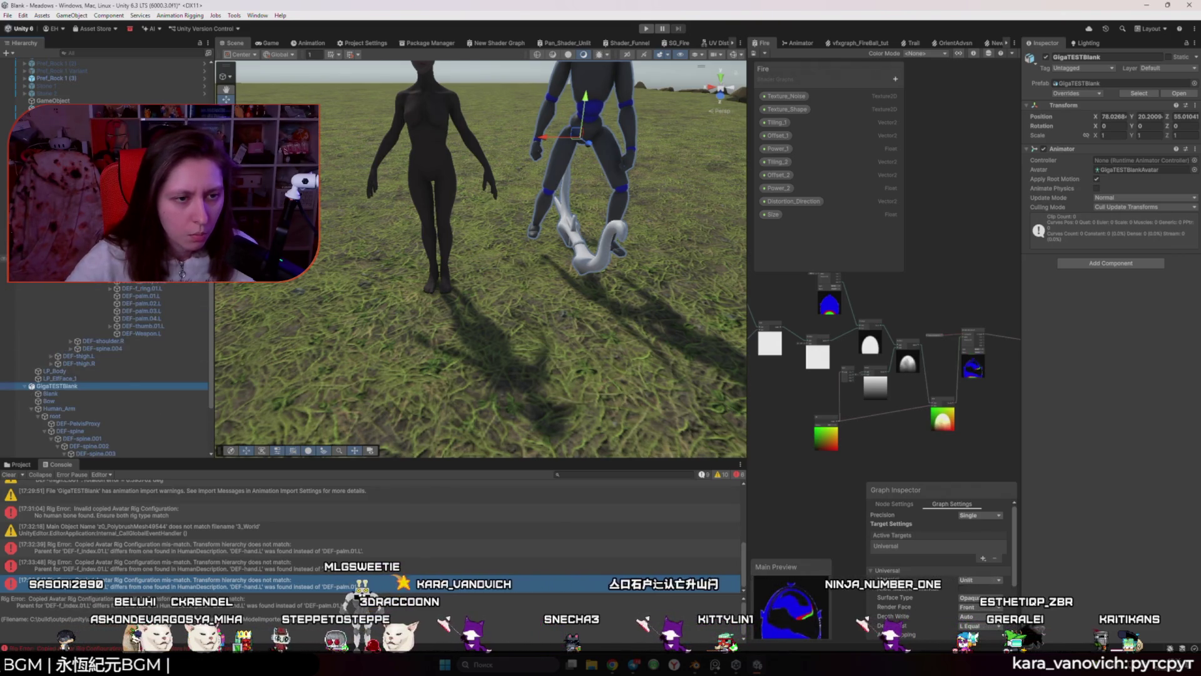
pyautogui.click(106, 414)
pyautogui.scroll(-3, 106, 415)
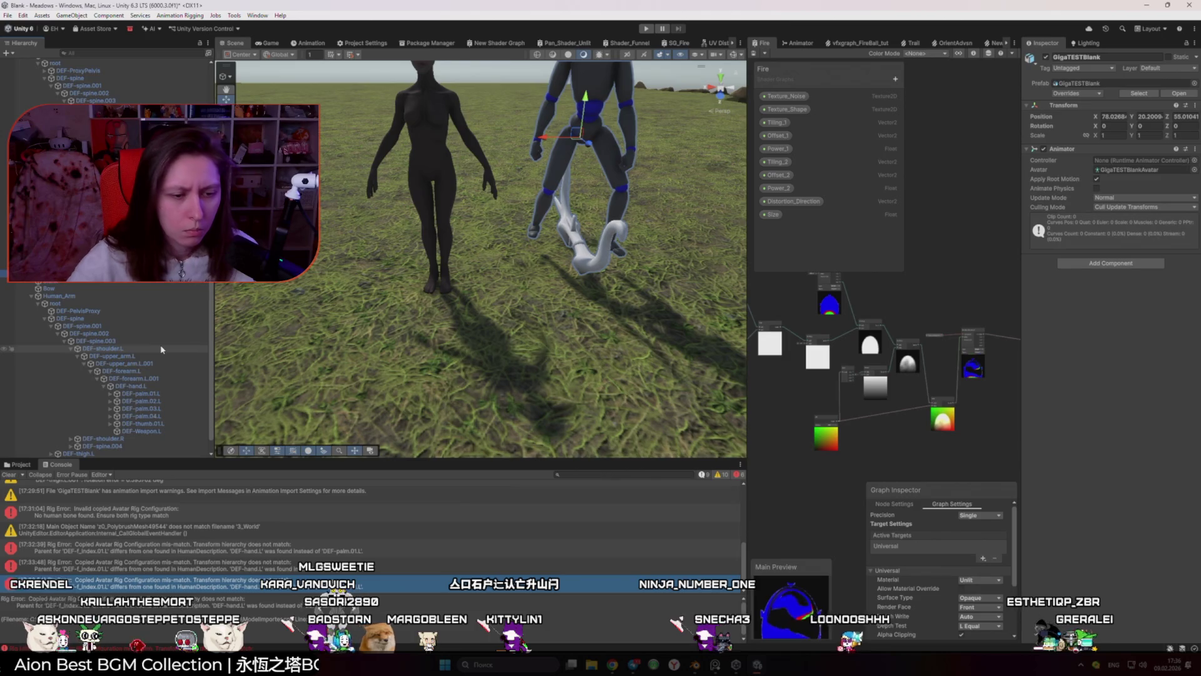
# Step: Bring up the rig reference screenshot and move it up and to the right
pyautogui.click(180, 584)
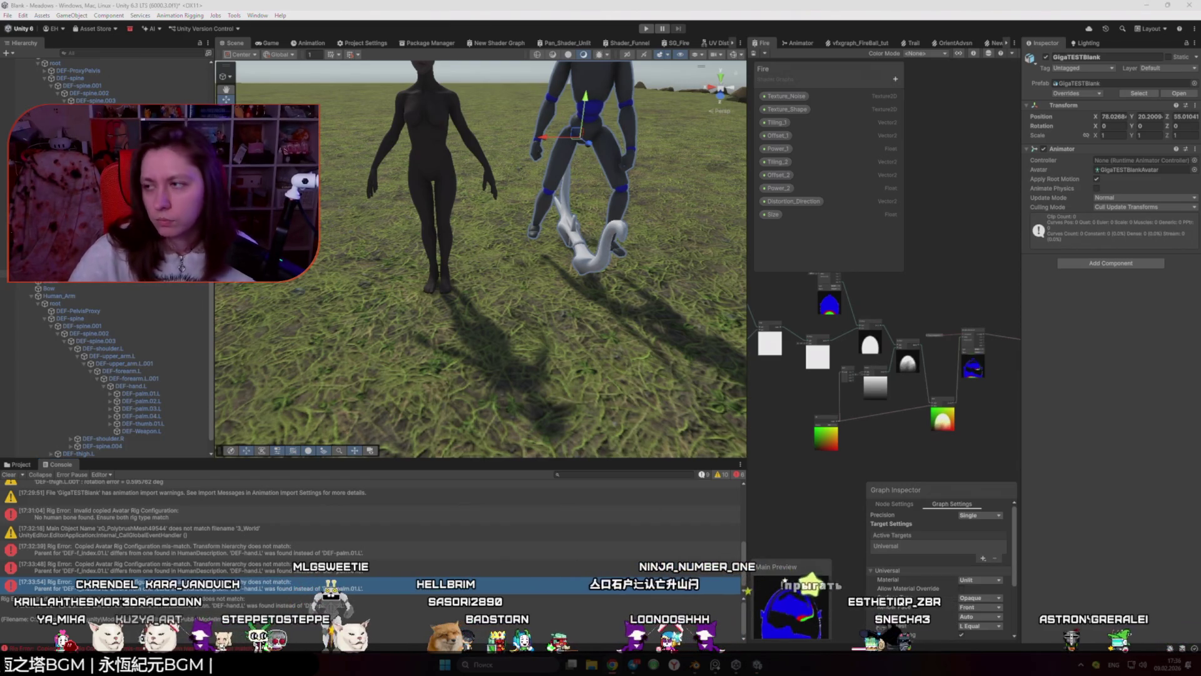
pyautogui.hotkey('alt', 'Tab')
pyautogui.moveTo(949, 248); pyautogui.dragTo(1031, 160)
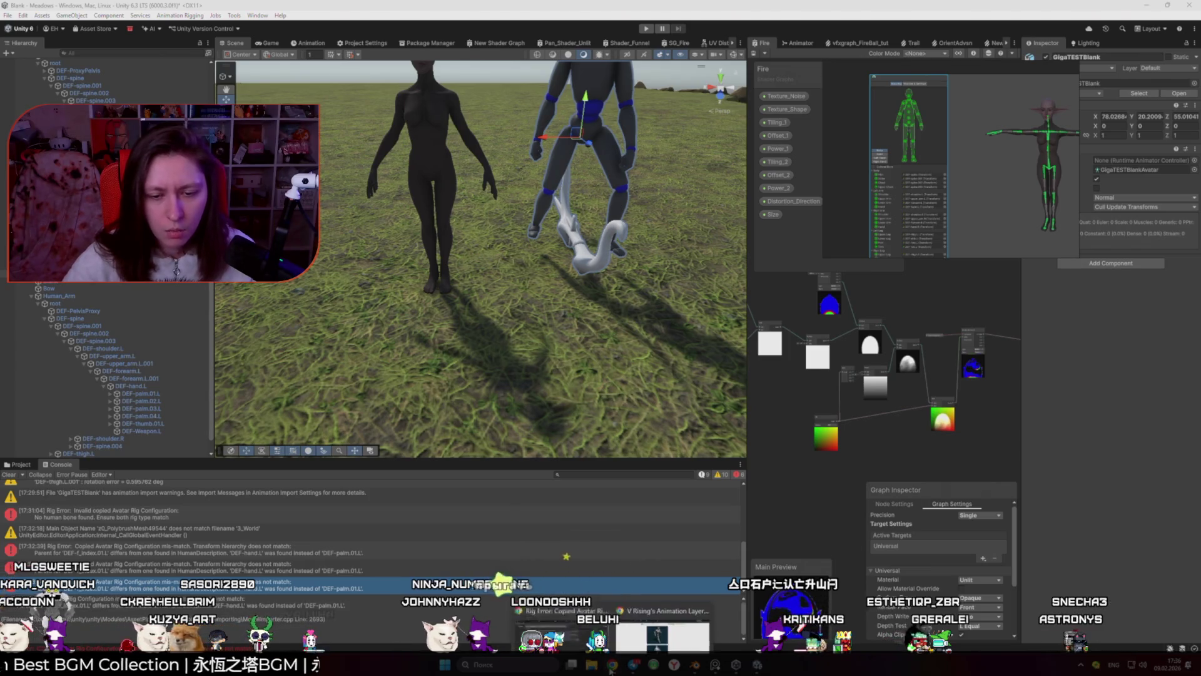
# Step: In a new ChatGPT chat, ask in Russian about the pasted Copied Avatar Rig Configuration mismatch error
pyautogui.hotkey('alt', 'Tab')
pyautogui.click(47, 9)
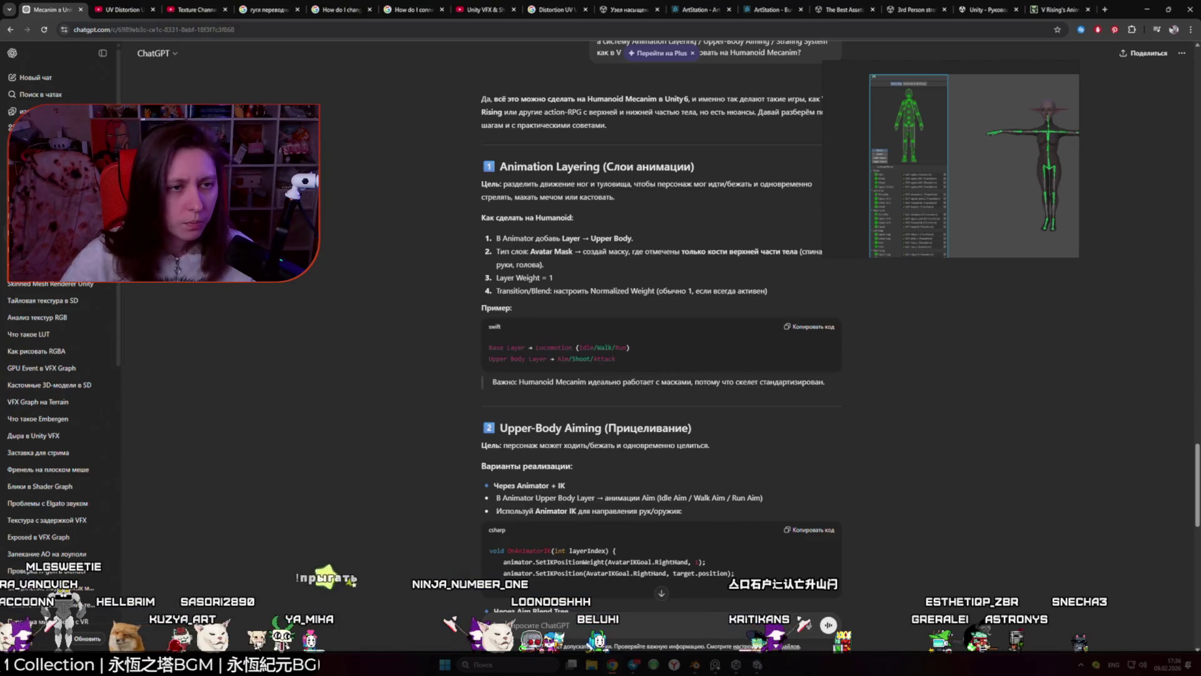
pyautogui.click(35, 77)
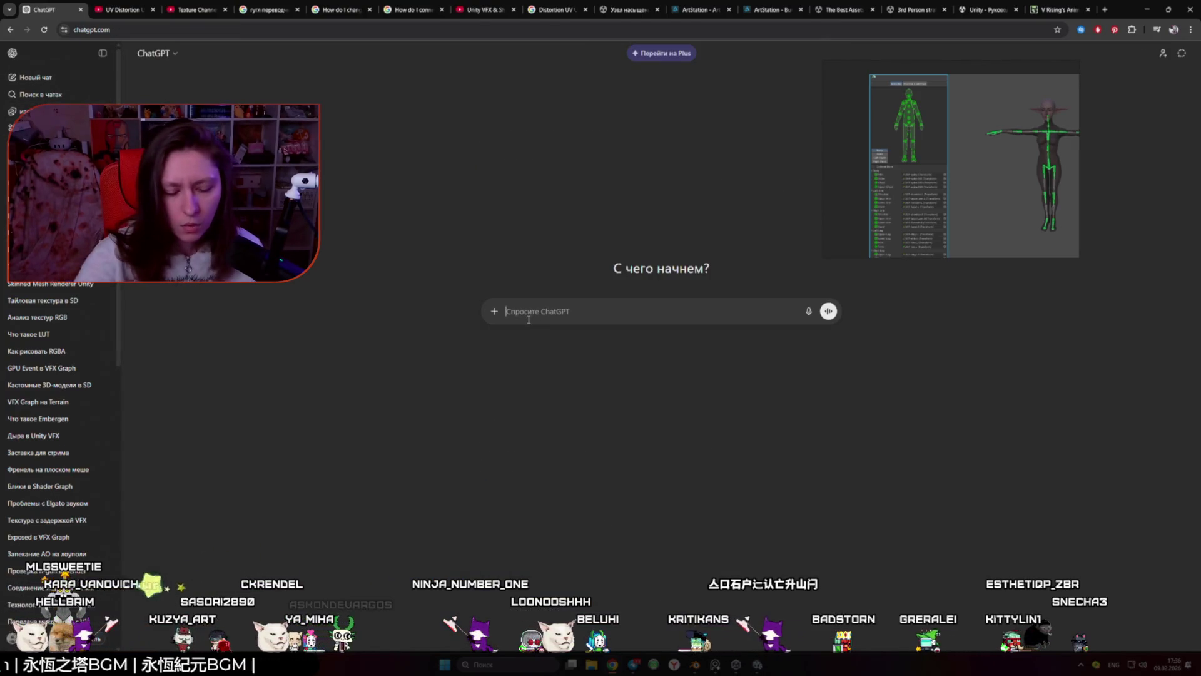
pyautogui.hotkey('alt', 'shift')
pyautogui.write('Расскажи в чем проблема')
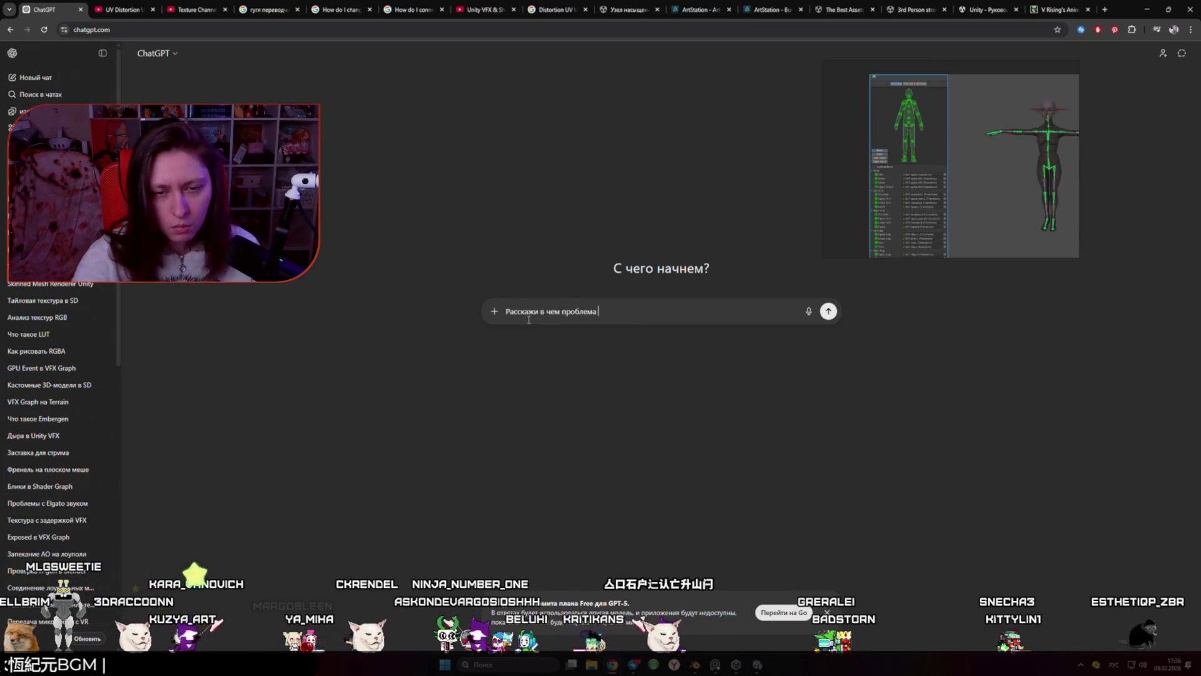
pyautogui.hotkey('ctrl', 'v')
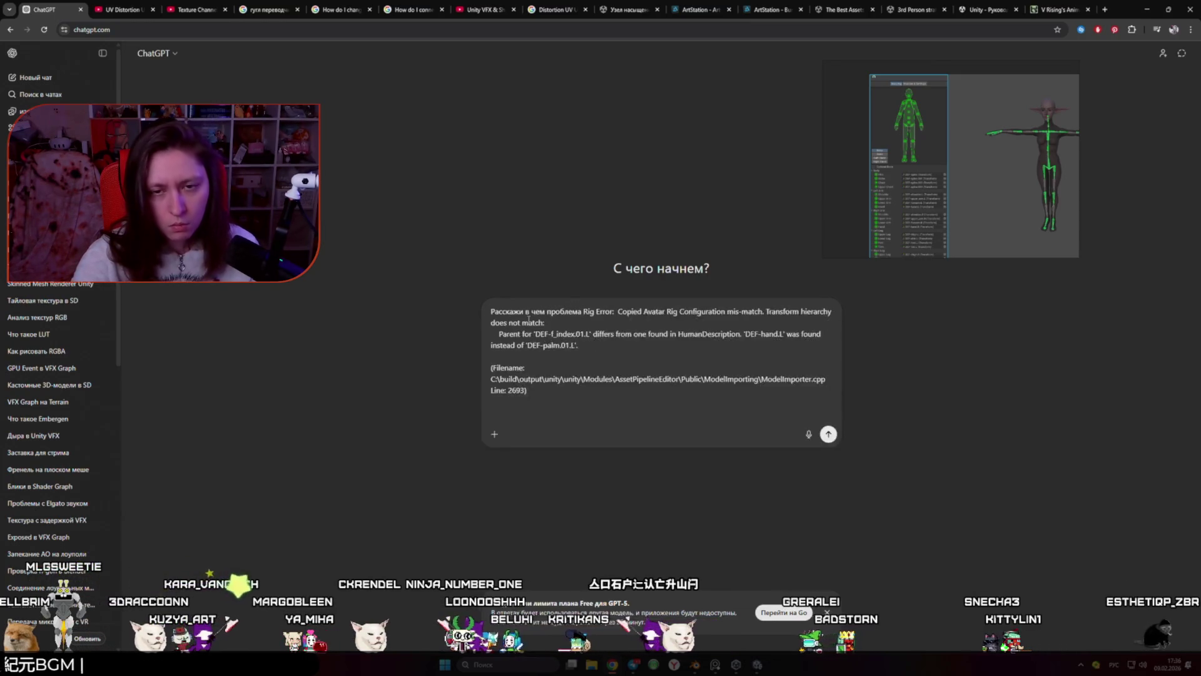
pyautogui.press('Return')
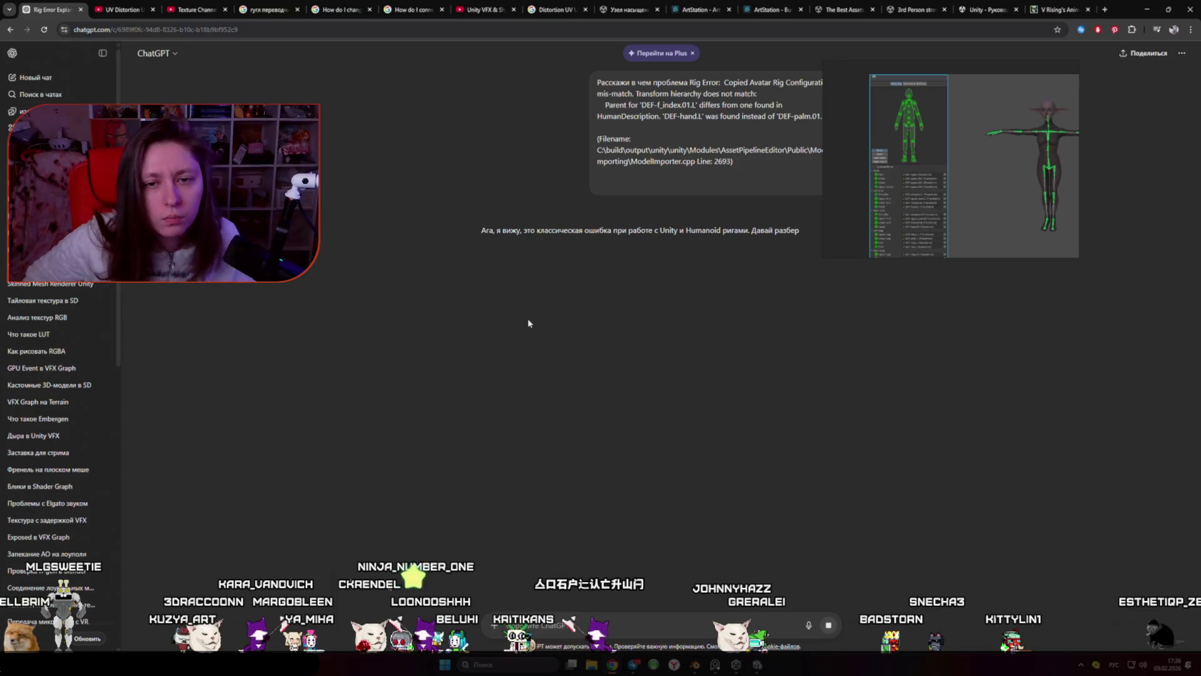
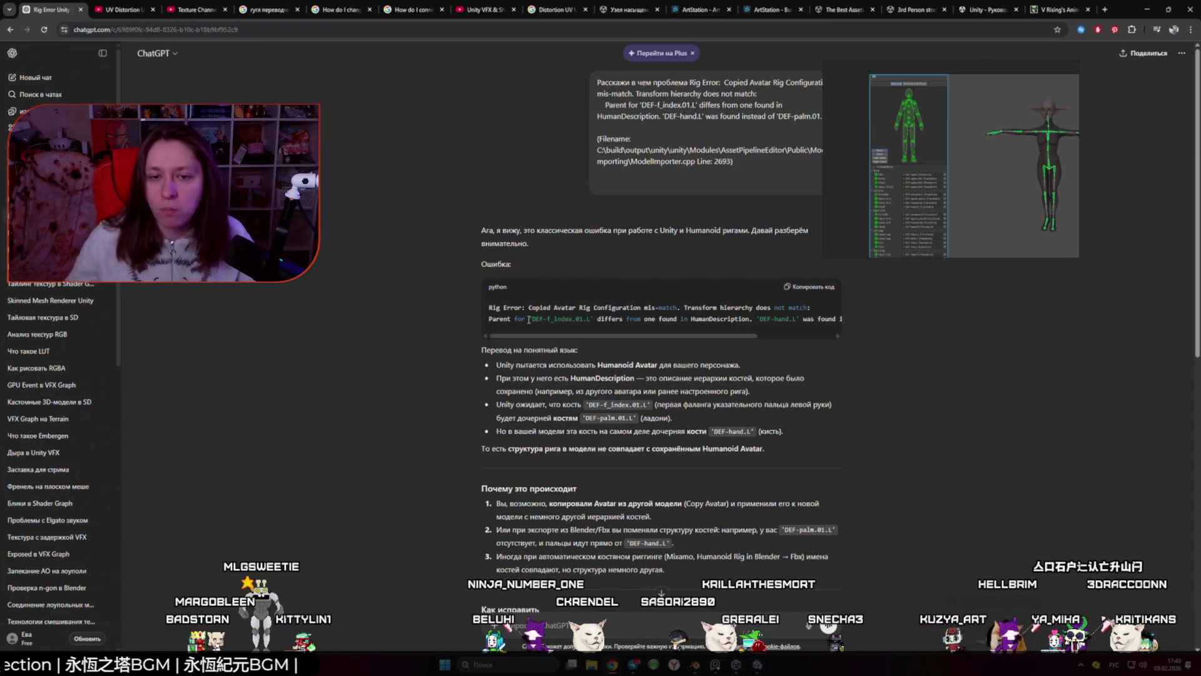
# Step: Review the HumanDescription explanation paragraph in ChatGPT, then return to the Blender scene
pyautogui.tripleClick(600, 379)
pyautogui.click(467, 258)
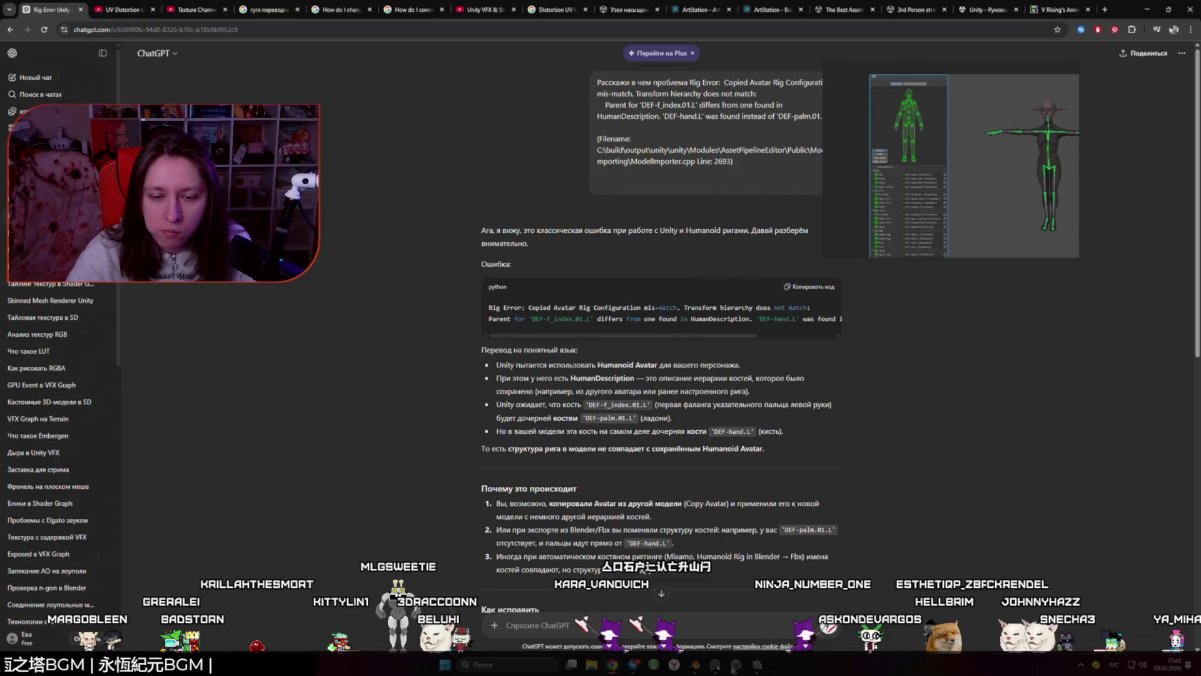
pyautogui.hotkey('alt', 'Tab')
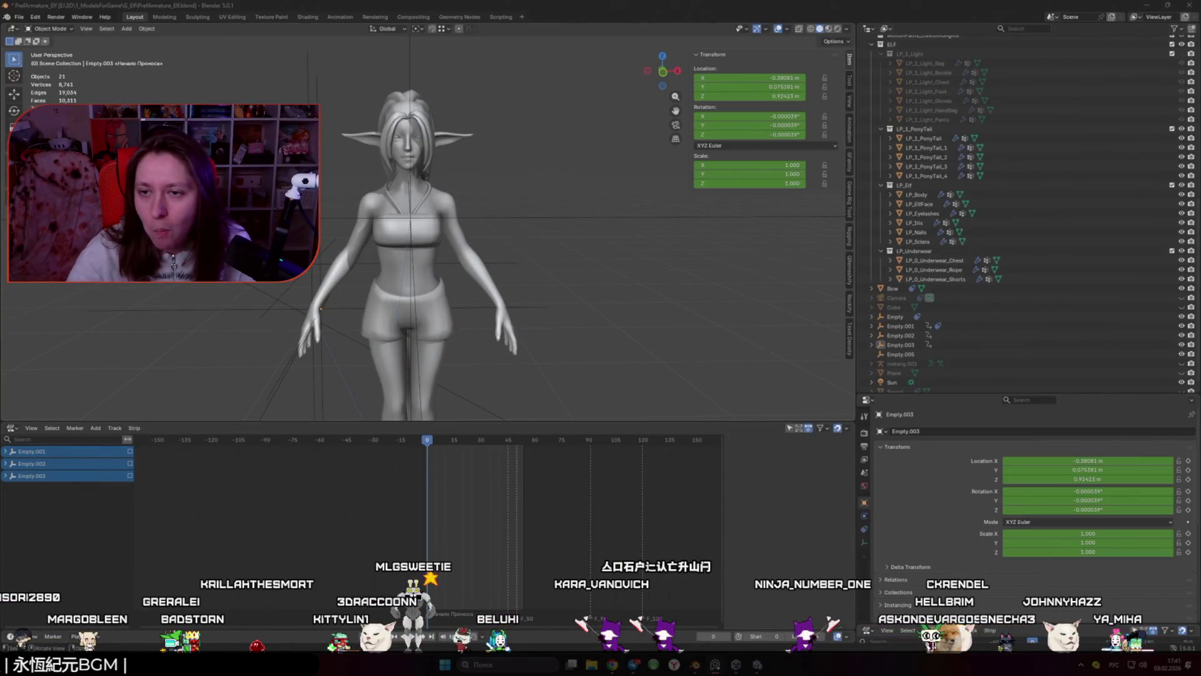
pyautogui.scroll(-1, 957, 282)
pyautogui.scroll(12, 981, 343)
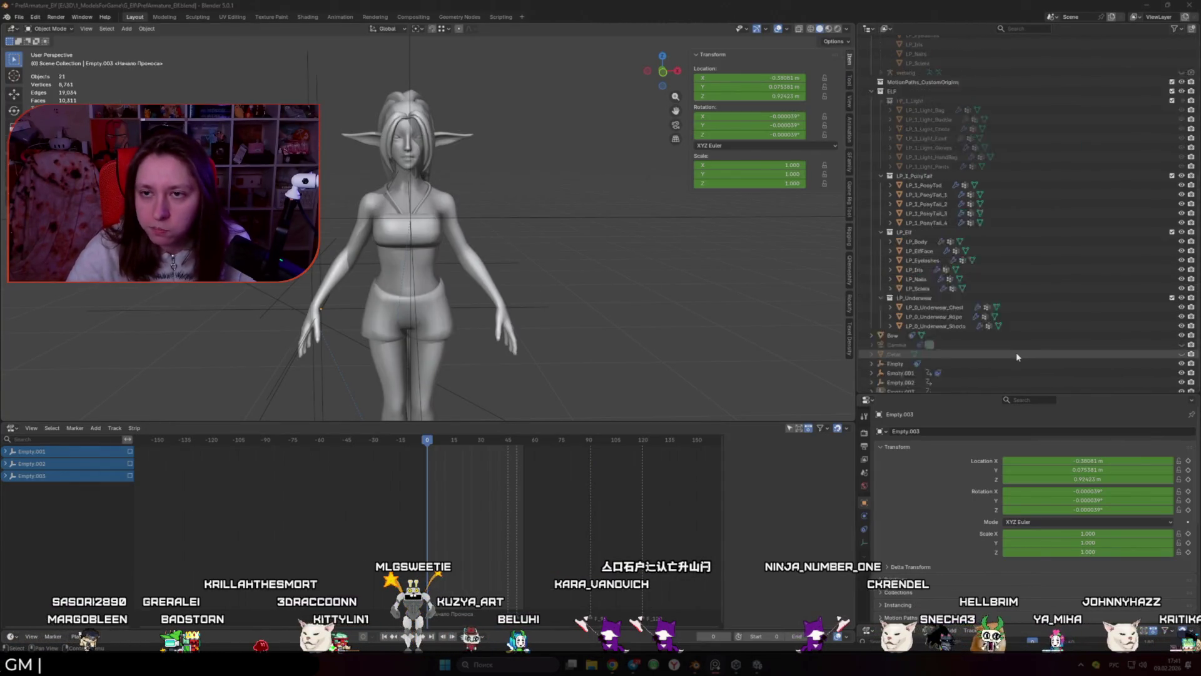
# Step: Unhide and select the Human_Arm armature, zooming in on its hand bones
pyautogui.click(1182, 97)
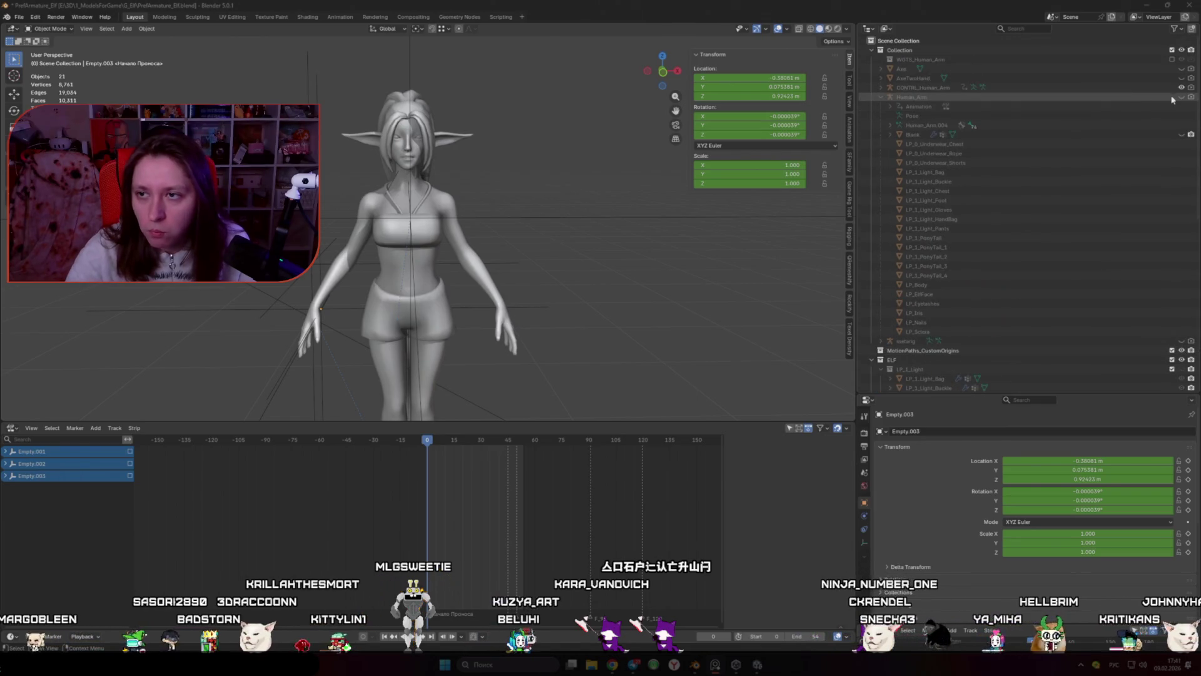
pyautogui.click(457, 247)
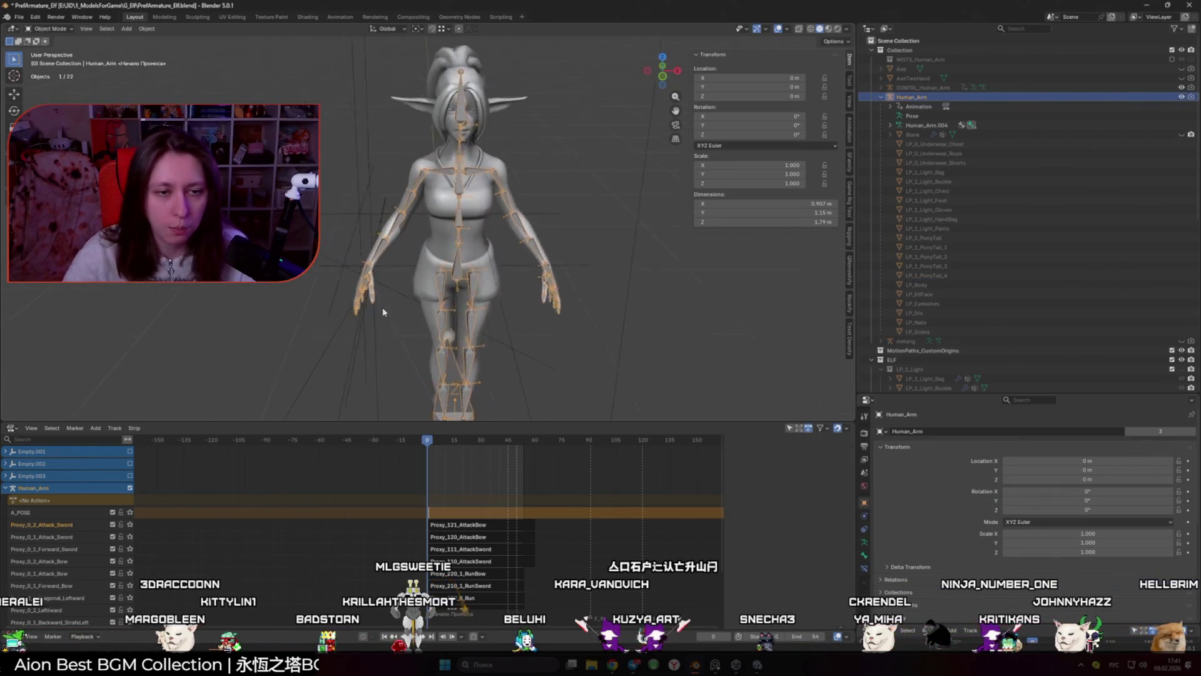
pyautogui.scroll(8, 506, 235)
pyautogui.scroll(3, 506, 235)
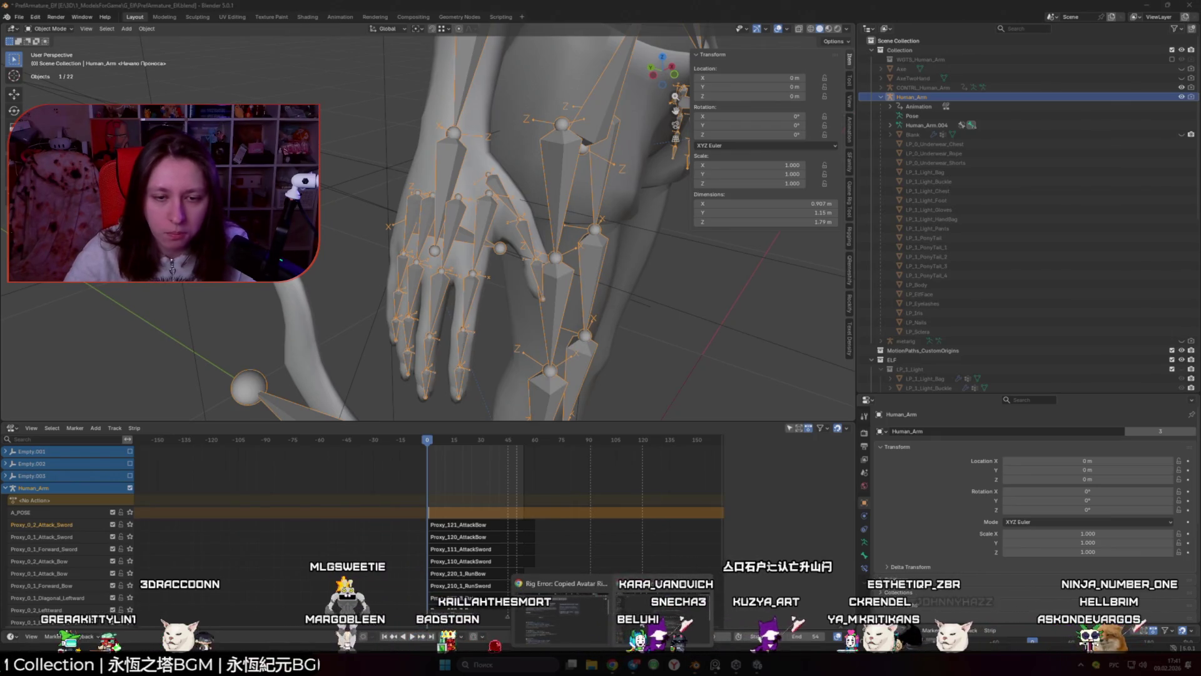
pyautogui.click(560, 607)
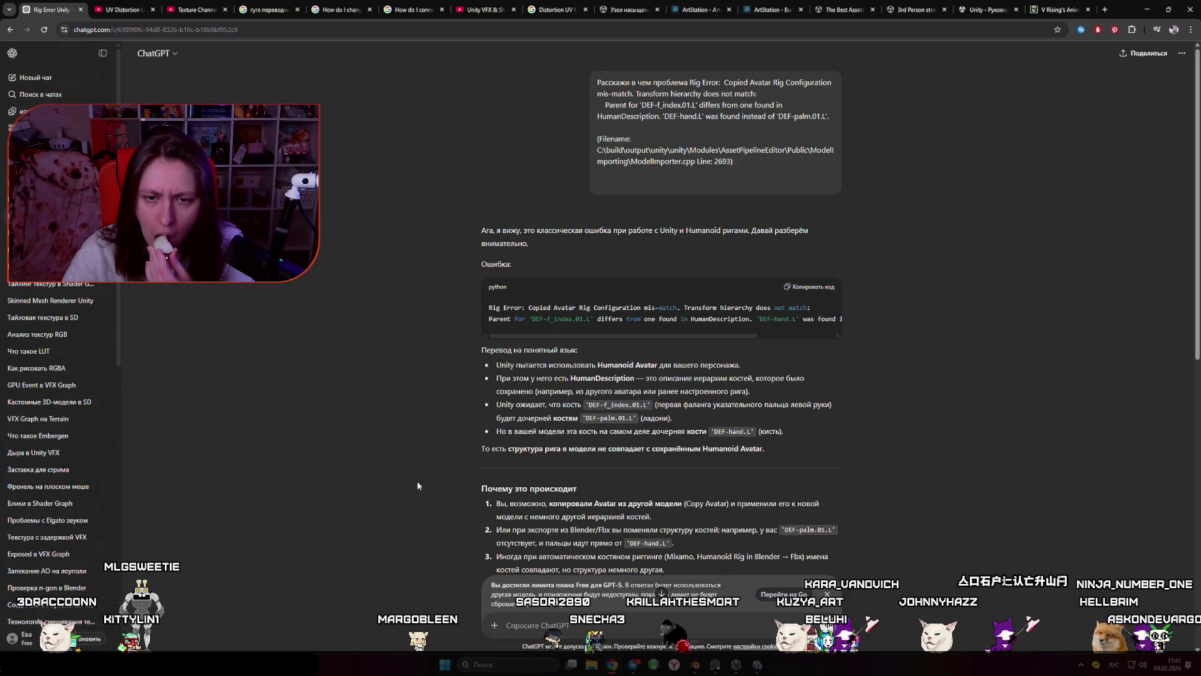
# Step: Select a left-hand palm bone and move it to a new position
pyautogui.hotkey('alt', 'Tab')
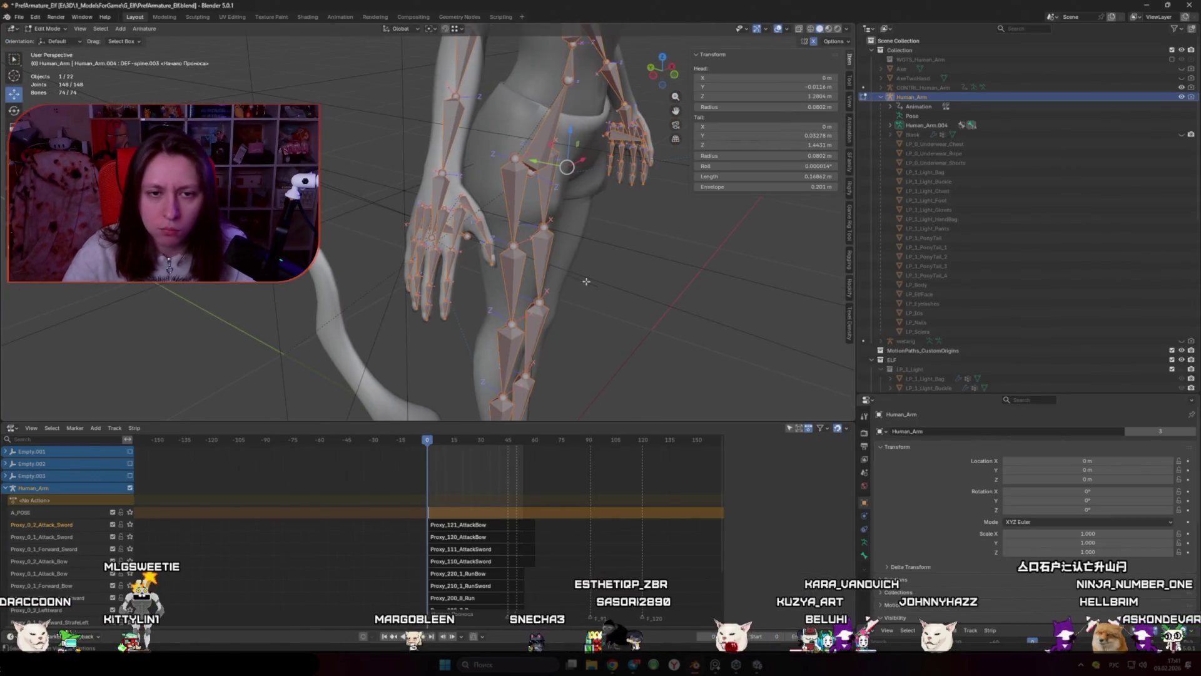
pyautogui.click(479, 222)
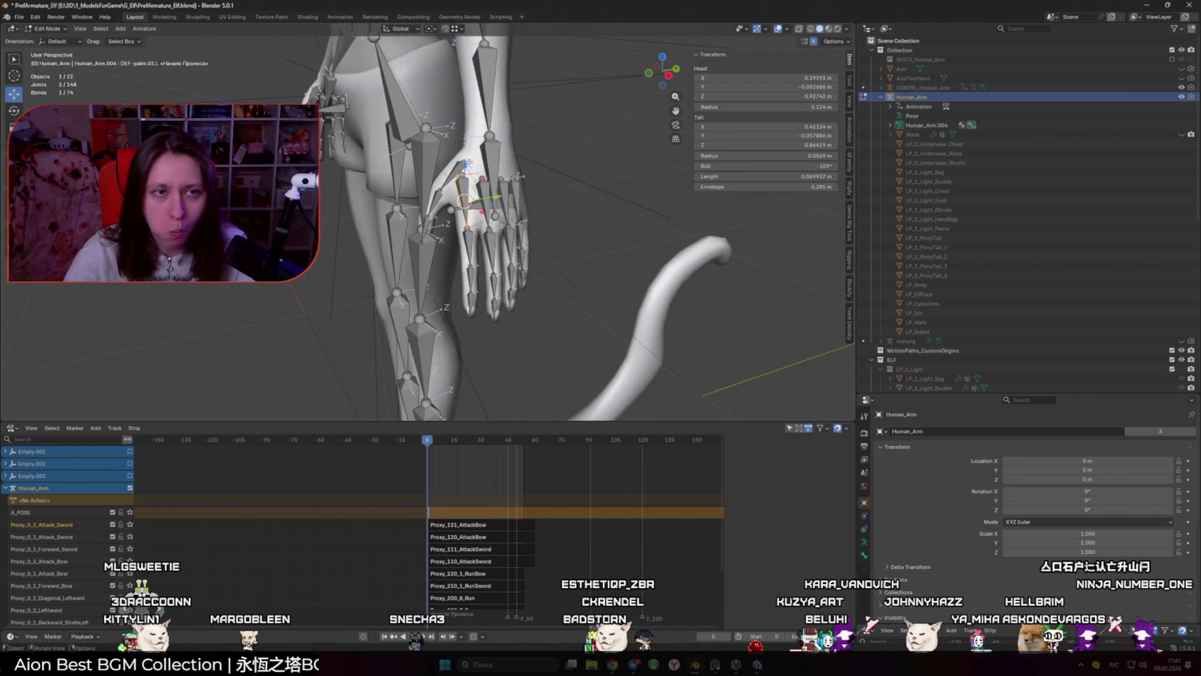
pyautogui.hotkey('alt', 'Tab')
pyautogui.hotkey('alt', 'Tab')
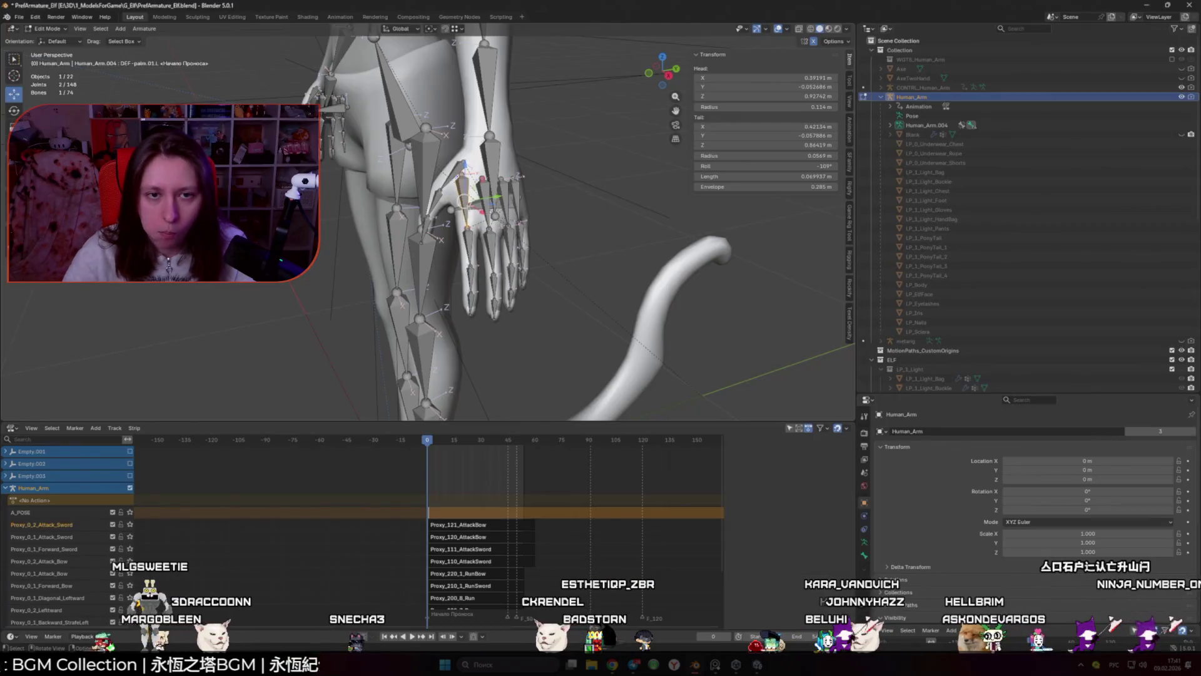
pyautogui.moveTo(384, 210)
pyautogui.mouseDown()
pyautogui.moveTo(513, 244)
pyautogui.moveTo(481, 240)
pyautogui.moveTo(504, 224)
pyautogui.moveTo(317, 261)
pyautogui.moveTo(451, 300)
pyautogui.mouseUp()
pyautogui.press('g')
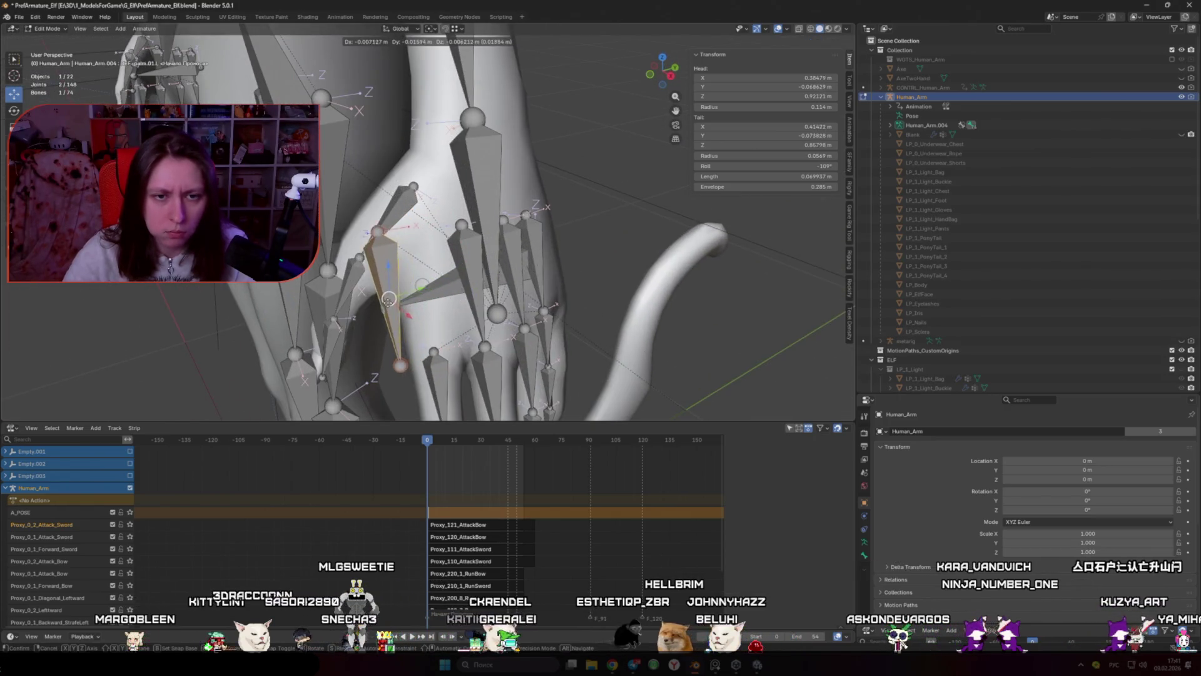
pyautogui.click(412, 292)
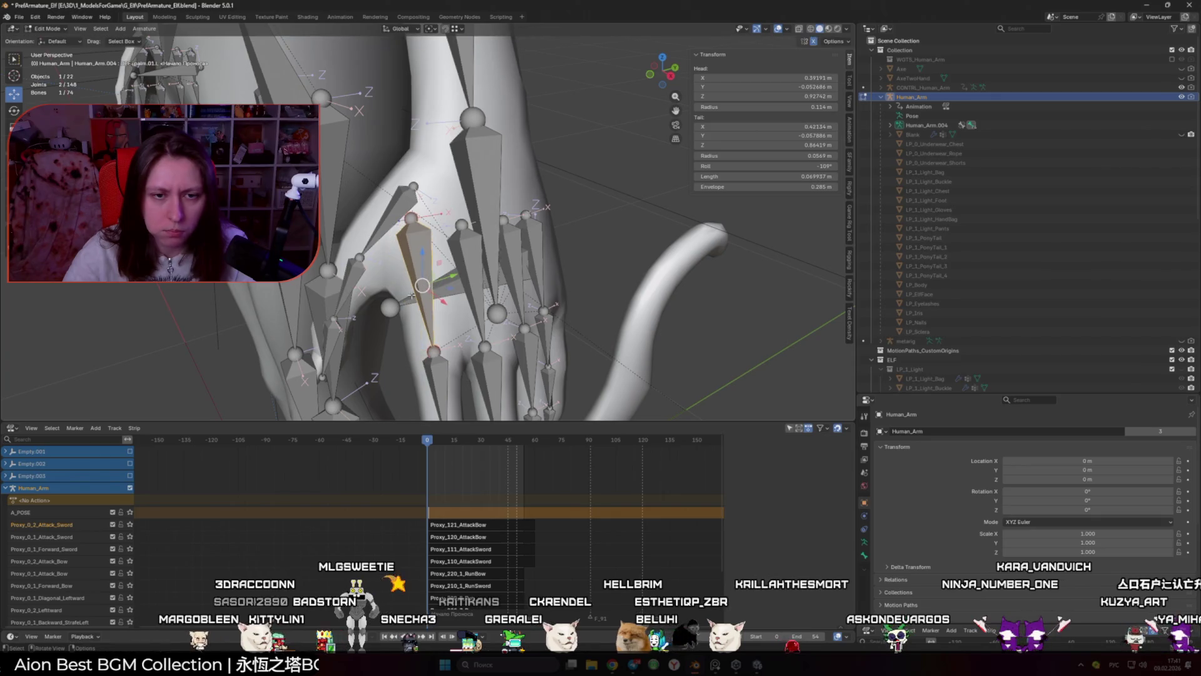
pyautogui.hotkey('alt', 'Tab')
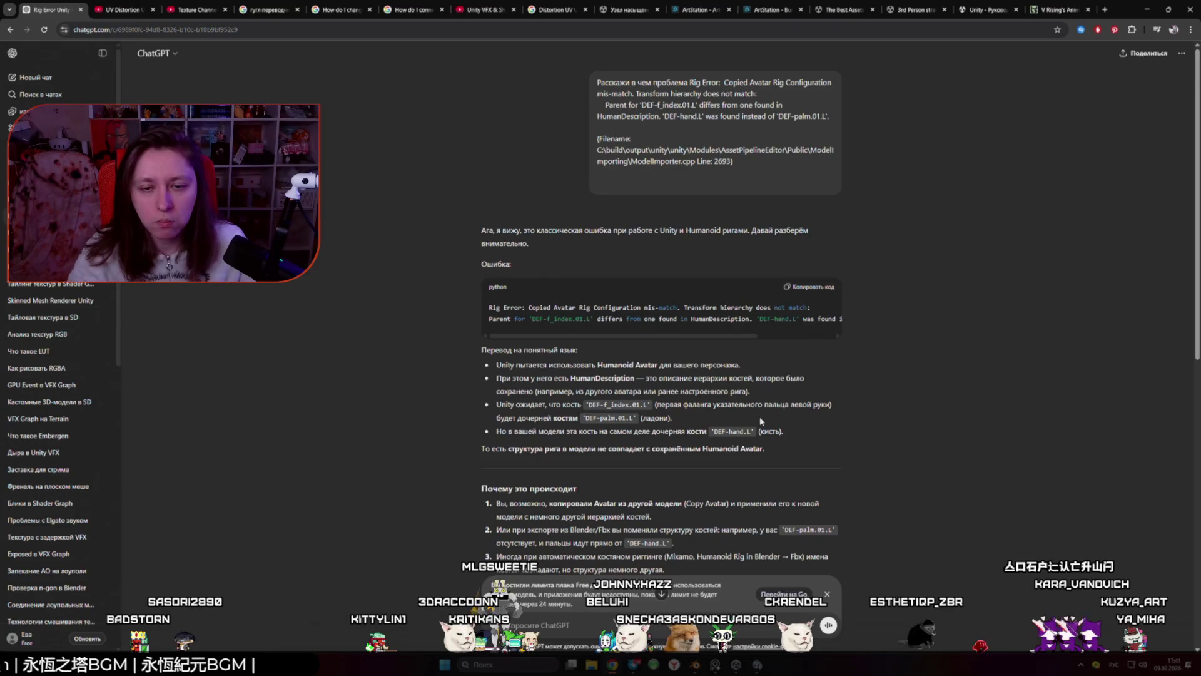
pyautogui.hotkey('alt', 'Tab')
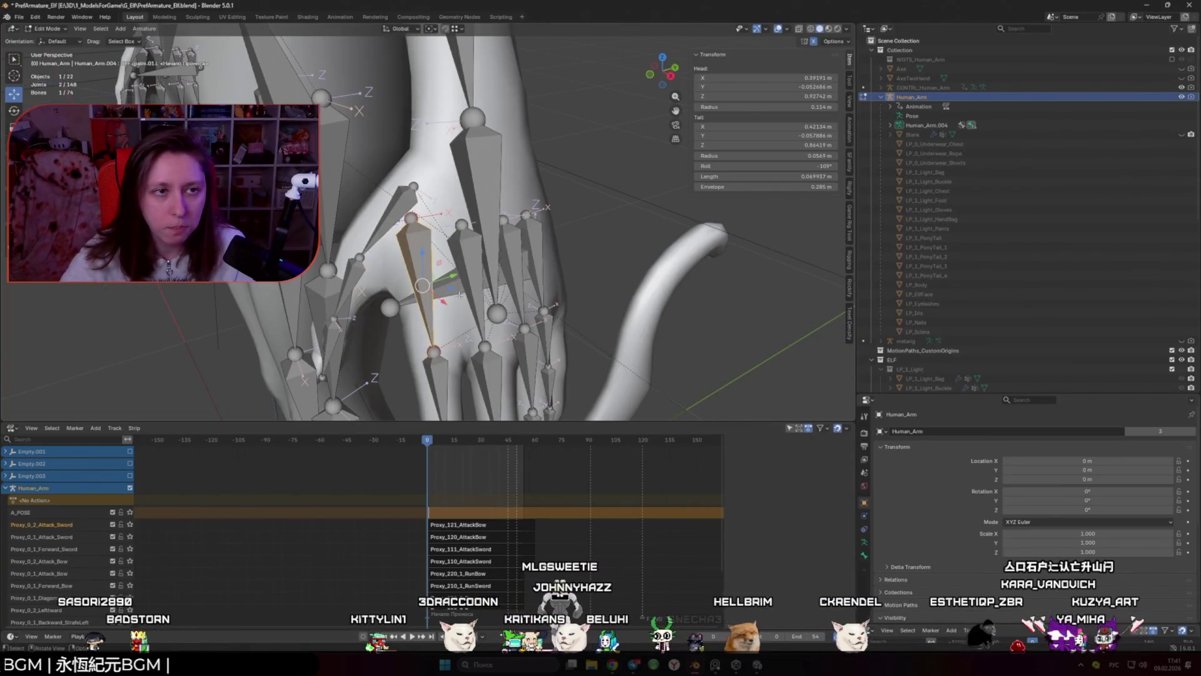
pyautogui.hotkey('alt', 'Tab')
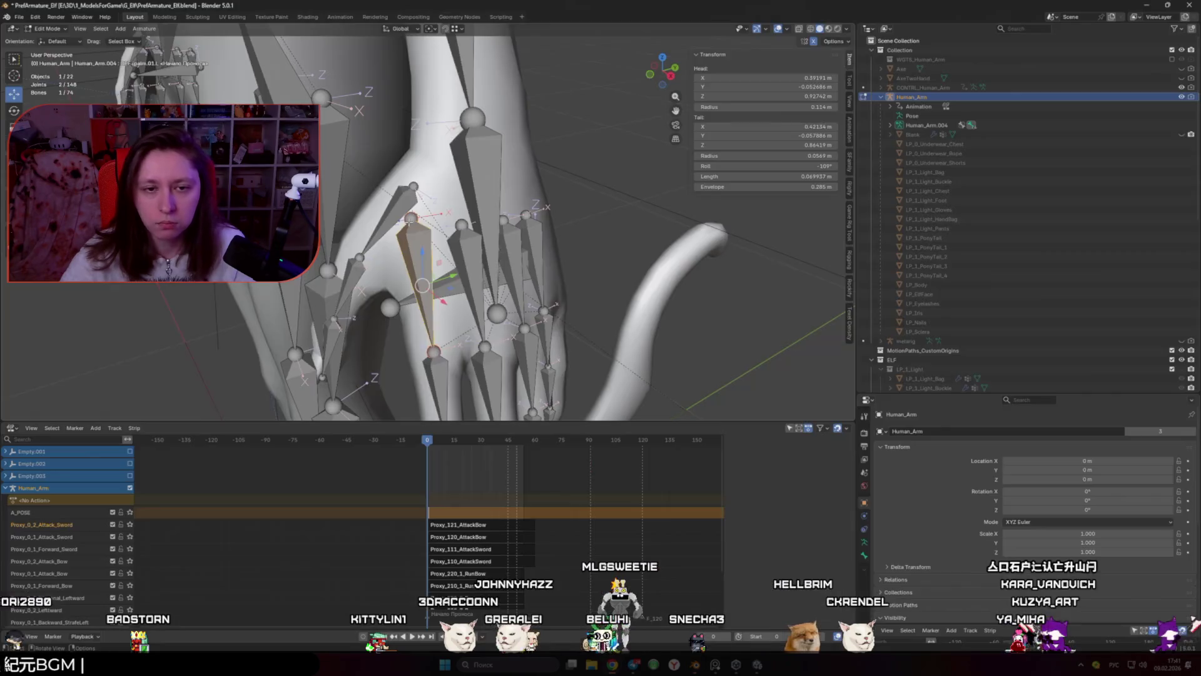
# Step: Move the DEF-f_index.01.L finger bone, then add palm.01.L to the selection as its parent
pyautogui.click(496, 205)
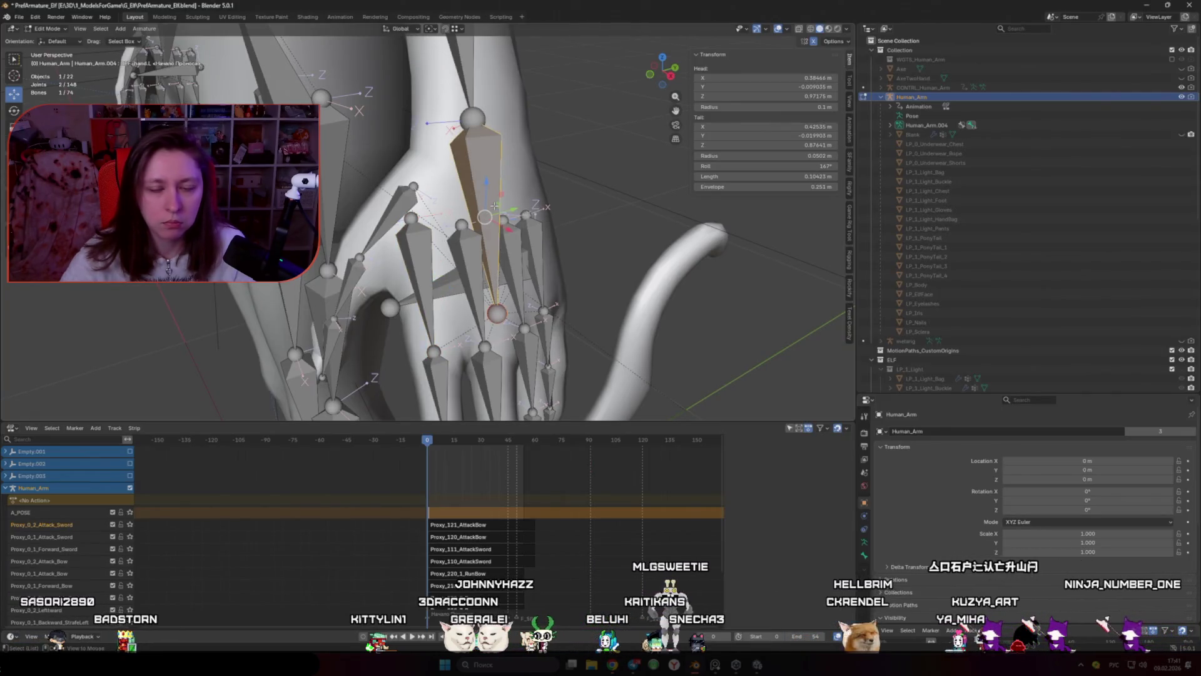
pyautogui.hotkey('alt', 'Tab')
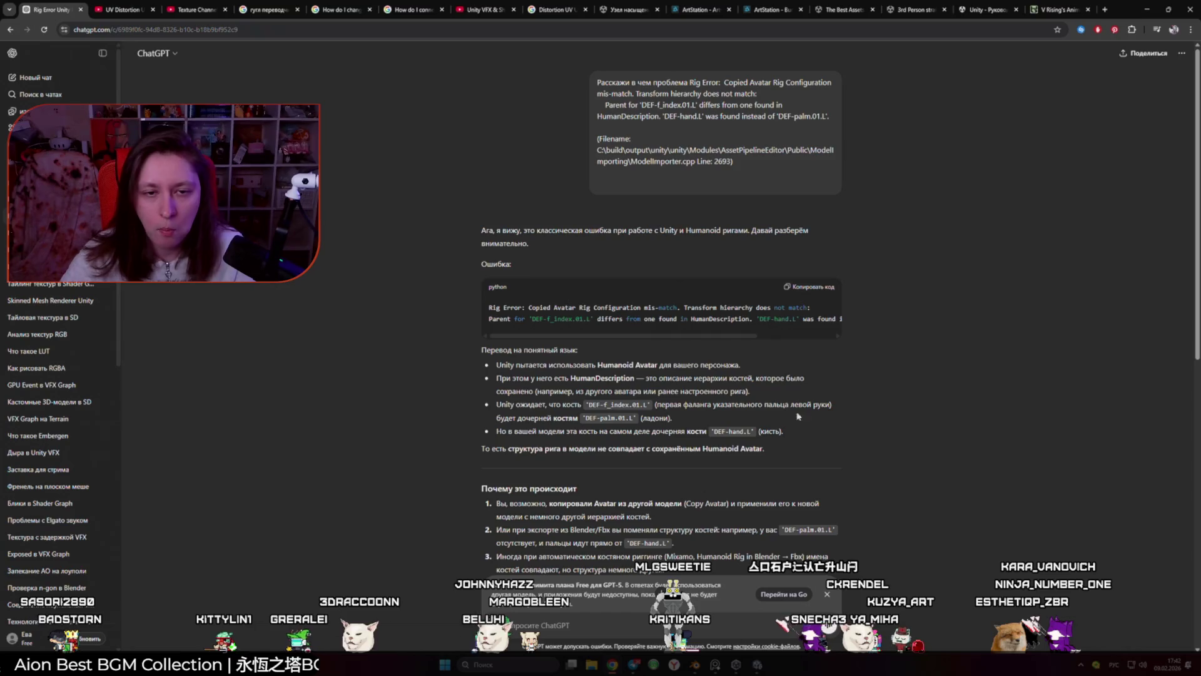
pyautogui.hotkey('alt', 'Tab')
pyautogui.click(418, 253)
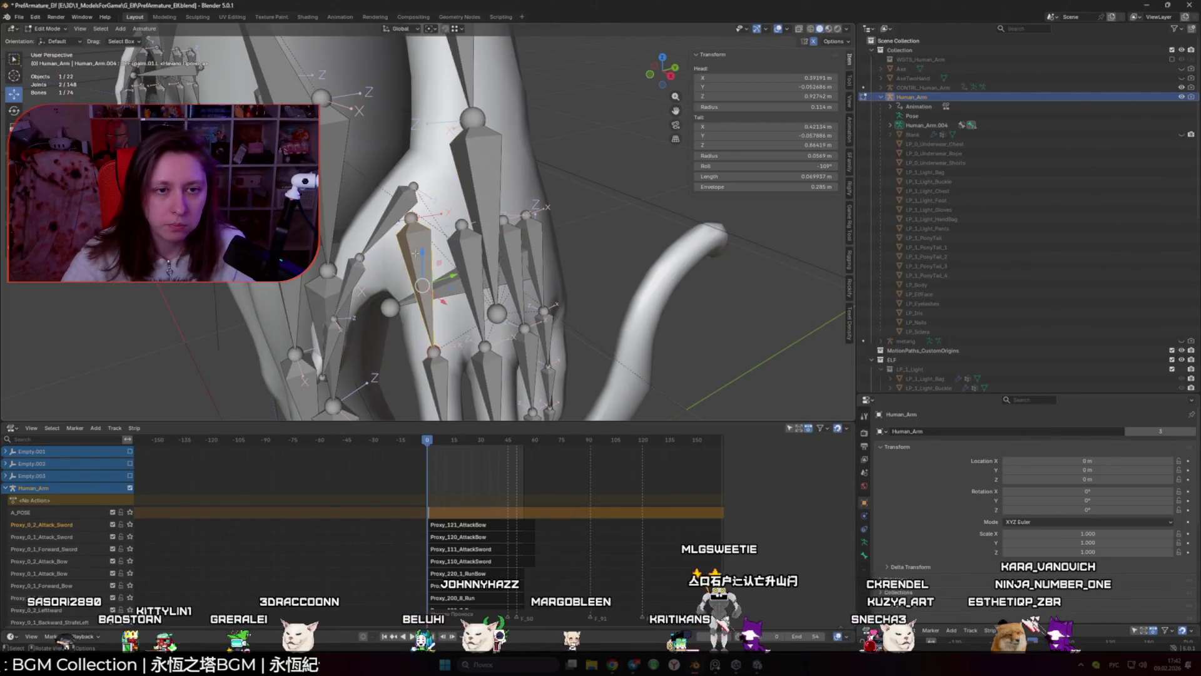
pyautogui.click(536, 253)
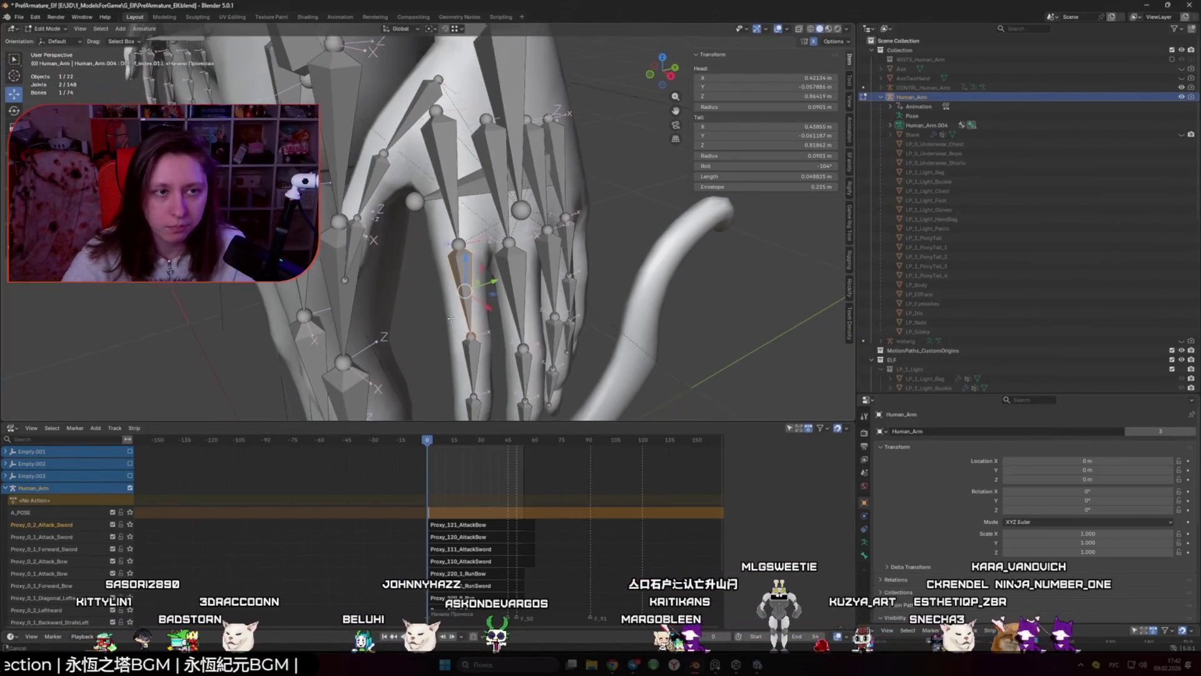
pyautogui.click(466, 301)
pyautogui.press('g')
pyautogui.click(456, 296)
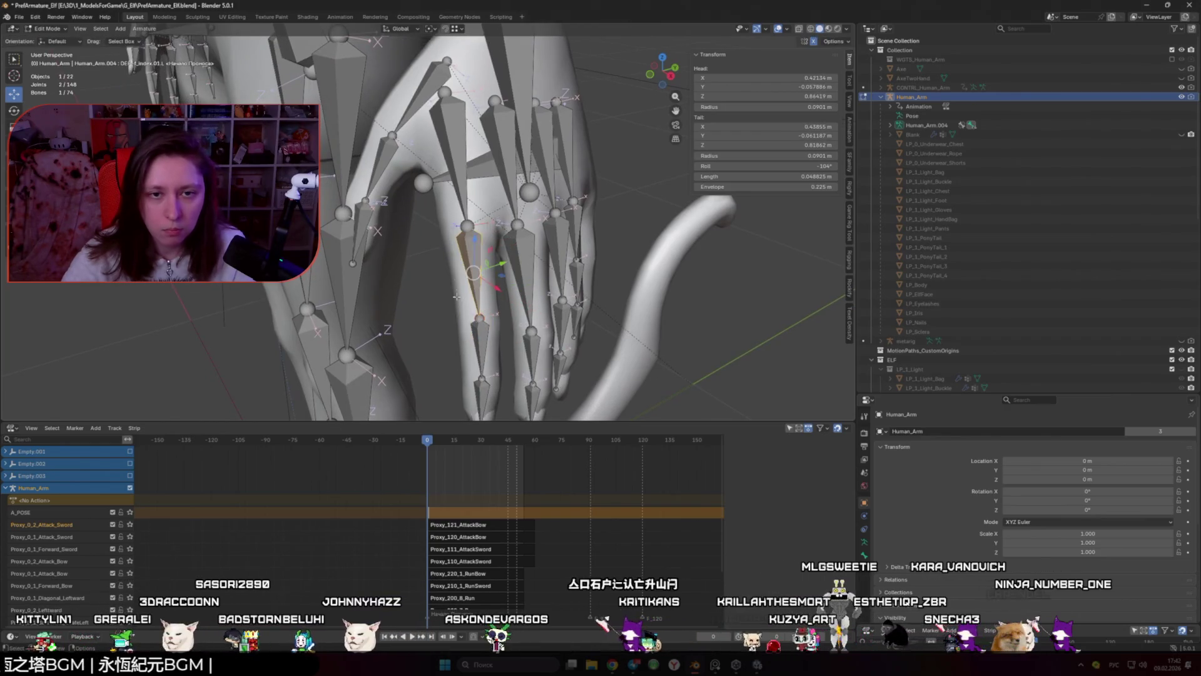
pyautogui.hotkey('alt', 'Tab')
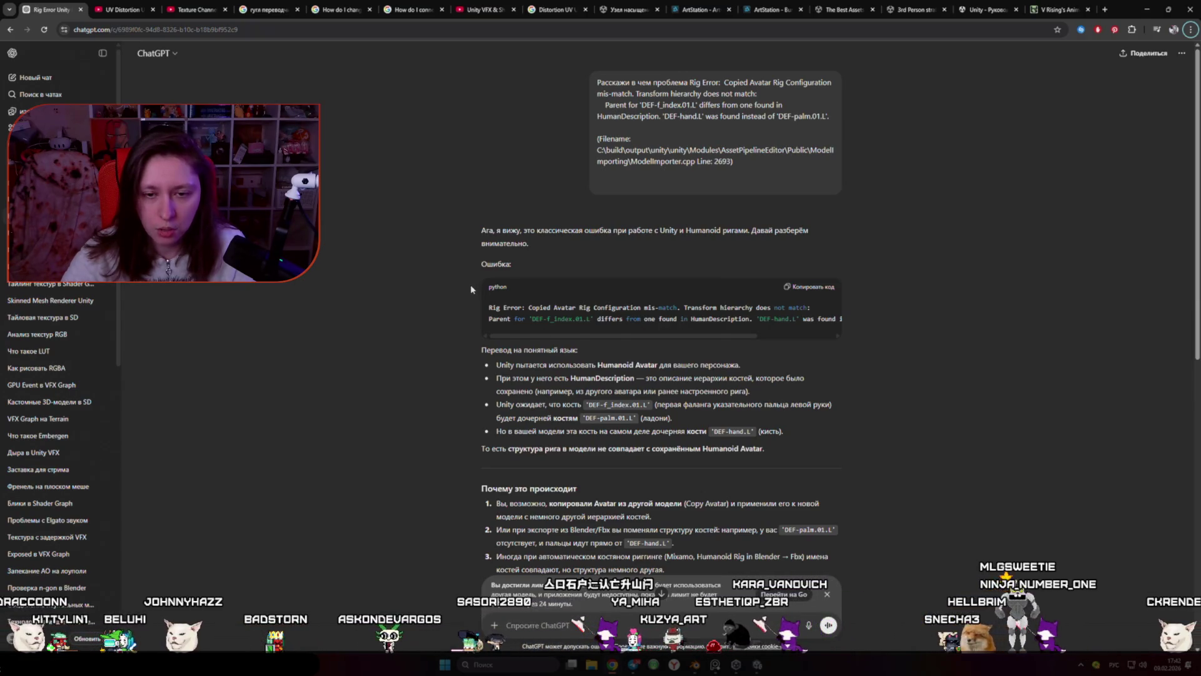
pyautogui.hotkey('alt', 'Tab')
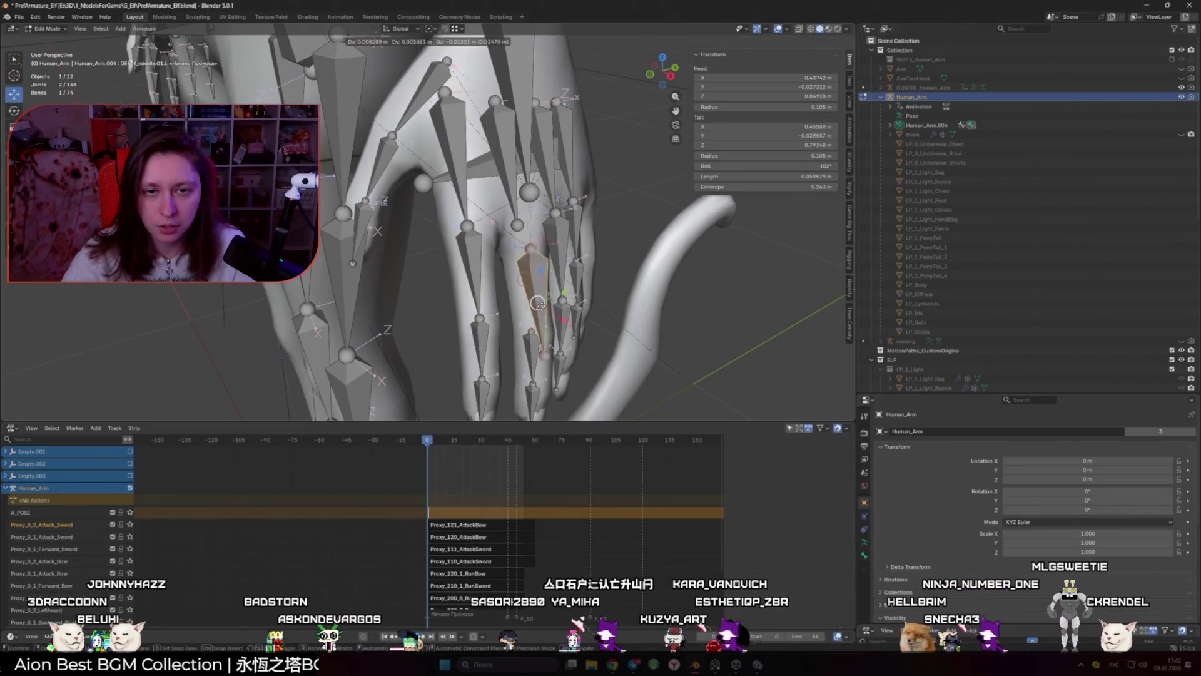
pyautogui.click(459, 194)
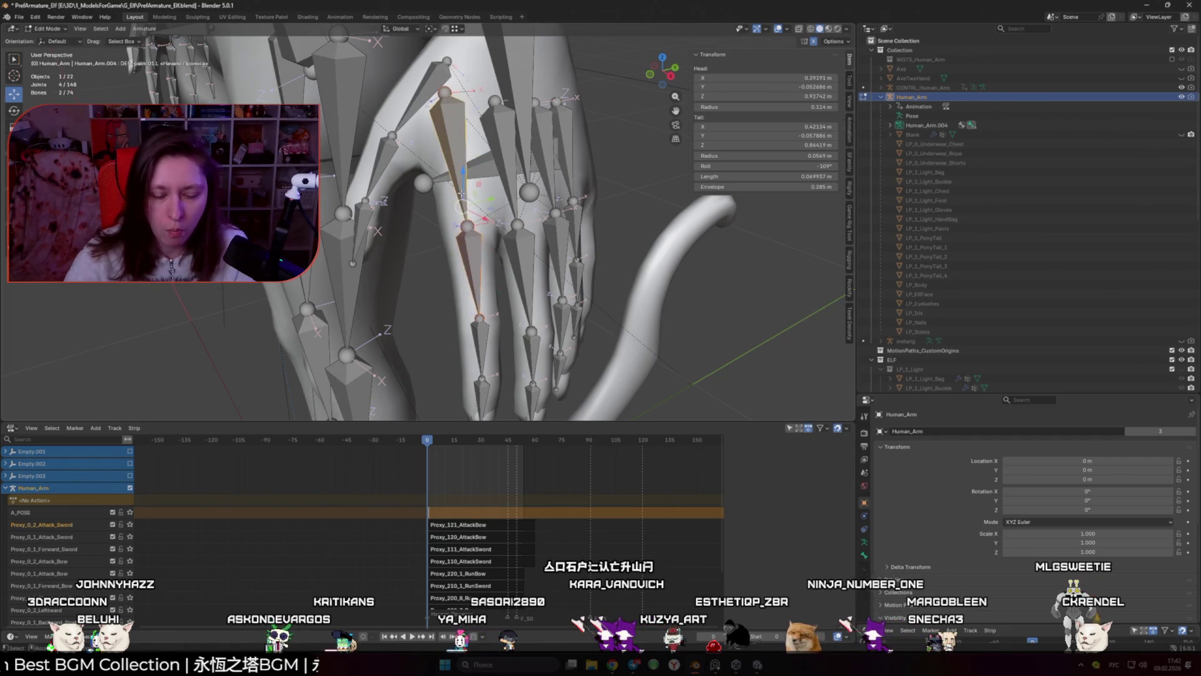
# Step: Parent DEF-f_index.01.L to DEF-palm.01.L with Keep Offset, then select DEF-f_index.01.R
pyautogui.hotkey('ctrl', 'p')
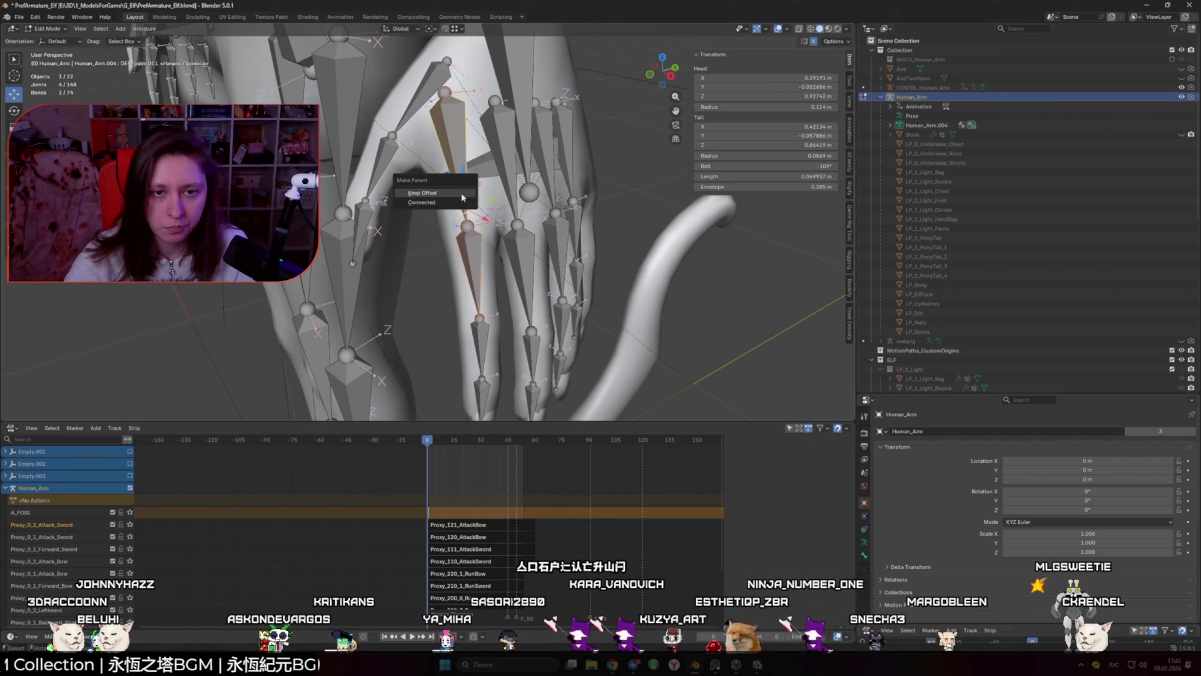
pyautogui.click(462, 196)
pyautogui.scroll(-5, 452, 183)
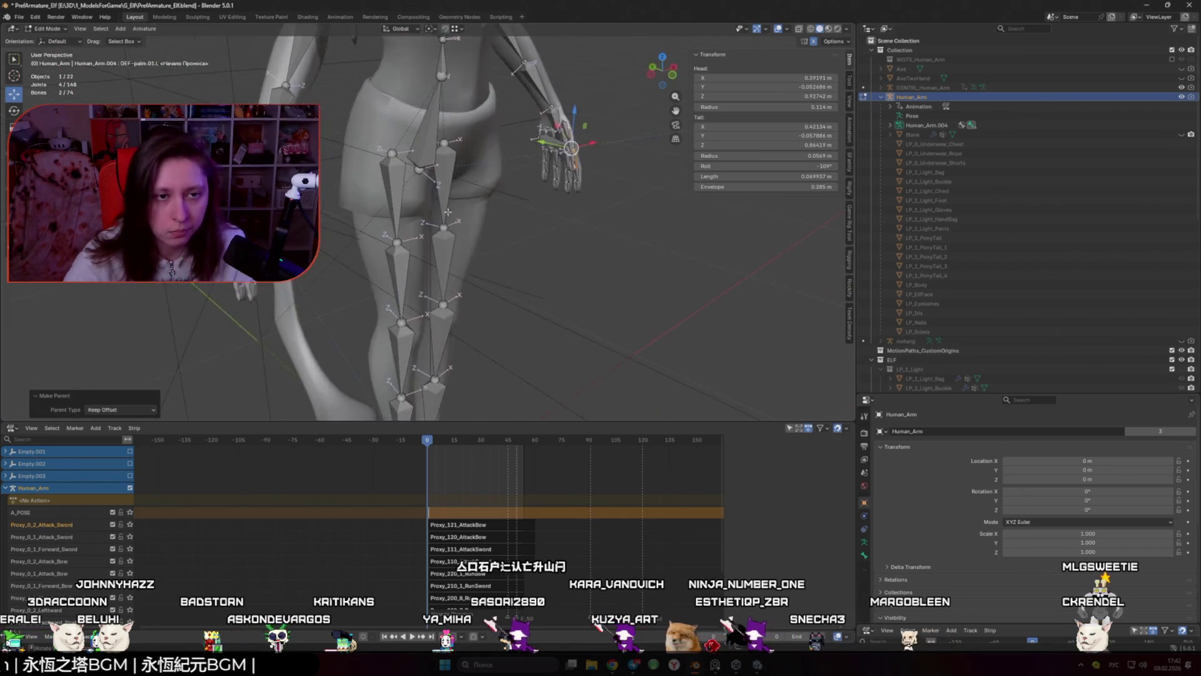
pyautogui.scroll(5, 416, 251)
pyautogui.click(389, 325)
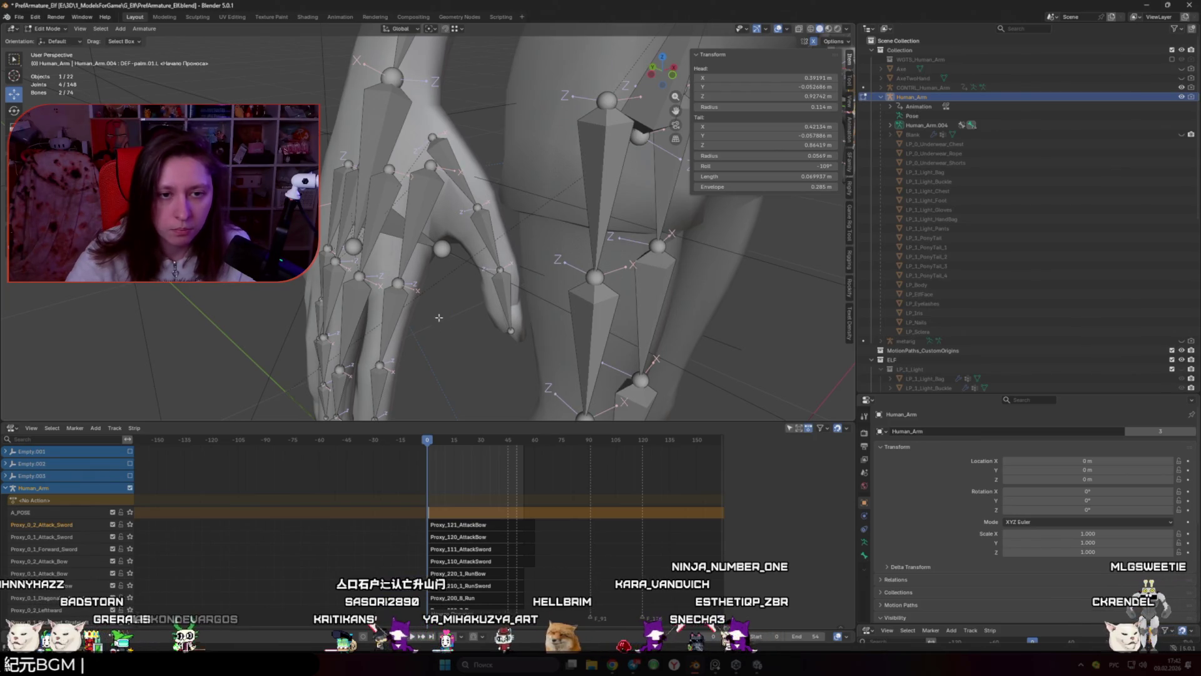
pyautogui.scroll(-2, 443, 346)
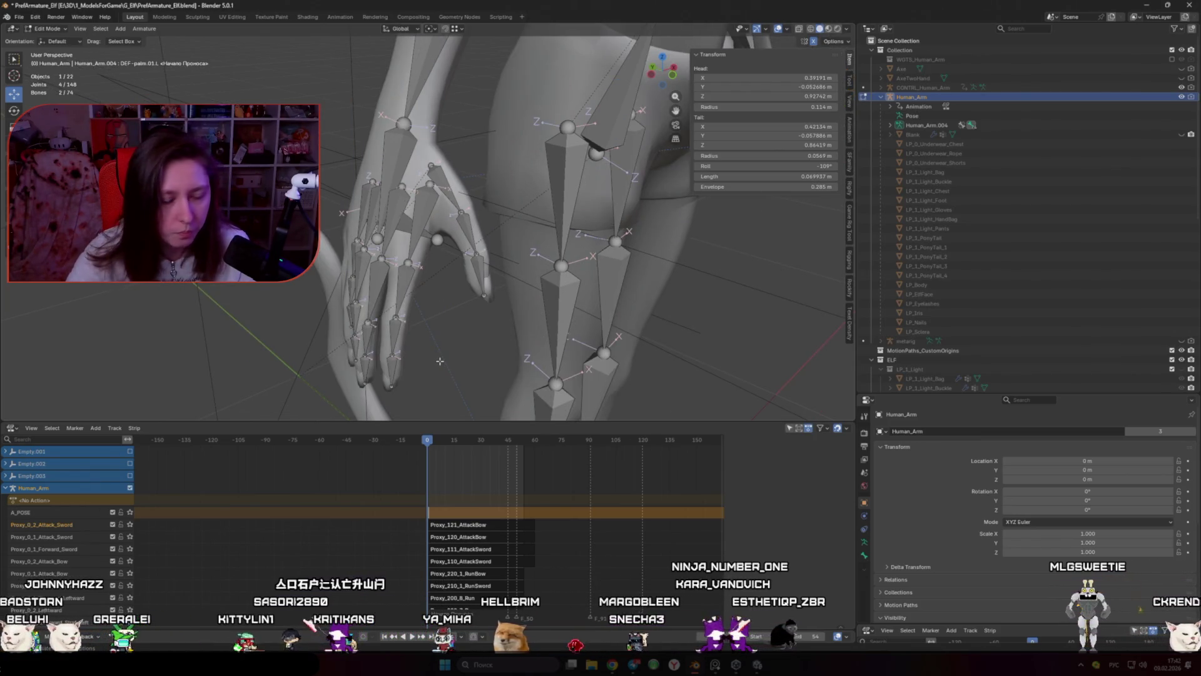
pyautogui.click(757, 665)
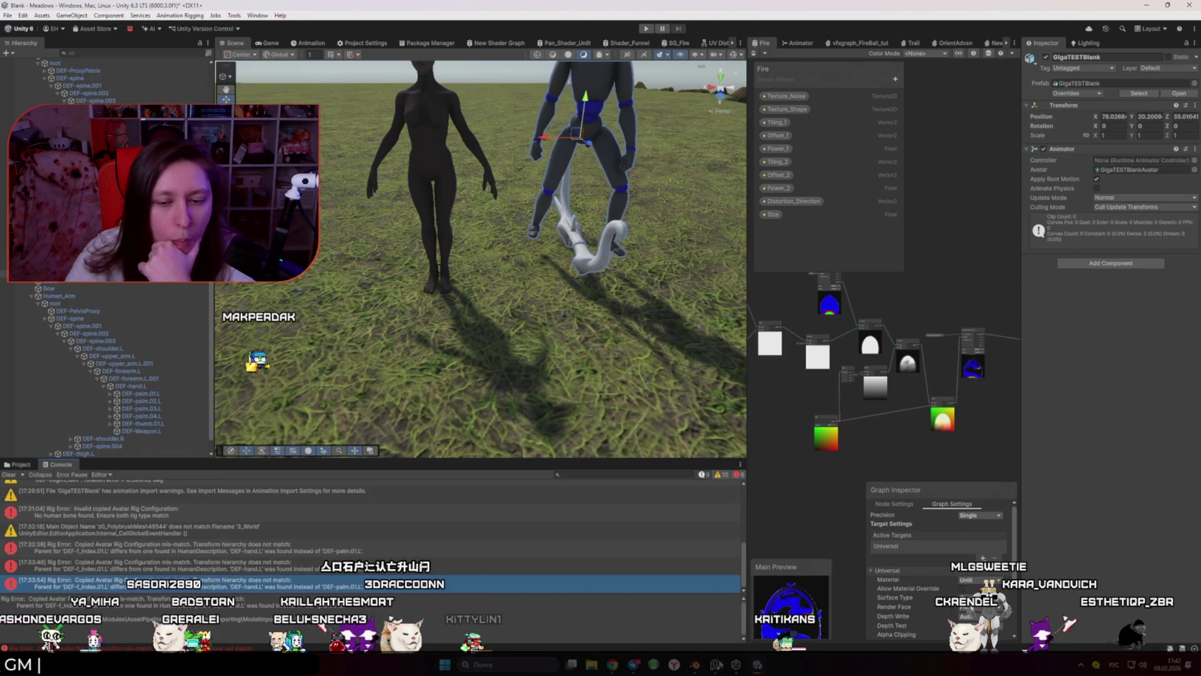
# Step: Return the armature to Object Mode and view the whole elf character
pyautogui.hotkey('alt', 'Tab')
pyautogui.scroll(-5, 487, 281)
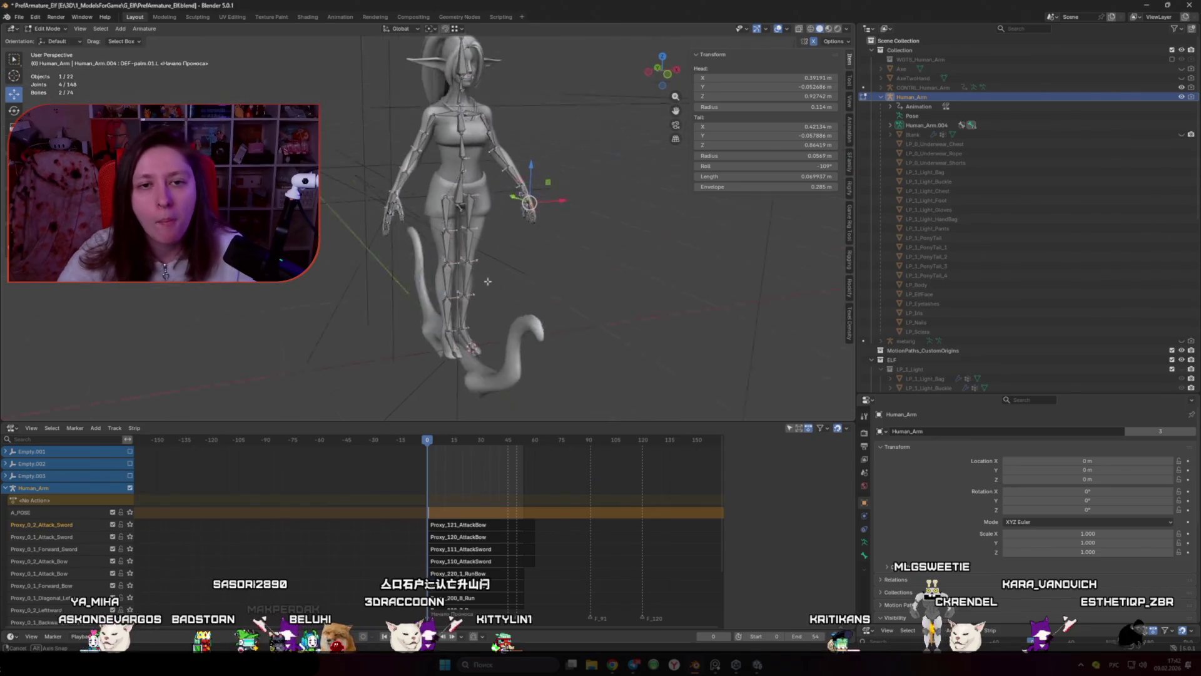
pyautogui.press('Tab')
pyautogui.scroll(3, 490, 280)
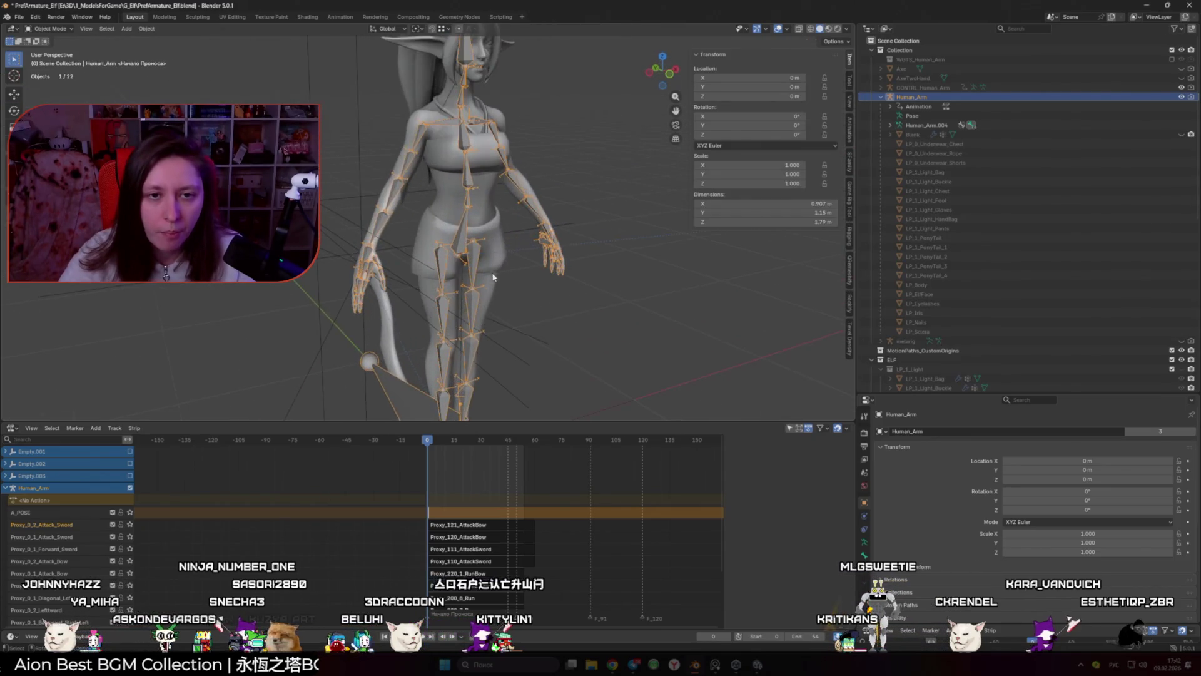
pyautogui.scroll(-3, 490, 307)
pyautogui.moveTo(488, 294)
pyautogui.mouseDown()
pyautogui.moveTo(443, 124)
pyautogui.moveTo(402, 269)
pyautogui.mouseUp()
pyautogui.scroll(3, 402, 269)
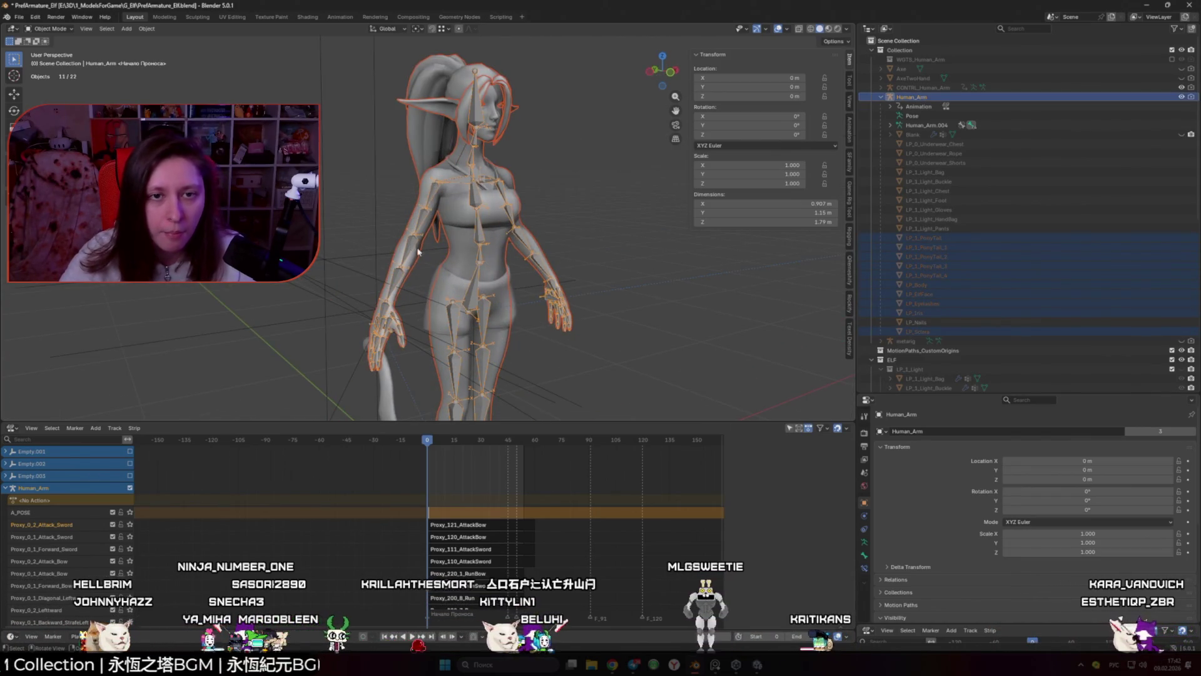
# Step: Export the selection as TestHumanoid.fbx into the Elf folder using the UnityExport preset
pyautogui.click(19, 17)
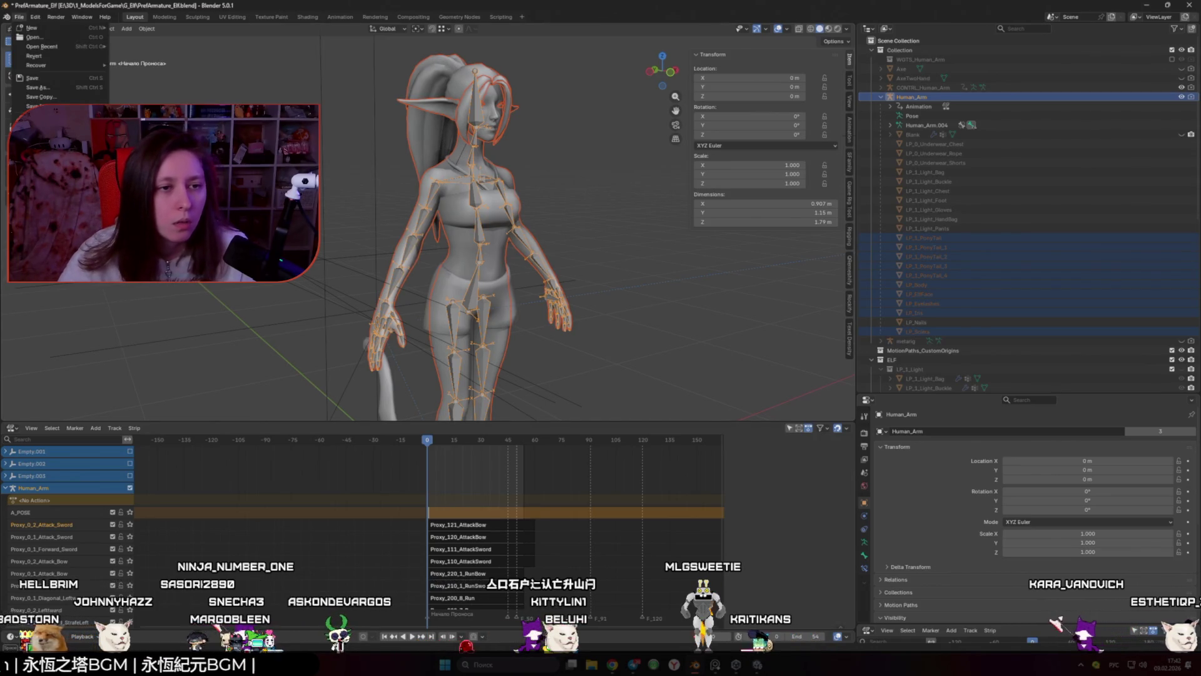
pyautogui.click(150, 231)
pyautogui.write('Test')
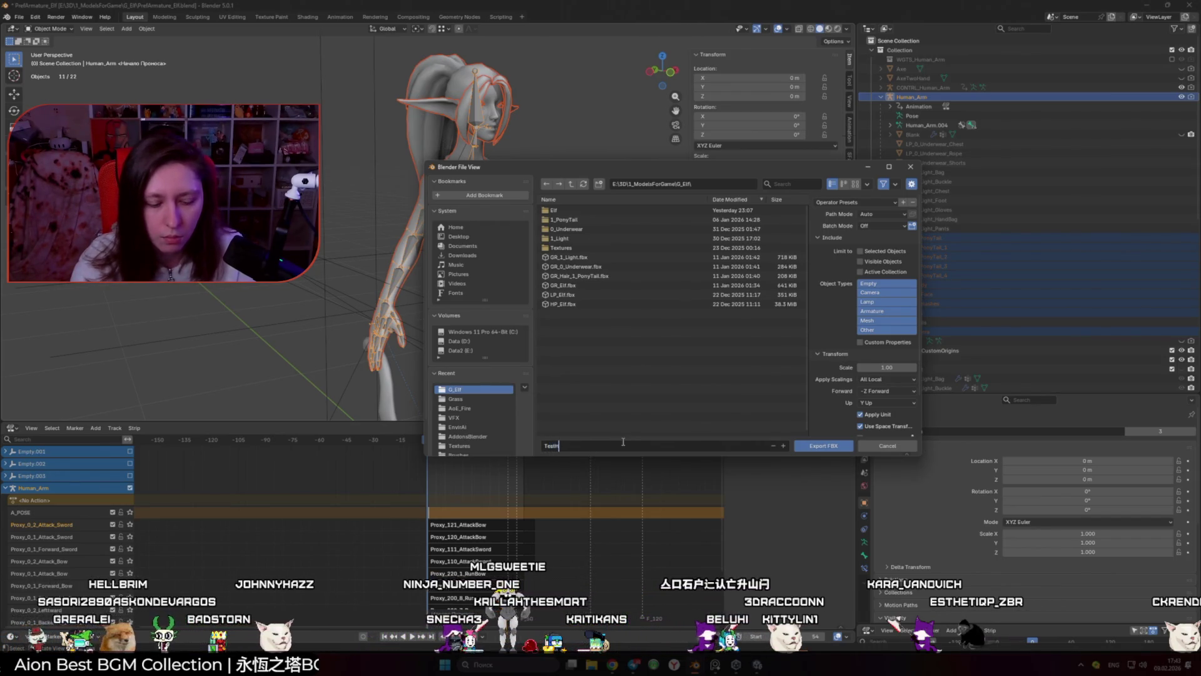
pyautogui.write('umanoid.fbx')
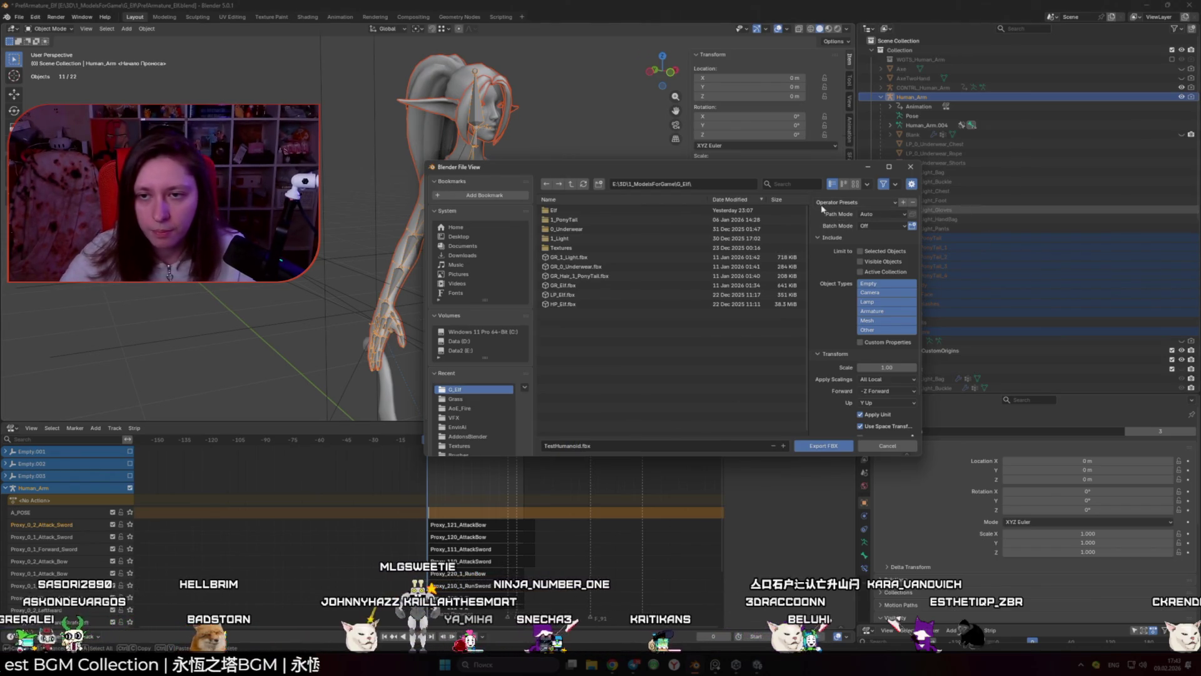
pyautogui.click(824, 203)
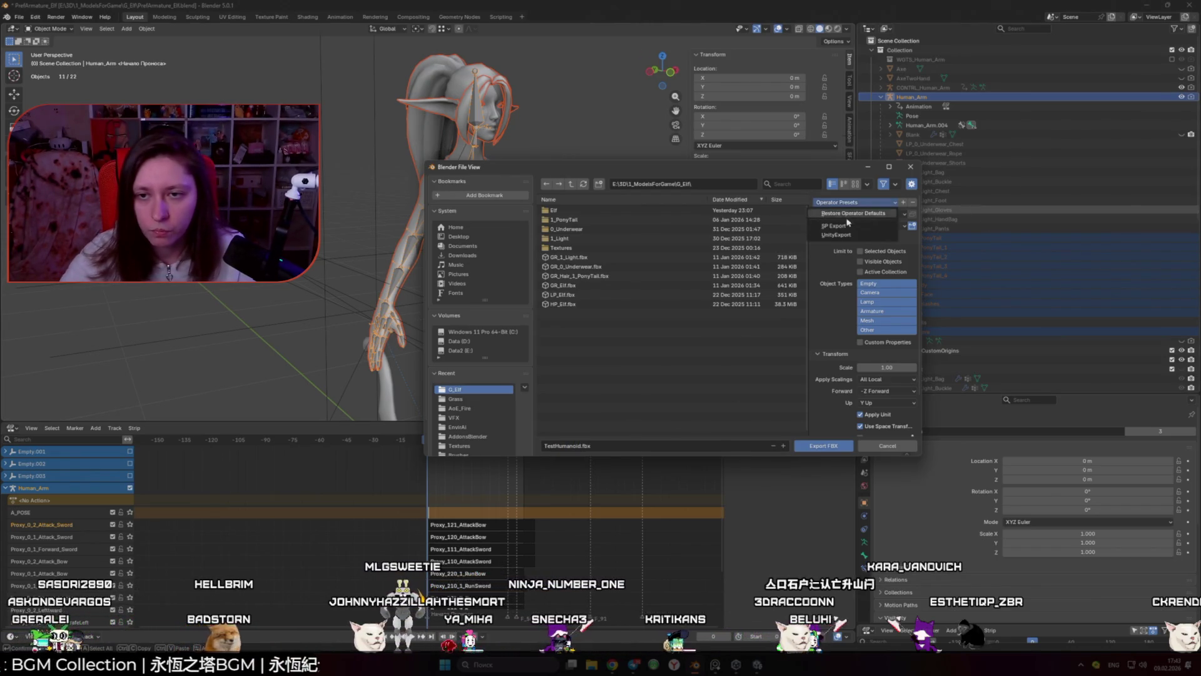
pyautogui.click(868, 236)
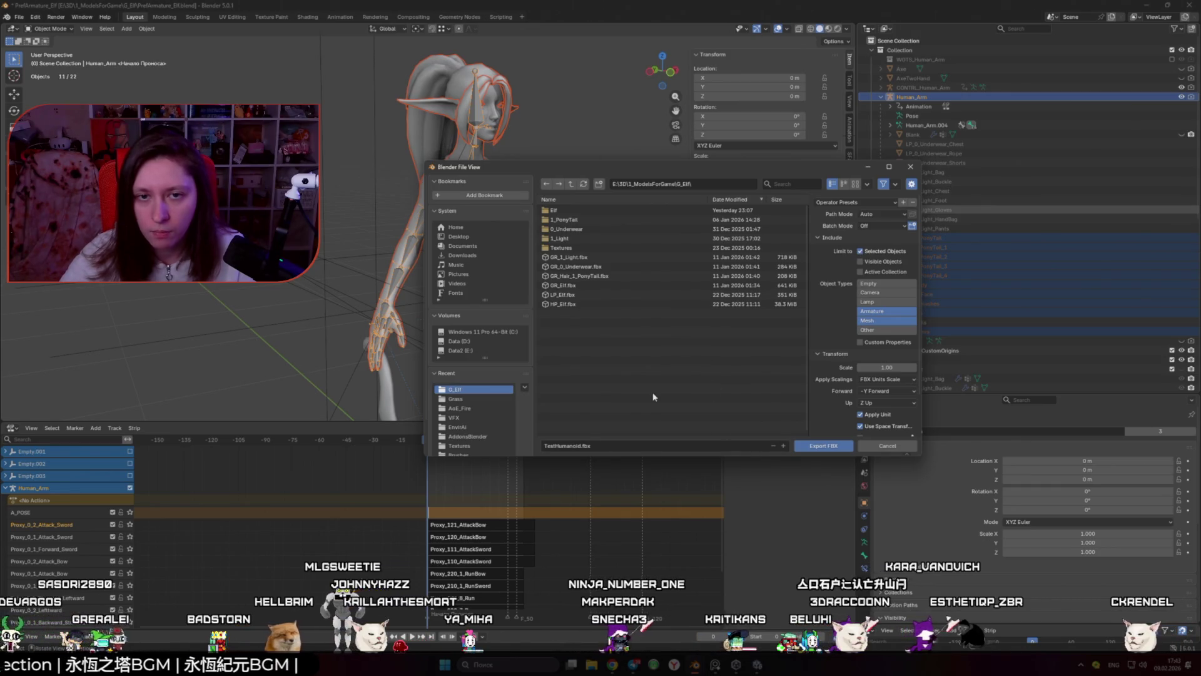
pyautogui.click(560, 210)
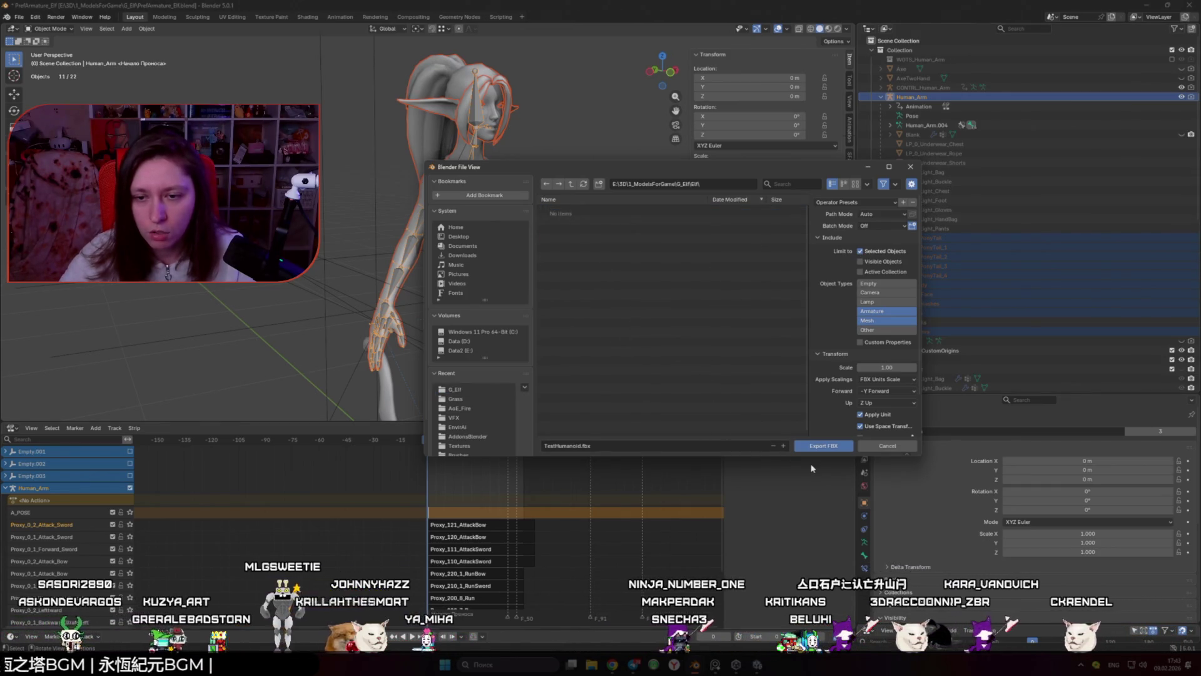
pyautogui.click(834, 447)
pyautogui.scroll(-5, 549, 327)
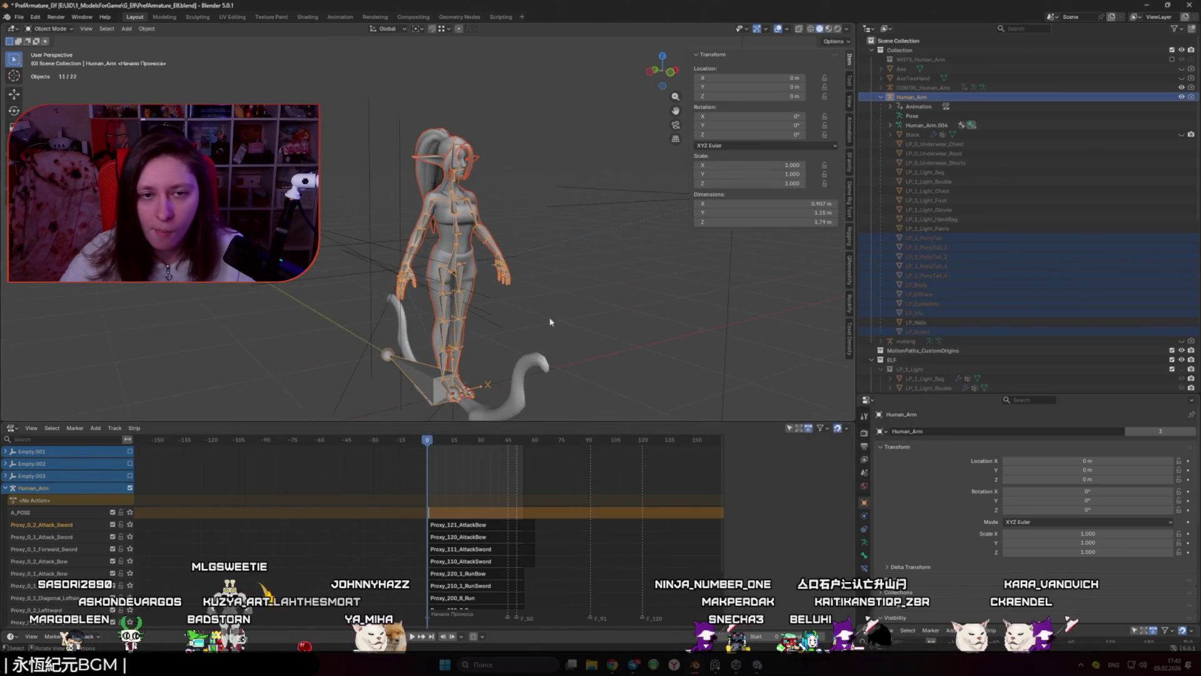
pyautogui.scroll(3, 527, 330)
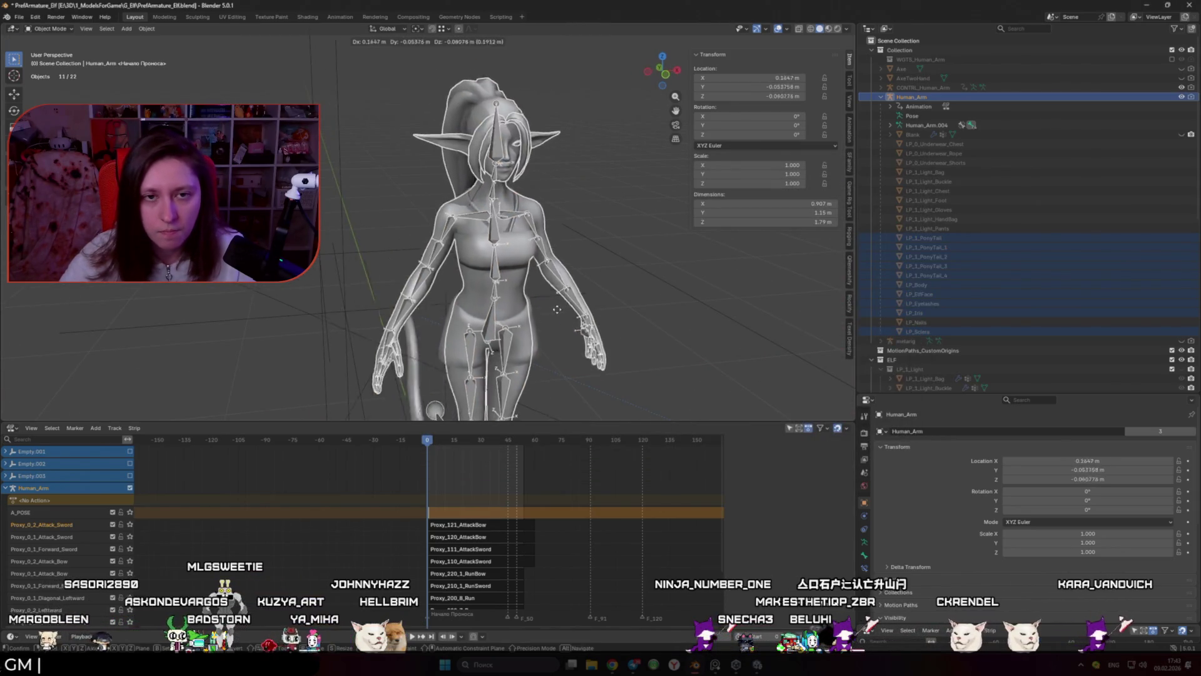
# Step: In Unity, remove the old elf from the scene and delete the GR_Elf.fbx asset
pyautogui.click(756, 665)
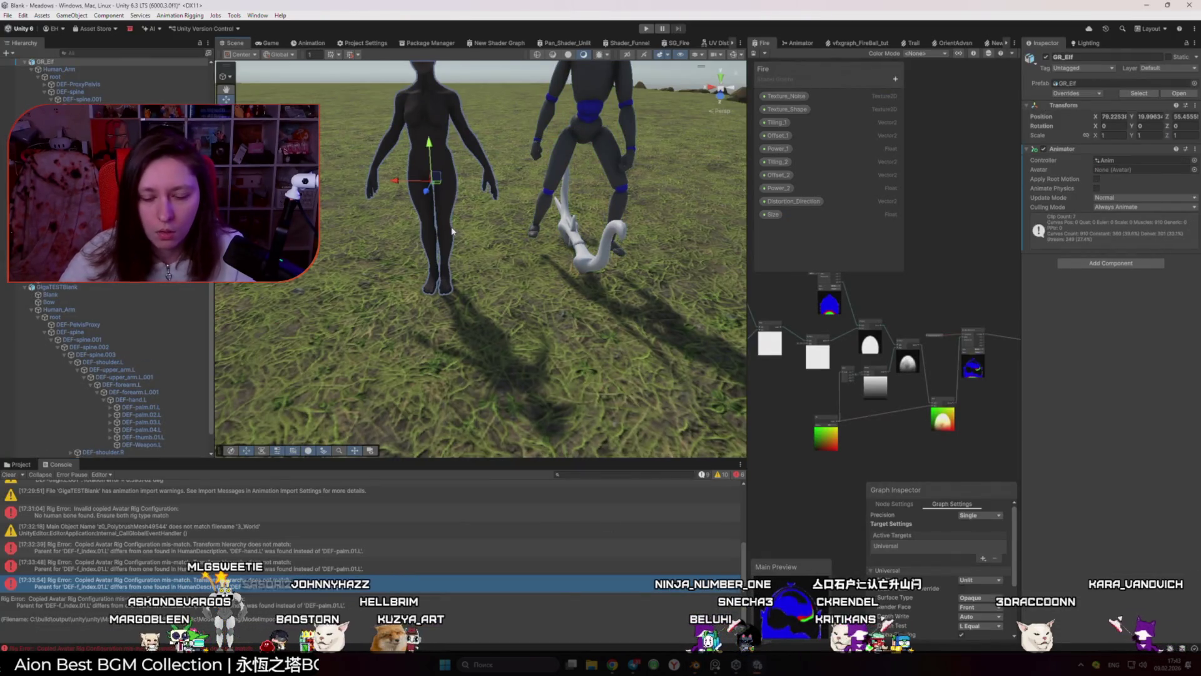
pyautogui.press('Delete')
pyautogui.click(18, 465)
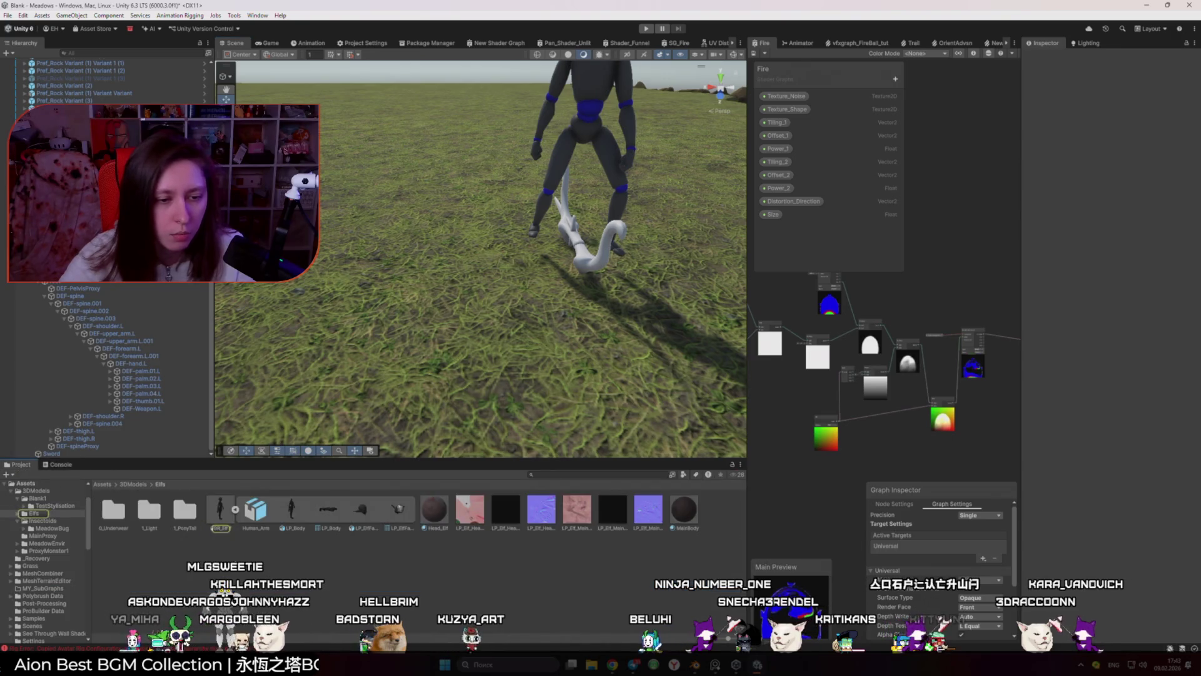
pyautogui.click(218, 507)
pyautogui.press('Delete')
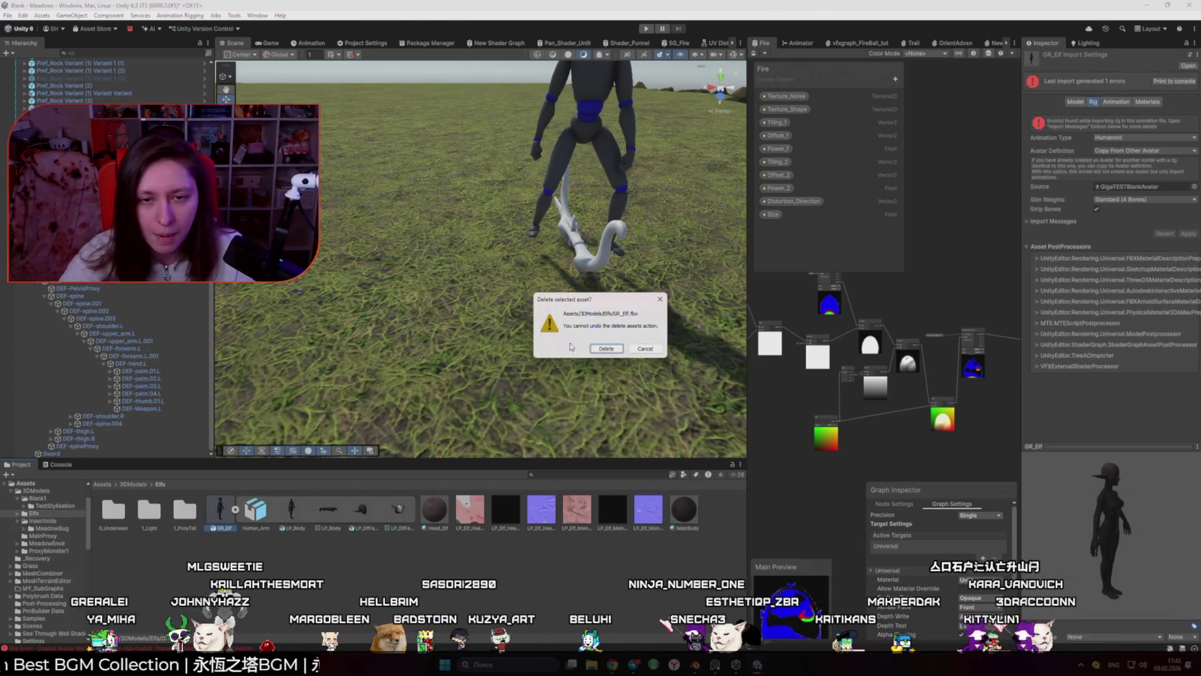
pyautogui.click(617, 348)
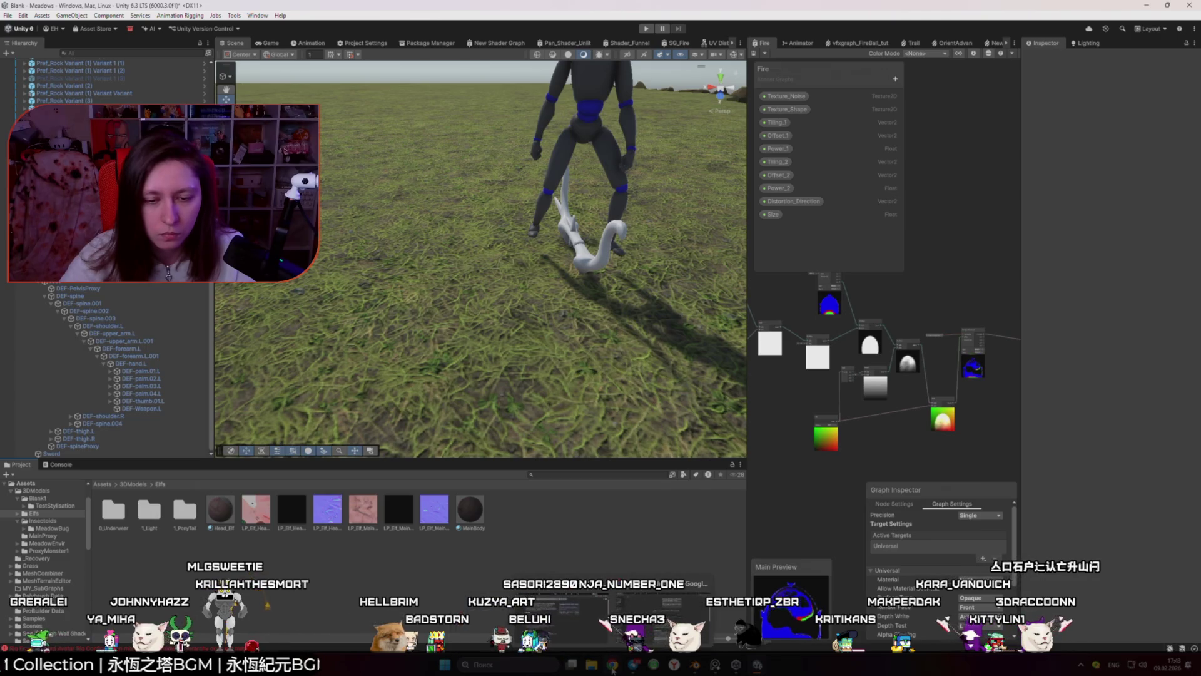
# Step: Drag TestHumanoid.fbx from E:\3D\1_ModelsForGame\G_Elf\Elf into Unity's Elfs folder, then into the scene
pyautogui.click(592, 666)
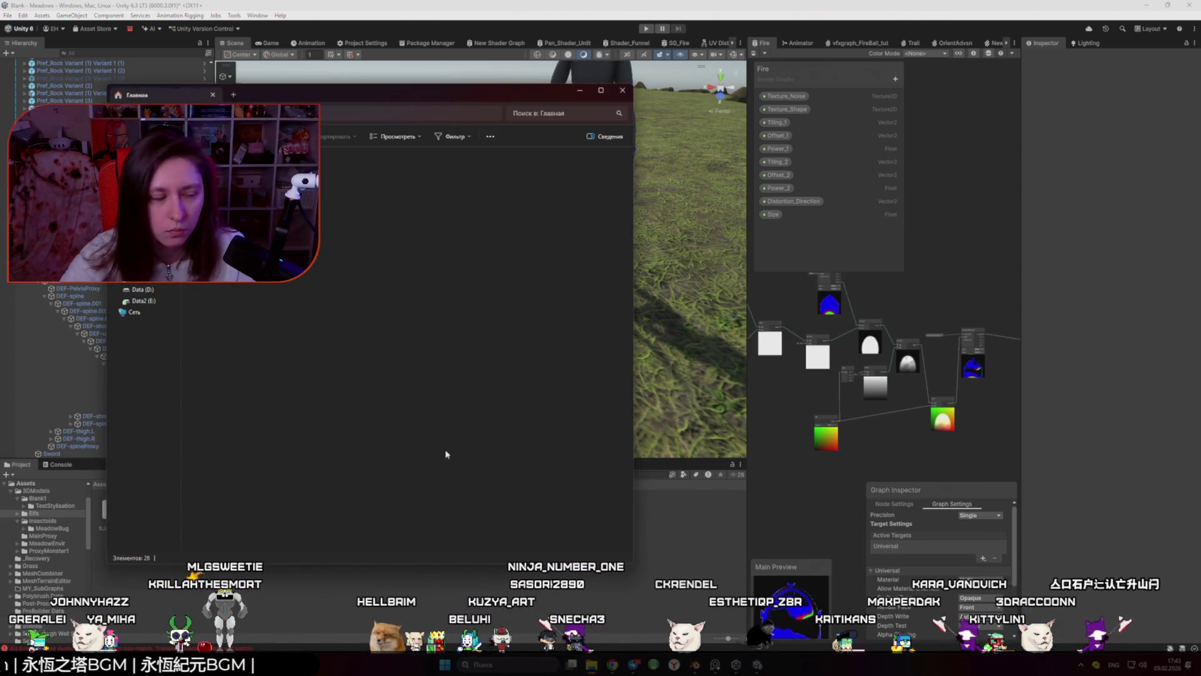
pyautogui.click(150, 301)
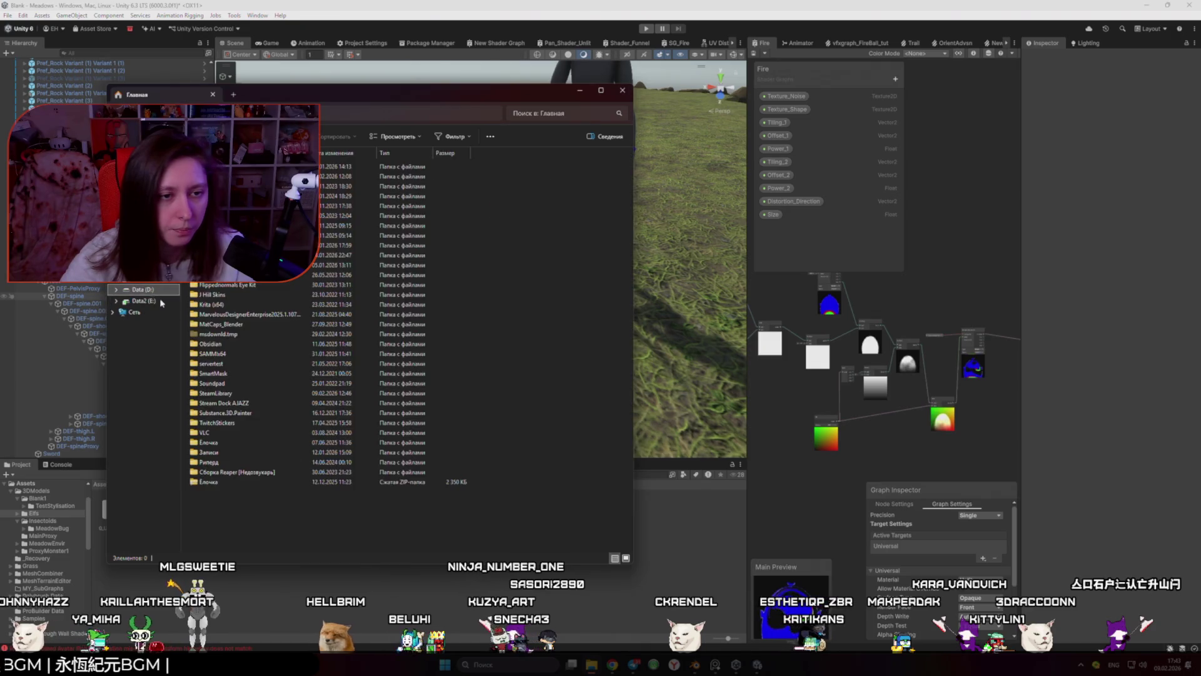
pyautogui.doubleClick(263, 235)
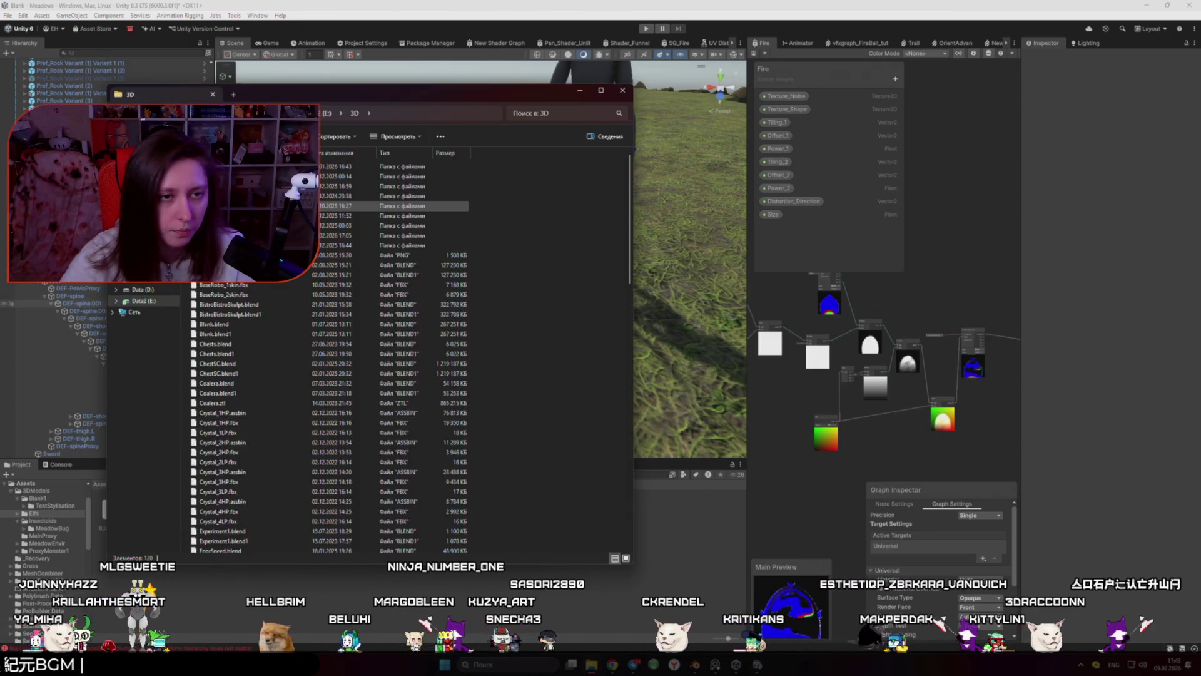
pyautogui.doubleClick(263, 166)
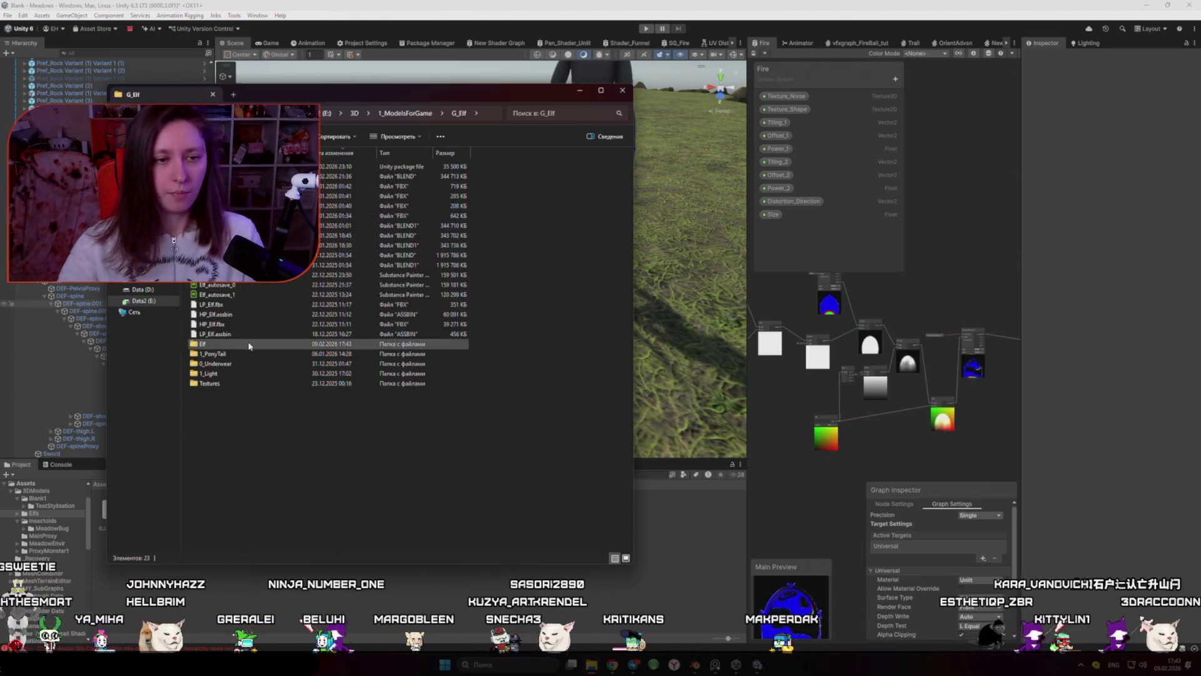
pyautogui.doubleClick(250, 344)
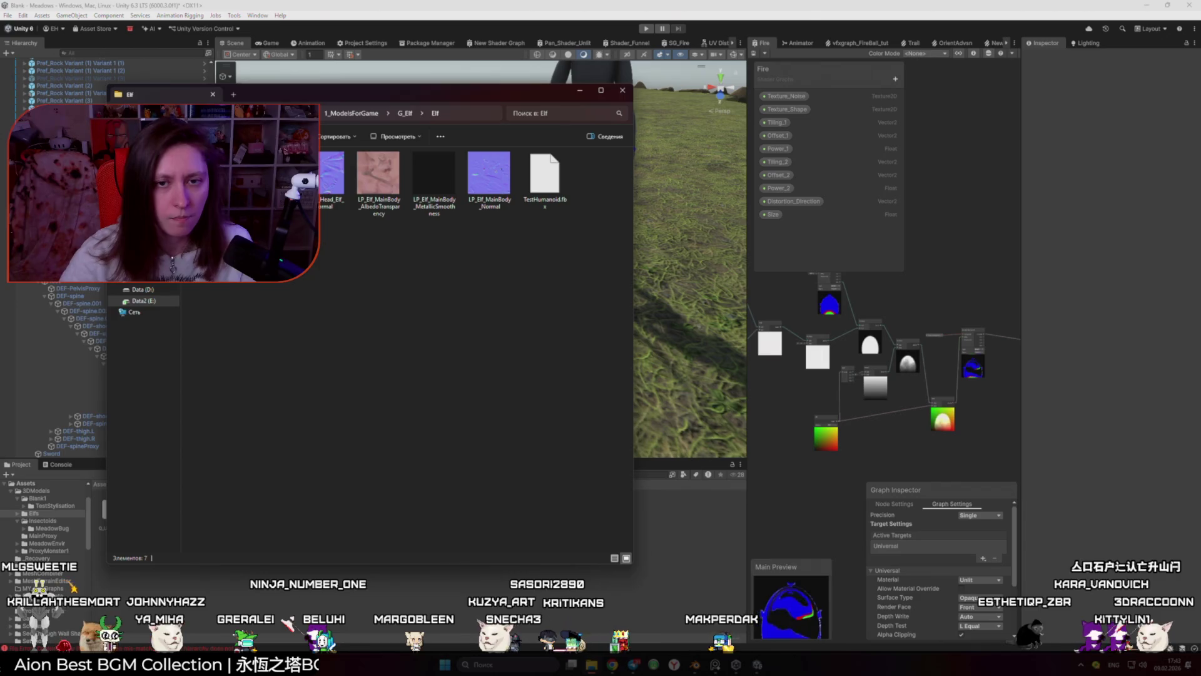
pyautogui.moveTo(545, 178)
pyautogui.mouseDown()
pyautogui.moveTo(536, 536)
pyautogui.moveTo(626, 550)
pyautogui.moveTo(678, 350)
pyautogui.moveTo(688, 500)
pyautogui.mouseUp()
pyautogui.moveTo(506, 510)
pyautogui.mouseDown()
pyautogui.moveTo(510, 275)
pyautogui.moveTo(460, 274)
pyautogui.mouseUp()
pyautogui.scroll(5, 460, 274)
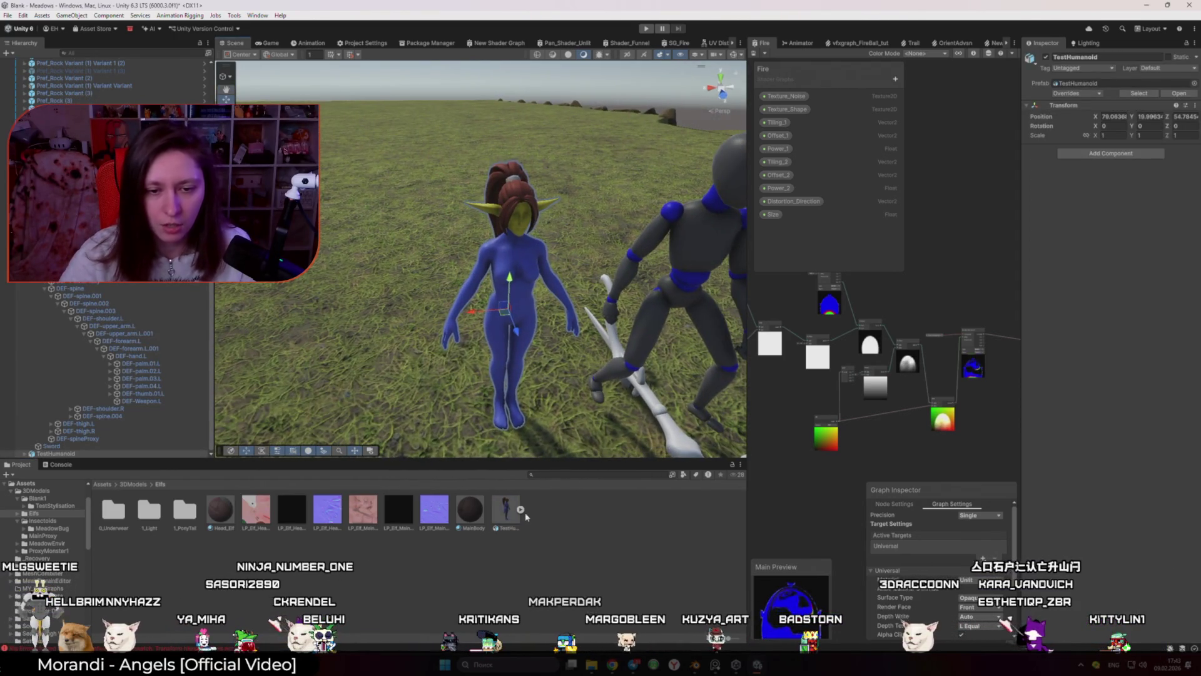
# Step: Select Human_Arm plus LP_0_Underwear_Chest and LP_0_Underwear_Shorts, and overwrite TestHumanoid.fbx via FBX export
pyautogui.click(695, 665)
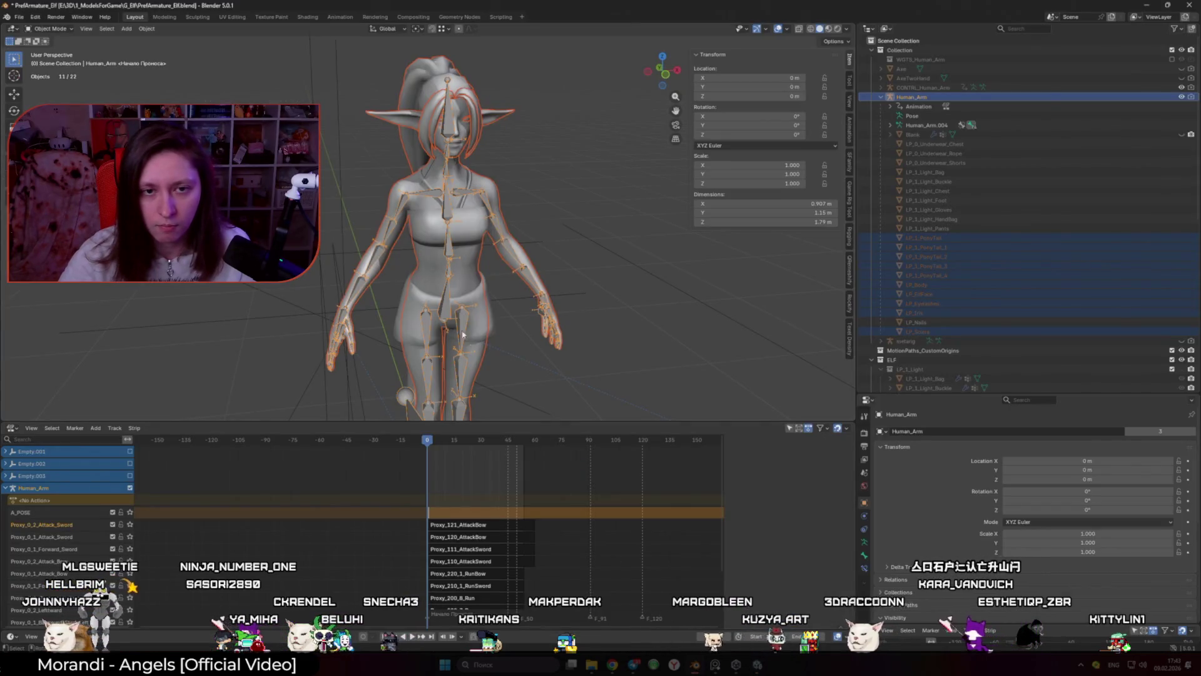
pyautogui.moveTo(463, 335); pyautogui.dragTo(470, 290)
pyautogui.keyDown('shift'); pyautogui.click(469, 290); pyautogui.keyUp('shift')
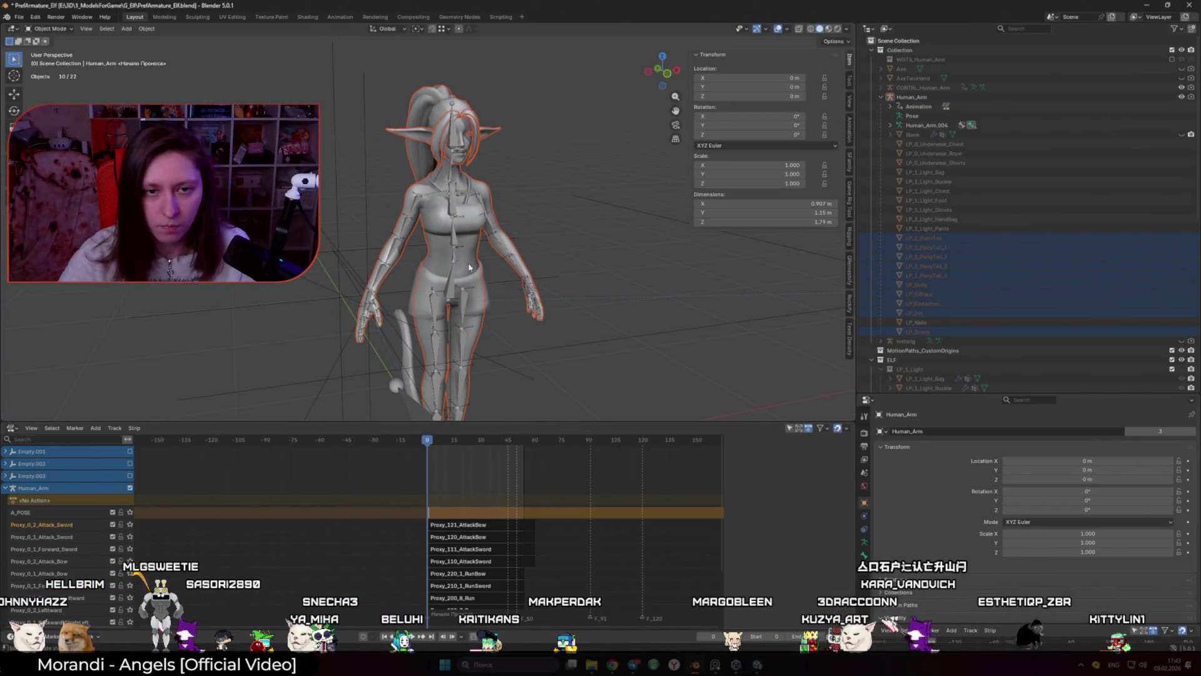
pyautogui.keyDown('shift'); pyautogui.click(469, 267); pyautogui.keyUp('shift')
pyautogui.keyDown('shift'); pyautogui.click(472, 224); pyautogui.keyUp('shift')
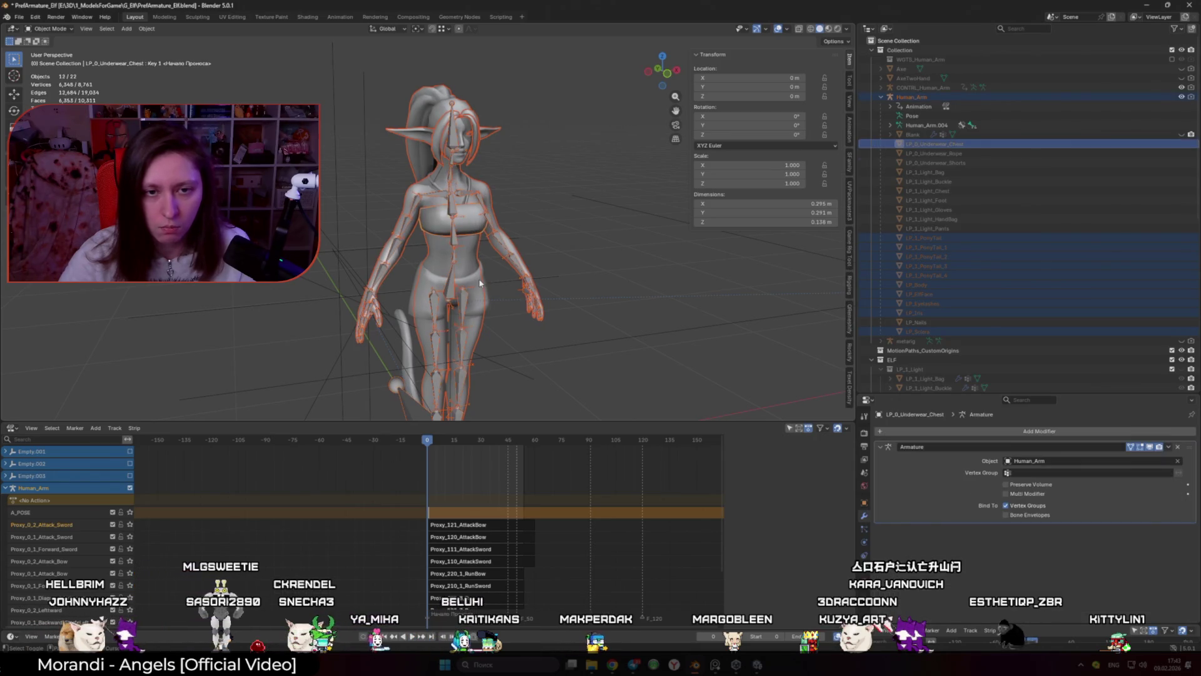
pyautogui.keyDown('shift'); pyautogui.click(458, 278); pyautogui.keyUp('shift')
pyautogui.scroll(4, 471, 284)
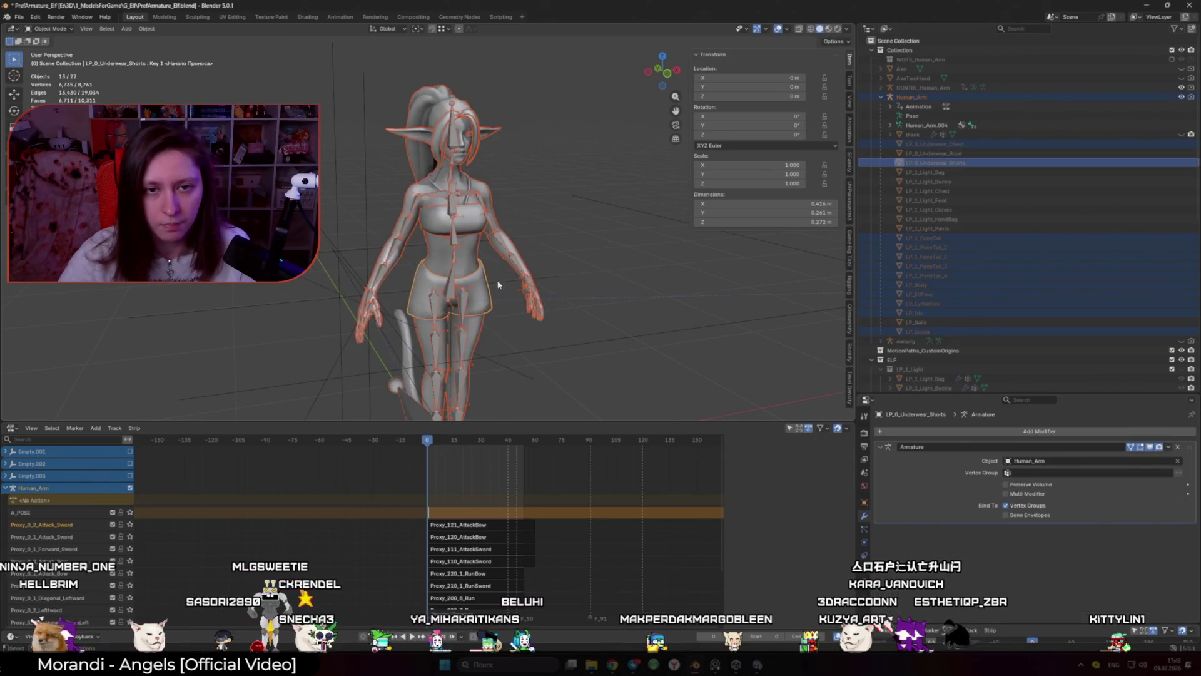
pyautogui.keyDown('shift'); pyautogui.click(465, 197); pyautogui.keyUp('shift')
pyautogui.click(19, 17)
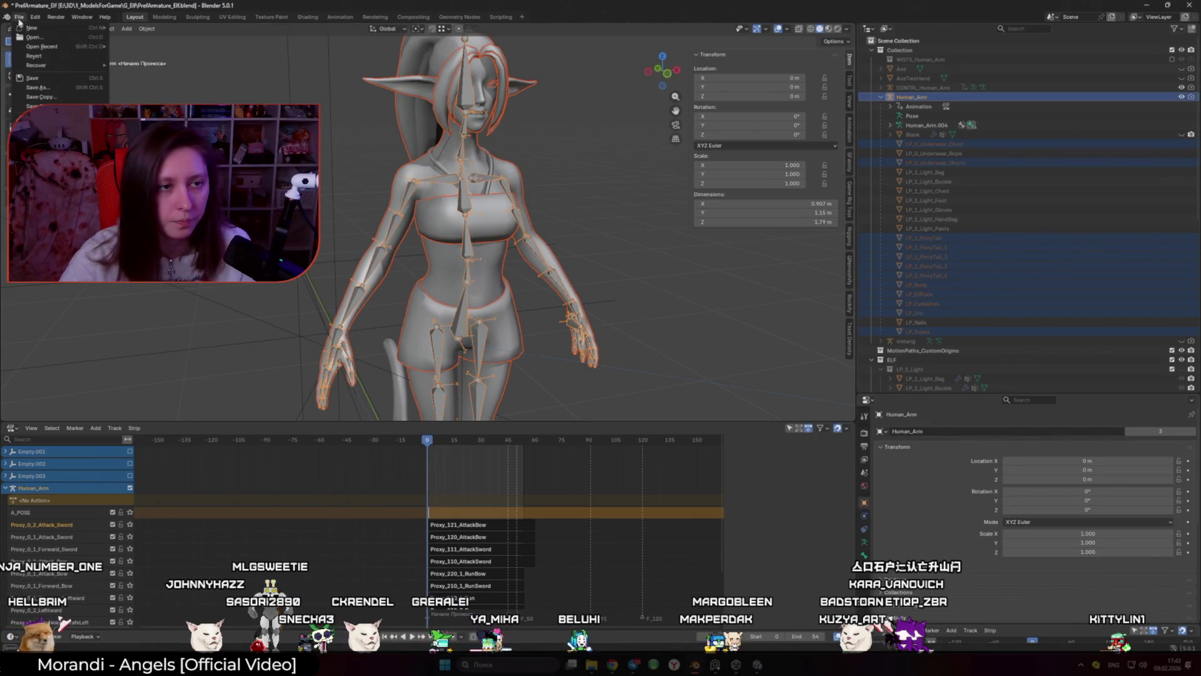
pyautogui.click(144, 235)
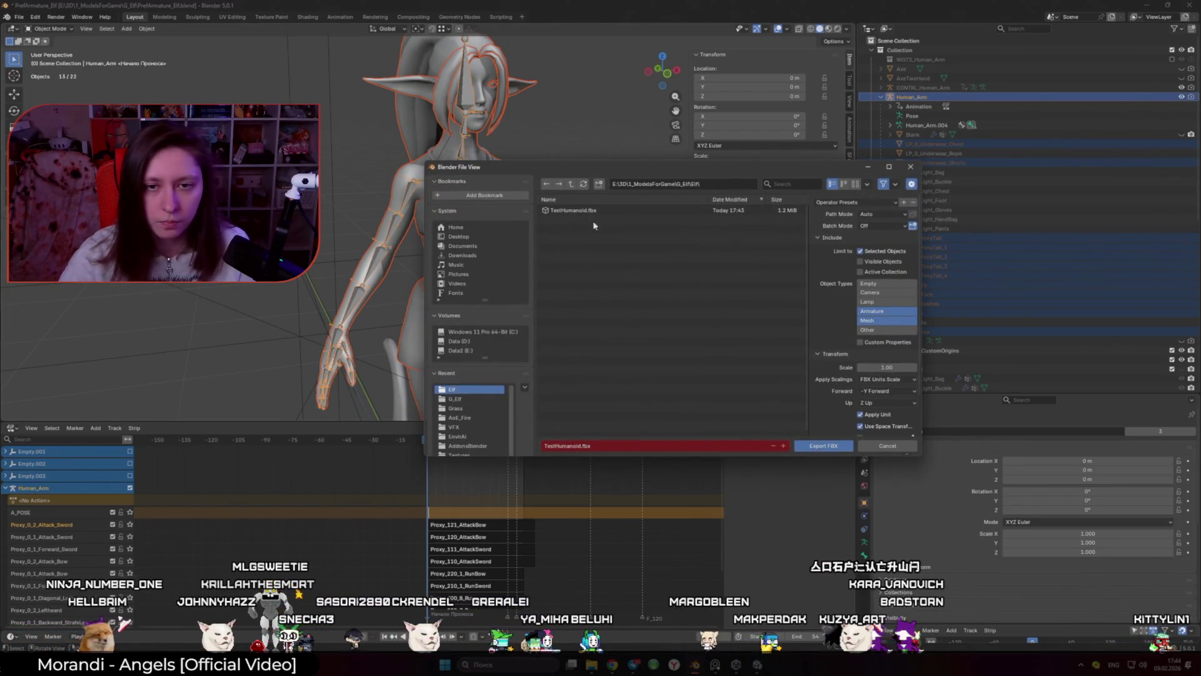
pyautogui.click(809, 448)
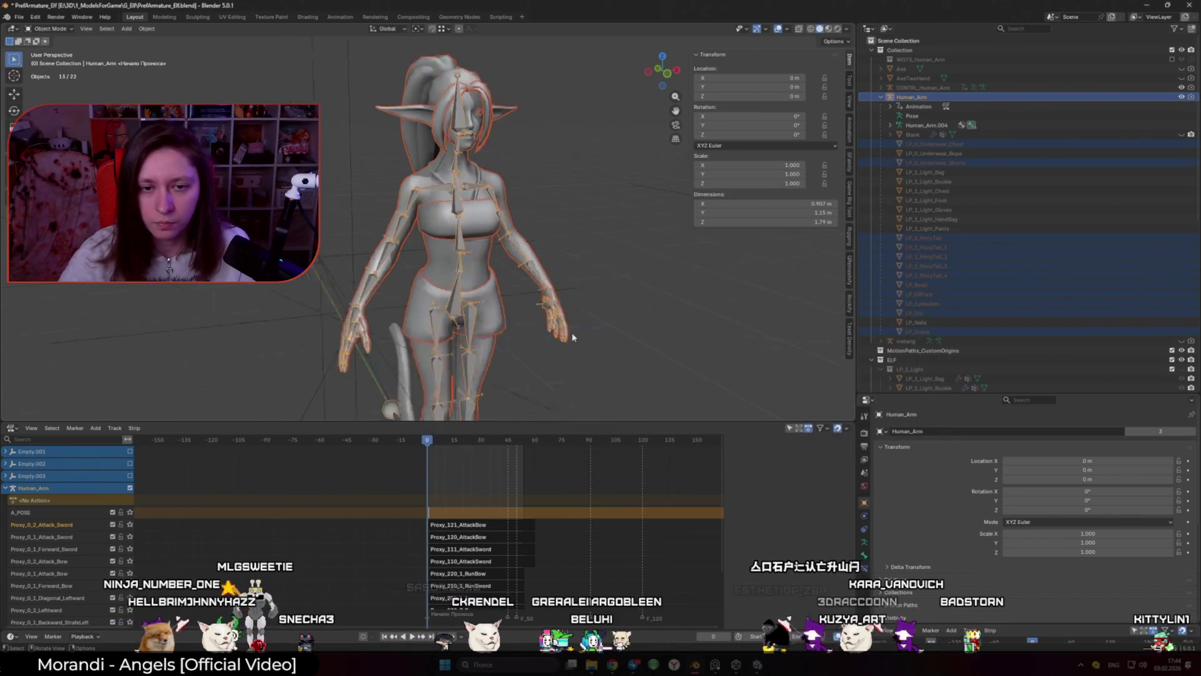
# Step: Delete the old TestHumanoid.fbx asset in Unity and reimport the updated file from the Elf folder
pyautogui.click(755, 626)
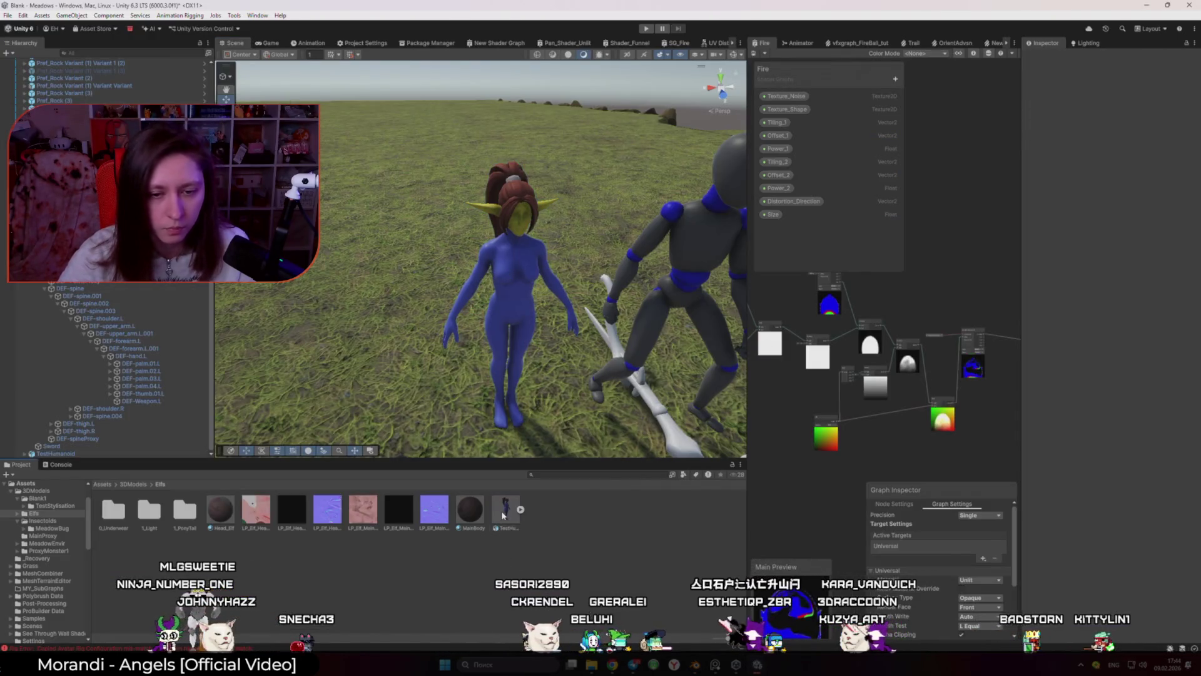
pyautogui.press('Delete')
pyautogui.click(606, 349)
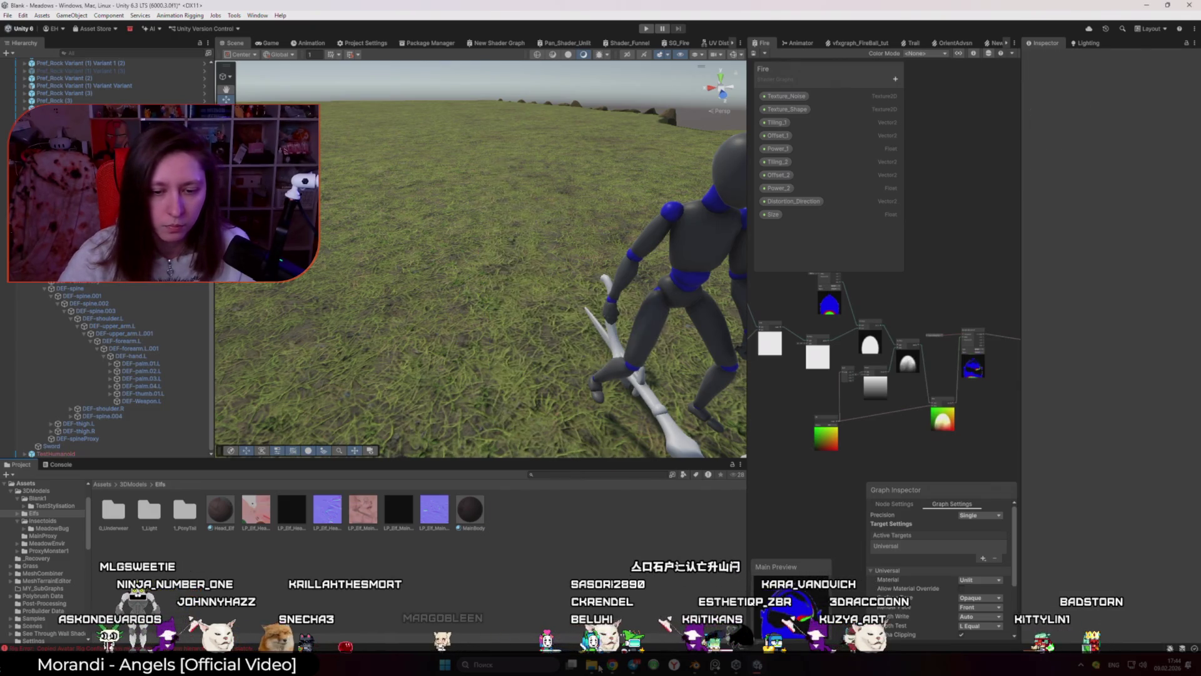
pyautogui.hotkey('alt', 'Tab')
pyautogui.moveTo(536, 187)
pyautogui.mouseDown()
pyautogui.moveTo(545, 303)
pyautogui.moveTo(644, 316)
pyautogui.moveTo(539, 615)
pyautogui.mouseUp()
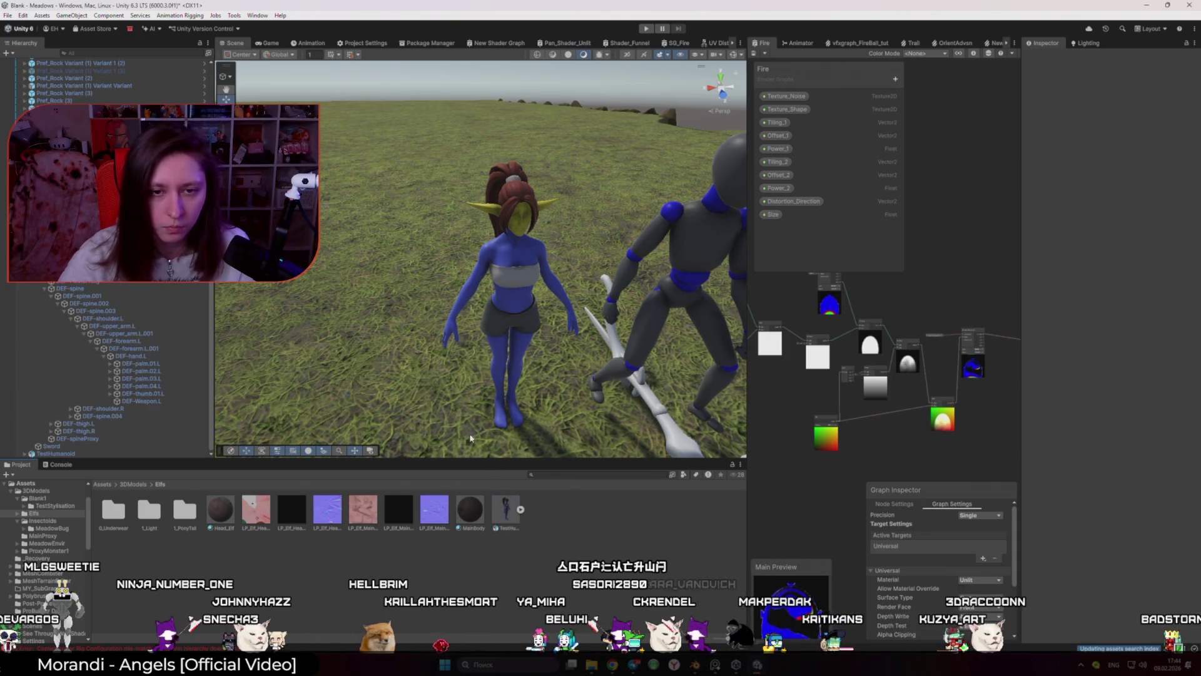
pyautogui.scroll(3, 470, 438)
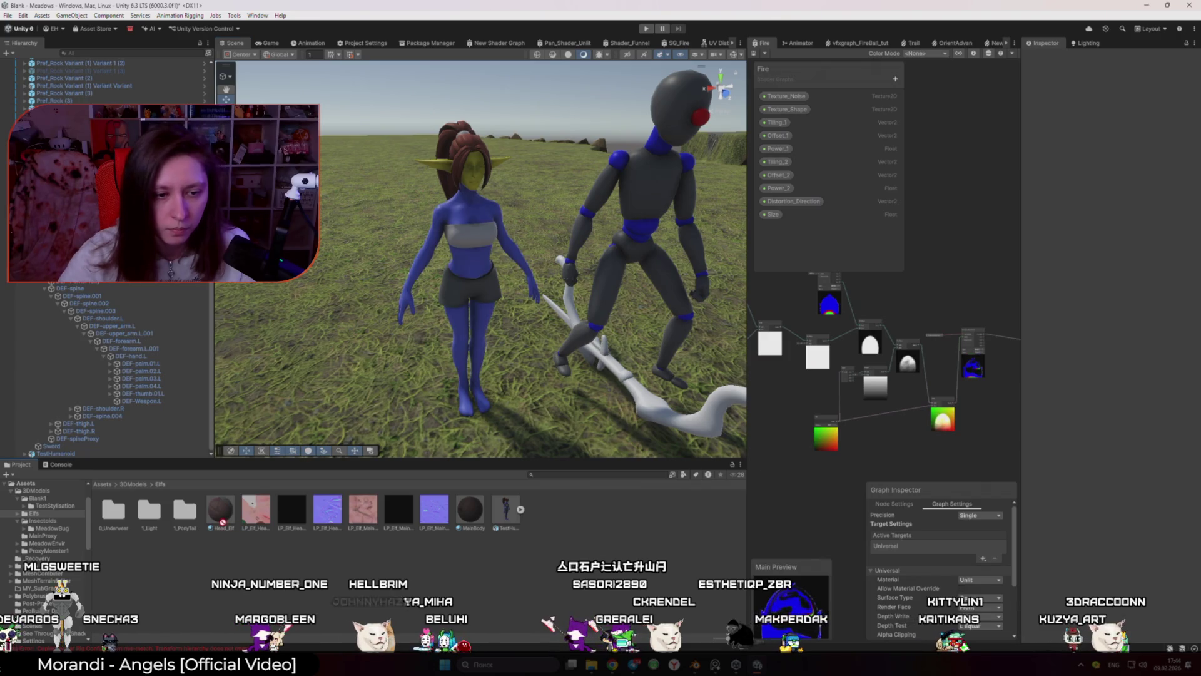
# Step: Apply MainBody to the elf's body, lighten the Head_Elf base colour, and view TestHumanoid's import settings
pyautogui.moveTo(473, 526); pyautogui.dragTo(468, 277)
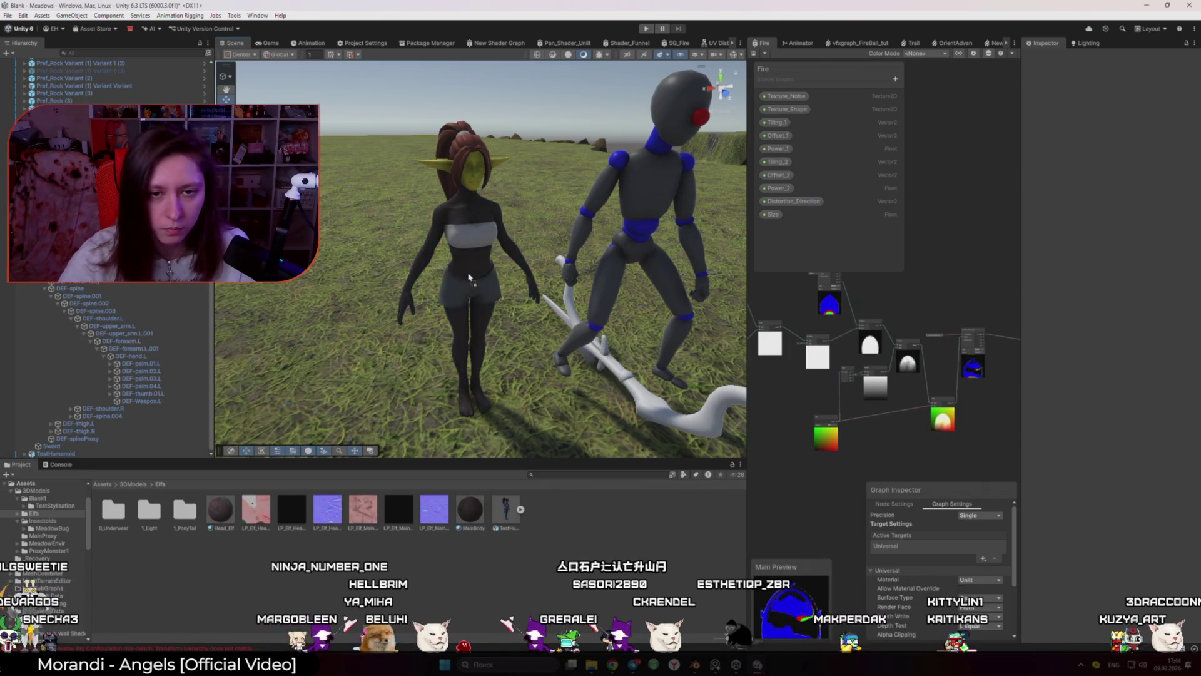
pyautogui.scroll(6, 472, 216)
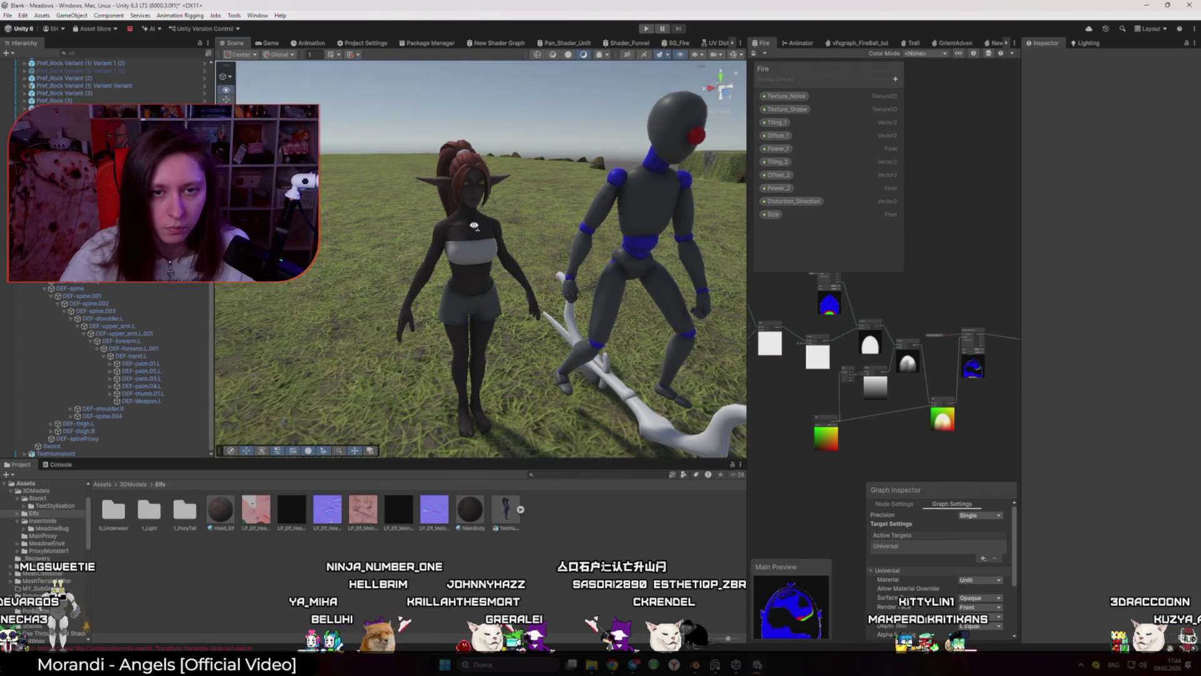
pyautogui.moveTo(472, 216); pyautogui.dragTo(472, 200)
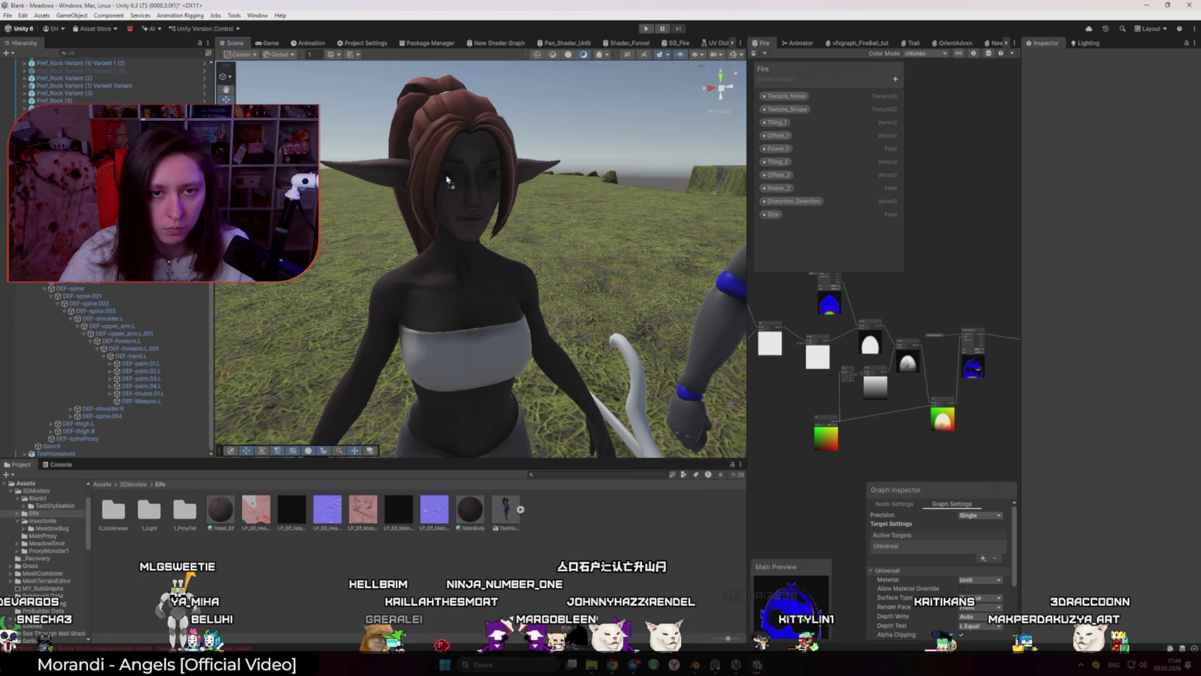
pyautogui.scroll(-5, 428, 277)
pyautogui.moveTo(428, 278); pyautogui.dragTo(431, 269)
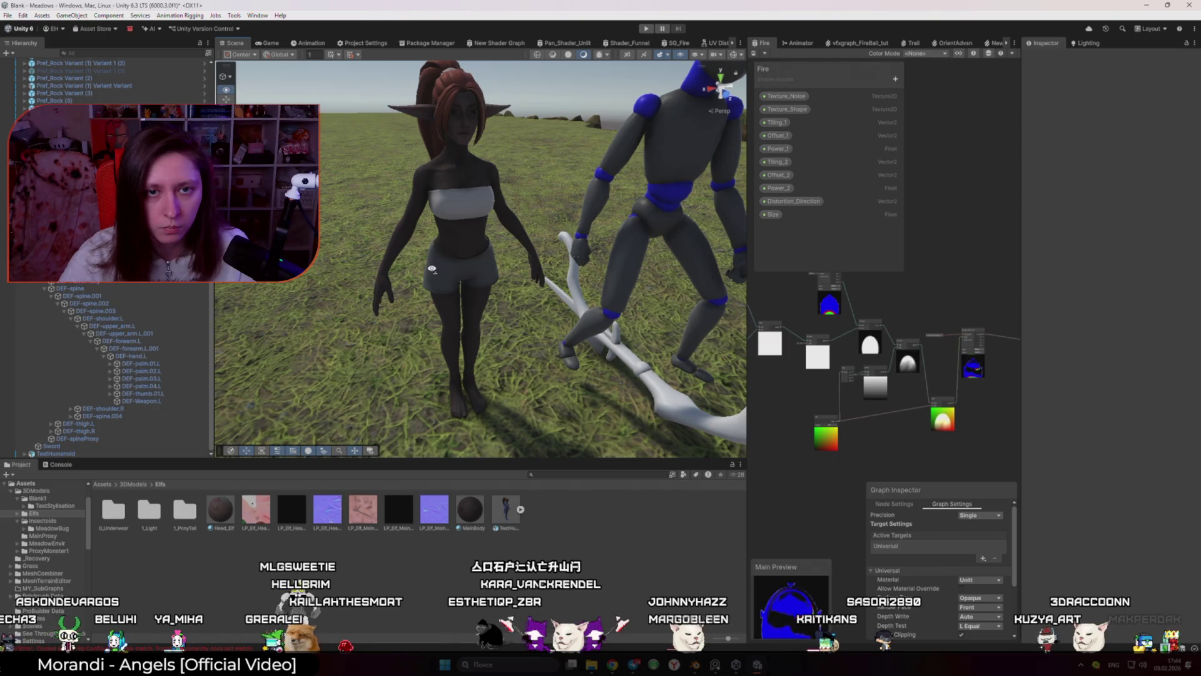
pyautogui.click(220, 510)
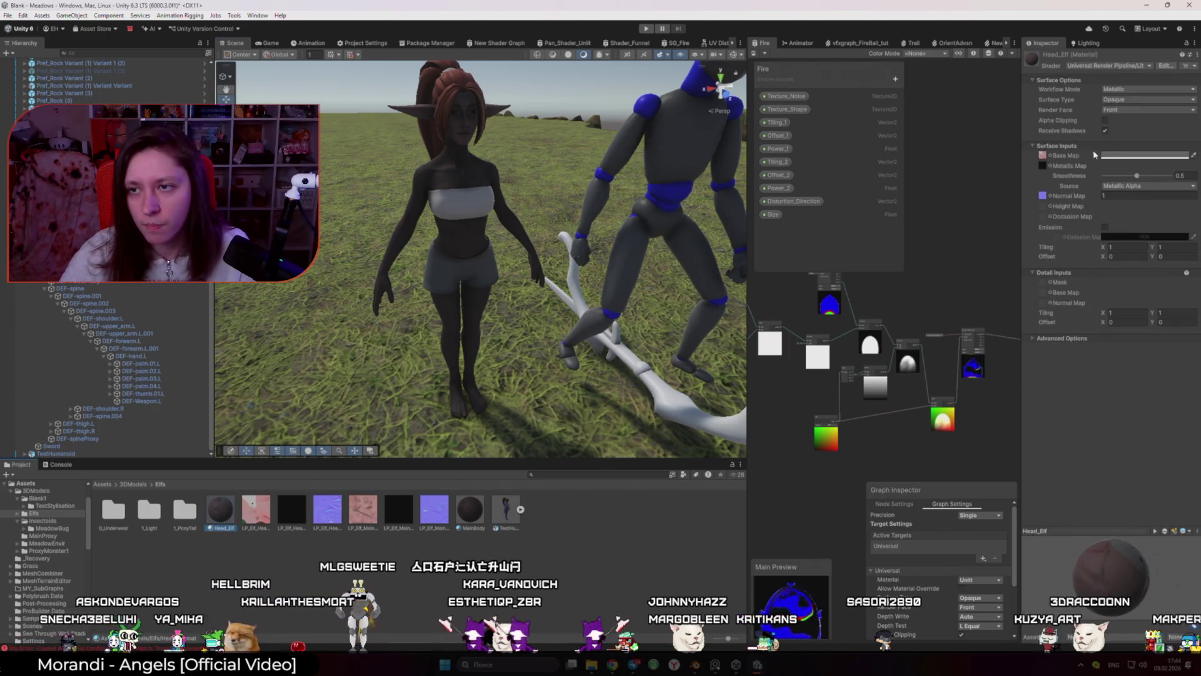
pyautogui.click(1120, 154)
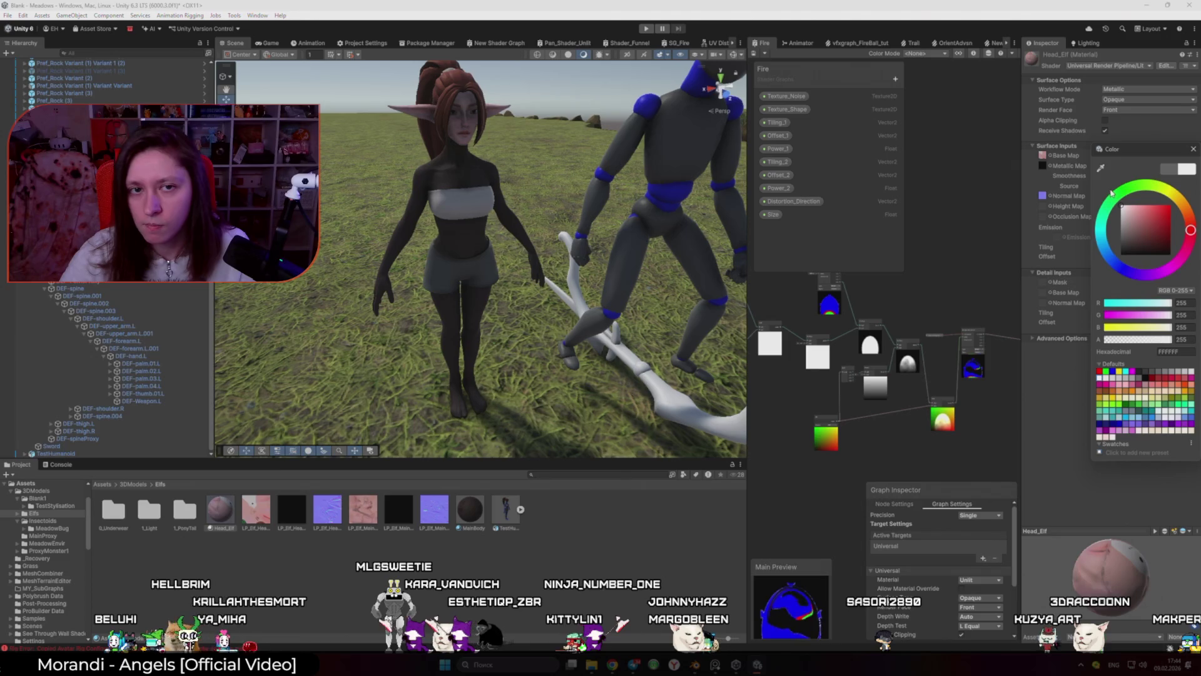
pyautogui.click(1194, 150)
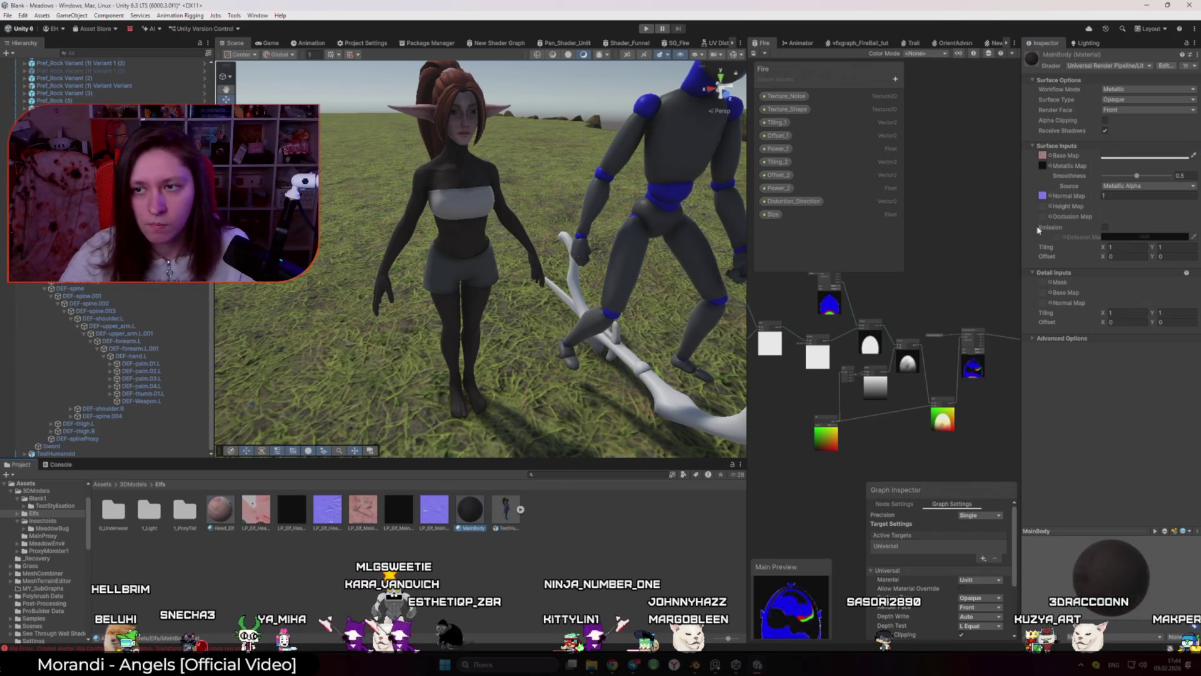
pyautogui.click(1165, 82)
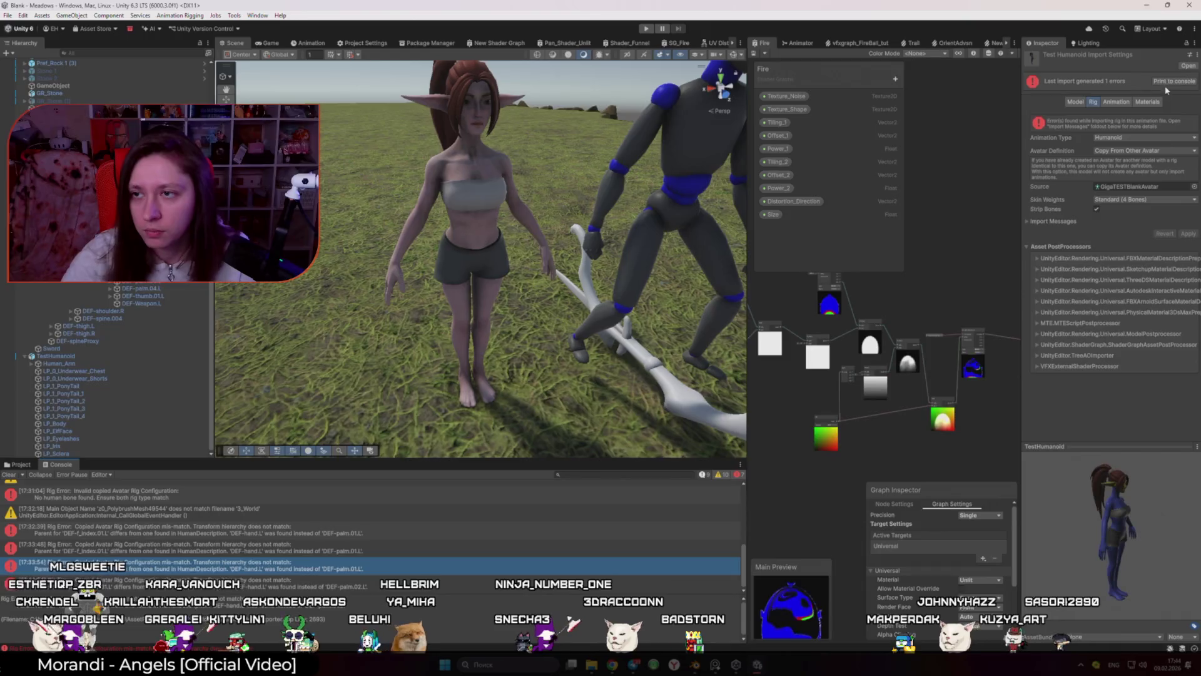
# Step: Inspect the latest Rig Error entry in the Console, then switch to Blender
pyautogui.click(1165, 83)
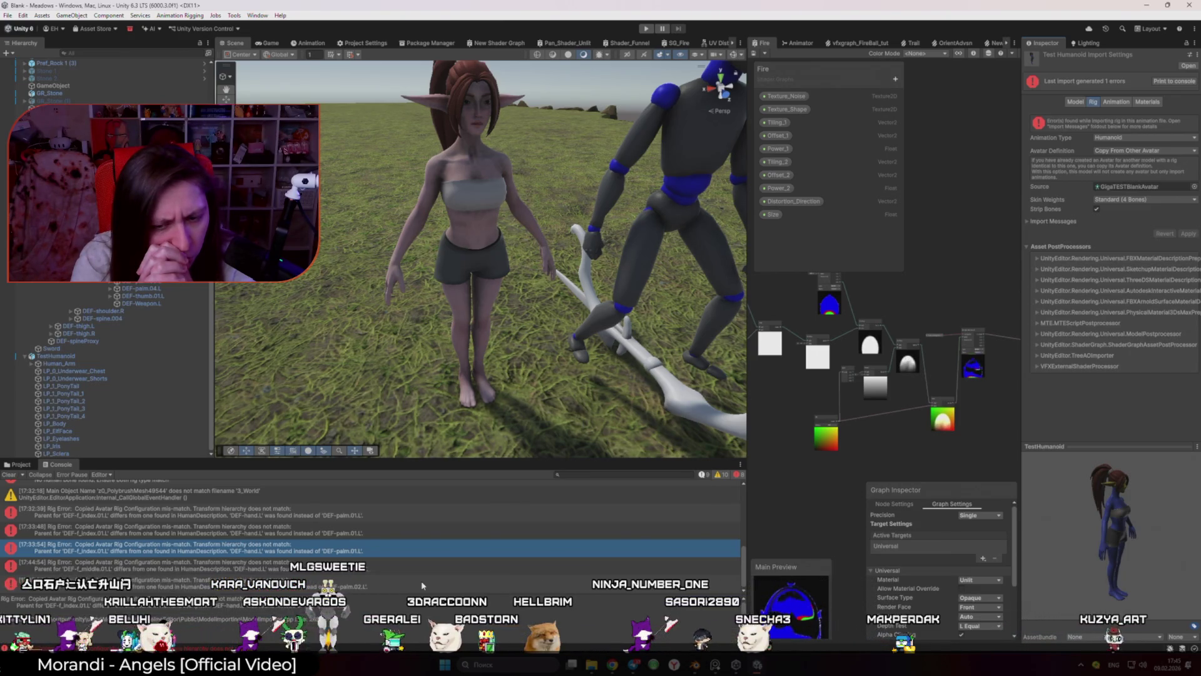
pyautogui.click(695, 665)
pyautogui.scroll(5, 500, 238)
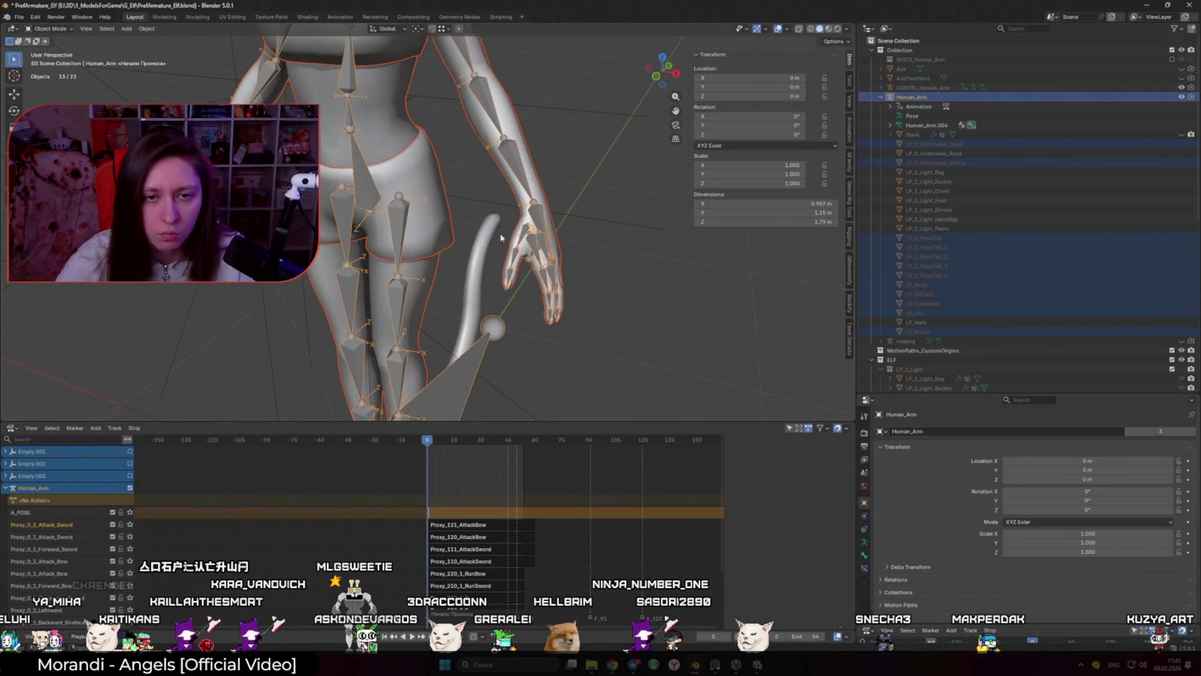
# Step: In Edit Mode, parent the middle finger bone to DEF-palm.01 with Keep Offset
pyautogui.scroll(3, 542, 250)
pyautogui.press('Tab')
pyautogui.click(442, 200)
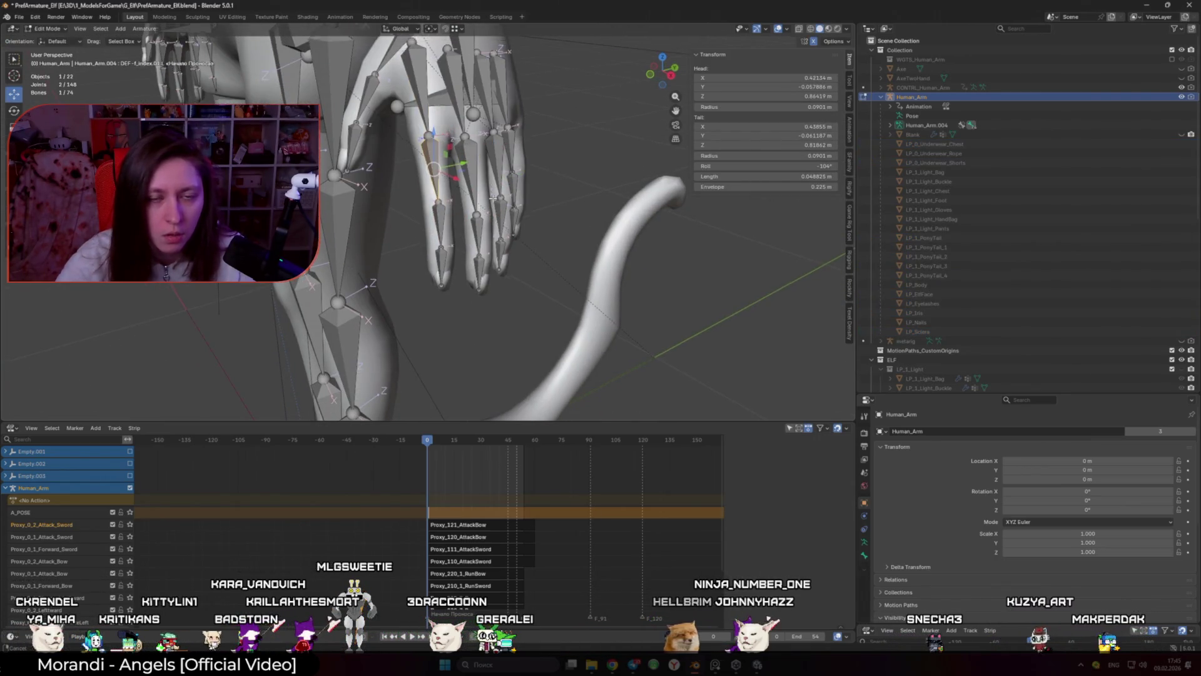
pyautogui.hotkey('alt', 'Tab')
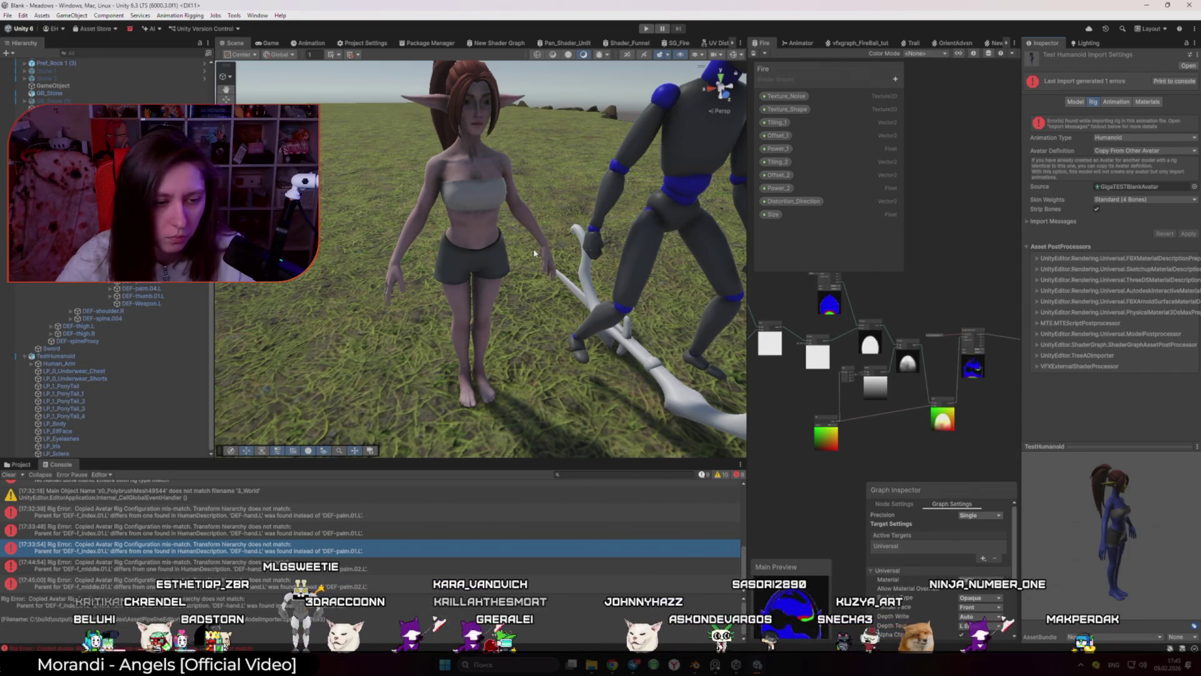
pyautogui.hotkey('alt', 'Tab')
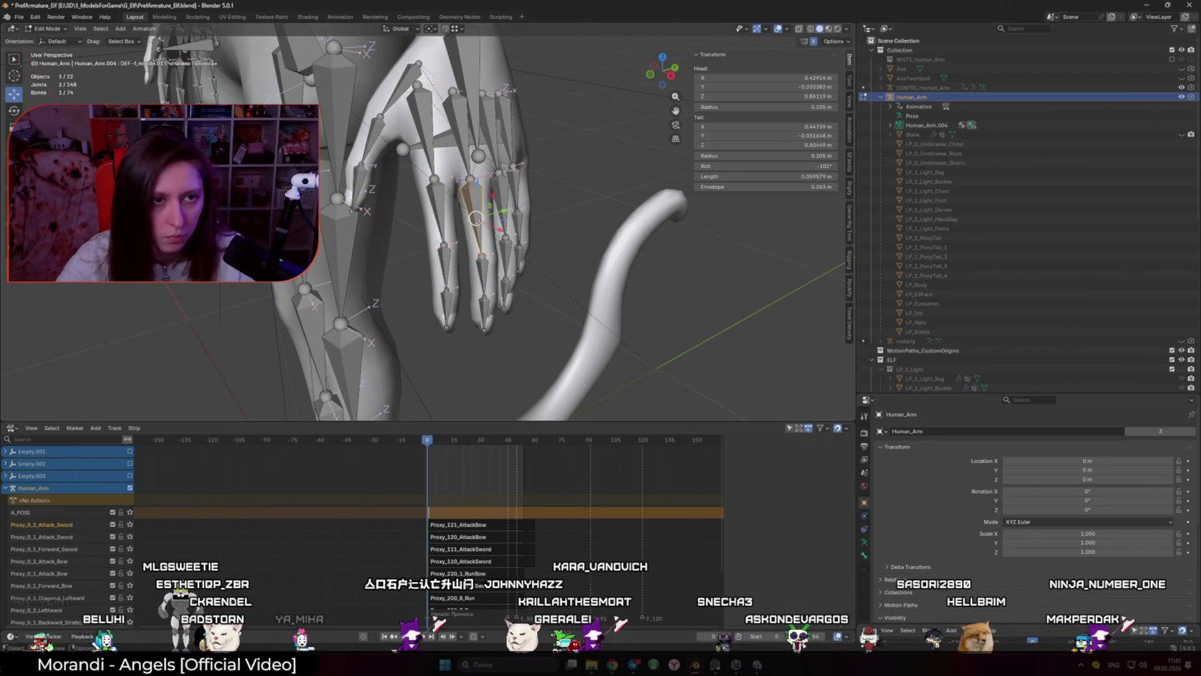
pyautogui.moveTo(496, 237); pyautogui.dragTo(467, 232)
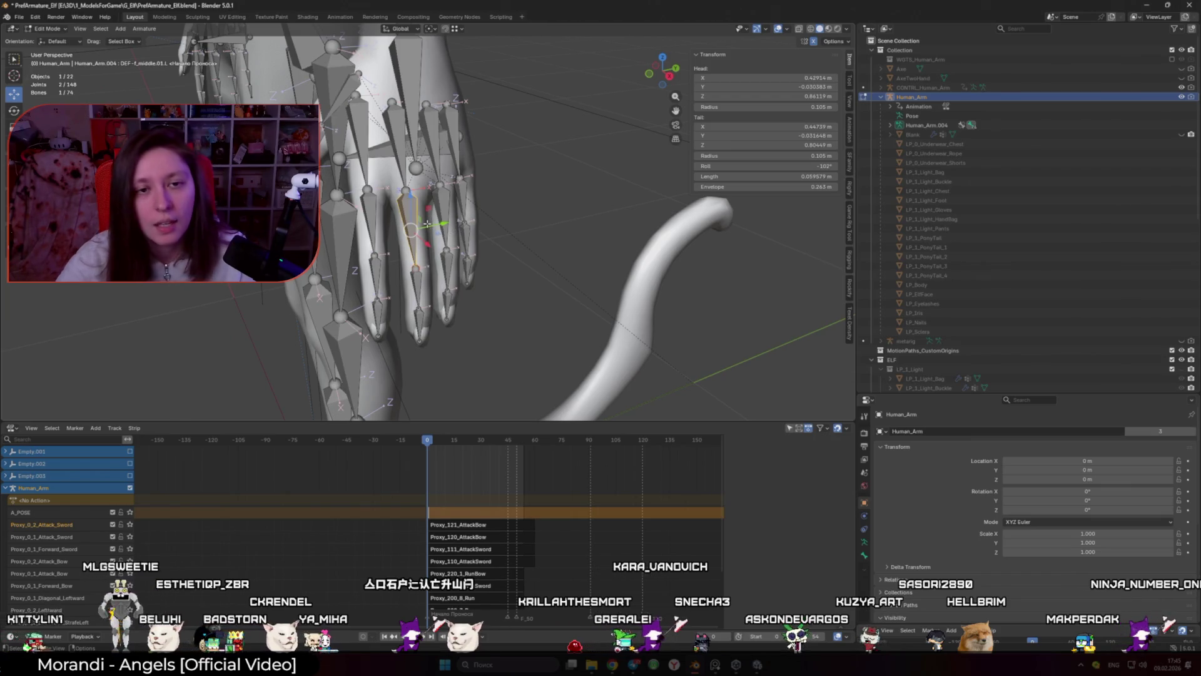
pyautogui.hotkey('ctrl', 'p')
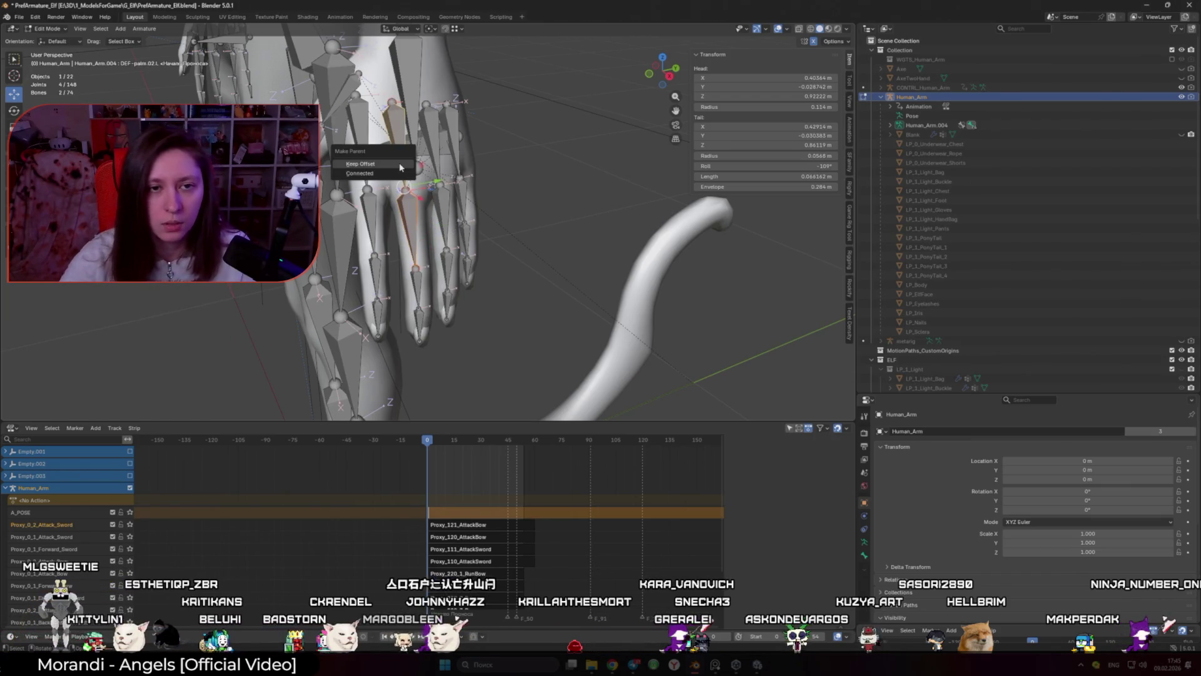
pyautogui.click(400, 164)
# Step: Parent DEF-f_ring.01.L and DEF-f_pinky.01.L to their palm bones with Keep Offset, then exit Edit Mode
pyautogui.click(441, 188)
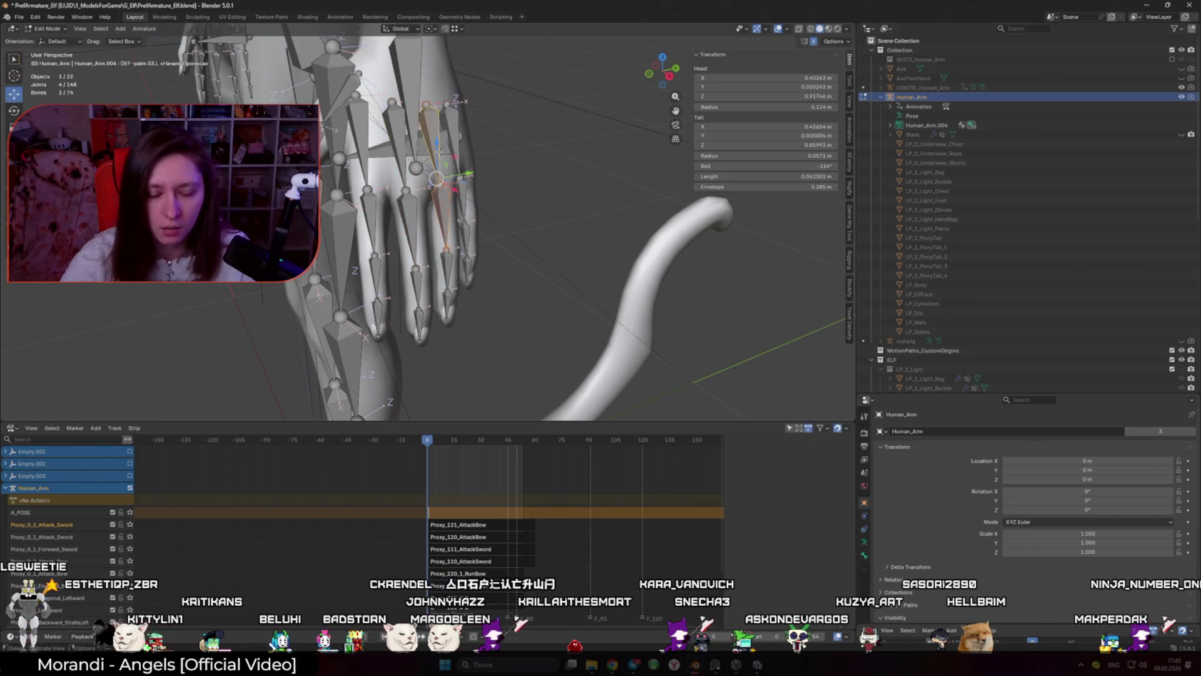
pyautogui.hotkey('ctrl', 'p')
pyautogui.click(440, 153)
pyautogui.click(461, 190)
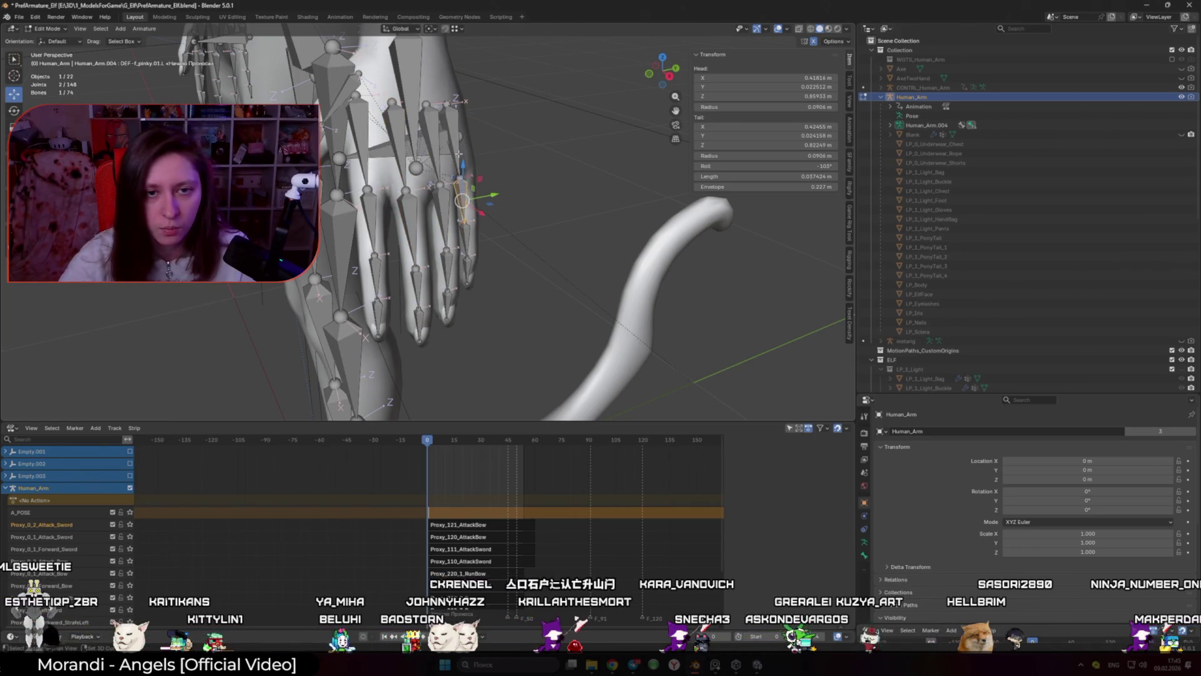
pyautogui.hotkey('ctrl', 'p')
pyautogui.click(459, 157)
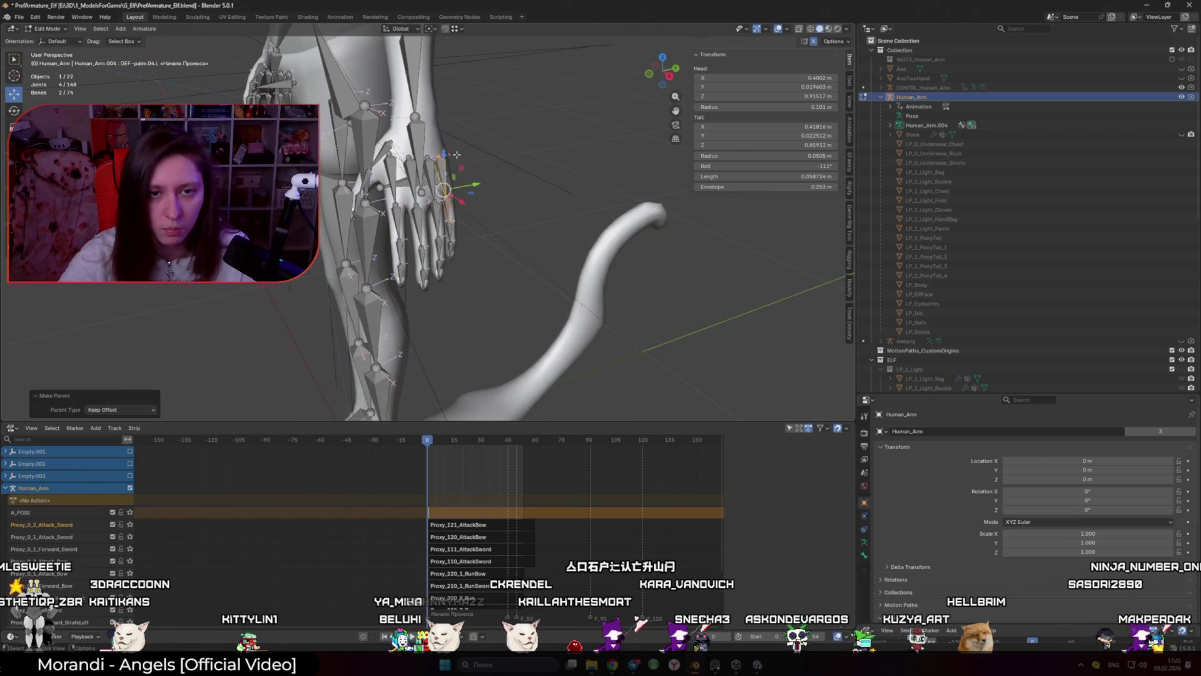
pyautogui.scroll(3, 538, 280)
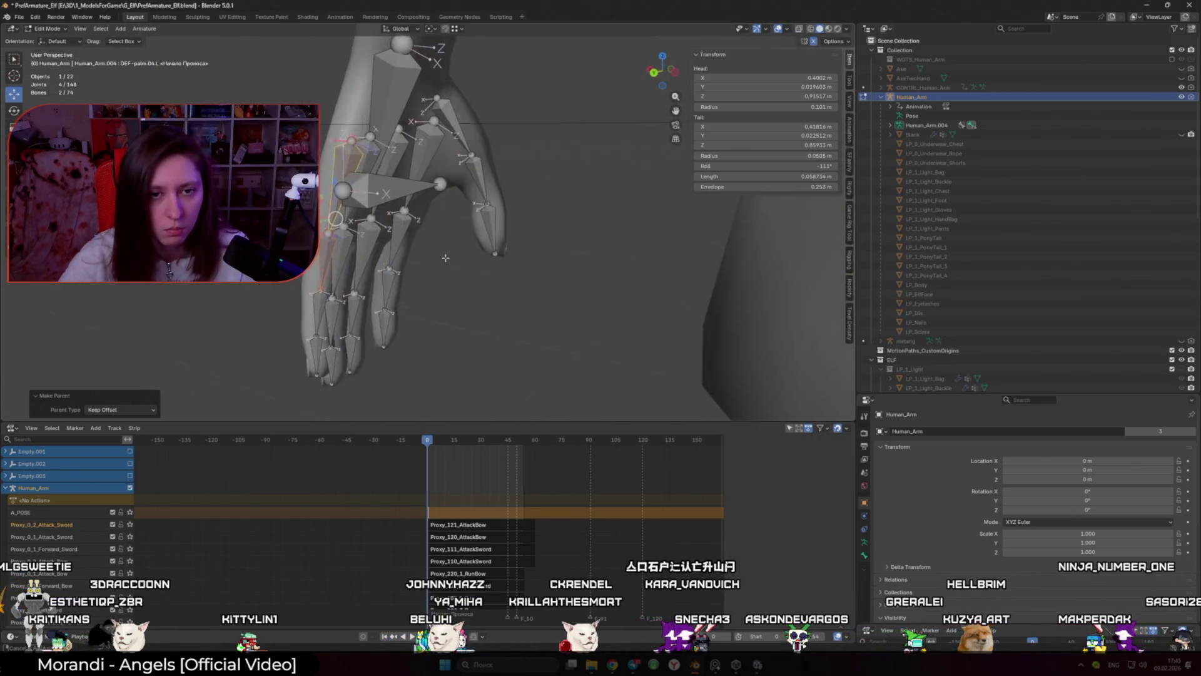
pyautogui.moveTo(474, 224)
pyautogui.mouseDown()
pyautogui.moveTo(644, 278)
pyautogui.moveTo(592, 220)
pyautogui.moveTo(551, 232)
pyautogui.moveTo(443, 191)
pyautogui.mouseUp()
pyautogui.scroll(-5, 592, 220)
pyautogui.press('Tab')
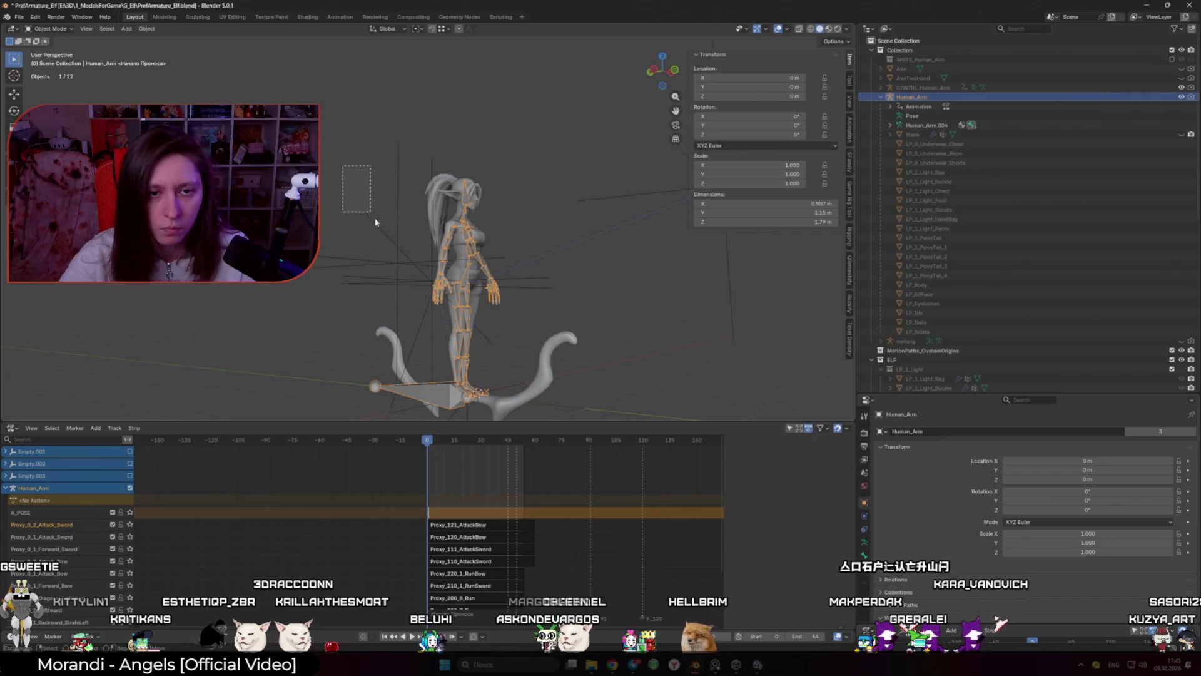
# Step: Hide the stray empties and select the character meshes plus the Human_Arm armature
pyautogui.moveTo(375, 222); pyautogui.dragTo(402, 269)
pyautogui.press('h')
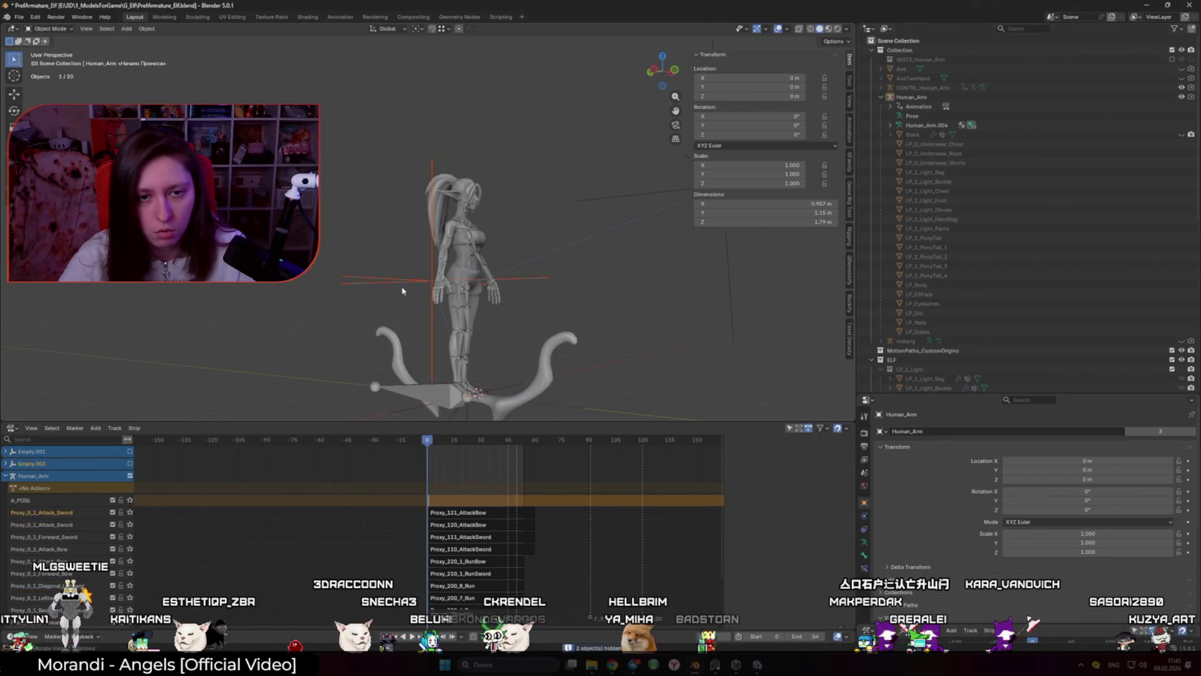
pyautogui.press('h')
pyautogui.moveTo(512, 330)
pyautogui.mouseDown()
pyautogui.moveTo(504, 311)
pyautogui.moveTo(471, 339)
pyautogui.mouseUp()
pyautogui.scroll(3, 473, 288)
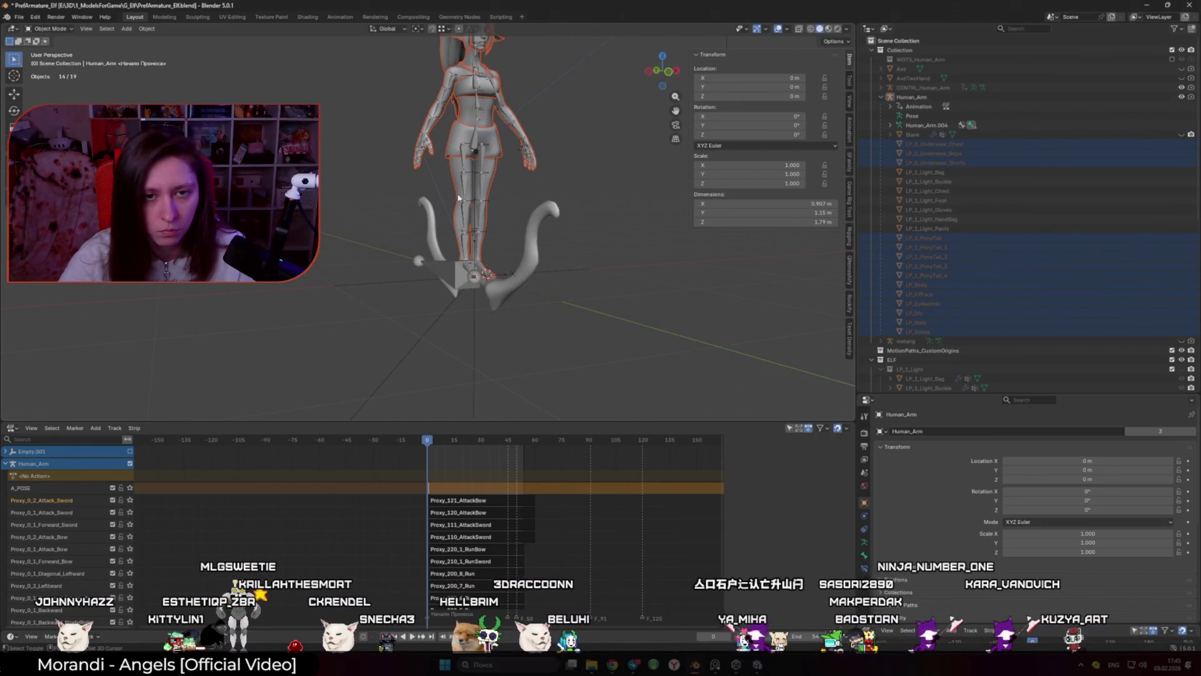
pyautogui.keyDown('shift'); pyautogui.click(427, 131); pyautogui.keyUp('shift')
pyautogui.moveTo(442, 151); pyautogui.dragTo(491, 266)
# Step: Export the selection as TestHumanoid.fbx and switch to the Unity editor
pyautogui.click(19, 17)
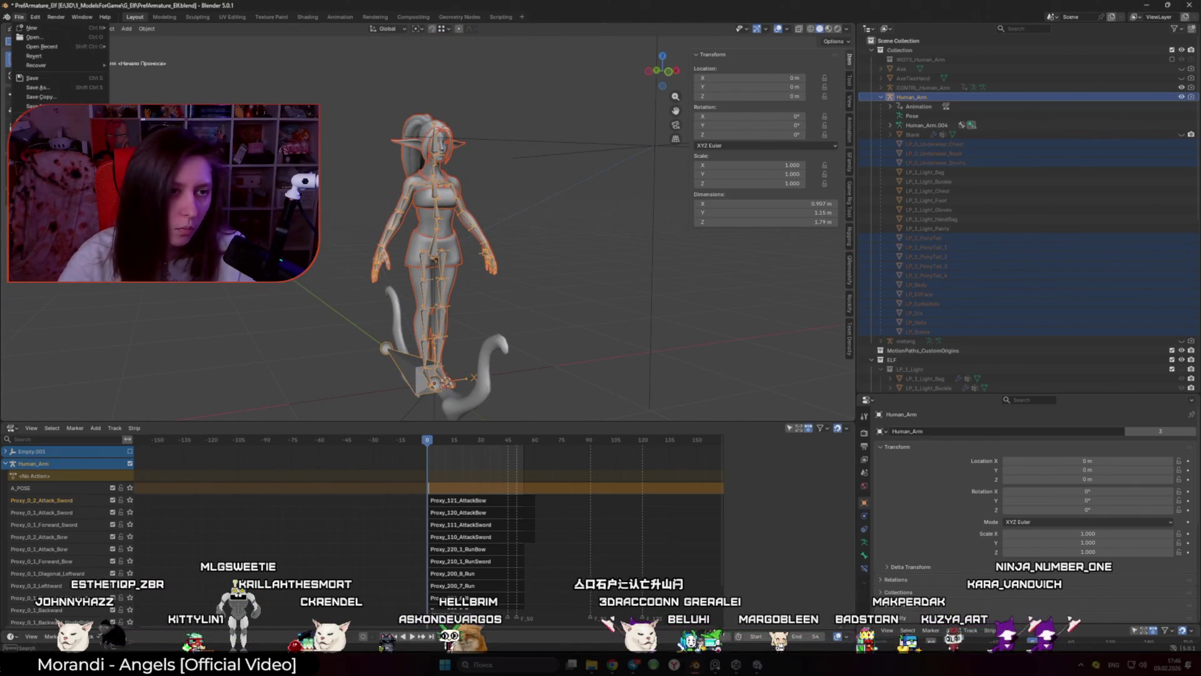
pyautogui.click(144, 188)
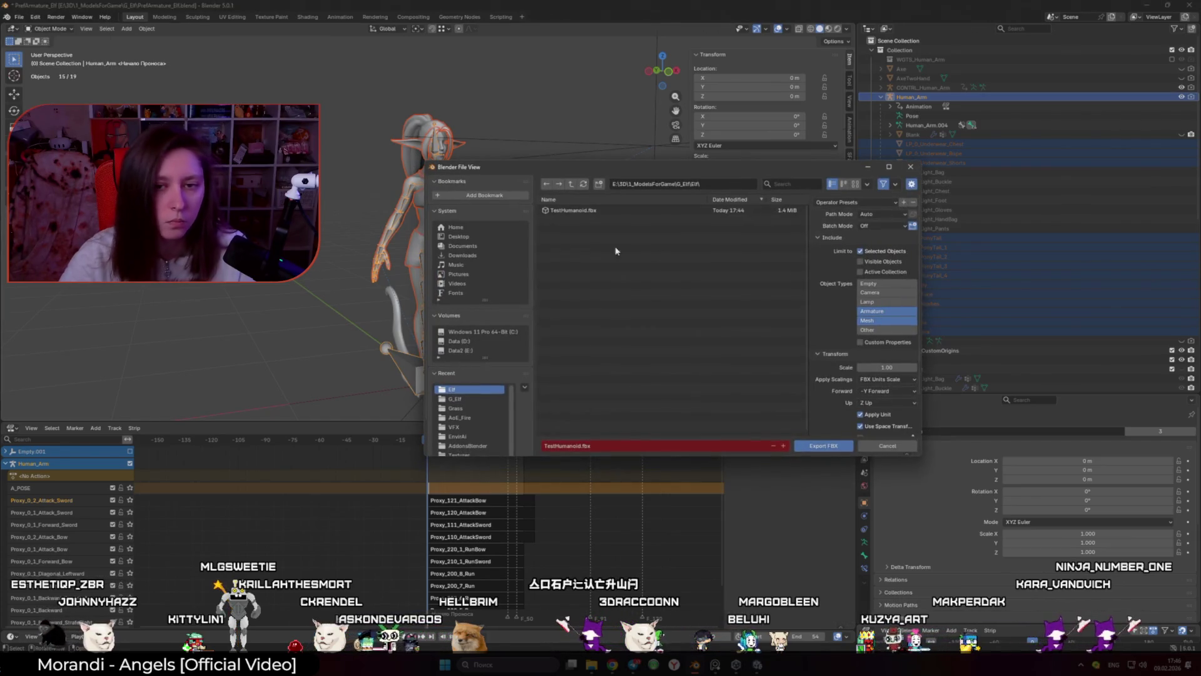
pyautogui.click(810, 448)
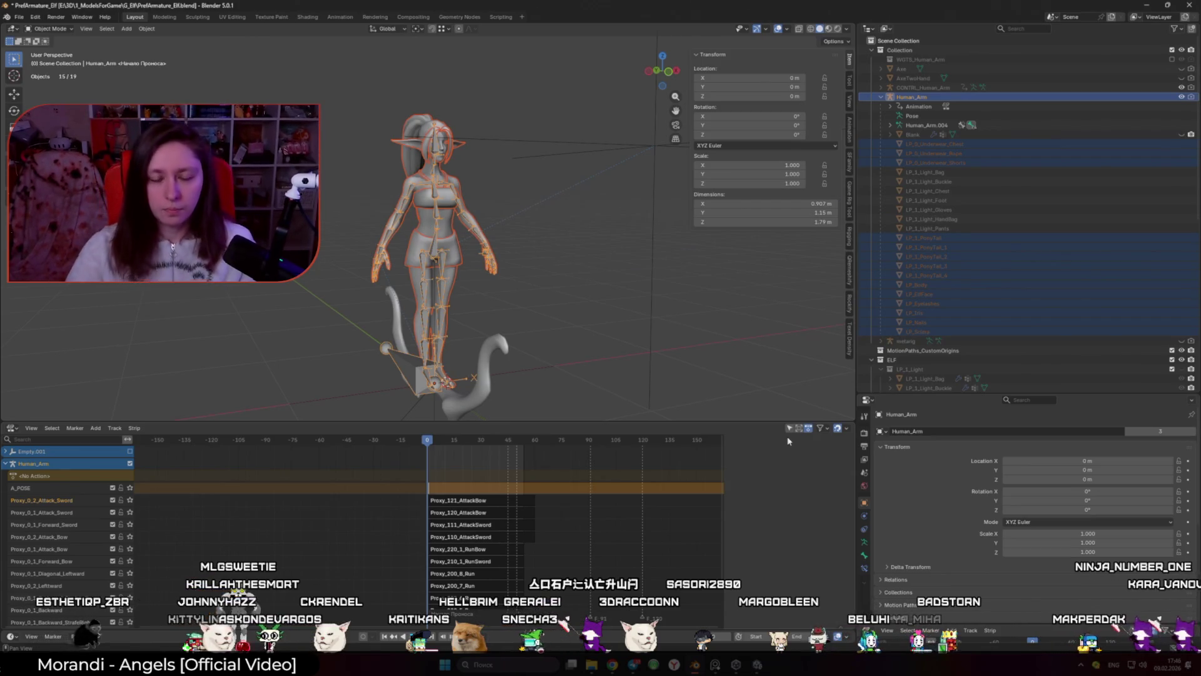
pyautogui.hotkey('alt', 'Tab')
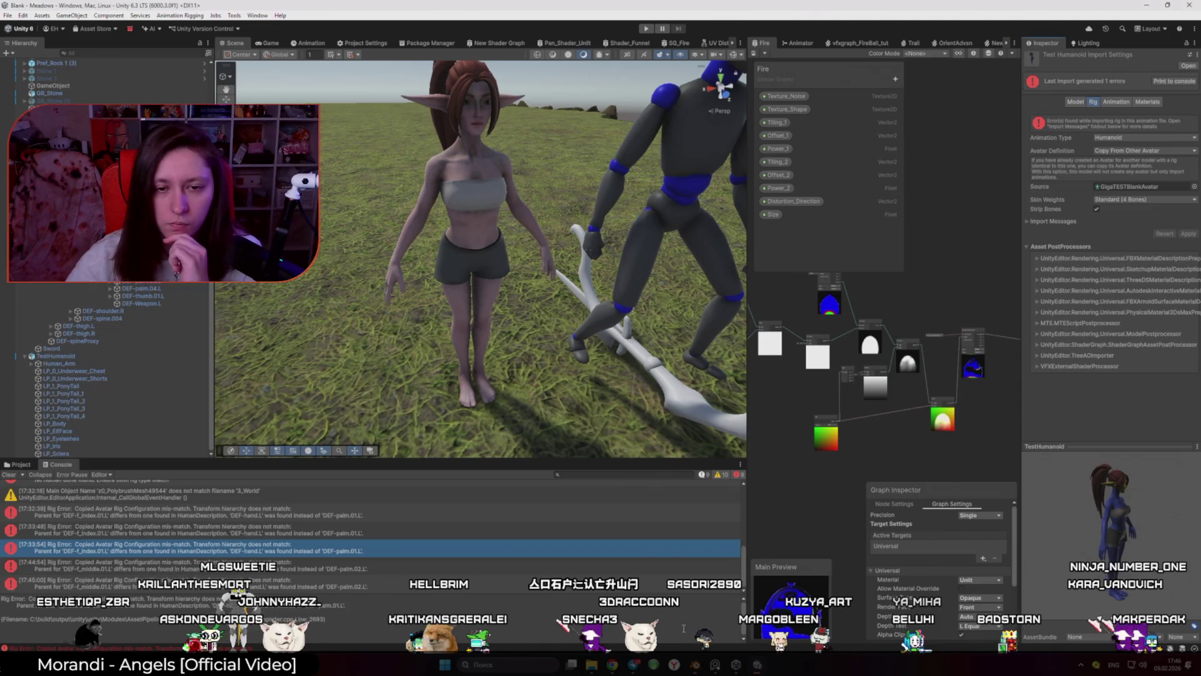
# Step: Replace the old TestHumanoid asset in the Elfs folder with the newly exported TestHumanoid.fbx
pyautogui.click(19, 465)
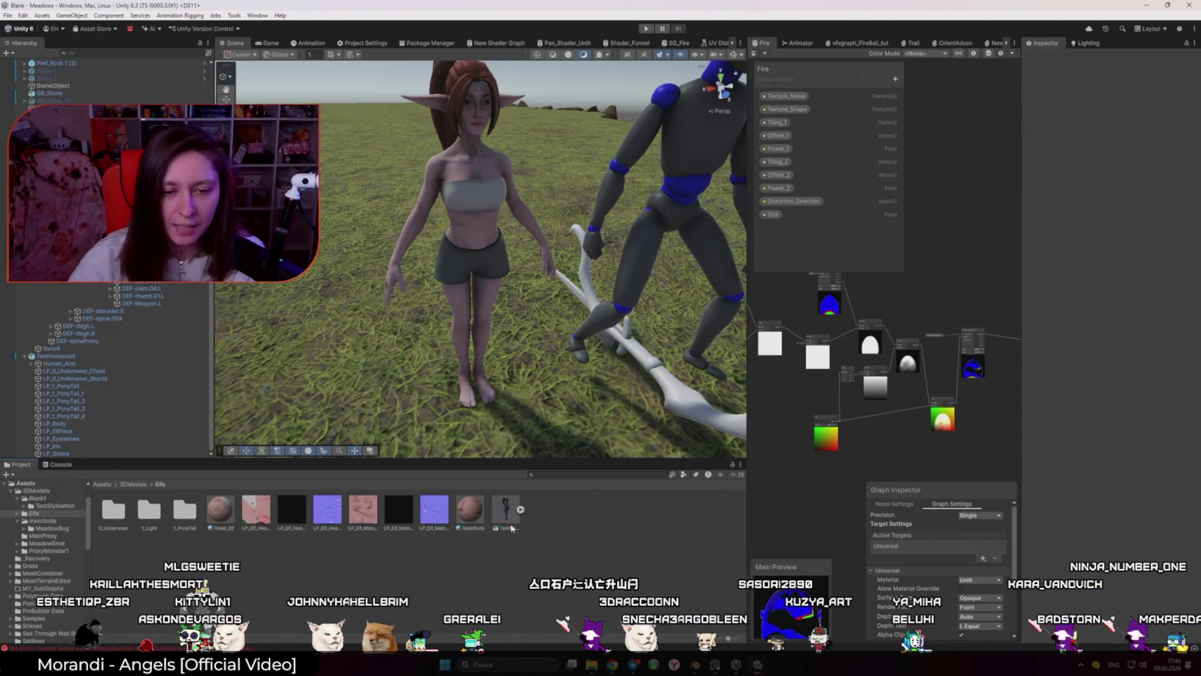
pyautogui.press('Delete')
pyautogui.click(606, 349)
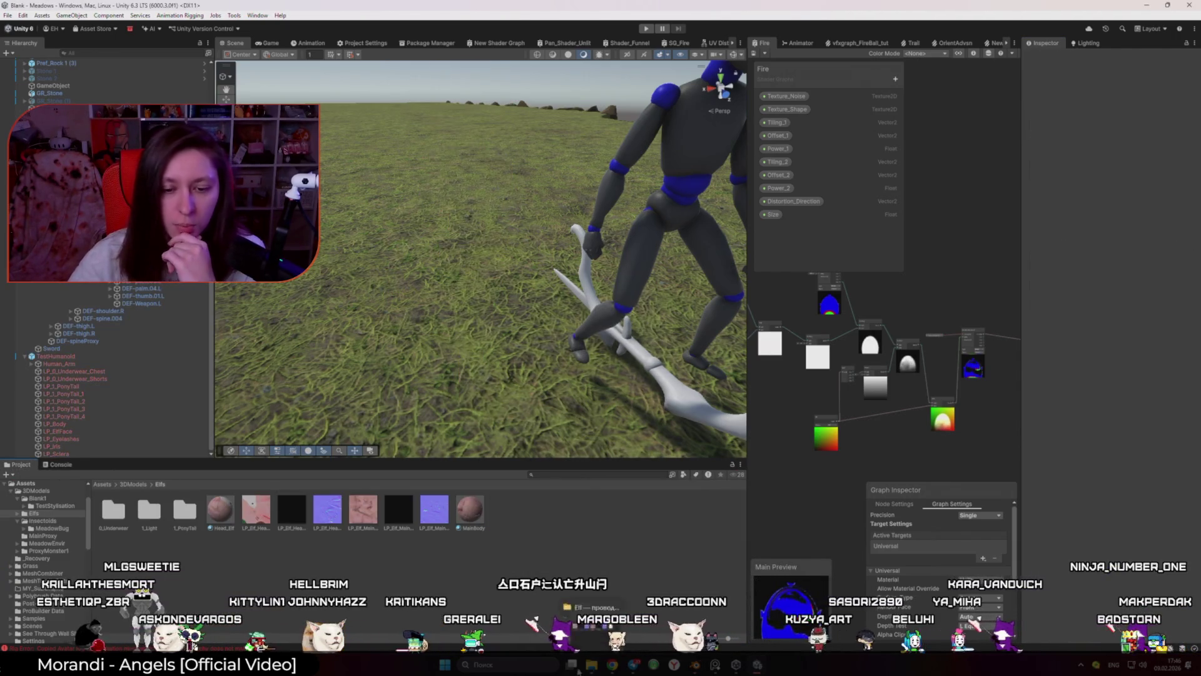
pyautogui.hotkey('alt', 'Tab')
pyautogui.moveTo(544, 188)
pyautogui.mouseDown()
pyautogui.moveTo(675, 331)
pyautogui.moveTo(650, 569)
pyautogui.mouseUp()
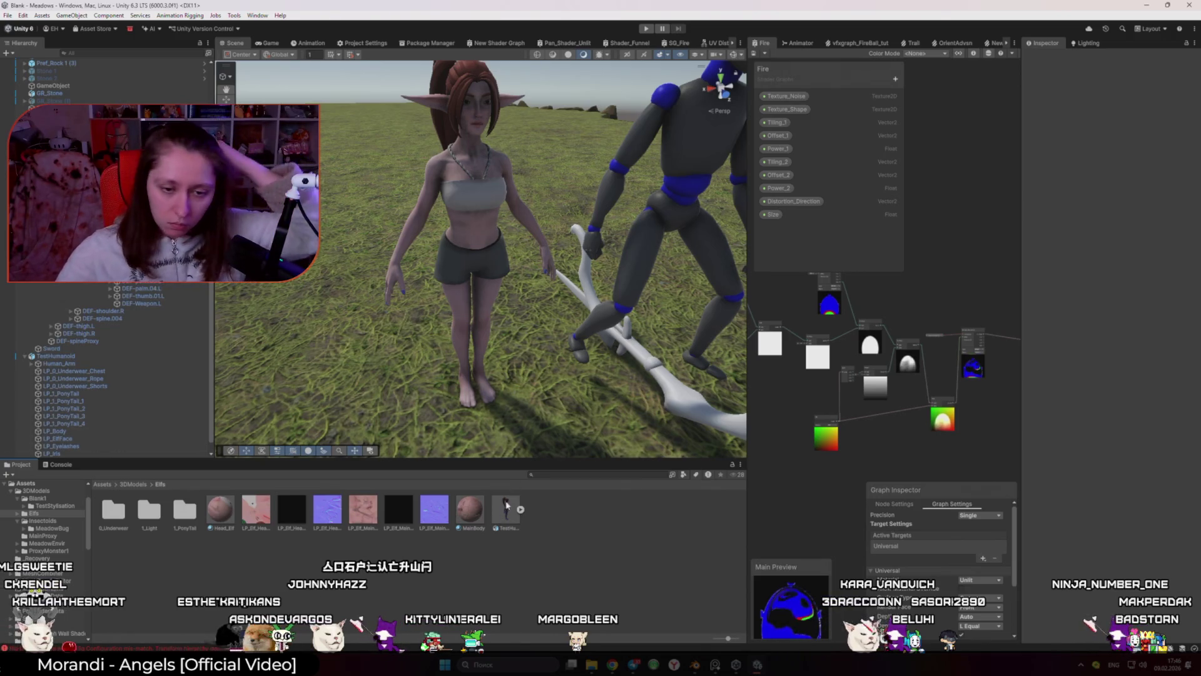
# Step: Set TestHumanoid's rig to Humanoid, copying the avatar from GigaTESTBlankAvatar, and apply
pyautogui.click(507, 507)
pyautogui.click(1120, 97)
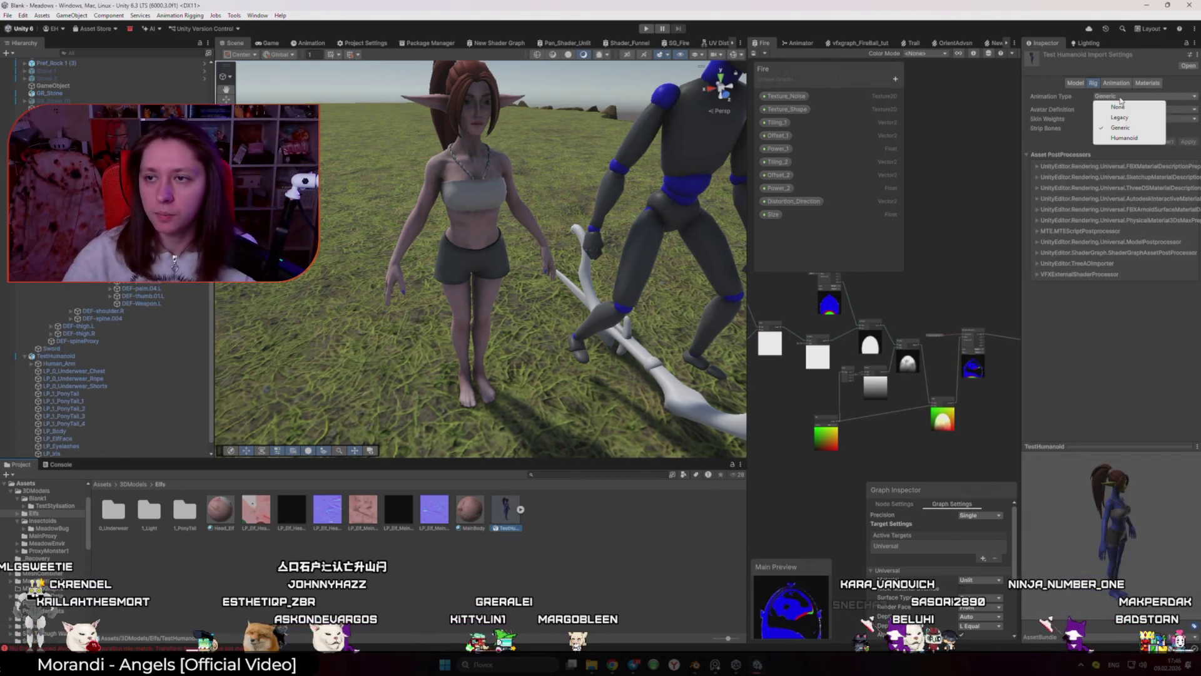
pyautogui.click(1149, 139)
pyautogui.click(1144, 109)
pyautogui.click(1148, 141)
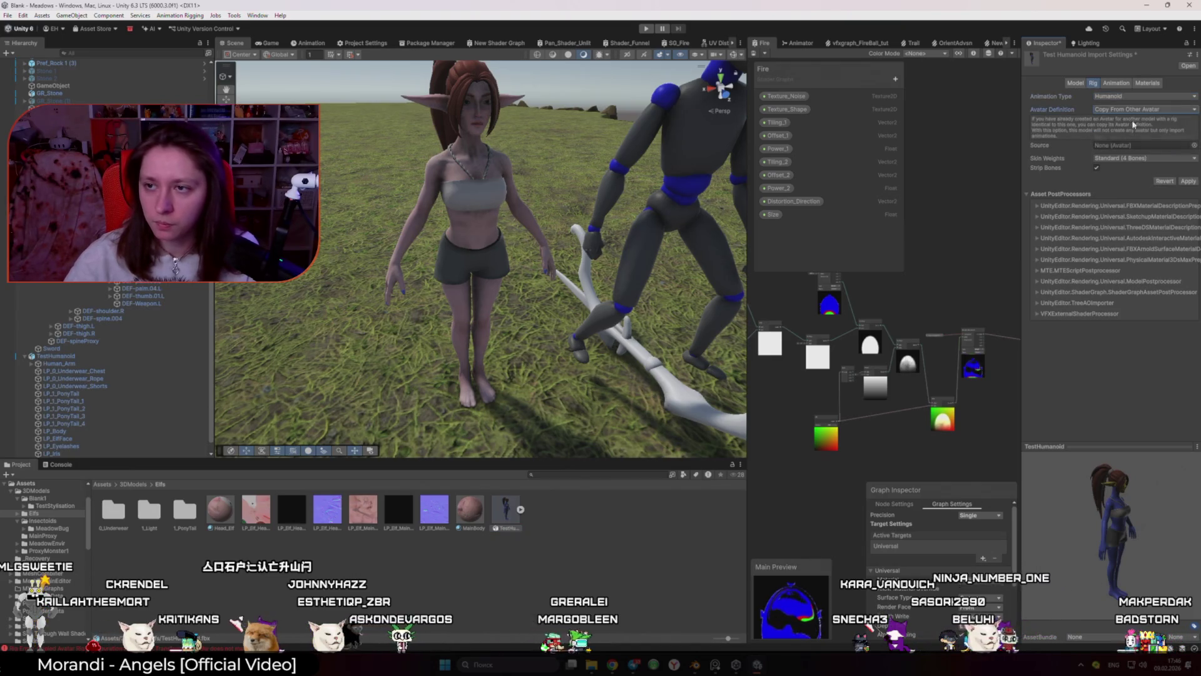
pyautogui.click(1196, 146)
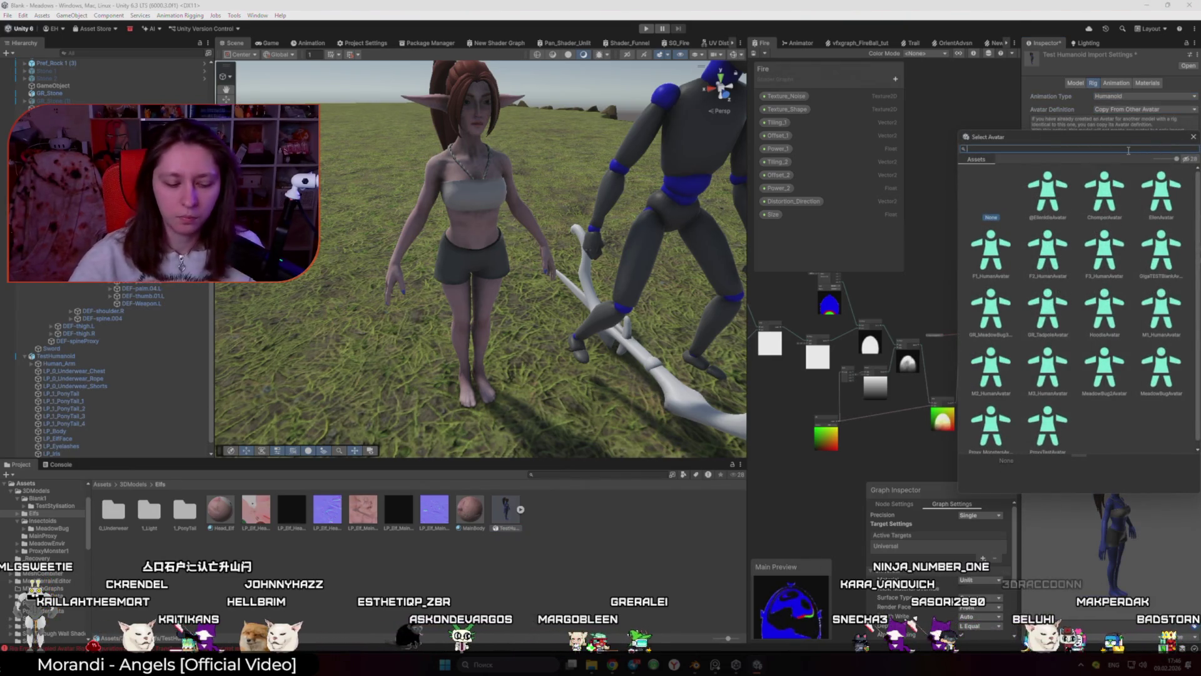
pyautogui.write('FIFA')
pyautogui.press('BackSpace')
pyautogui.press('BackSpace')
pyautogui.press('BackSpace')
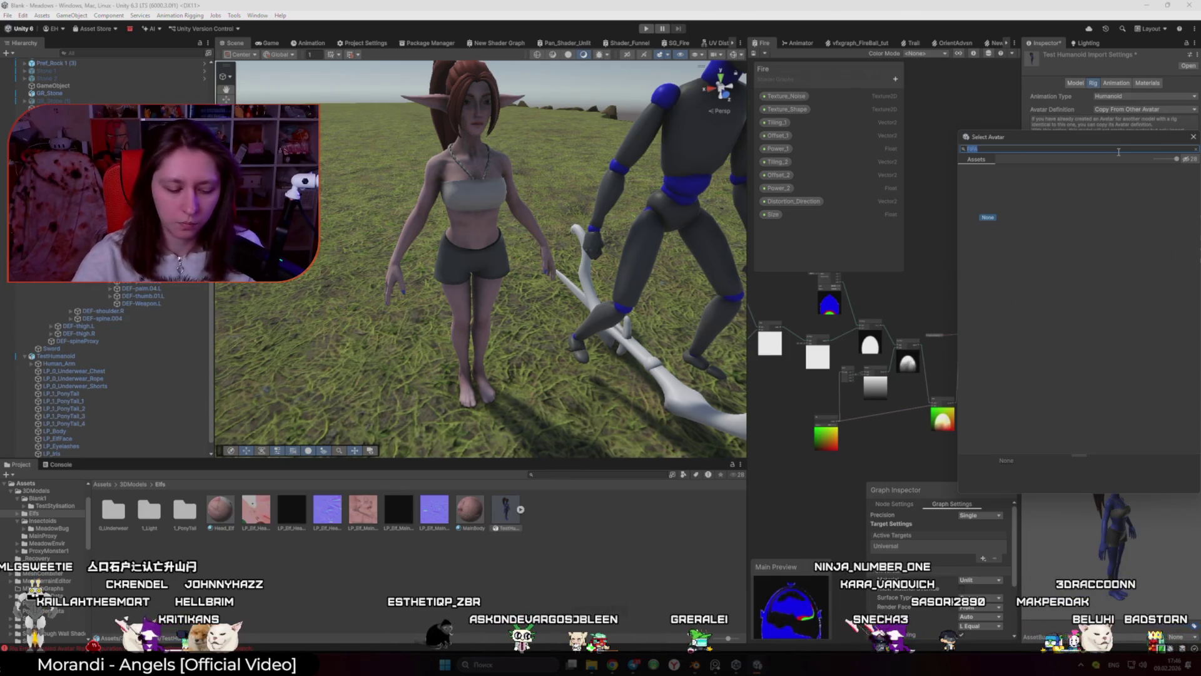
pyautogui.write('GIGA')
pyautogui.doubleClick(1050, 191)
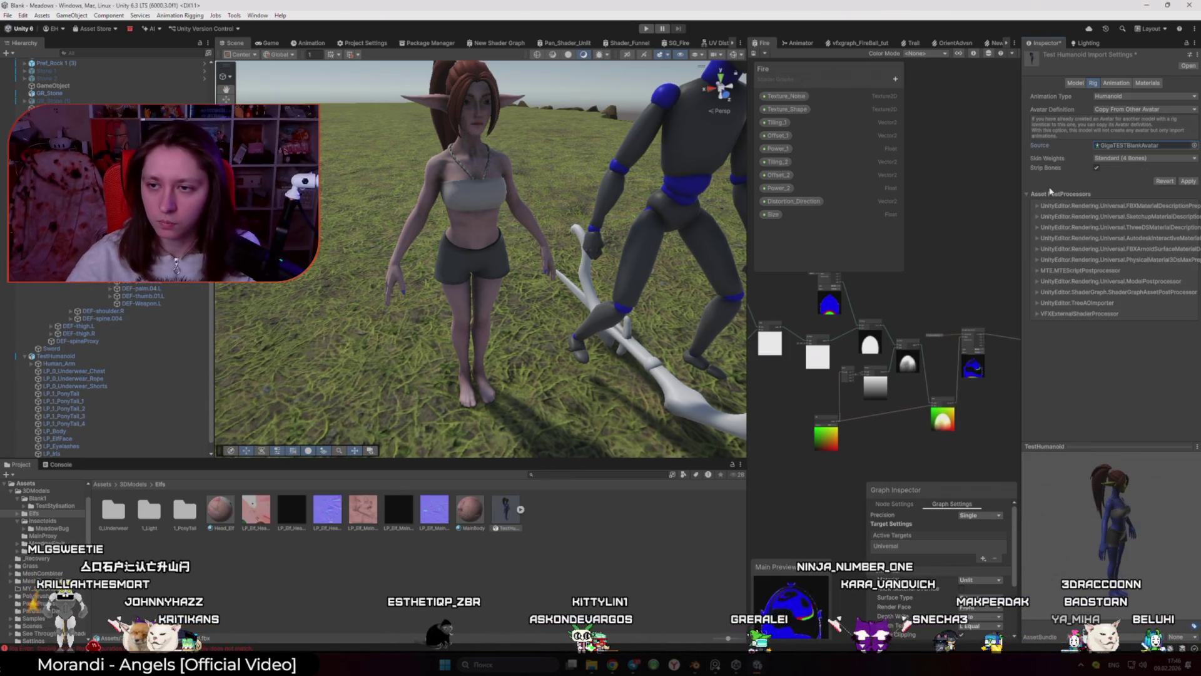
pyautogui.click(1187, 181)
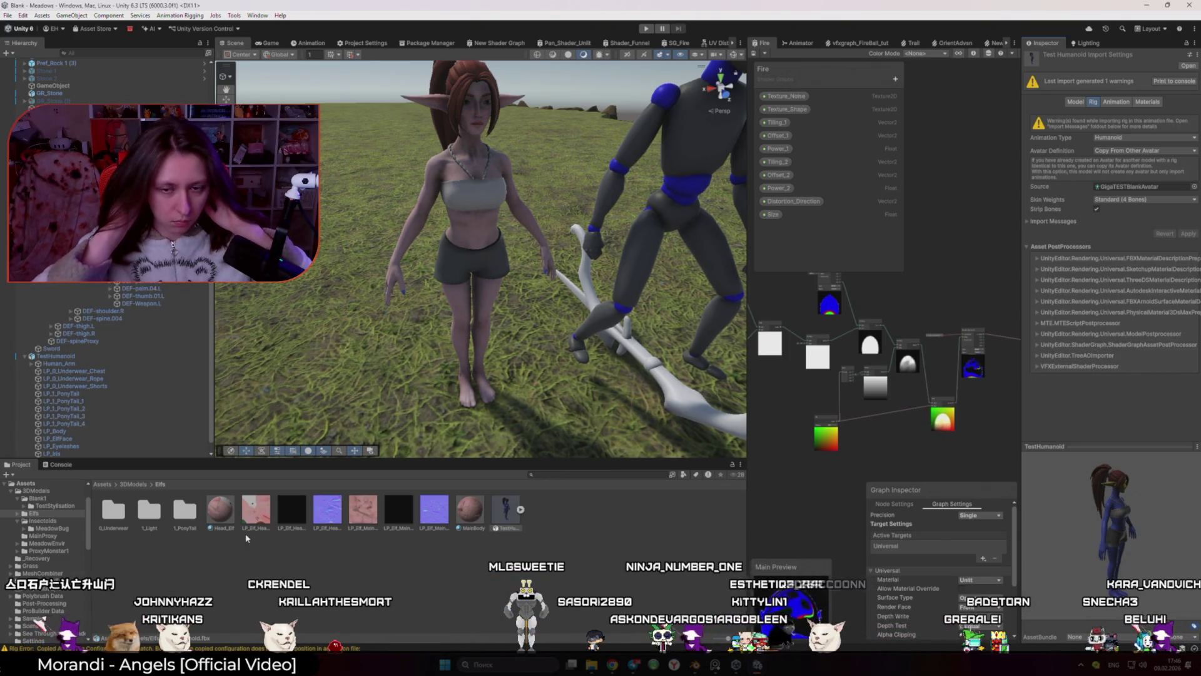
pyautogui.scroll(1, 355, 369)
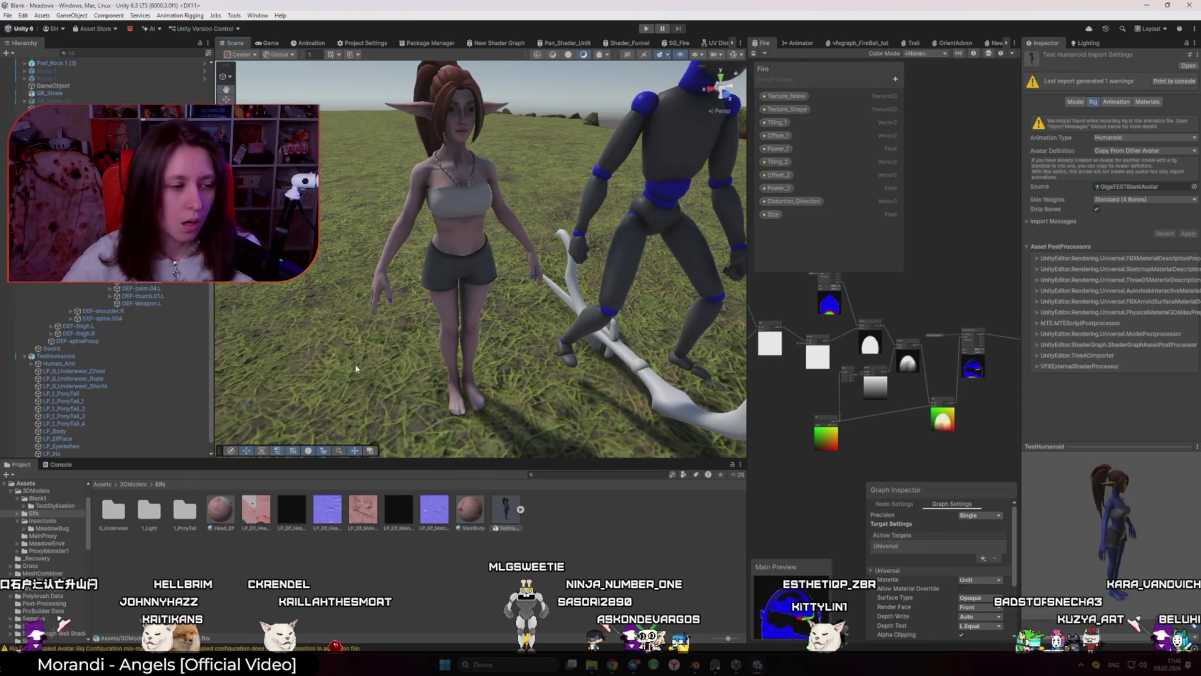
pyautogui.moveTo(427, 337)
pyautogui.mouseDown()
pyautogui.moveTo(397, 340)
pyautogui.moveTo(456, 333)
pyautogui.mouseUp()
pyautogui.press('s')
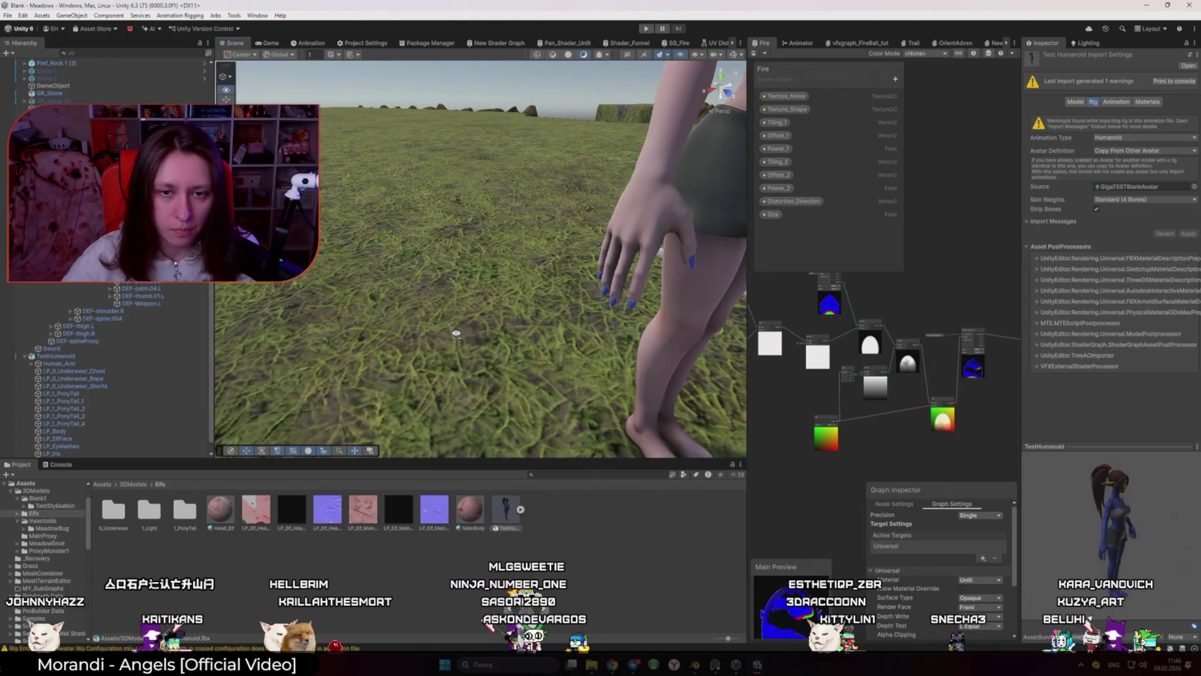
pyautogui.press('s')
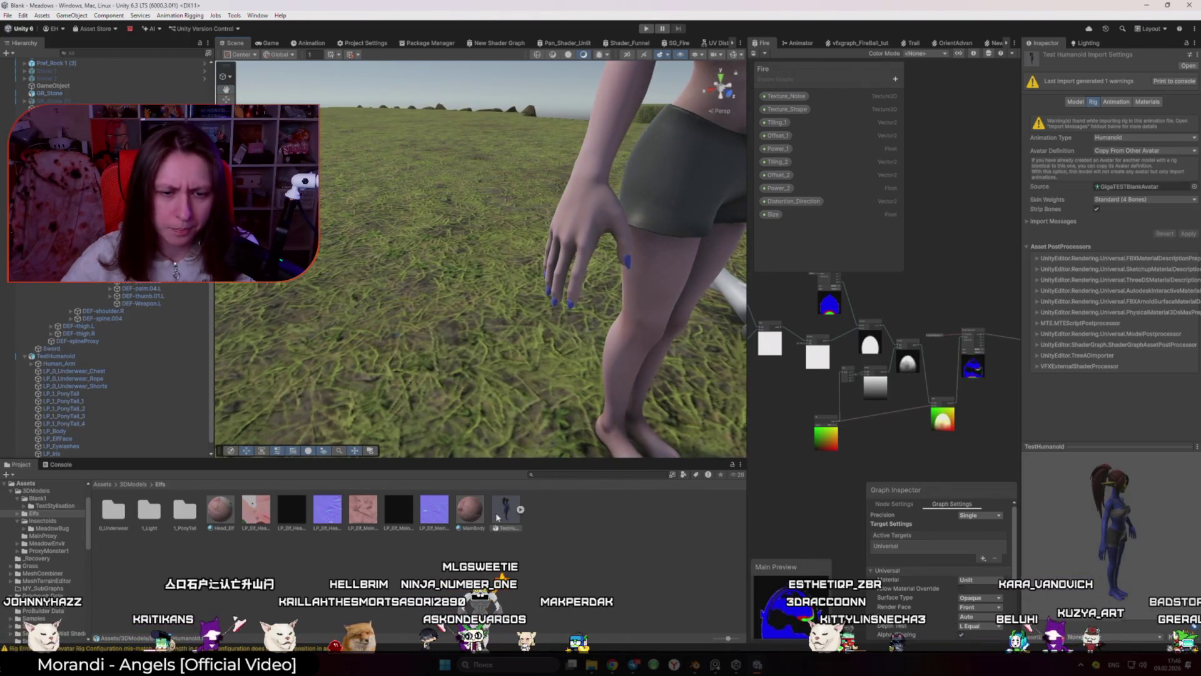
pyautogui.moveTo(457, 333); pyautogui.dragTo(488, 348)
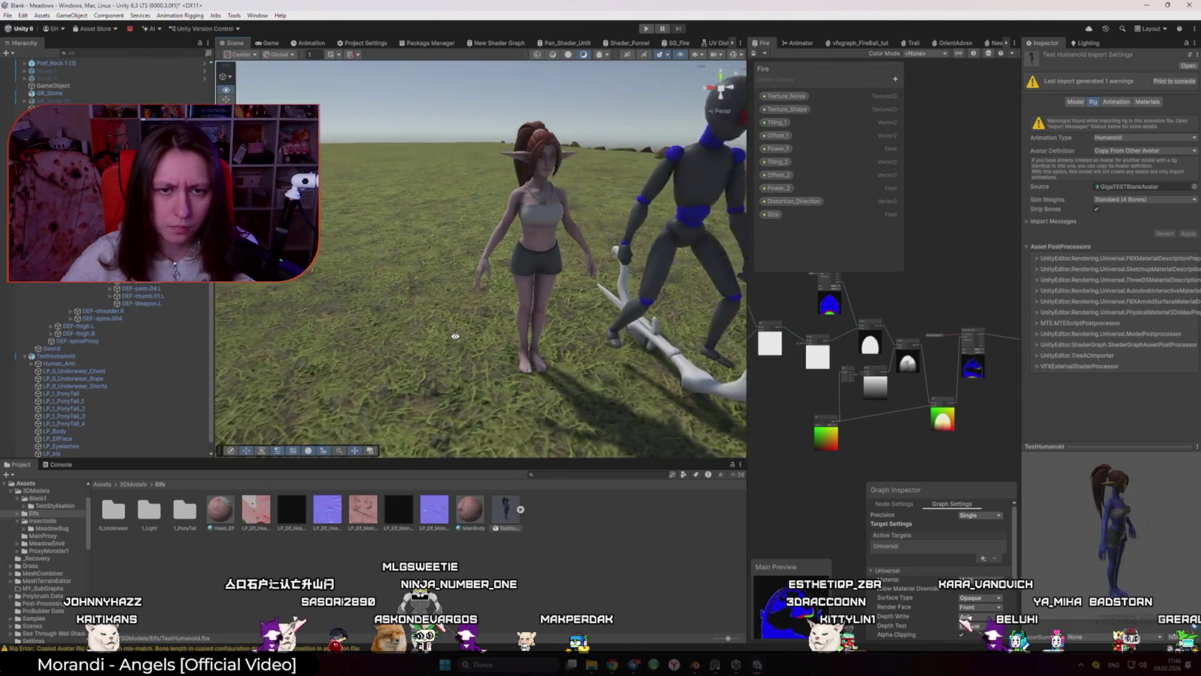
pyautogui.scroll(-1, 127, 447)
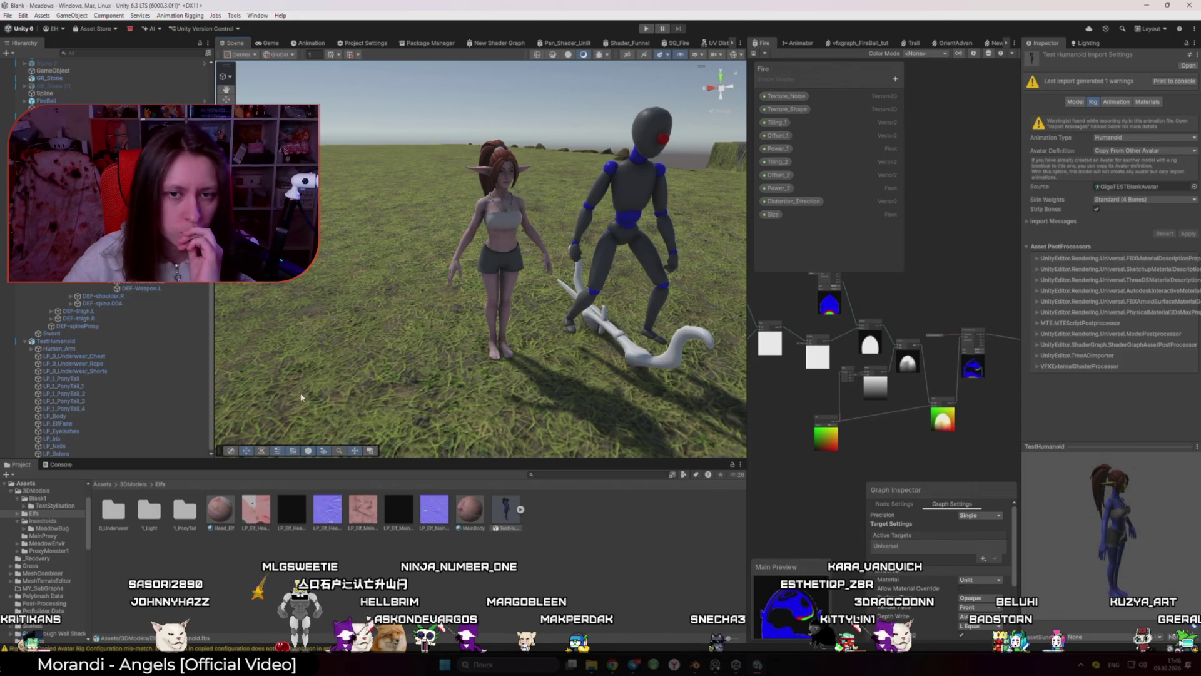
pyautogui.click(51, 343)
pyautogui.click(24, 342)
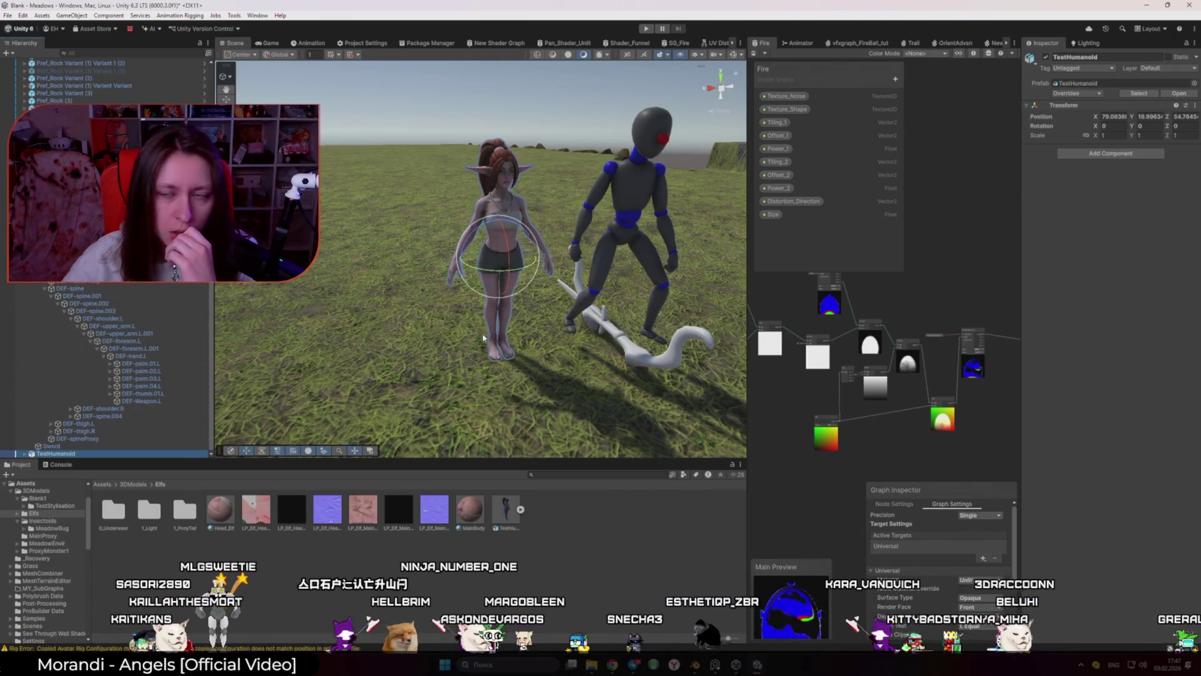
# Step: Add an Animator component to TestHumanoid, browsing to the Blank1 folder for its controller
pyautogui.click(1113, 156)
pyautogui.click(1112, 197)
pyautogui.click(1112, 199)
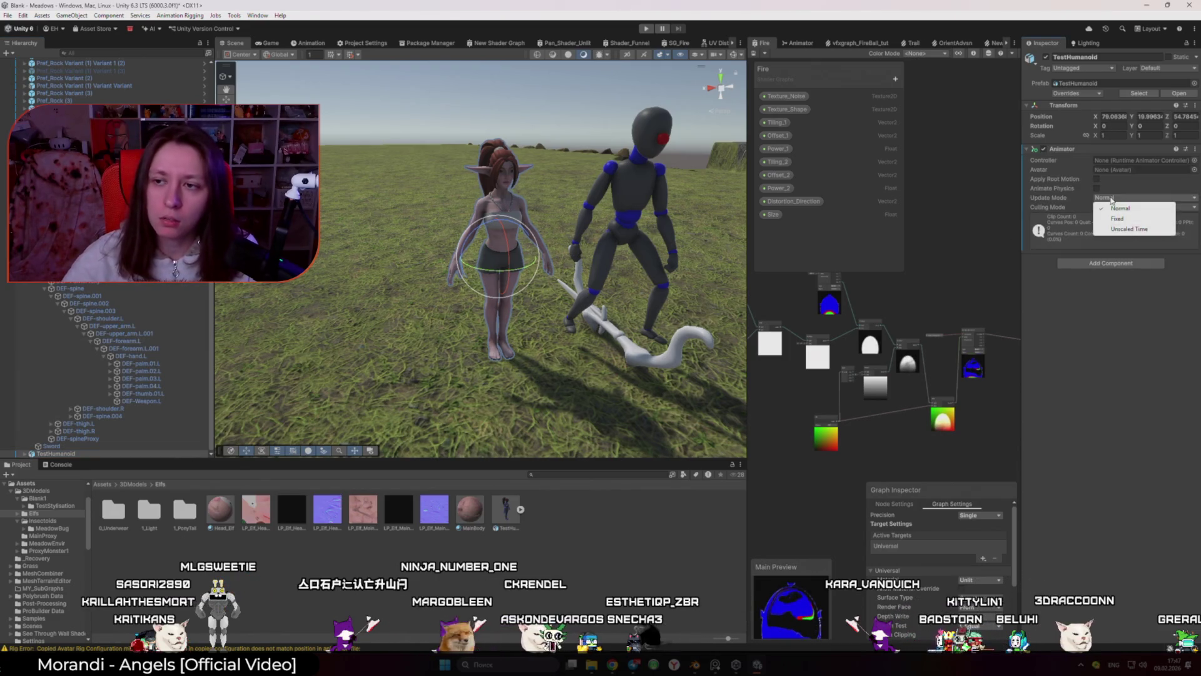
pyautogui.click(134, 484)
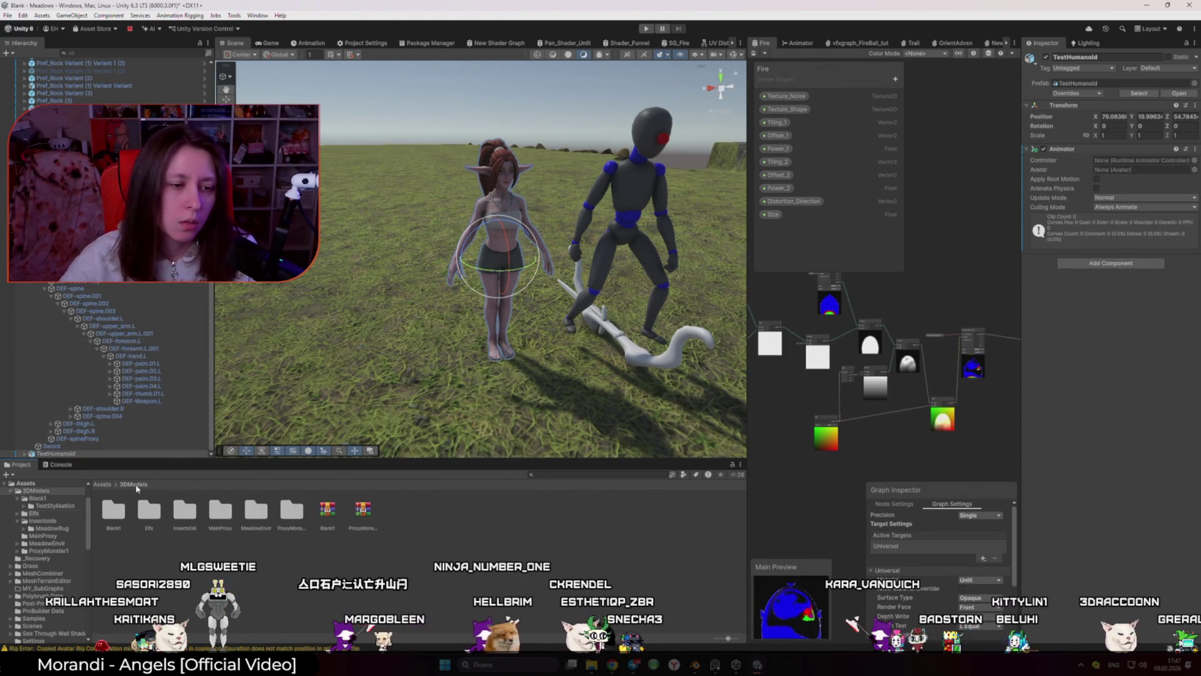
pyautogui.doubleClick(114, 510)
pyautogui.click(71, 455)
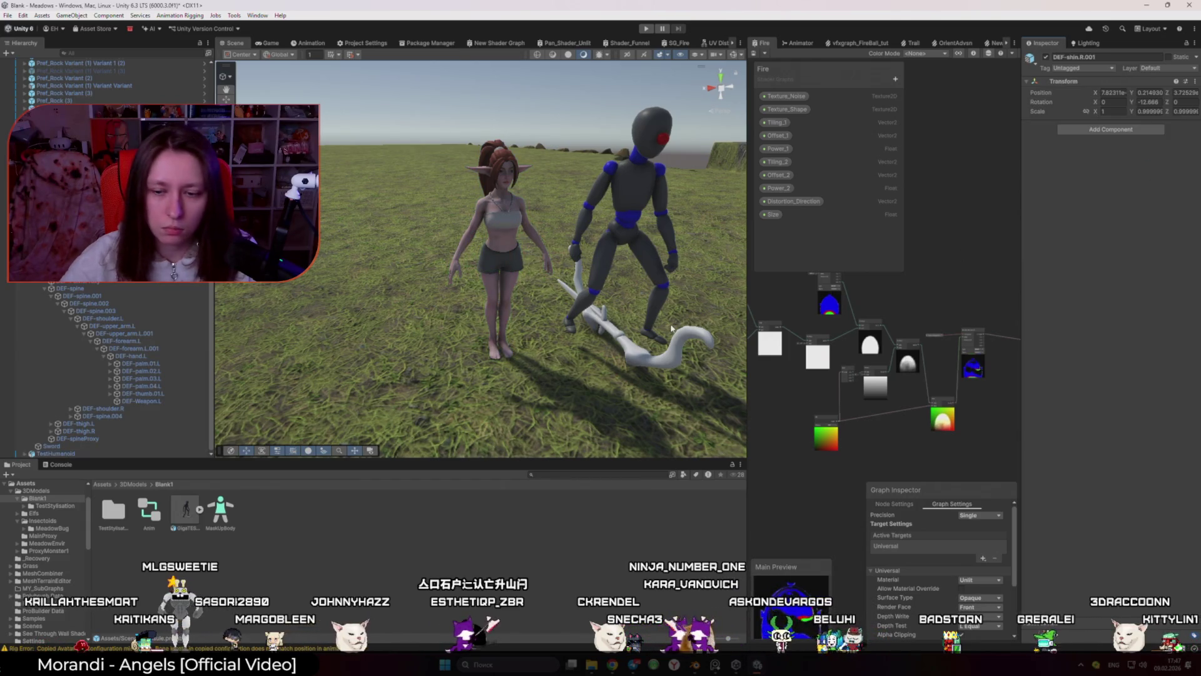
pyautogui.click(89, 453)
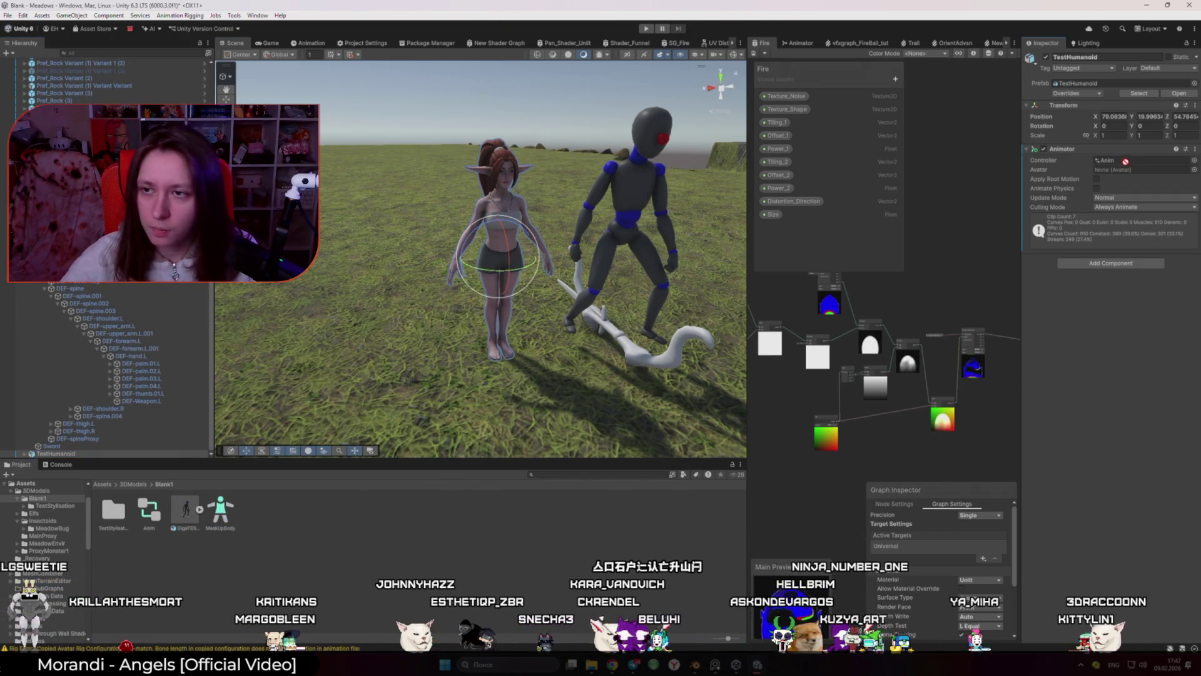
# Step: Assign GigaTESTBlankAvatar as the Animator's avatar
pyautogui.click(1194, 170)
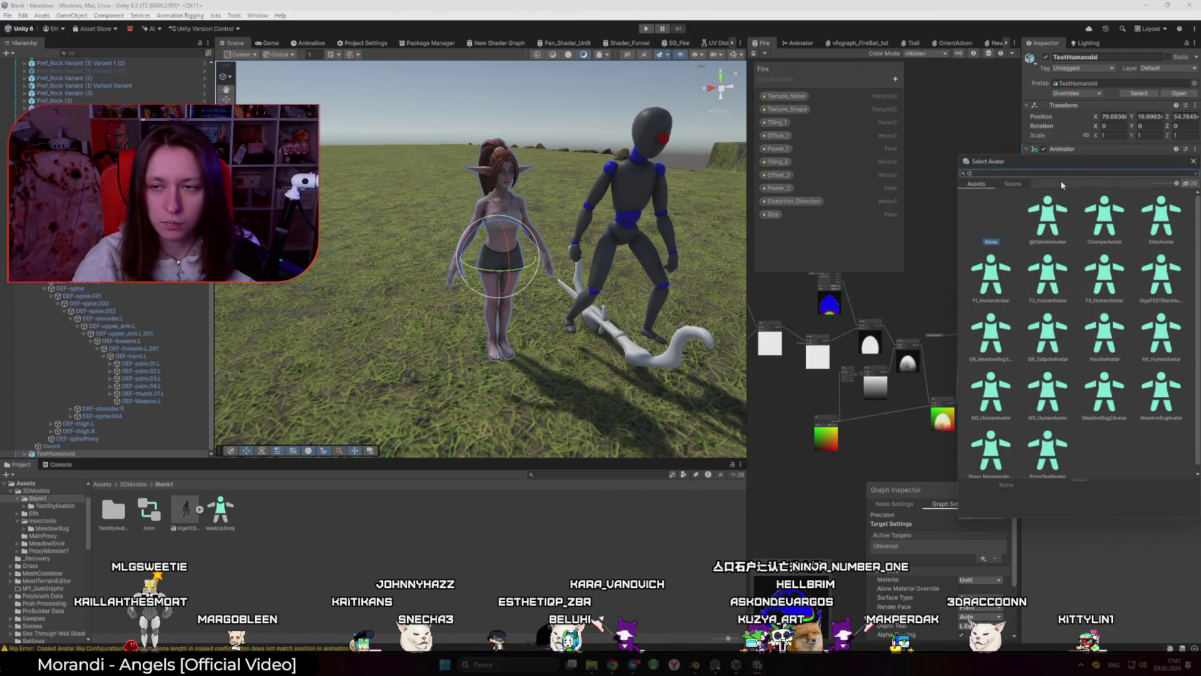
pyautogui.write('giga')
pyautogui.doubleClick(1038, 219)
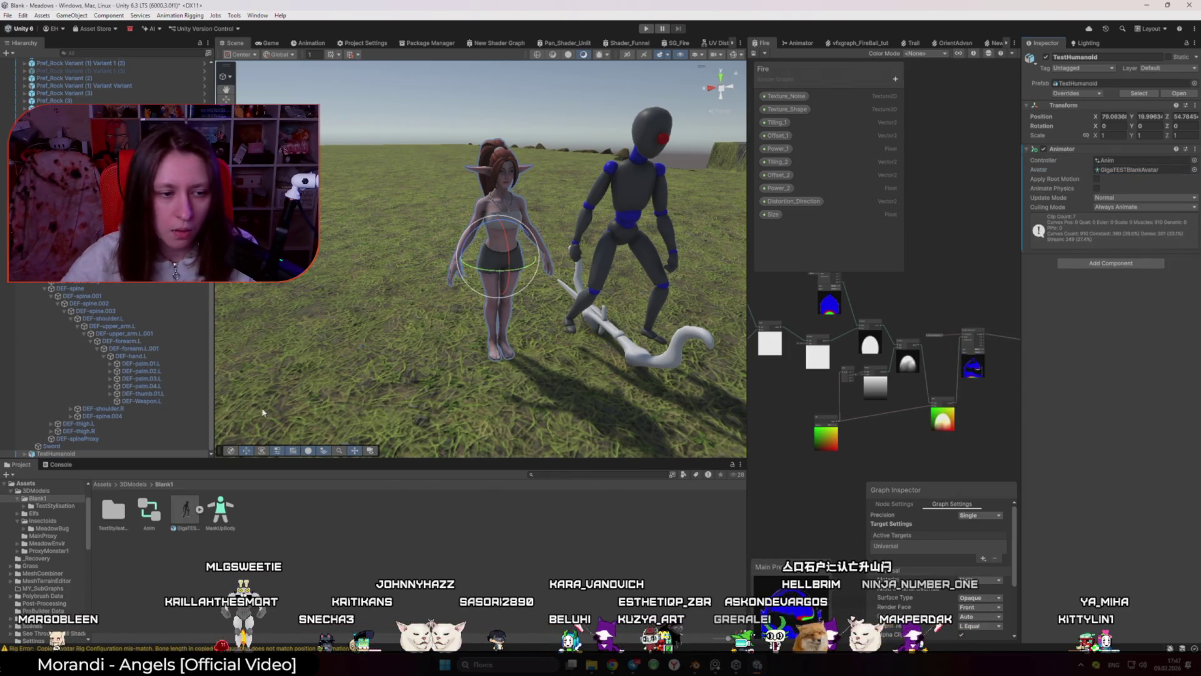
pyautogui.click(123, 508)
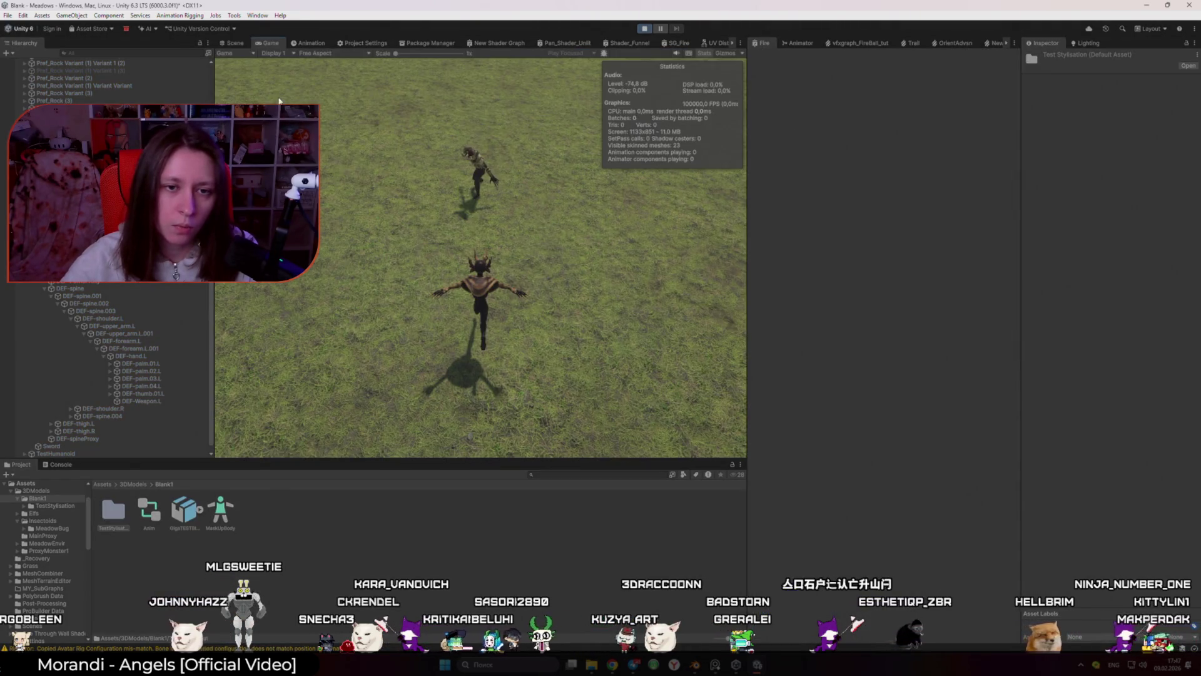
# Step: Walk the player forward with W and A in the Game view, then orbit the Scene view around the characters
pyautogui.click(237, 45)
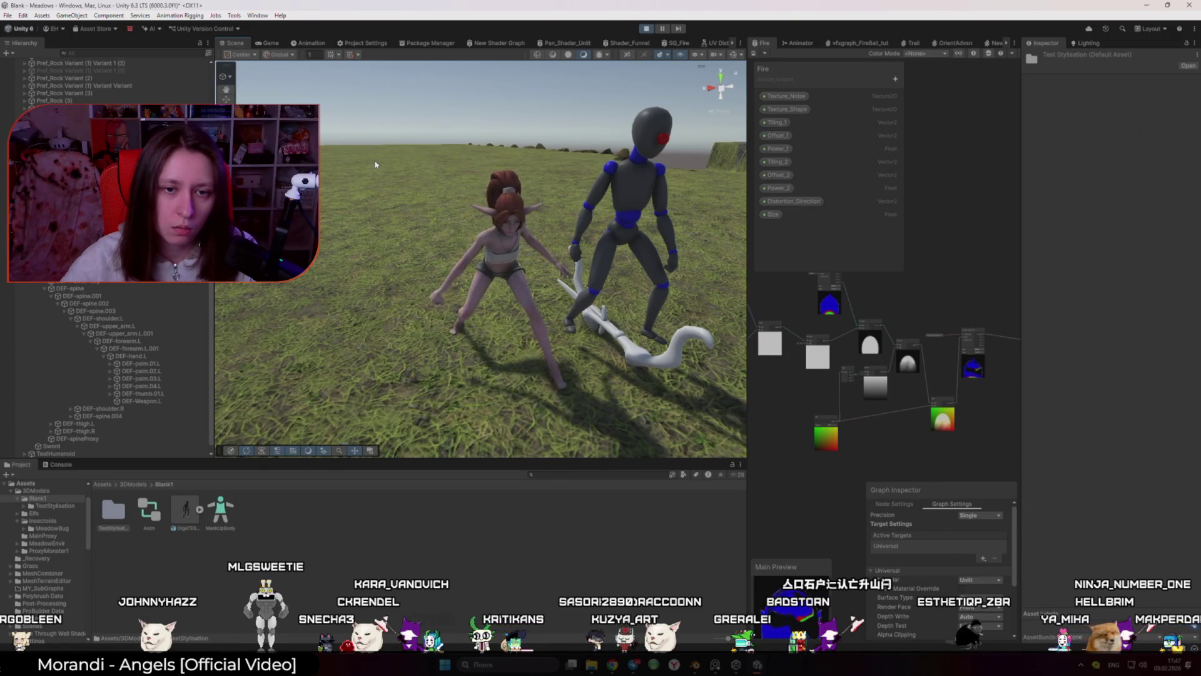
pyautogui.click(269, 42)
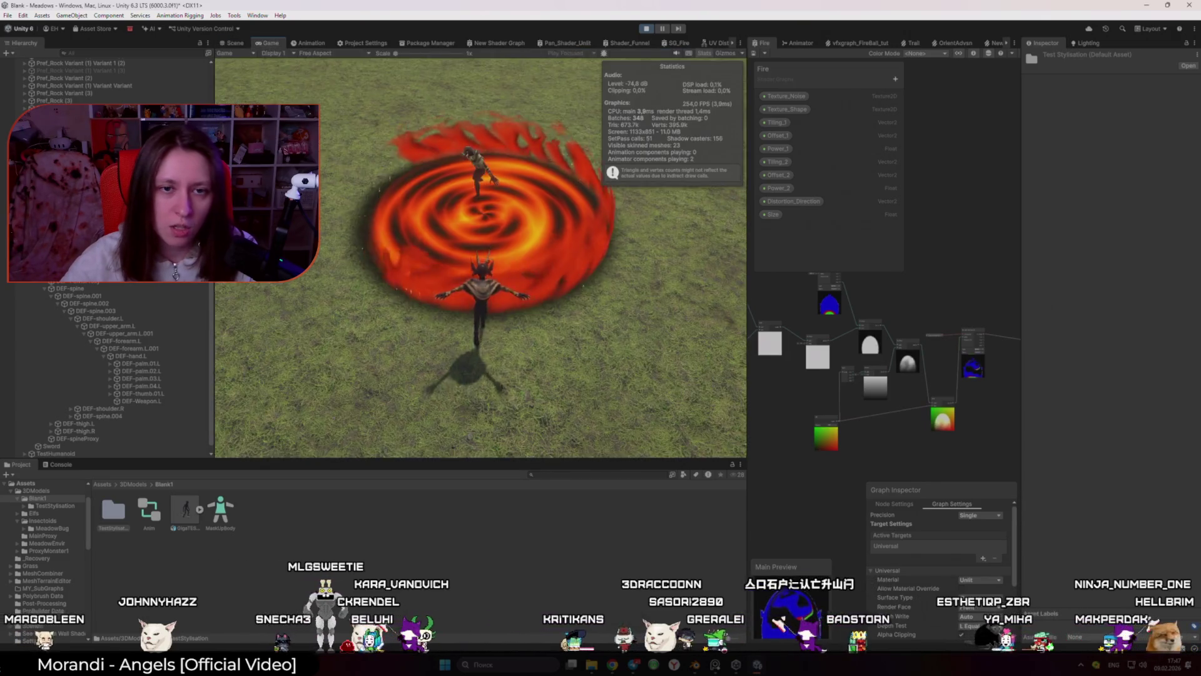
pyautogui.press('w')
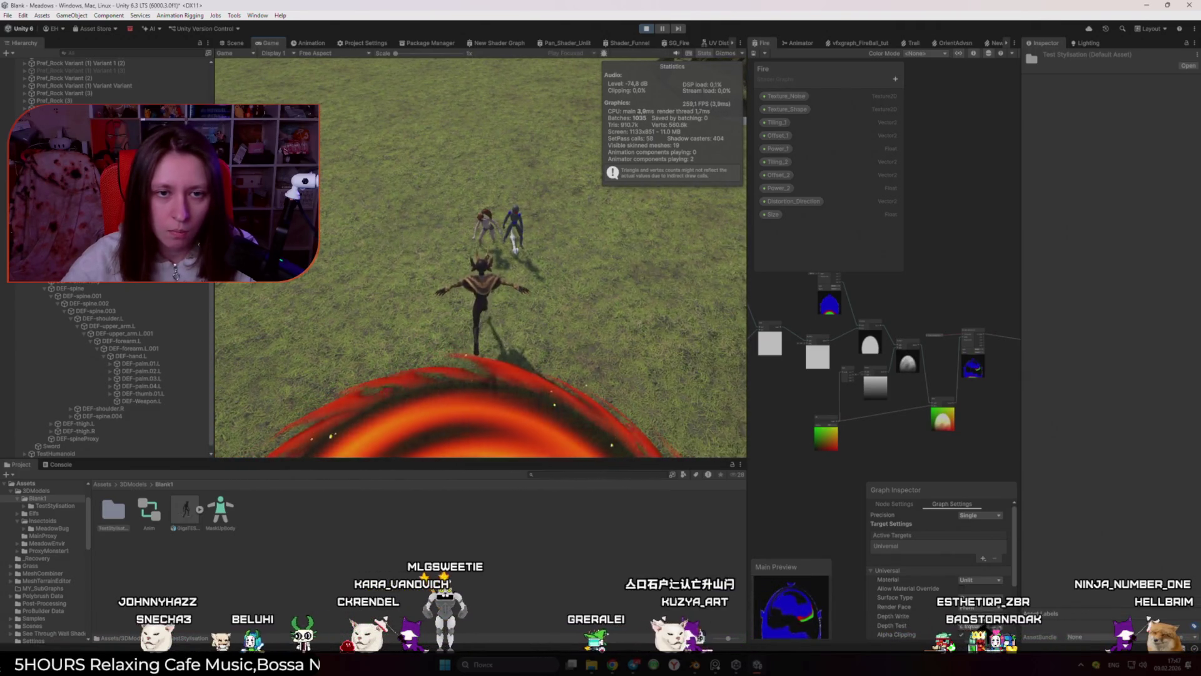
pyautogui.press('a')
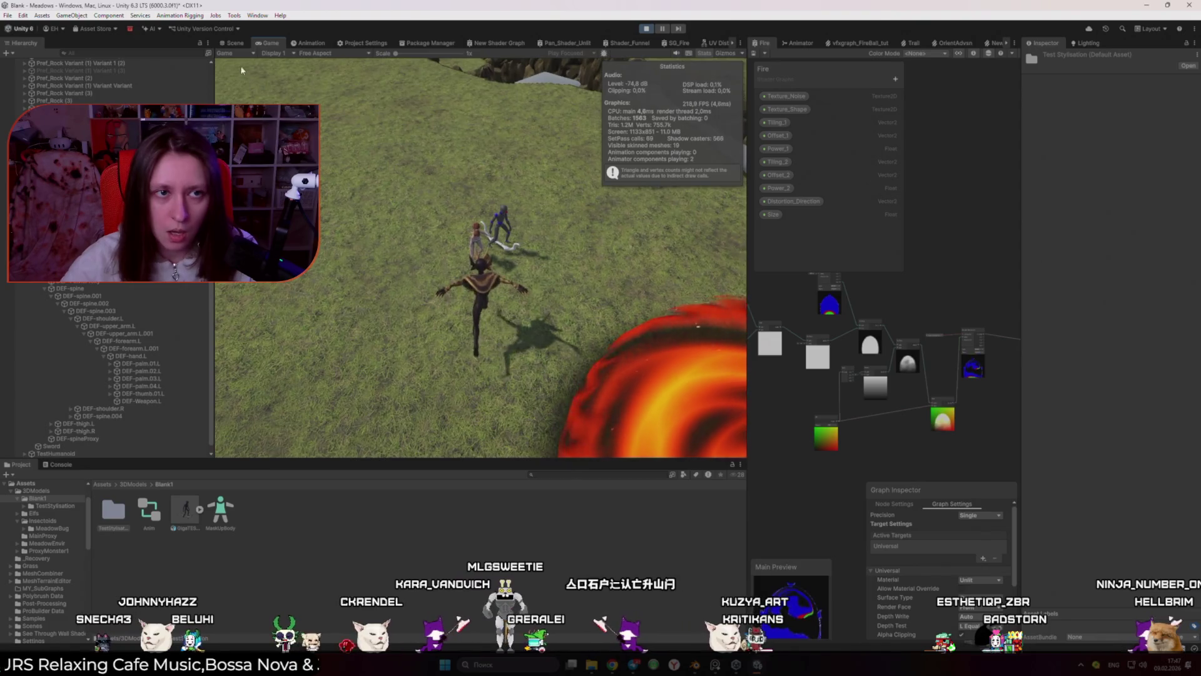
pyautogui.click(235, 43)
pyautogui.moveTo(390, 275); pyautogui.dragTo(648, 275)
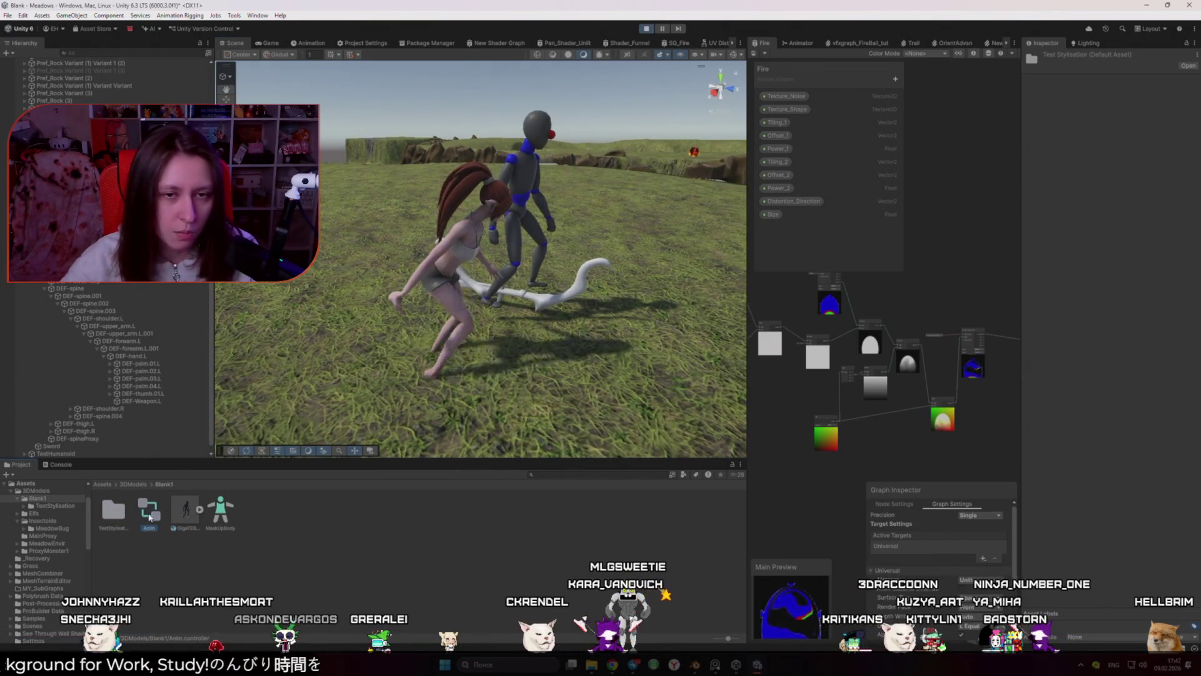
# Step: Make the idle sword state the default in the Anim controller's state graph
pyautogui.doubleClick(149, 511)
pyautogui.moveTo(747, 310); pyautogui.dragTo(687, 350)
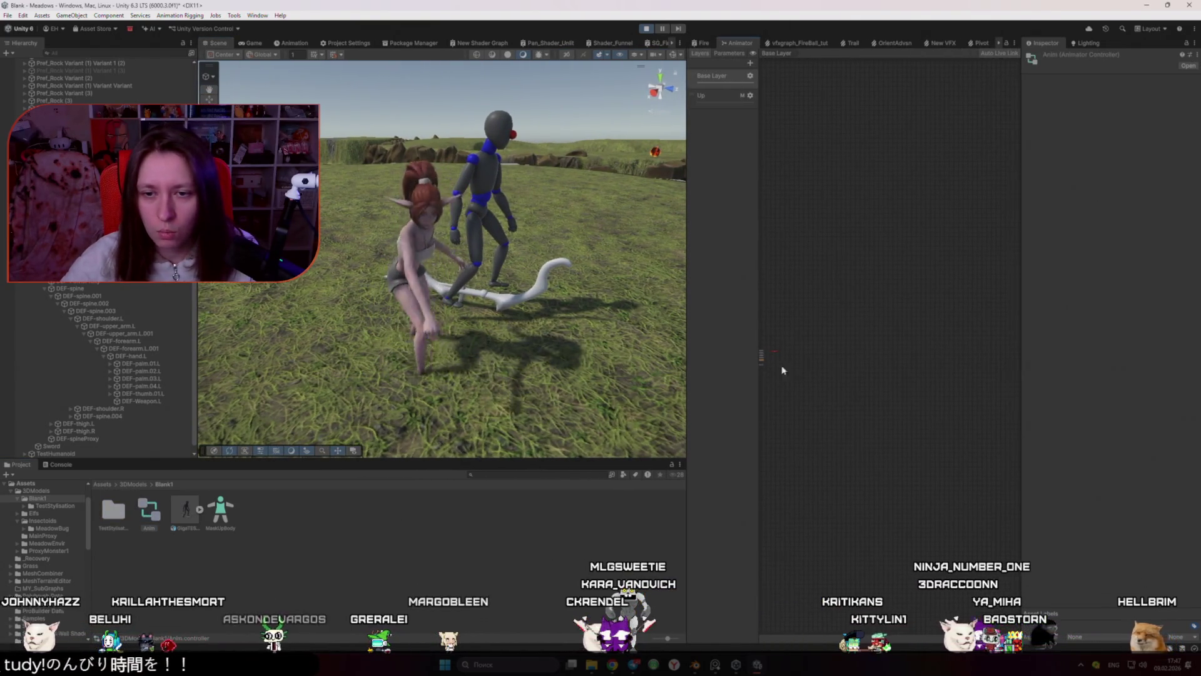
pyautogui.scroll(5, 968, 379)
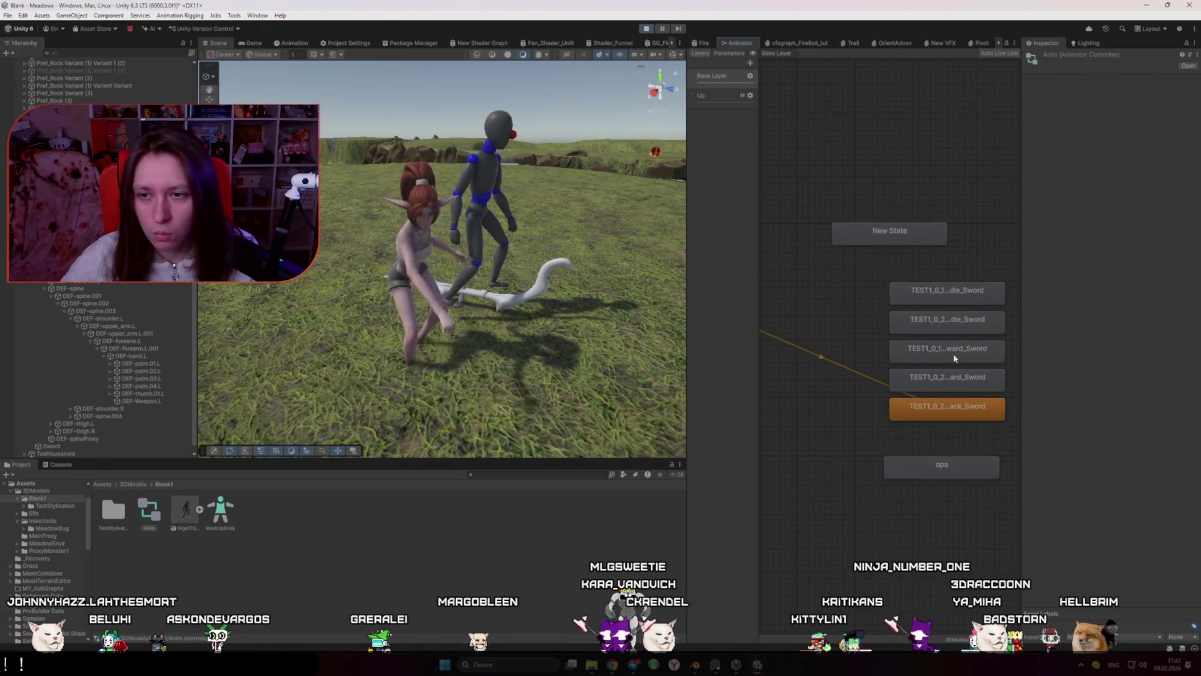
pyautogui.rightClick(938, 290)
pyautogui.click(973, 305)
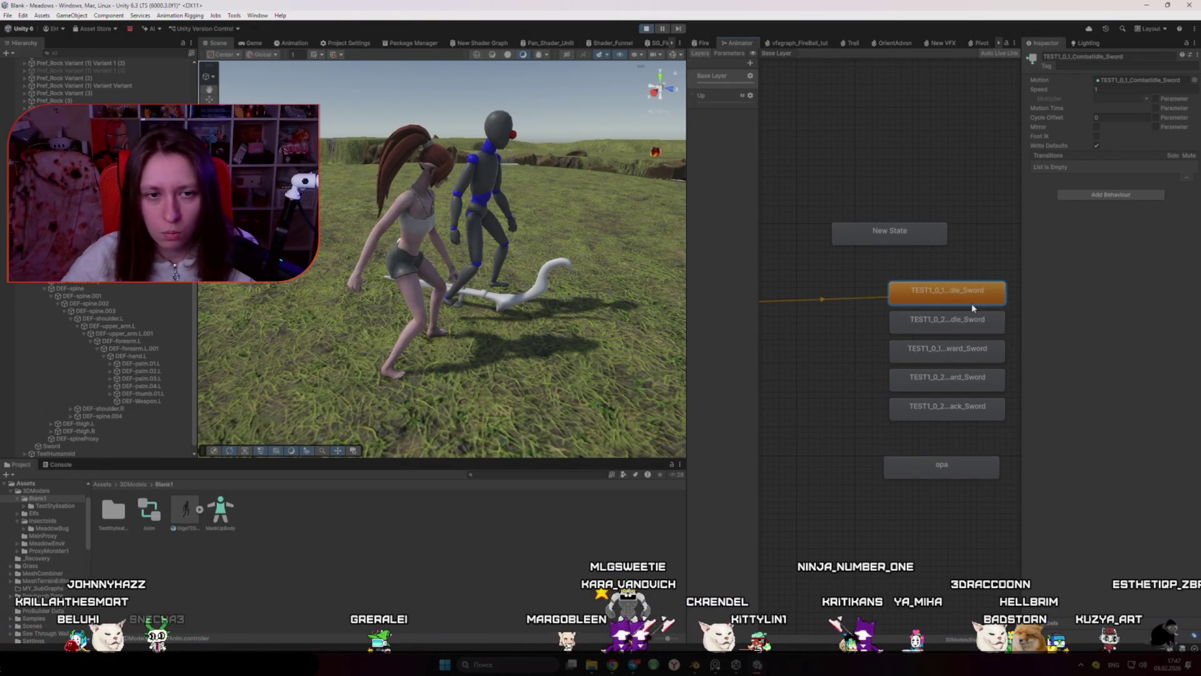
pyautogui.scroll(5, 333, 369)
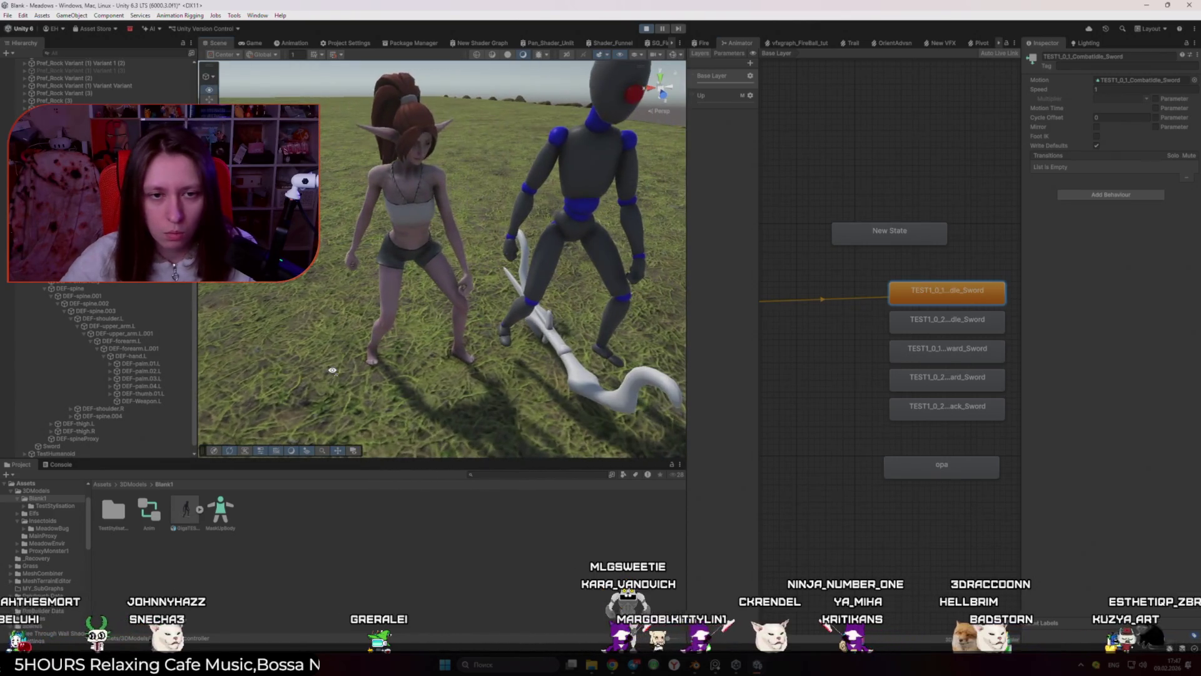
# Step: Restart Play mode and orbit the Scene view around the animating elf
pyautogui.moveTo(332, 369)
pyautogui.mouseDown()
pyautogui.moveTo(281, 367)
pyautogui.moveTo(546, 336)
pyautogui.moveTo(495, 347)
pyautogui.moveTo(725, 372)
pyautogui.moveTo(807, 355)
pyautogui.moveTo(1059, 341)
pyautogui.moveTo(639, 236)
pyautogui.mouseUp()
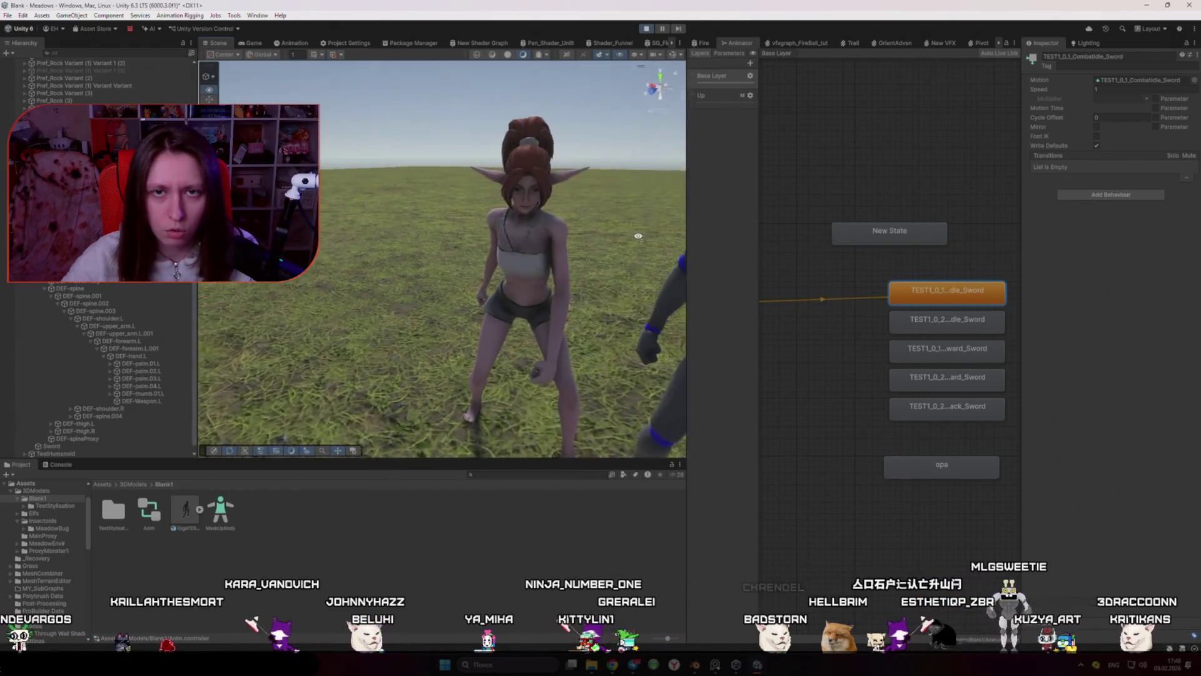
pyautogui.hotkey('ctrl', 'p')
pyautogui.moveTo(528, 270); pyautogui.dragTo(648, 97)
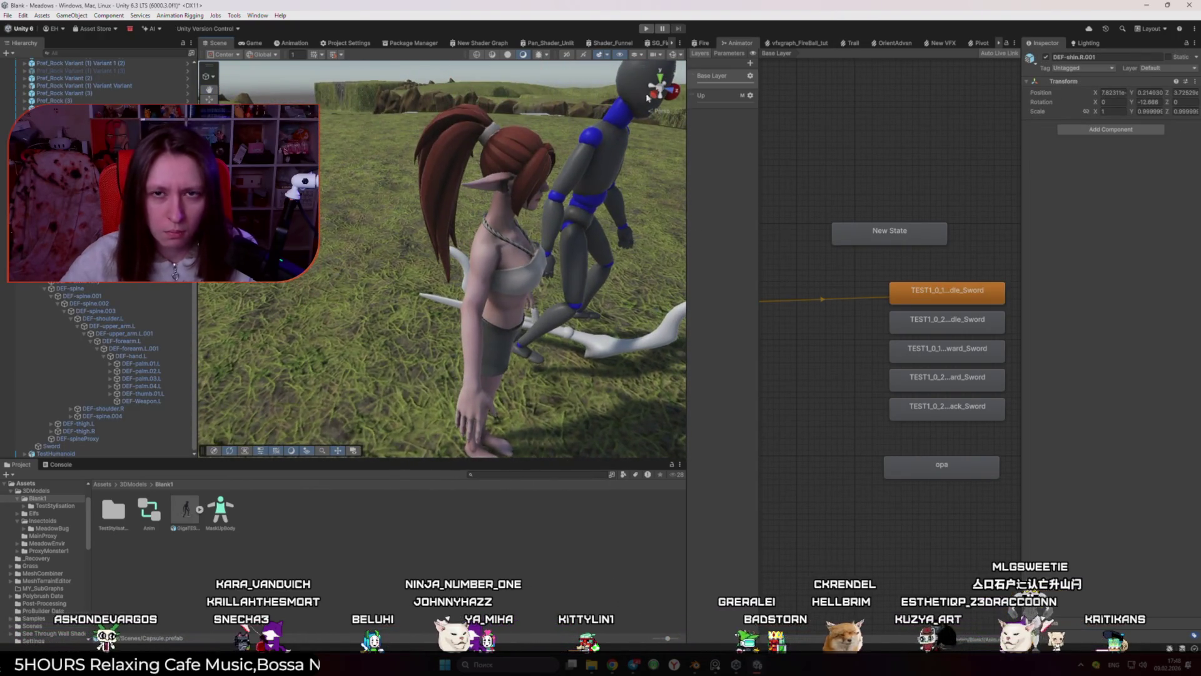
pyautogui.hotkey('ctrl', 'p')
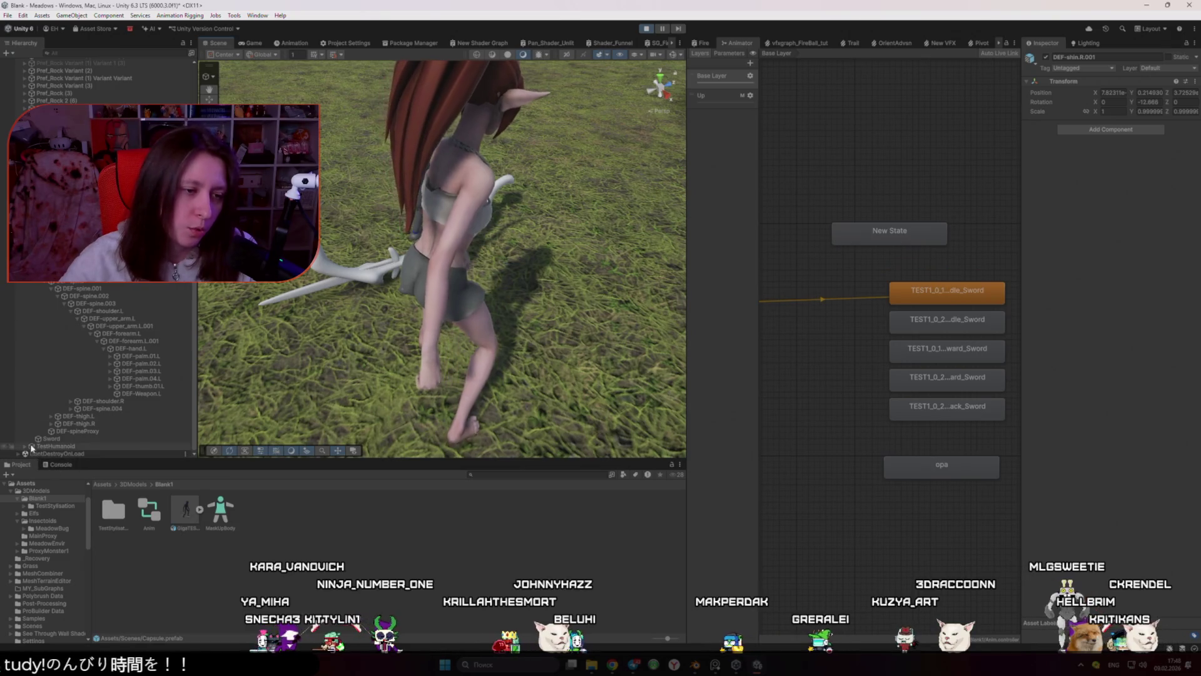
pyautogui.scroll(-5, 53, 427)
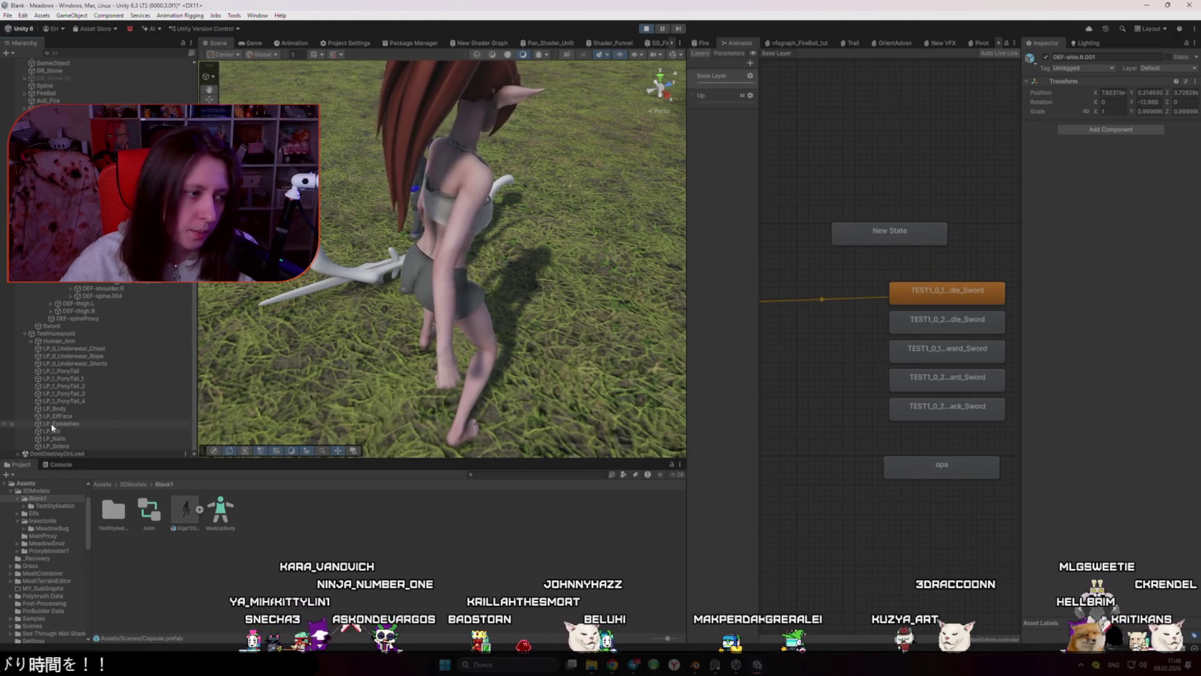
# Step: Select Human_Arm and add a Bone Renderer through the Animation Rigging menu's Bone Renderer Setup
pyautogui.click(80, 341)
pyautogui.click(72, 15)
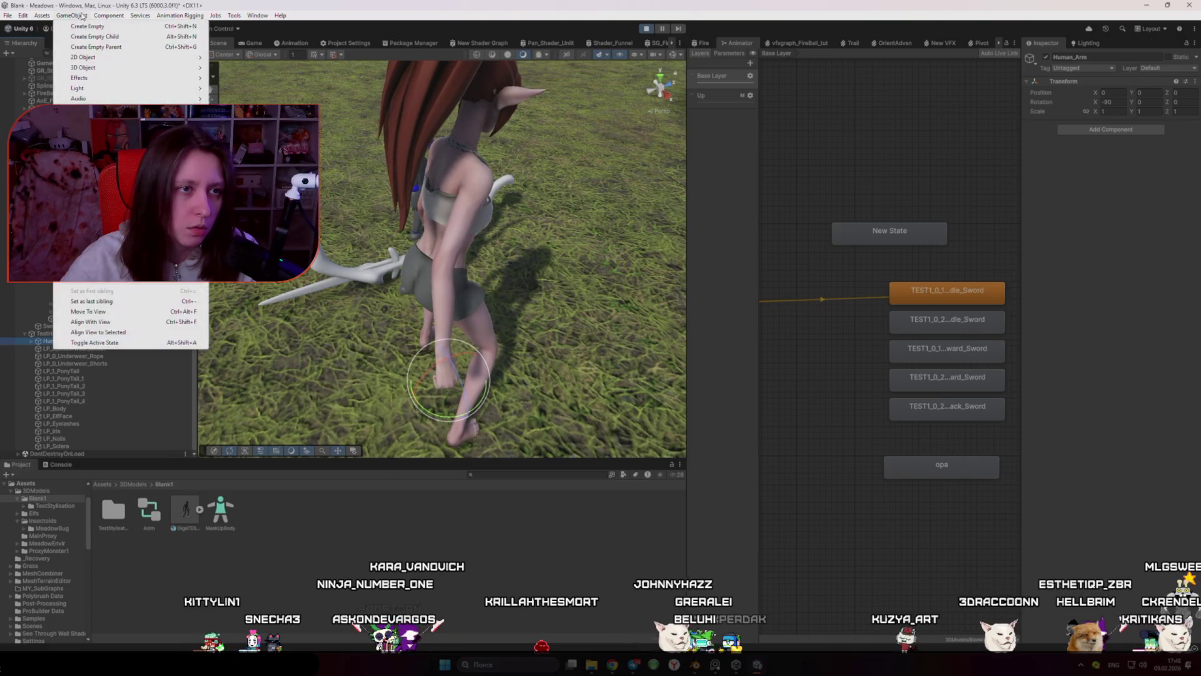
pyautogui.click(42, 15)
pyautogui.click(83, 16)
pyautogui.click(83, 16)
pyautogui.click(22, 15)
pyautogui.click(102, 16)
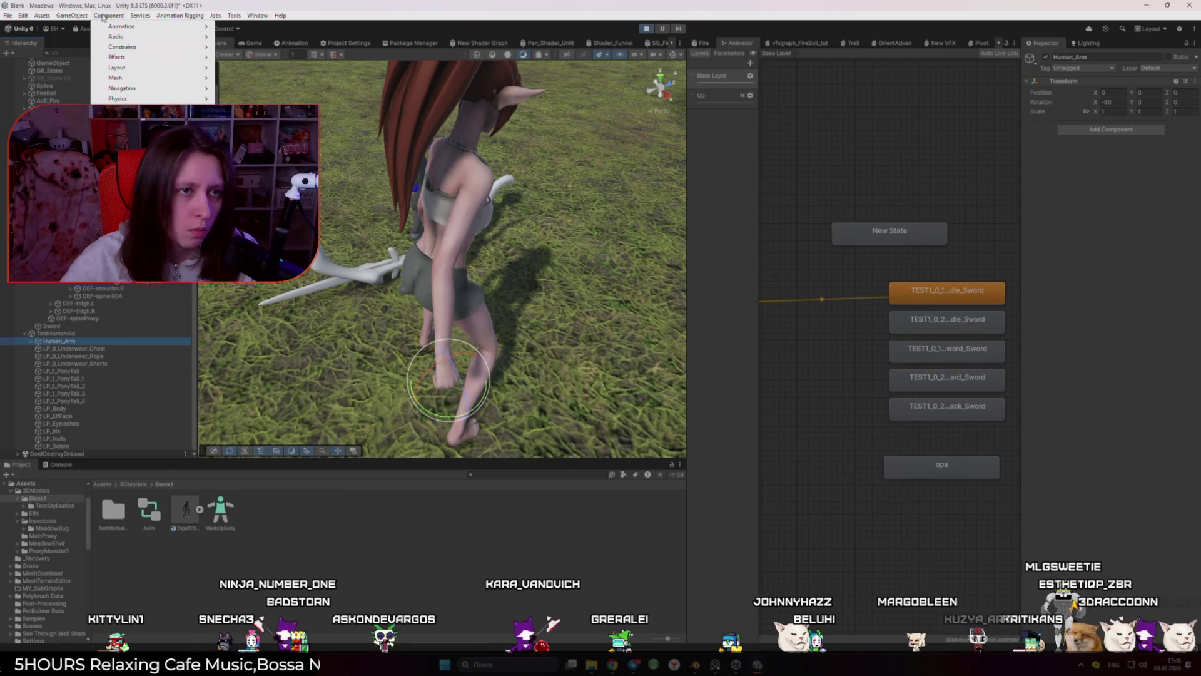
pyautogui.moveTo(185, 17)
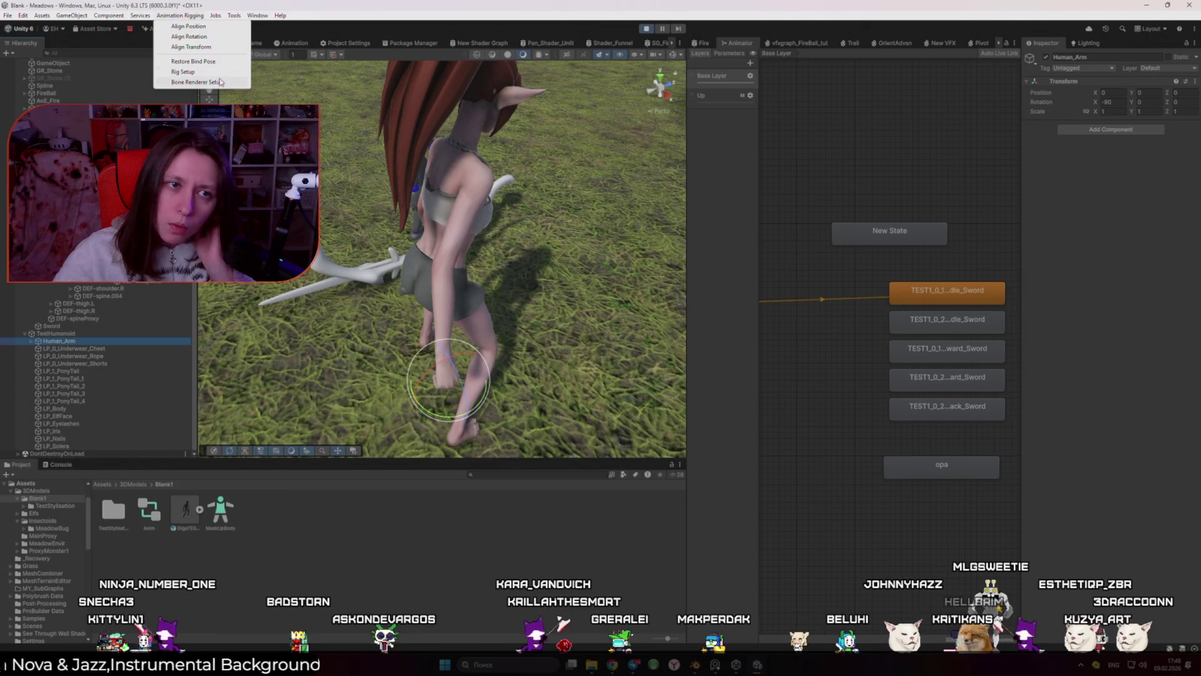
pyautogui.click(221, 82)
pyautogui.moveTo(496, 304); pyautogui.dragTo(546, 292)
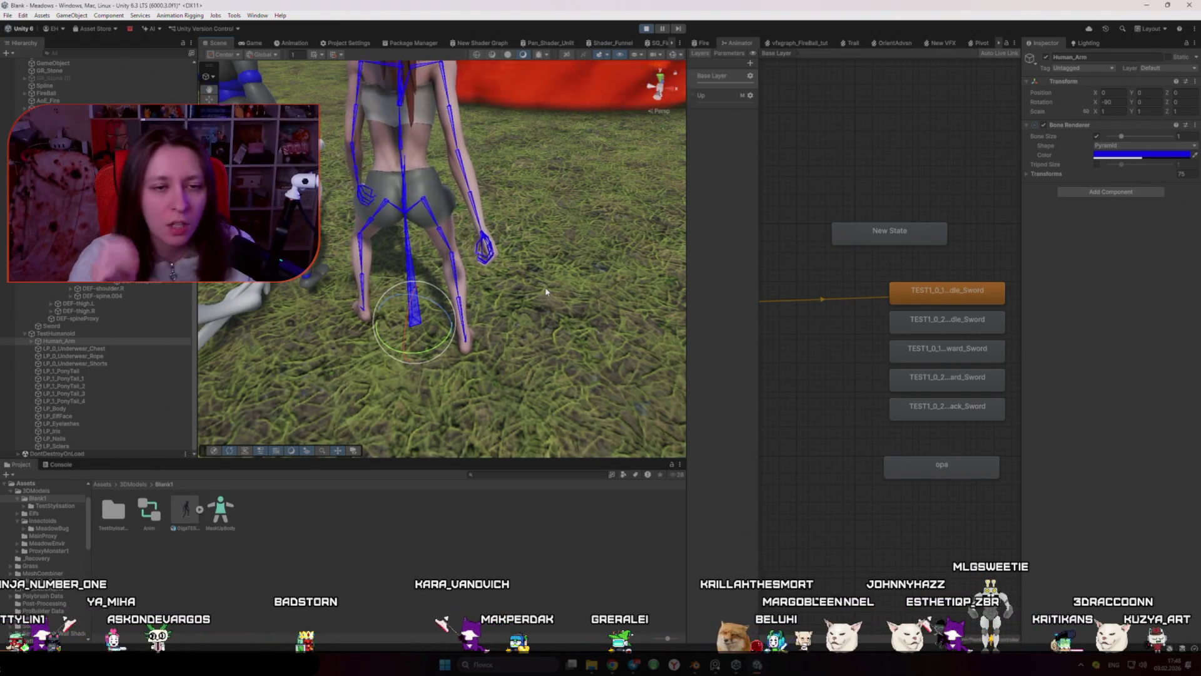
# Step: Set New State, then the rightward sword state, as the layer's default state
pyautogui.rightClick(898, 243)
pyautogui.click(938, 248)
pyautogui.moveTo(300, 301)
pyautogui.mouseDown()
pyautogui.moveTo(252, 301)
pyautogui.moveTo(212, 269)
pyautogui.mouseUp()
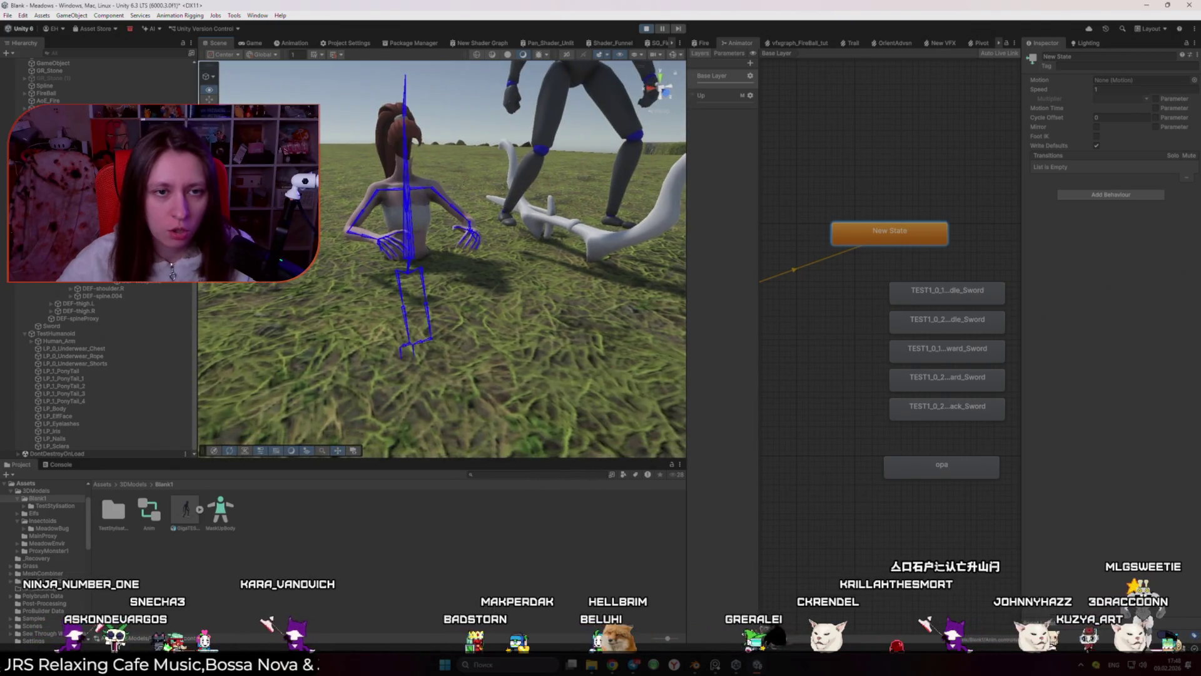
pyautogui.scroll(-3, 442, 259)
pyautogui.moveTo(442, 259); pyautogui.dragTo(403, 247)
pyautogui.rightClick(979, 355)
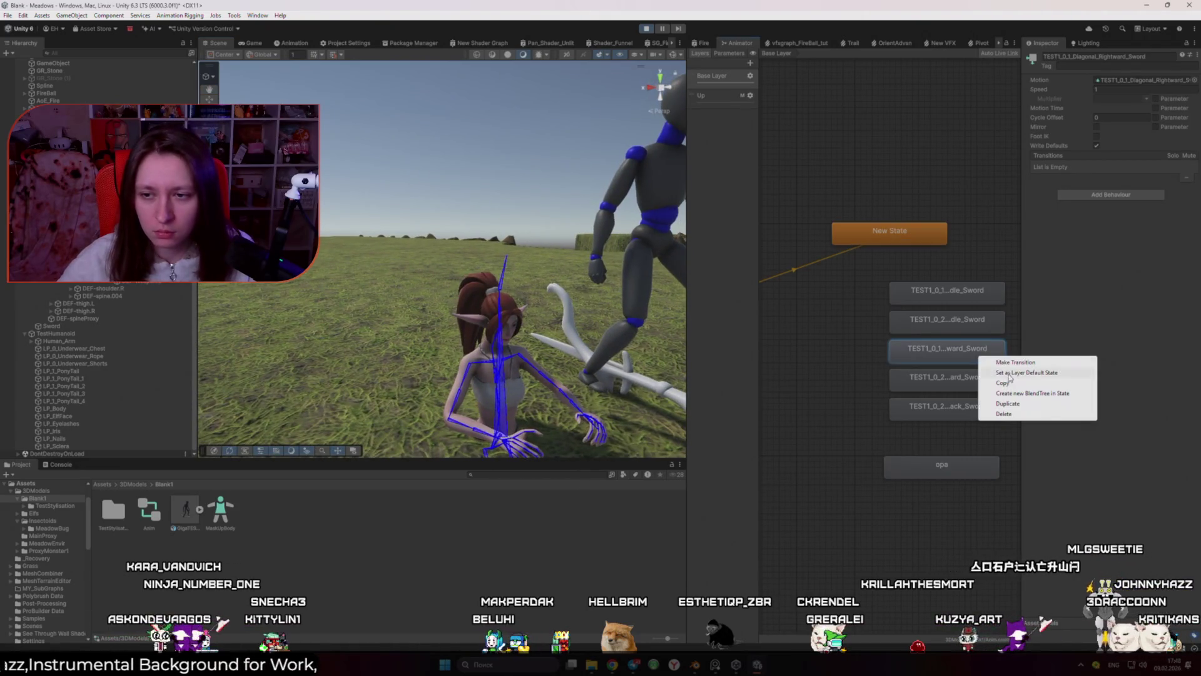
pyautogui.click(1013, 376)
# Step: Watch the walking elf from several angles, then uncheck Human_Arm's Bone Renderer
pyautogui.moveTo(406, 313); pyautogui.dragTo(379, 318)
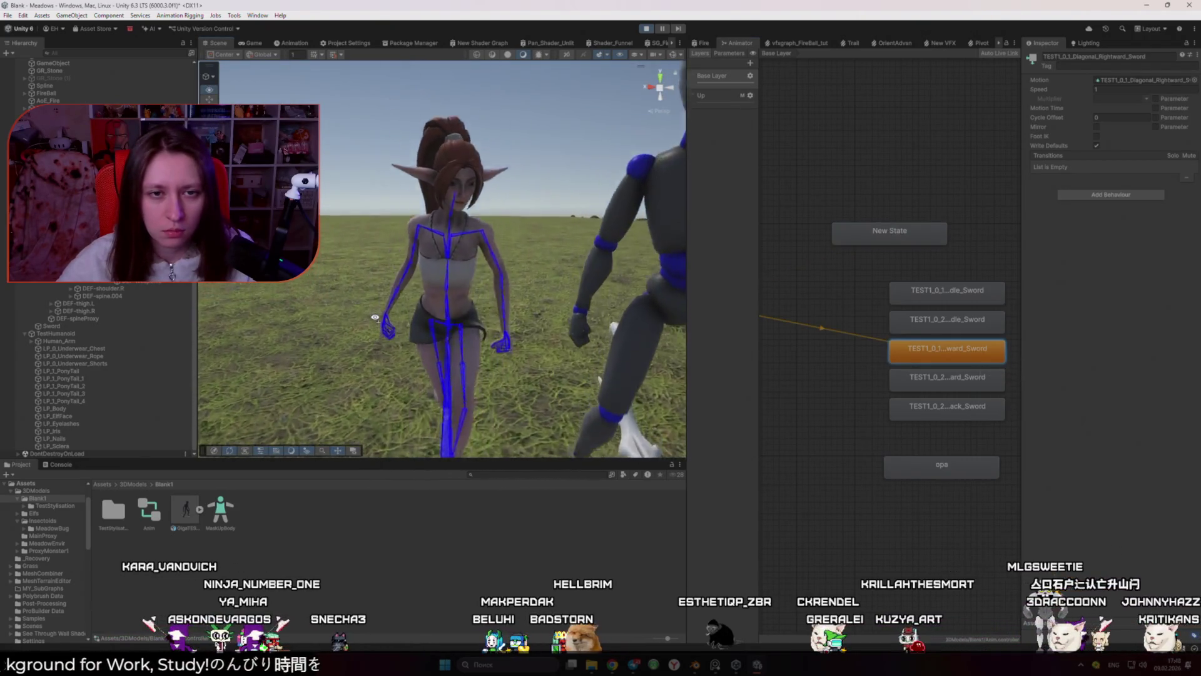
pyautogui.scroll(-4, 374, 317)
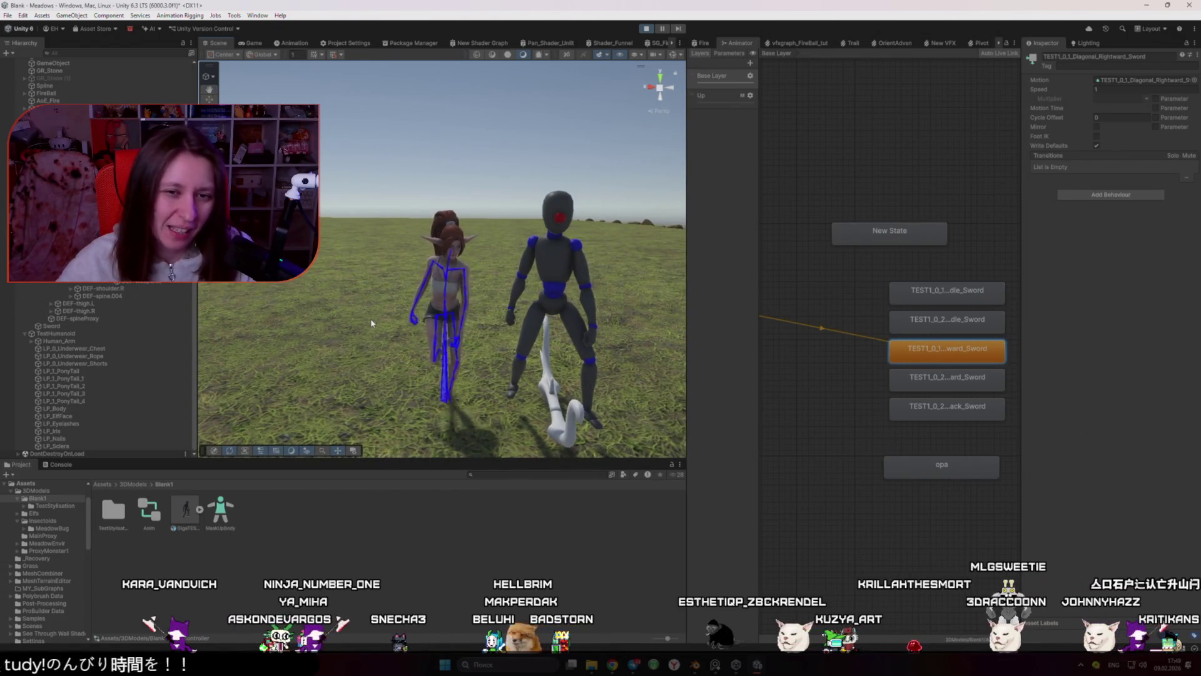
pyautogui.click(367, 299)
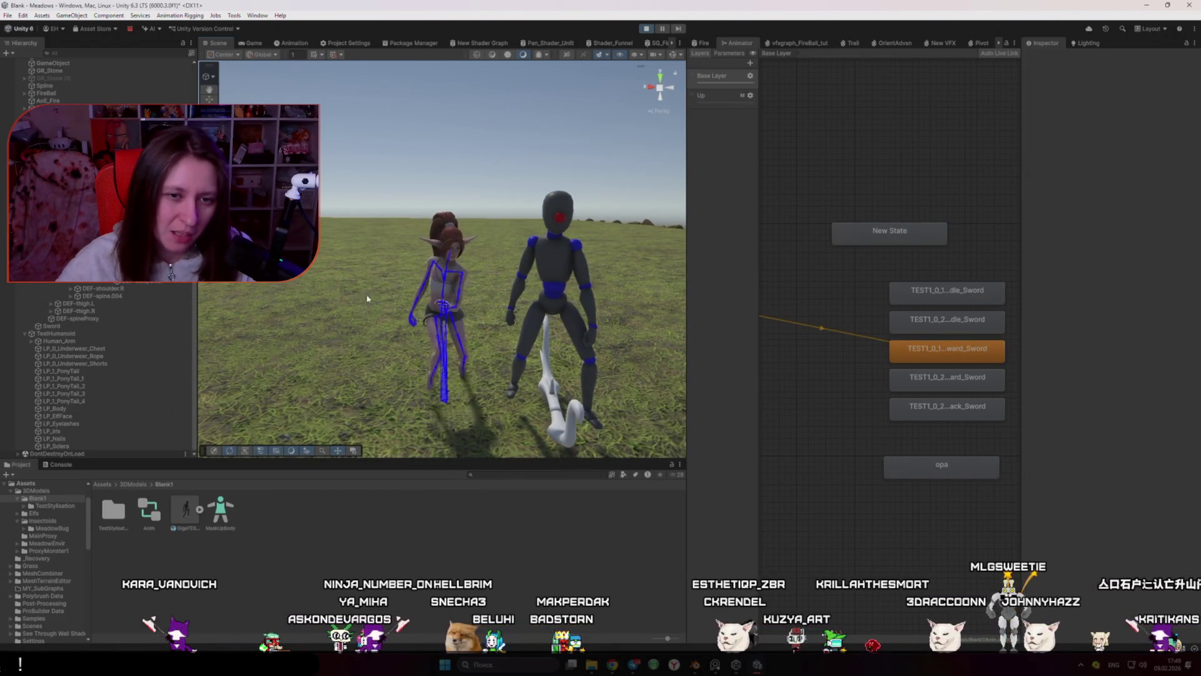
pyautogui.moveTo(314, 299); pyautogui.dragTo(795, 342)
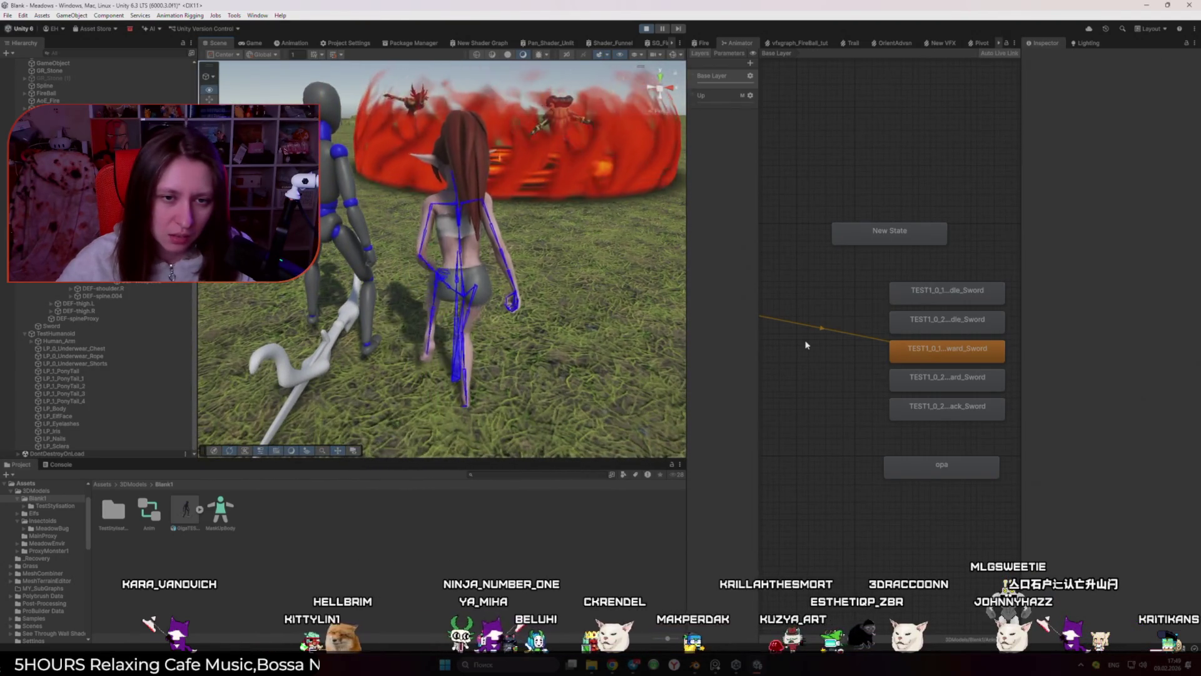
pyautogui.moveTo(657, 342); pyautogui.dragTo(413, 343)
pyautogui.scroll(-5, 412, 343)
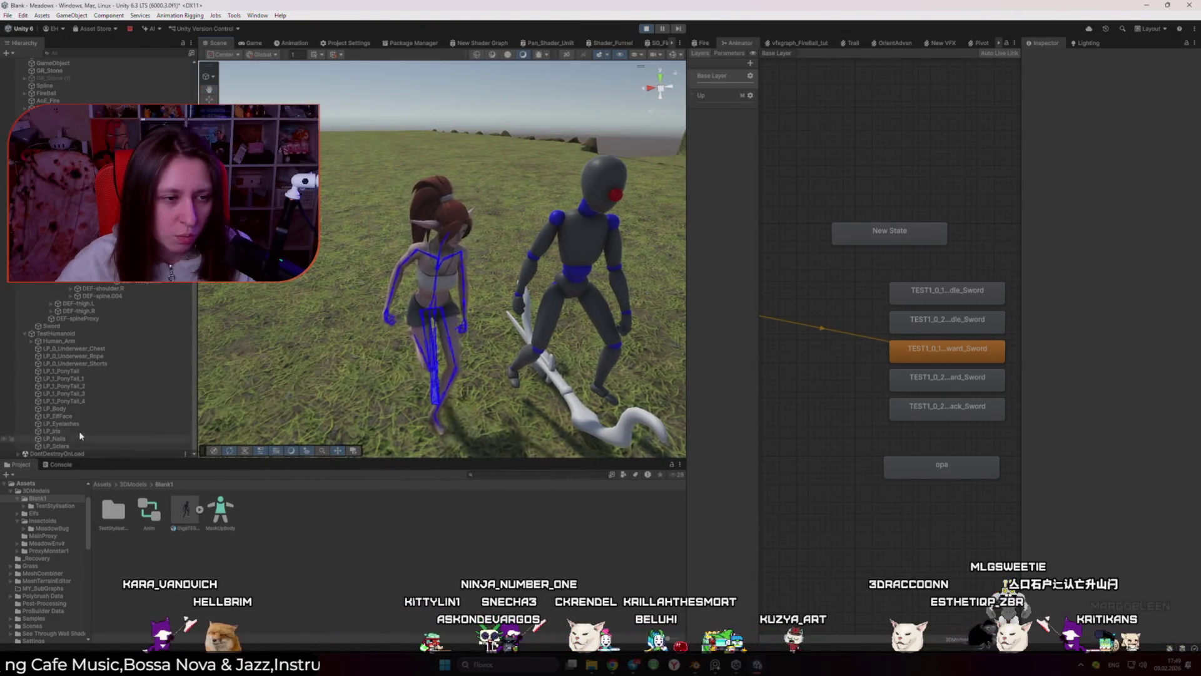
pyautogui.click(65, 343)
pyautogui.click(1043, 124)
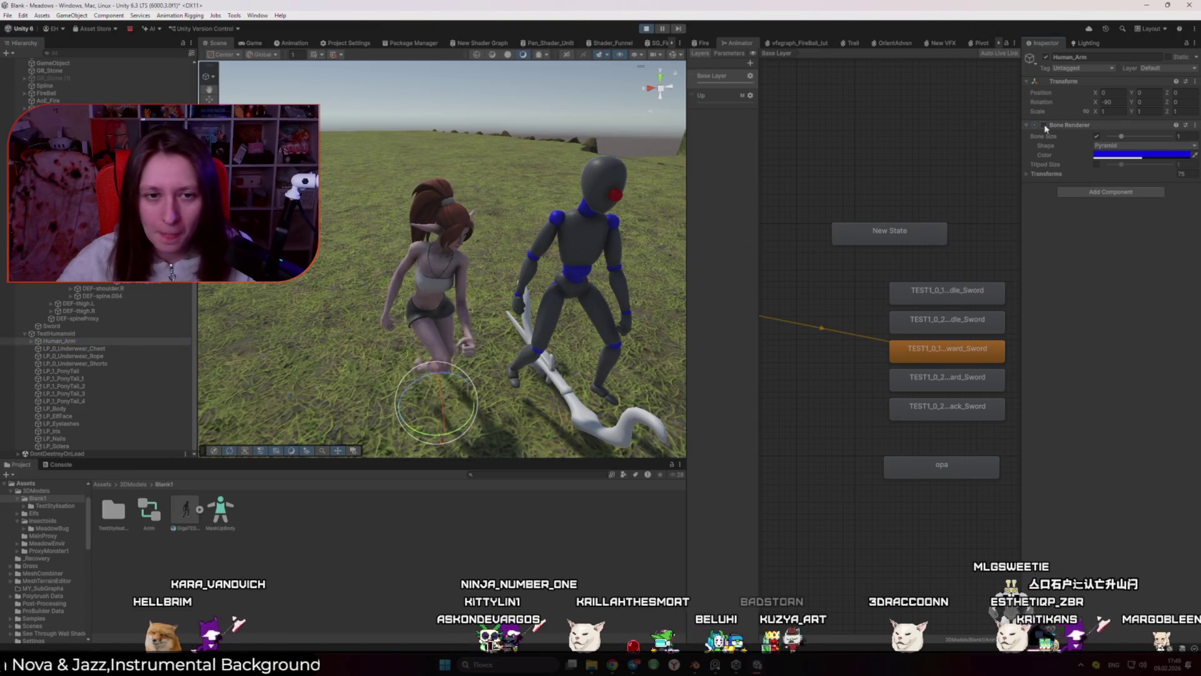
# Step: Move the Bone Renderer from Human_Arm to TestHumanoid with a bone size of 1.71
pyautogui.rightClick(1175, 126)
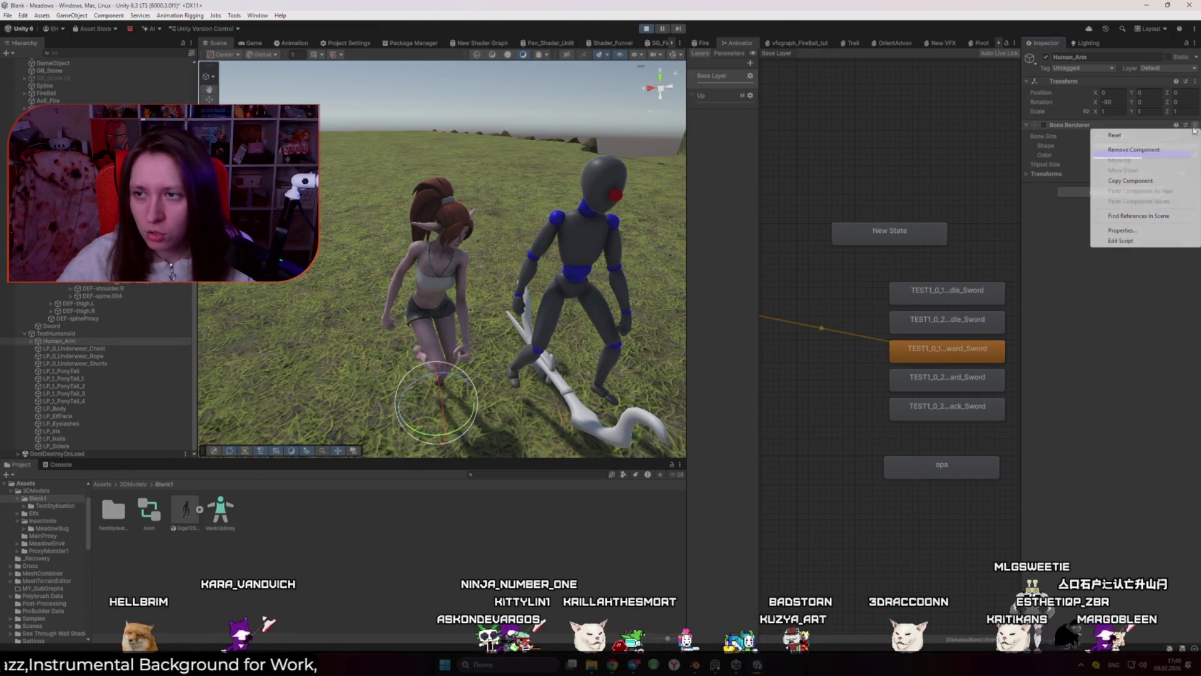
pyautogui.click(1133, 150)
pyautogui.click(56, 334)
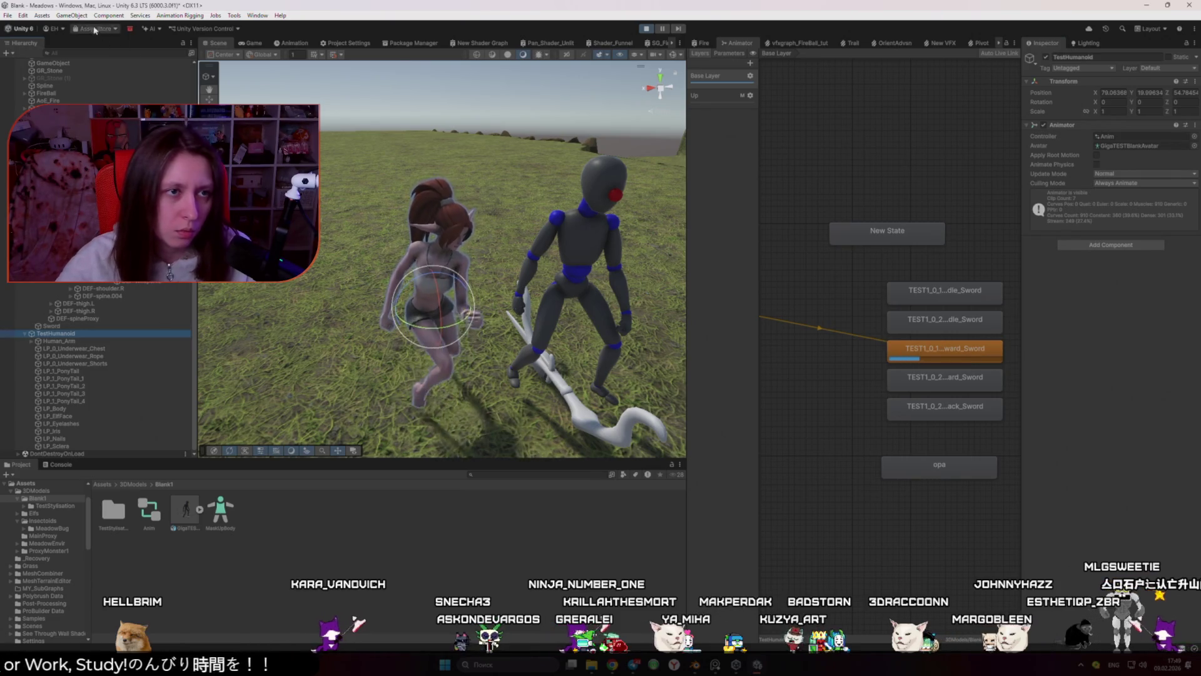
pyautogui.click(115, 17)
pyautogui.moveTo(180, 17)
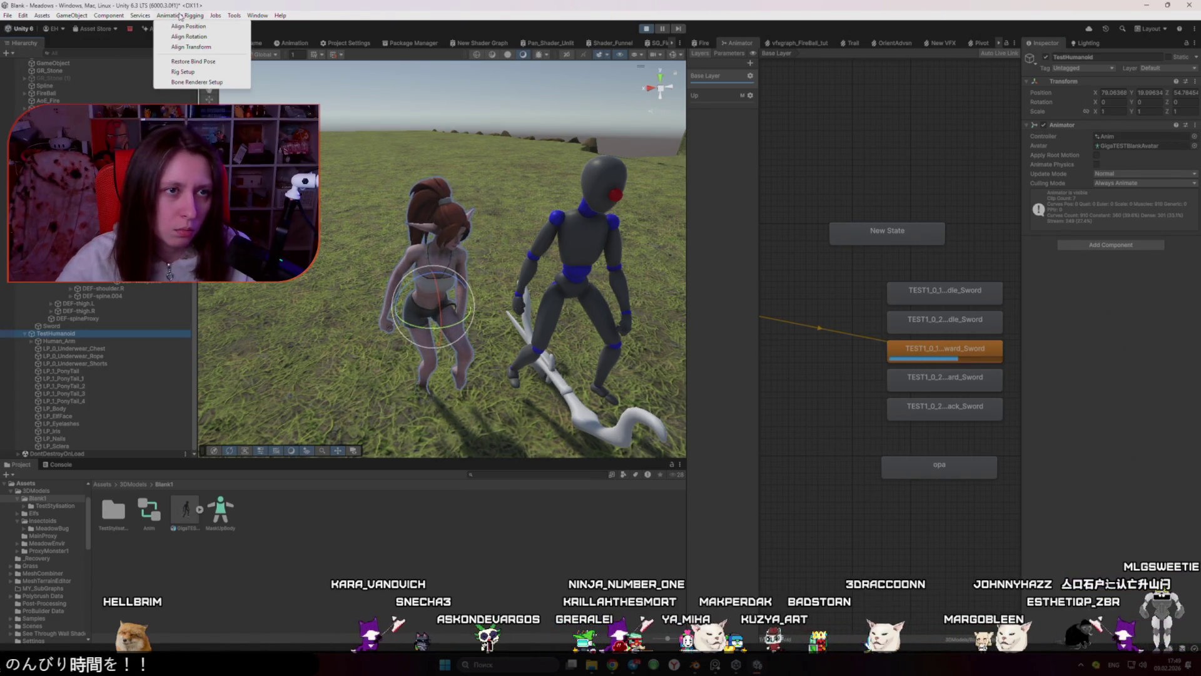
pyautogui.click(197, 82)
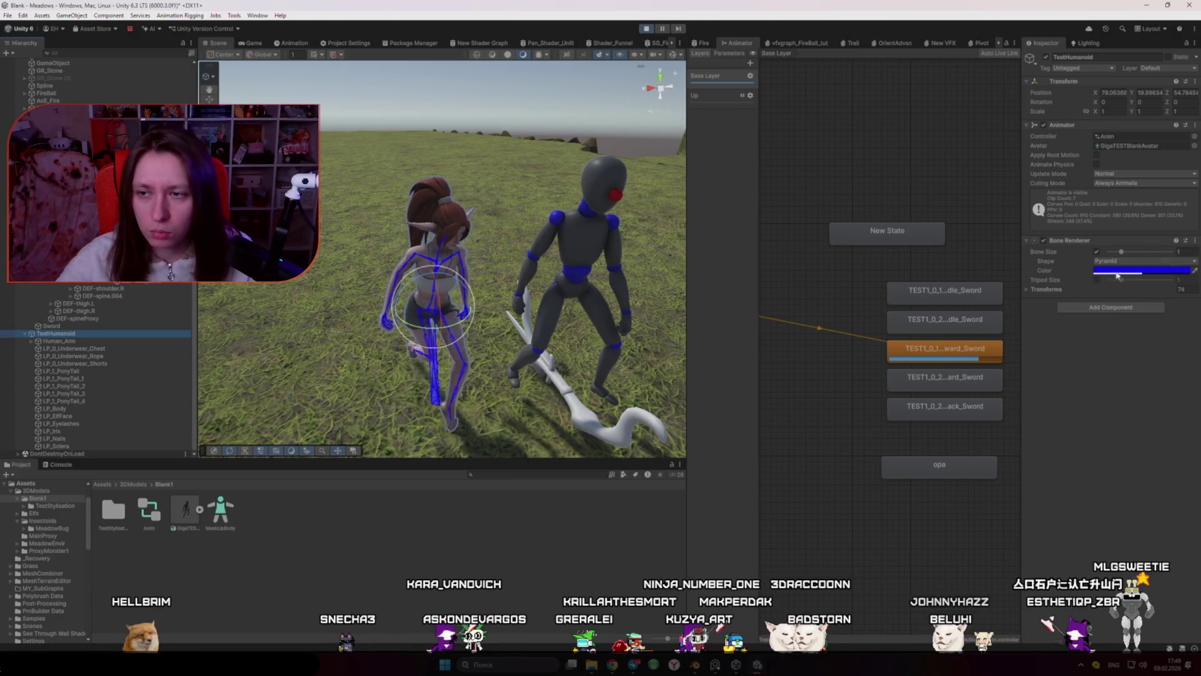
pyautogui.moveTo(1133, 253); pyautogui.dragTo(1134, 261)
pyautogui.moveTo(551, 287)
pyautogui.mouseDown()
pyautogui.moveTo(598, 295)
pyautogui.moveTo(498, 285)
pyautogui.mouseUp()
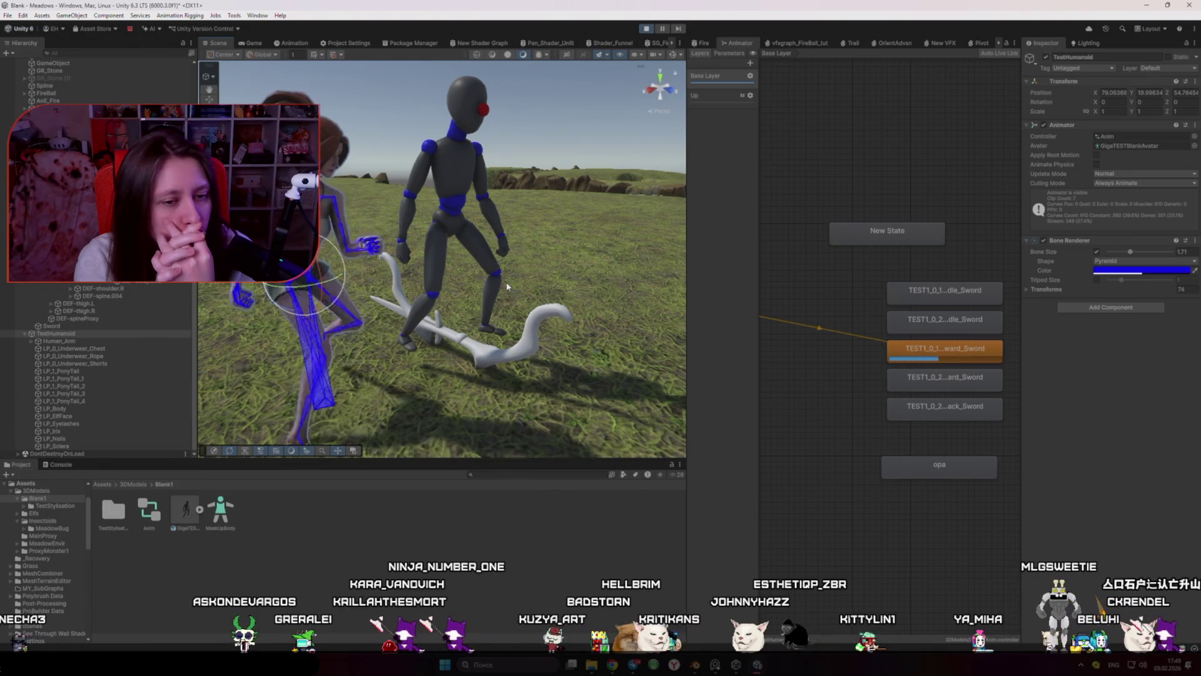
# Step: Fly the Scene view back to frame both characters, then switch to the ChatGPT chat
pyautogui.moveTo(505, 282)
pyautogui.mouseDown()
pyautogui.moveTo(408, 328)
pyautogui.moveTo(555, 284)
pyautogui.moveTo(423, 289)
pyautogui.mouseUp()
pyautogui.scroll(-3, 555, 283)
pyautogui.press('s')
pyautogui.scroll(1, 438, 288)
pyautogui.press('w')
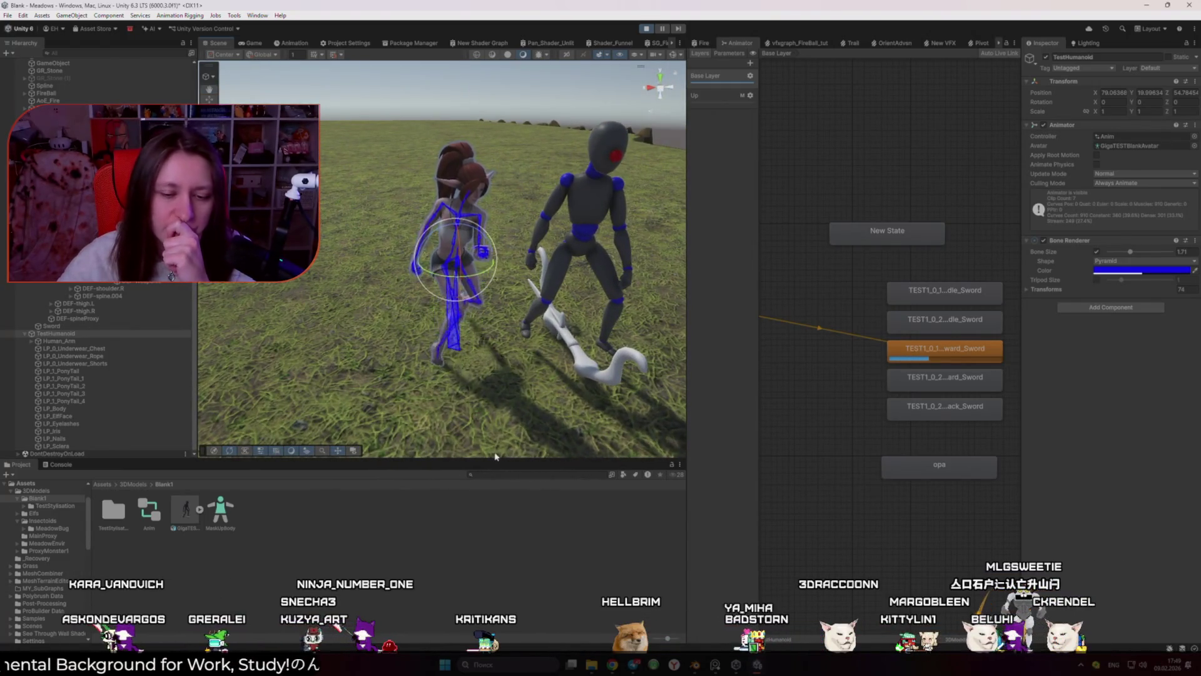
pyautogui.moveTo(612, 665)
pyautogui.click(655, 630)
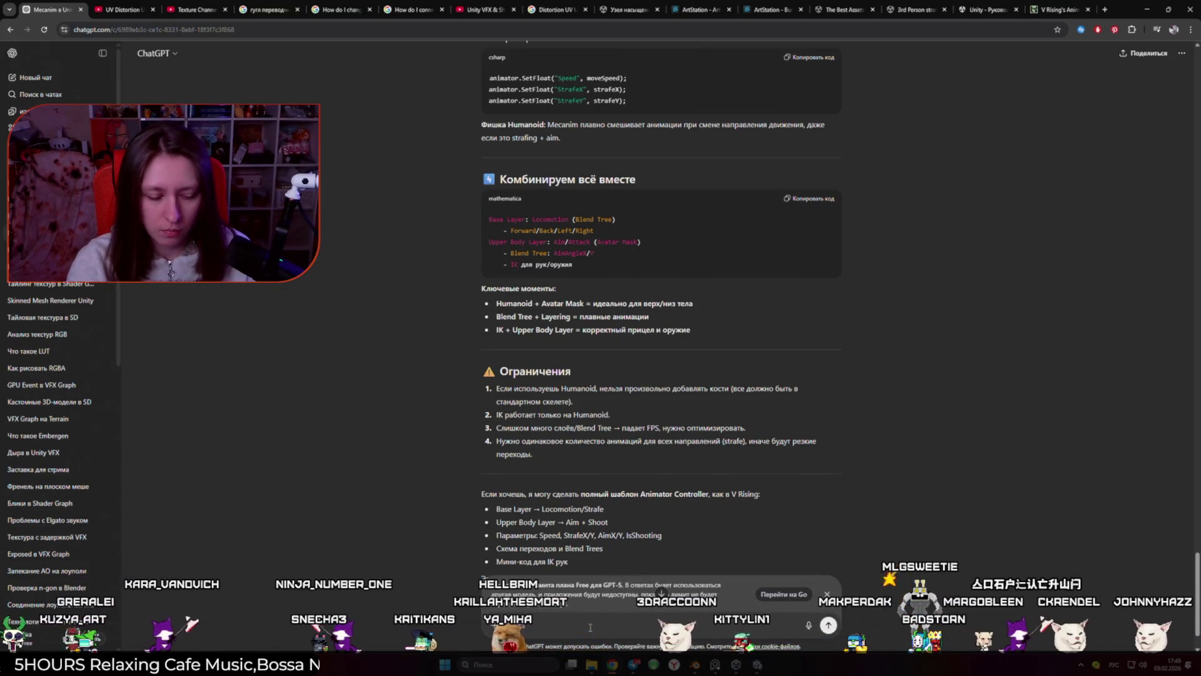
# Step: Ask ChatGPT whether bones must be physically connected for retargeting, read the reply, and return to Blender
pyautogui.write('А для ретарета обязательно нужно что бы ')
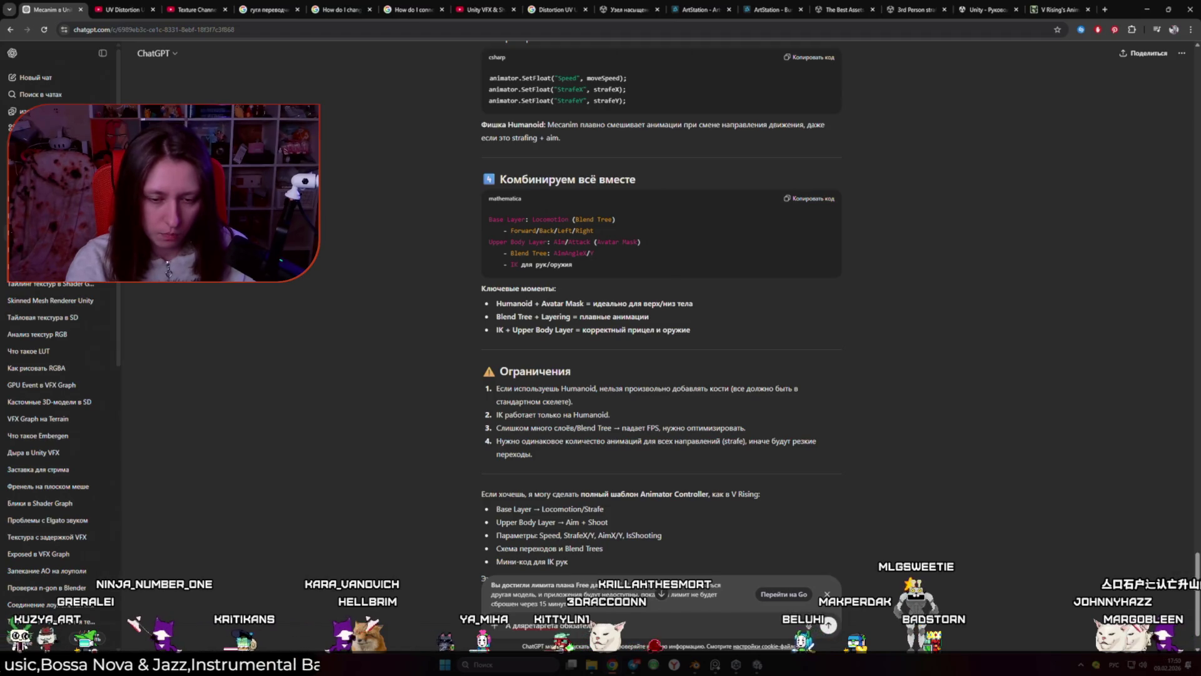
pyautogui.write('кости д')
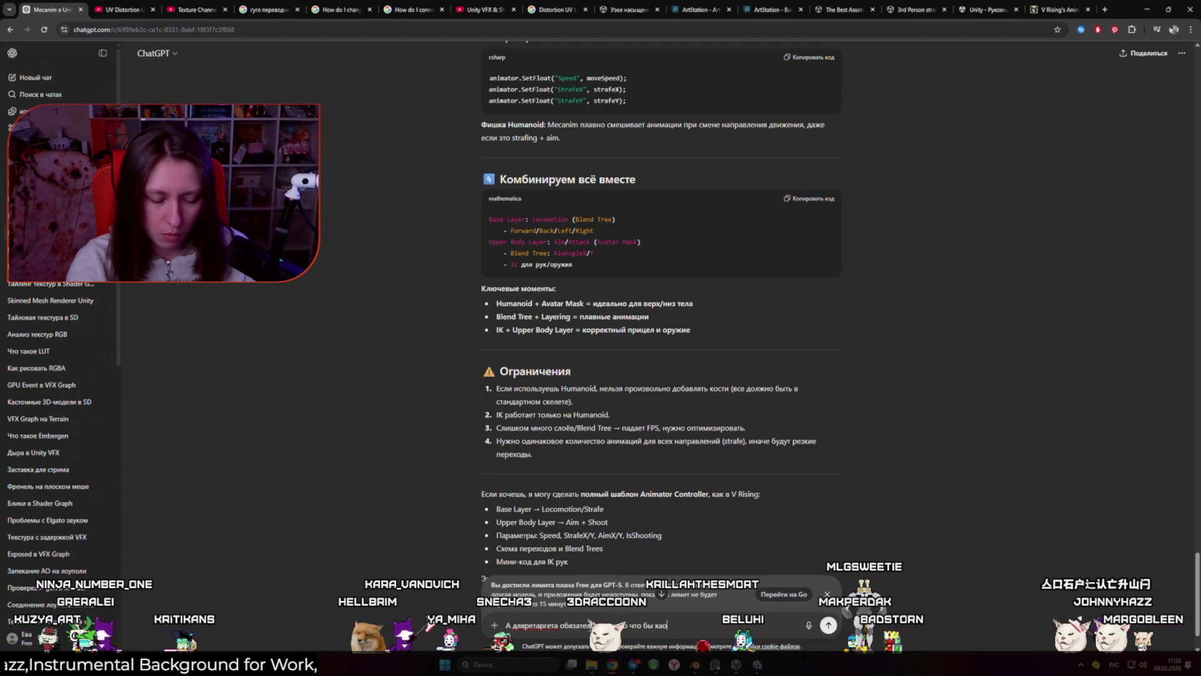
pyautogui.write('руг за другом коннектились?')
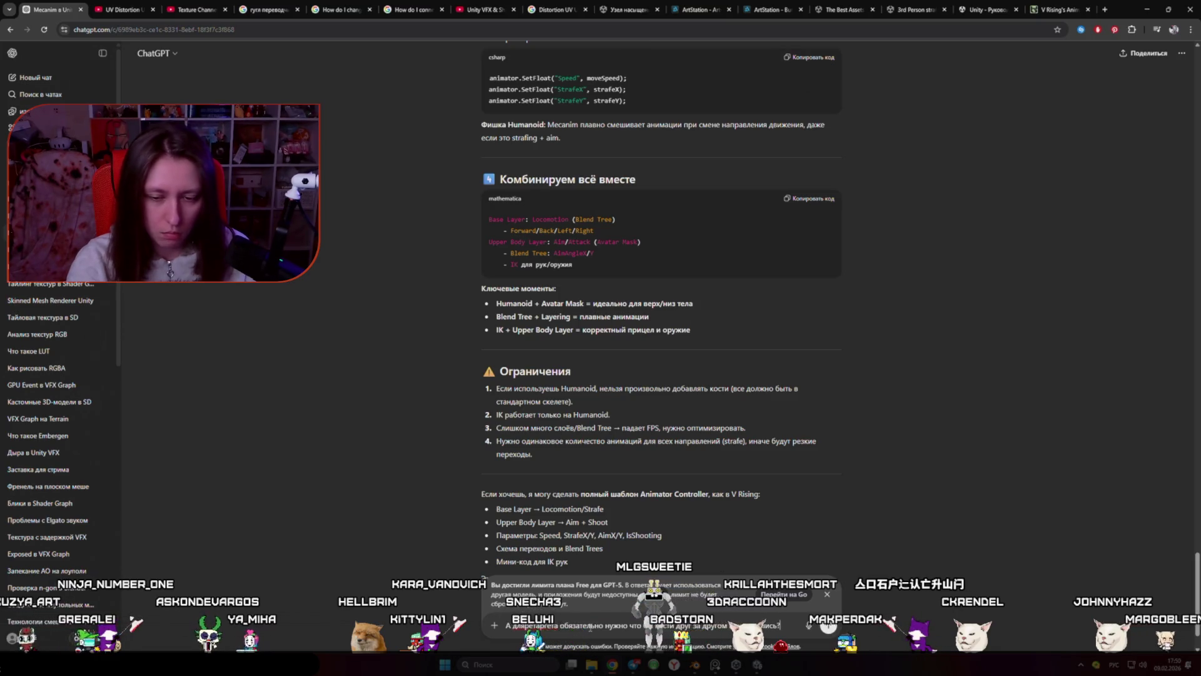
pyautogui.press('Return')
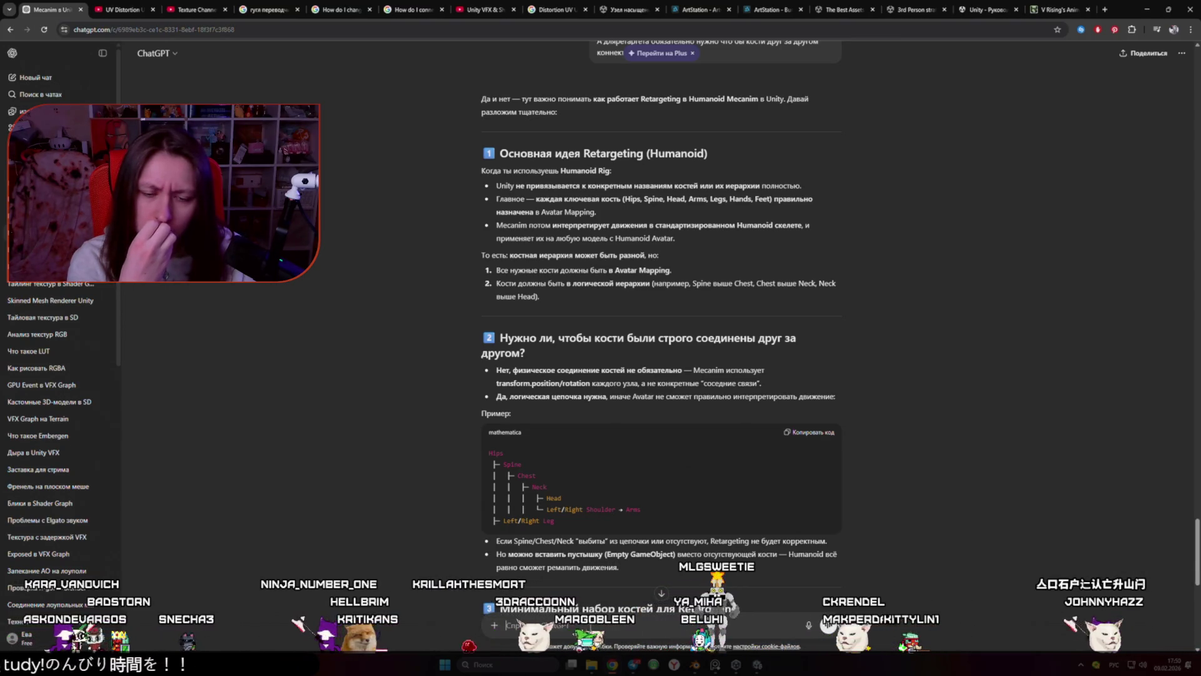
pyautogui.scroll(-5, 585, 620)
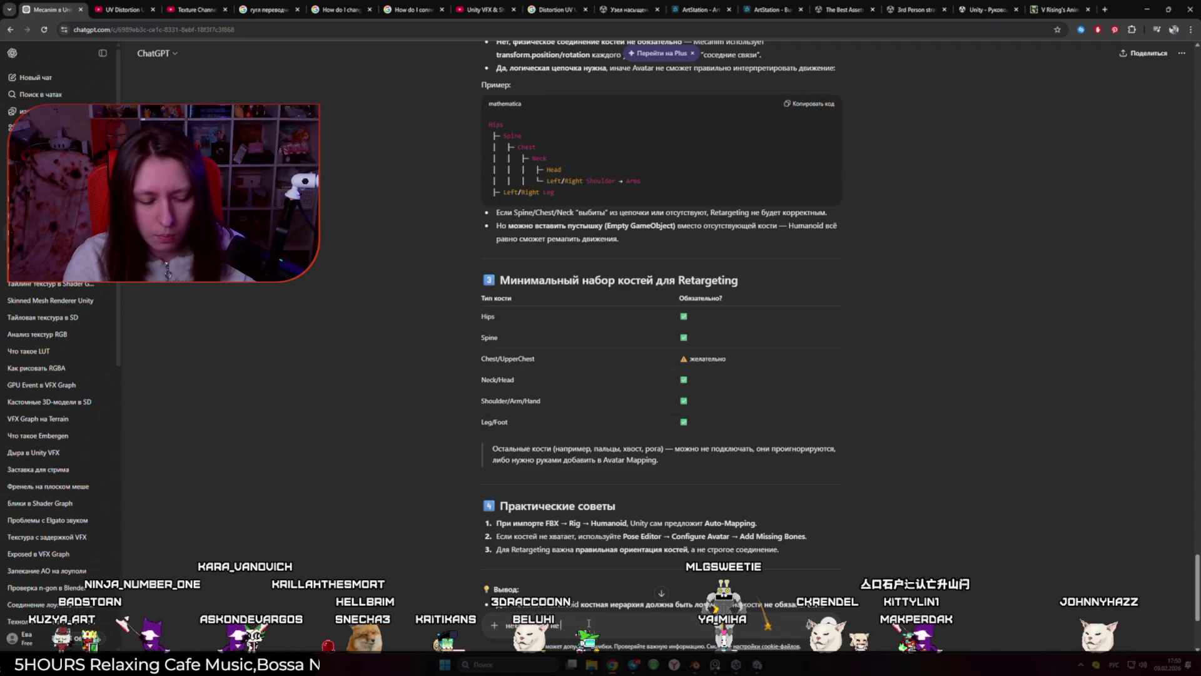
pyautogui.write('б')
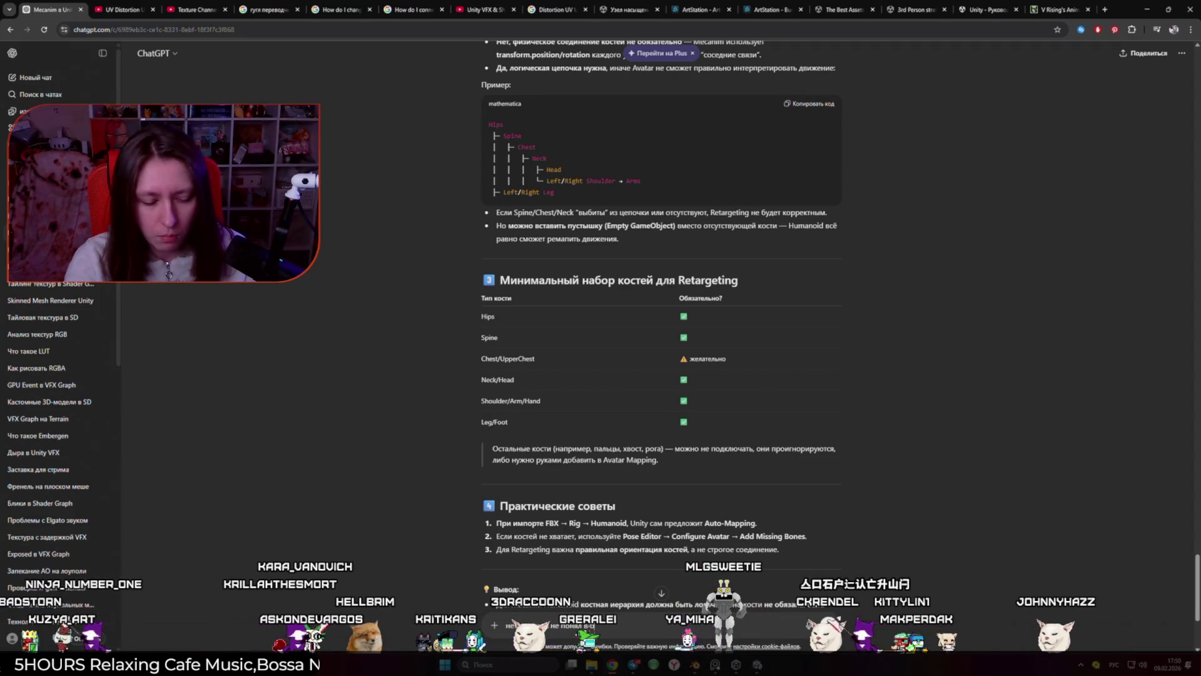
pyautogui.write('лендер есть')
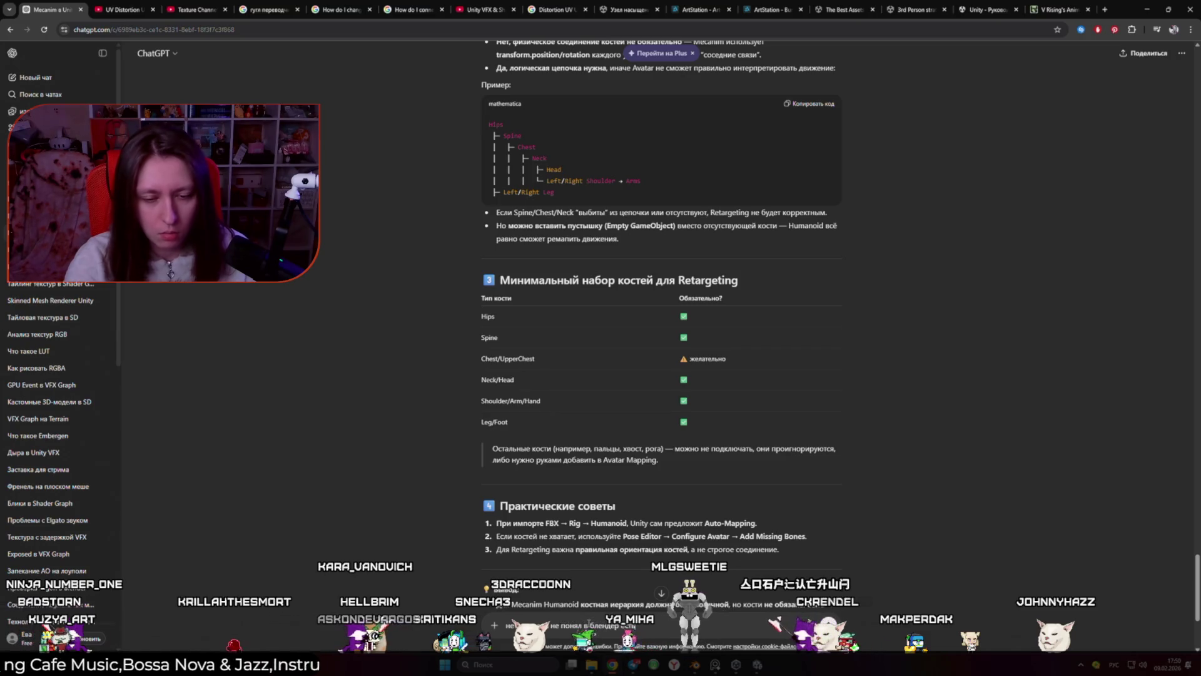
pyautogui.hotkey('alt', 'Tab')
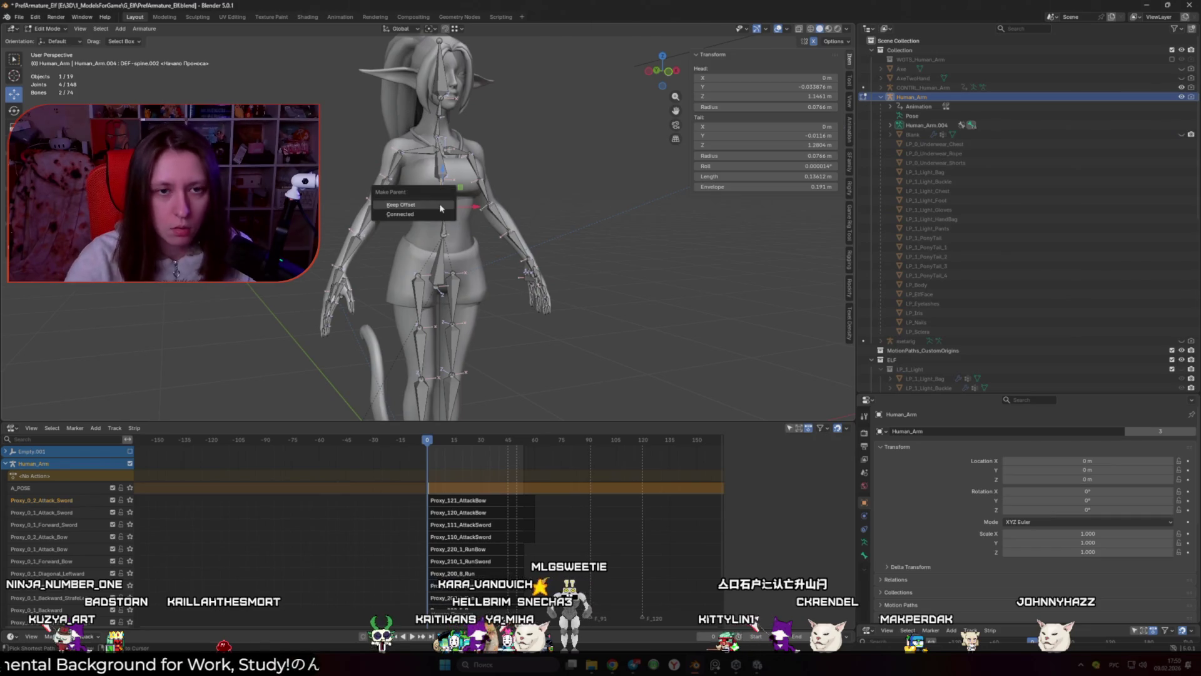
# Step: Check Blender's Ctrl+P Make Parent options and start typing a follow-up question about them in ChatGPT
pyautogui.hotkey('alt', 'Tab')
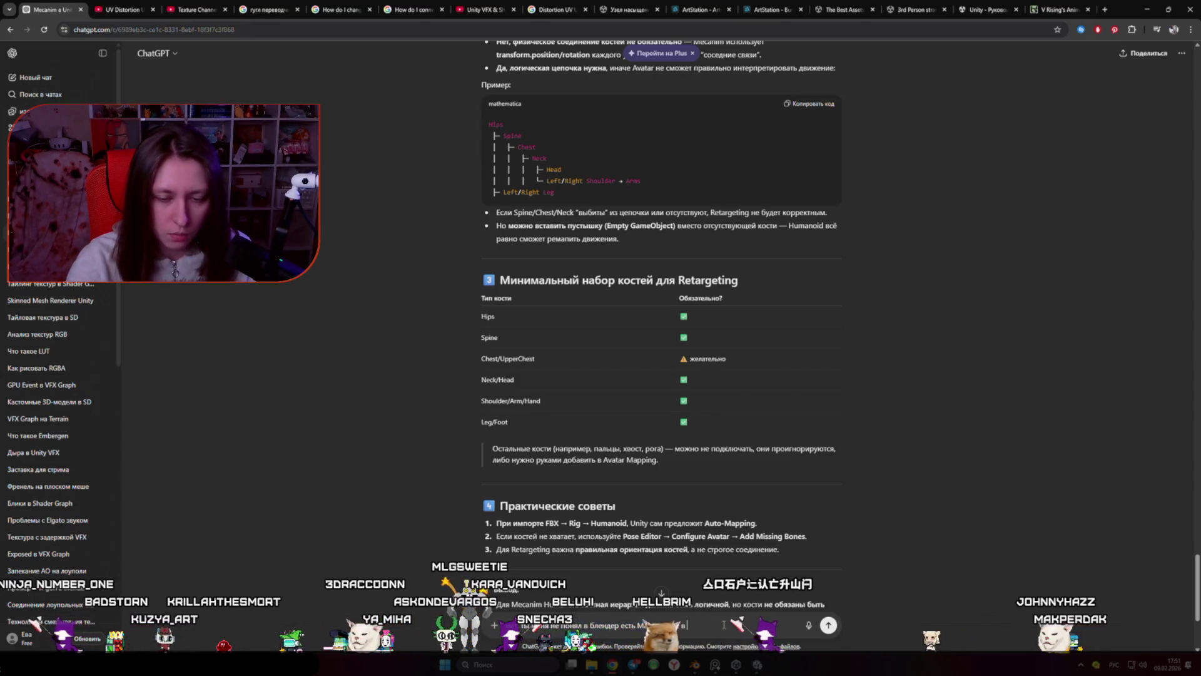
pyautogui.hotkey('alt', 'Tab')
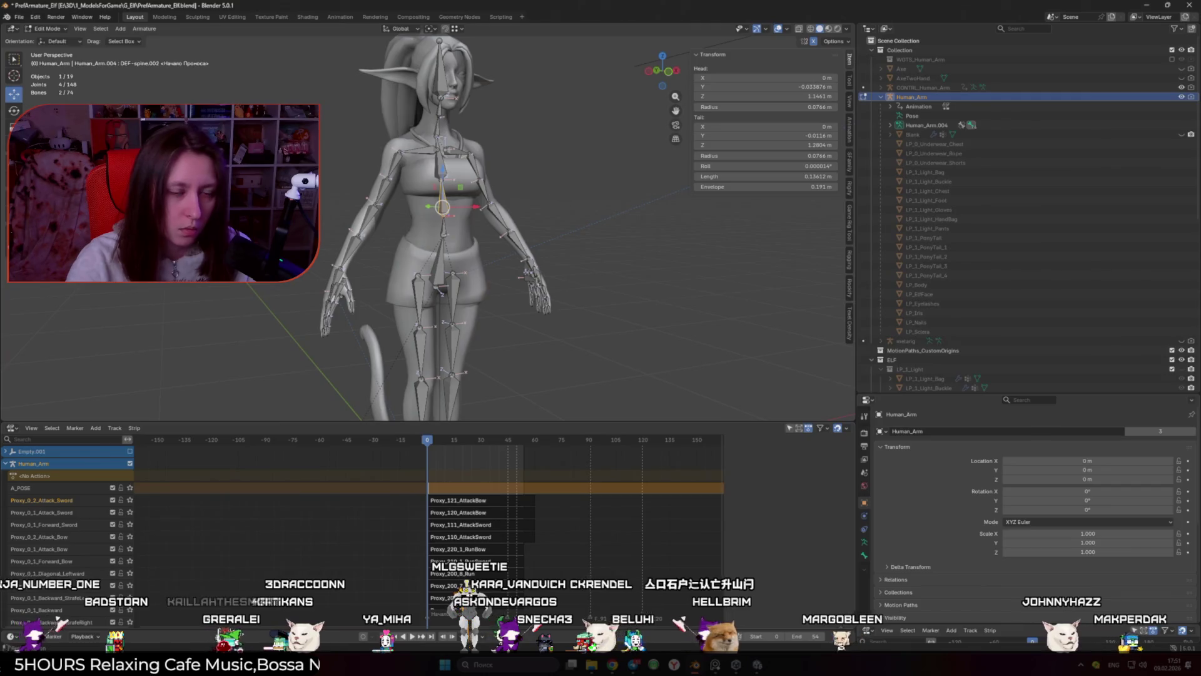
pyautogui.hotkey('alt', 'Tab')
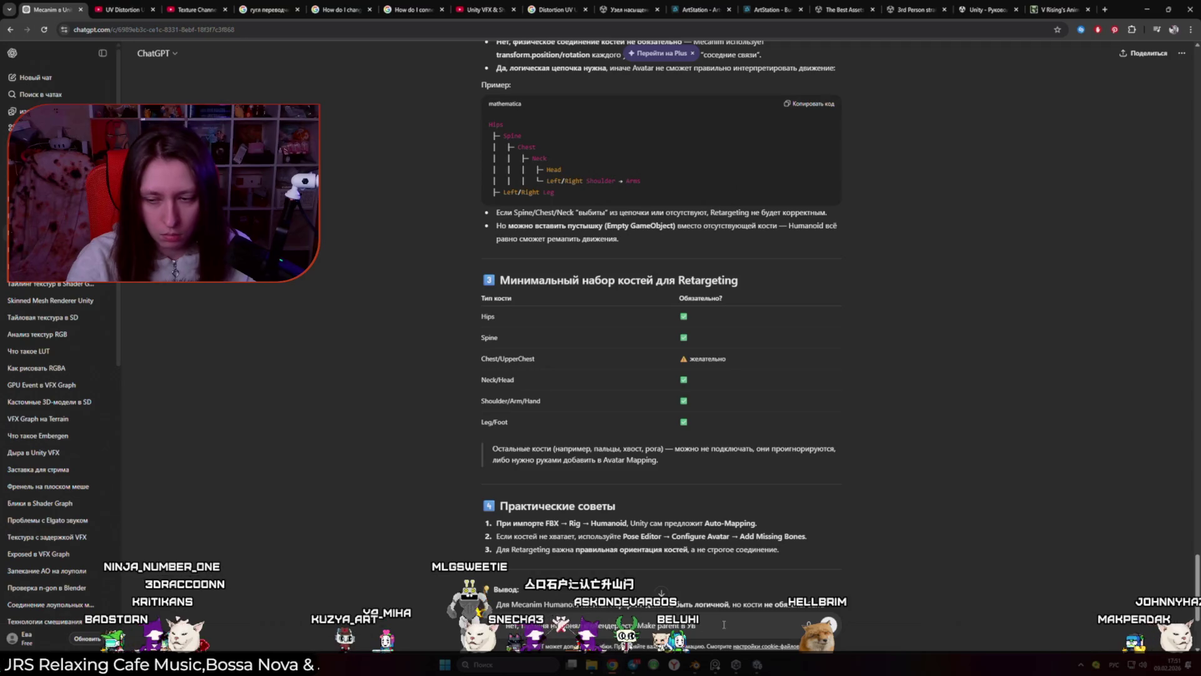
pyautogui.hotkey('alt', 'shift')
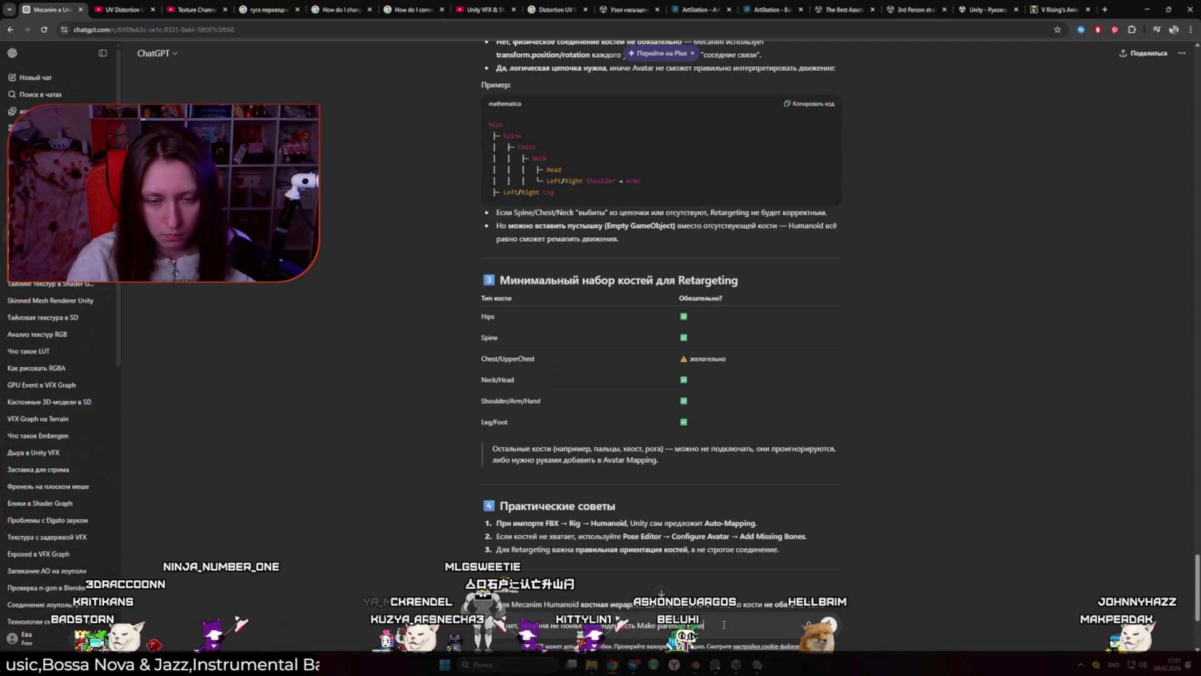
pyautogui.hotkey('alt', 'Tab')
pyautogui.hotkey('alt', 'Tab')
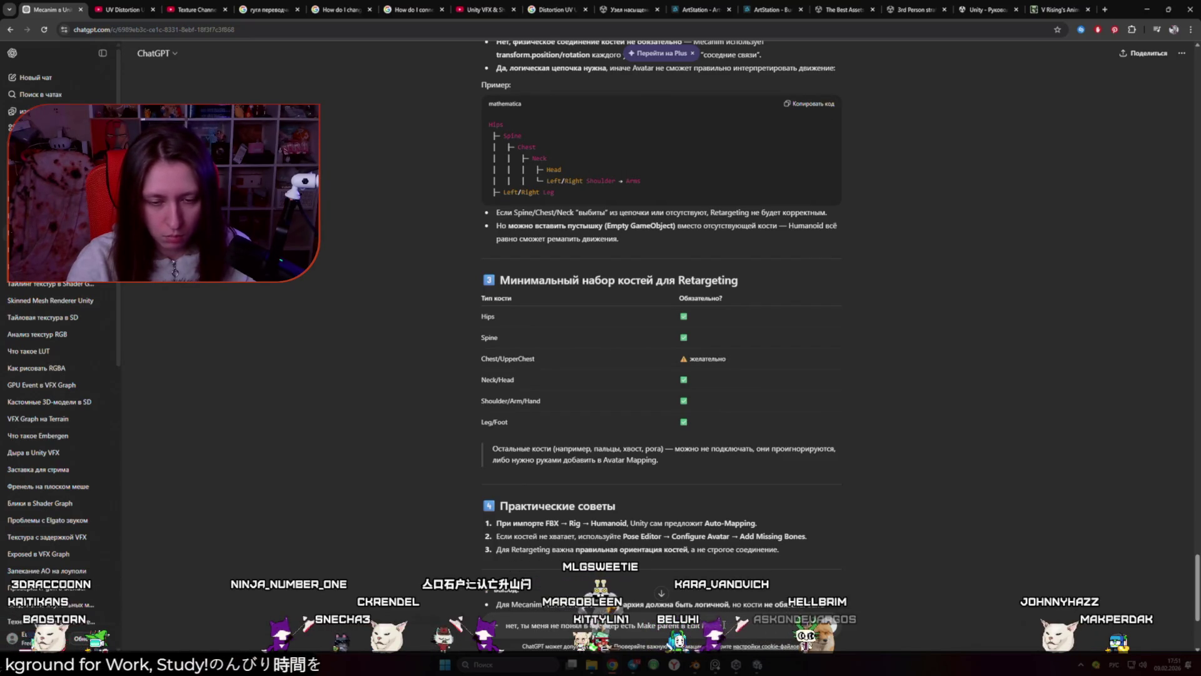
pyautogui.hotkey('alt', 'Tab')
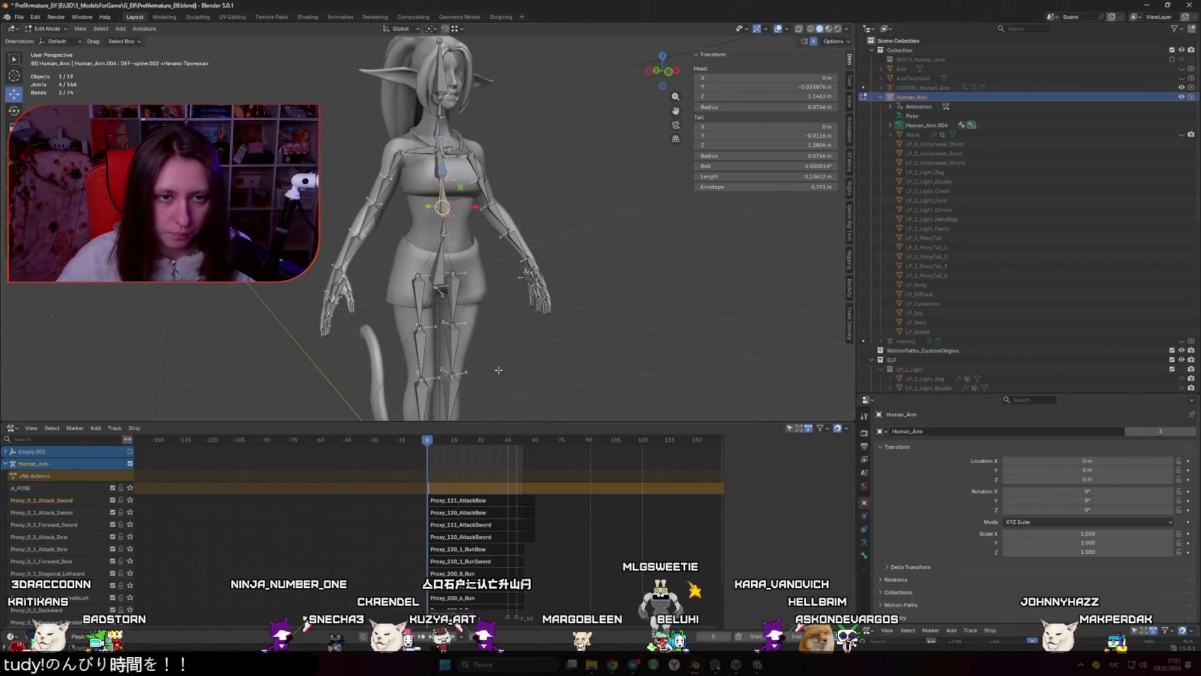
pyautogui.hotkey('ctrl', 'p')
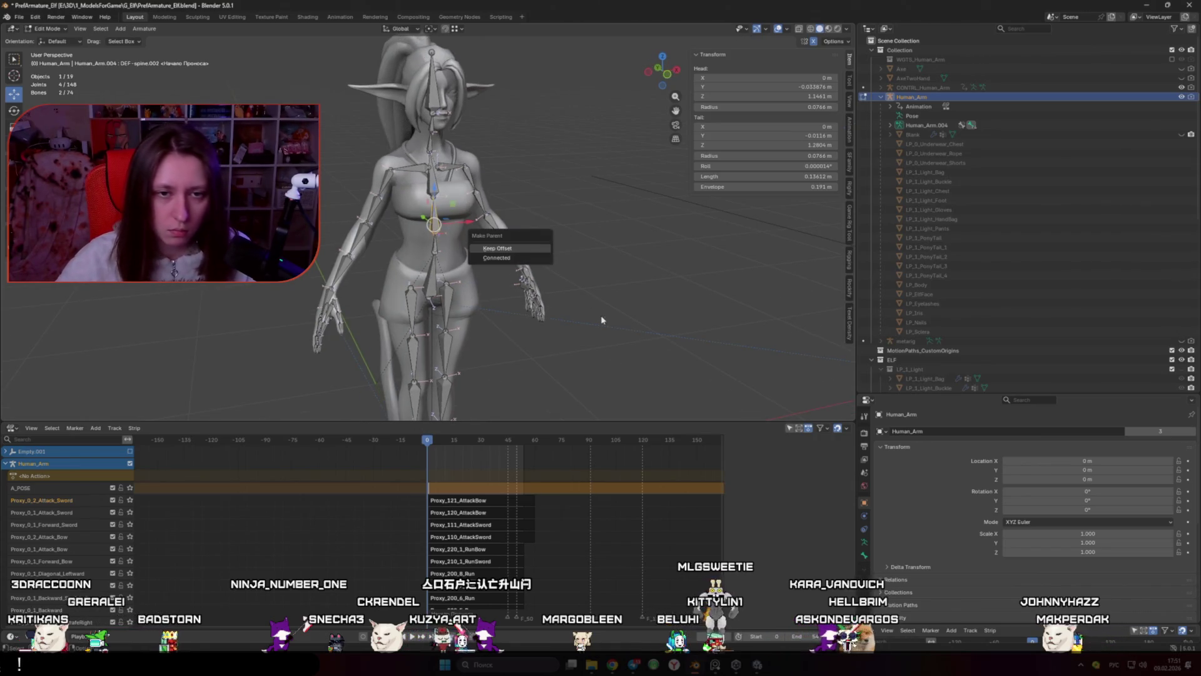
pyautogui.hotkey('alt', 'Tab')
pyautogui.hotkey('alt', 'shift')
pyautogui.write('одинименно')
# Step: Draft the follow-up contrasting Connected (bone to bone) with Keep Offset parenting, rechecking Blender's parent menu
pyautogui.hotkey('alt', 'shift')
pyautogui.write('Connected')
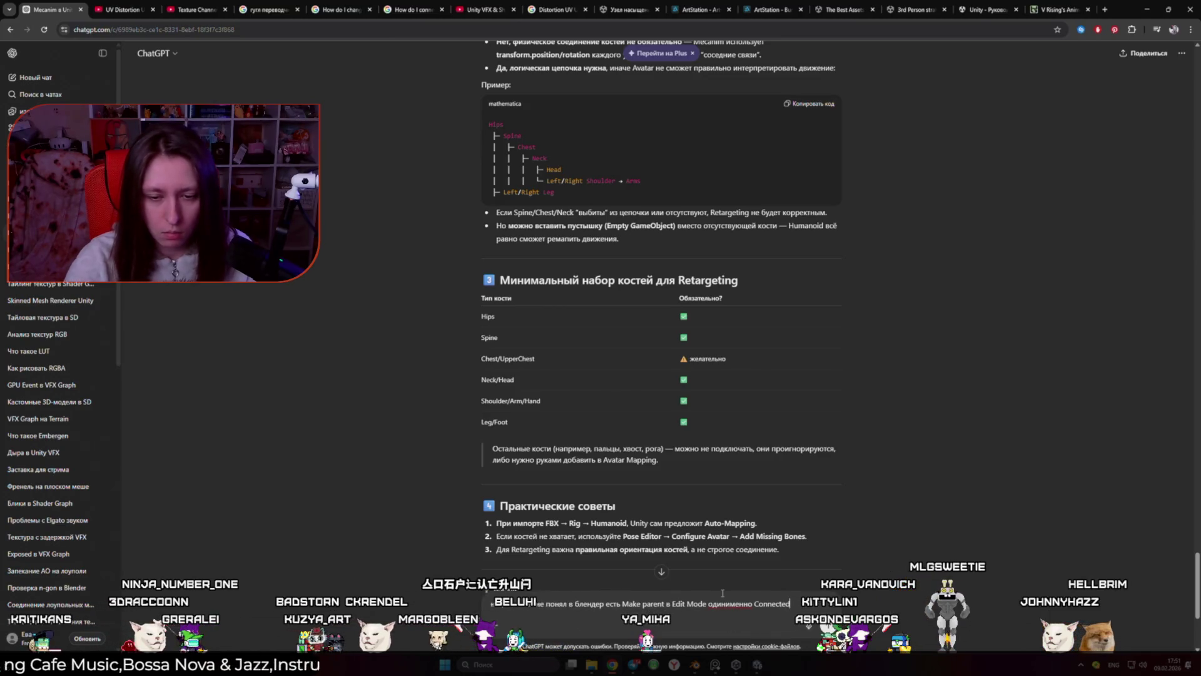
pyautogui.click(697, 604)
pyautogui.hotkey('alt', 'shift')
pyautogui.write('кость к кости а дру')
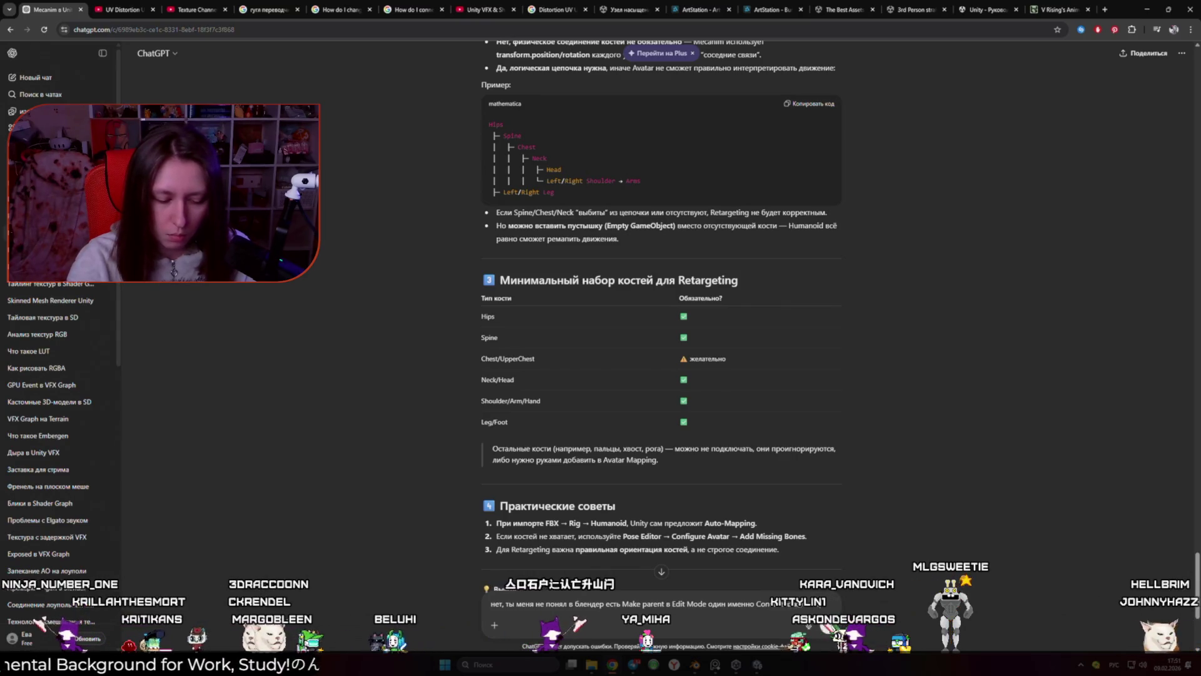
pyautogui.write('гой делает')
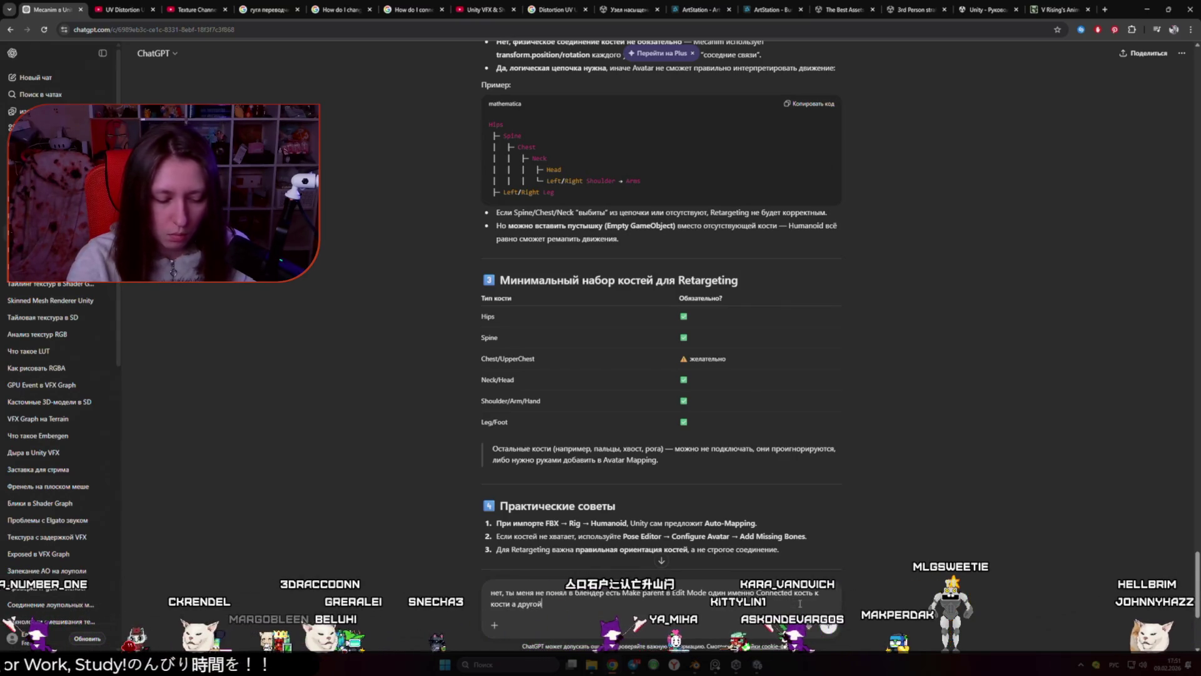
pyautogui.hotkey('alt', 'shift')
pyautogui.write(' Keep O')
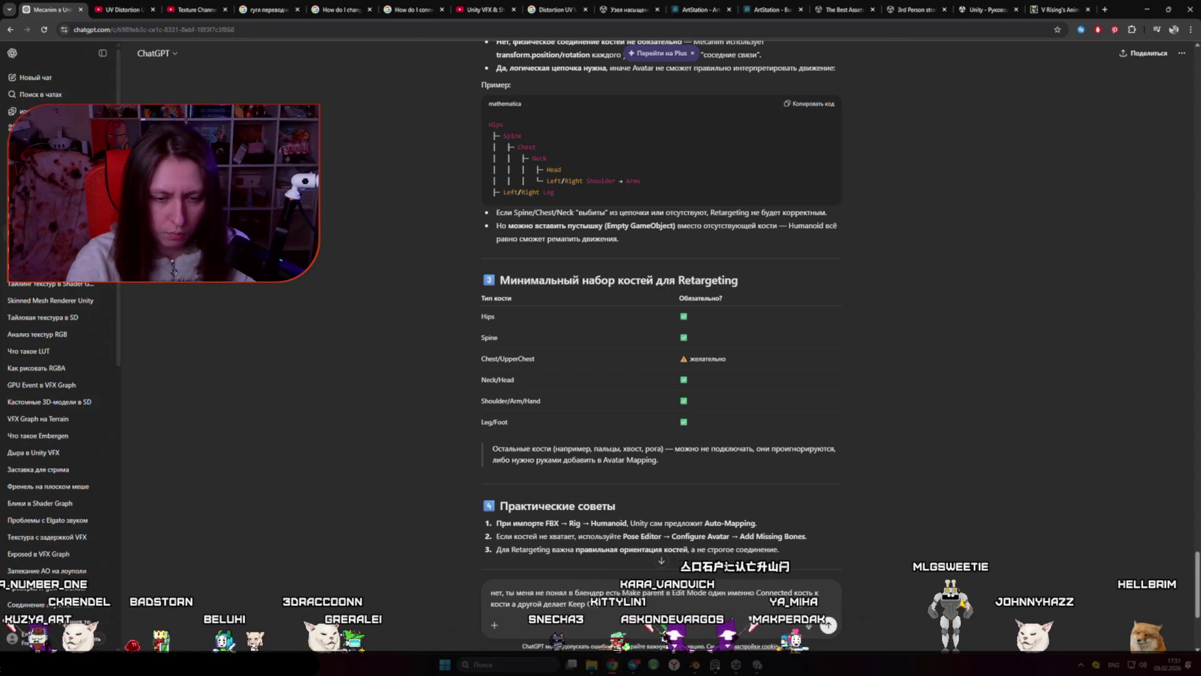
pyautogui.hotkey('alt', 'Tab')
pyautogui.hotkey('ctrl', 'p')
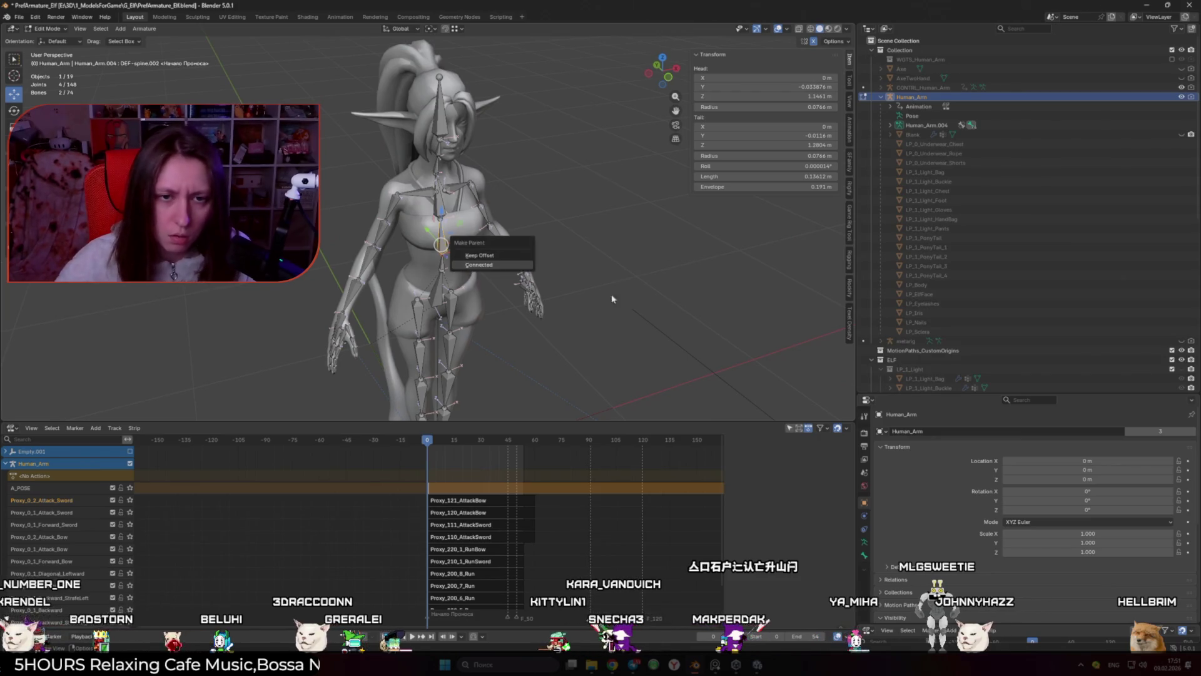
pyautogui.hotkey('alt', 'Tab')
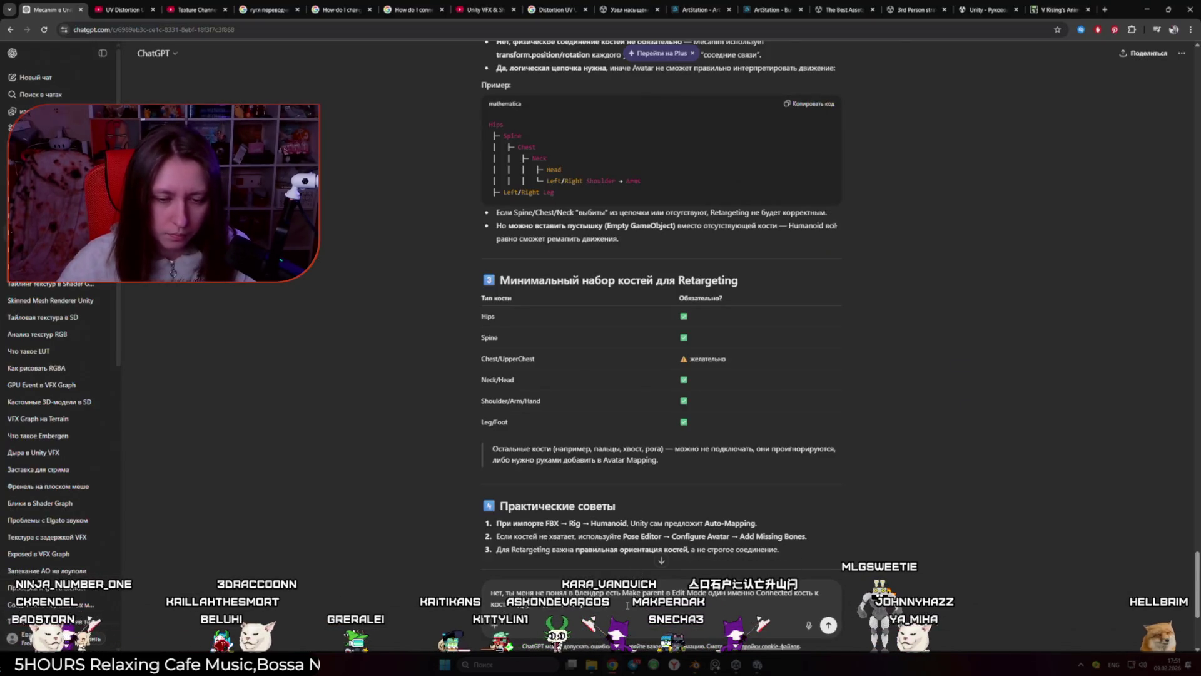
# Step: Add that the armature was reused for stylization and now falls apart in retargeting, then send
pyautogui.hotkey('alt', 'shift')
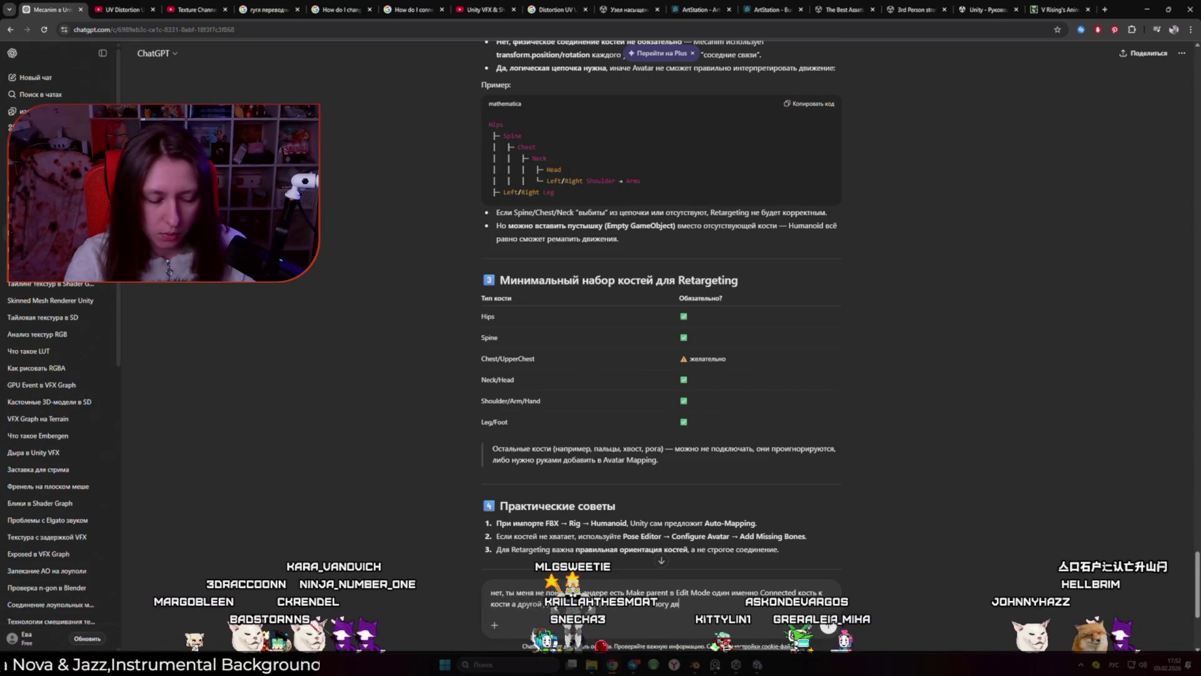
pyautogui.write('ь его для с')
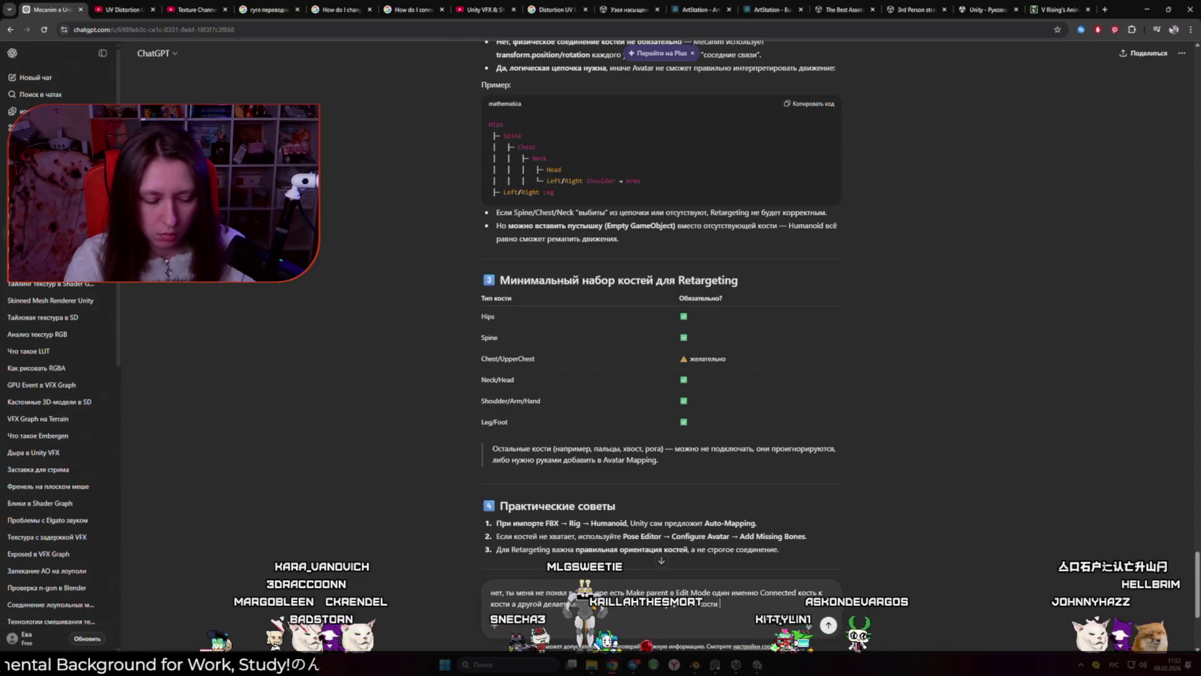
pyautogui.write('тилиз')
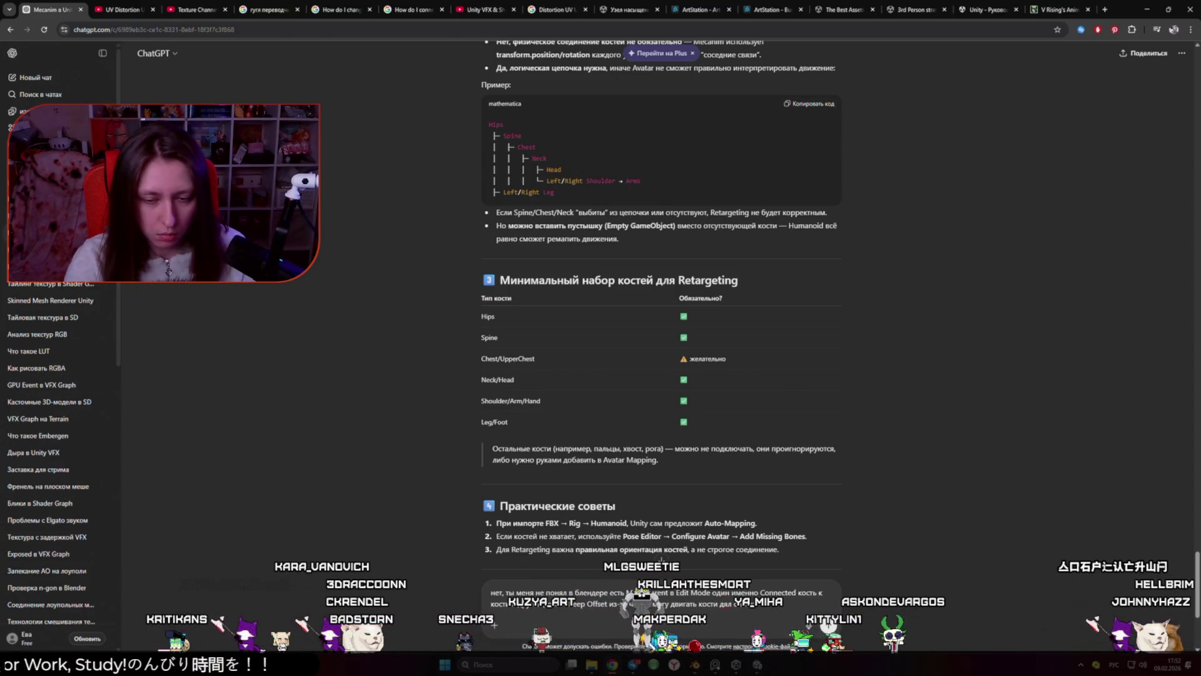
pyautogui.write('ации')
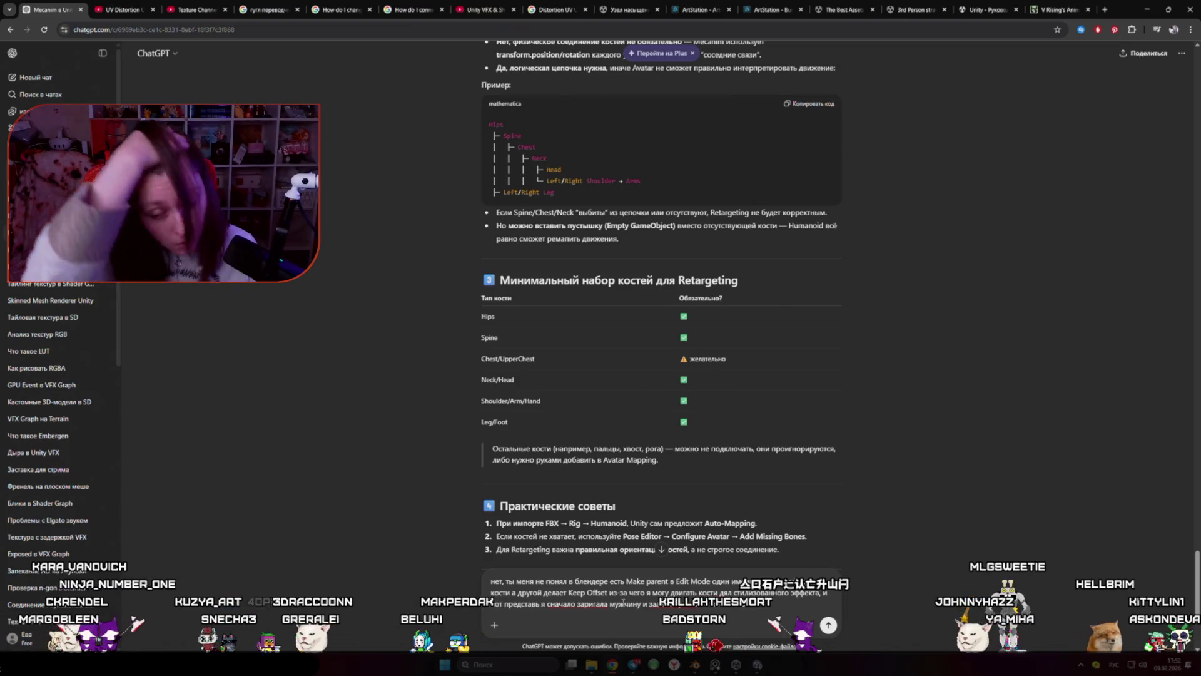
pyautogui.write('потом эту Ар')
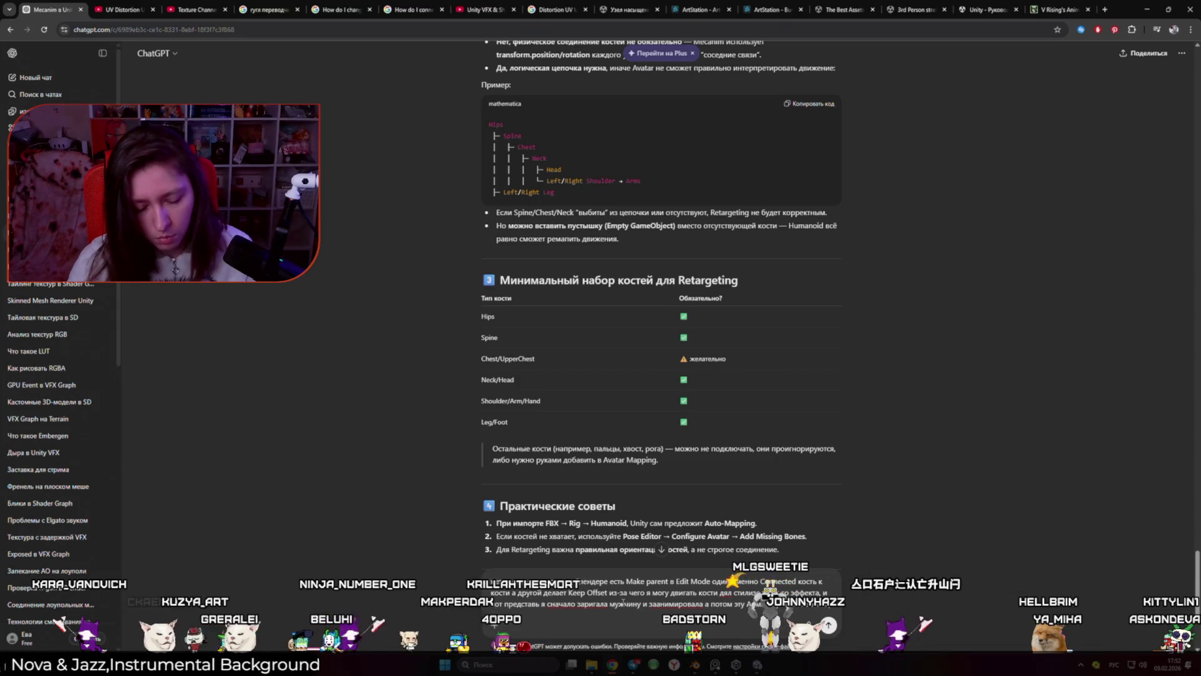
pyautogui.write('для')
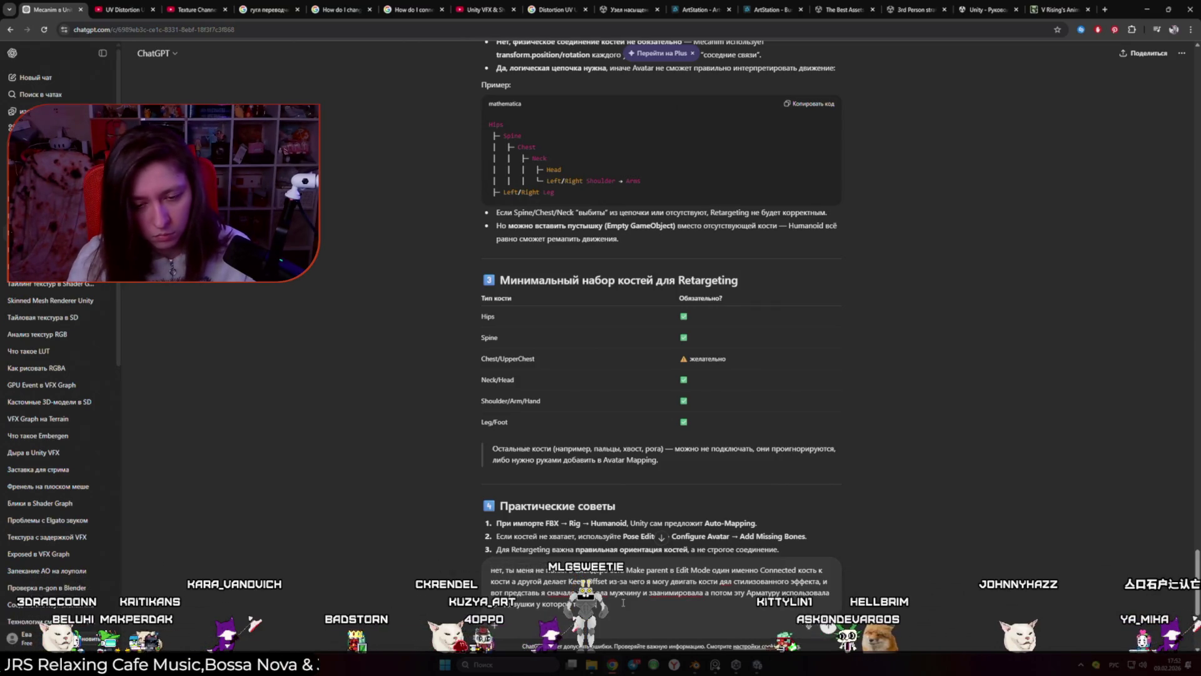
pyautogui.write('и из-за з')
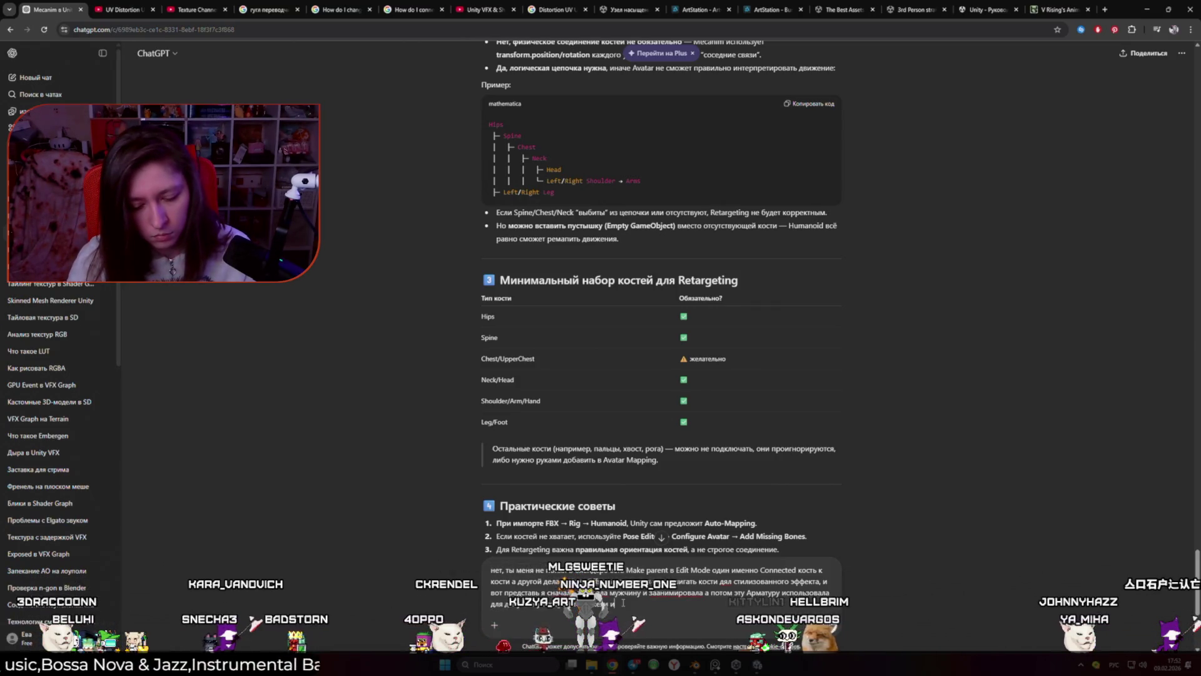
pyautogui.write('того в')
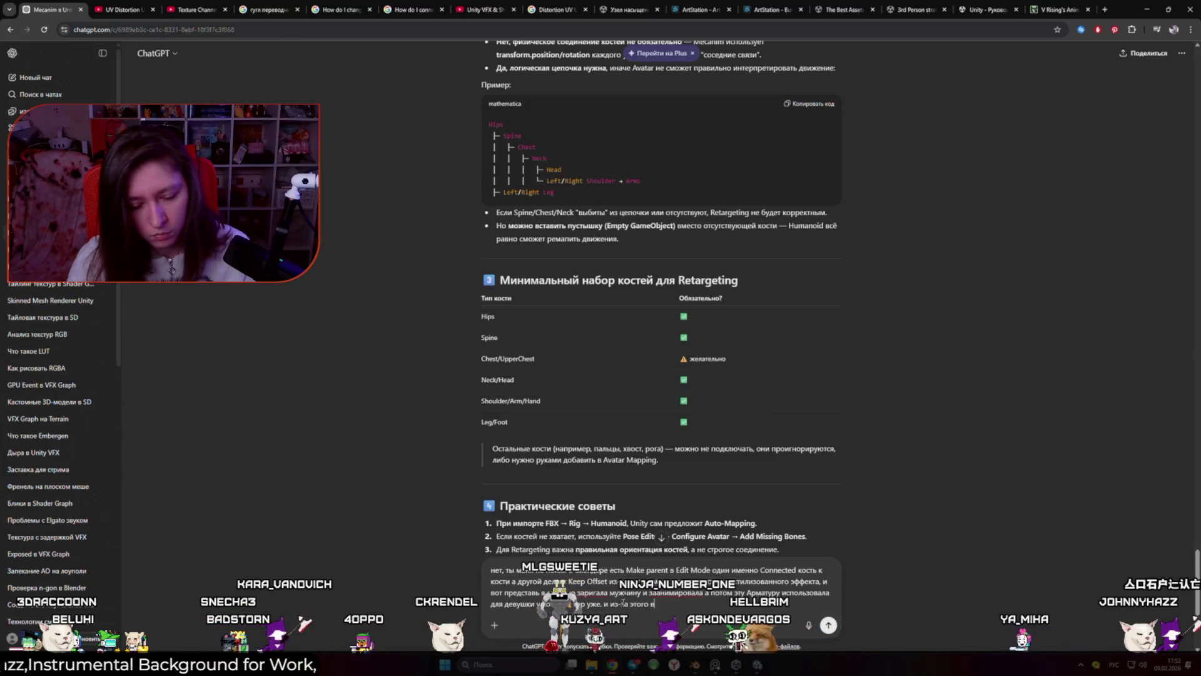
pyautogui.write('се ра')
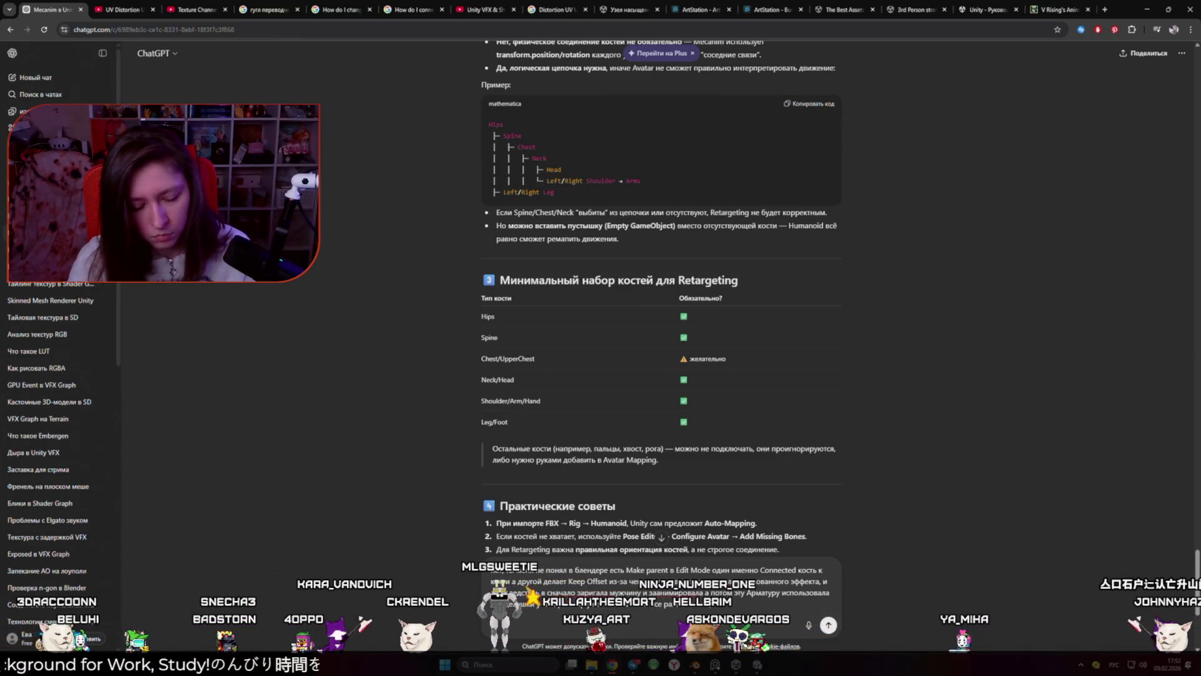
pyautogui.write('зваливается в ретаргите')
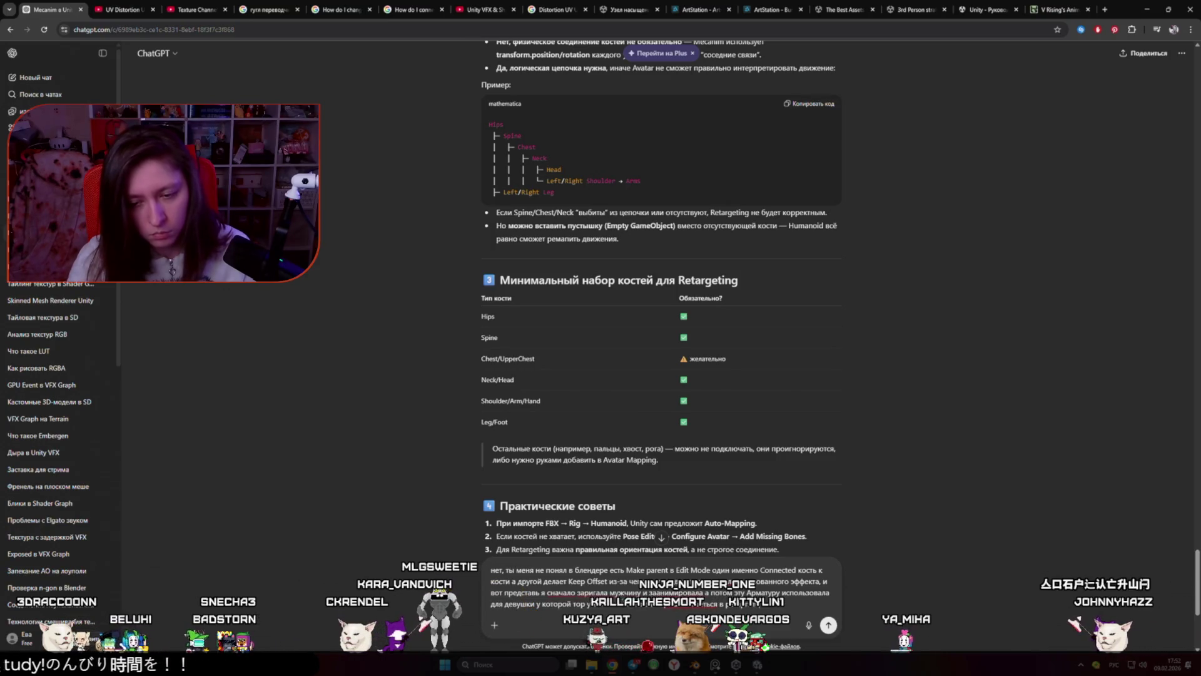
pyautogui.press('Return')
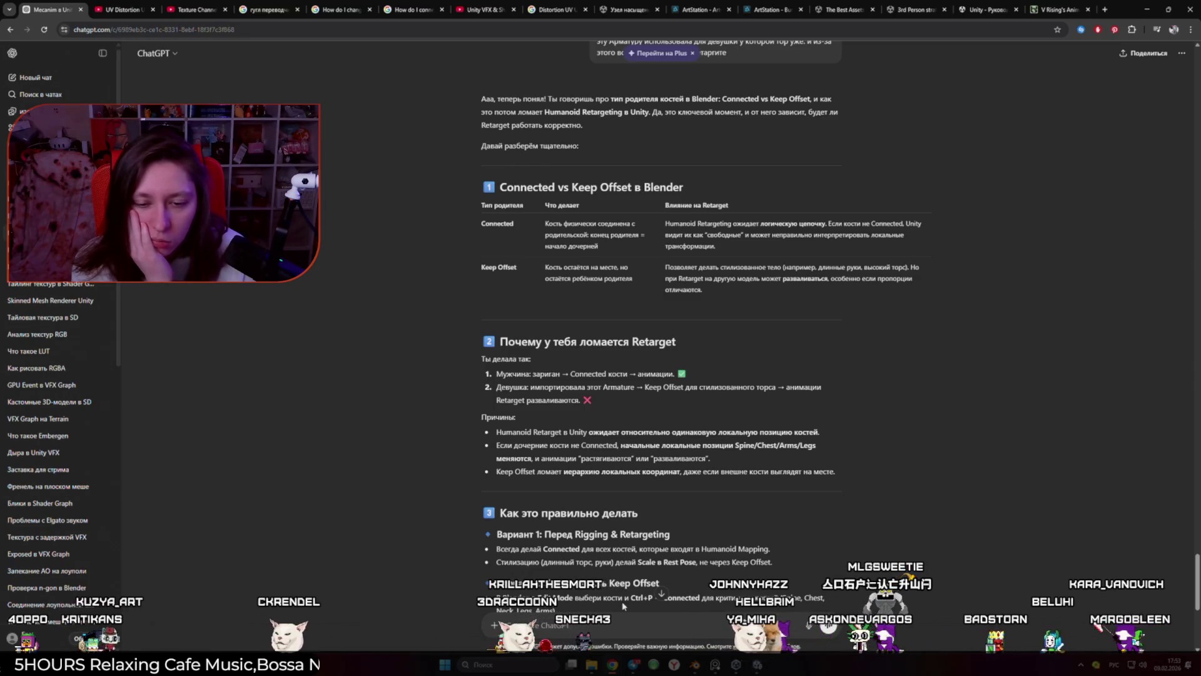
# Step: Read ChatGPT's Connected vs Keep Offset comparison, then pass through Unity back to Blender
pyautogui.scroll(-2, 452, 511)
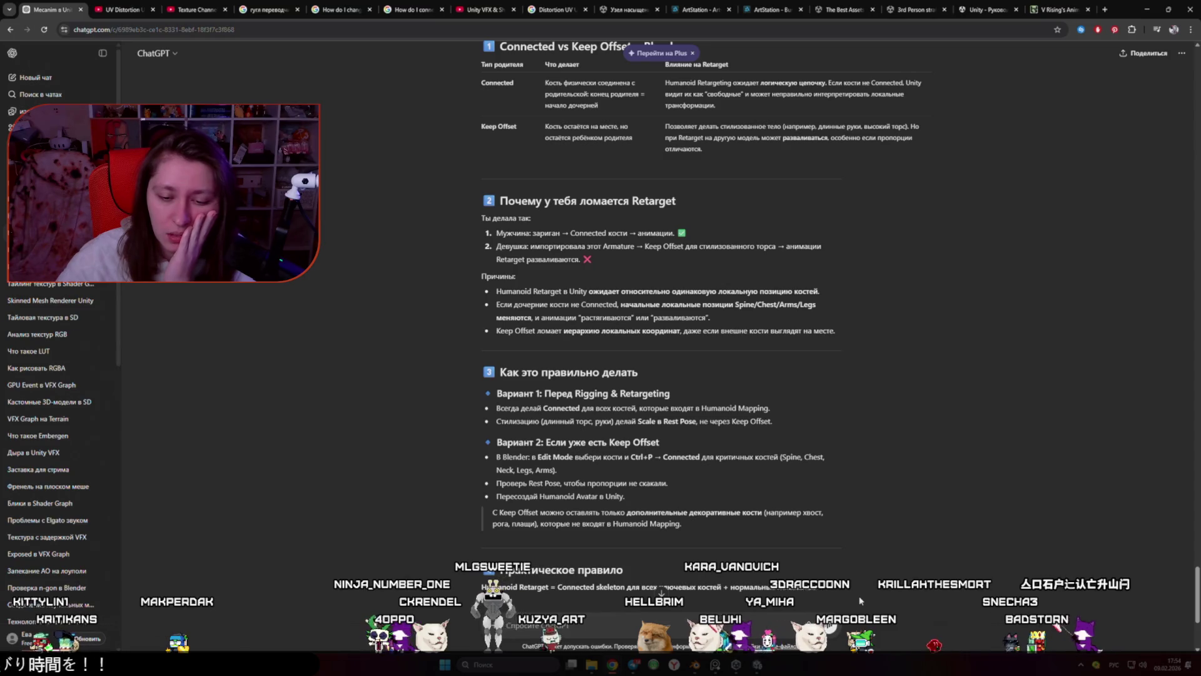
pyautogui.moveTo(697, 667)
pyautogui.moveTo(770, 672)
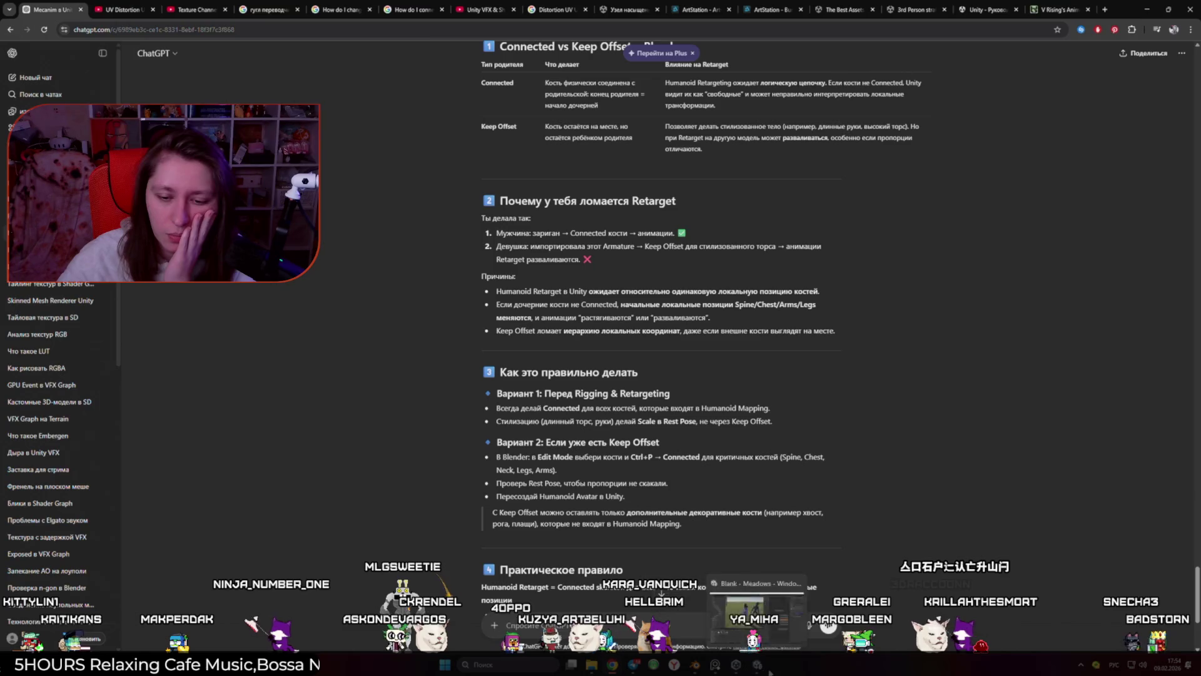
pyautogui.click(757, 667)
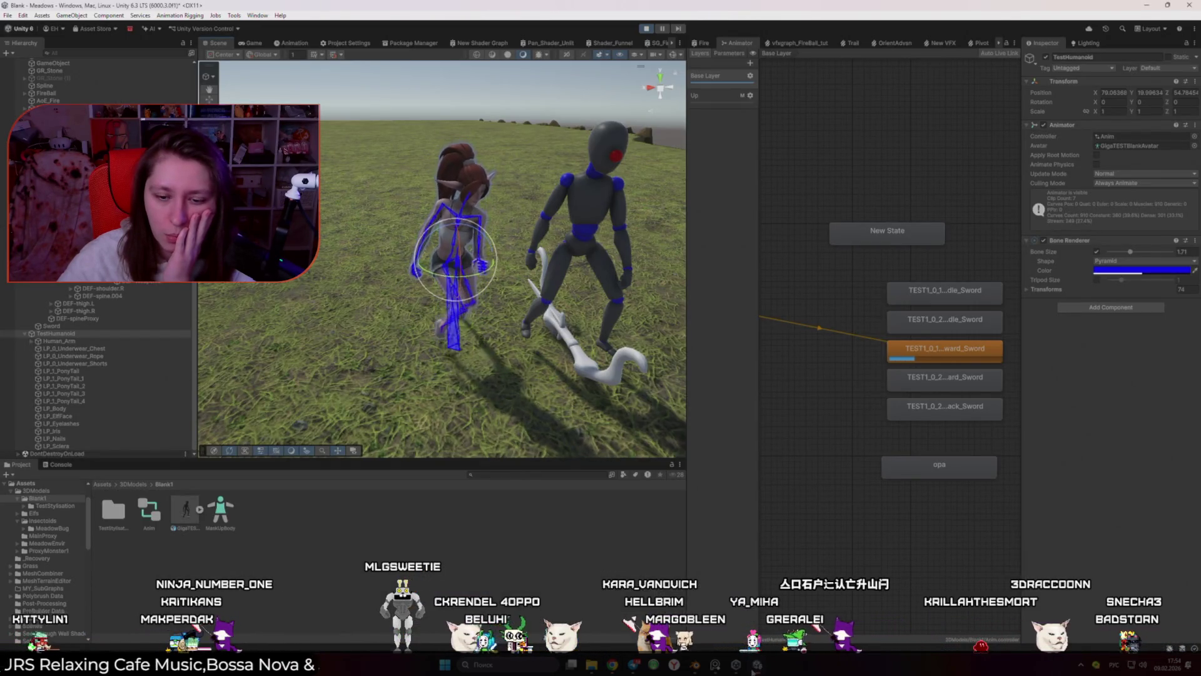
pyautogui.hotkey('alt', 'Tab')
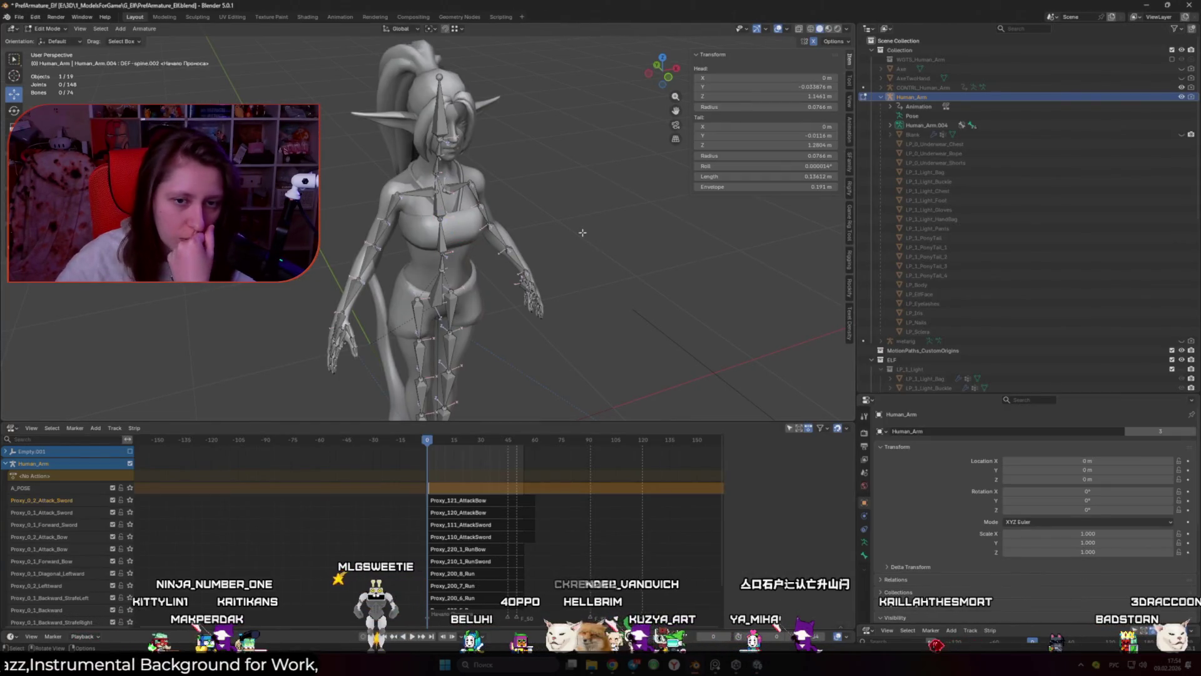
pyautogui.scroll(4, 529, 231)
pyautogui.scroll(5, 529, 231)
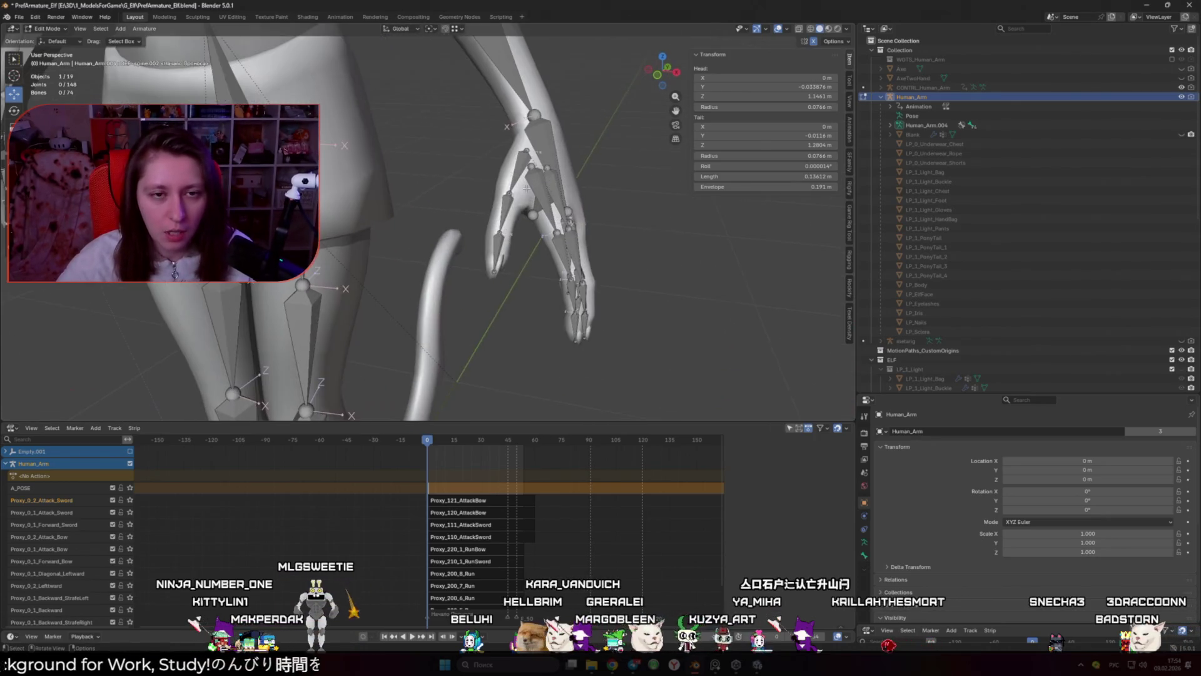
pyautogui.scroll(-4, 517, 193)
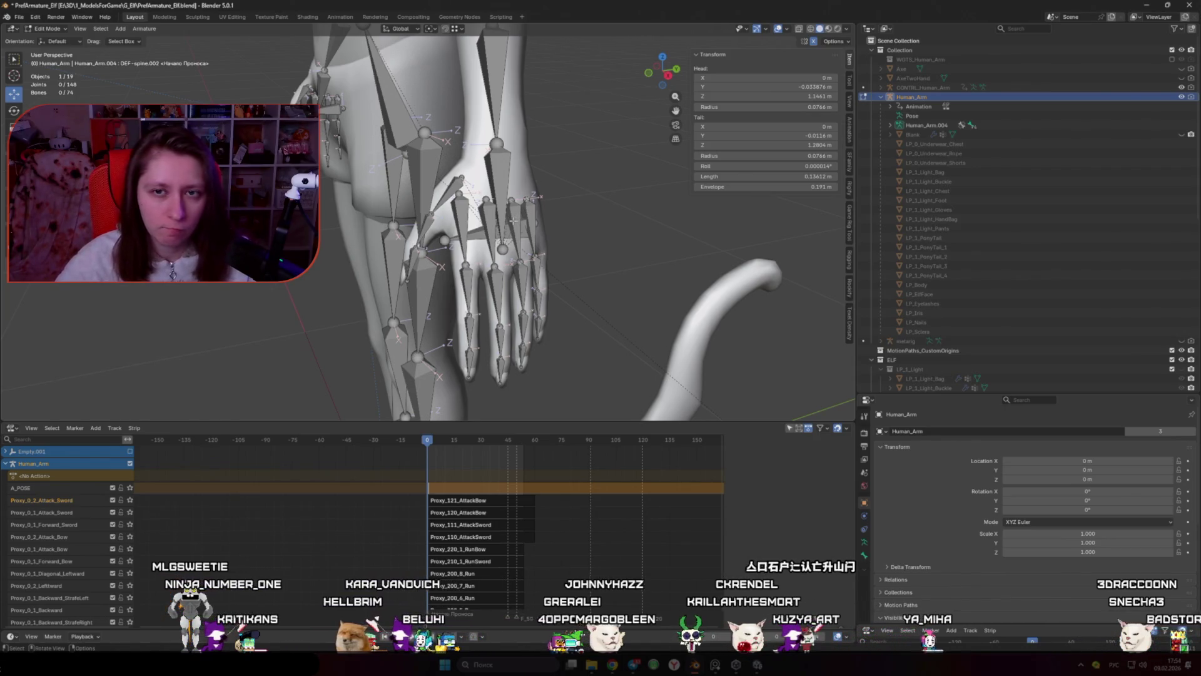
pyautogui.scroll(-4, 492, 221)
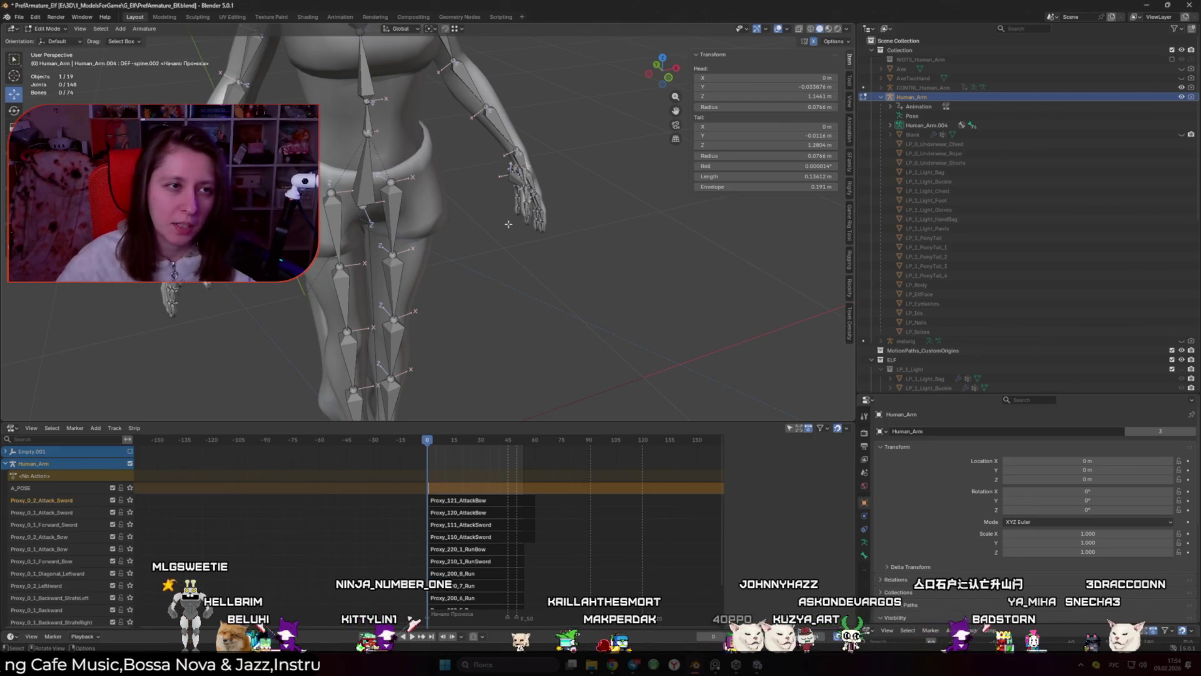
pyautogui.click(19, 17)
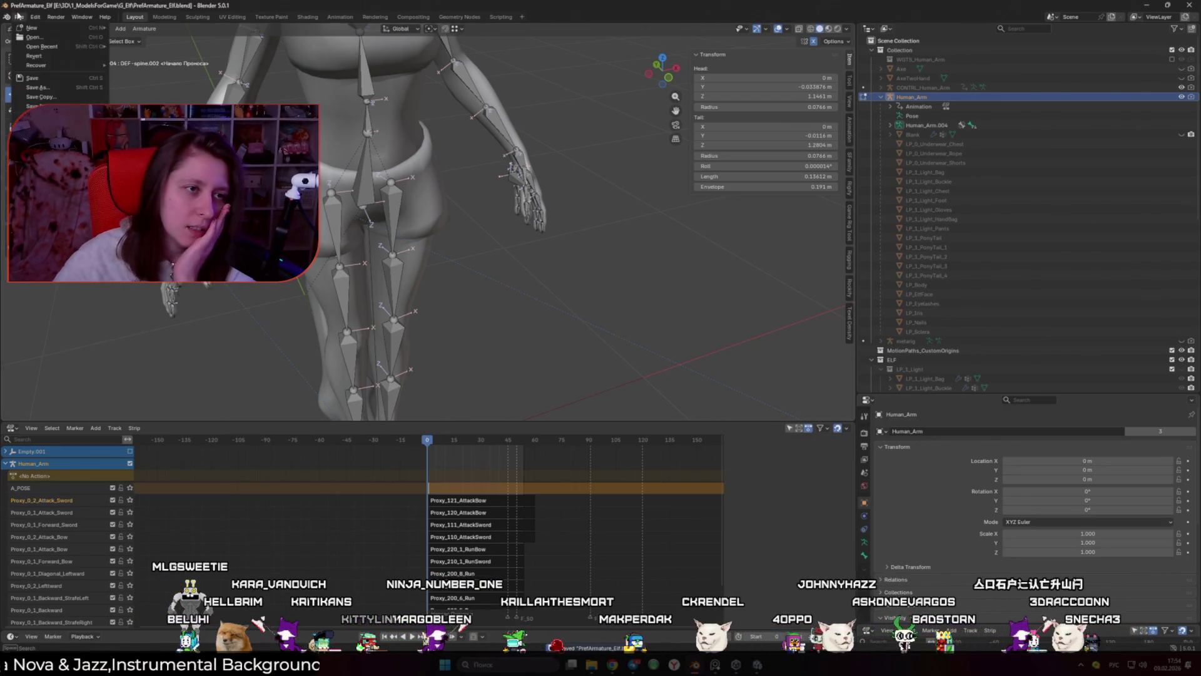
# Step: Open BlankExport.blend from the ModelsForGame/Blank folder
pyautogui.moveTo(50, 54)
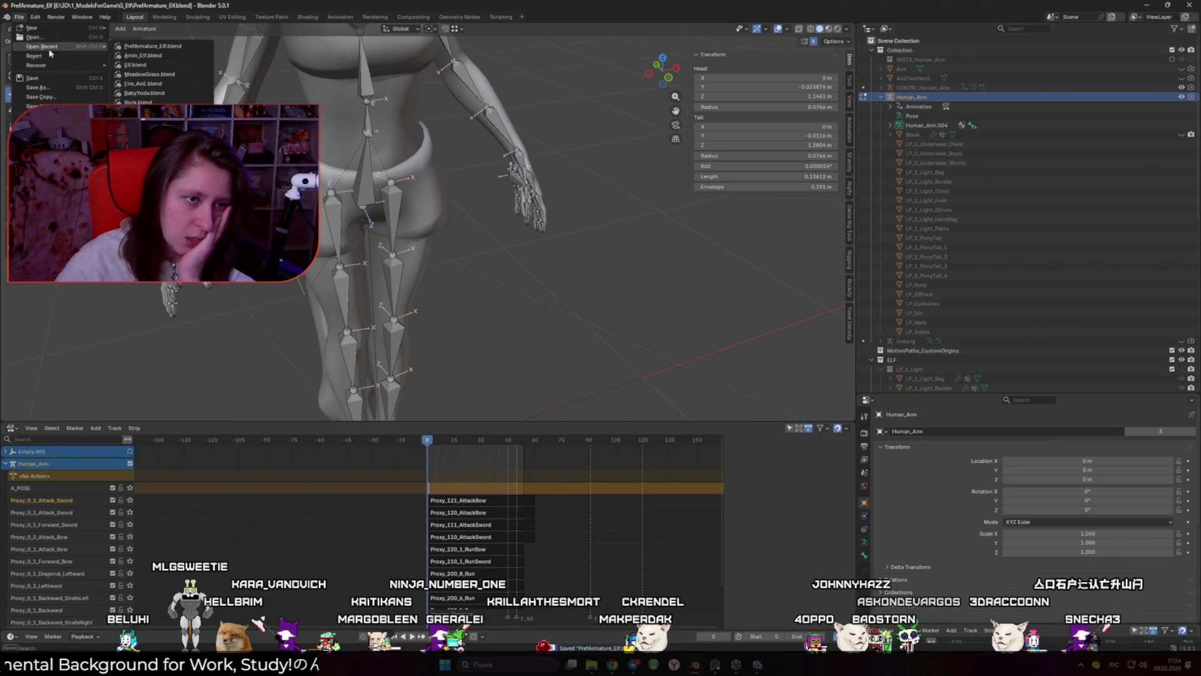
pyautogui.click(34, 37)
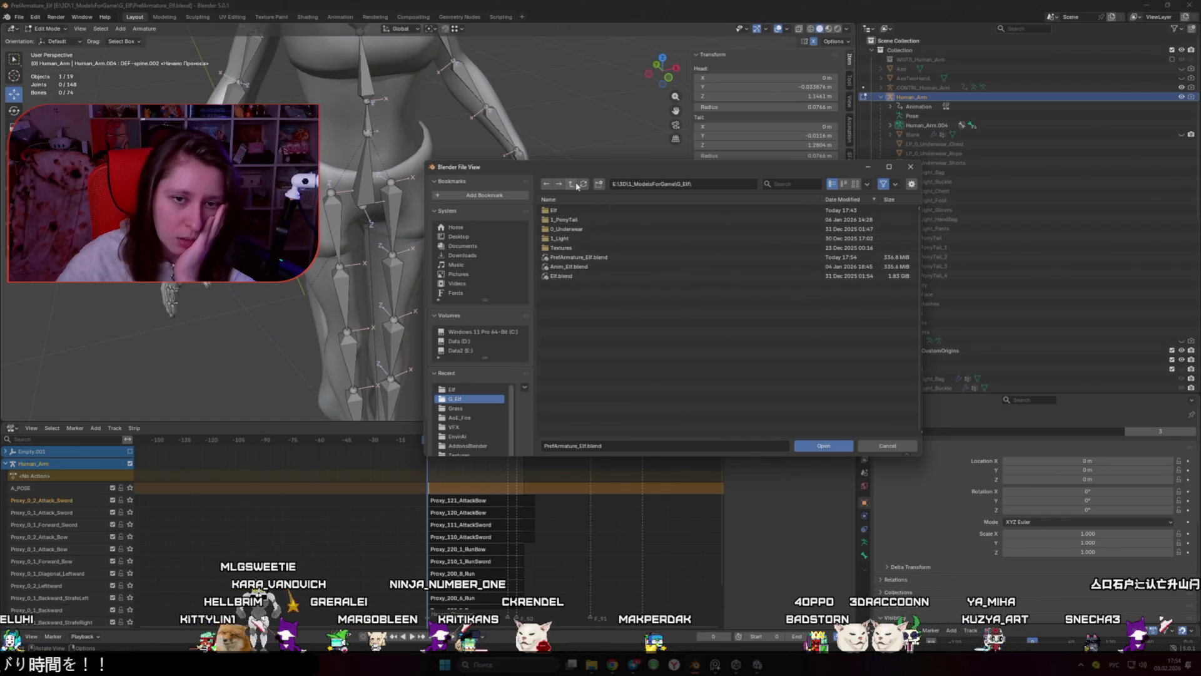
pyautogui.click(573, 184)
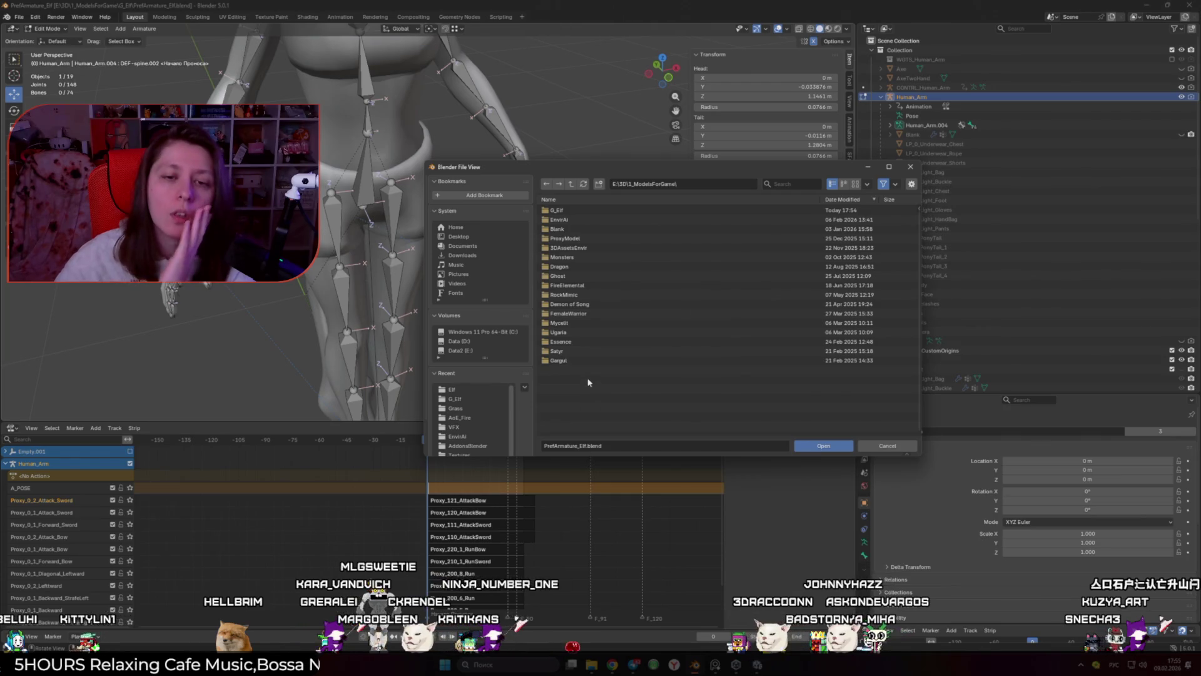
pyautogui.click(583, 229)
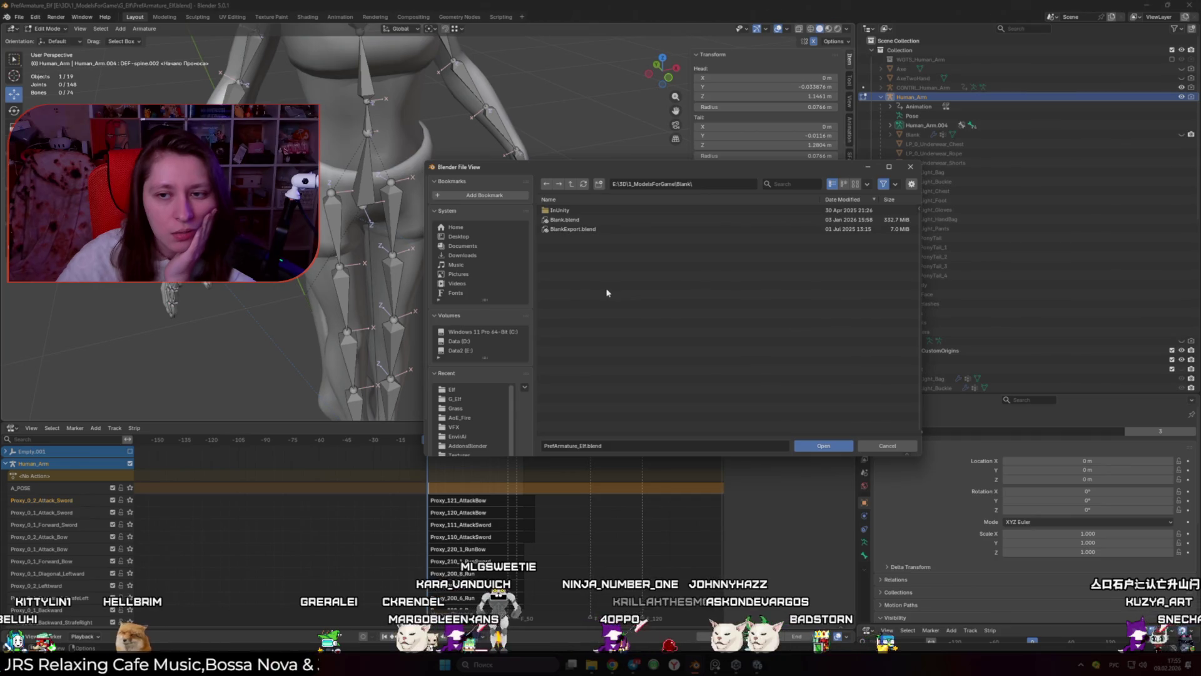
pyautogui.doubleClick(598, 232)
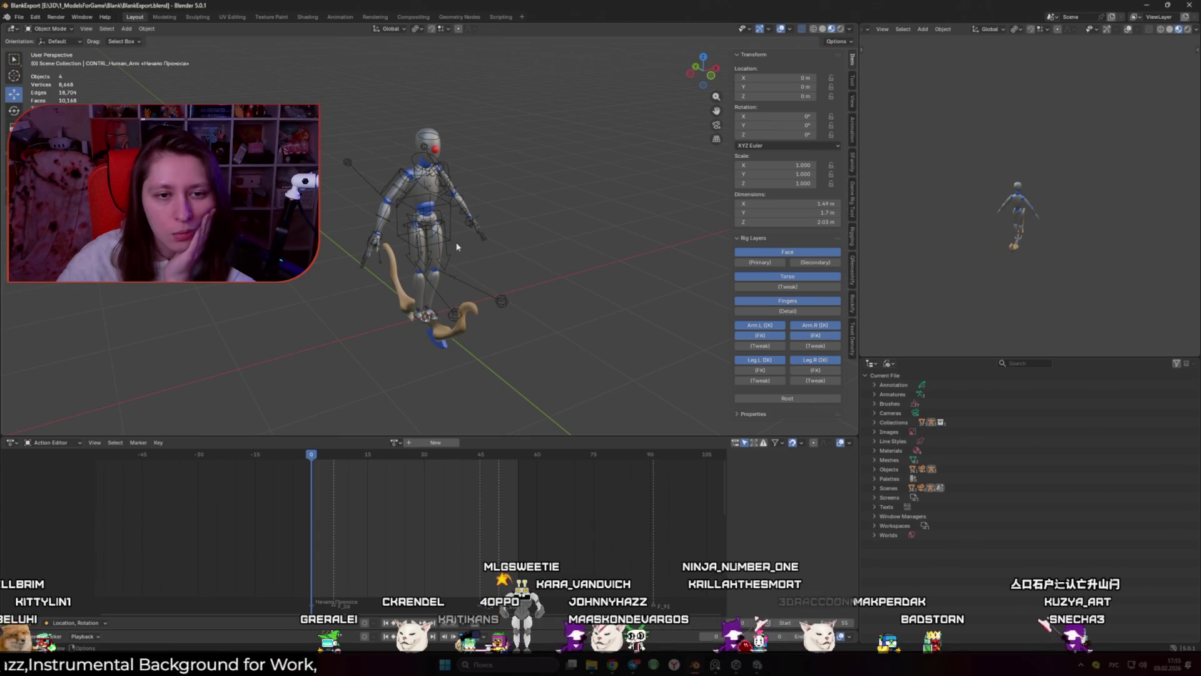
# Step: Select the control rig and rewind the playhead to frame -1
pyautogui.click(453, 231)
pyautogui.press('space')
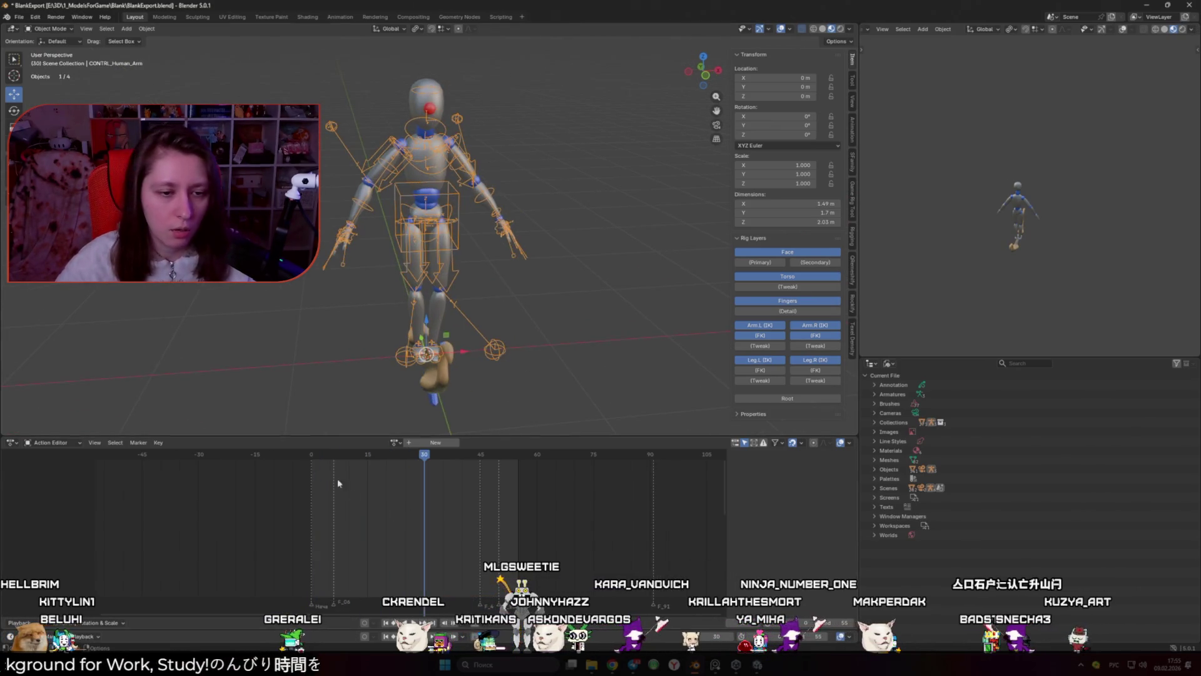
pyautogui.click(307, 454)
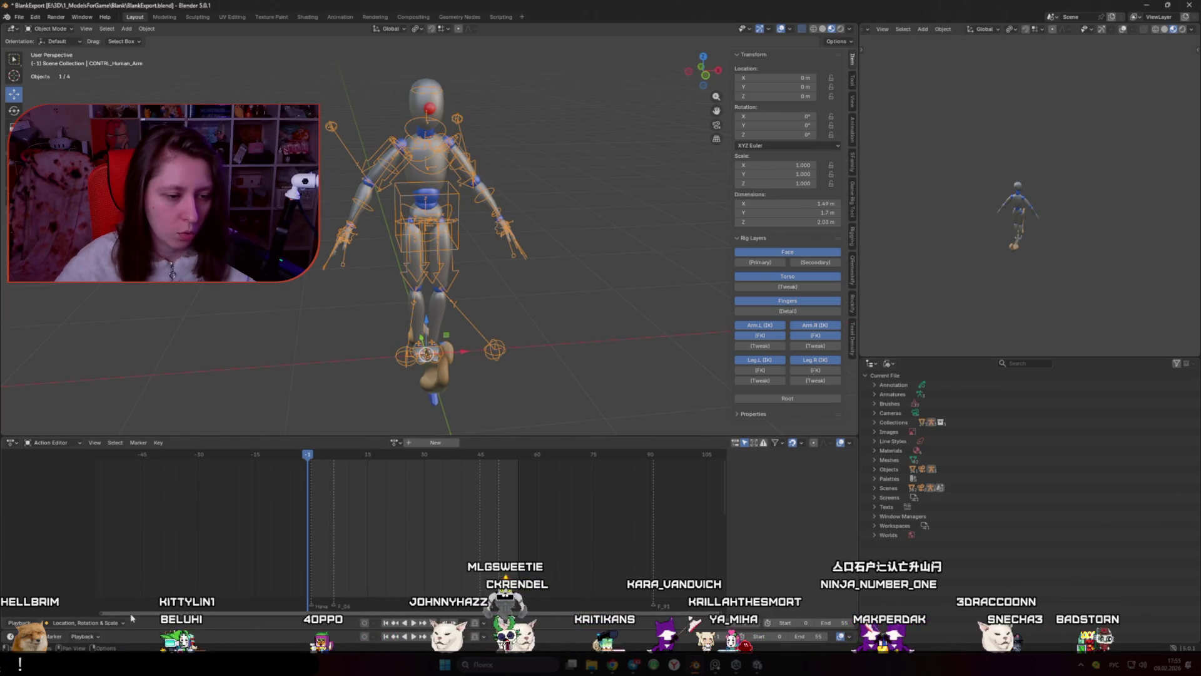
pyautogui.moveTo(145, 643)
pyautogui.mouseDown()
pyautogui.moveTo(166, 533)
pyautogui.moveTo(170, 615)
pyautogui.moveTo(169, 491)
pyautogui.moveTo(156, 621)
pyautogui.mouseUp()
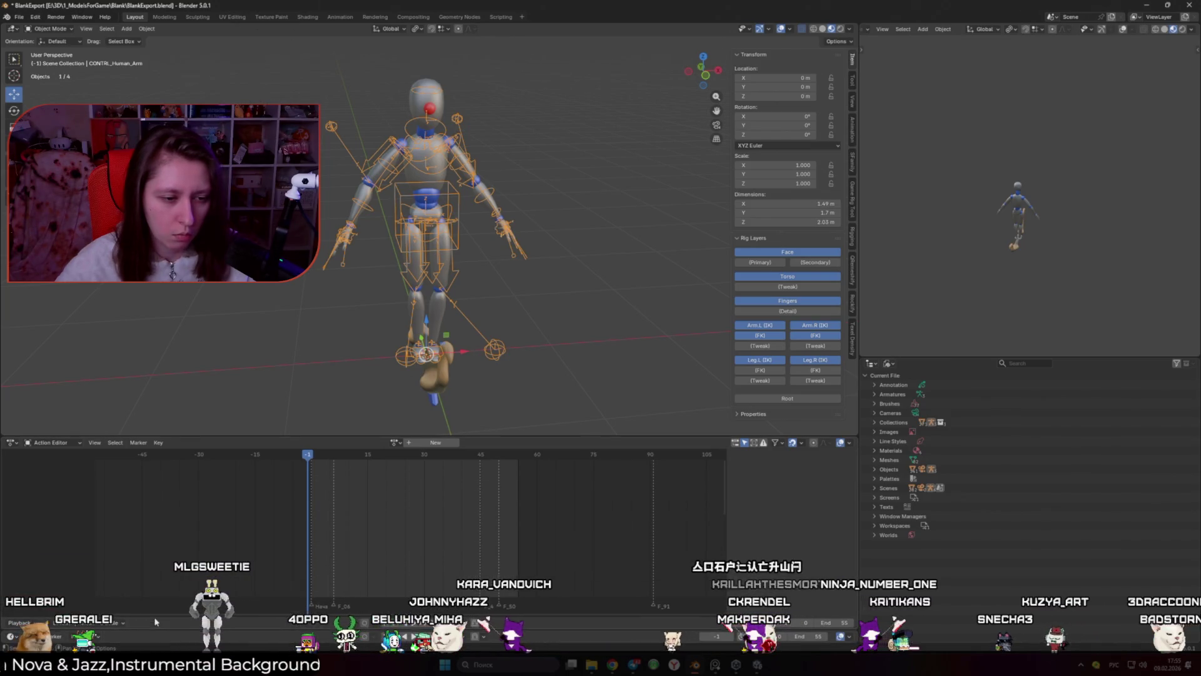
# Step: Switch the bottom panel to Nonlinear Animation and scrub back to frame 0
pyautogui.click(12, 443)
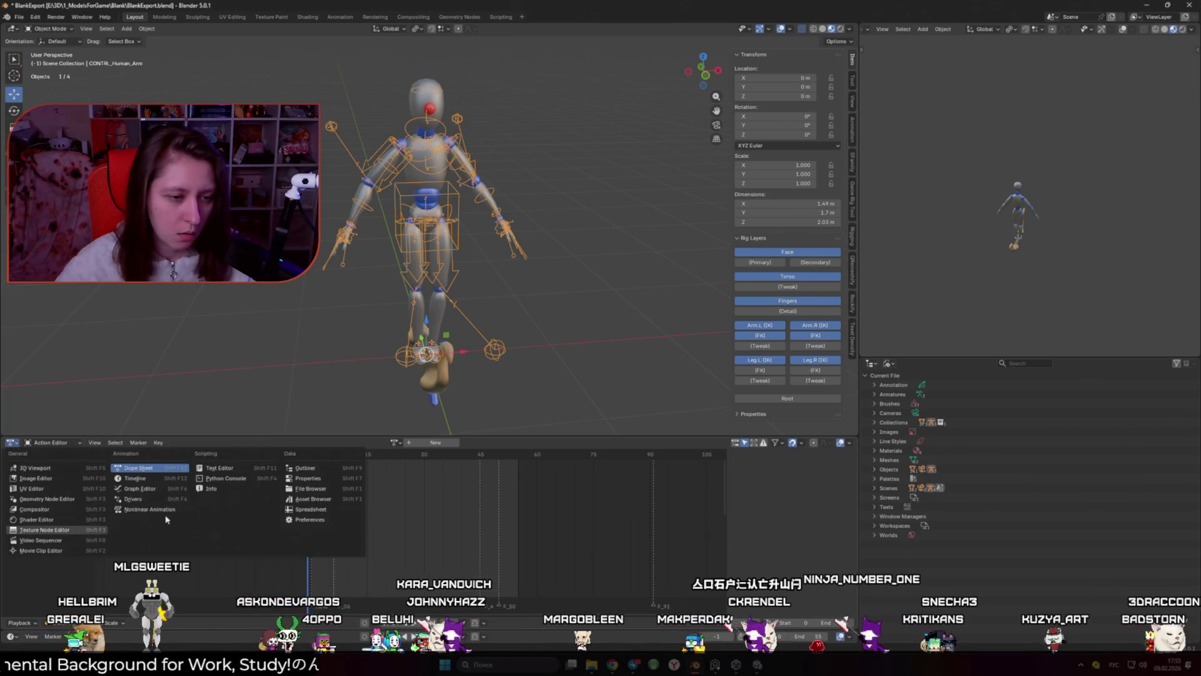
pyautogui.click(164, 509)
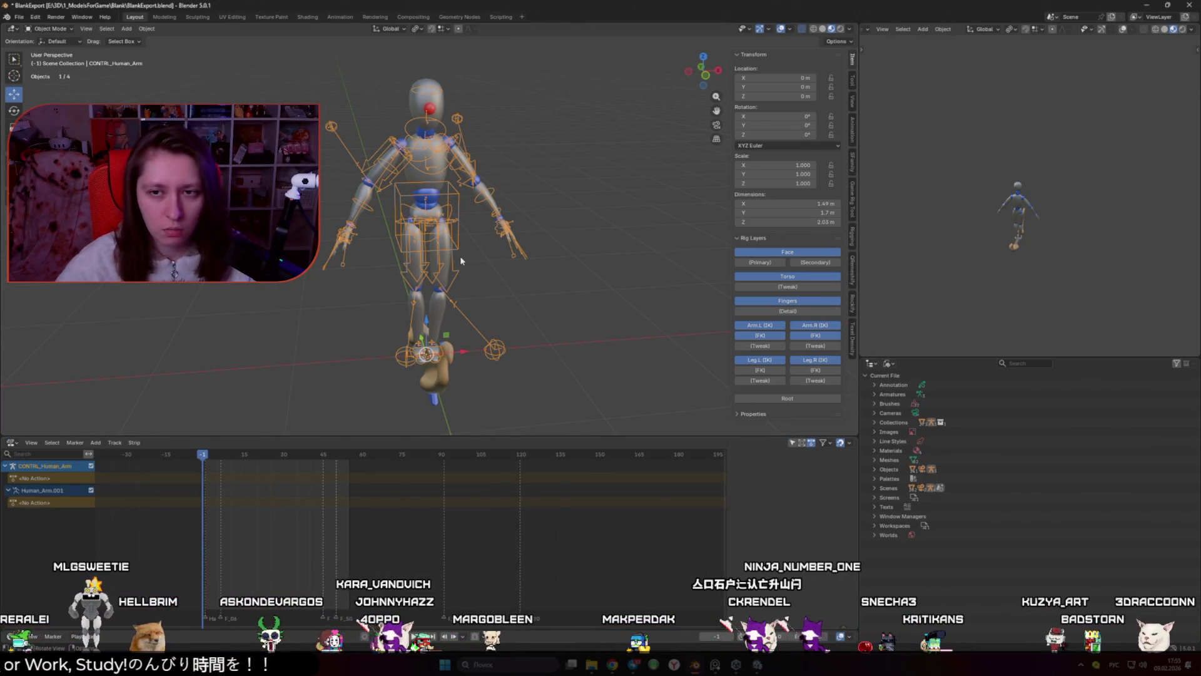
pyautogui.click(226, 454)
pyautogui.moveTo(214, 453); pyautogui.dragTo(205, 454)
# Step: Put the CONTRL_Human_Arm rig into Pose Mode
pyautogui.hotkey('ctrl', 'Tab')
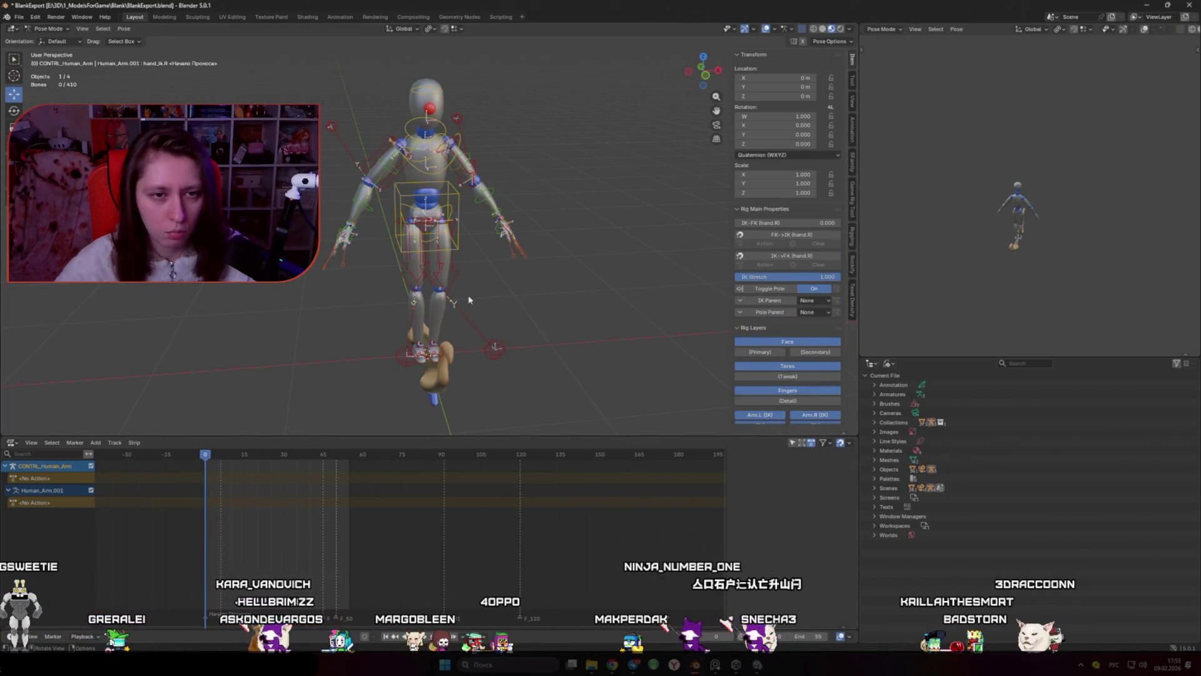
pyautogui.press('Tab')
pyautogui.moveTo(430, 290)
pyautogui.mouseDown()
pyautogui.moveTo(632, 248)
pyautogui.moveTo(719, 187)
pyautogui.mouseUp()
pyautogui.hotkey('ctrl', 'Tab')
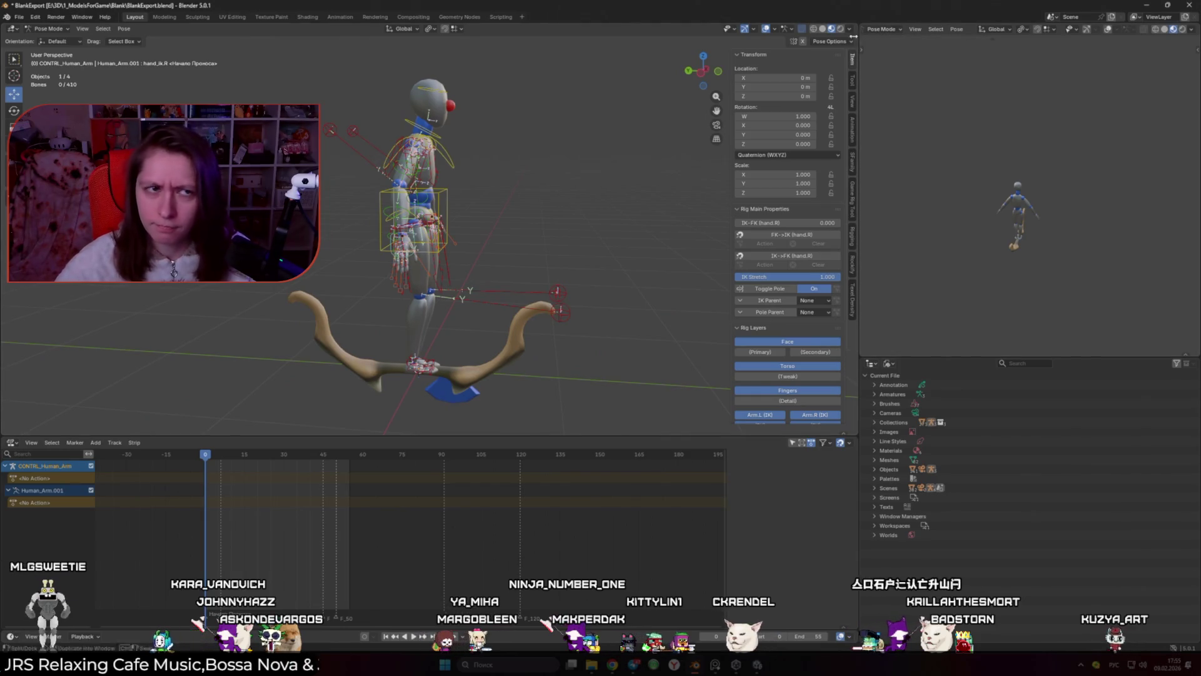
# Step: Check the hand_ik.R bone constraints, then restore the outliner in the lower-right panel
pyautogui.click(870, 363)
pyautogui.click(843, 403)
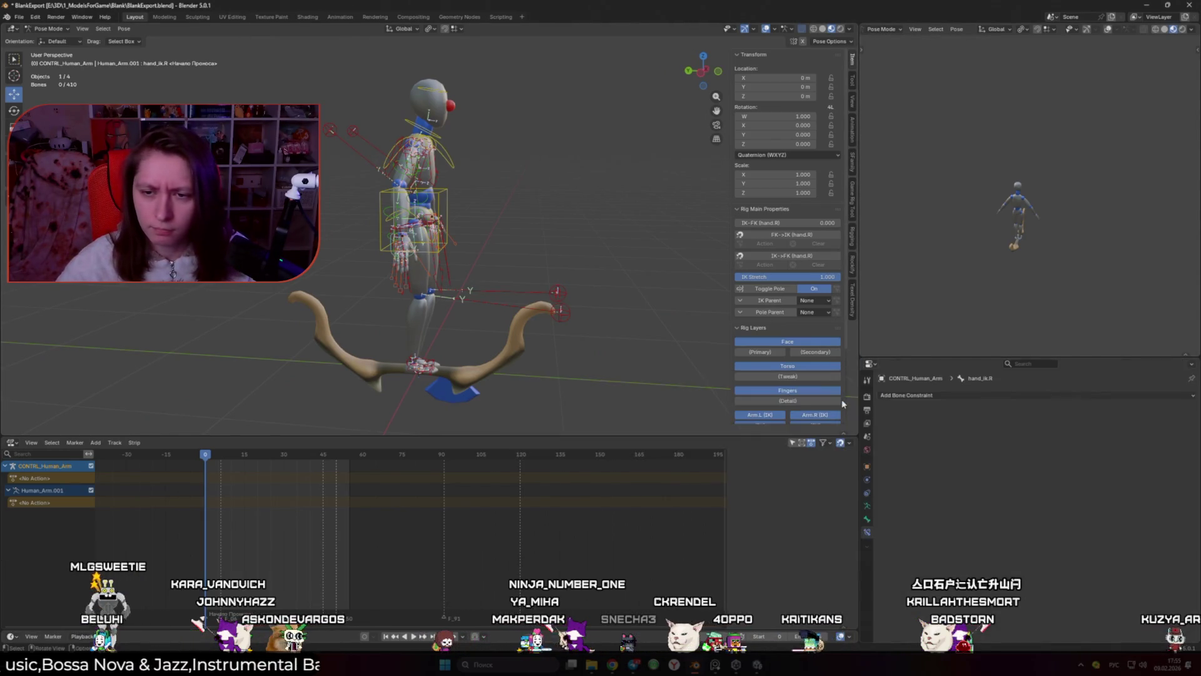
pyautogui.click(869, 364)
pyautogui.click(845, 389)
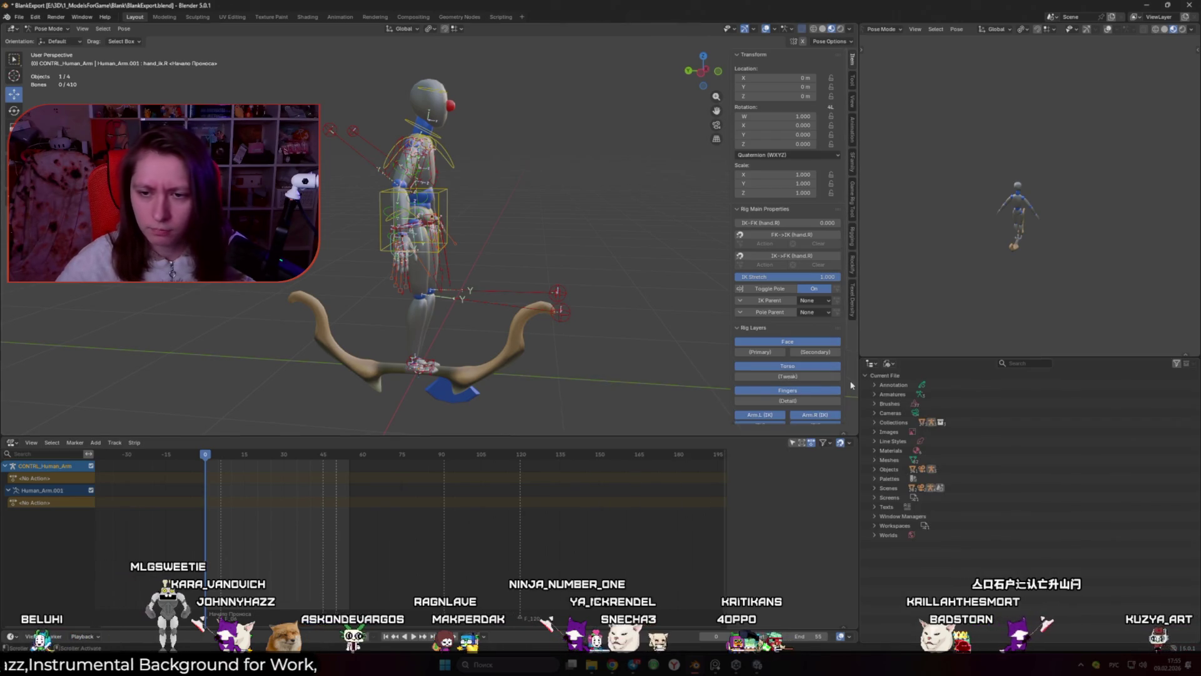
pyautogui.click(870, 363)
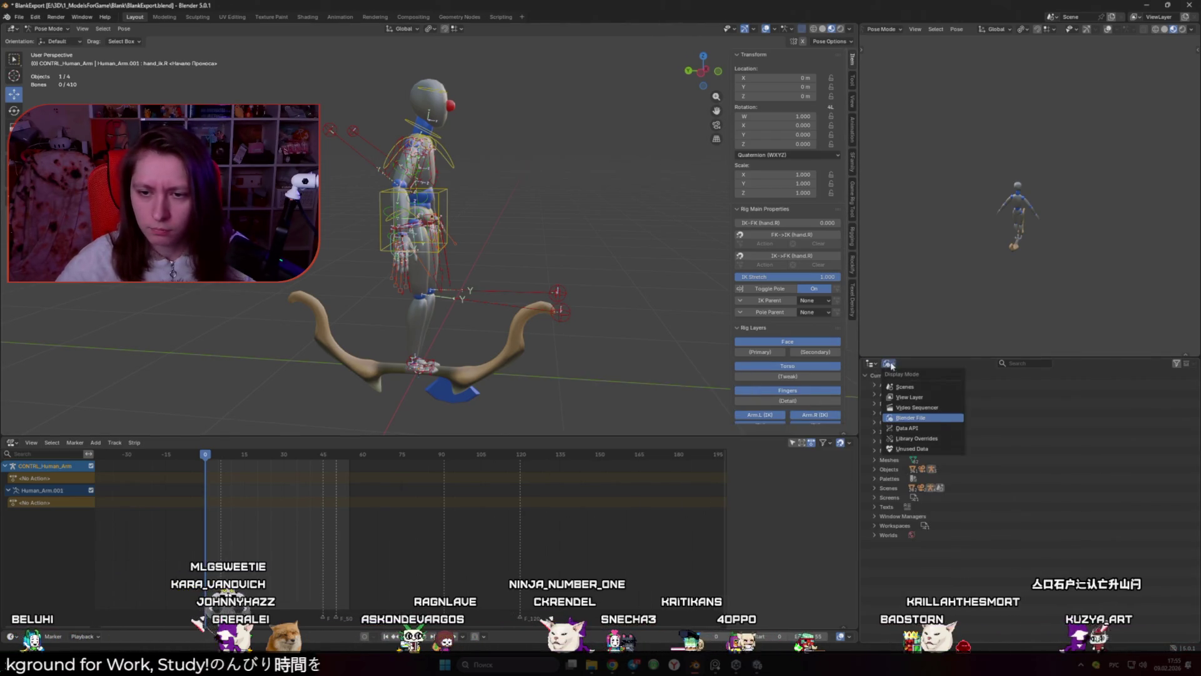
# Step: Set the outliner to list the scene's objects by collection (View Layer)
pyautogui.click(870, 363)
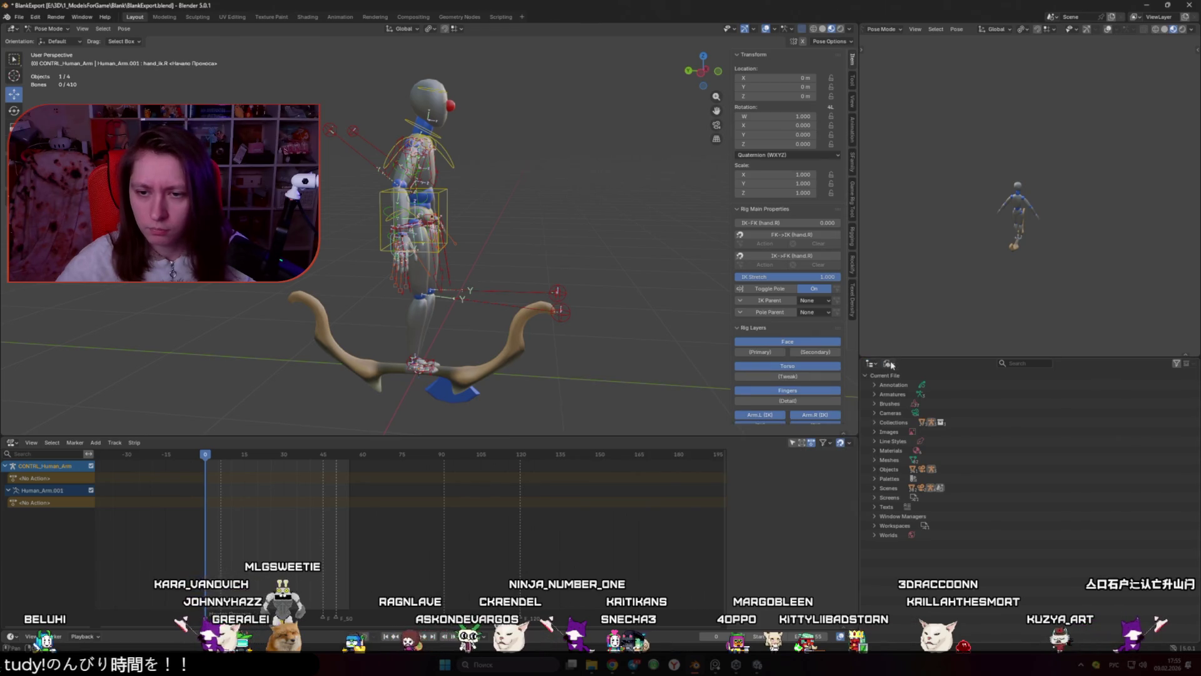
pyautogui.click(873, 385)
pyautogui.click(889, 363)
pyautogui.click(912, 399)
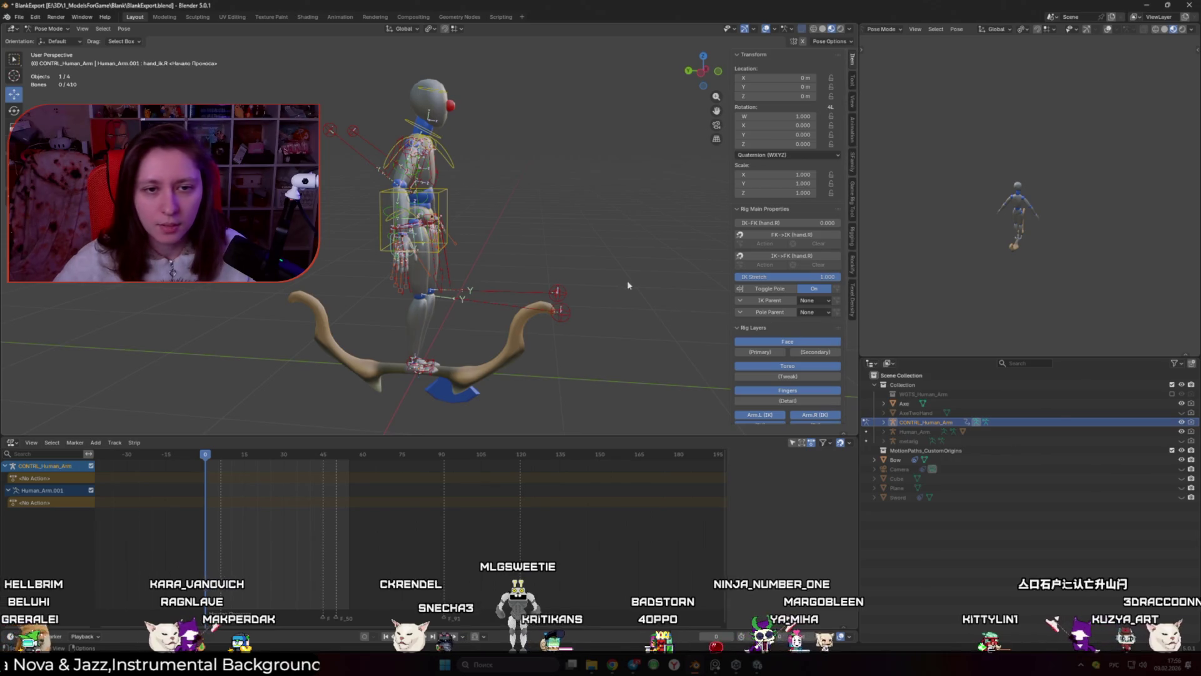
# Step: Select the torso bone and show the Game Rig Tool sidebar with the Action Bakery
pyautogui.moveTo(628, 285); pyautogui.dragTo(540, 292)
pyautogui.click(458, 206)
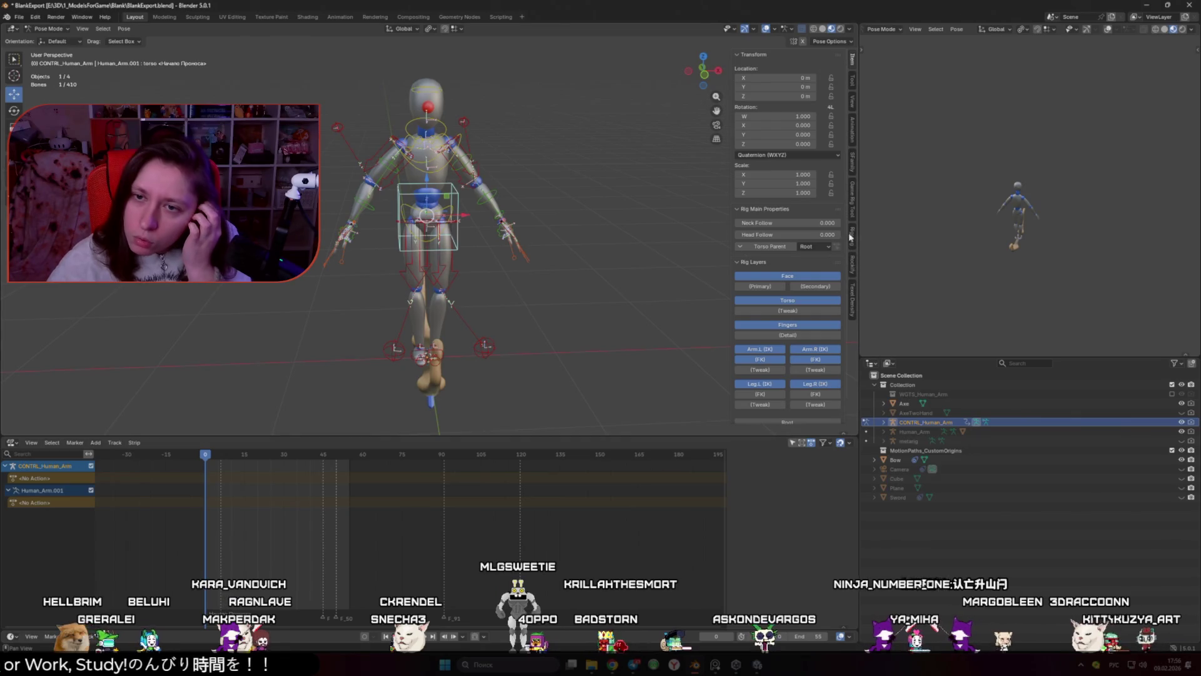
pyautogui.click(852, 204)
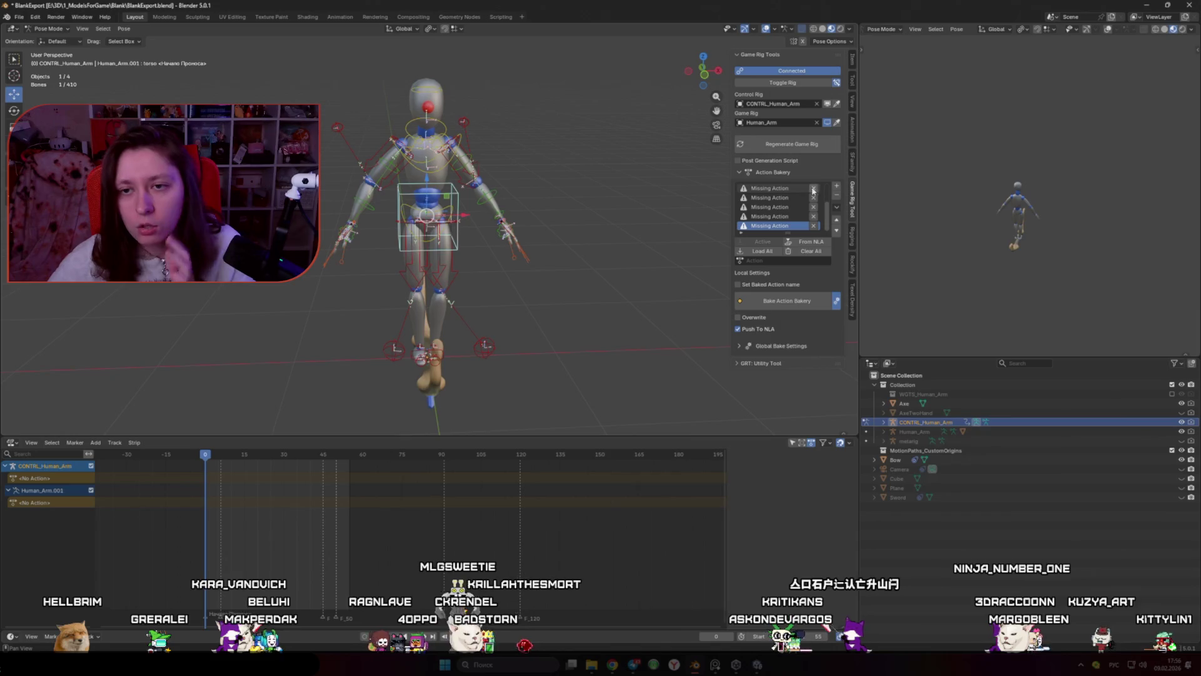
# Step: Toggle from the control rig to the Human_Arm game rig and jump to frame -1
pyautogui.click(807, 82)
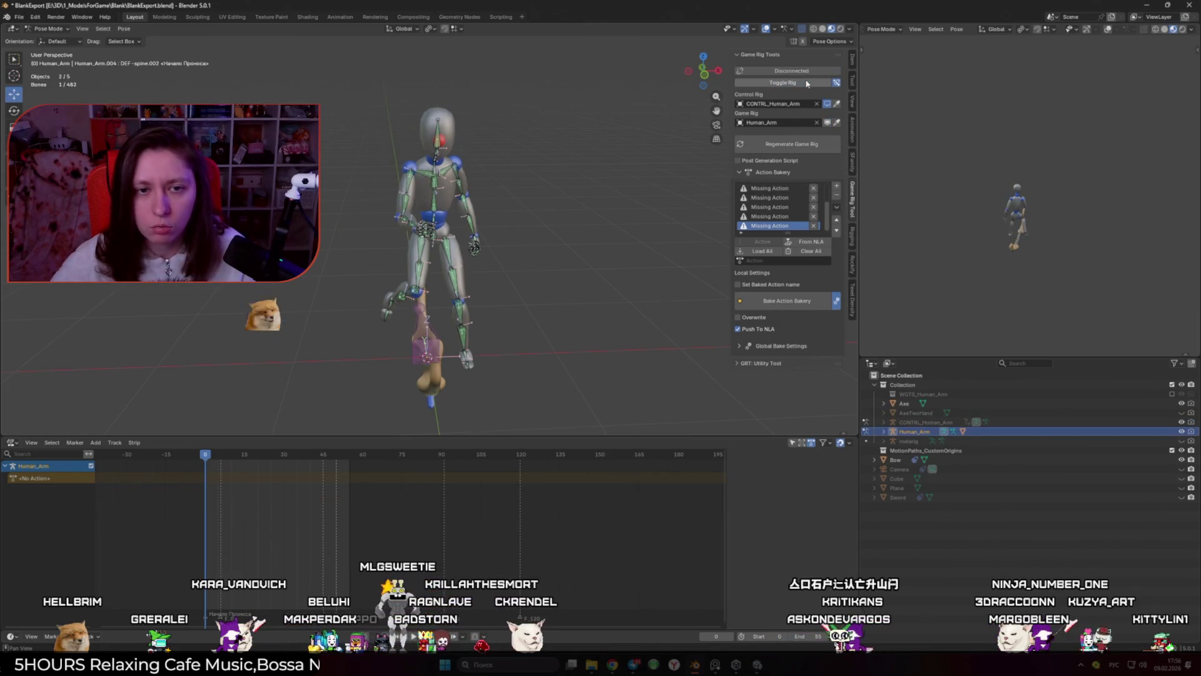
pyautogui.click(201, 455)
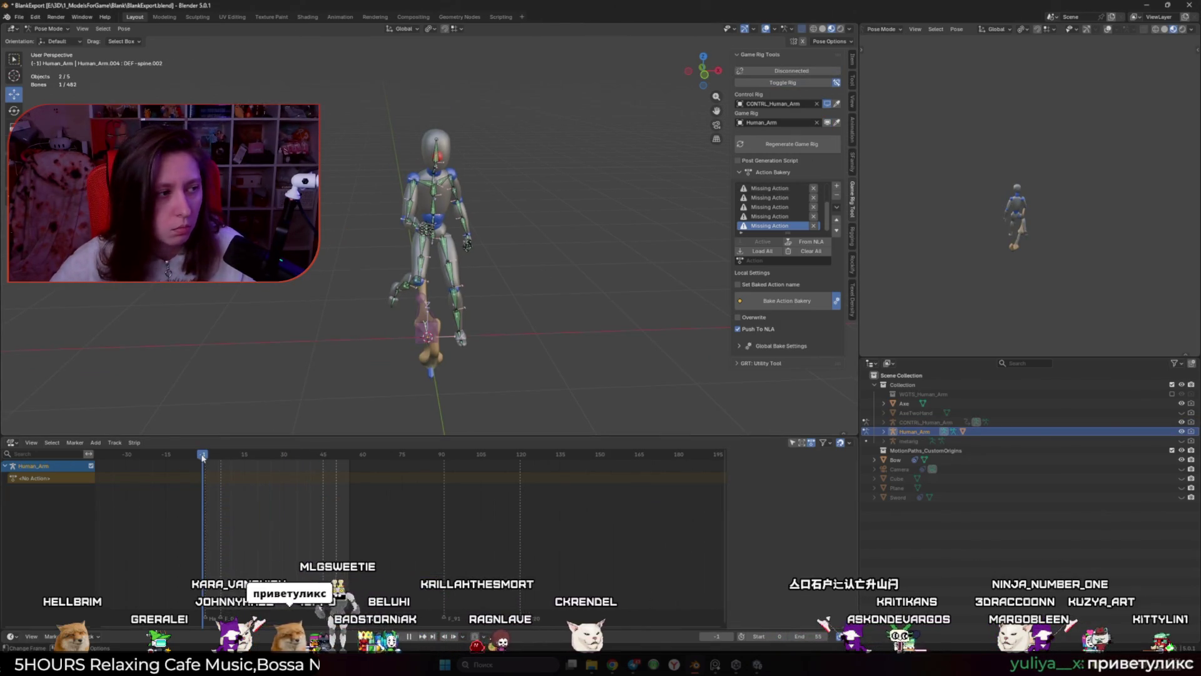
pyautogui.click(11, 443)
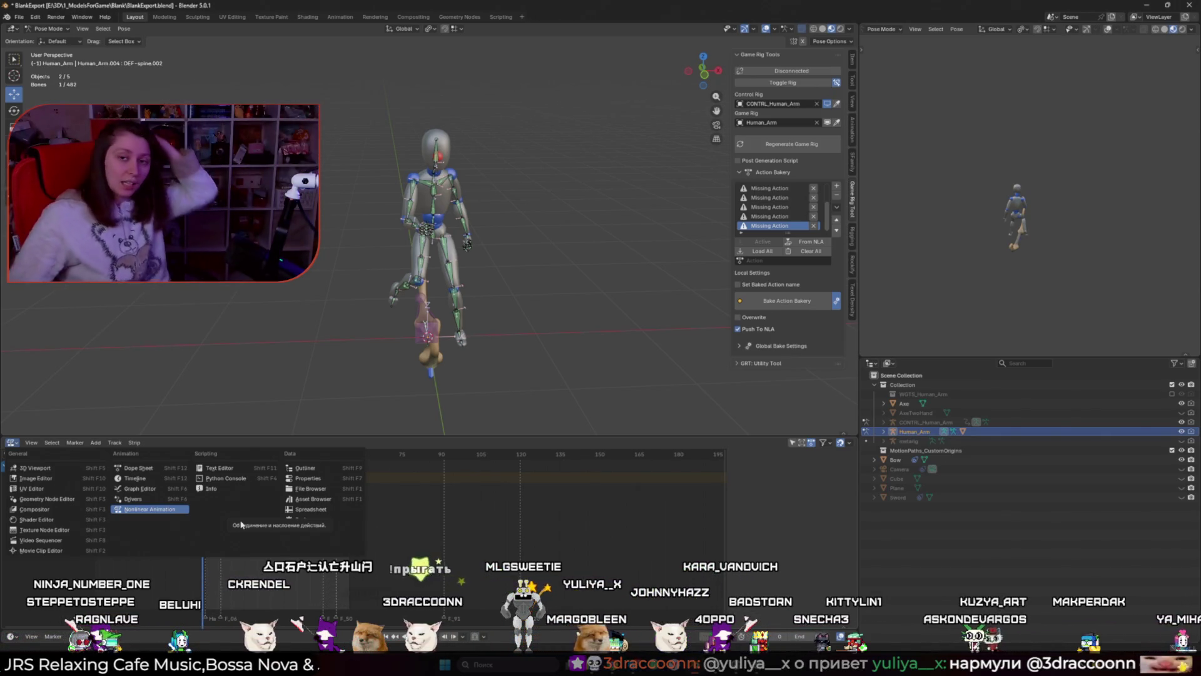
# Step: Switch the bottom editor to Nonlinear Animation to see Human_Arm's tracks
pyautogui.click(150, 508)
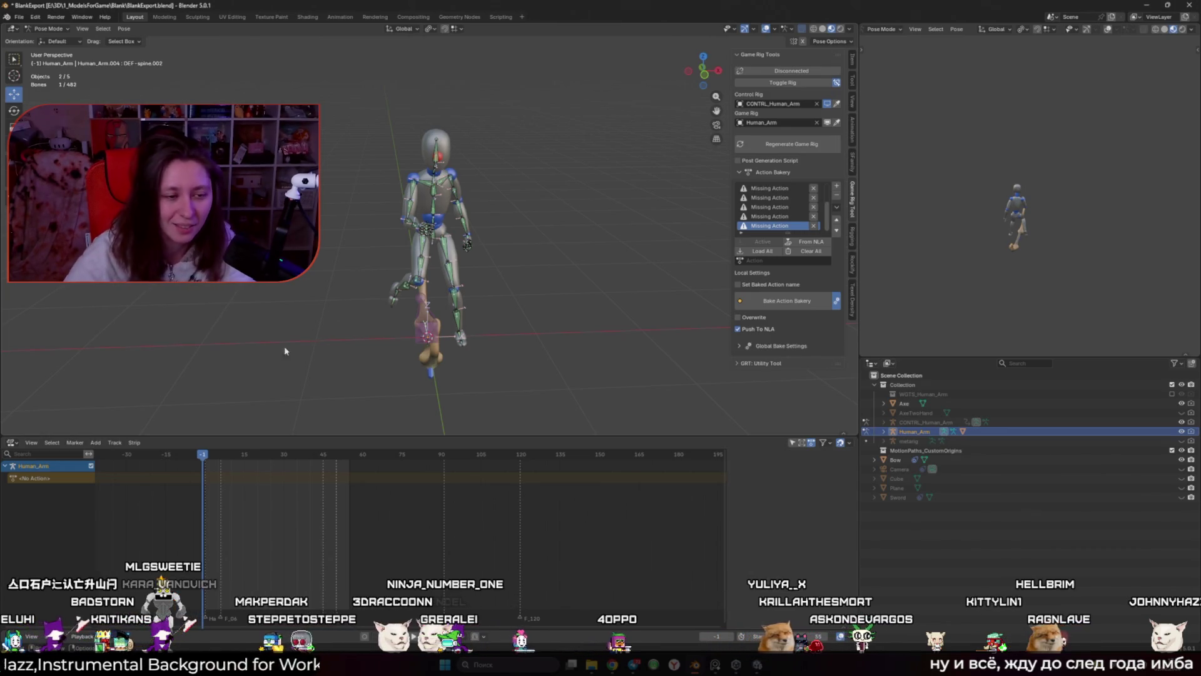
# Step: Play the animation briefly, then toggle the control rig on and back off
pyautogui.rightClick(253, 370)
pyautogui.press('space')
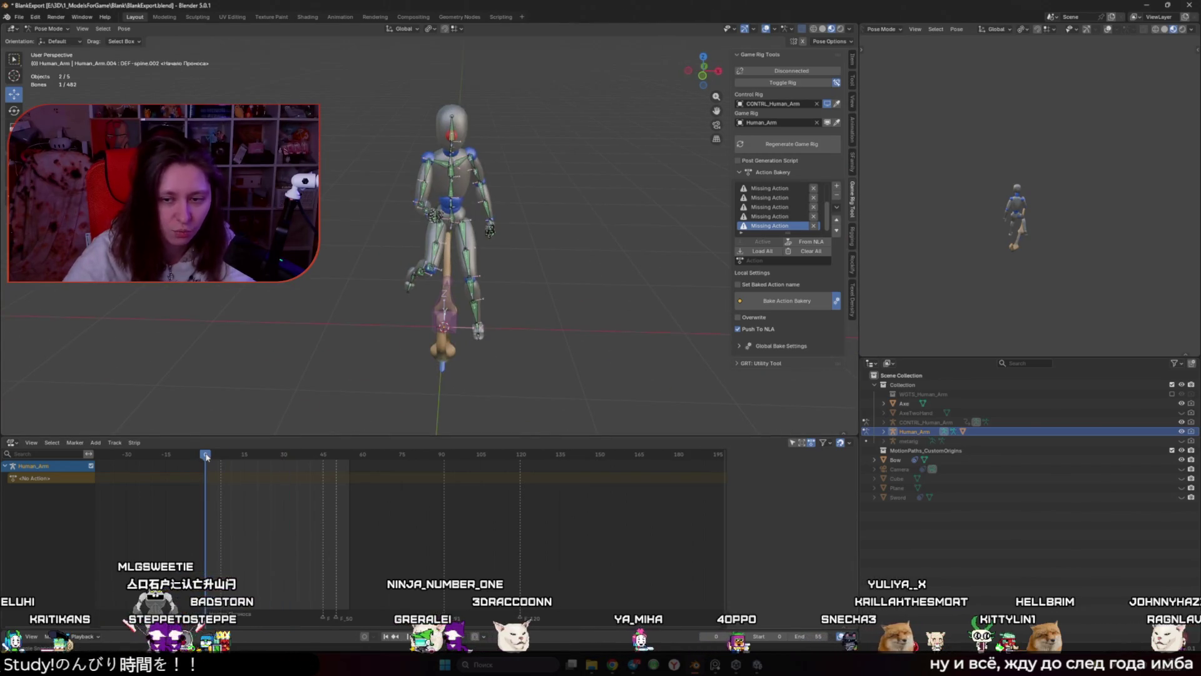
pyautogui.hotkey('shift', 'Left')
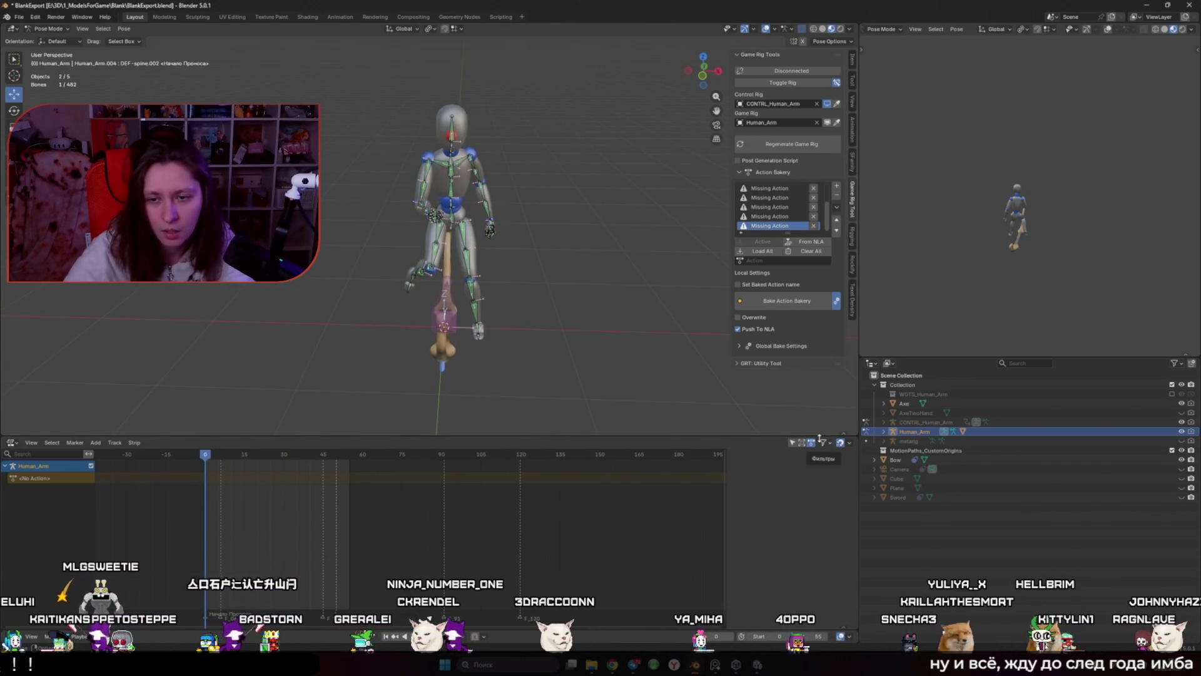
pyautogui.click(1171, 423)
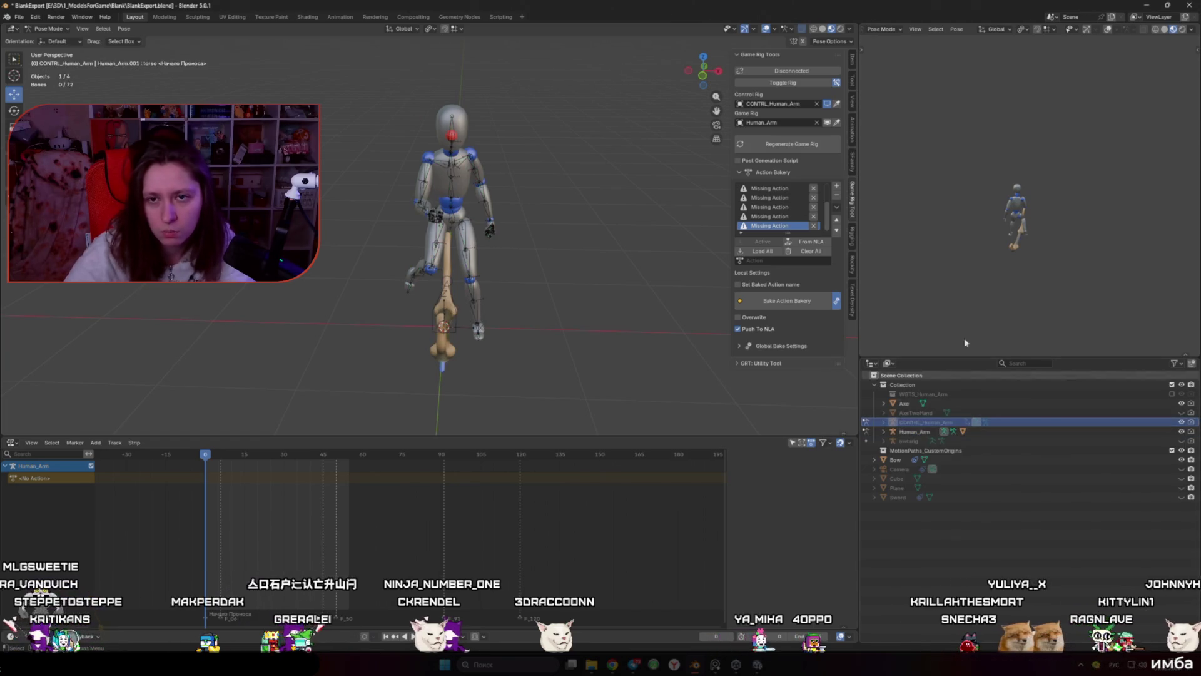
pyautogui.click(791, 84)
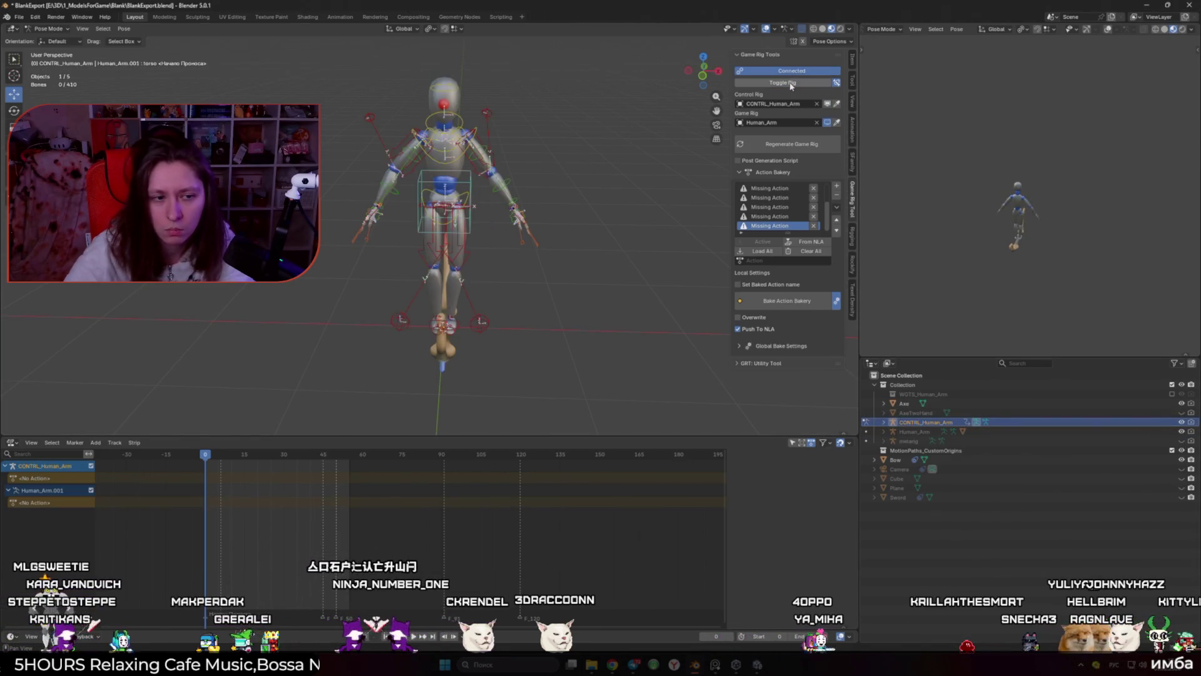
pyautogui.click(792, 84)
# Step: Switch the bottom editor to the Dope Sheet's Action Editor
pyautogui.click(11, 442)
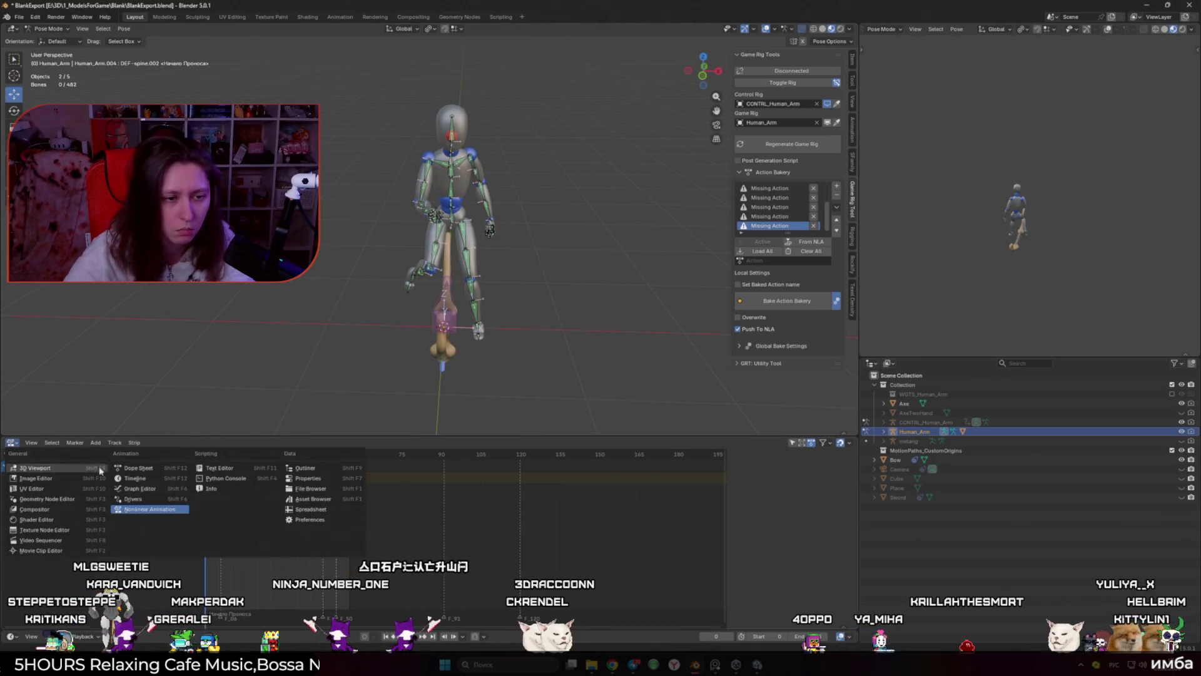
pyautogui.click(151, 478)
pyautogui.click(394, 442)
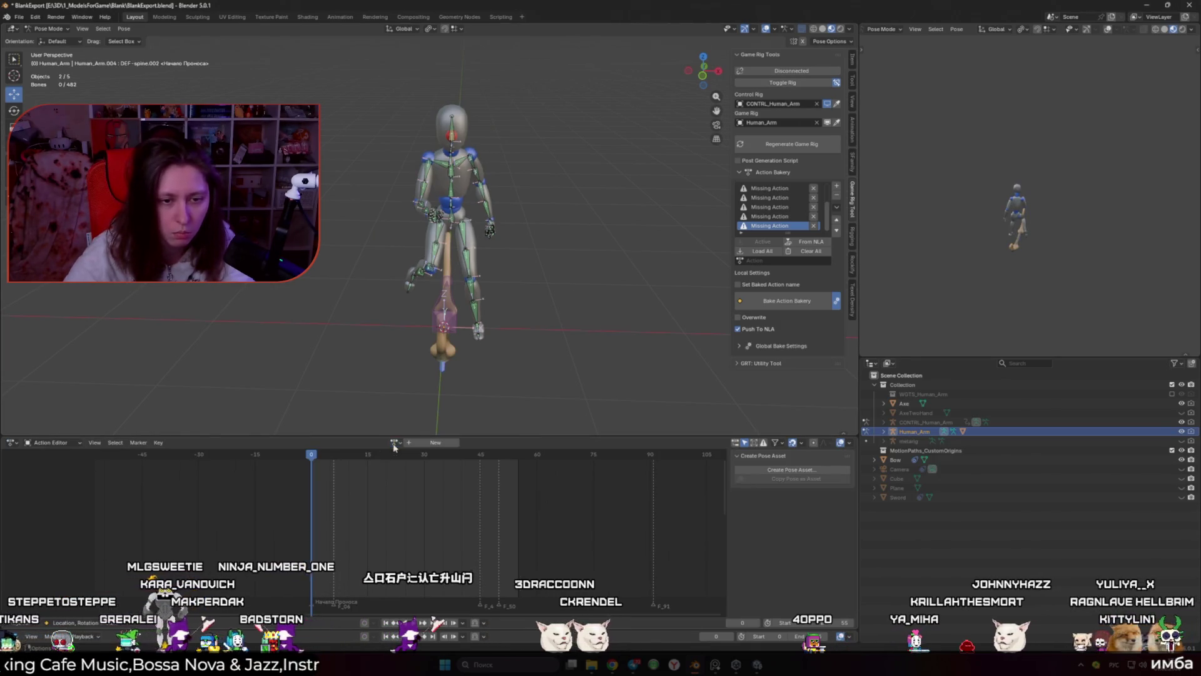
pyautogui.click(19, 17)
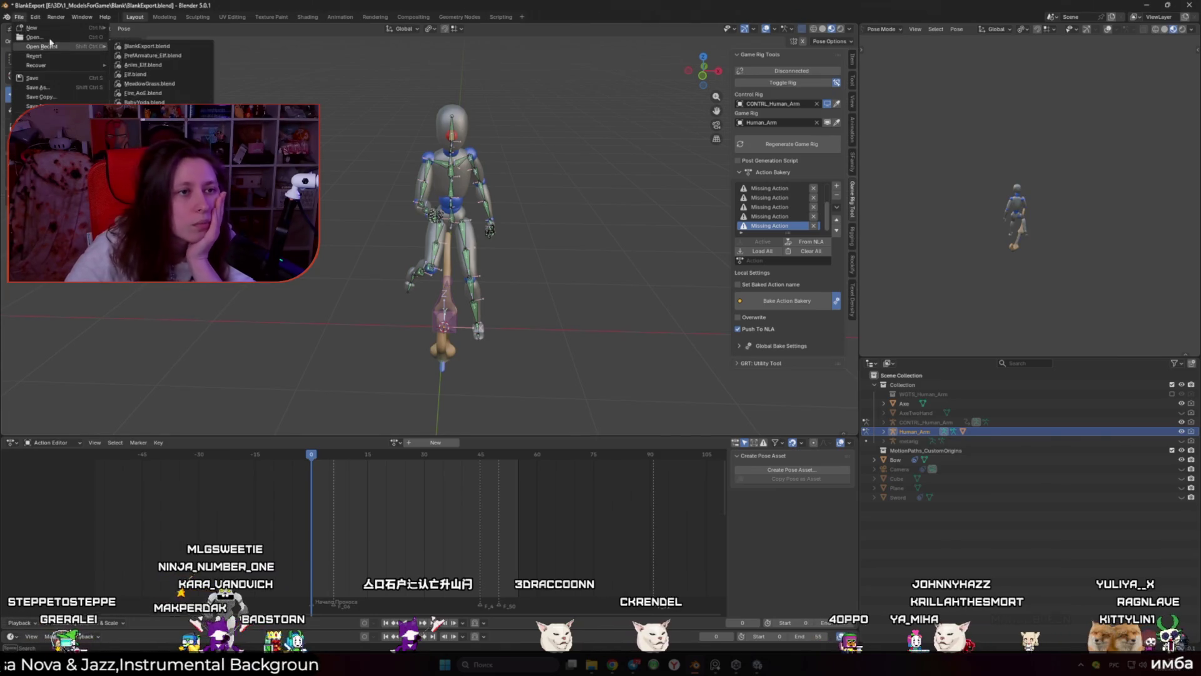
# Step: Open Blank.blend without saving changes to the current file
pyautogui.click(47, 41)
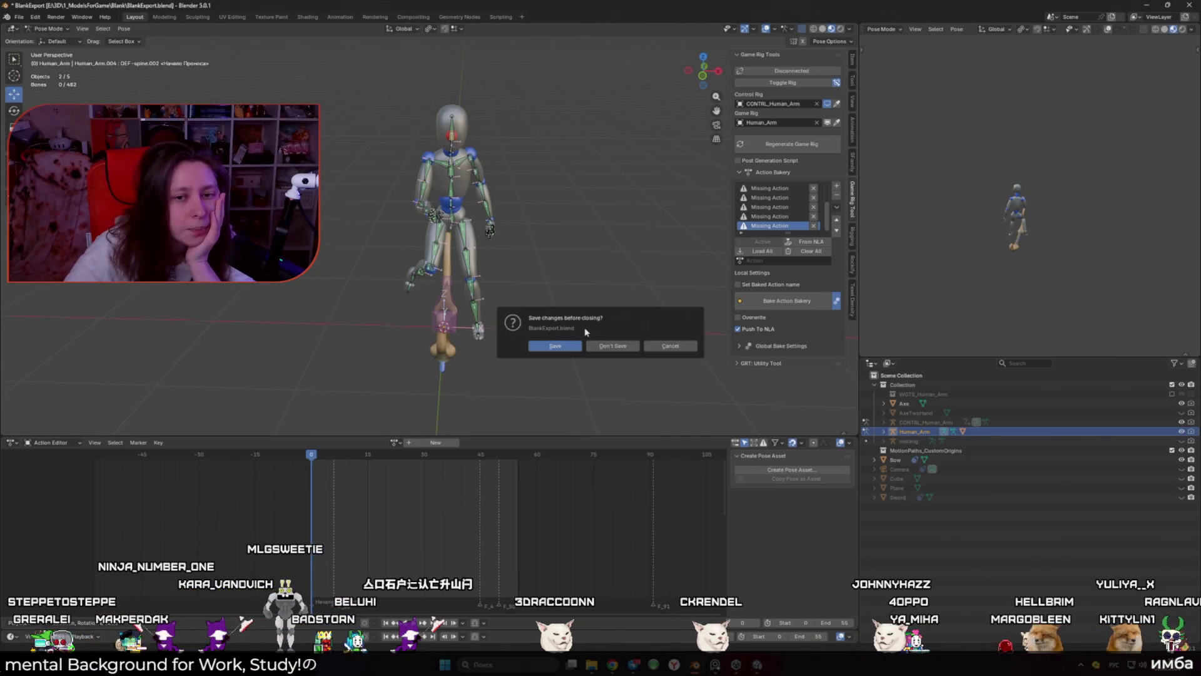
pyautogui.click(612, 345)
pyautogui.doubleClick(565, 220)
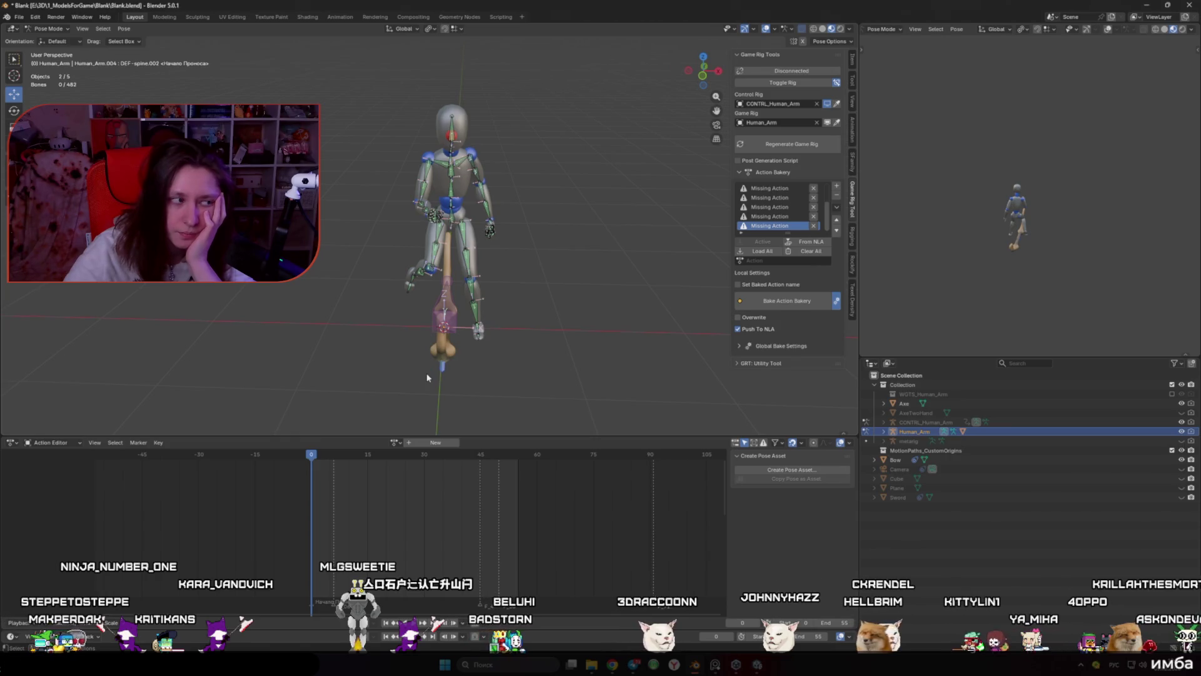
# Step: Play back the baked sword and bow attacks, stopping on the bow pose
pyautogui.press('space')
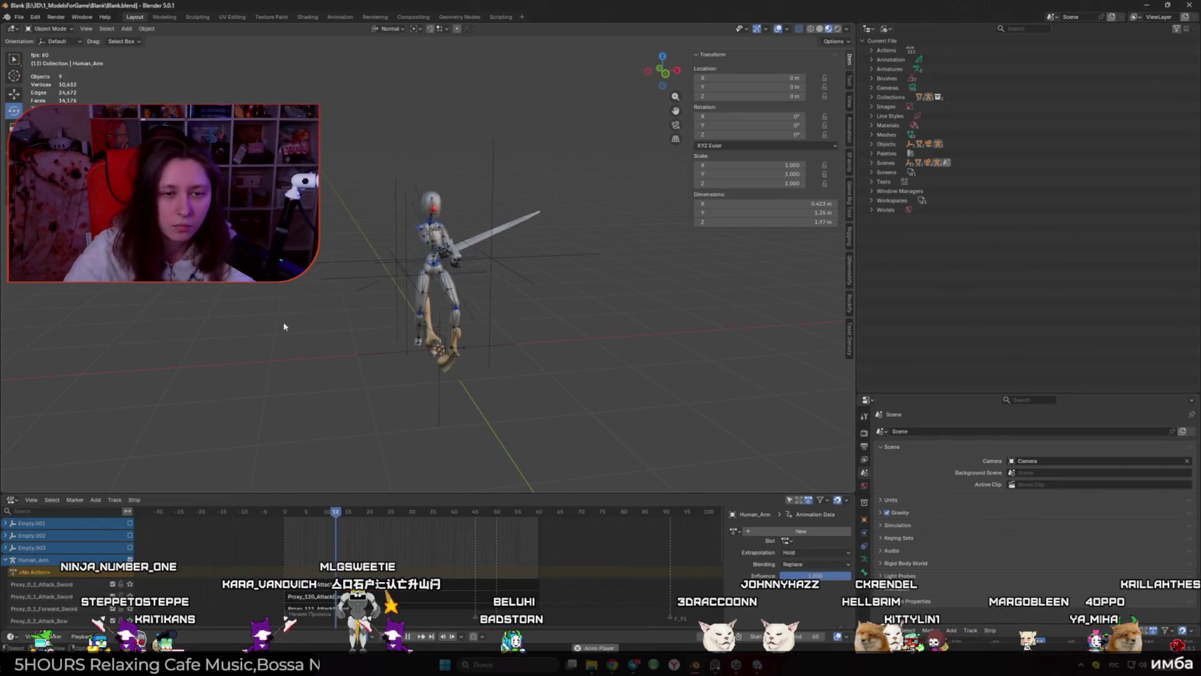
pyautogui.scroll(4, 424, 313)
pyautogui.scroll(3, 424, 313)
pyautogui.moveTo(424, 312)
pyautogui.mouseDown()
pyautogui.moveTo(492, 341)
pyautogui.moveTo(379, 350)
pyautogui.mouseUp()
pyautogui.press('space')
pyautogui.press('space')
pyautogui.scroll(-4, 379, 350)
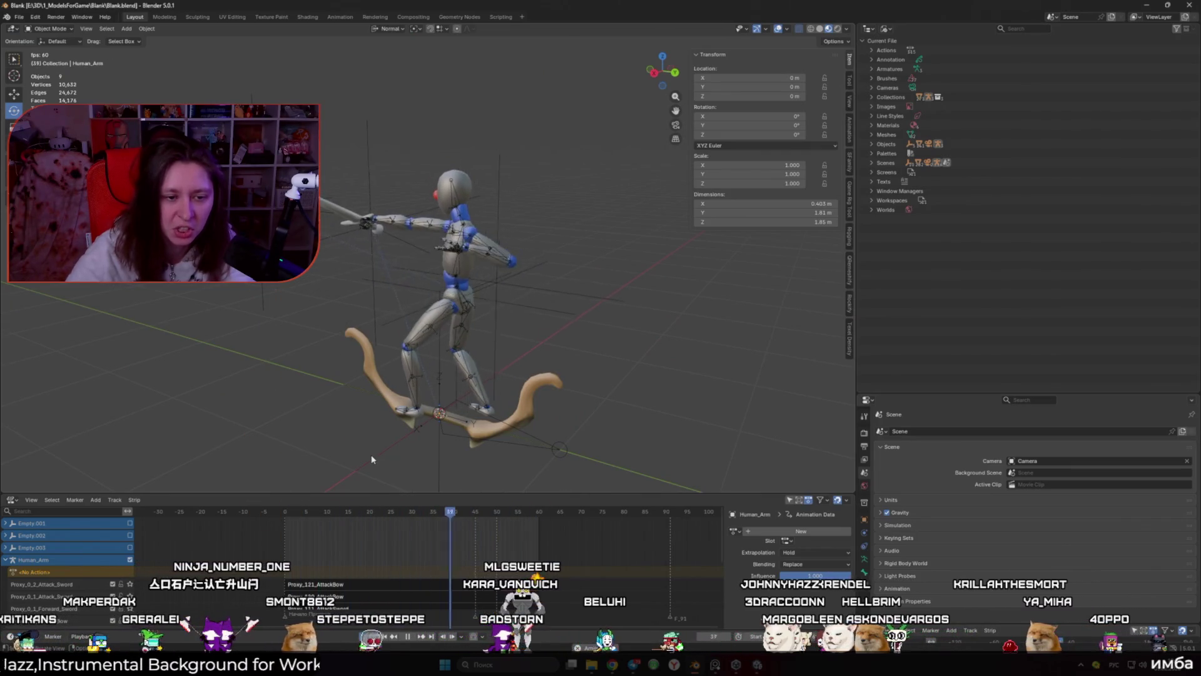
pyautogui.press('space')
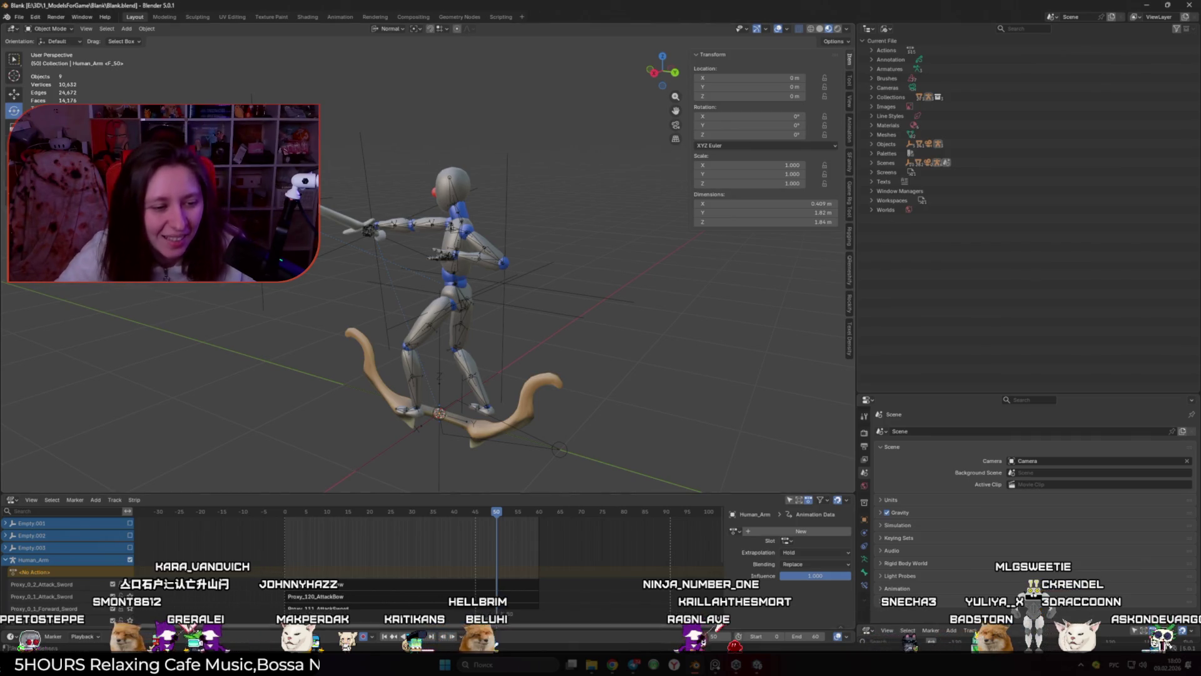
# Step: Solo the Proxy_0_1_Backward NLA track and play it briefly
pyautogui.scroll(-2, 162, 605)
pyautogui.scroll(-5, 150, 606)
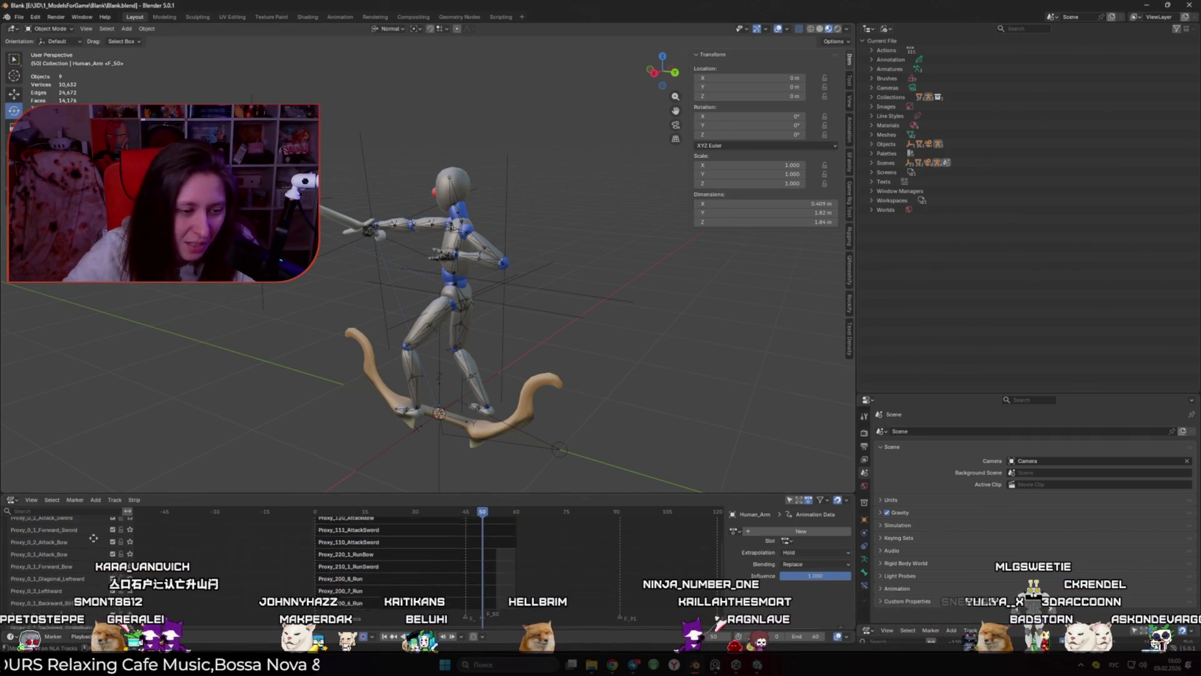
pyautogui.scroll(-2, 150, 605)
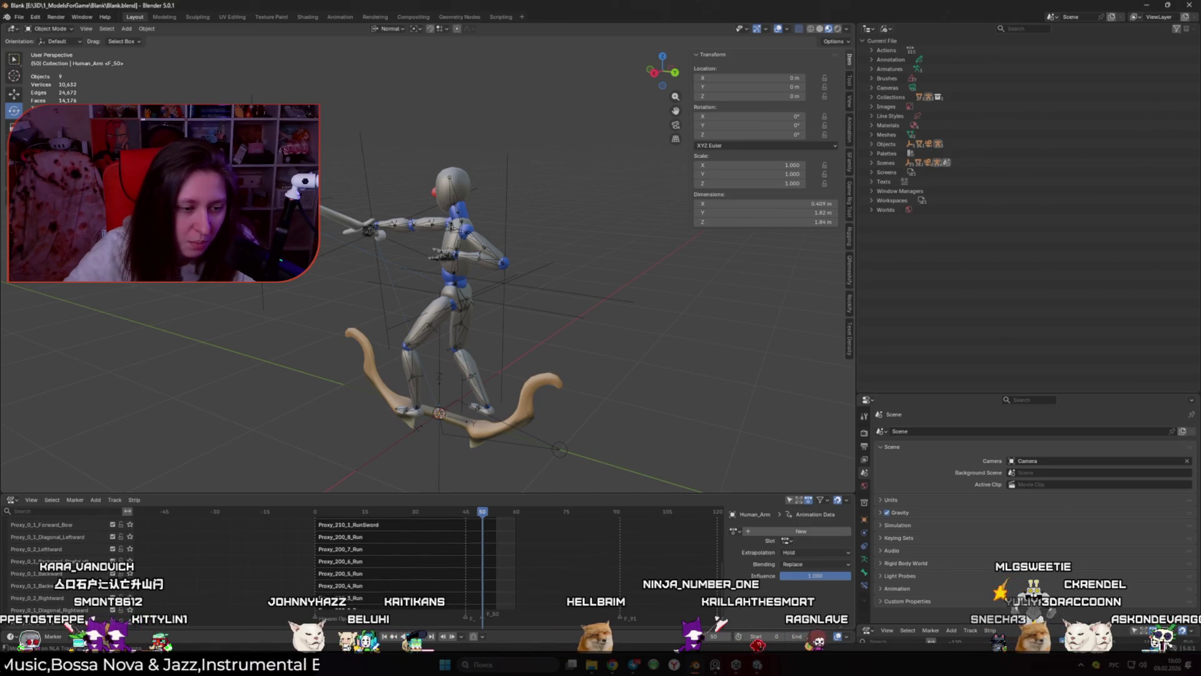
pyautogui.click(129, 573)
pyautogui.press('space')
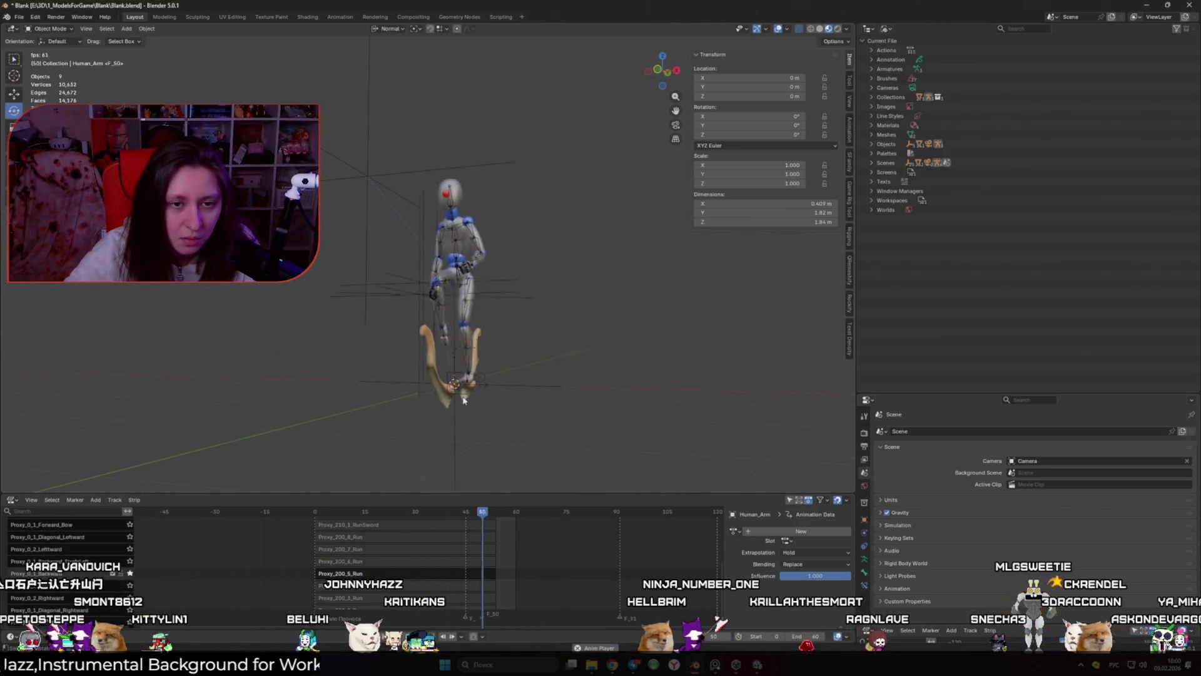
pyautogui.press('space')
# Step: End the playback range at frame 54 and review the looping run from the side
pyautogui.click(496, 511)
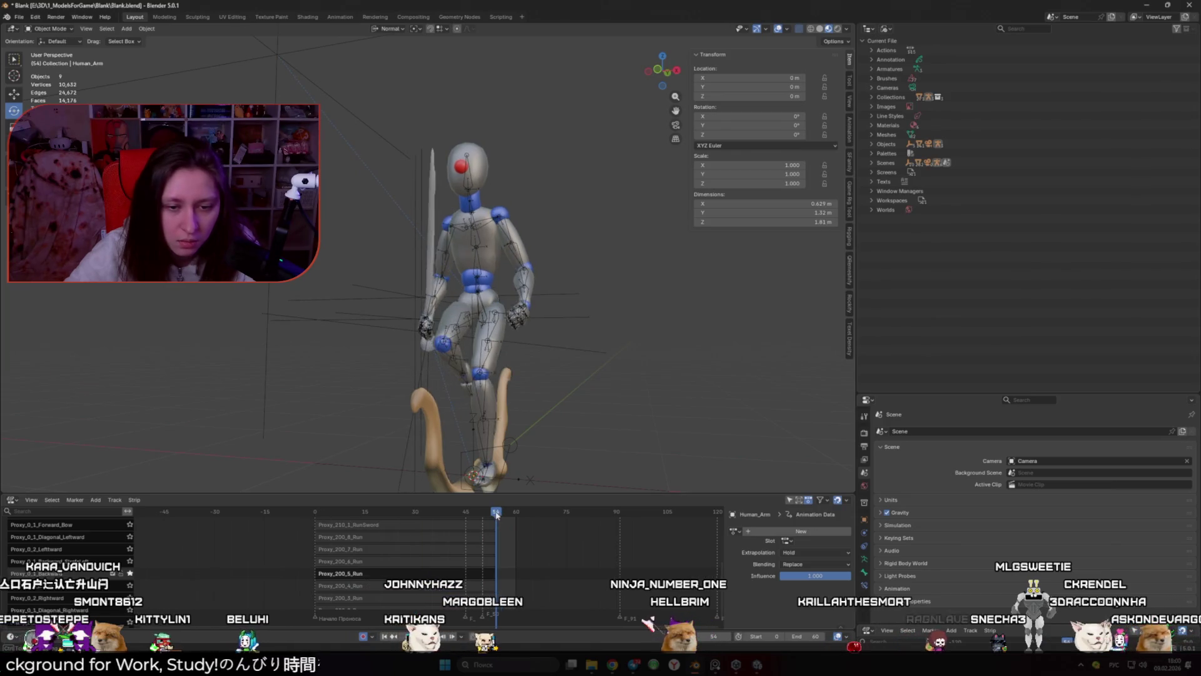
pyautogui.hotkey('ctrl', 'End')
pyautogui.press('space')
pyautogui.moveTo(558, 389)
pyautogui.mouseDown()
pyautogui.moveTo(470, 431)
pyautogui.moveTo(473, 473)
pyautogui.mouseUp()
pyautogui.press('space')
pyautogui.moveTo(339, 513); pyautogui.dragTo(496, 556)
pyautogui.moveTo(476, 438); pyautogui.dragTo(565, 444)
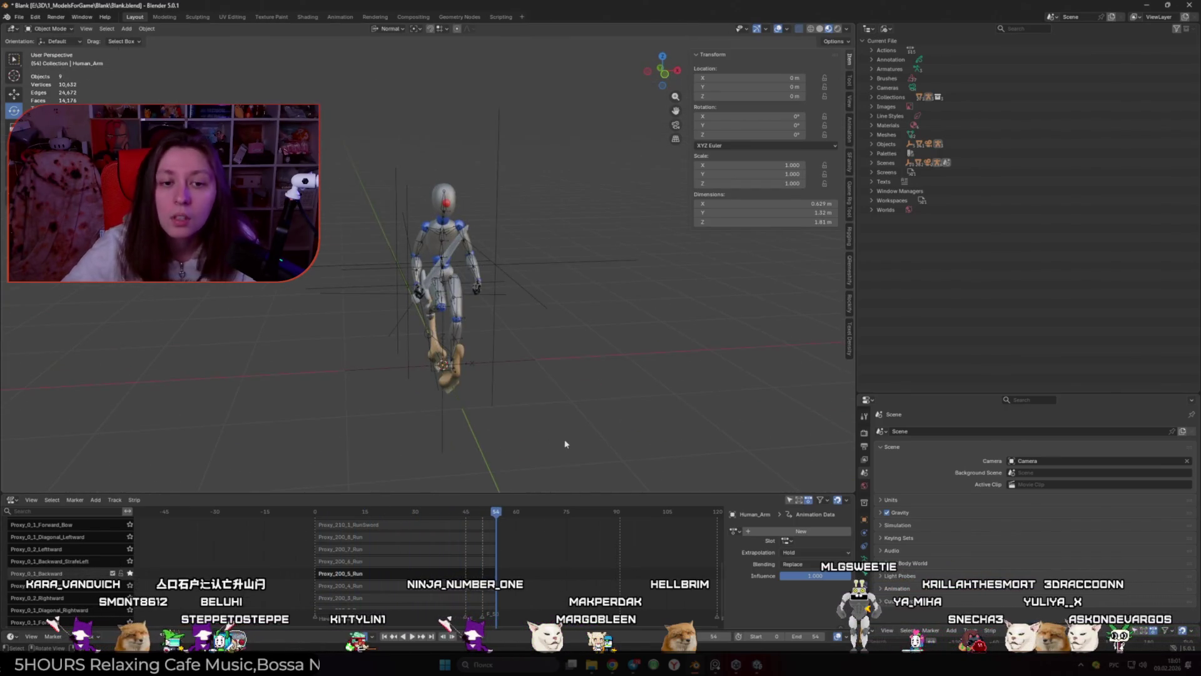
# Step: Show Human_Arm's Game Rig Tools and Action Bakery, toggle the rig twice, then switch to Unity
pyautogui.click(456, 309)
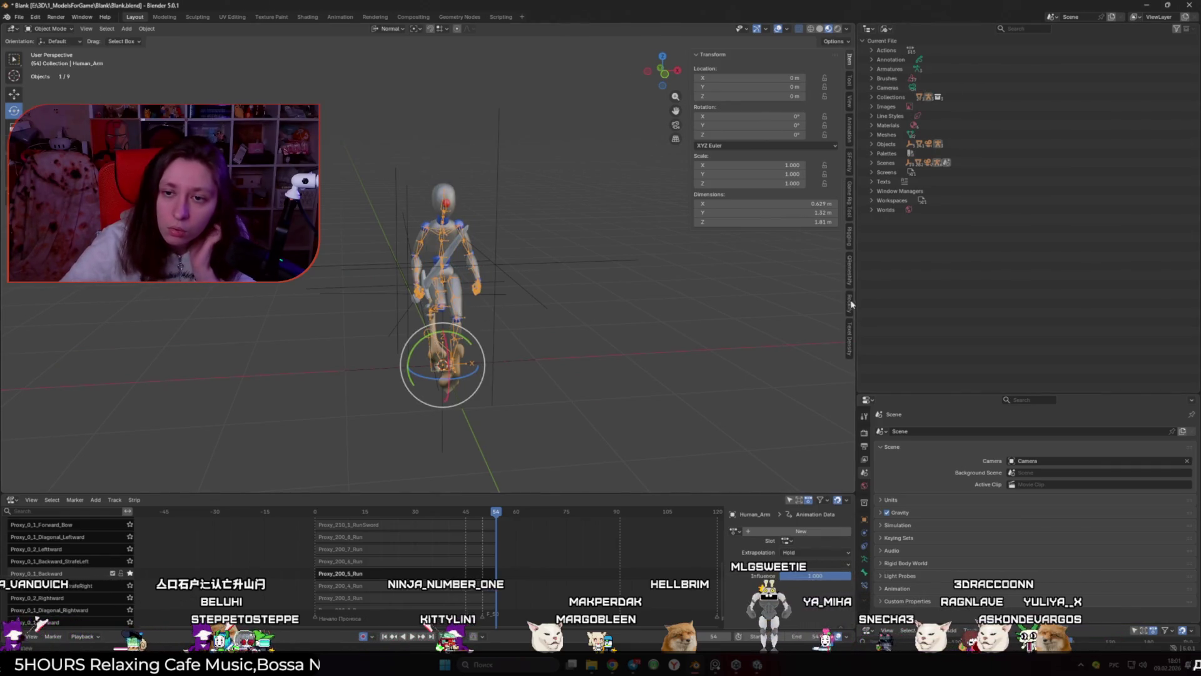
pyautogui.click(849, 198)
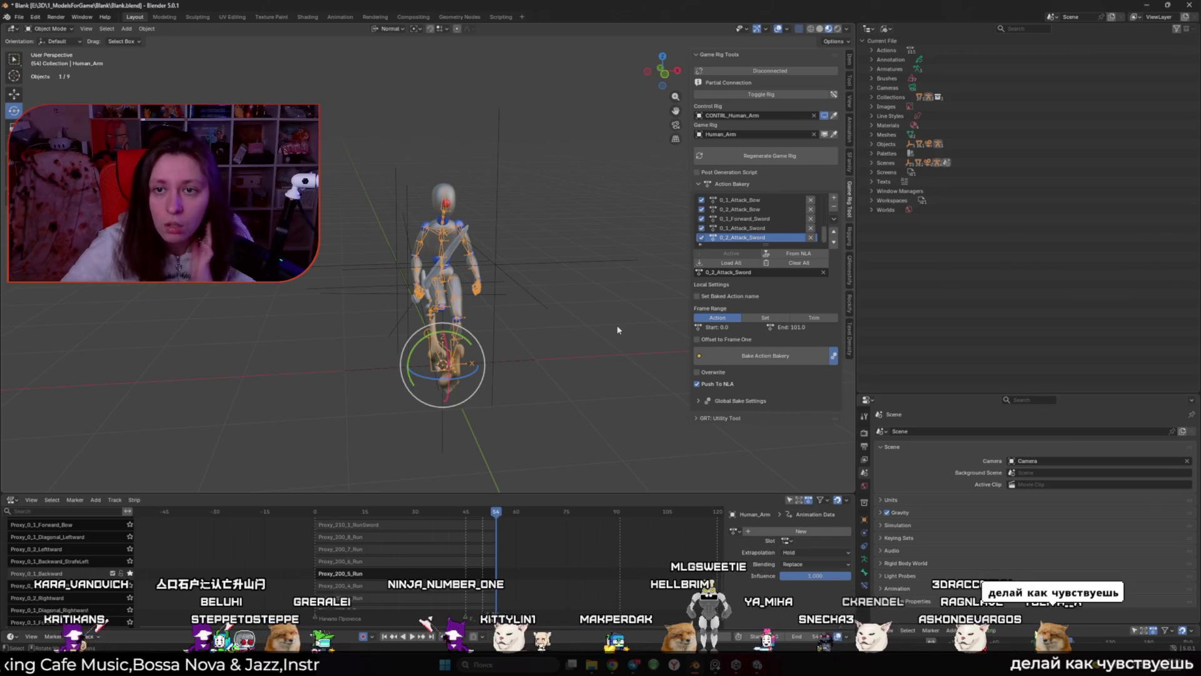
pyautogui.click(790, 94)
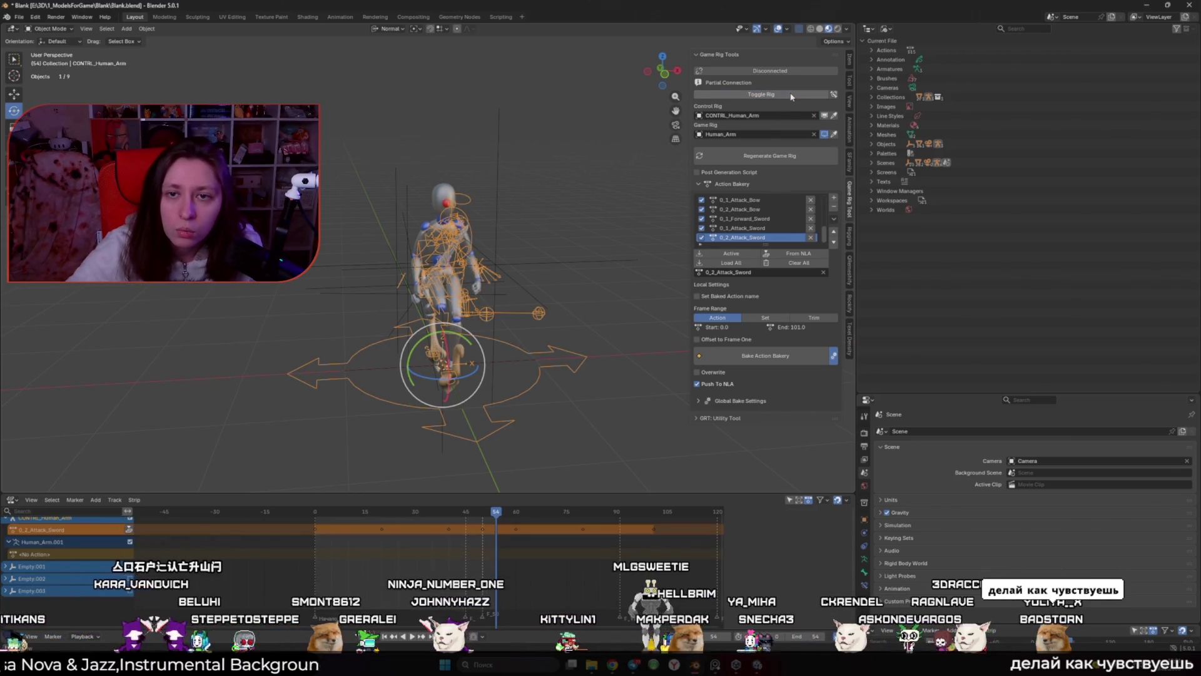
pyautogui.click(791, 95)
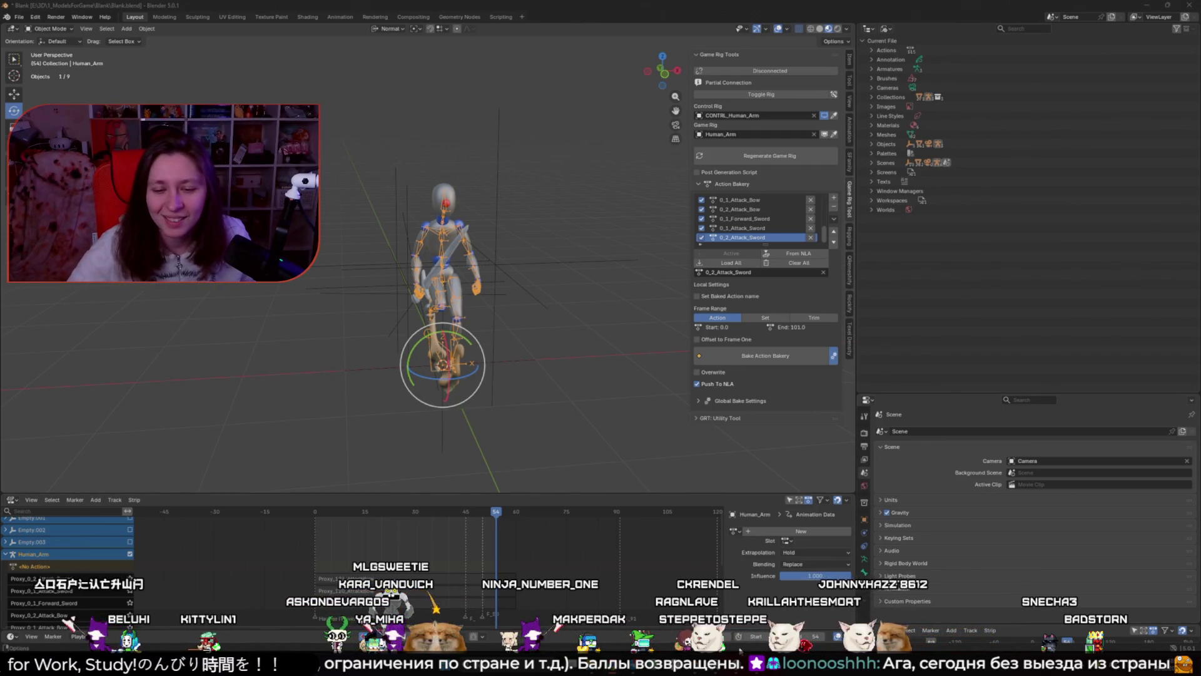
pyautogui.hotkey('alt', 'Tab')
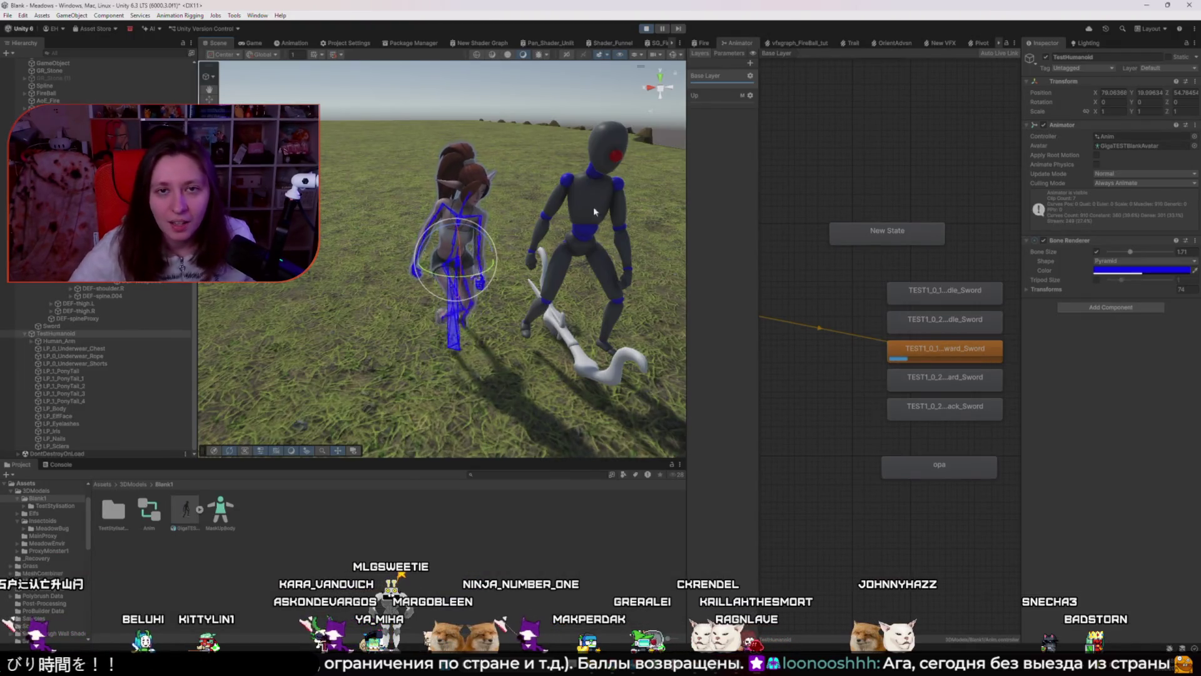
# Step: Zoom and pan the Fire shader graph onto its Sample Texture 2D preview, then orbit the scene around the characters
pyautogui.click(712, 44)
pyautogui.scroll(6, 820, 453)
pyautogui.scroll(-2, 822, 438)
pyautogui.scroll(5, 823, 426)
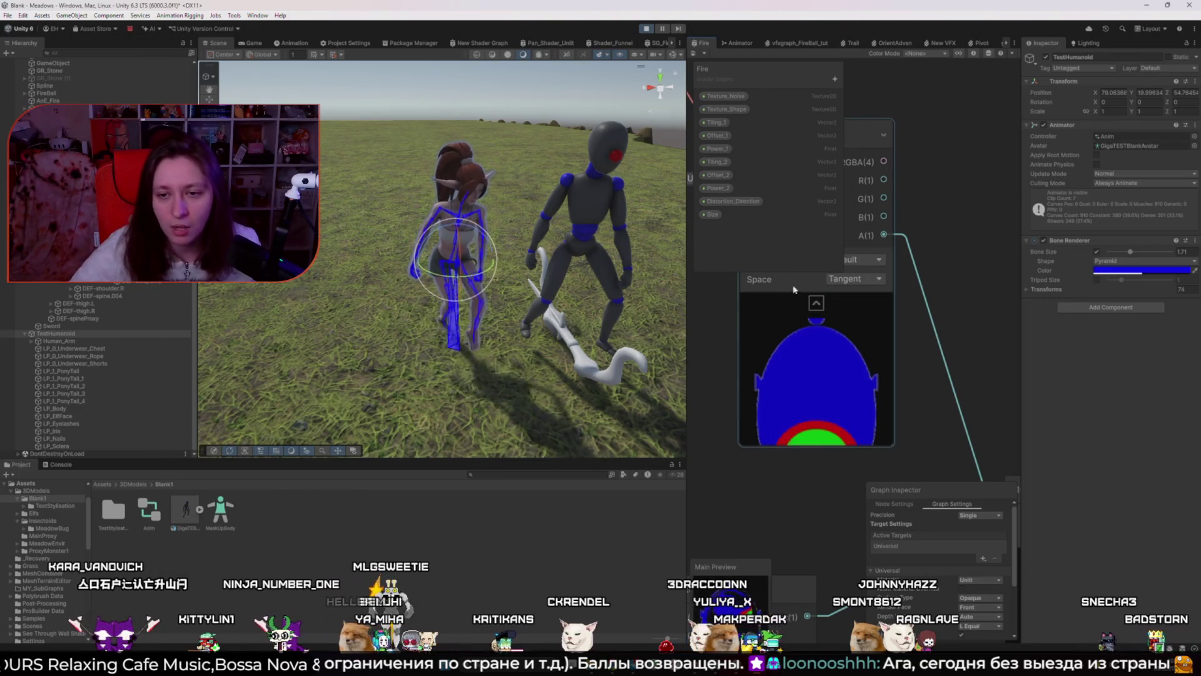
pyautogui.scroll(-5, 780, 424)
pyautogui.scroll(8, 780, 425)
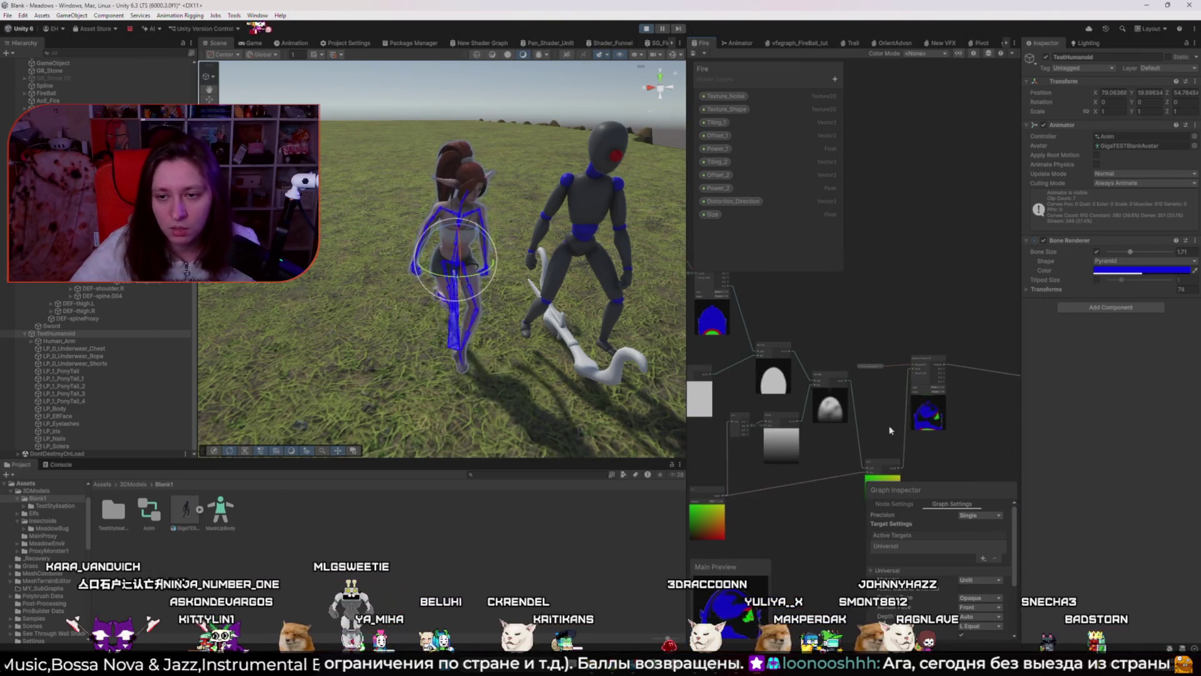
pyautogui.moveTo(896, 437); pyautogui.dragTo(835, 457)
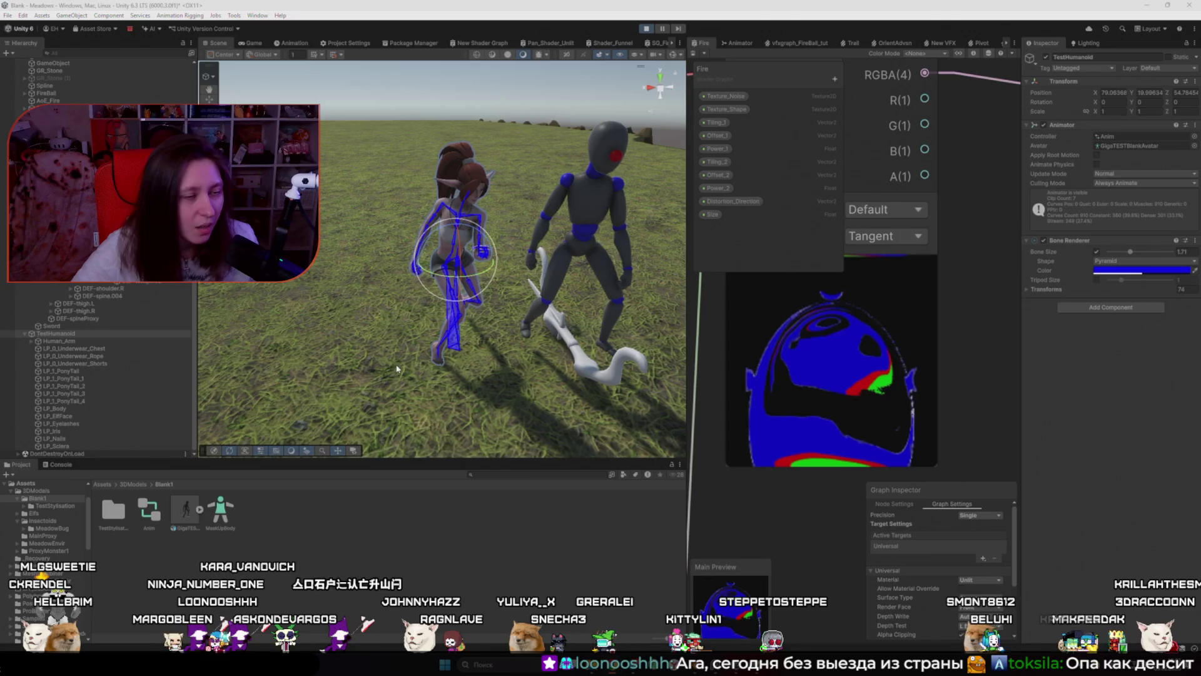
pyautogui.moveTo(396, 369); pyautogui.dragTo(410, 356)
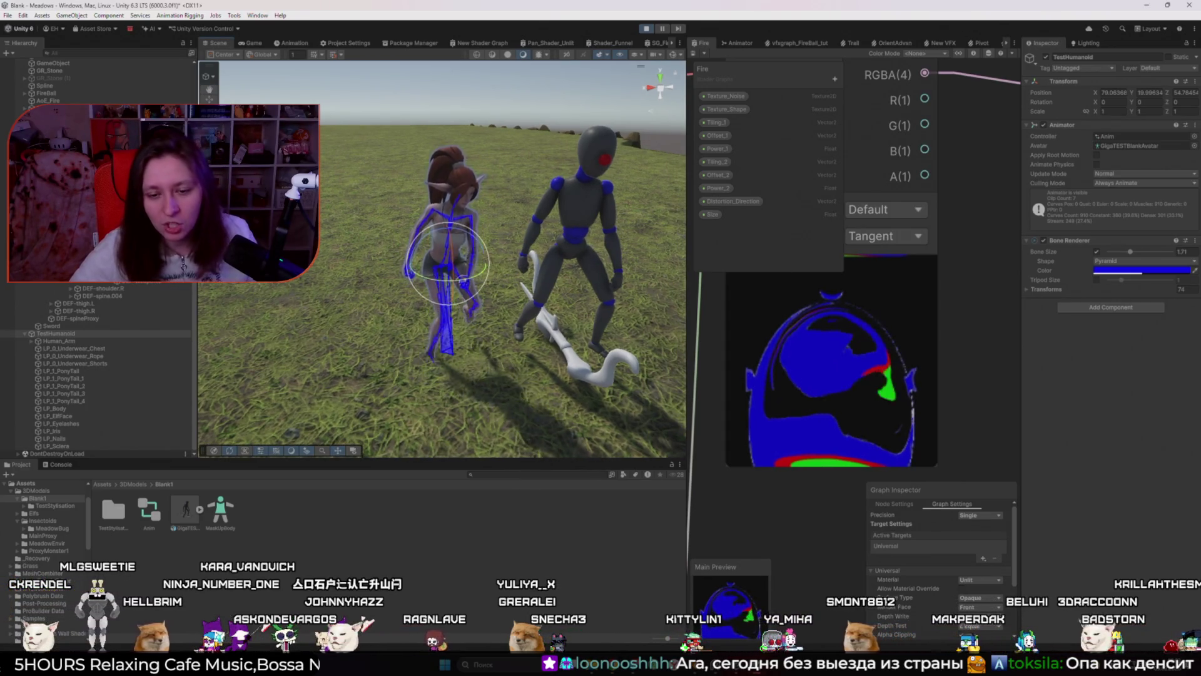
pyautogui.hotkey('alt', 'Tab')
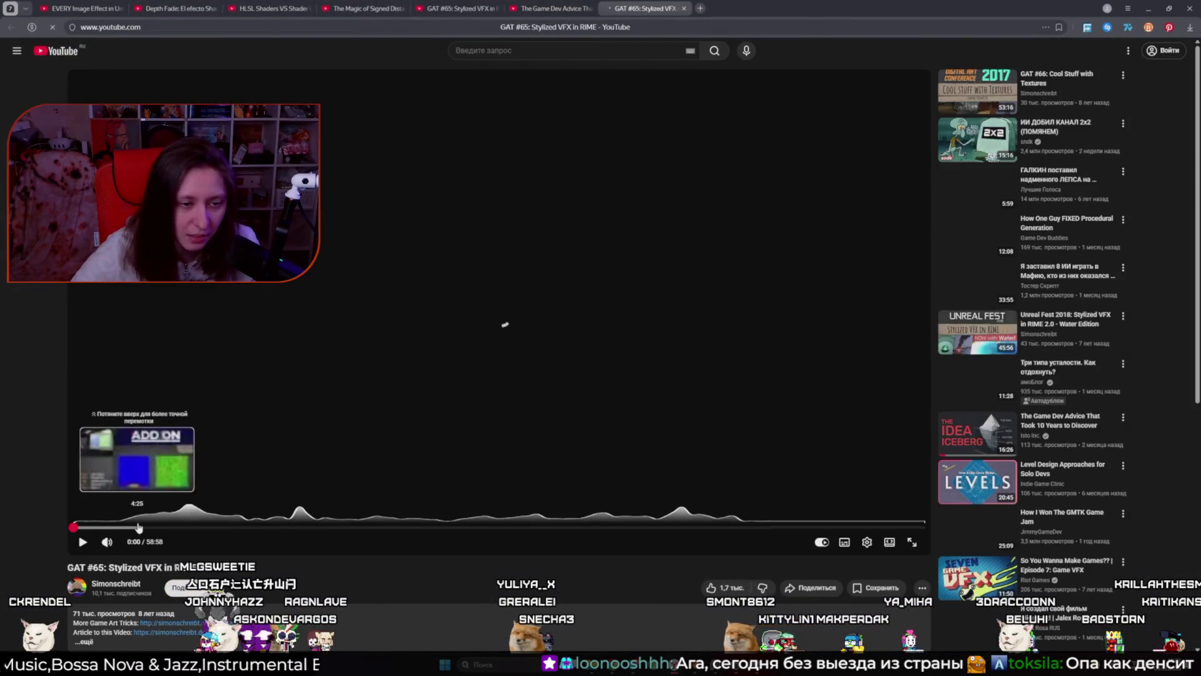
# Step: Skip the Stylized VFX in RIME talk ahead past 2:54 to about 3:45 and pause it
pyautogui.click(115, 528)
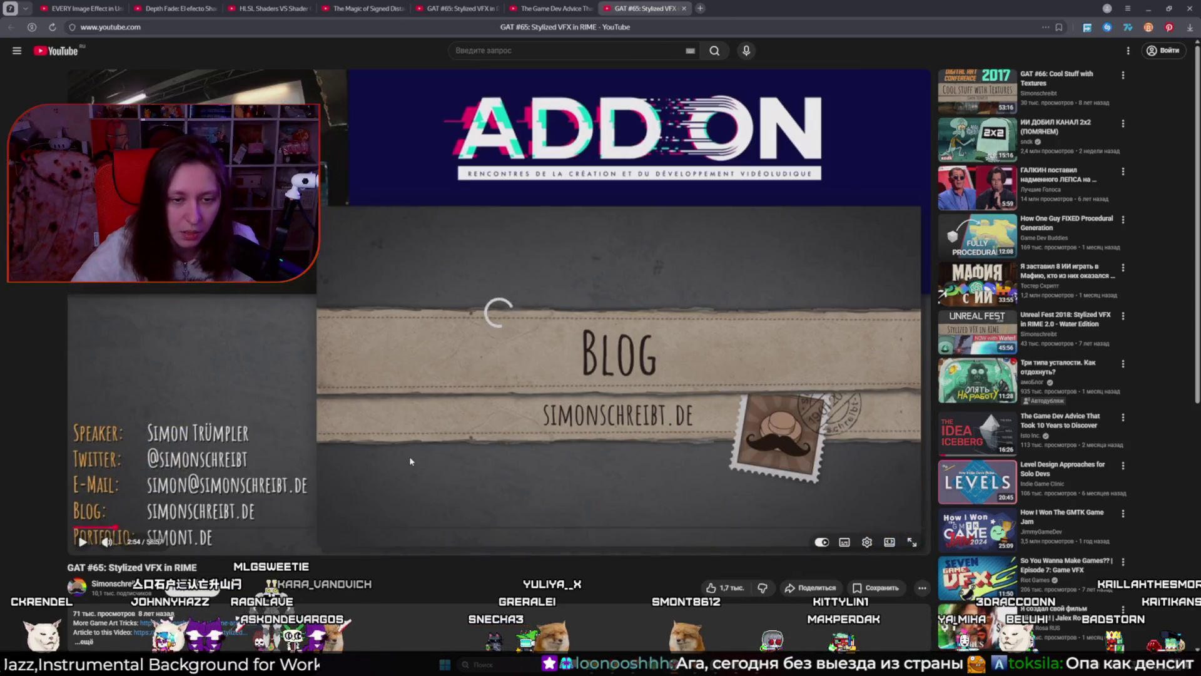
pyautogui.click(128, 529)
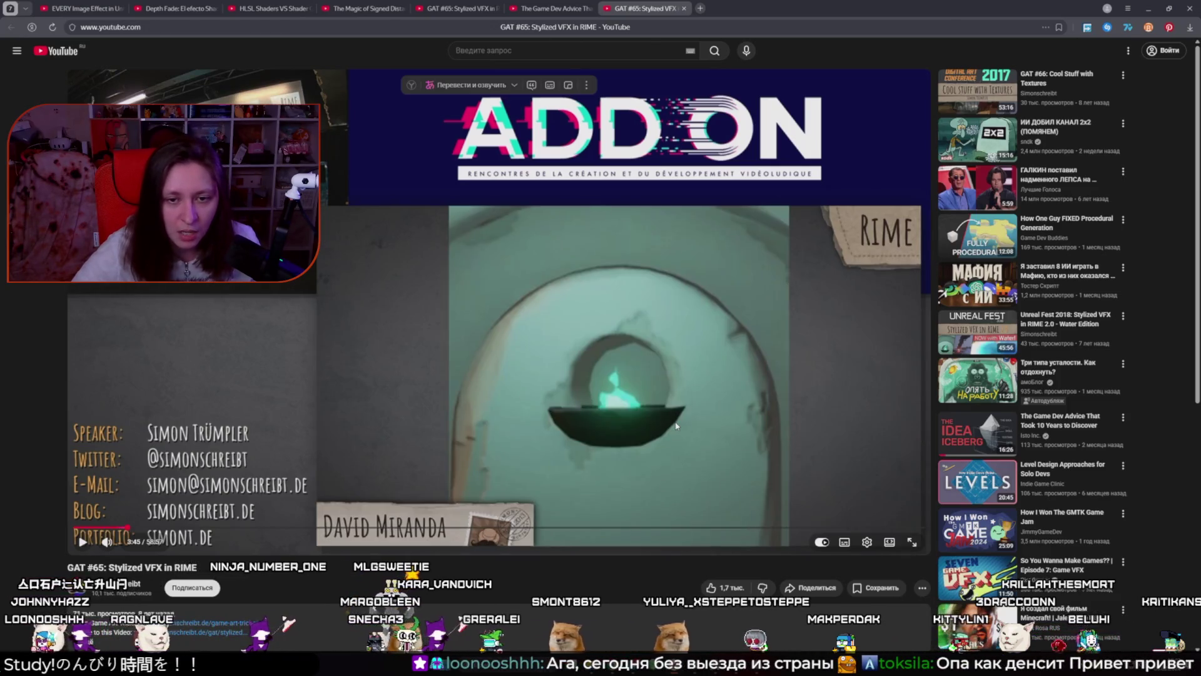
pyautogui.click(673, 428)
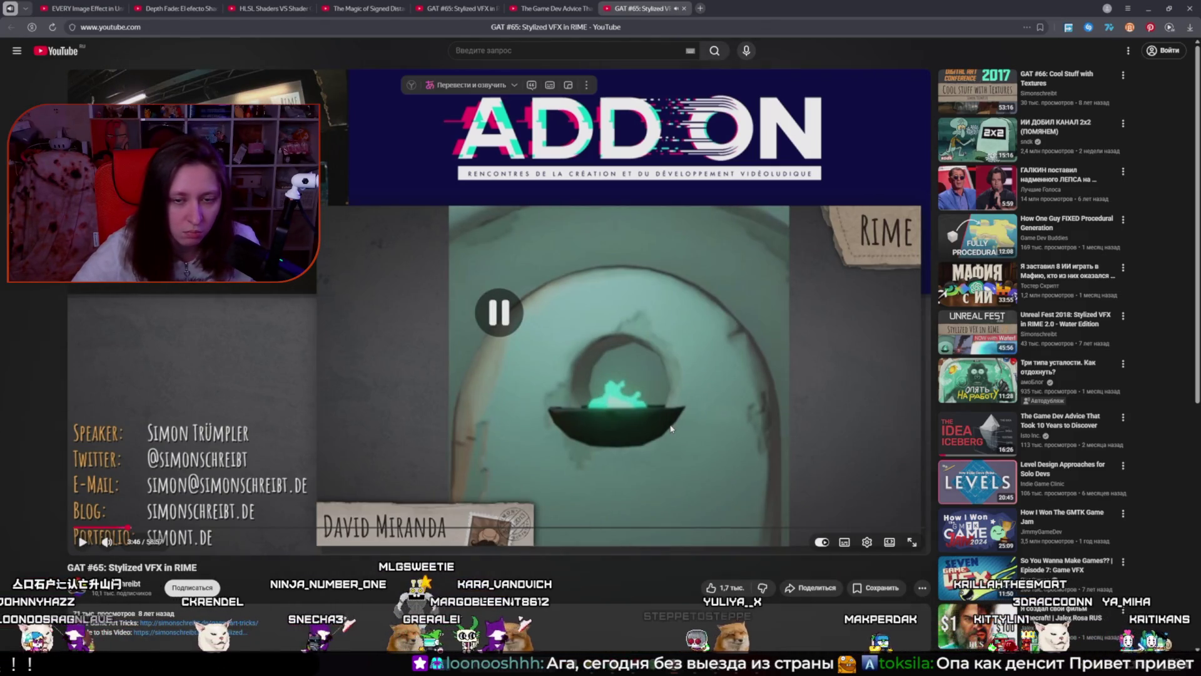
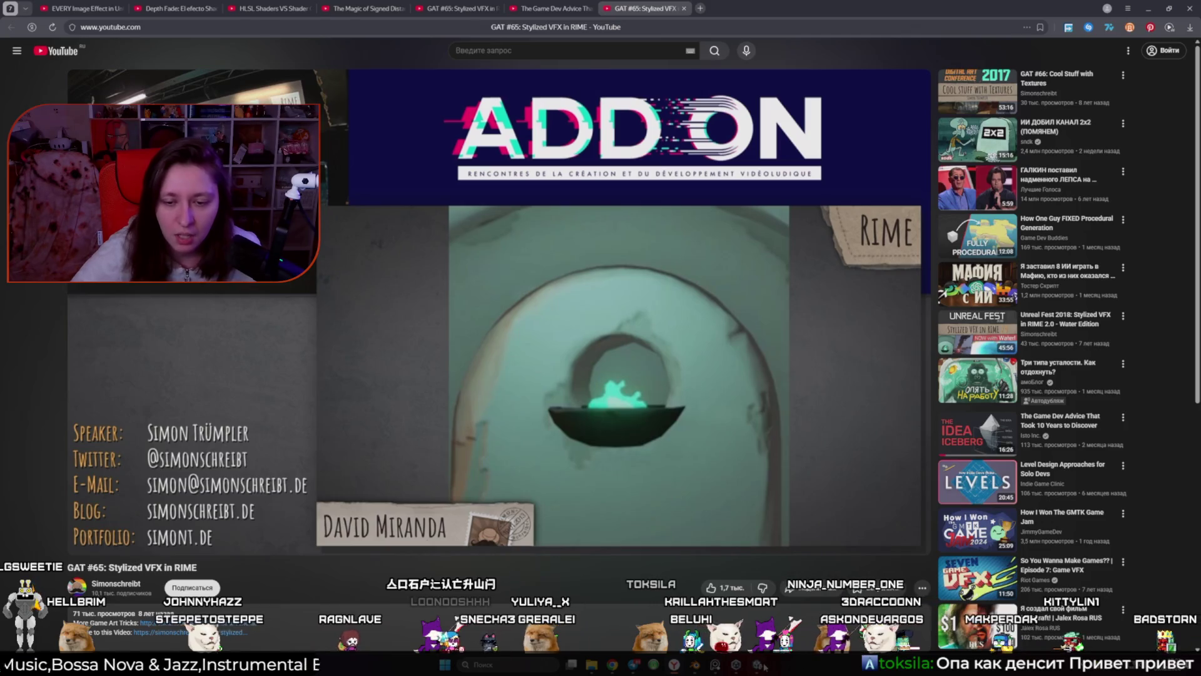
# Step: Leave the YouTube RIME VFX talk and return to the Unity editor's Fire shader graph
pyautogui.hotkey('alt', 'Tab')
pyautogui.scroll(3, 776, 375)
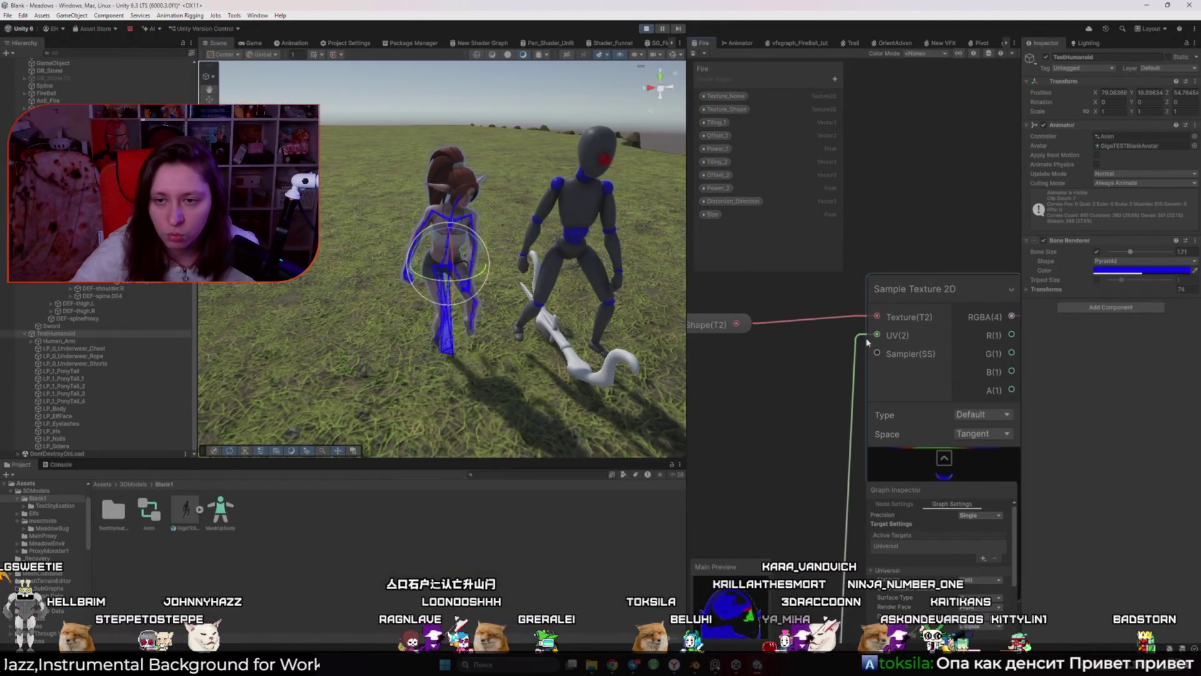
# Step: Select the Add node in the Fire graph and move it aside to make room
pyautogui.scroll(-3, 801, 394)
pyautogui.scroll(5, 893, 369)
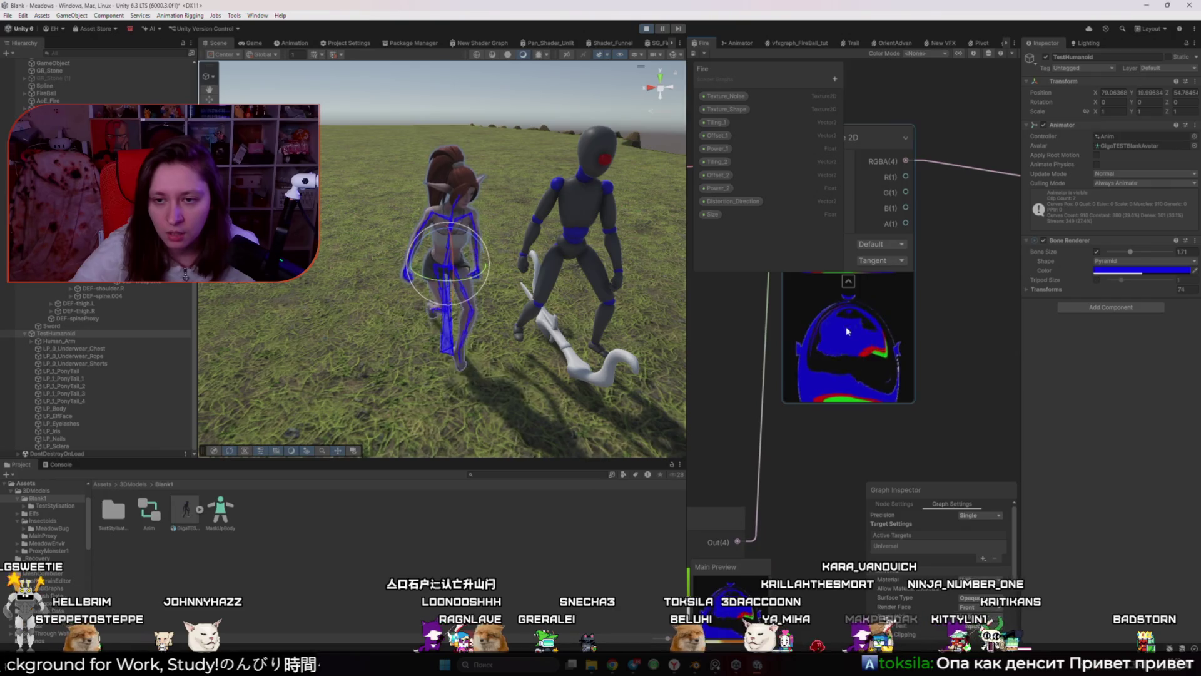
pyautogui.scroll(-4, 858, 348)
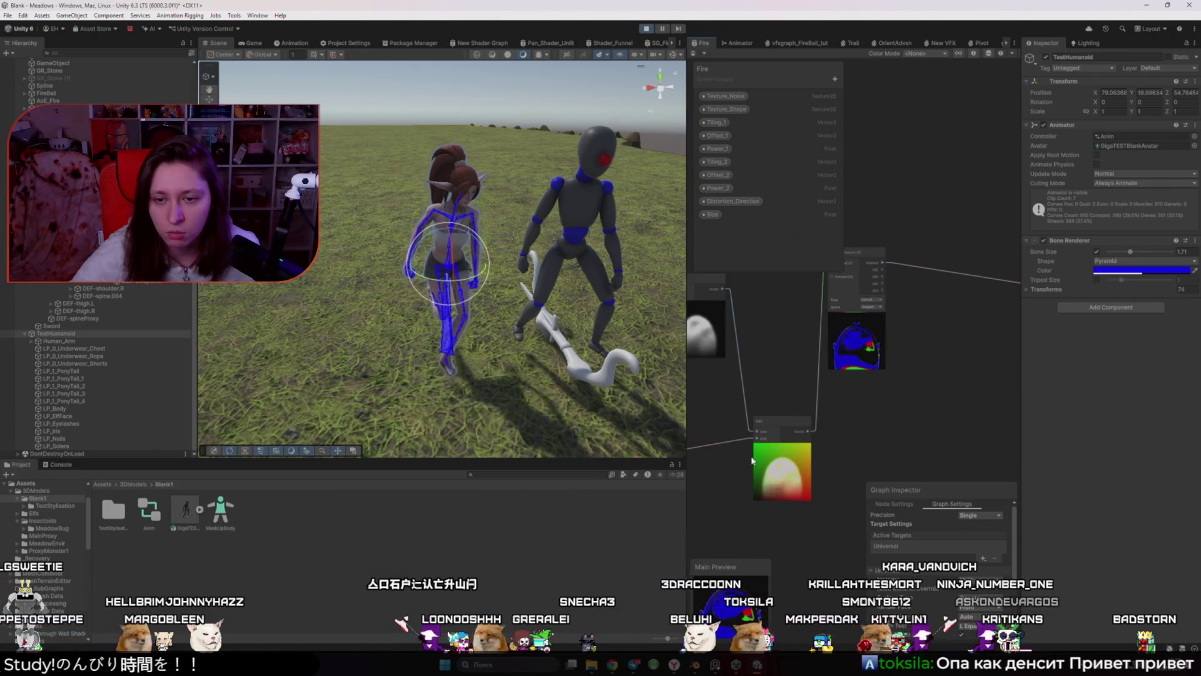
pyautogui.scroll(2, 752, 460)
pyautogui.click(797, 428)
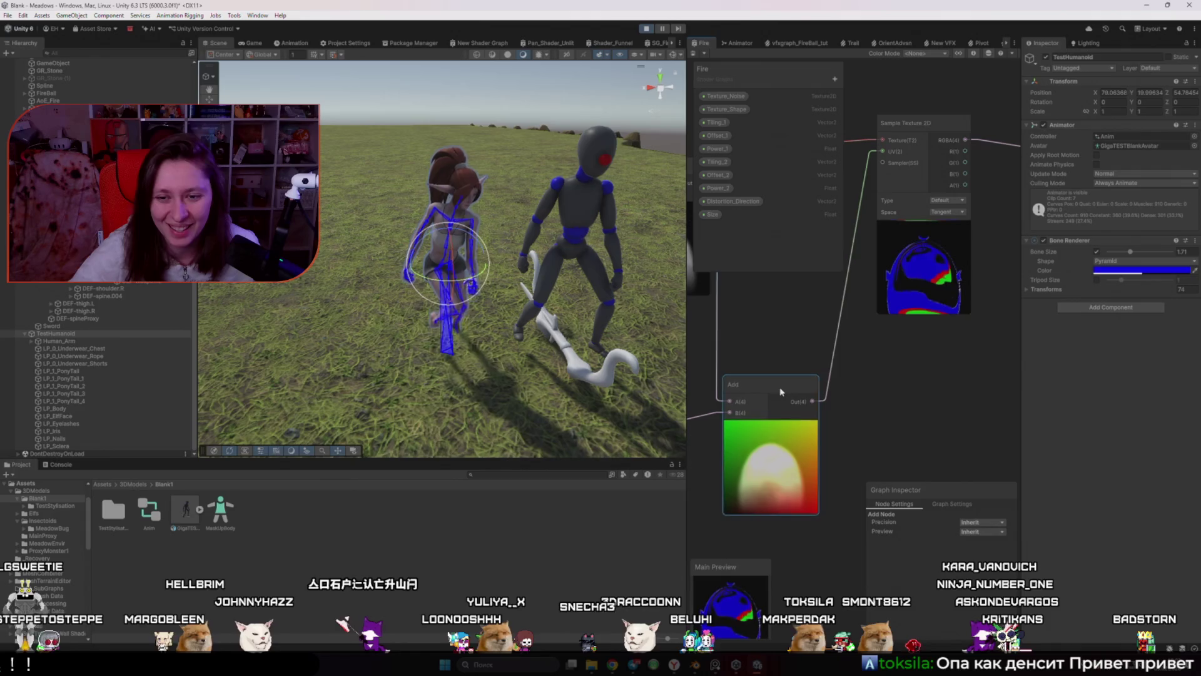
pyautogui.scroll(-2, 779, 387)
pyautogui.scroll(4, 839, 410)
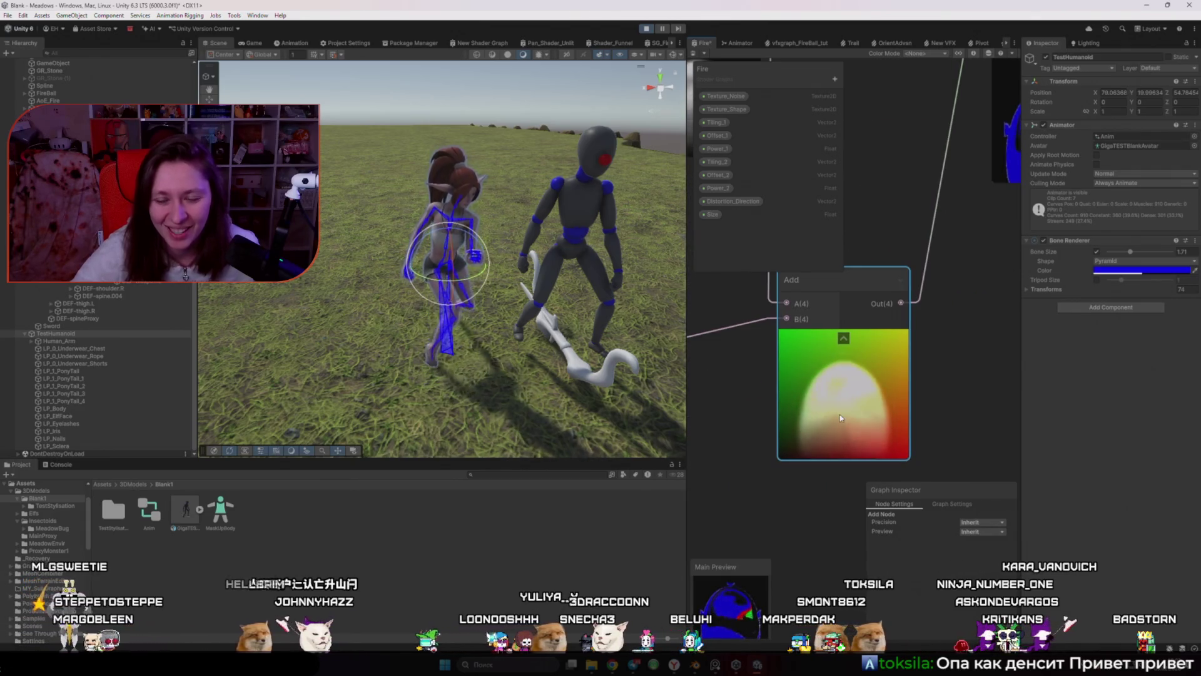
pyautogui.scroll(-3, 842, 413)
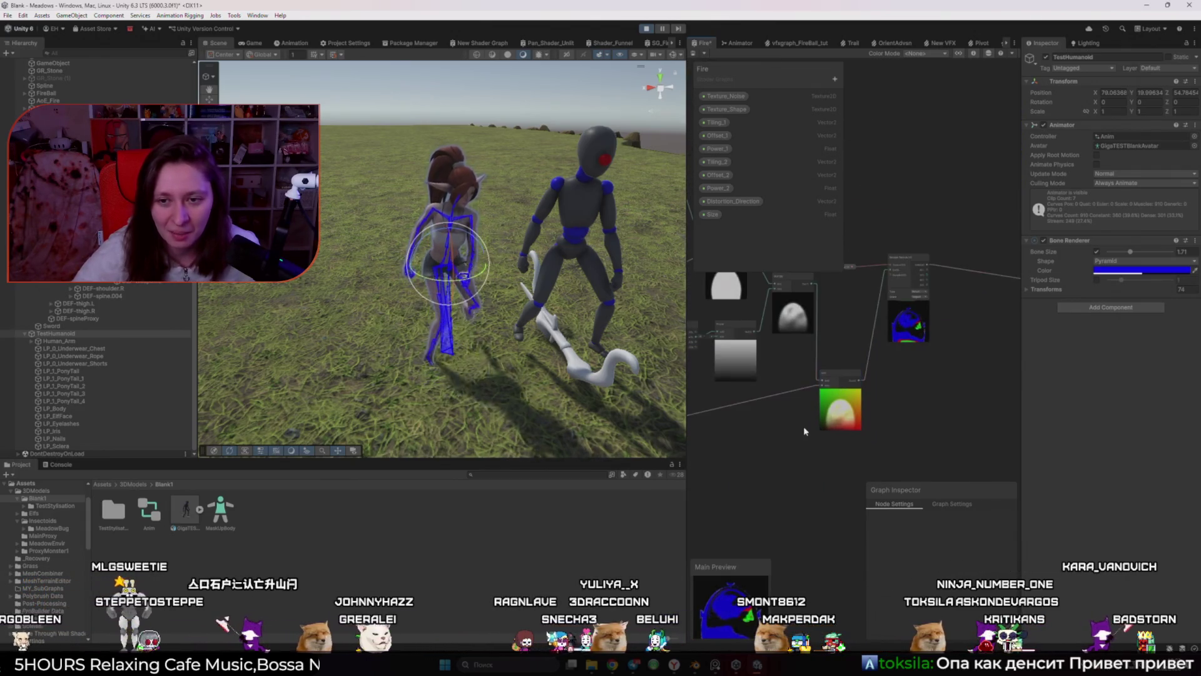
pyautogui.scroll(3, 803, 426)
pyautogui.moveTo(881, 359); pyautogui.dragTo(892, 378)
# Step: Add a Power node by searching 'pow', inspect it, then delete it
pyautogui.press('space')
pyautogui.write('x')
pyautogui.press('BackSpace')
pyautogui.write('powl')
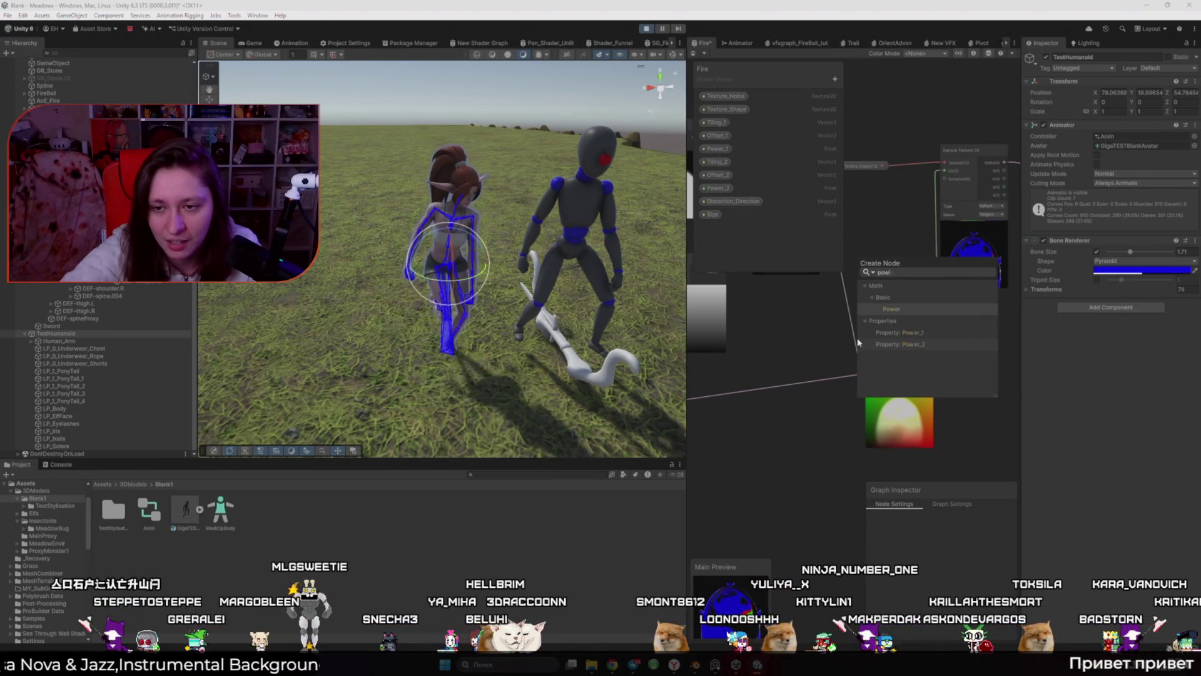
pyautogui.press('Return')
pyautogui.moveTo(871, 286)
pyautogui.mouseDown()
pyautogui.moveTo(879, 368)
pyautogui.moveTo(754, 378)
pyautogui.moveTo(899, 398)
pyautogui.moveTo(751, 395)
pyautogui.moveTo(698, 379)
pyautogui.mouseUp()
pyautogui.press('Delete')
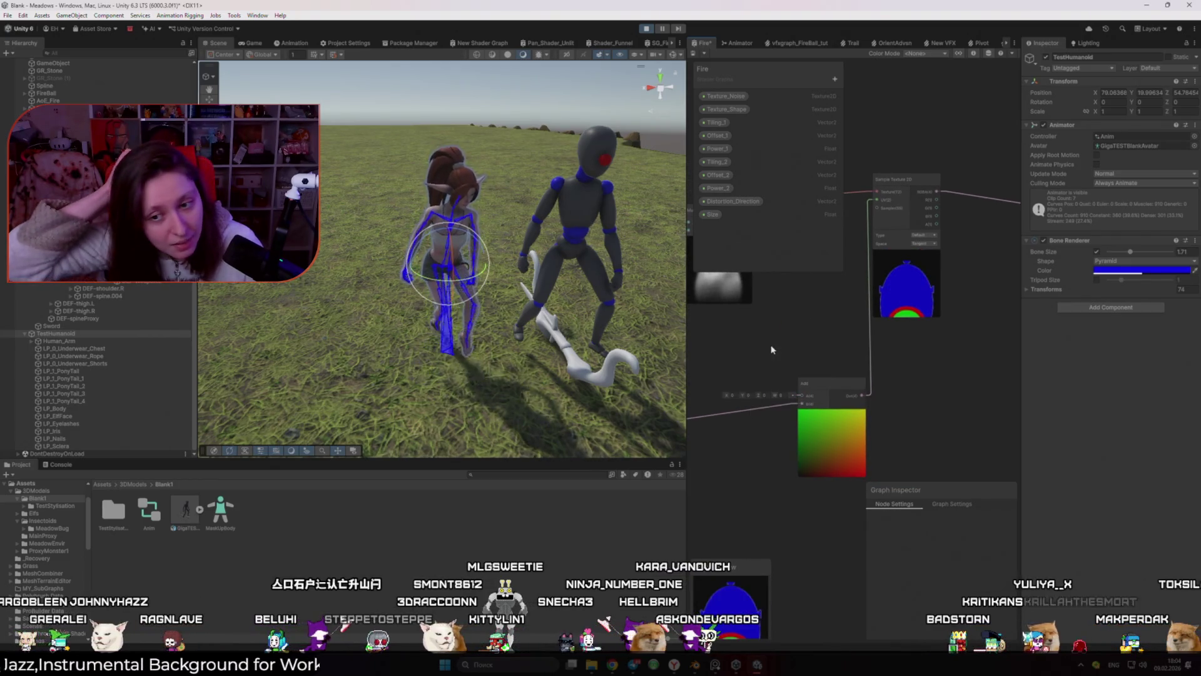
# Step: Add a UV Distortion node from the UV list in Create Node and select it
pyautogui.press('space')
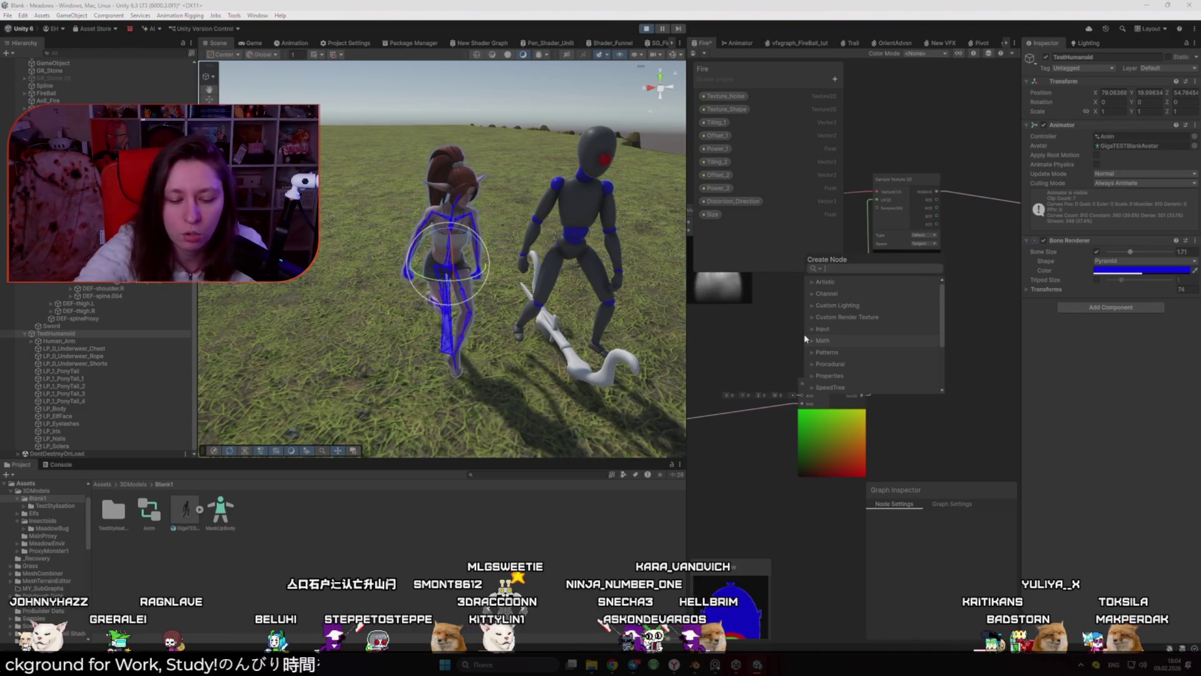
pyautogui.write('Di')
pyautogui.write('s')
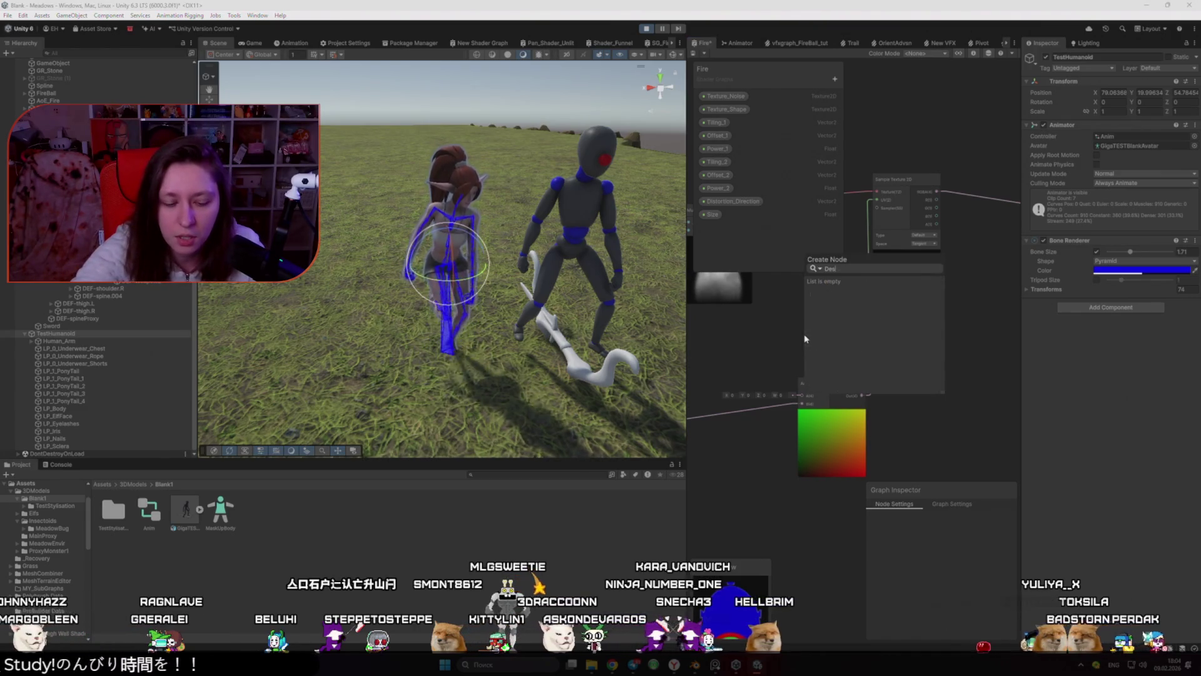
pyautogui.press('BackSpace')
pyautogui.press('BackSpace')
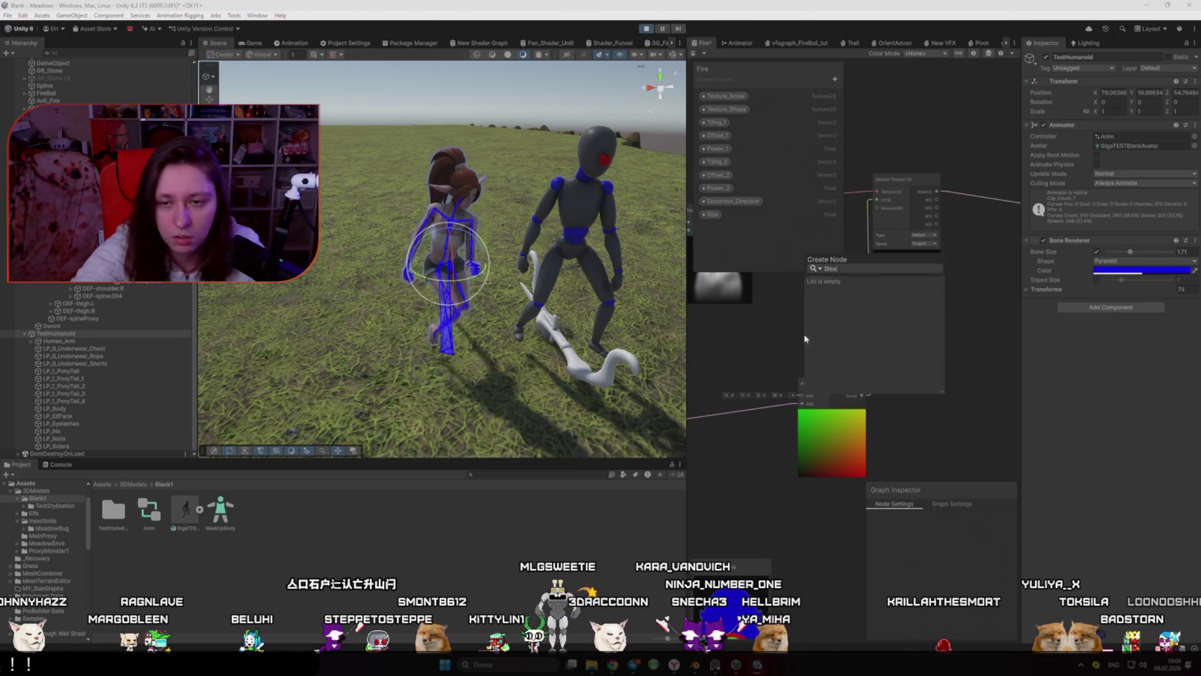
pyautogui.write('i')
pyautogui.press('BackSpace')
pyautogui.press('BackSpace')
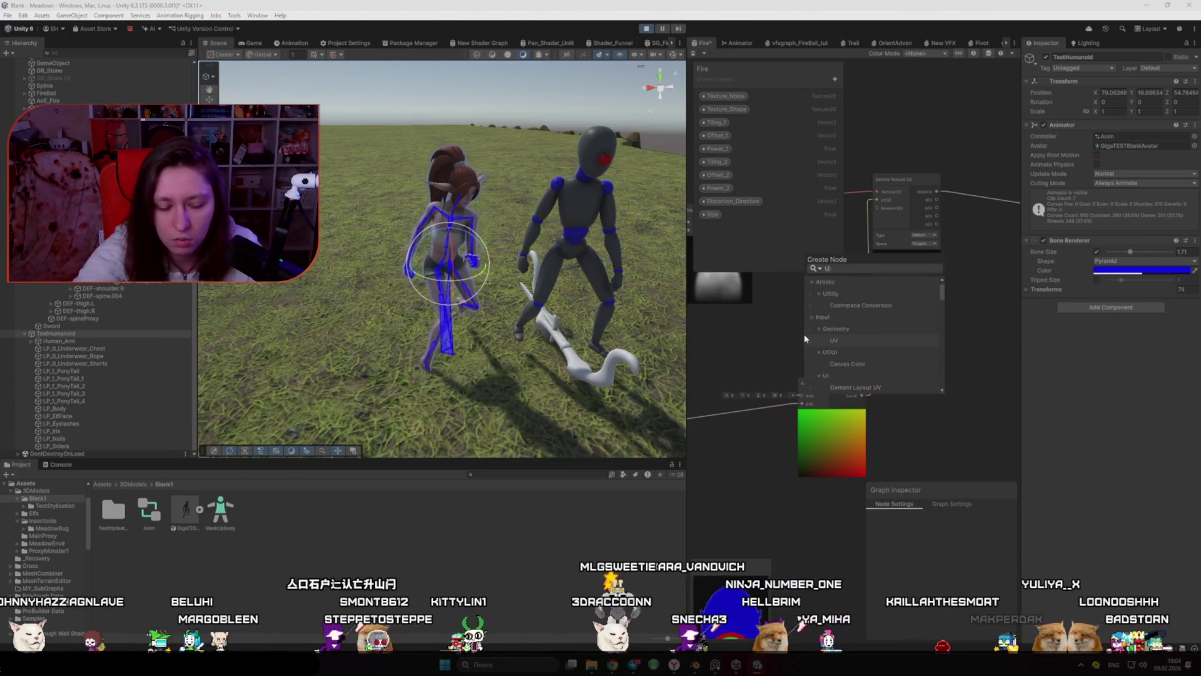
pyautogui.press('Escape')
pyautogui.press('space')
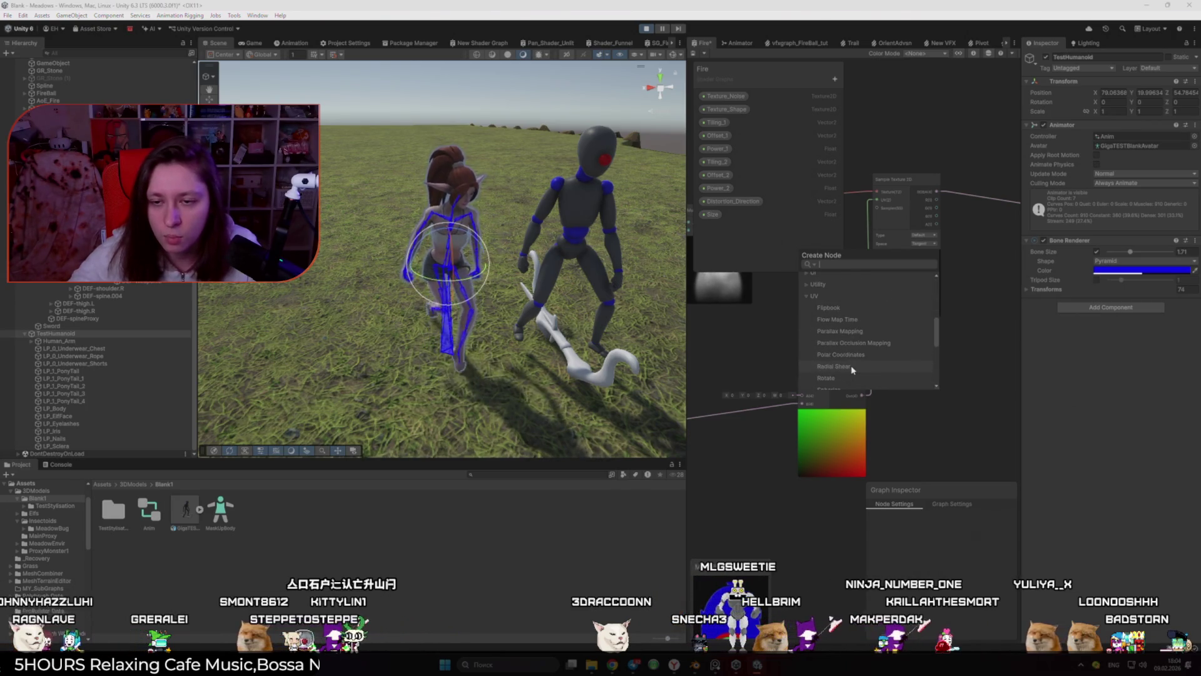
pyautogui.scroll(-3, 870, 362)
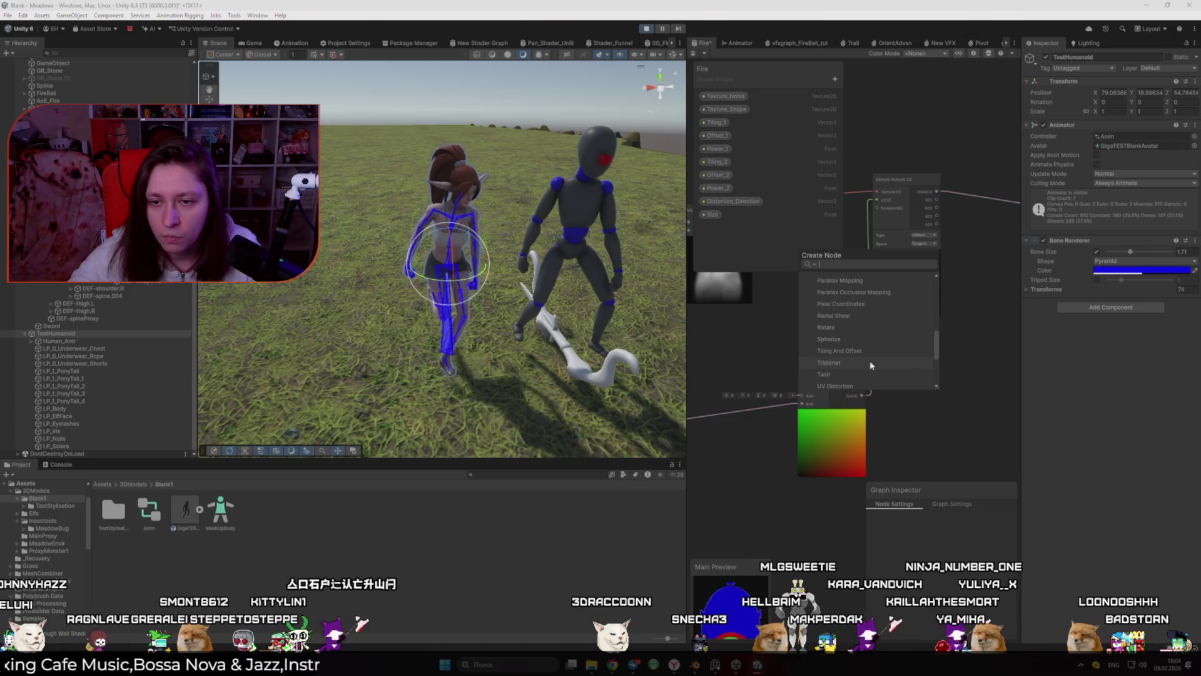
pyautogui.click(866, 360)
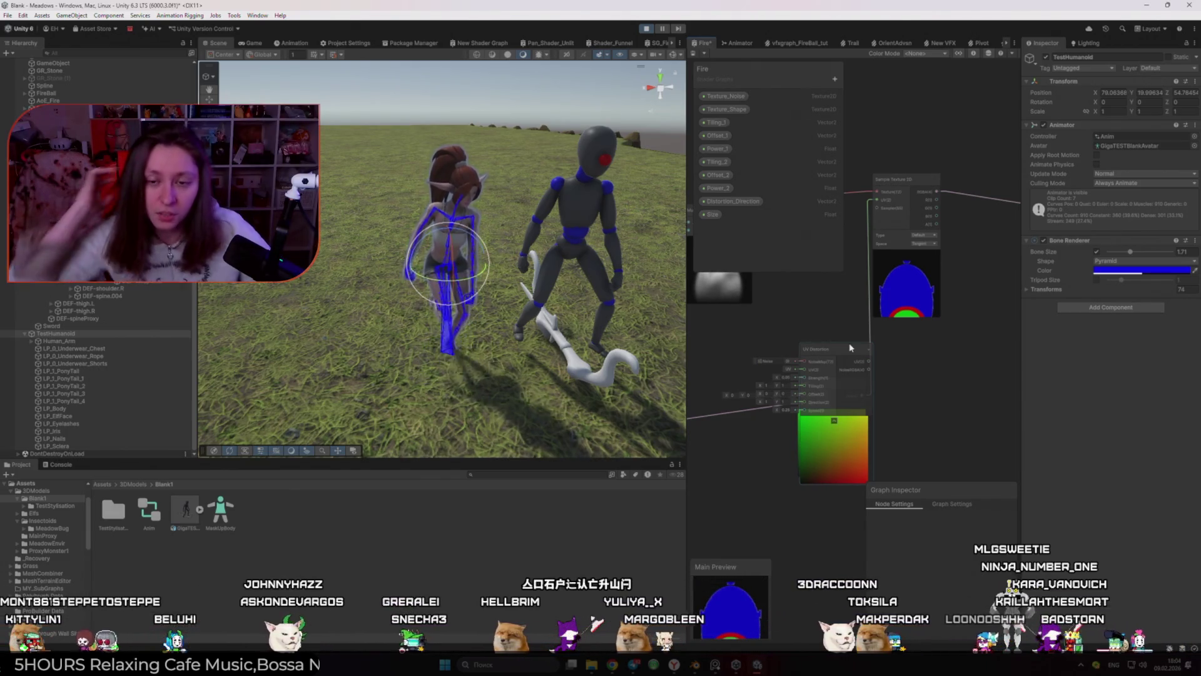
pyautogui.click(846, 352)
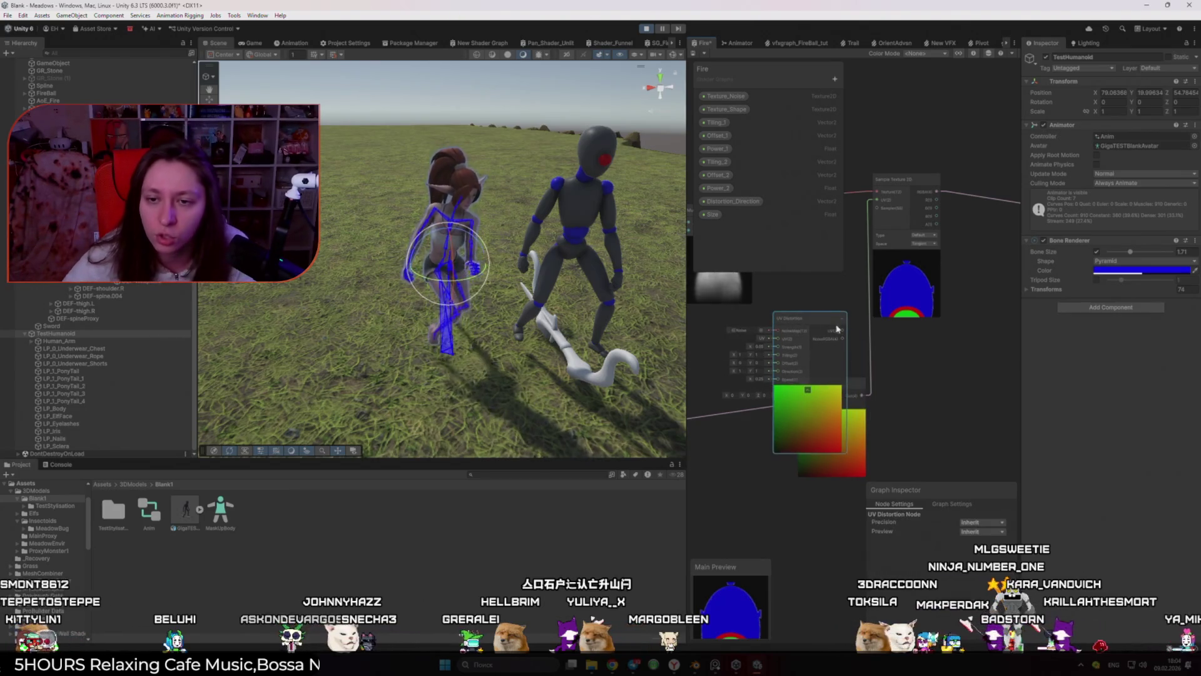
# Step: Adjust the UV Distortion Direction Y and Strength values and set its Speed to 2
pyautogui.scroll(3, 846, 356)
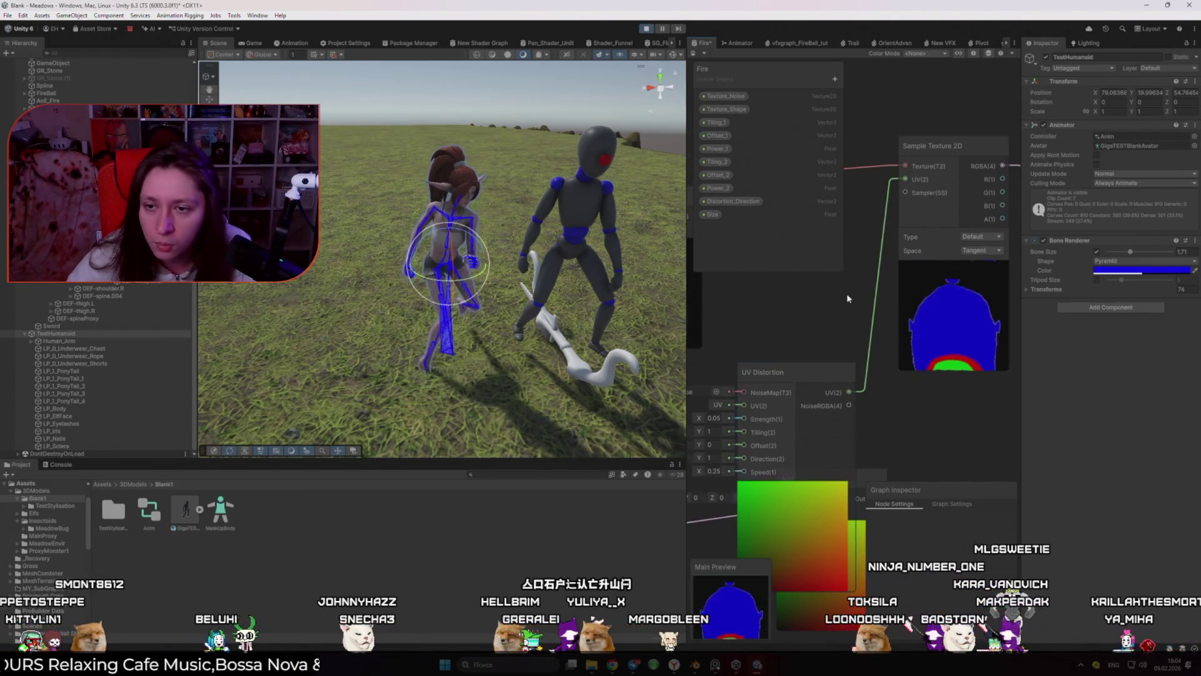
pyautogui.scroll(-2, 876, 375)
pyautogui.scroll(2, 813, 469)
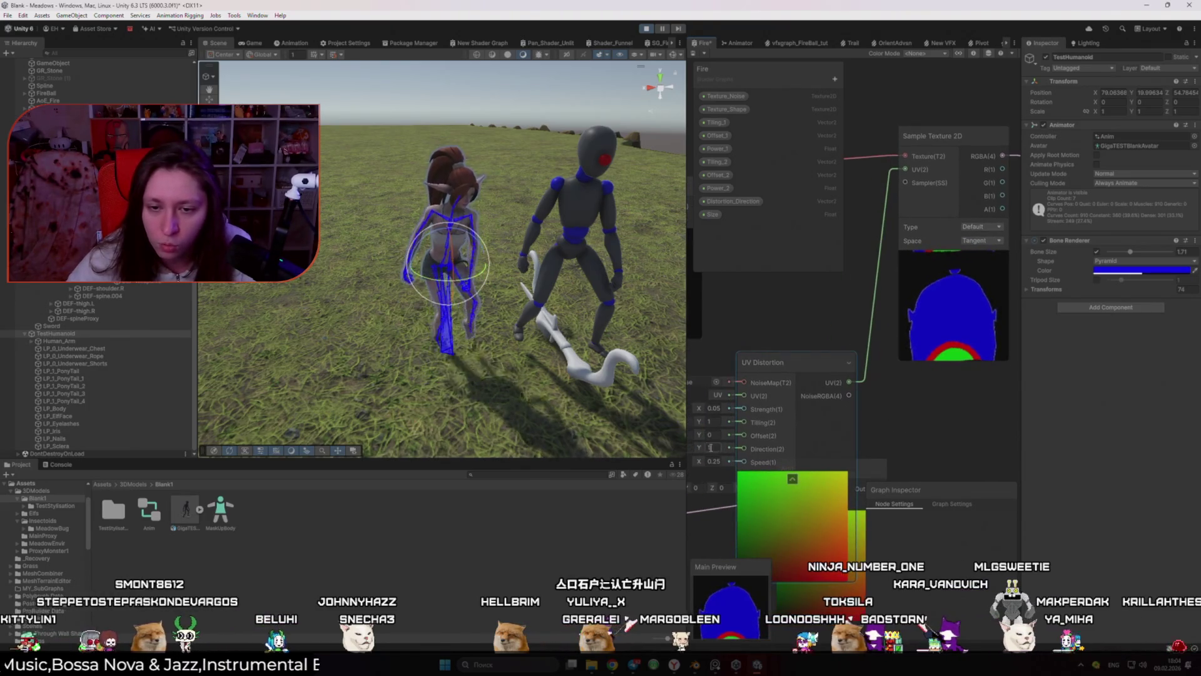
pyautogui.moveTo(704, 447); pyautogui.dragTo(747, 455)
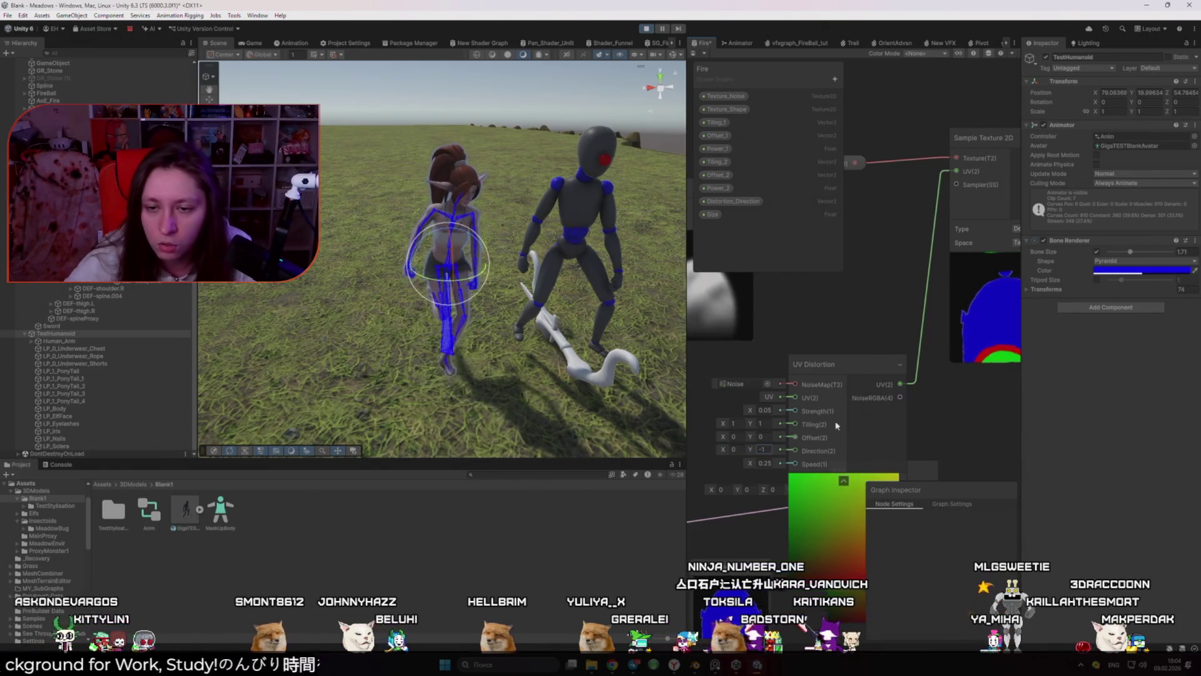
pyautogui.moveTo(811, 438); pyautogui.dragTo(772, 470)
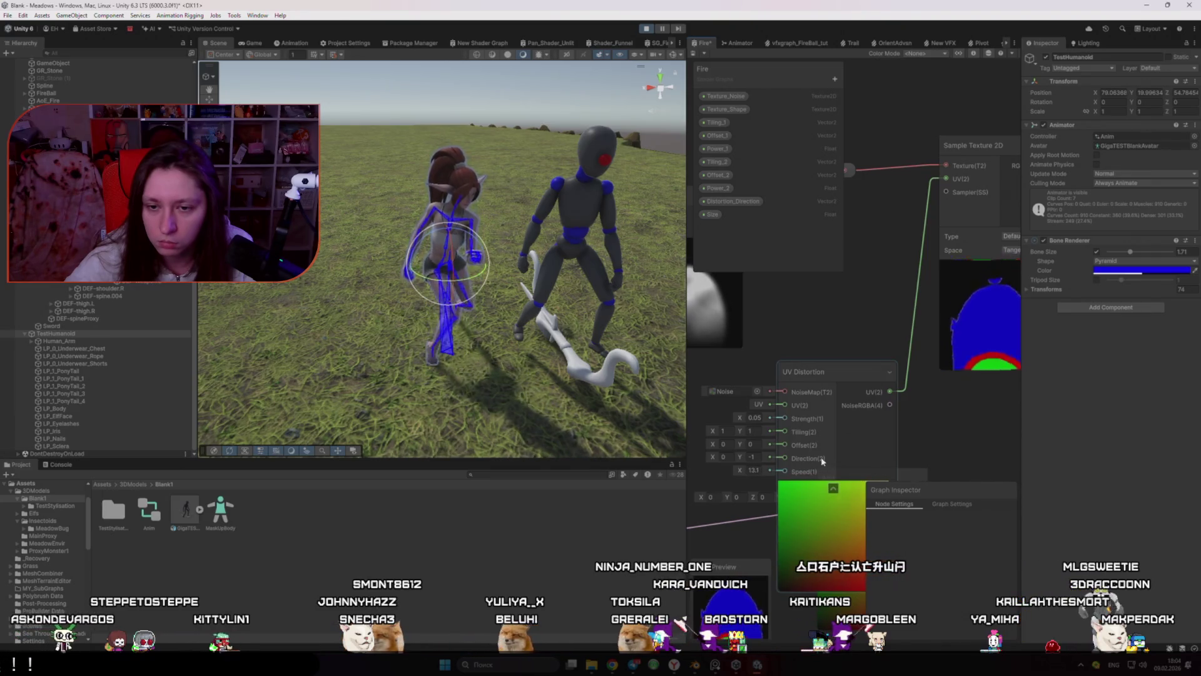
pyautogui.click(765, 418)
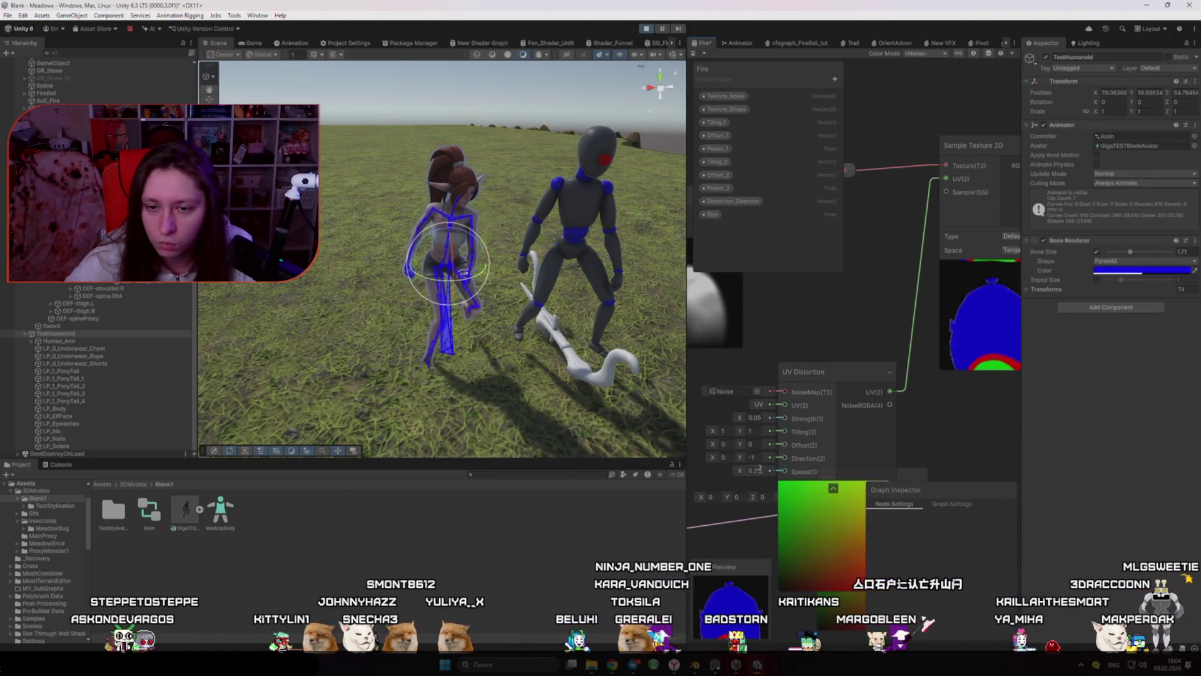
pyautogui.write('2')
pyautogui.press('Return')
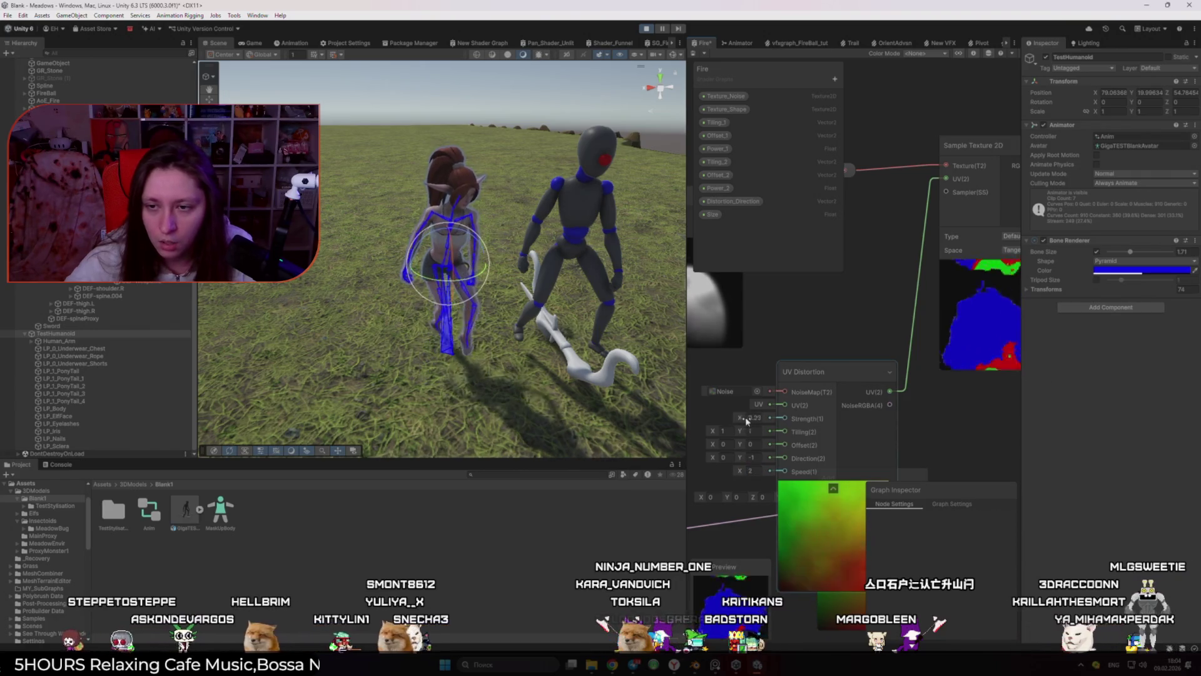
pyautogui.moveTo(926, 423)
pyautogui.mouseDown()
pyautogui.moveTo(784, 448)
pyautogui.moveTo(828, 451)
pyautogui.moveTo(816, 472)
pyautogui.mouseUp()
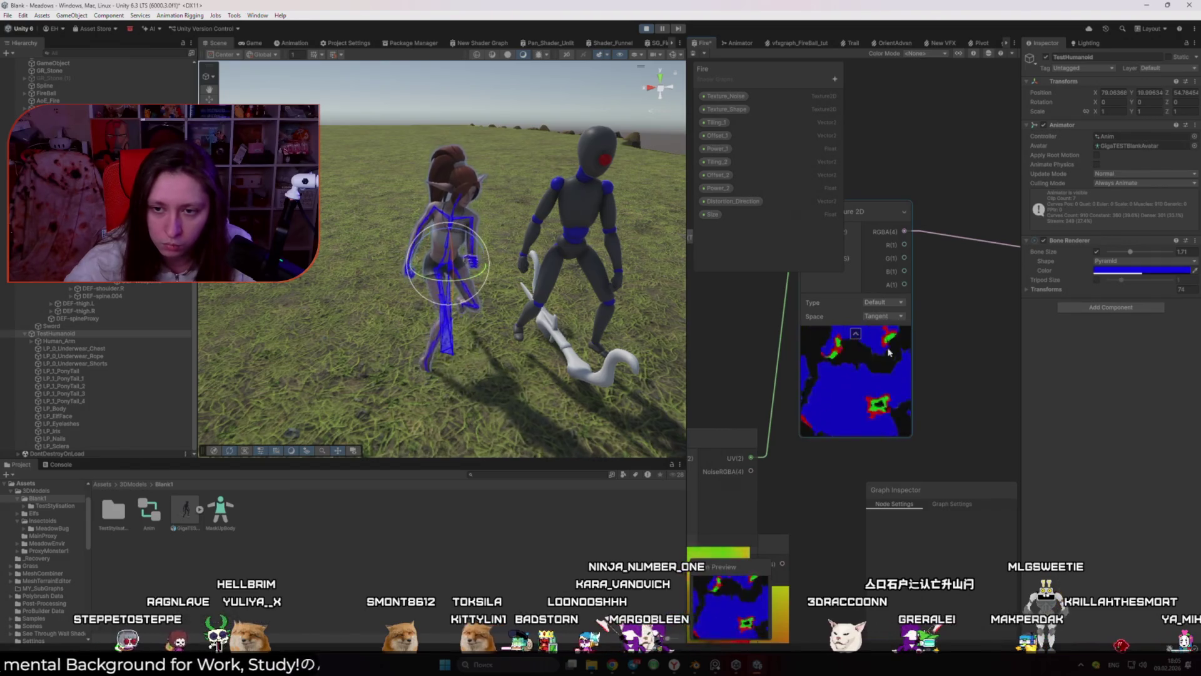
# Step: Set the UV Distortion Strength to 0 to compare the texture without warping
pyautogui.scroll(-3, 828, 349)
pyautogui.moveTo(691, 376); pyautogui.dragTo(866, 367)
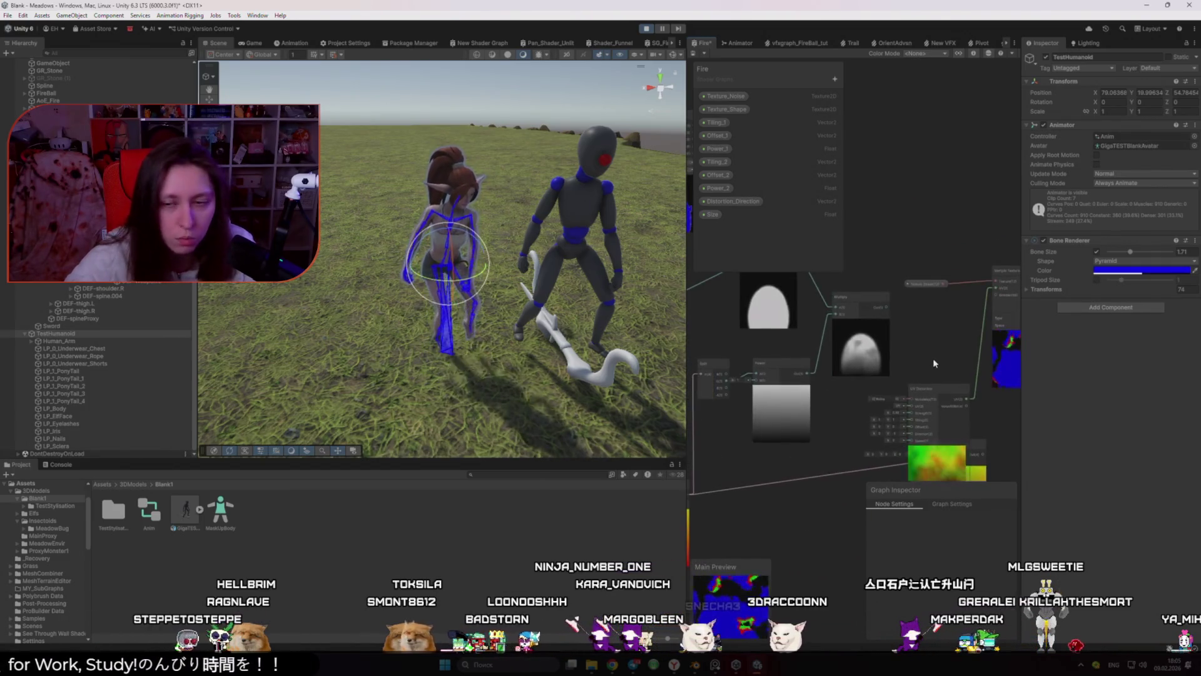
pyautogui.scroll(5, 866, 366)
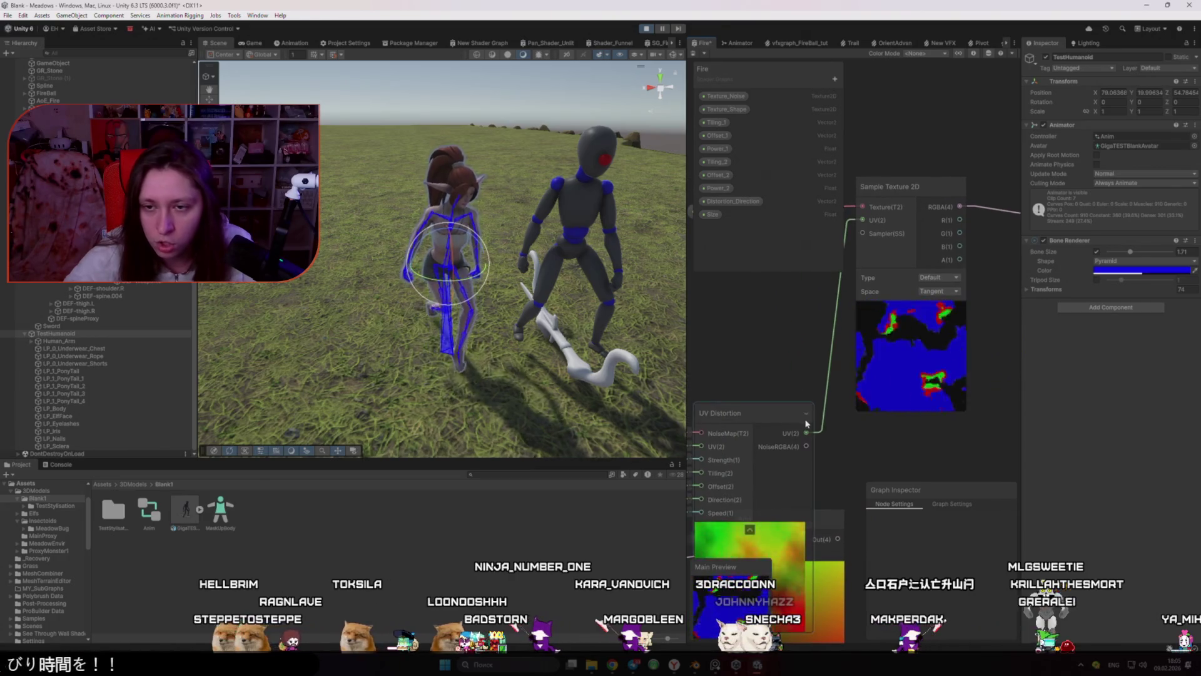
pyautogui.click(726, 385)
pyautogui.scroll(-2, 729, 476)
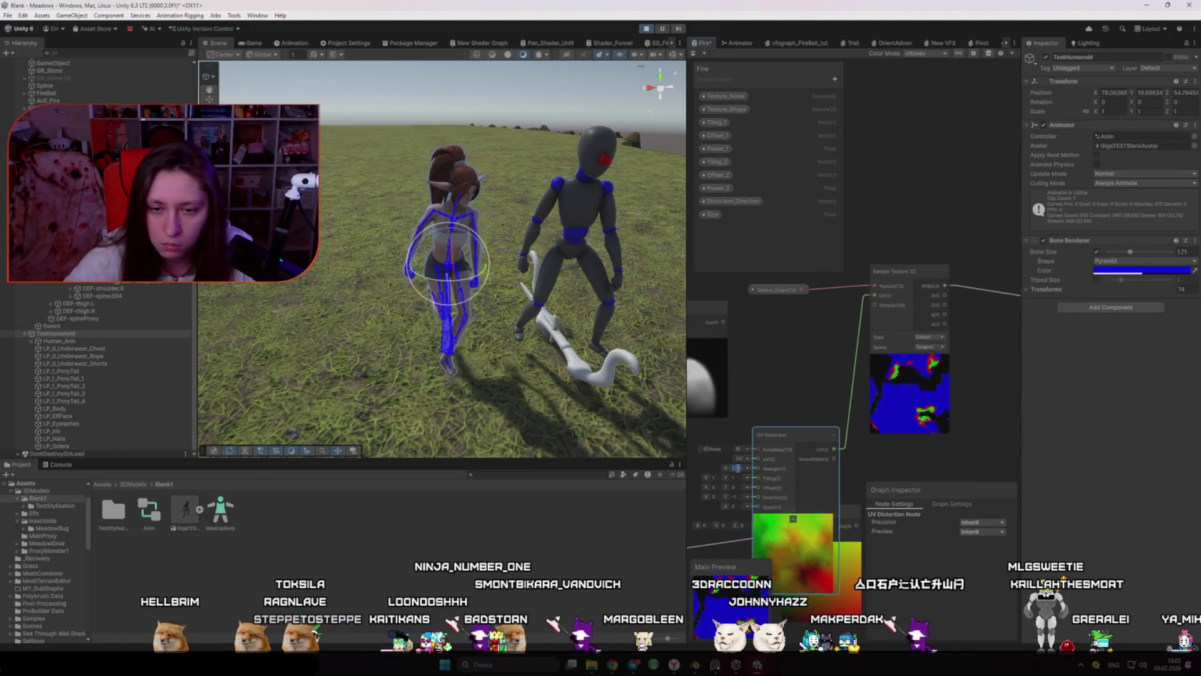
pyautogui.click(736, 468)
pyautogui.write('0.')
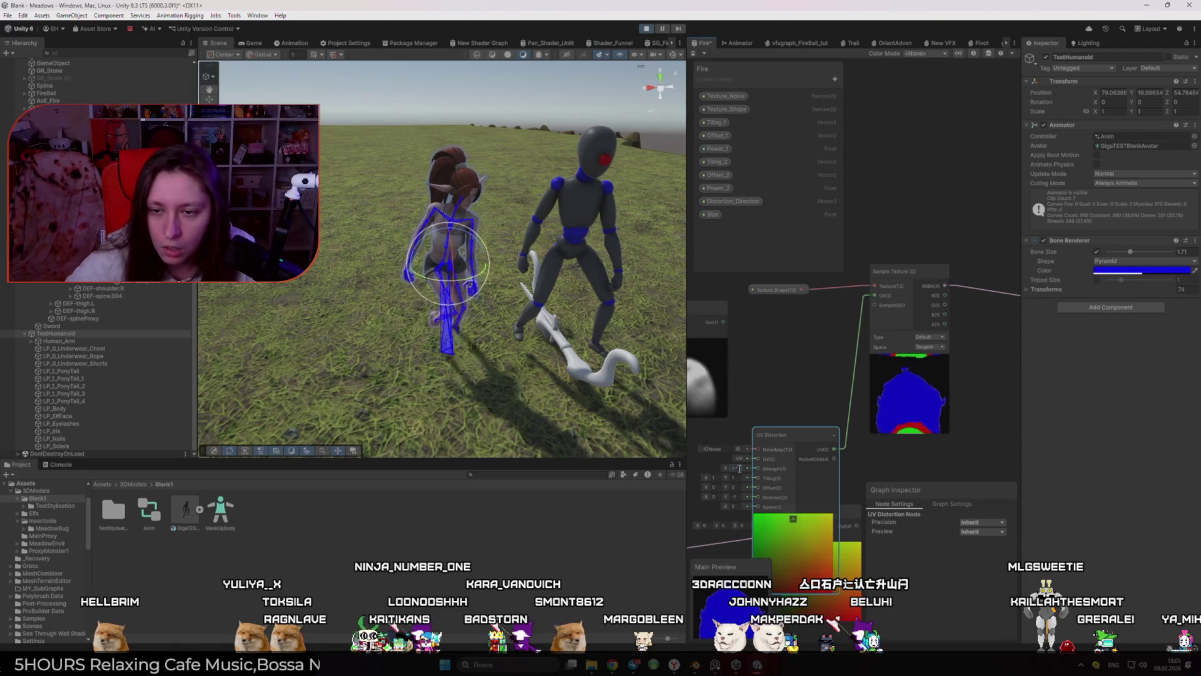
pyautogui.scroll(5, 776, 414)
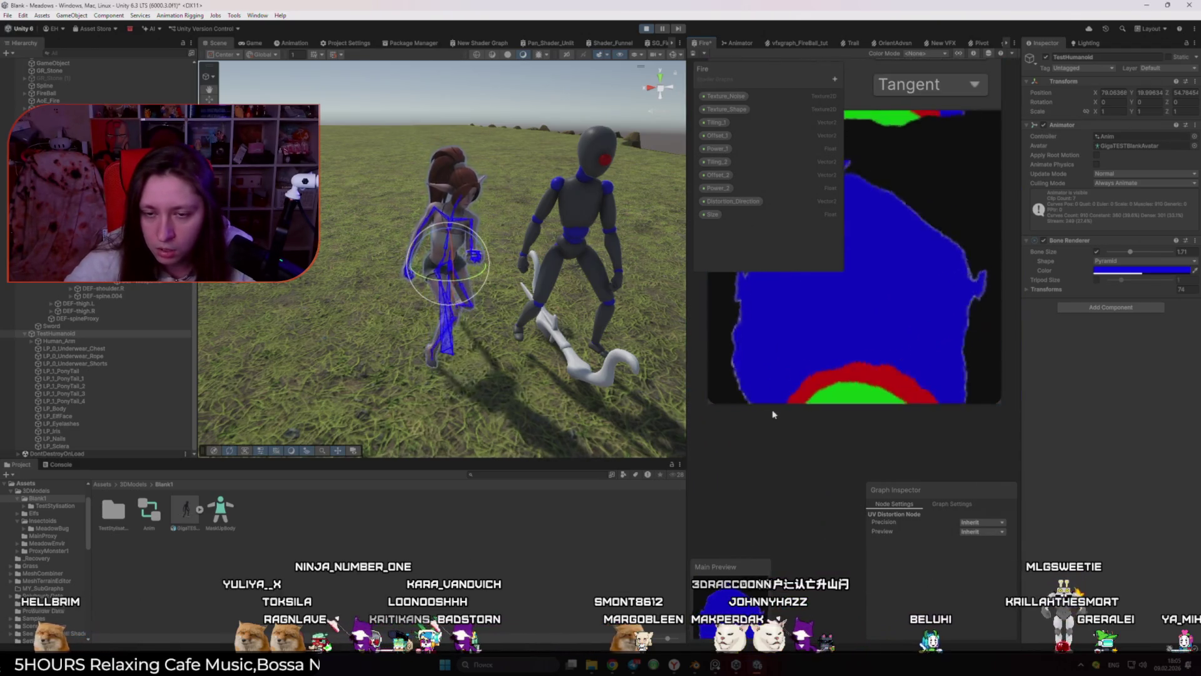
pyautogui.scroll(-6, 780, 403)
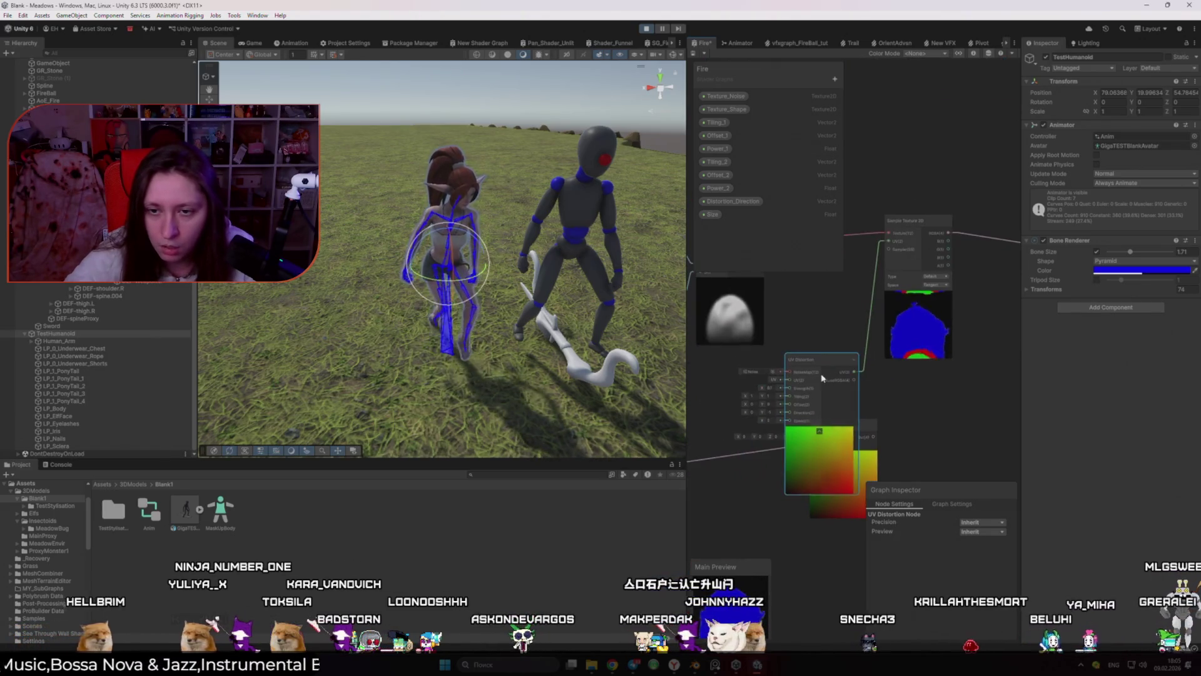
# Step: Delete the UV Distortion node and reposition the Add and Multiply nodes
pyautogui.press('Delete')
pyautogui.moveTo(863, 443); pyautogui.dragTo(833, 432)
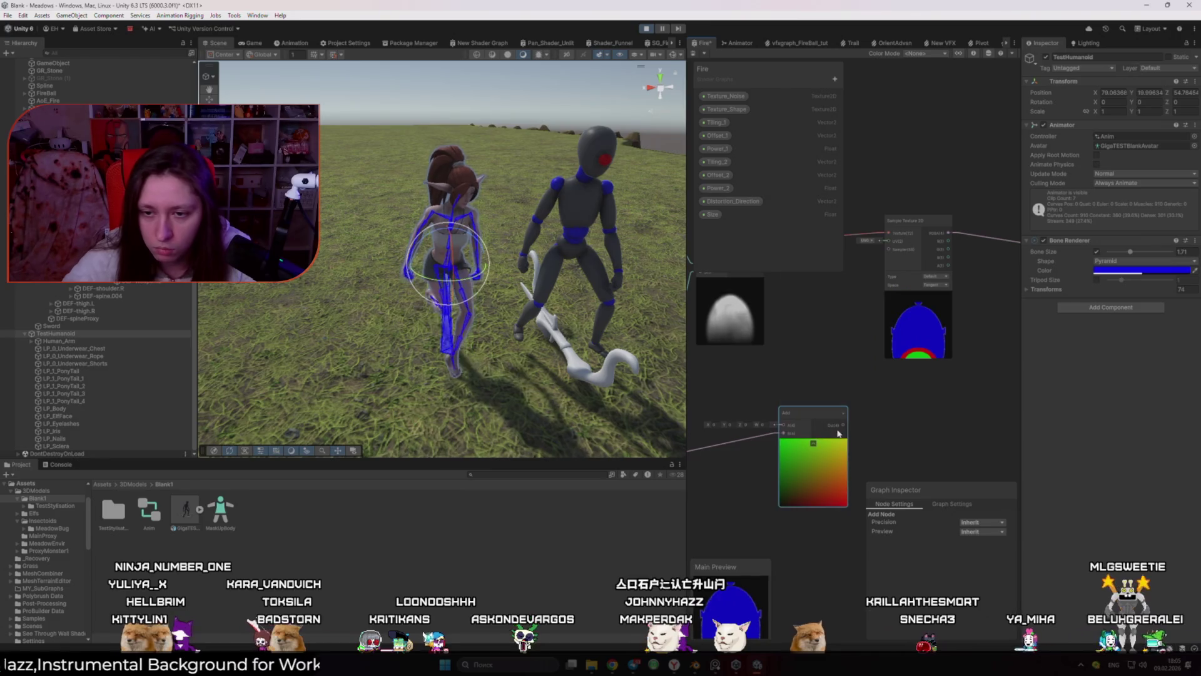
pyautogui.scroll(-3, 810, 387)
pyautogui.moveTo(787, 321); pyautogui.dragTo(782, 330)
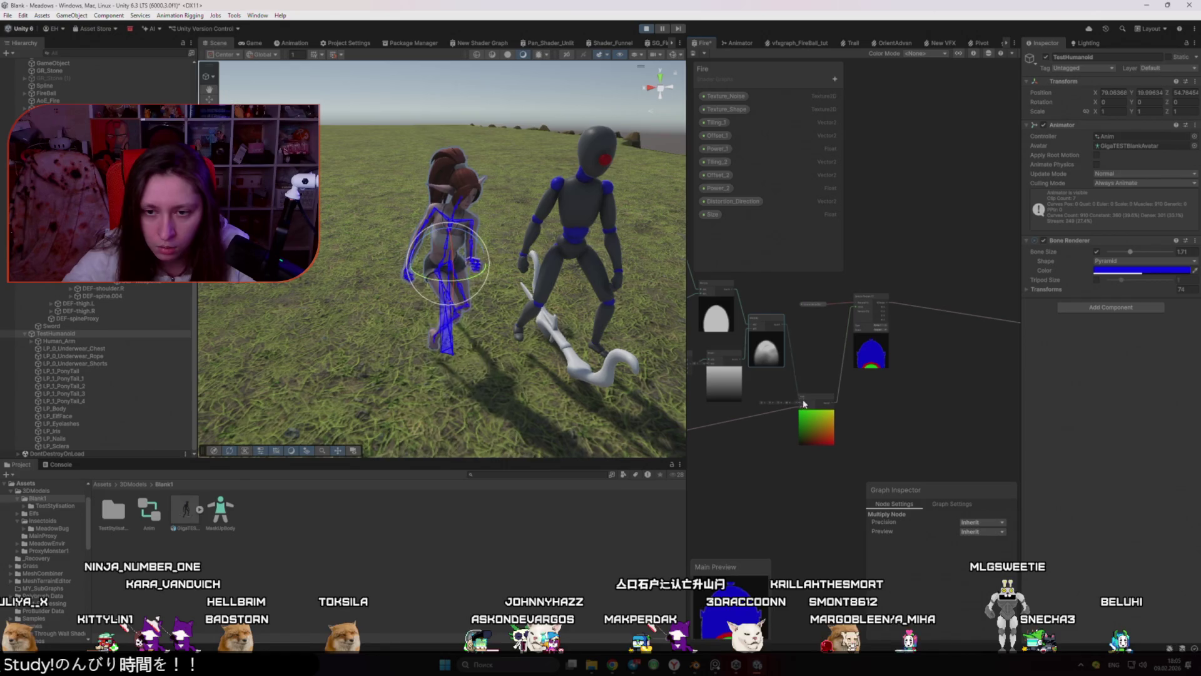
pyautogui.click(875, 381)
pyautogui.scroll(3, 876, 382)
pyautogui.scroll(-2, 946, 337)
pyautogui.scroll(2, 946, 338)
pyautogui.scroll(-2, 749, 398)
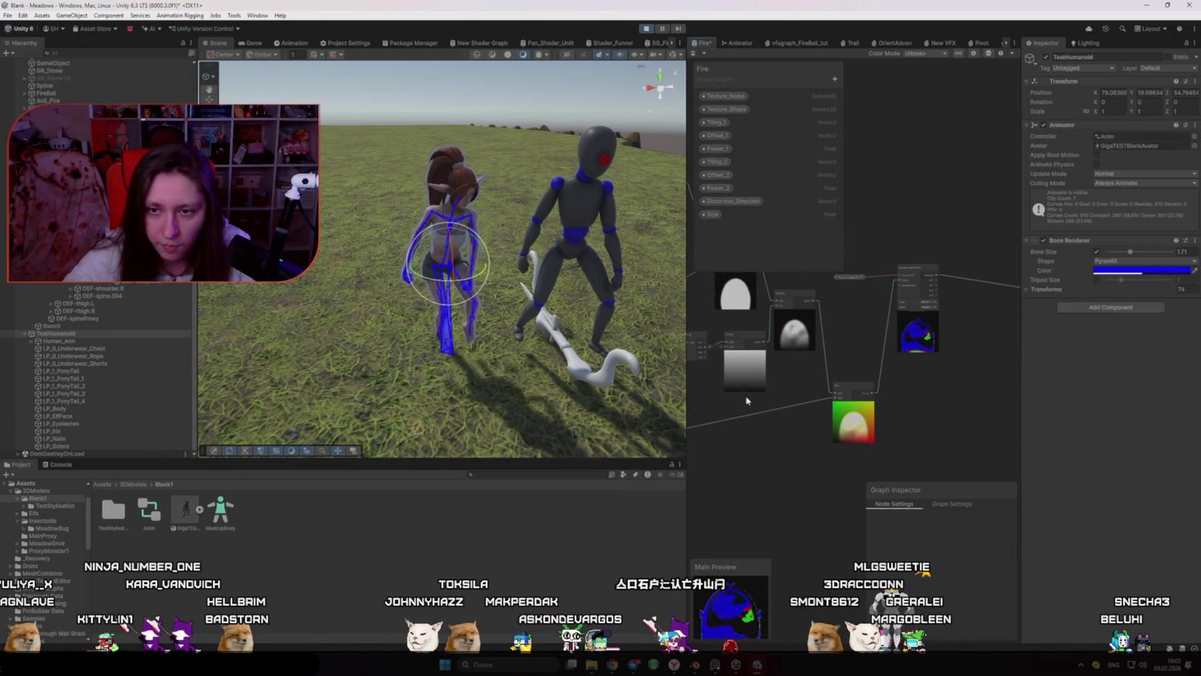
pyautogui.scroll(2, 917, 358)
pyautogui.scroll(3, 832, 369)
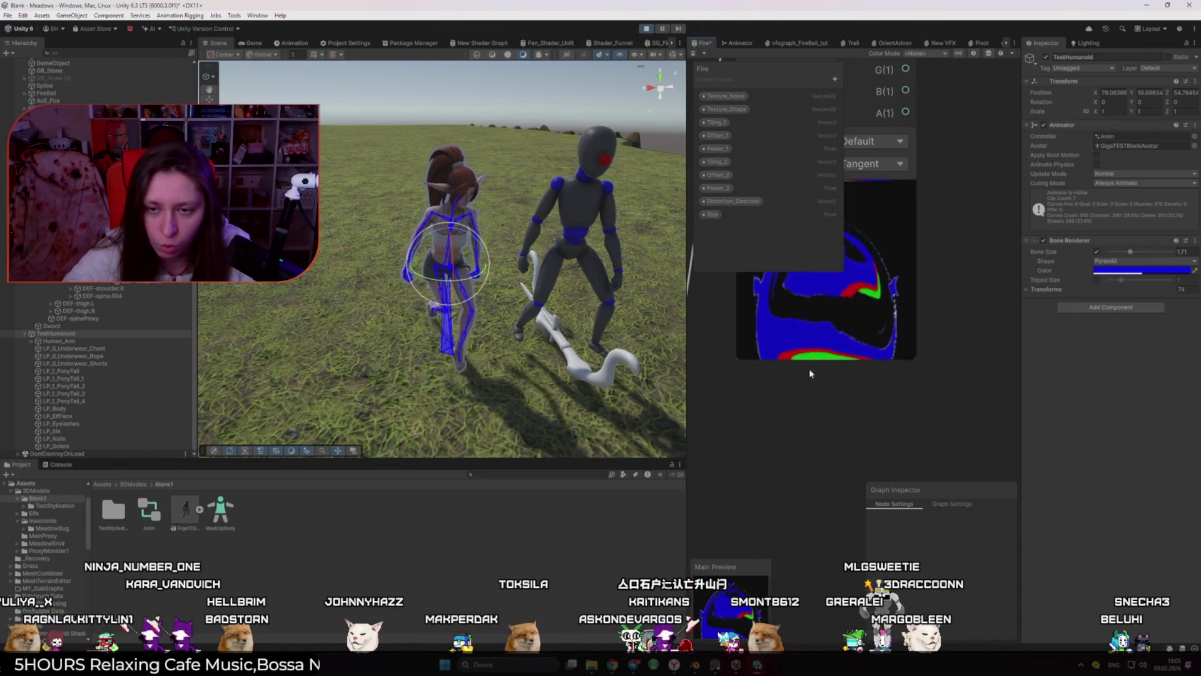
pyautogui.scroll(2, 838, 342)
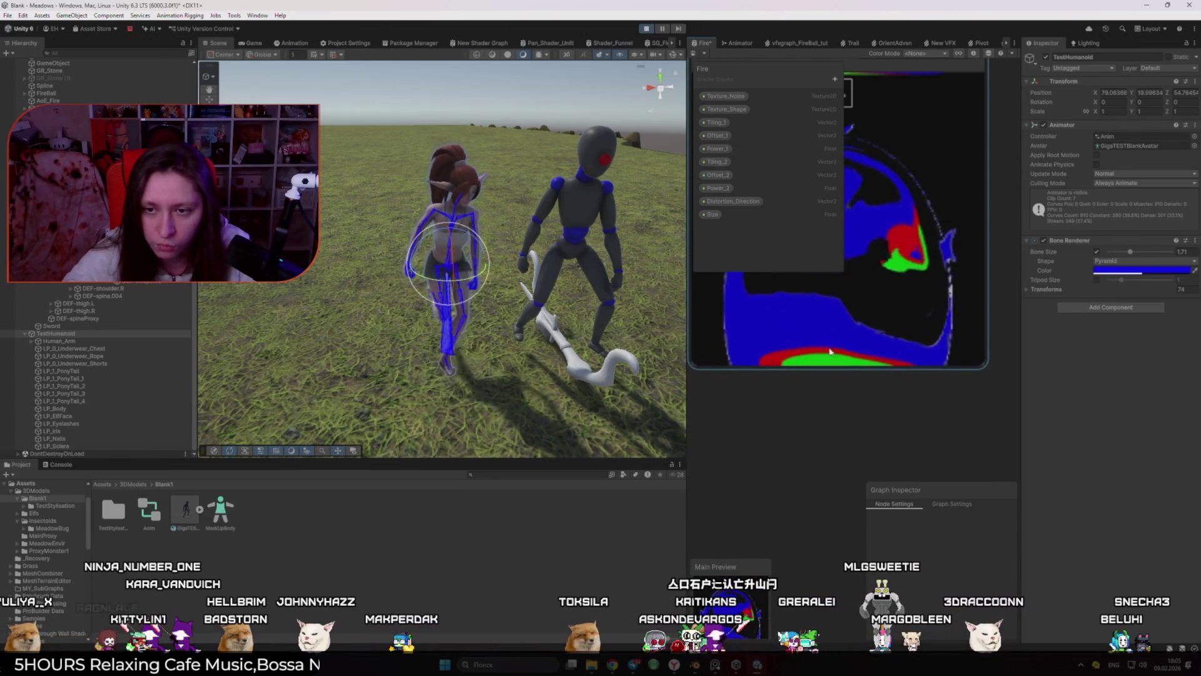
pyautogui.scroll(-2, 804, 326)
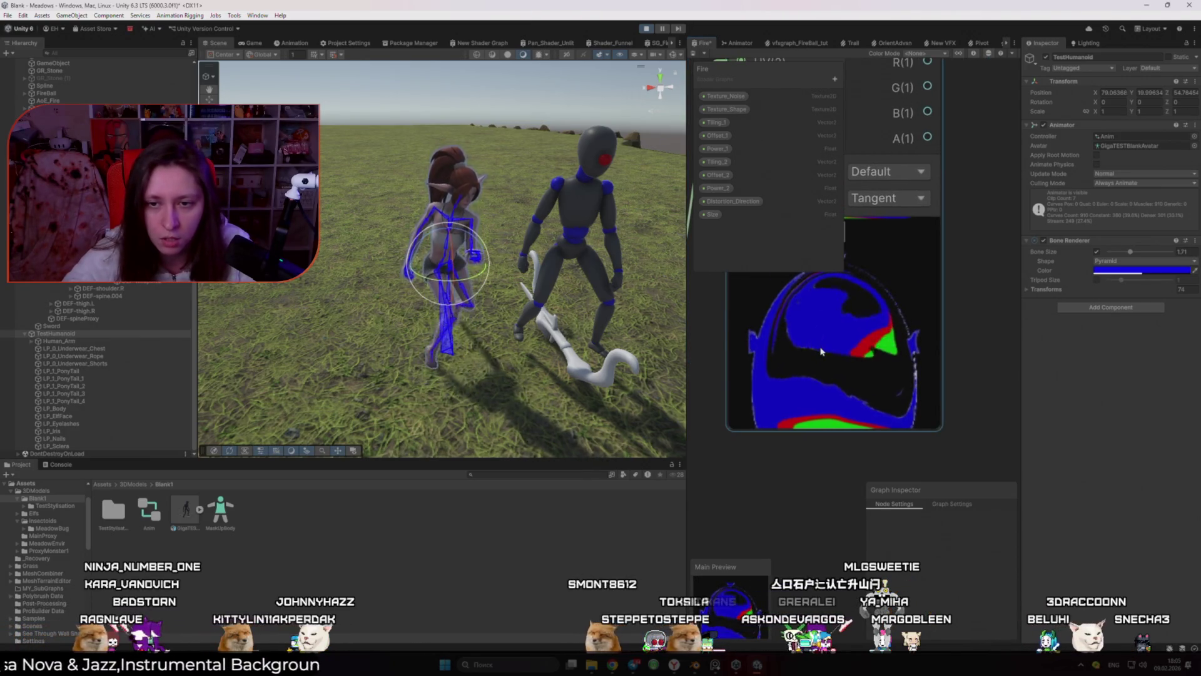
pyautogui.scroll(-2, 821, 351)
pyautogui.scroll(-3, 838, 376)
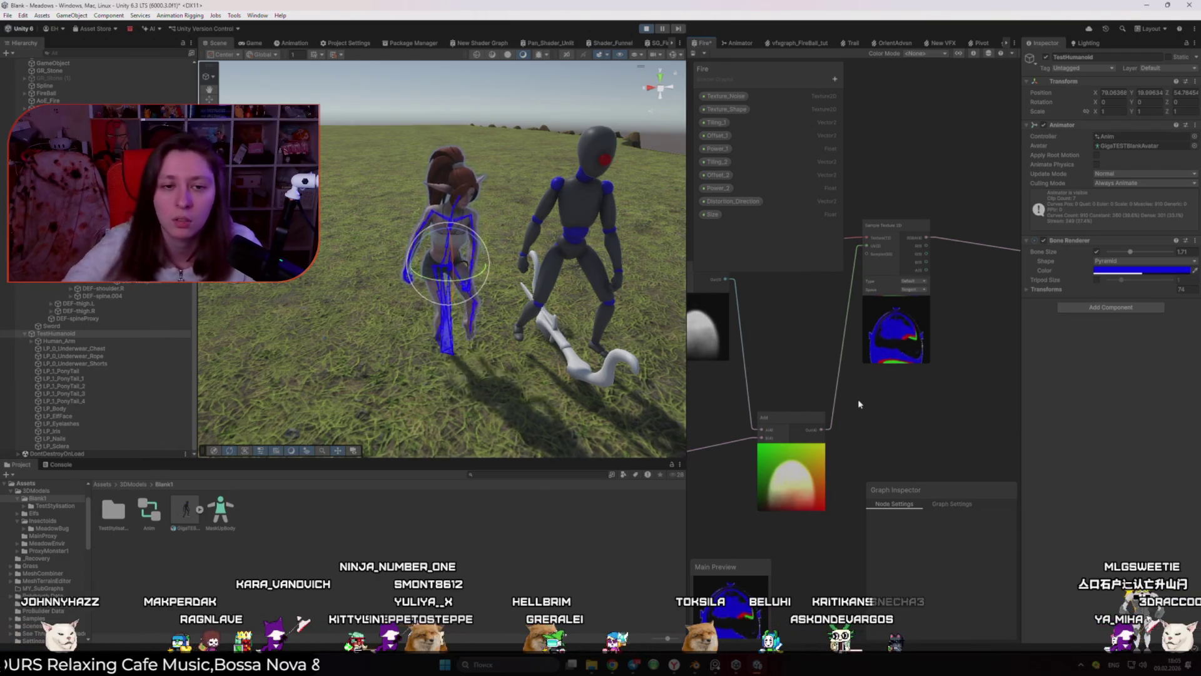
# Step: Glance at the New Shader Graph, then orbit the Scene view around the animated characters
pyautogui.click(483, 42)
pyautogui.click(215, 43)
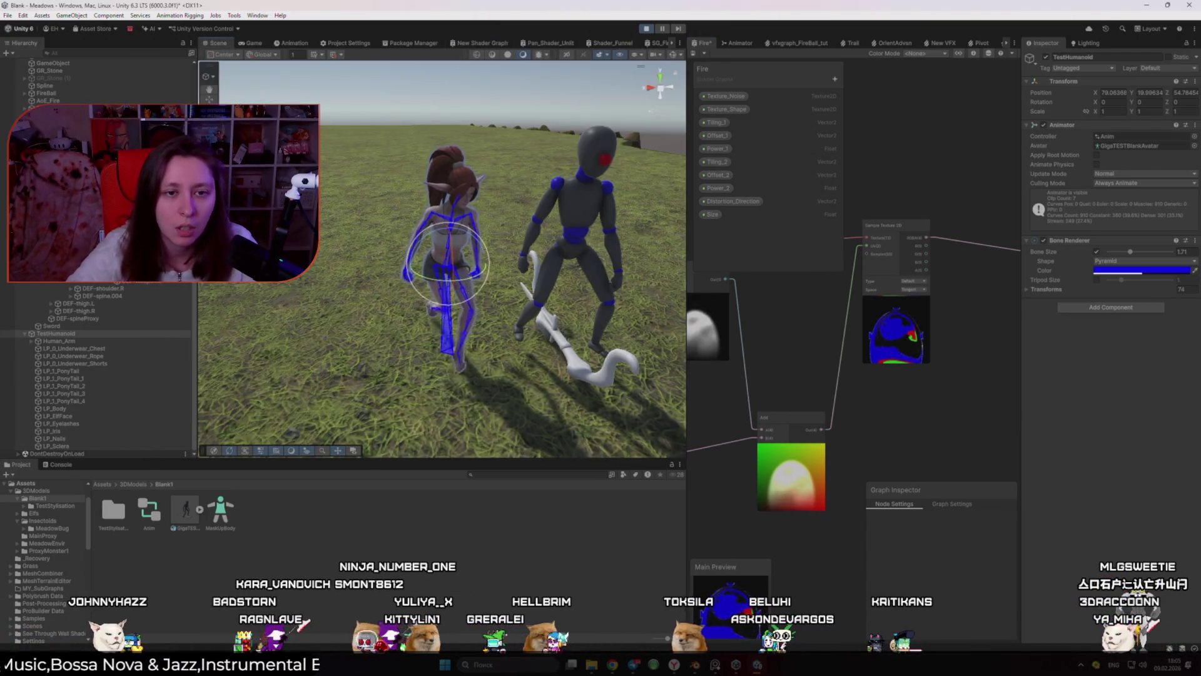
pyautogui.moveTo(532, 180); pyautogui.dragTo(563, 180)
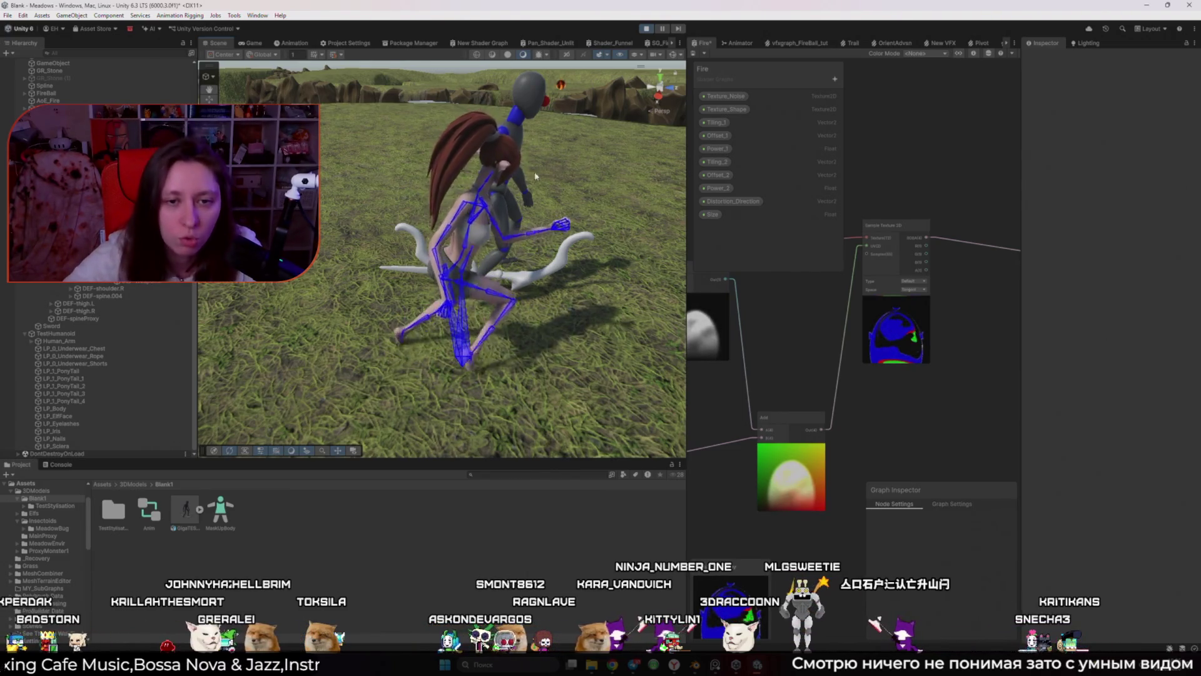
# Step: Frame TestHumanoid in the Scene view, orbit around the elf, then exit play mode
pyautogui.moveTo(520, 207); pyautogui.dragTo(539, 215)
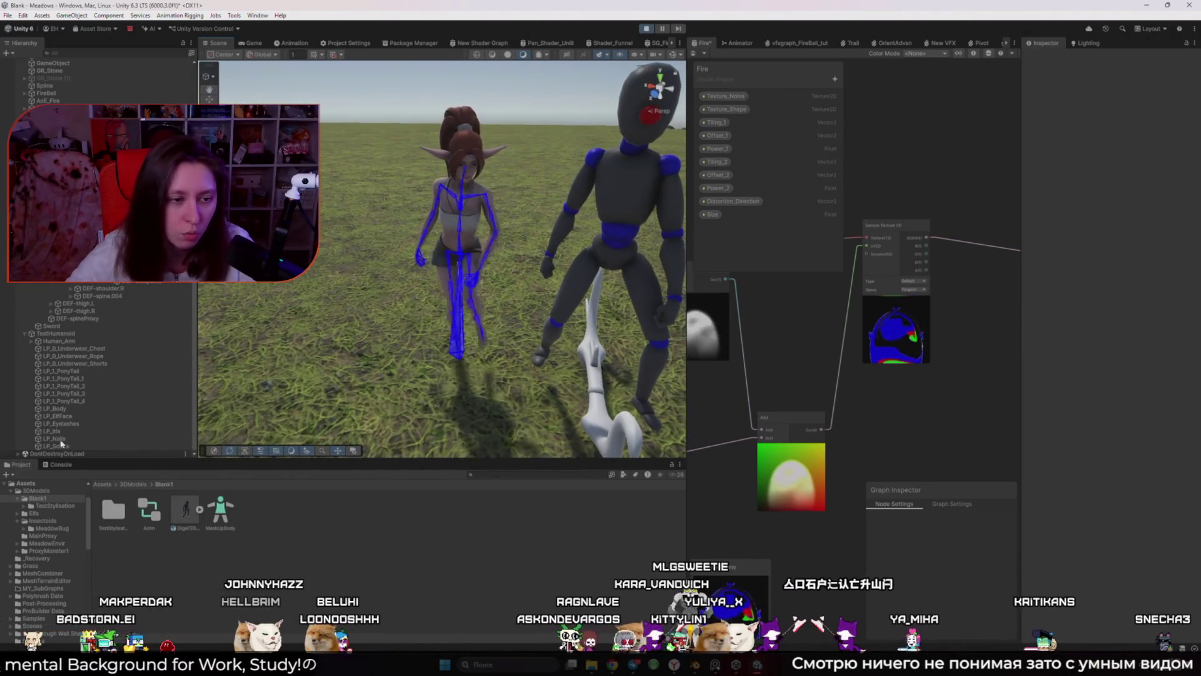
pyautogui.doubleClick(82, 335)
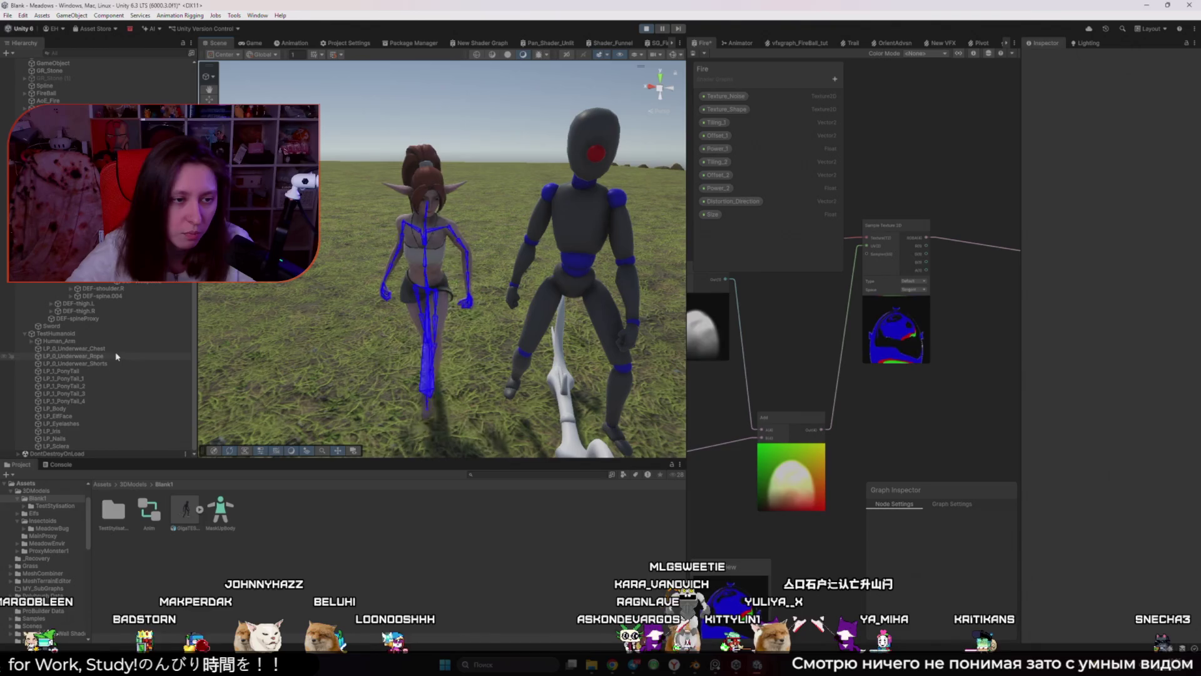
pyautogui.moveTo(441, 297)
pyautogui.mouseDown()
pyautogui.moveTo(457, 292)
pyautogui.moveTo(402, 328)
pyautogui.moveTo(589, 311)
pyautogui.mouseUp()
pyautogui.moveTo(588, 311)
pyautogui.mouseDown()
pyautogui.moveTo(85, 293)
pyautogui.moveTo(72, 323)
pyautogui.moveTo(348, 325)
pyautogui.mouseUp()
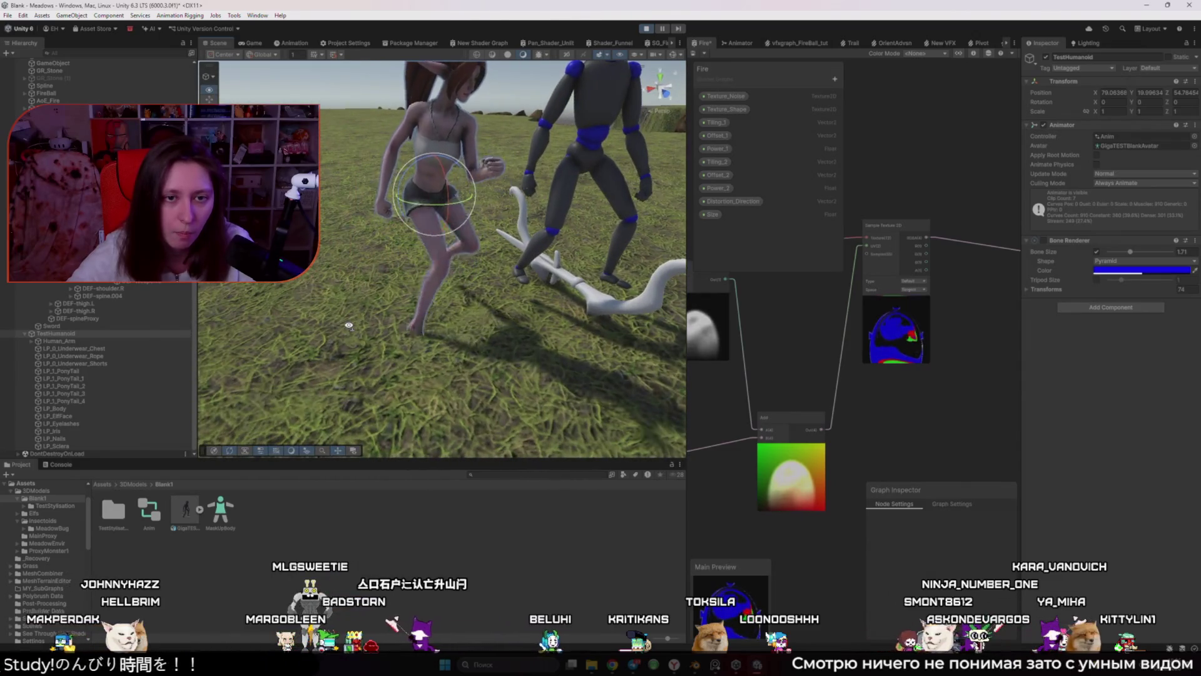
pyautogui.click(647, 29)
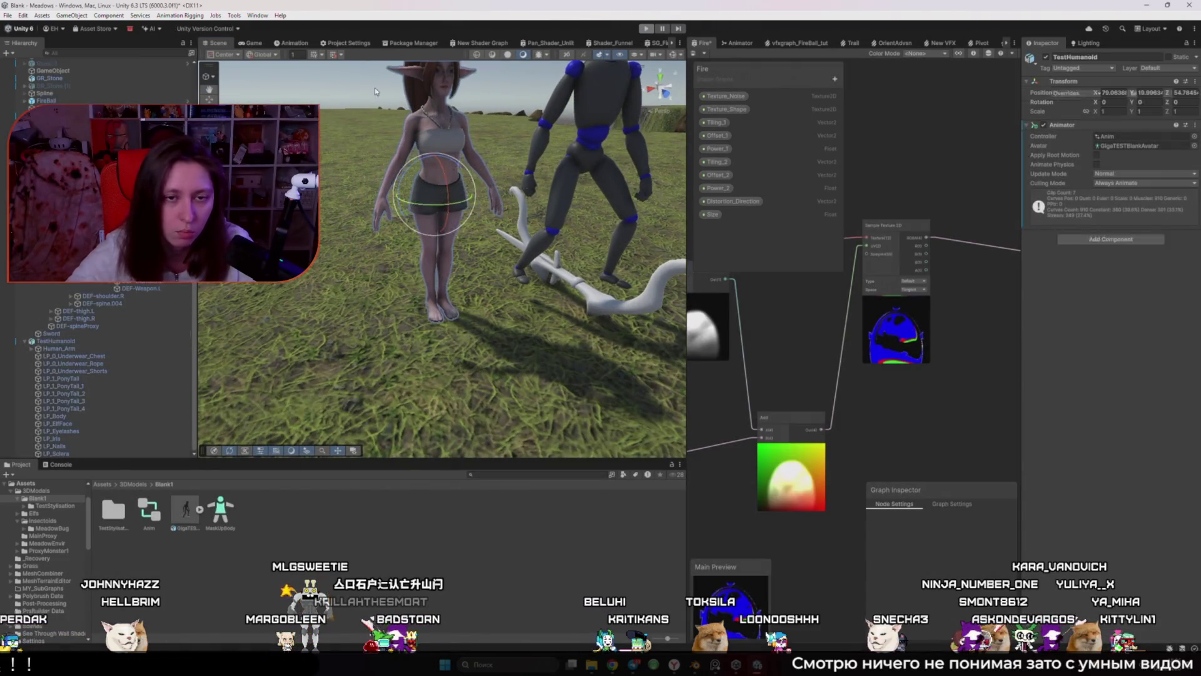
# Step: Drag the elf shorts mesh's Key 1 BlendShape slider to 0, then switch to Blender
pyautogui.moveTo(401, 188)
pyautogui.mouseDown()
pyautogui.moveTo(436, 173)
pyautogui.moveTo(413, 218)
pyautogui.mouseUp()
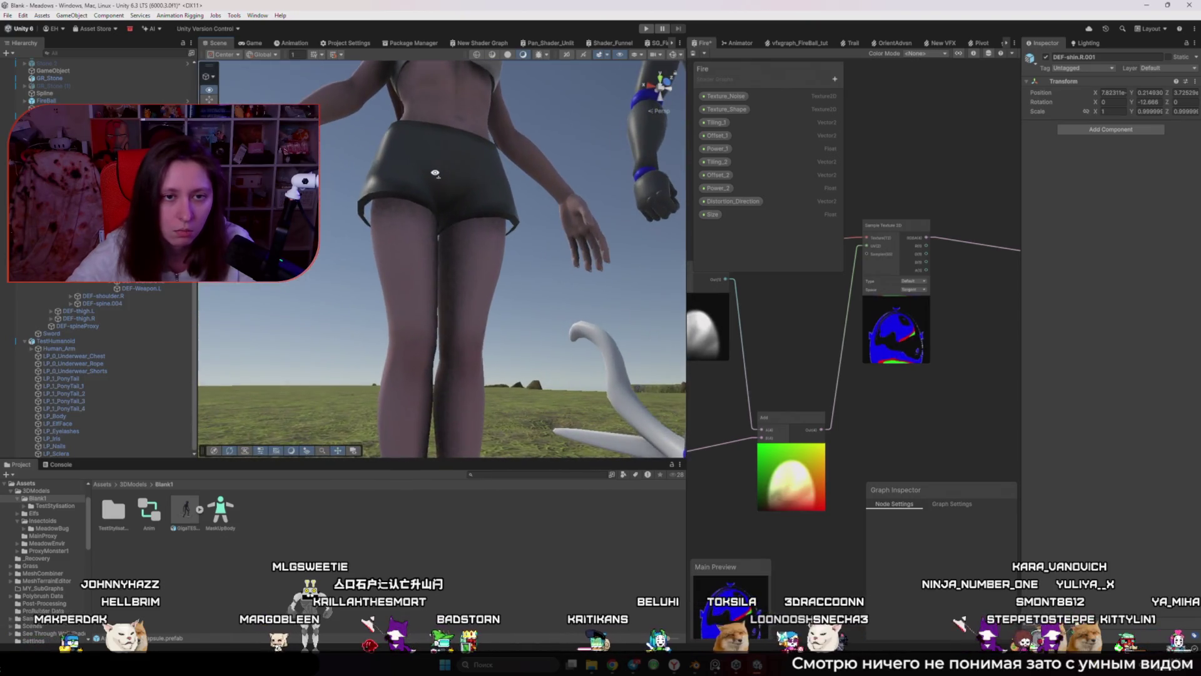
pyautogui.click(404, 243)
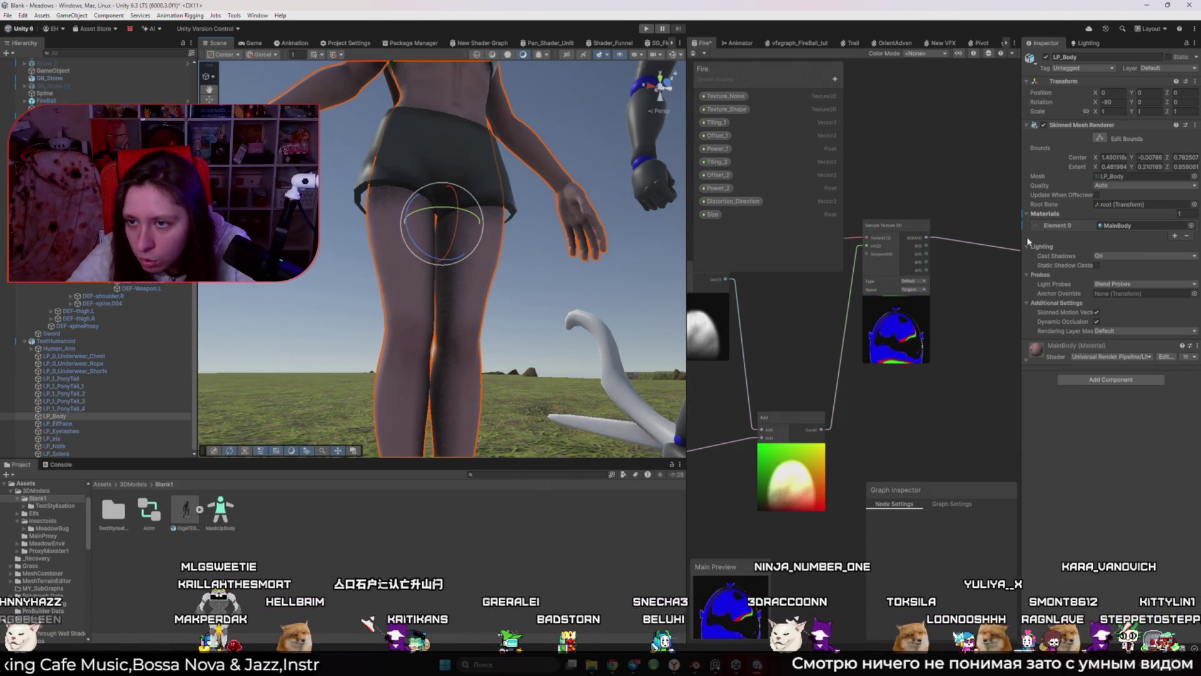
pyautogui.click(509, 194)
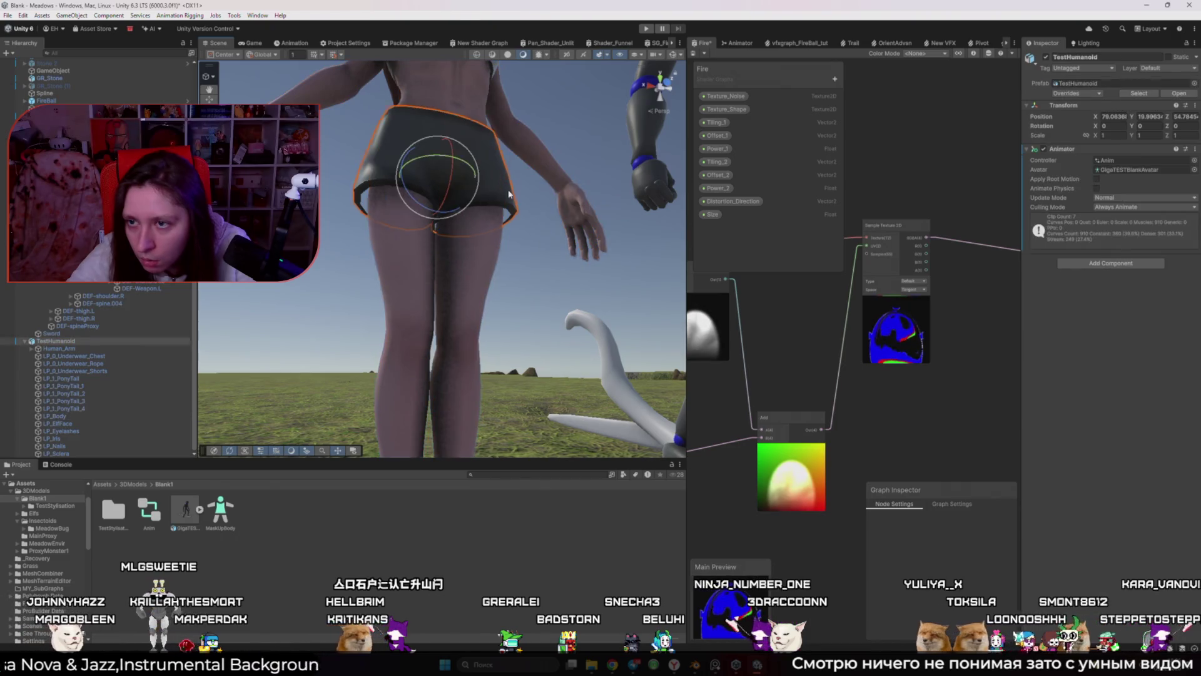
pyautogui.moveTo(1171, 195); pyautogui.dragTo(1001, 194)
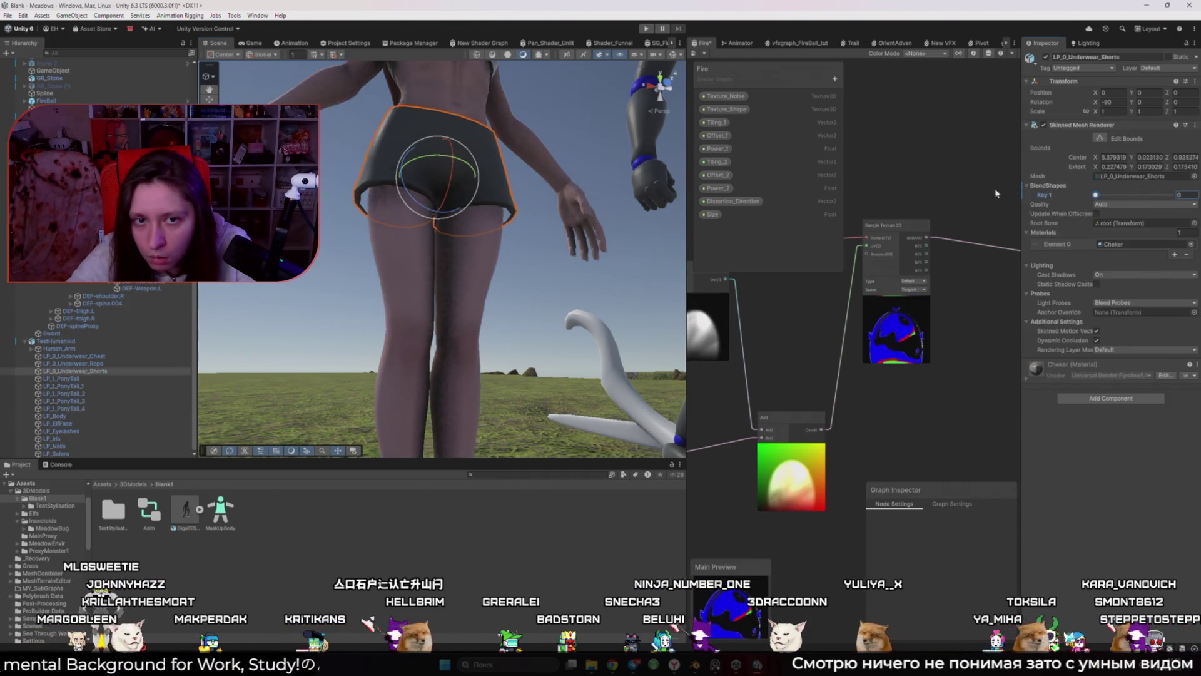
pyautogui.moveTo(400, 238); pyautogui.dragTo(448, 225)
pyautogui.click(694, 665)
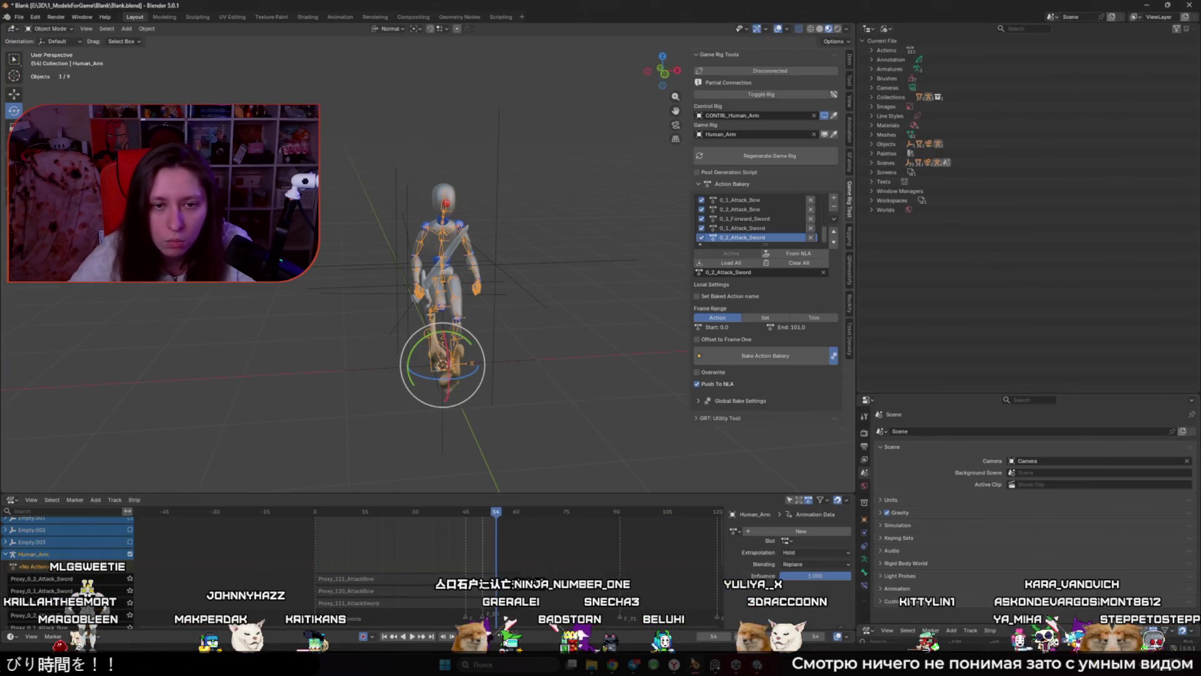
# Step: Deselect the armature and open Elf.blend from File > Open Recent
pyautogui.click(168, 72)
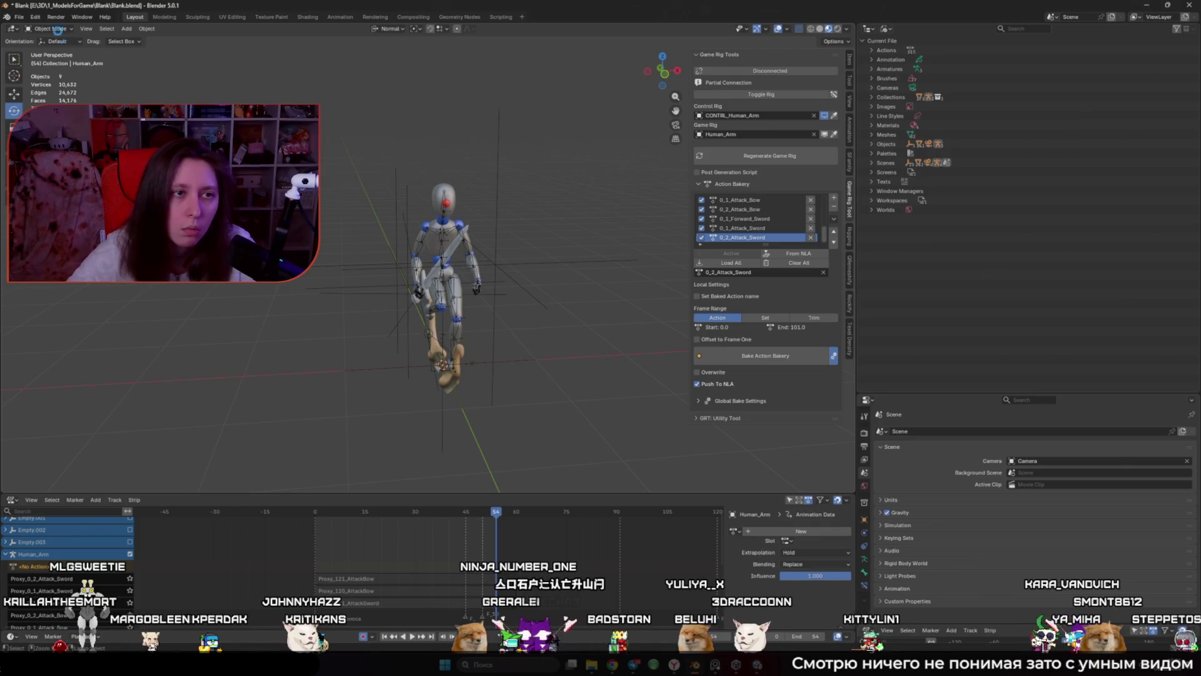
pyautogui.click(21, 17)
pyautogui.moveTo(69, 52)
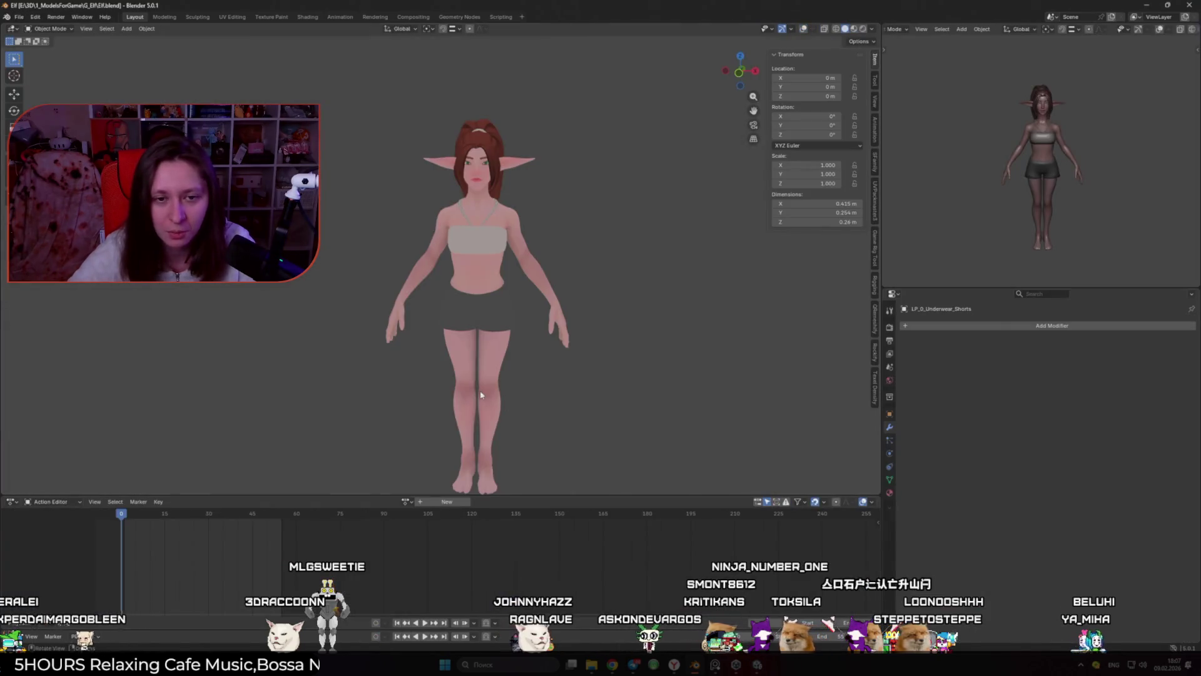
# Step: View the elf in Rendered shading, orbit to look up at it, then return to Unity
pyautogui.rightClick(481, 395)
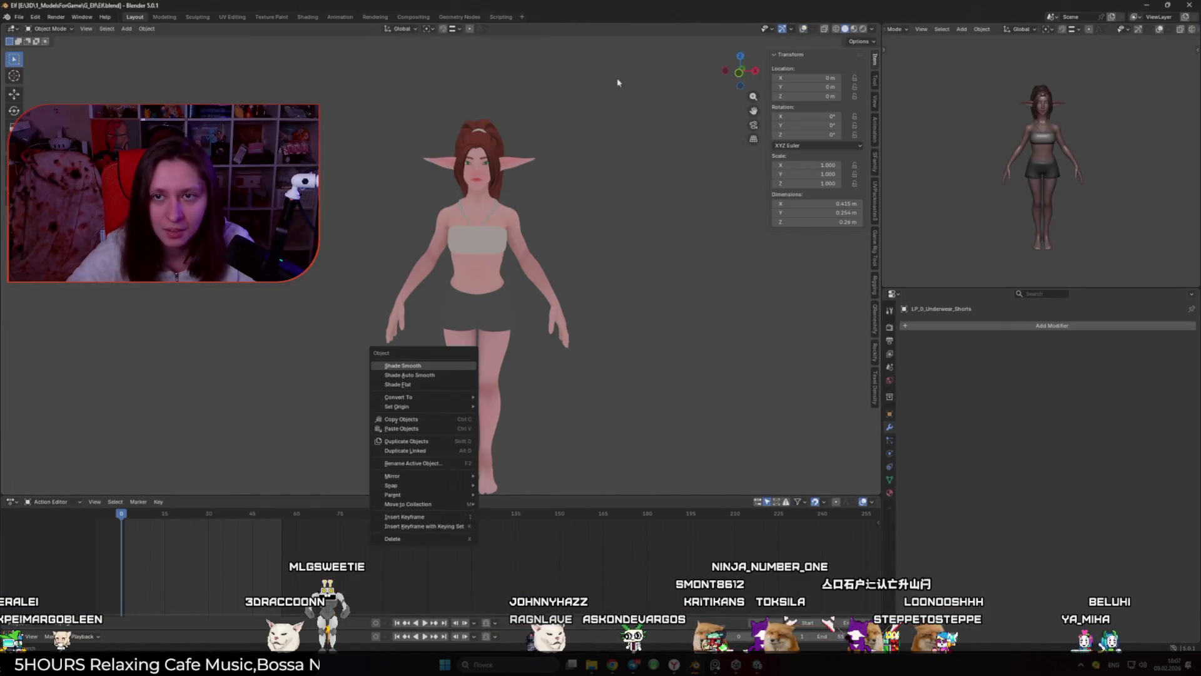
pyautogui.click(862, 29)
pyautogui.rightClick(544, 332)
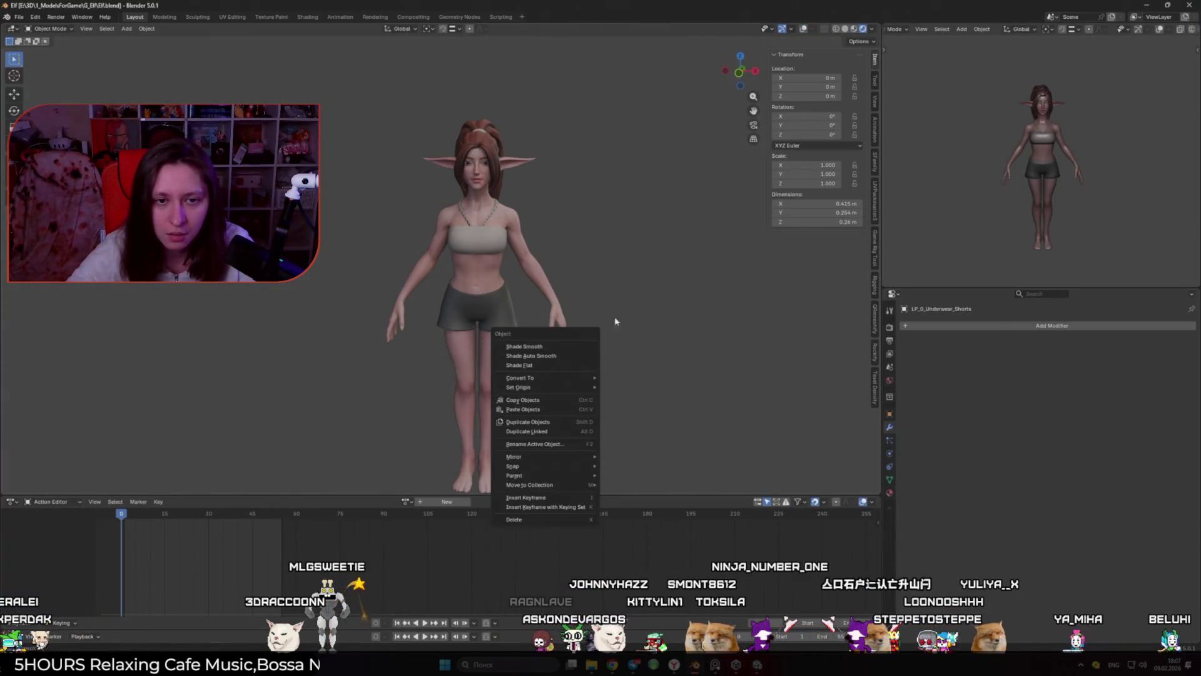
pyautogui.moveTo(625, 350)
pyautogui.mouseDown()
pyautogui.moveTo(643, 286)
pyautogui.moveTo(628, 379)
pyautogui.mouseUp()
pyautogui.scroll(3, 625, 385)
pyautogui.scroll(-5, 628, 387)
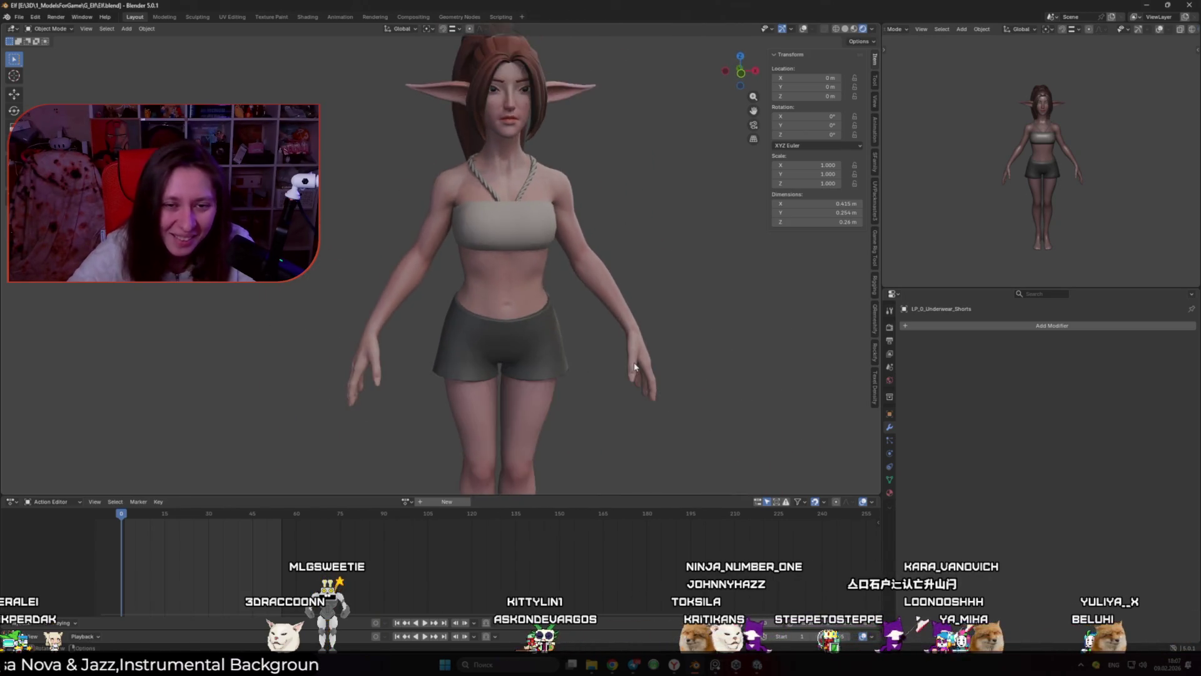
pyautogui.click(748, 662)
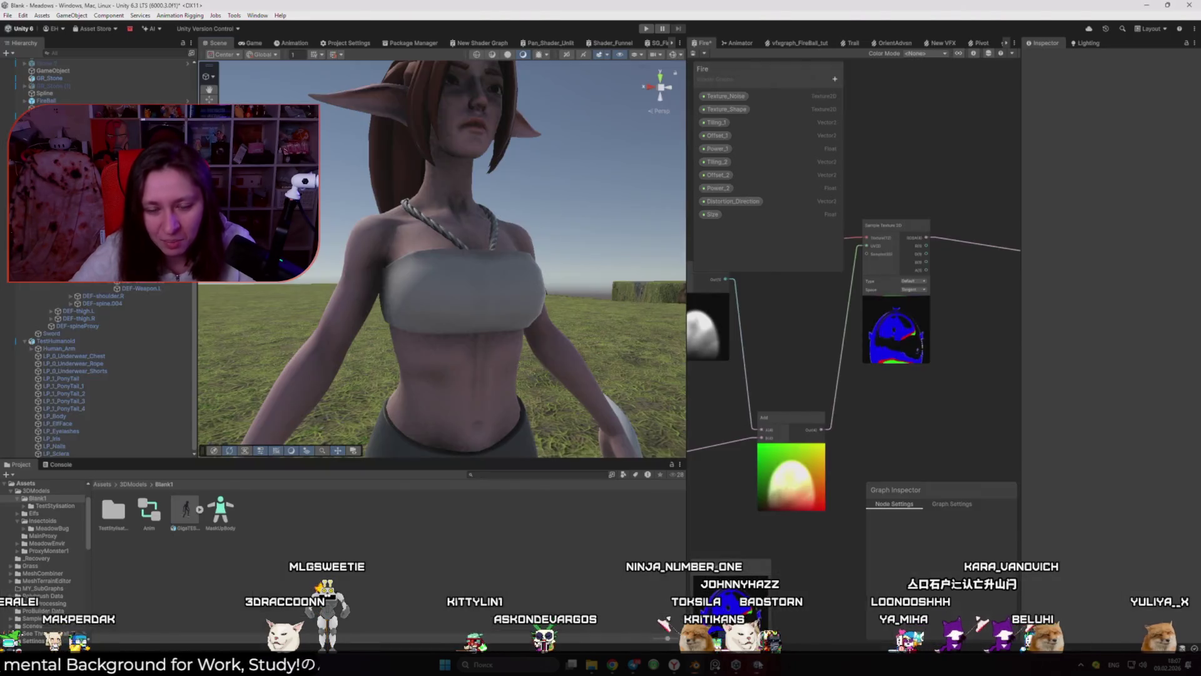
# Step: Orbit behind the elf, enter play mode with Ctrl+P, then go back to the Scene tab
pyautogui.scroll(-5, 464, 413)
pyautogui.moveTo(464, 413); pyautogui.dragTo(906, 396)
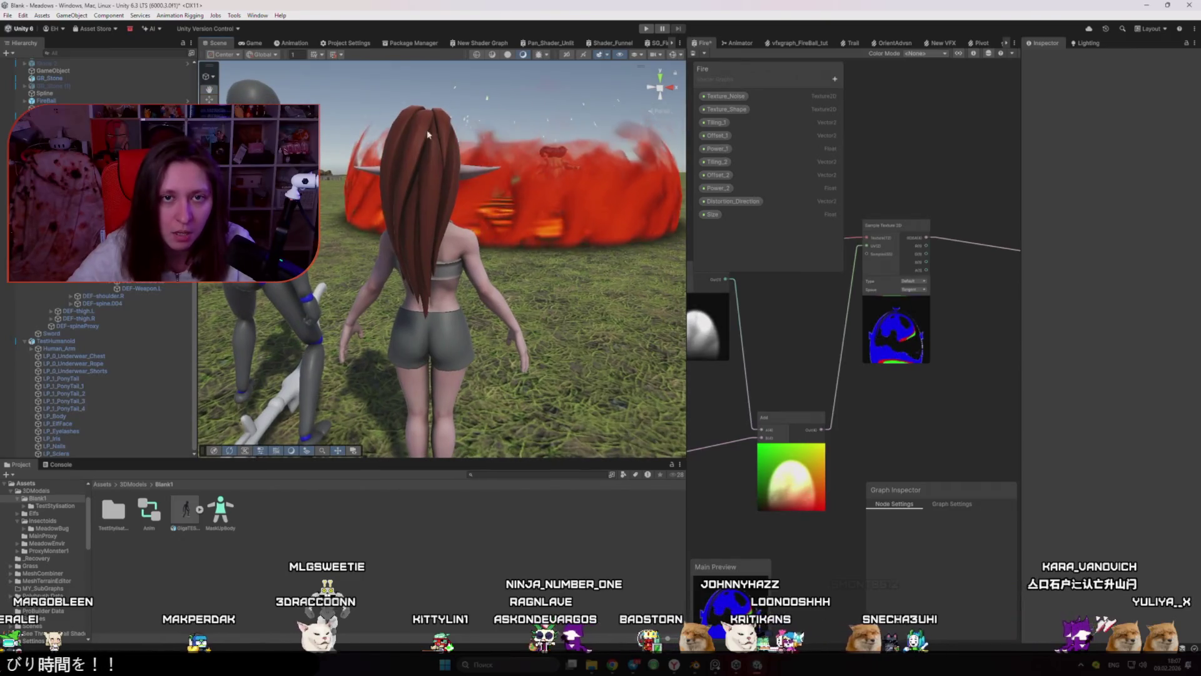
pyautogui.hotkey('ctrl', 'p')
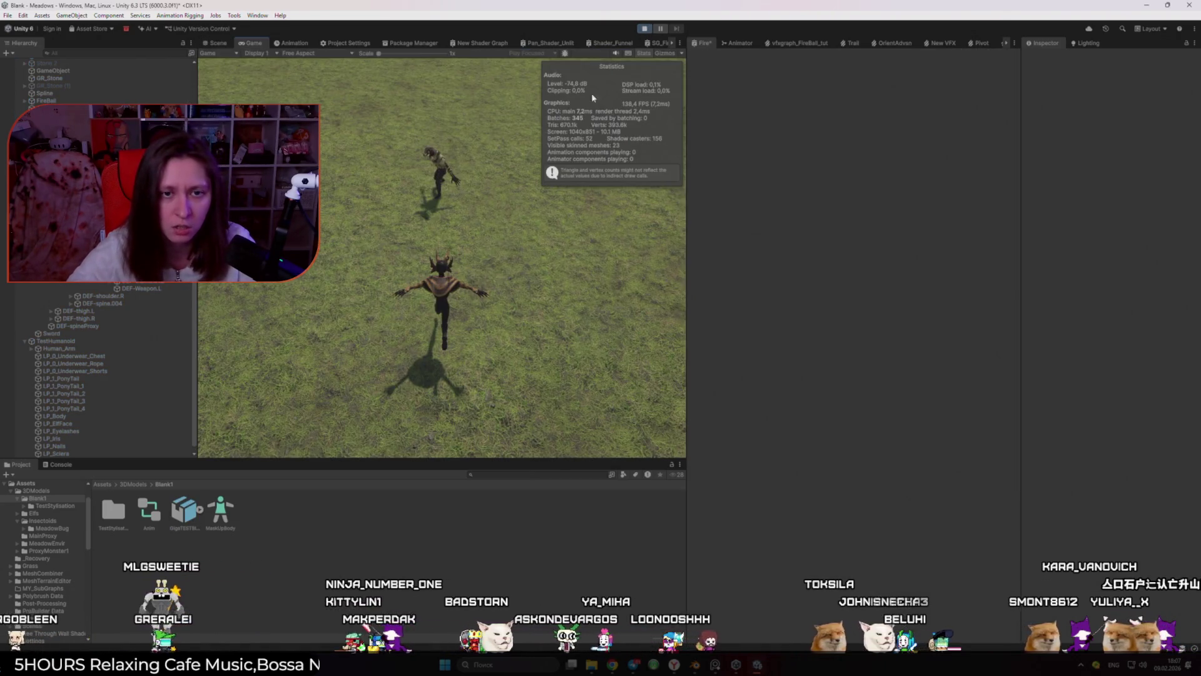
pyautogui.click(648, 29)
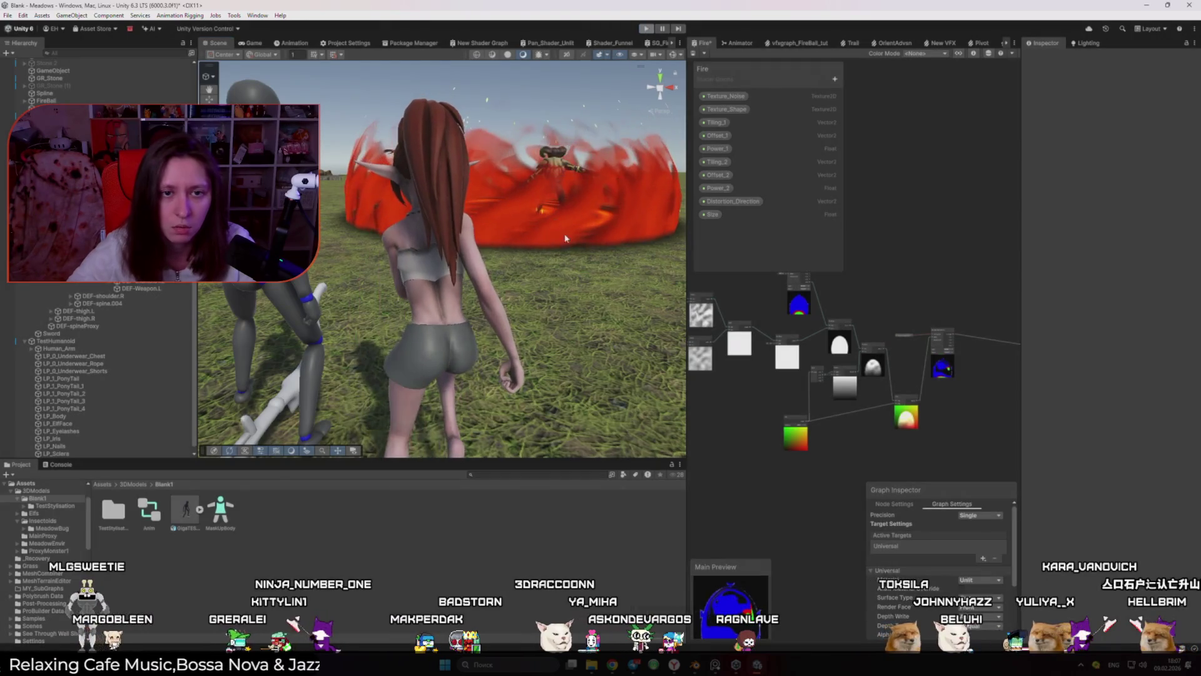
pyautogui.moveTo(375, 276); pyautogui.dragTo(312, 277)
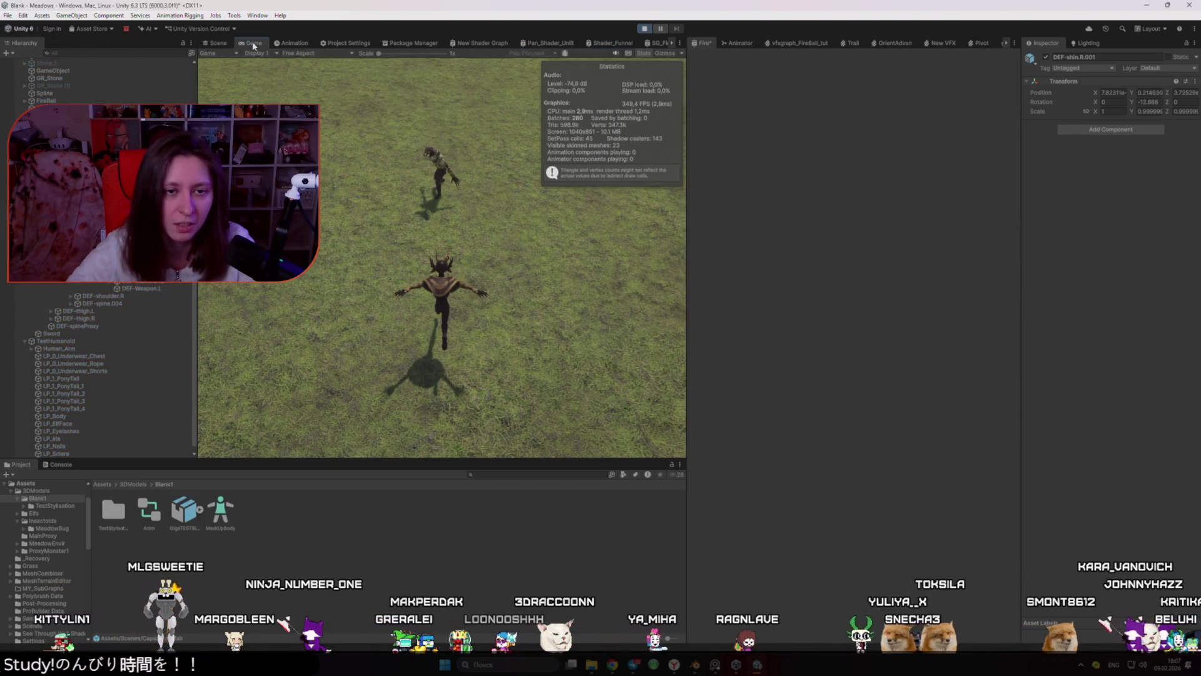
pyautogui.click(219, 42)
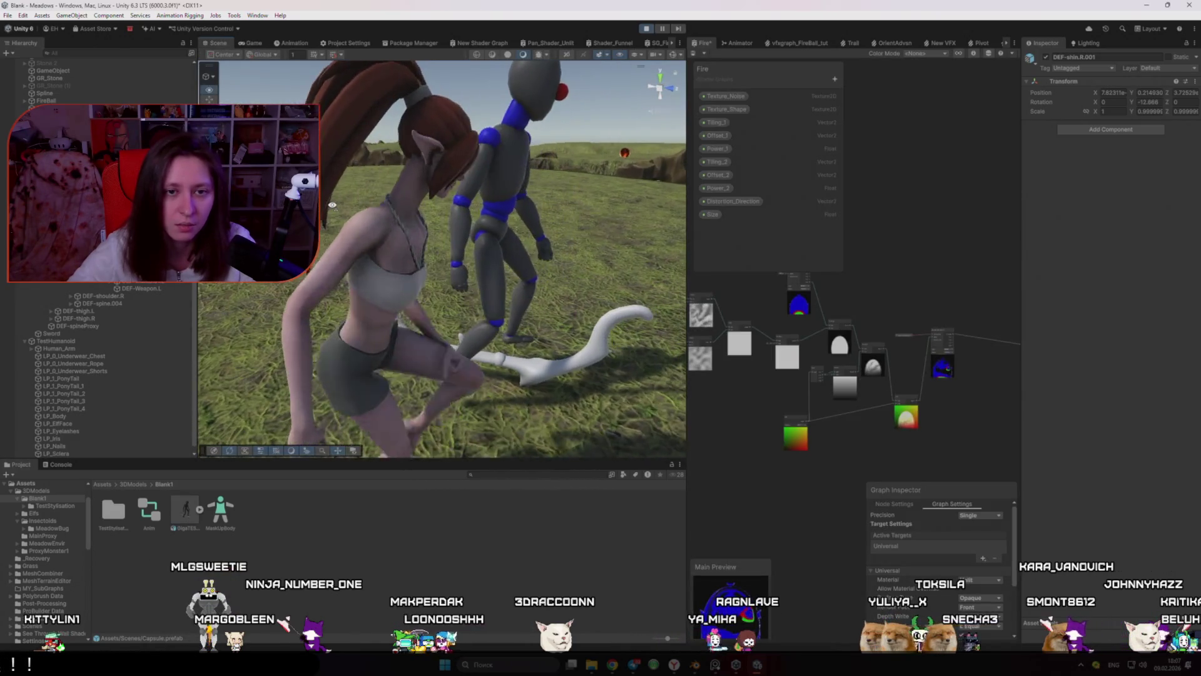
# Step: Orbit closely around the running elf and grey dummy, then select TestHumanoid
pyautogui.moveTo(332, 204); pyautogui.dragTo(446, 193)
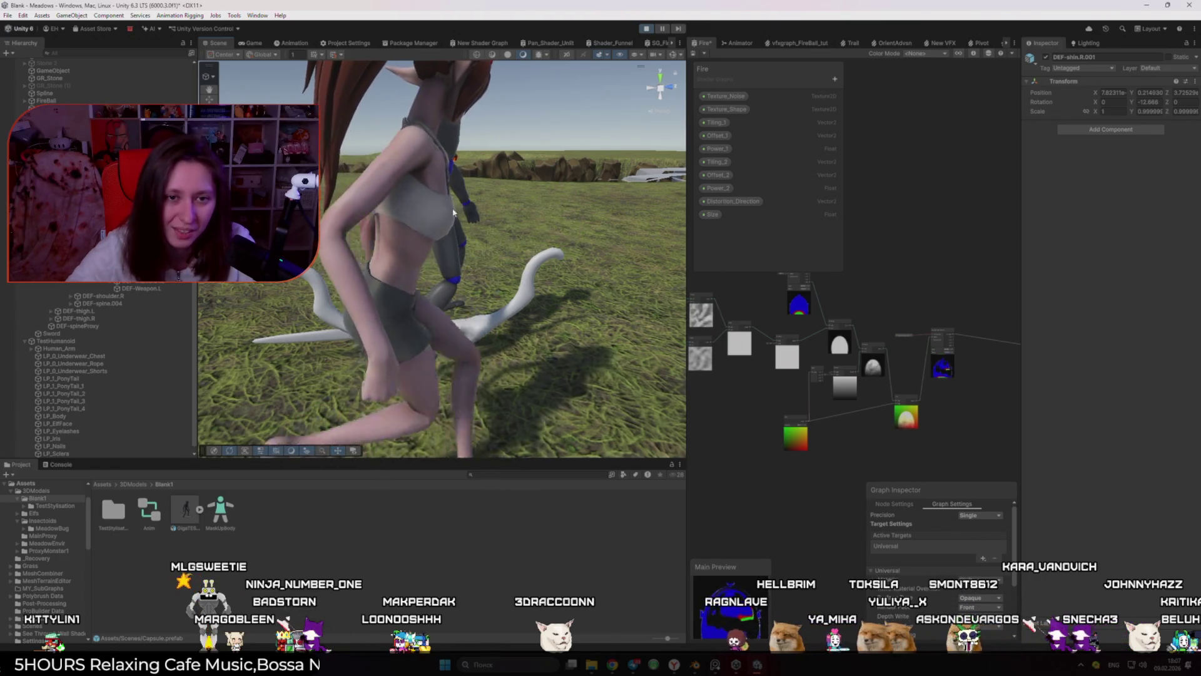
pyautogui.moveTo(563, 240)
pyautogui.mouseDown()
pyautogui.moveTo(382, 237)
pyautogui.moveTo(563, 257)
pyautogui.moveTo(510, 239)
pyautogui.moveTo(389, 263)
pyautogui.mouseUp()
pyautogui.moveTo(453, 240); pyautogui.dragTo(570, 298)
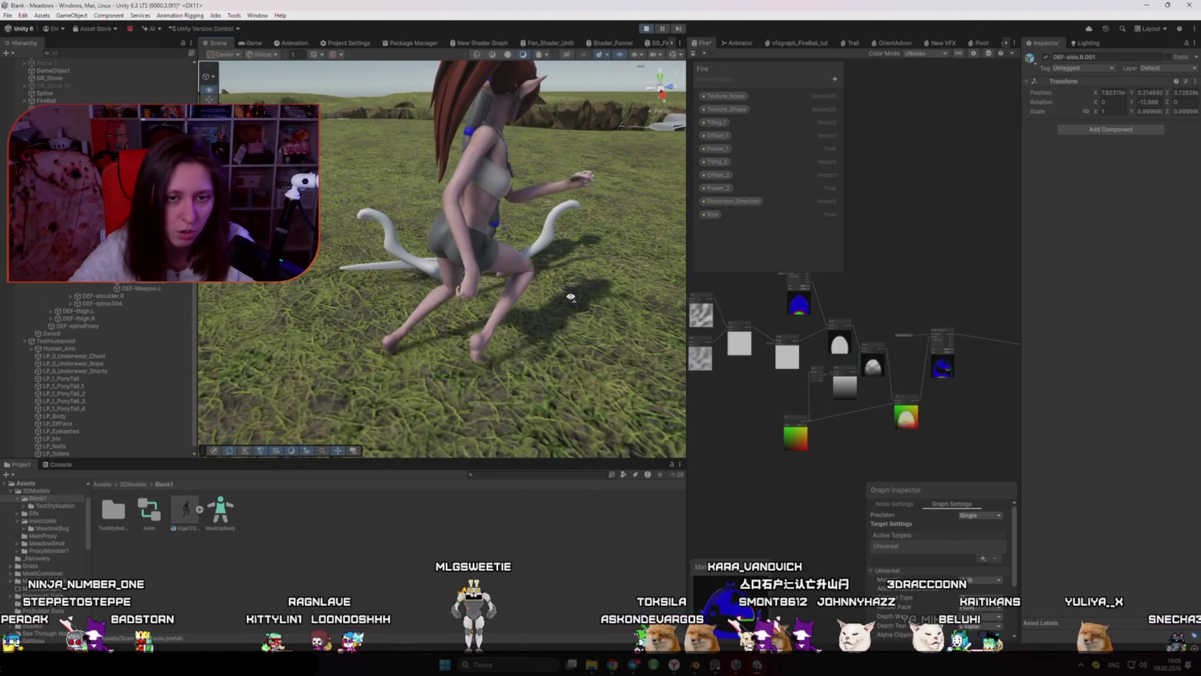
pyautogui.moveTo(571, 297); pyautogui.dragTo(342, 288)
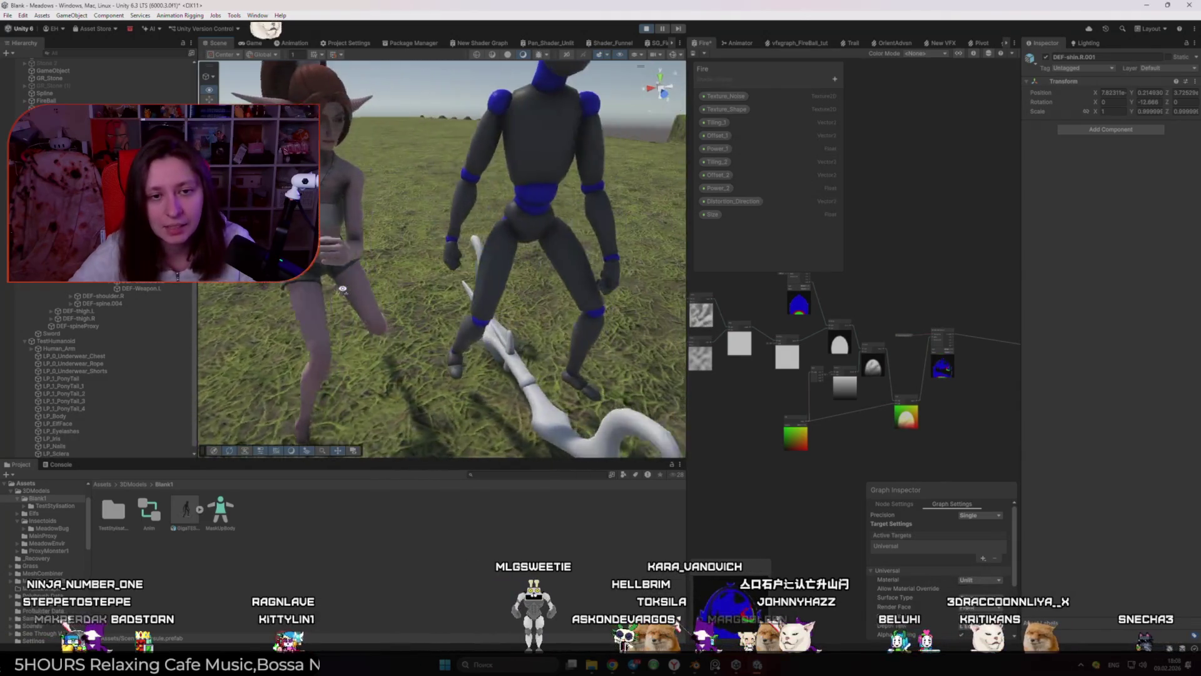
pyautogui.click(121, 342)
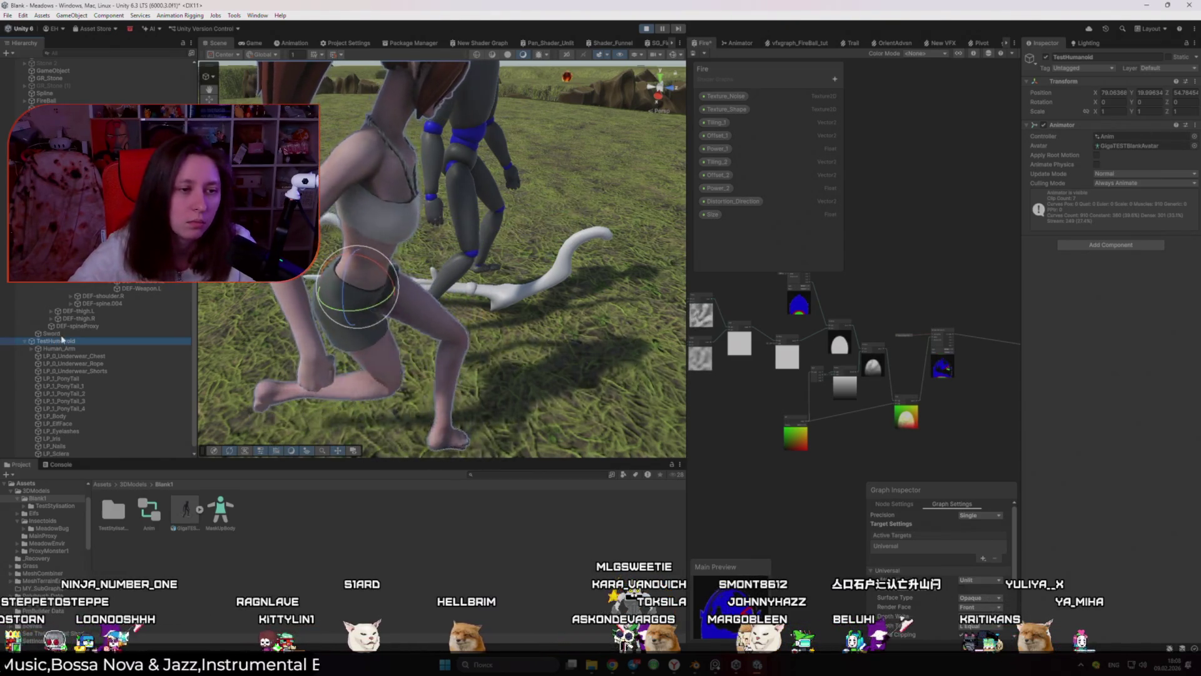
# Step: Add a Bone Renderer to TestHumanoid with Animation Rigging > Bone Renderer Setup
pyautogui.click(59, 349)
pyautogui.click(56, 341)
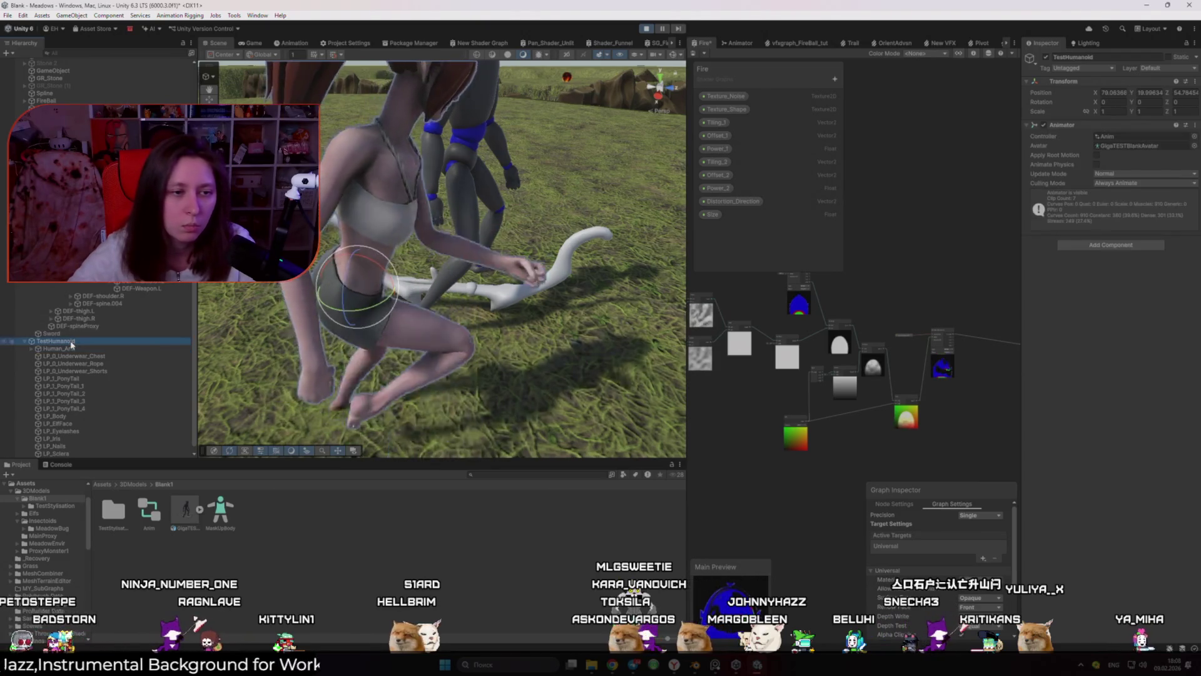
pyautogui.click(180, 15)
pyautogui.click(195, 82)
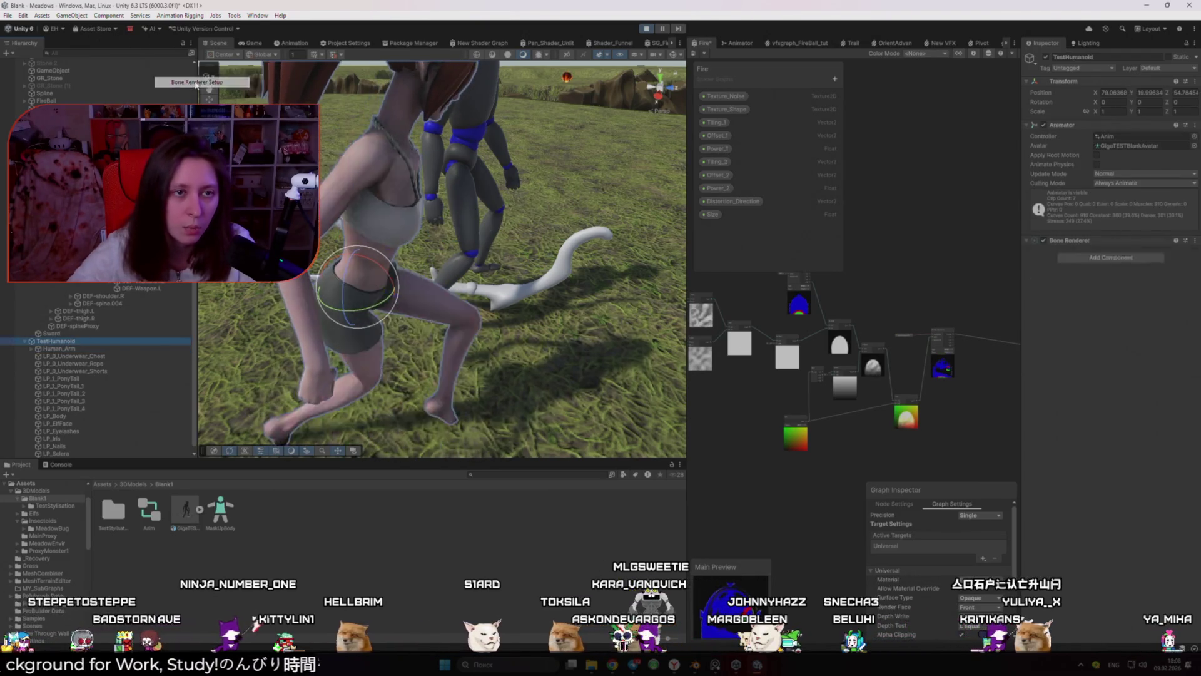
# Step: Inspect the DEF-upper_arm.R.001 bone, frame TestHumanoid, stop Play mode and return to Blender
pyautogui.moveTo(574, 171); pyautogui.dragTo(343, 261)
pyautogui.click(330, 189)
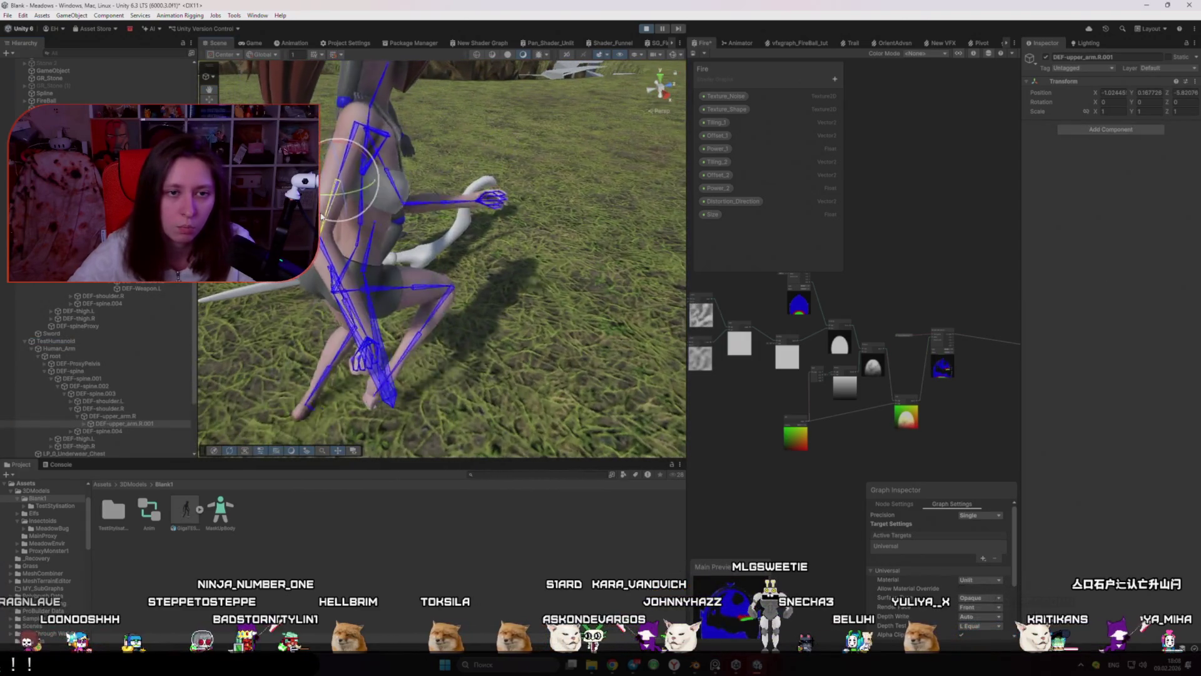
pyautogui.click(330, 189)
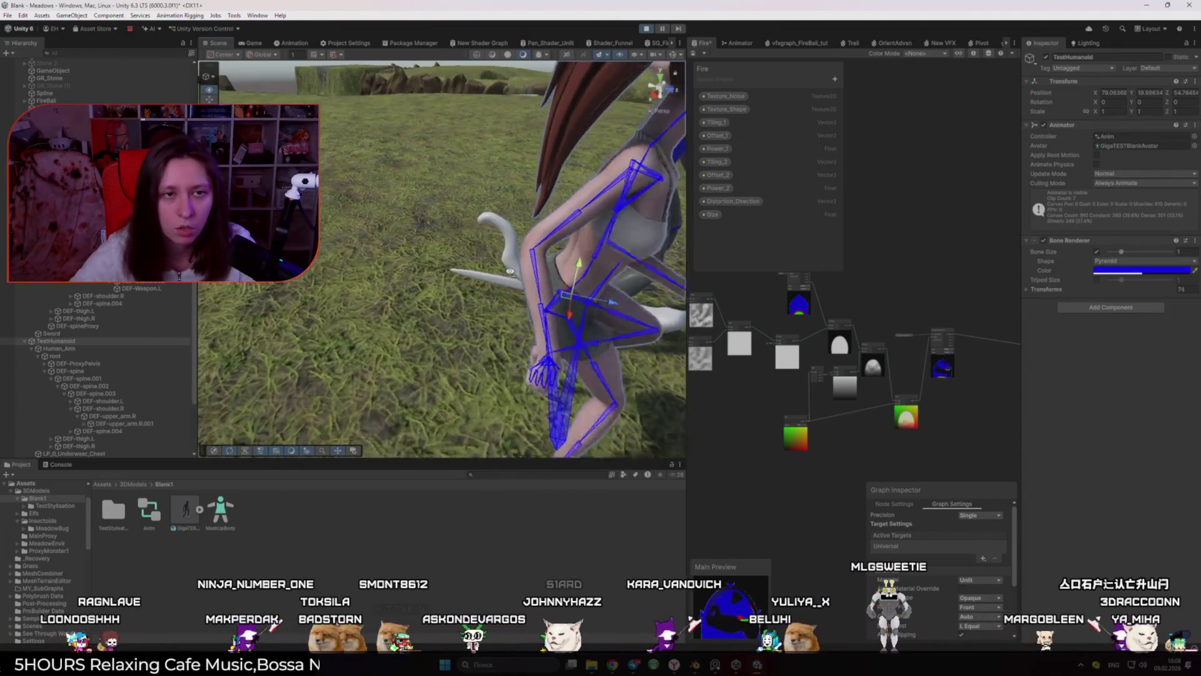
pyautogui.press('f')
pyautogui.click(646, 30)
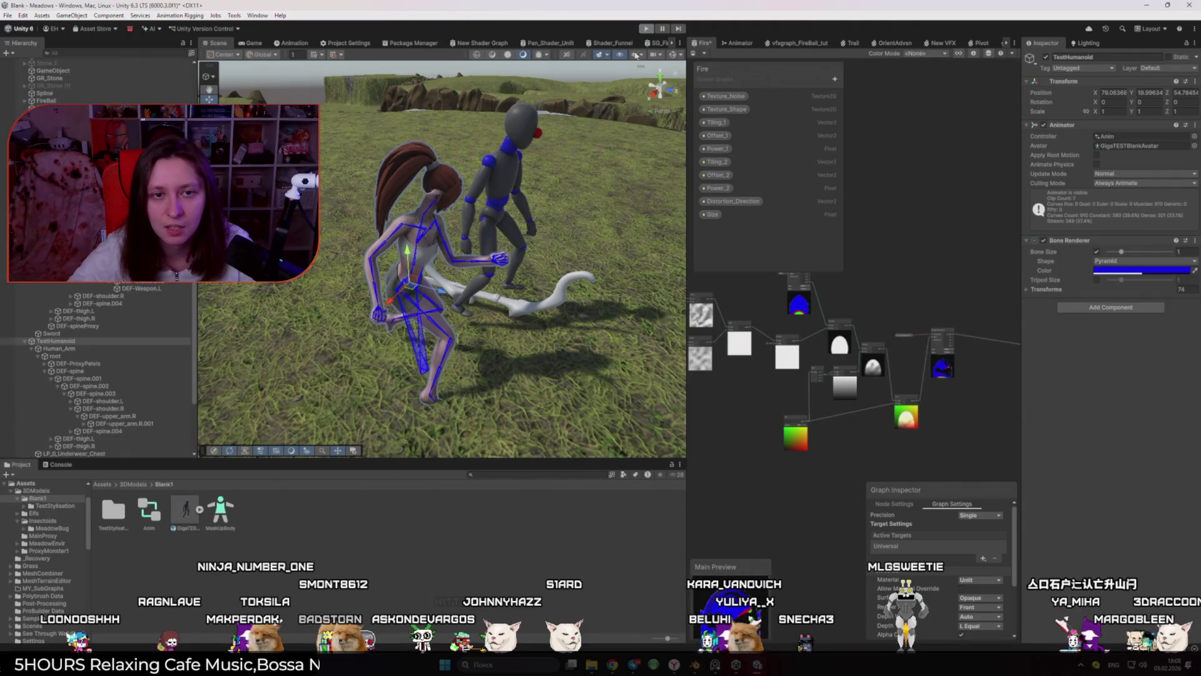
pyautogui.click(695, 665)
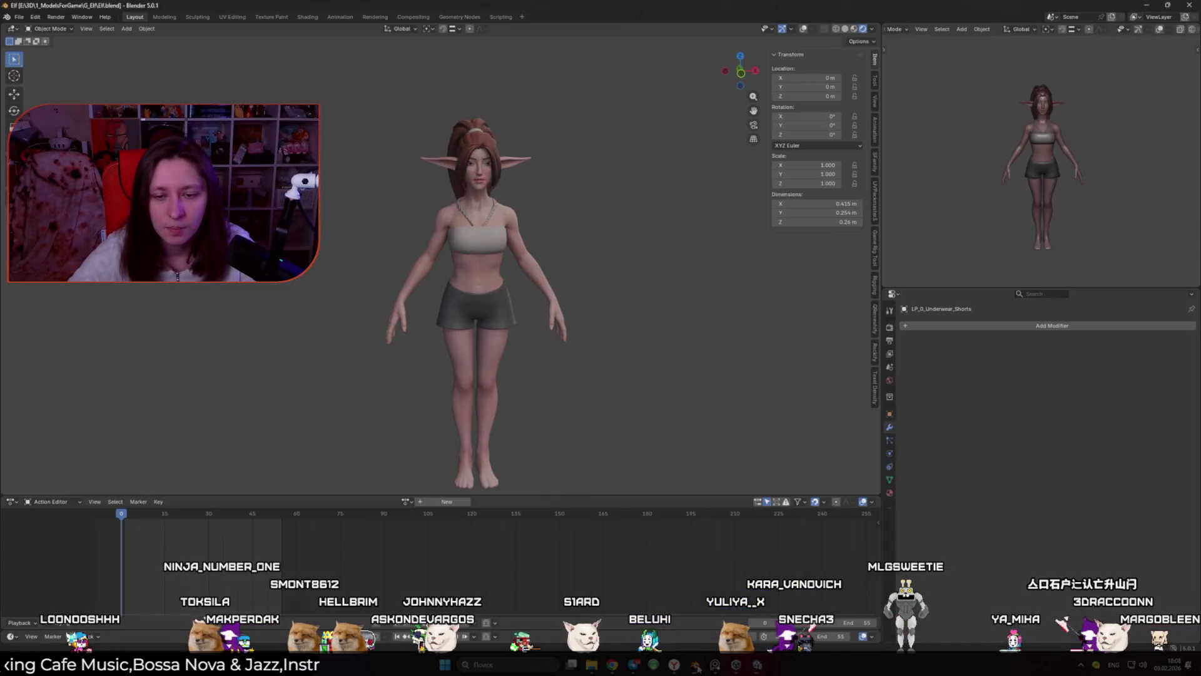
# Step: Open Blank.blend from recent files and select the mannequin's Human_Arm game rig
pyautogui.click(20, 17)
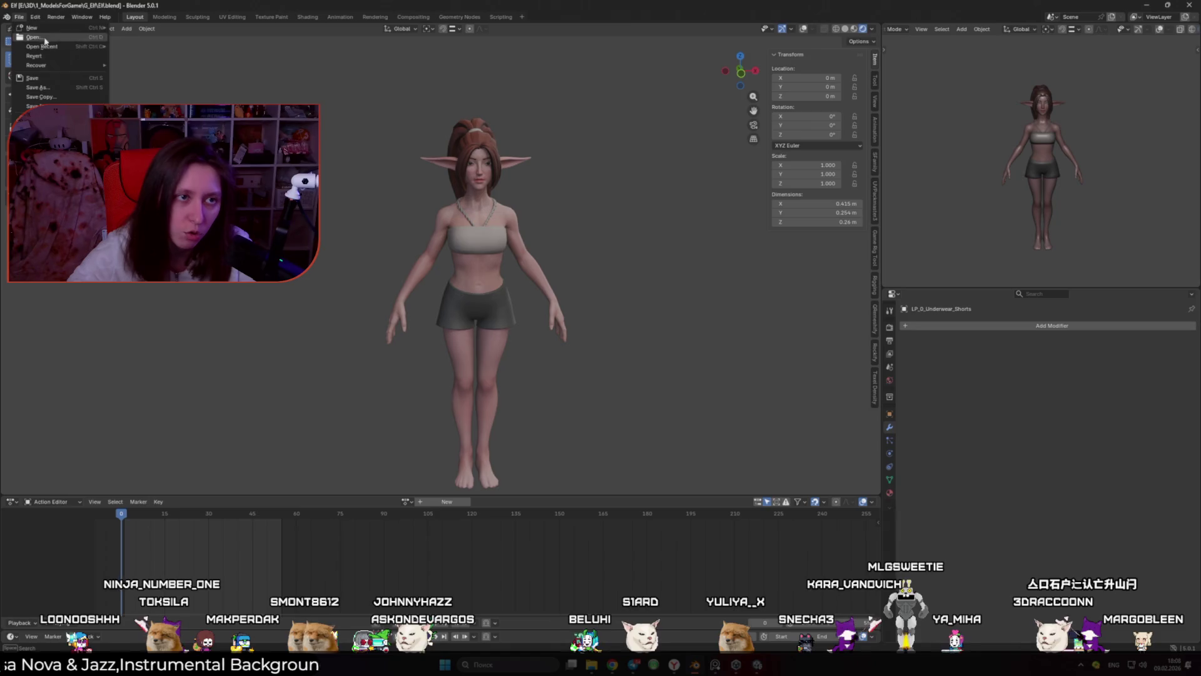
pyautogui.moveTo(55, 49)
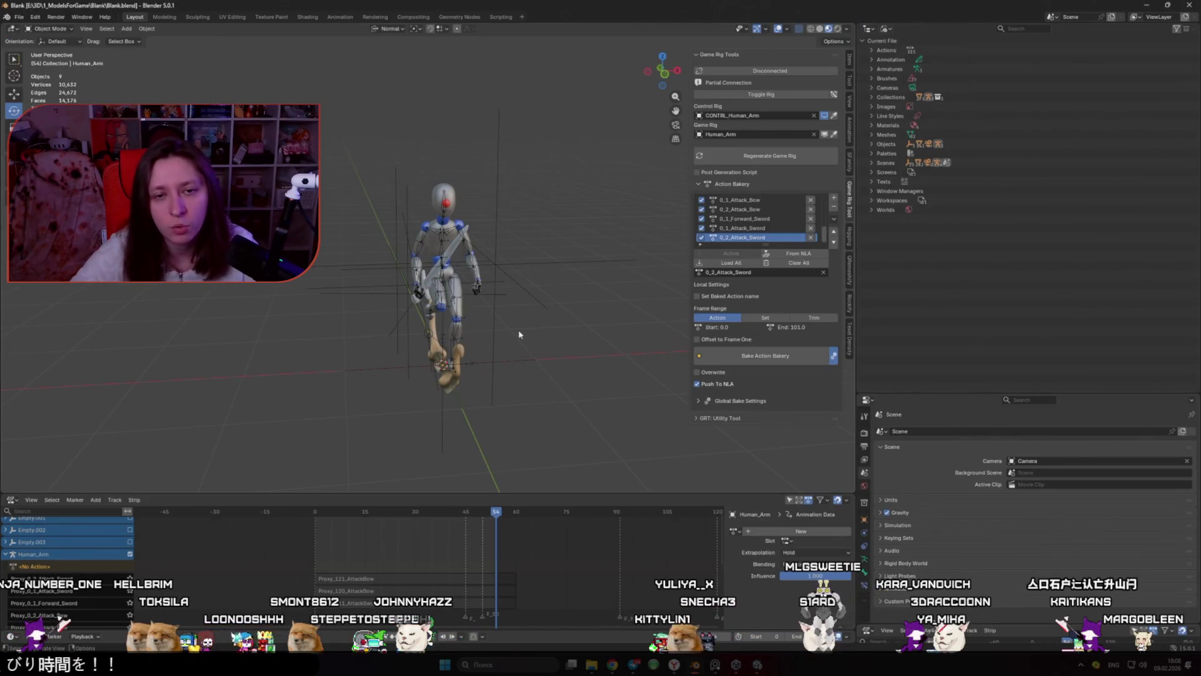
pyautogui.click(458, 308)
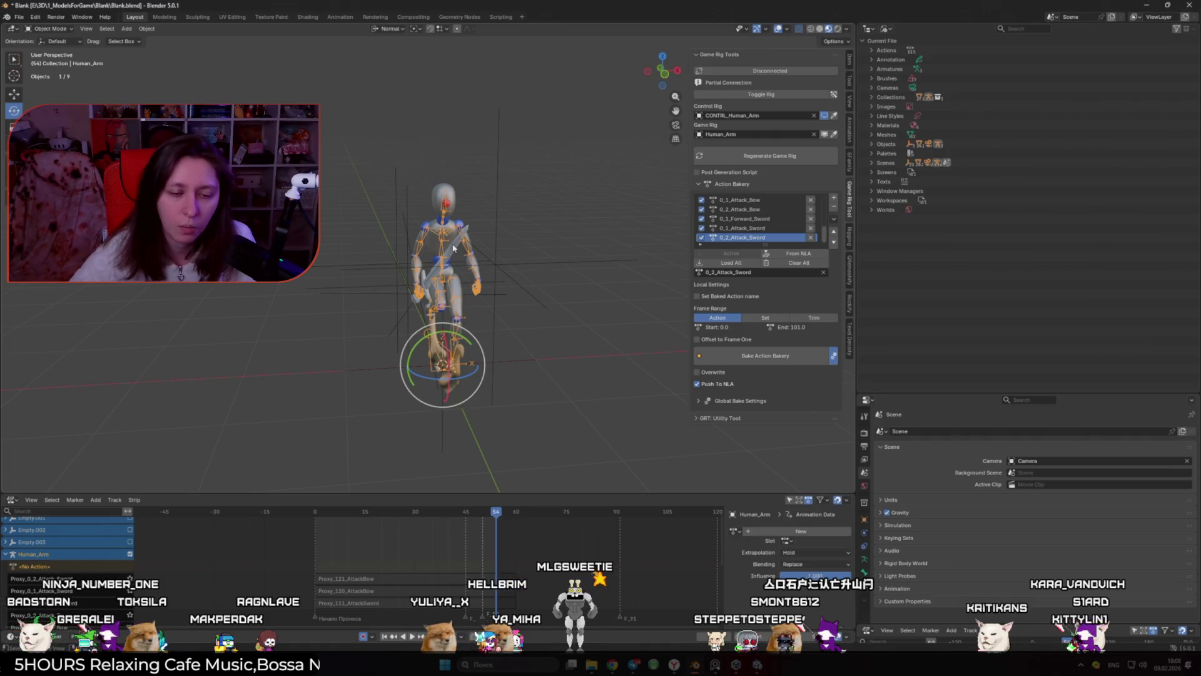
pyautogui.click(557, 316)
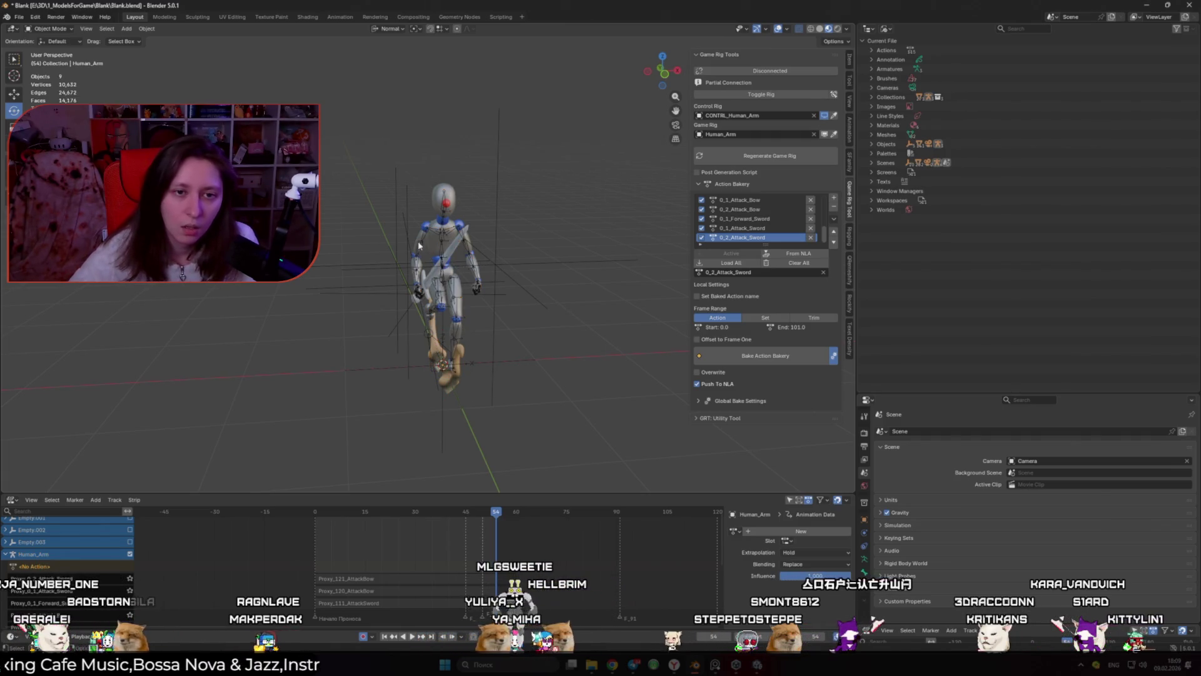
pyautogui.scroll(5, 419, 247)
pyautogui.click(453, 208)
pyautogui.click(599, 256)
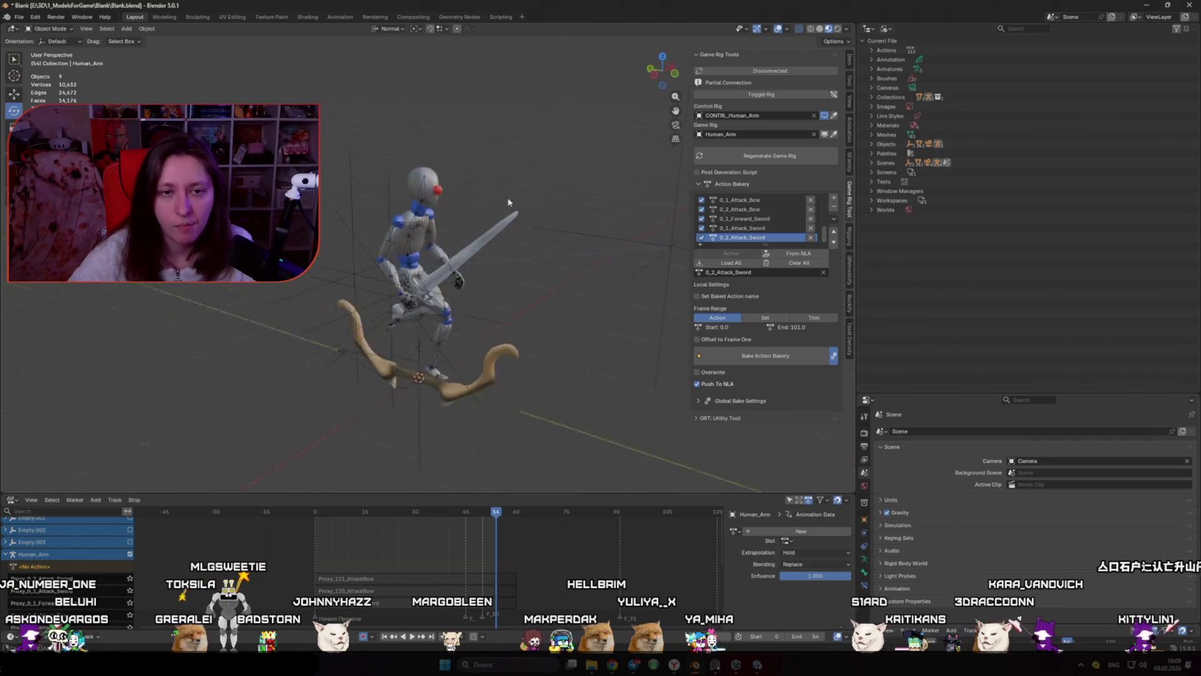
pyautogui.click(375, 231)
# Step: Play the 0_2_Attack_Sword animation, stop at frame 40, and orbit around the mannequin
pyautogui.press('space')
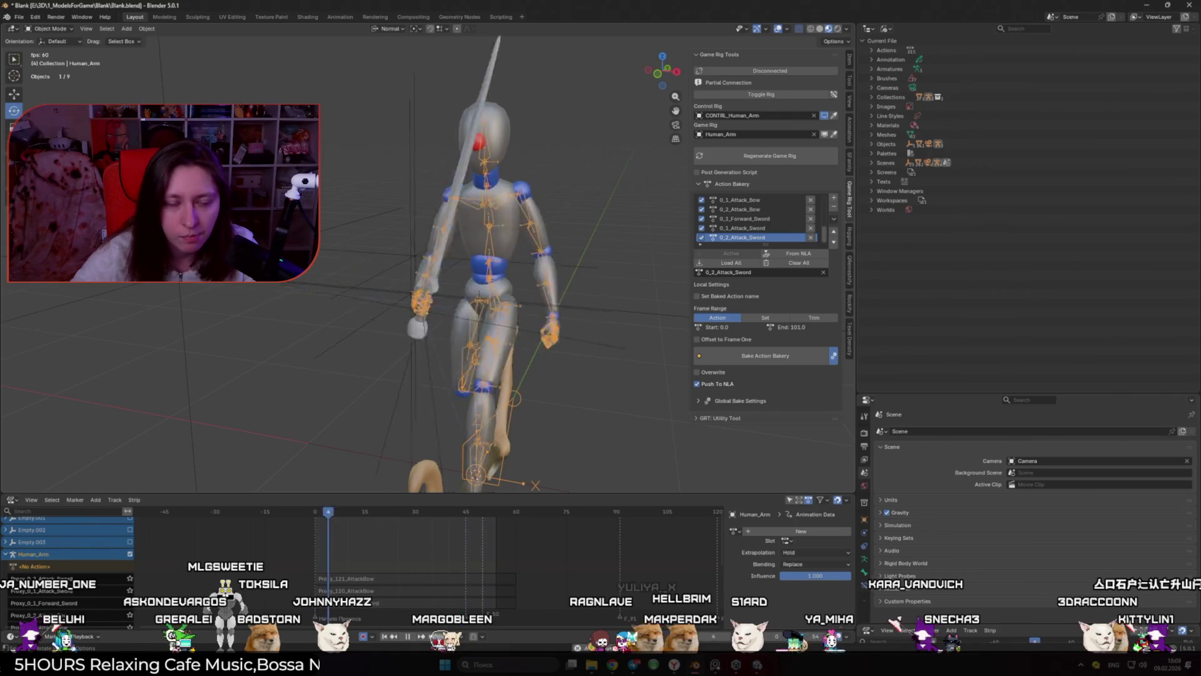
pyautogui.press('space')
pyautogui.moveTo(260, 285); pyautogui.dragTo(394, 292)
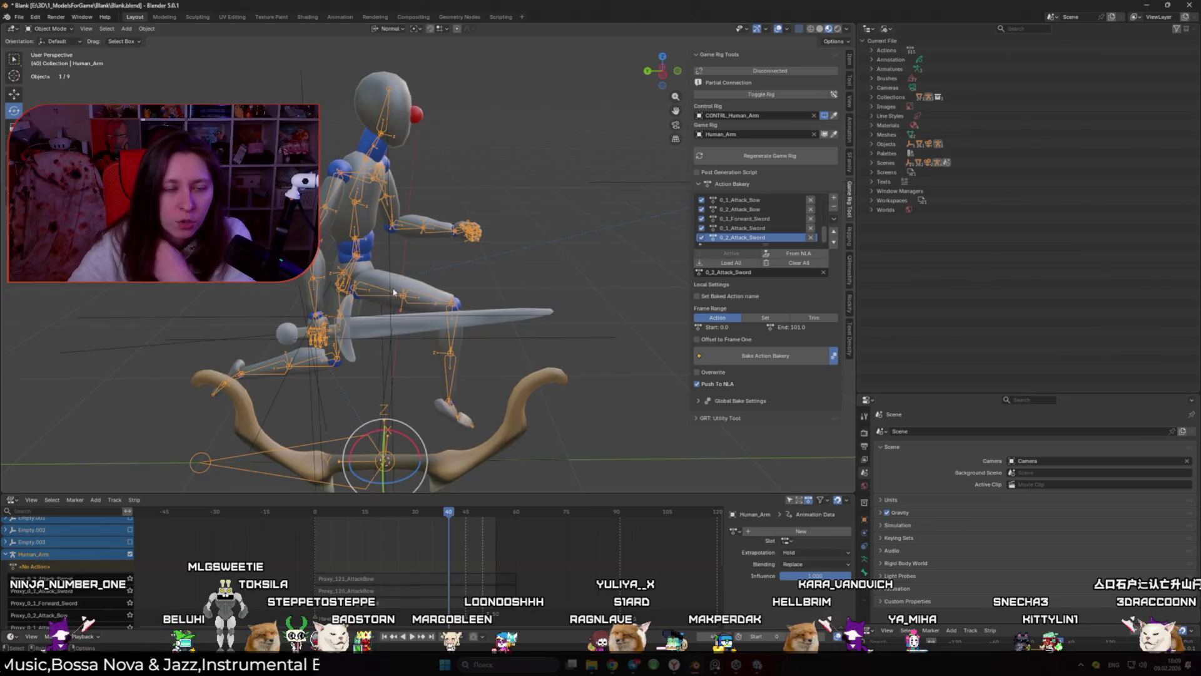
pyautogui.scroll(2, 401, 169)
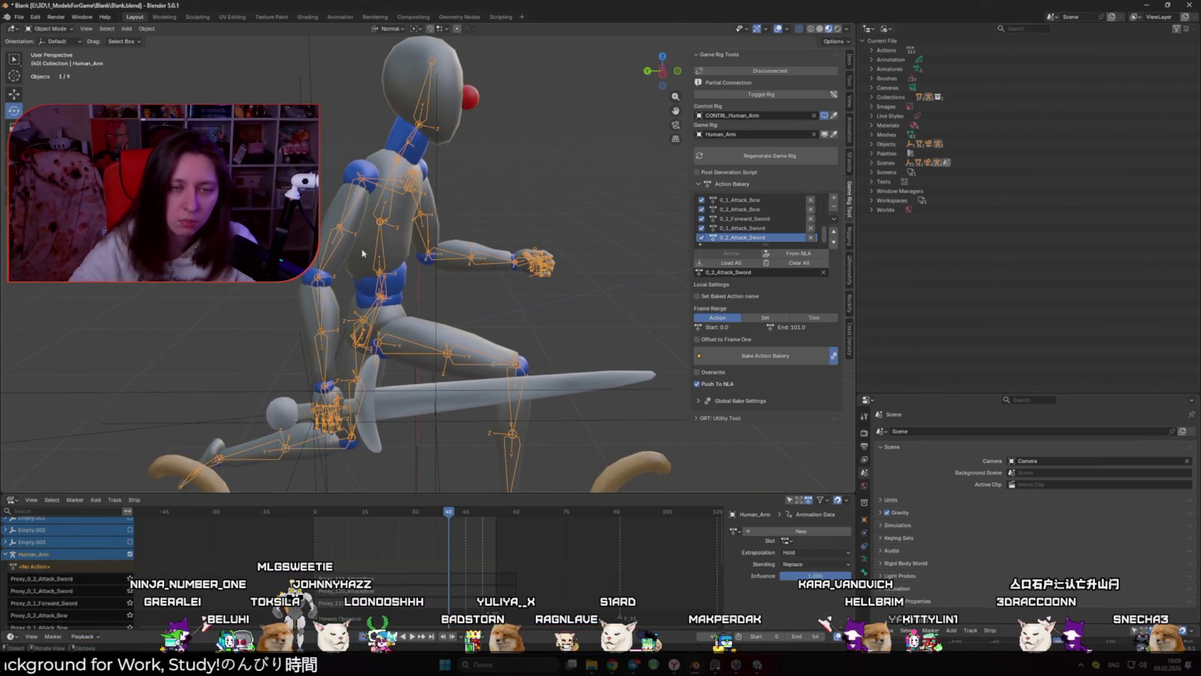
pyautogui.scroll(-2, 429, 288)
pyautogui.moveTo(429, 288); pyautogui.dragTo(294, 290)
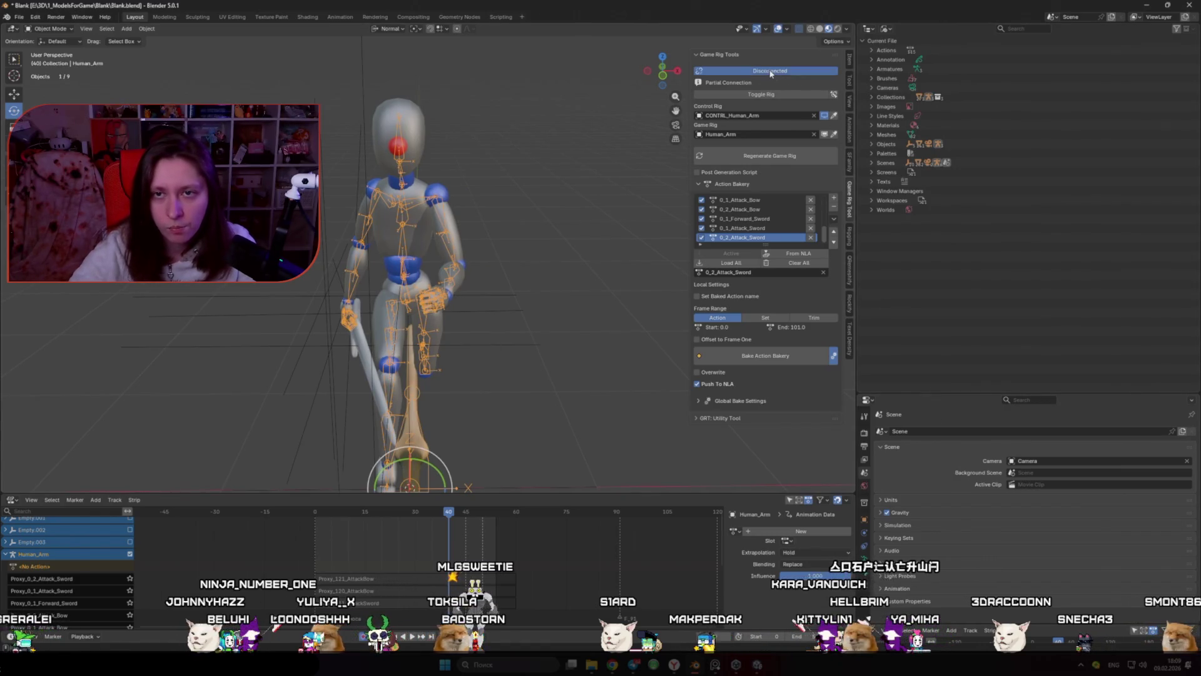
# Step: Toggle to the CONTRL_Human_Arm control rig and back, then bring up Generate Game Rig
pyautogui.click(772, 94)
pyautogui.click(771, 94)
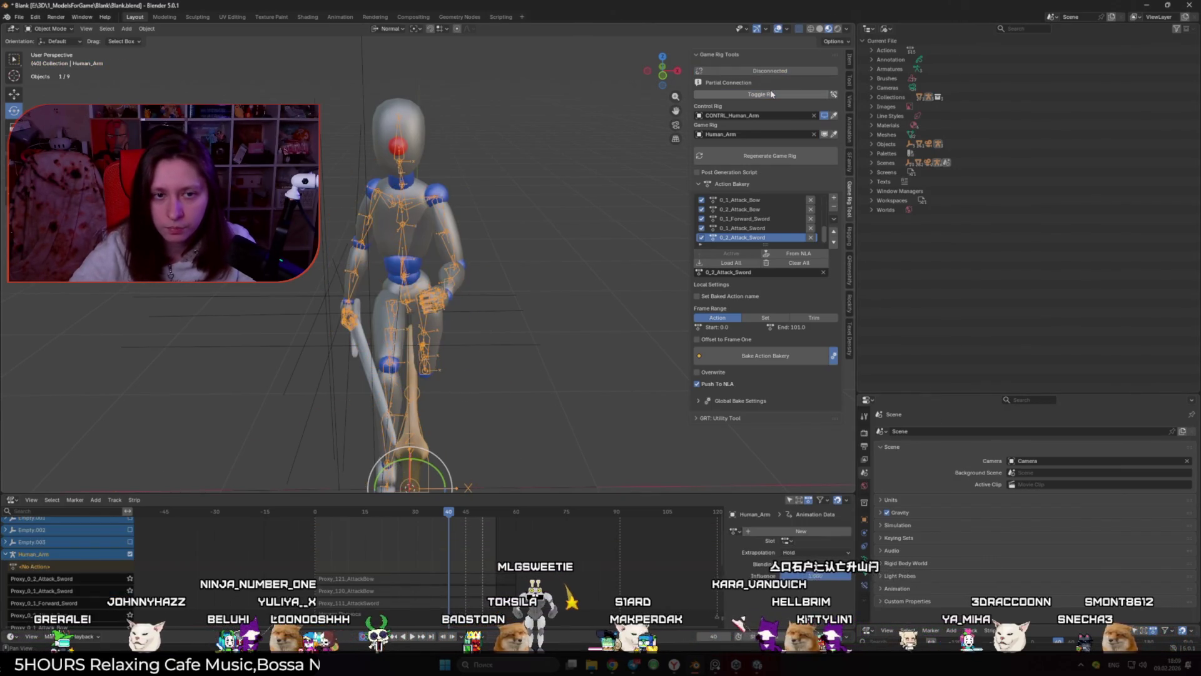
pyautogui.click(762, 164)
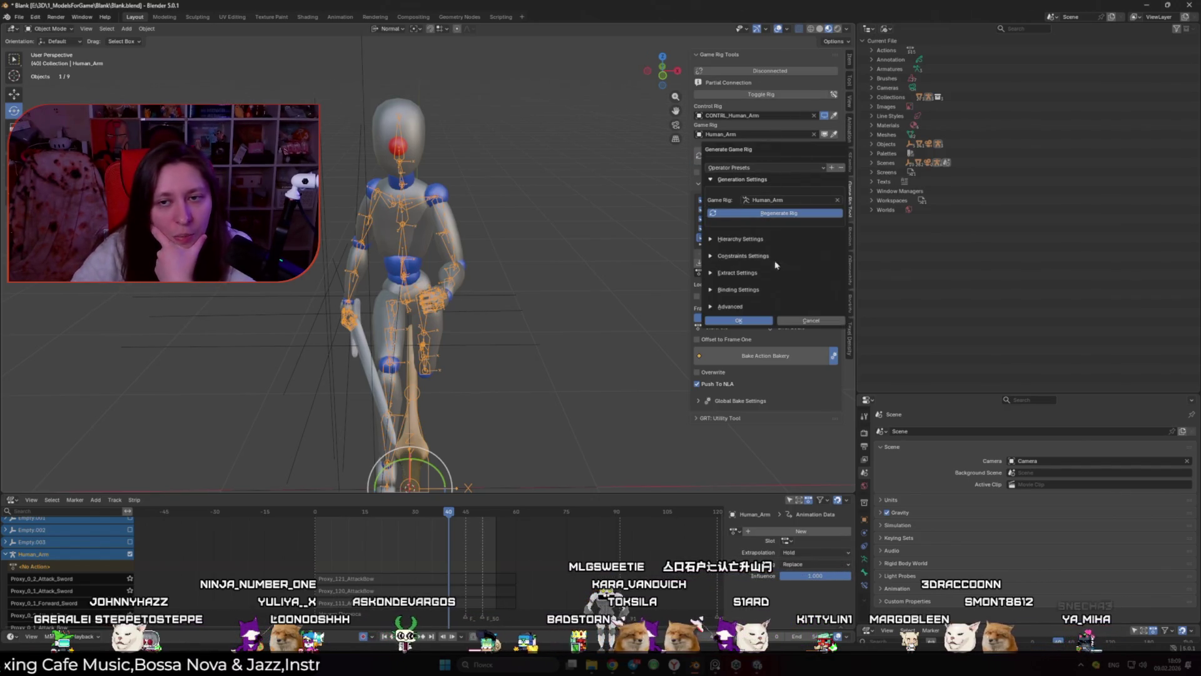
# Step: Keep the existing hierarchy mode, review extract and advanced options, and regenerate with Deform extract
pyautogui.click(714, 239)
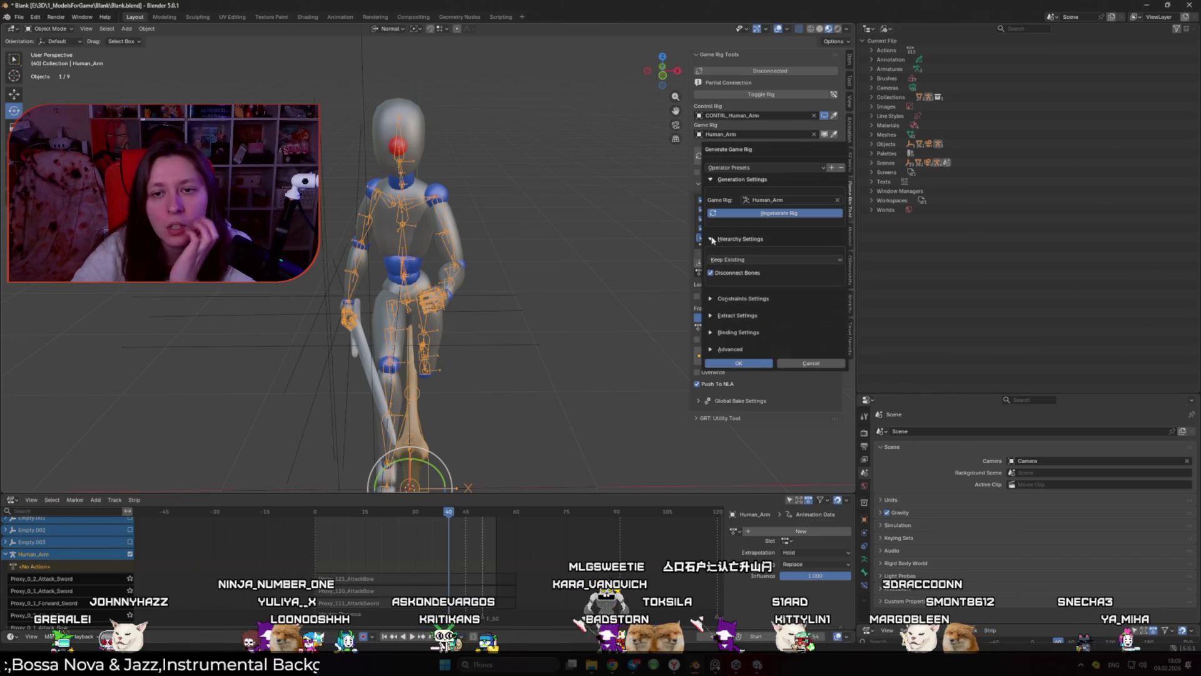
pyautogui.click(737, 260)
pyautogui.click(737, 263)
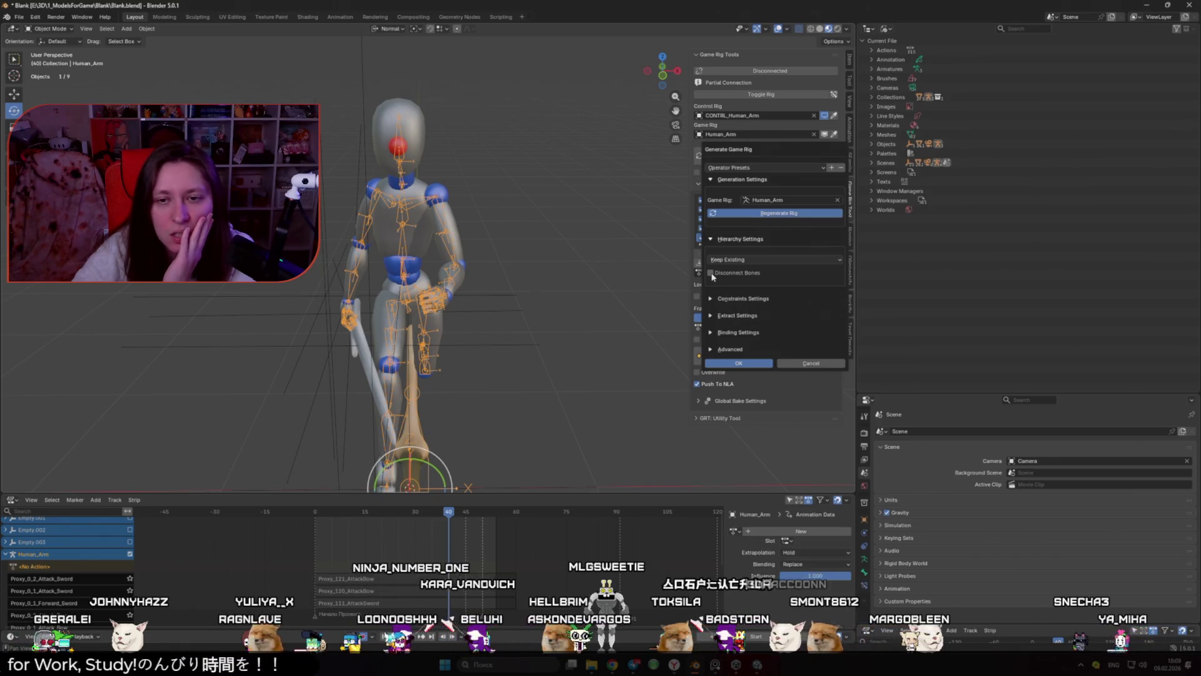
pyautogui.click(711, 300)
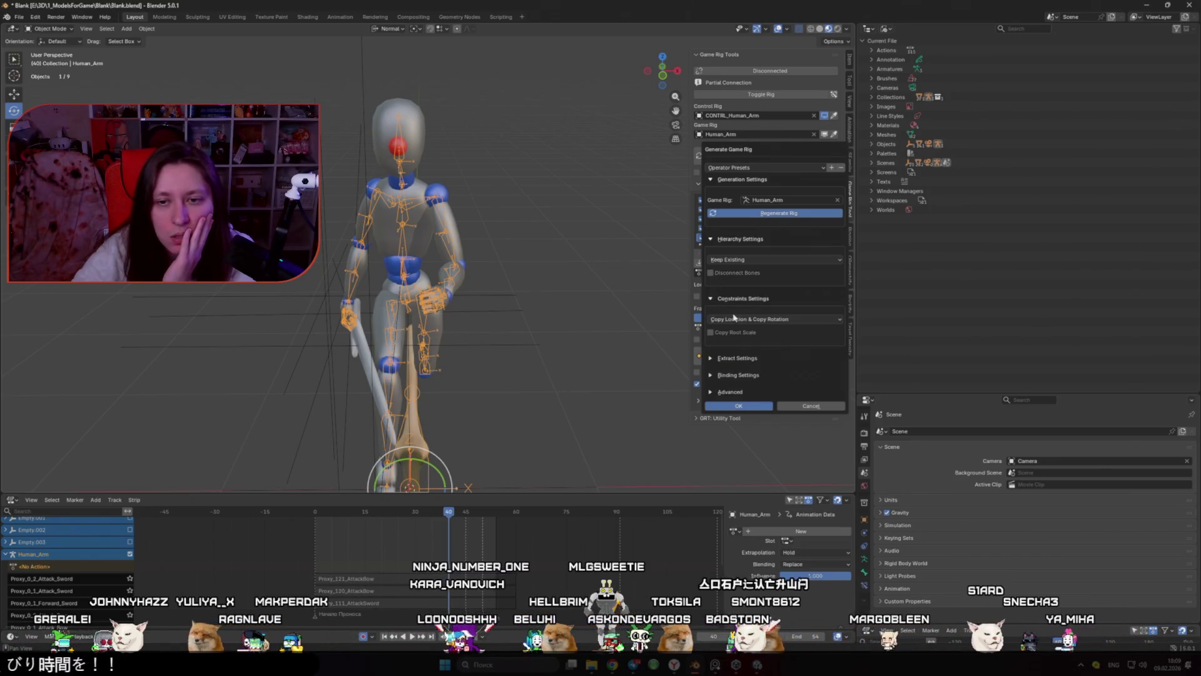
pyautogui.click(713, 299)
pyautogui.click(714, 317)
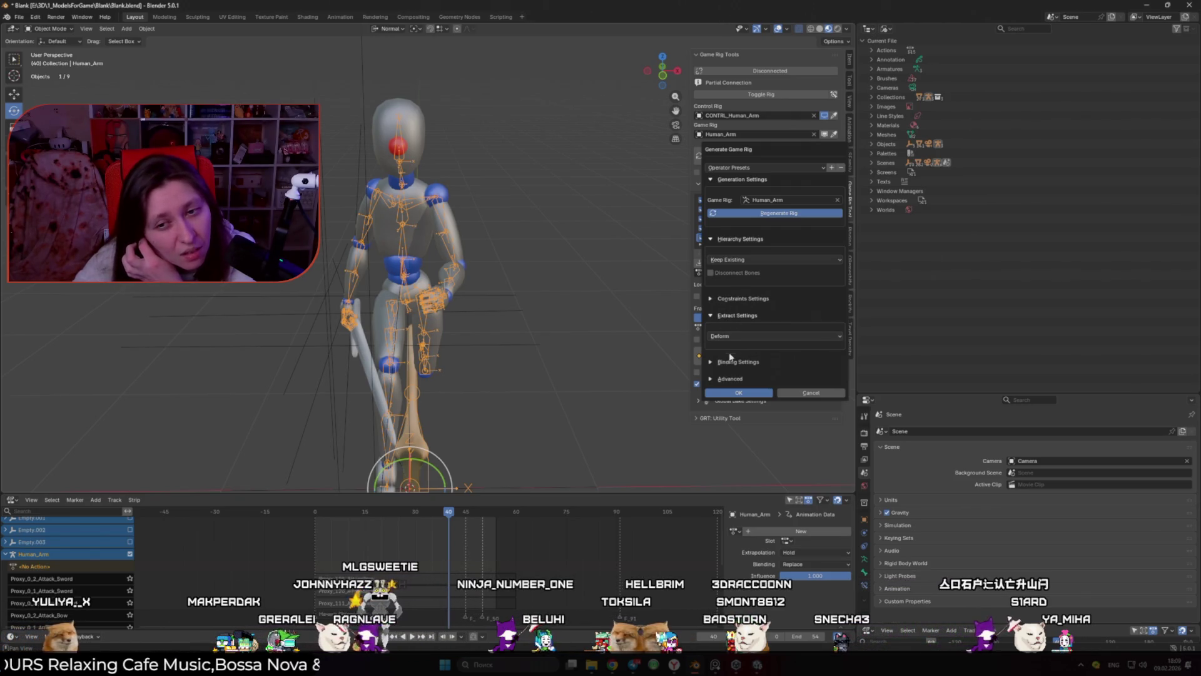
pyautogui.click(711, 379)
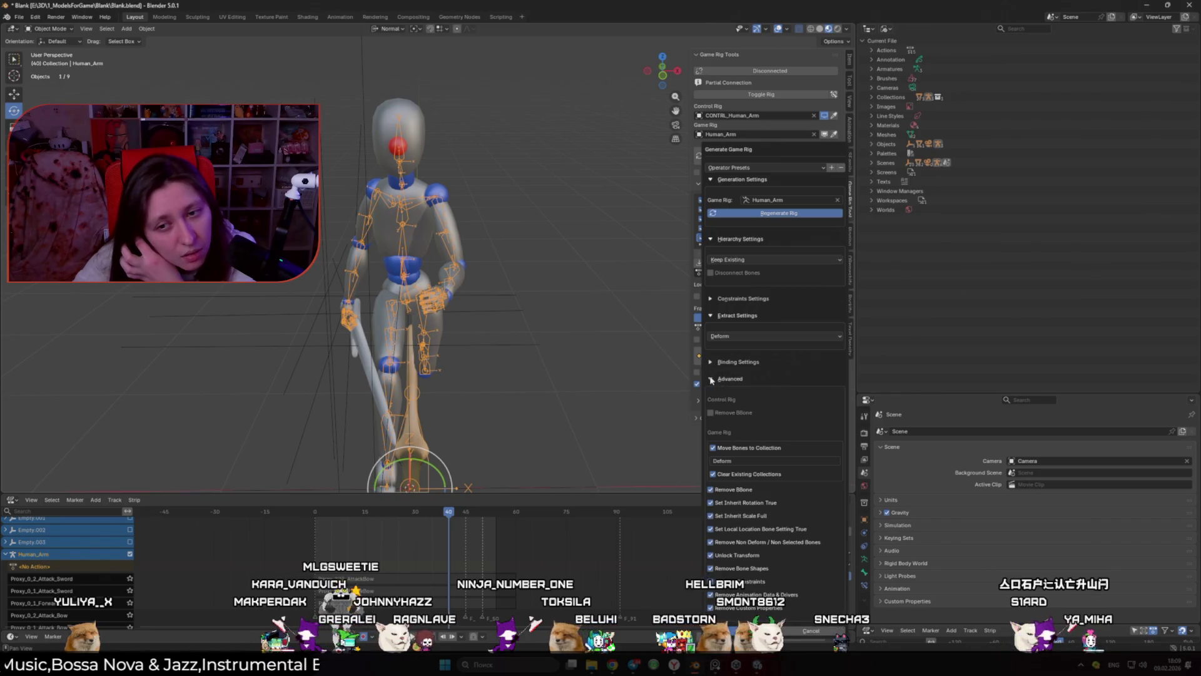
pyautogui.press('Return')
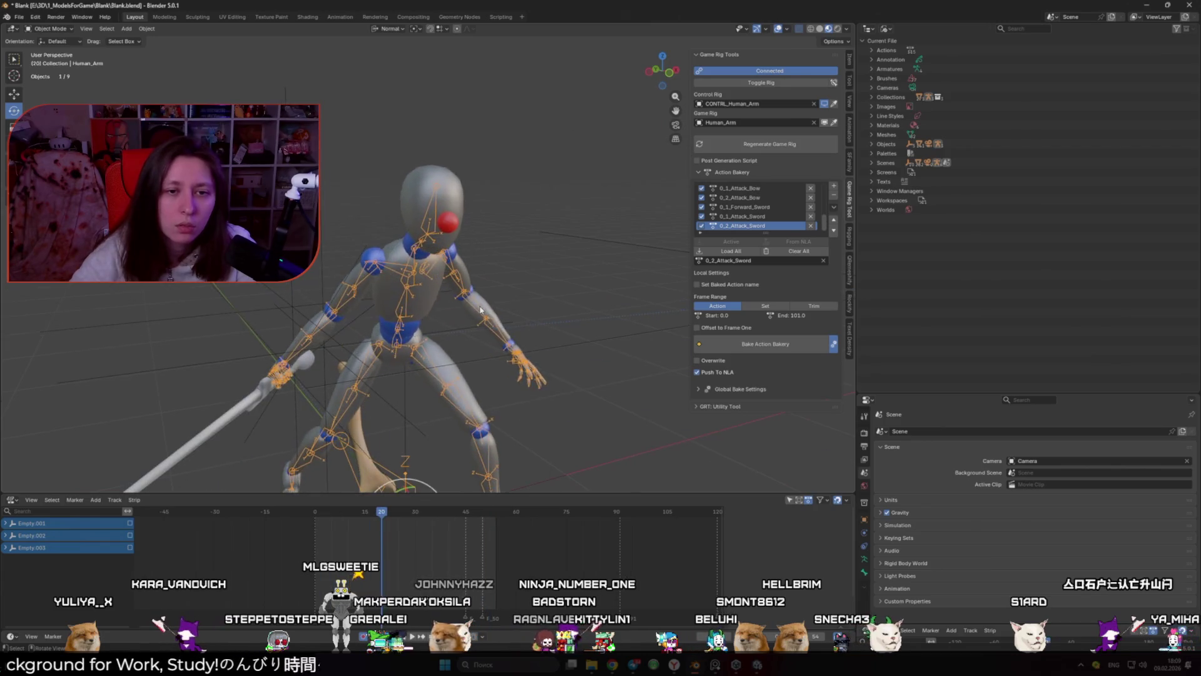
# Step: In Edit Mode, connect the left upper arm bone to the left shoulder bone
pyautogui.press('Tab')
pyautogui.scroll(1, 449, 301)
pyautogui.click(463, 199)
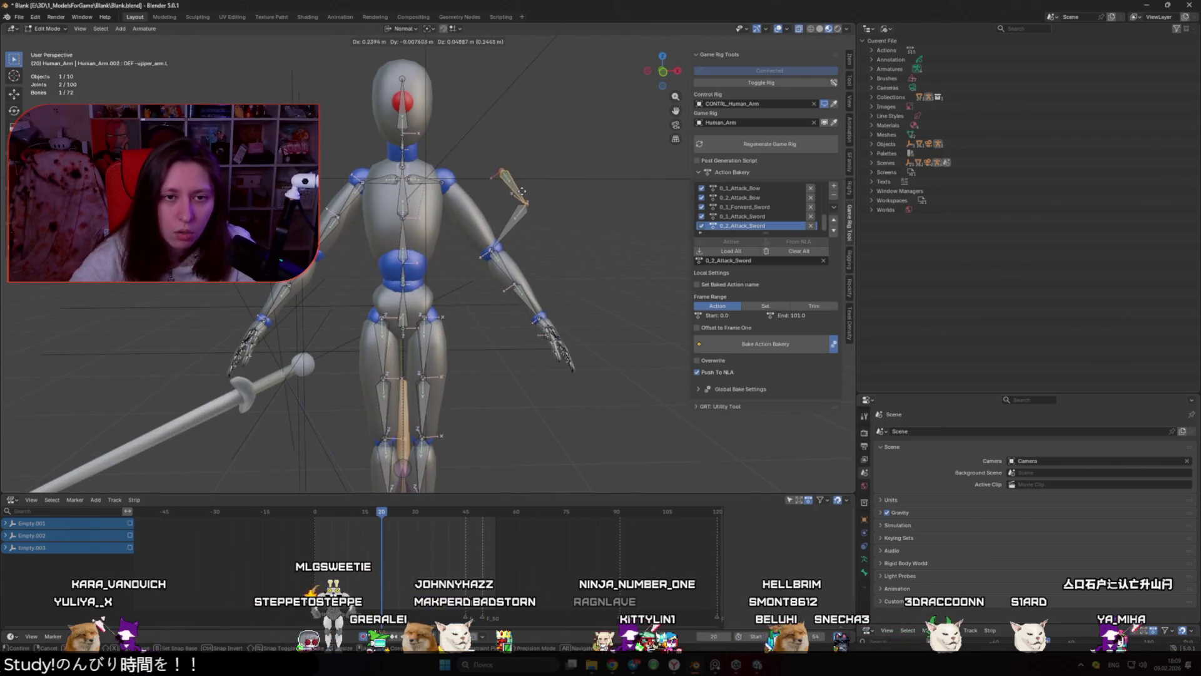
pyautogui.moveTo(461, 206); pyautogui.dragTo(458, 209)
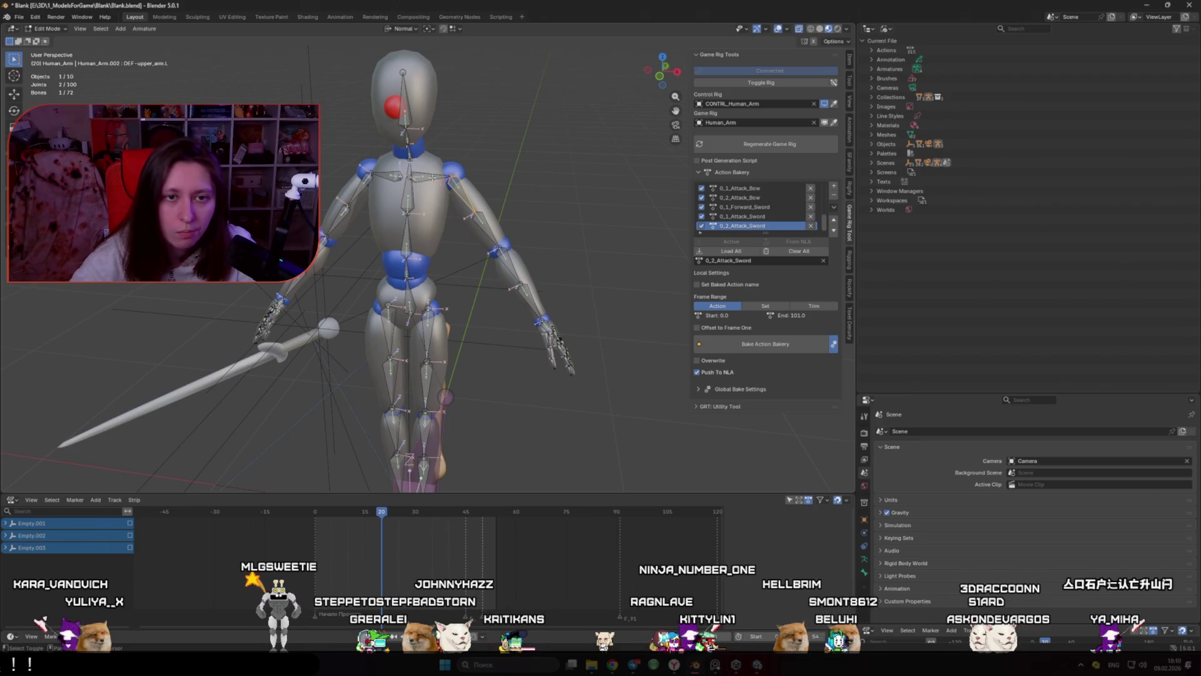
pyautogui.keyDown('alt'); pyautogui.click(435, 180); pyautogui.keyUp('alt')
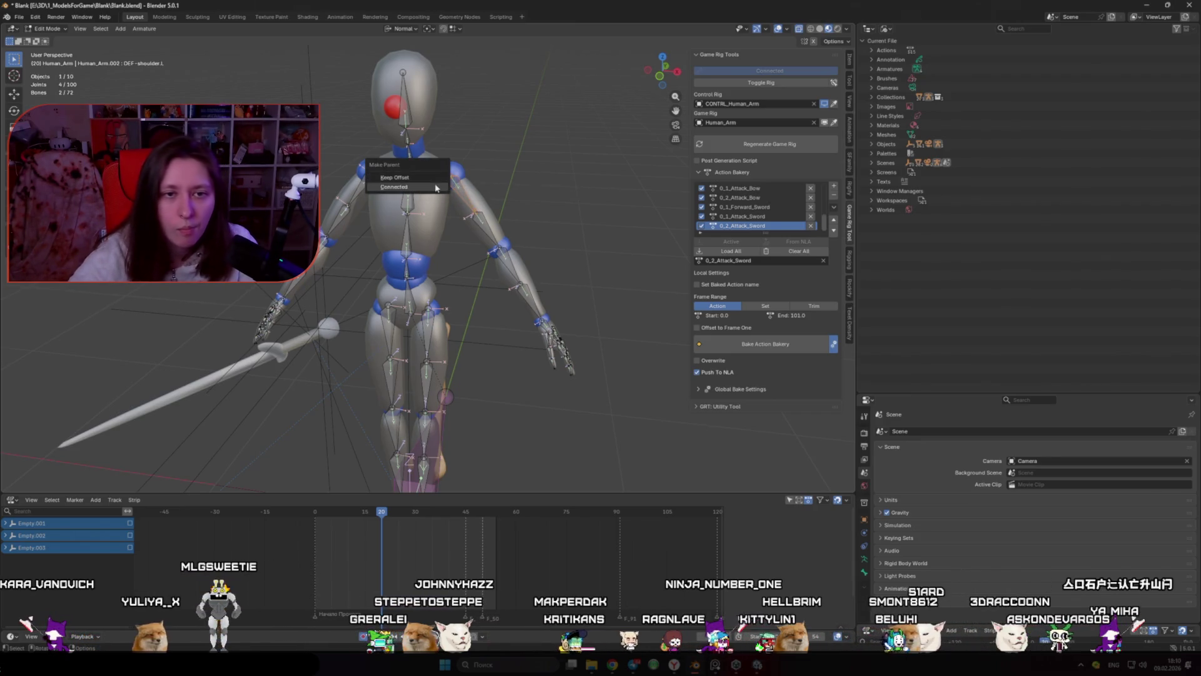
pyautogui.click(389, 176)
pyautogui.hotkey('ctrl', 'p')
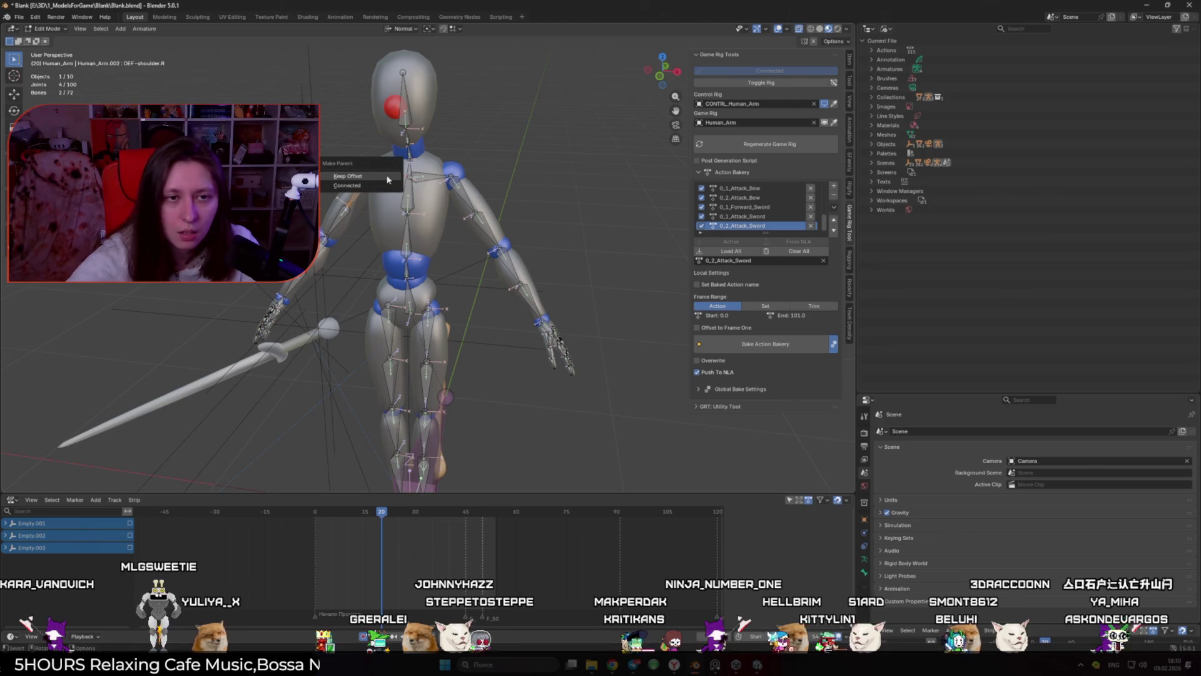
pyautogui.click(347, 186)
pyautogui.hotkey('ctrl', 'p')
pyautogui.click(420, 176)
pyautogui.press('g')
pyautogui.press('Escape')
# Step: Parent the shoulder and arm bones to spine.003 with Keep Offset
pyautogui.moveTo(436, 203); pyautogui.dragTo(463, 416)
pyautogui.keyDown('shift'); pyautogui.click(396, 187); pyautogui.keyUp('shift')
pyautogui.hotkey('ctrl', 'p')
pyautogui.click(382, 169)
pyautogui.hotkey('alt', 'a')
# Step: Check the left upper arm and forearm bones with a cancelled test move
pyautogui.moveTo(382, 169); pyautogui.dragTo(554, 208)
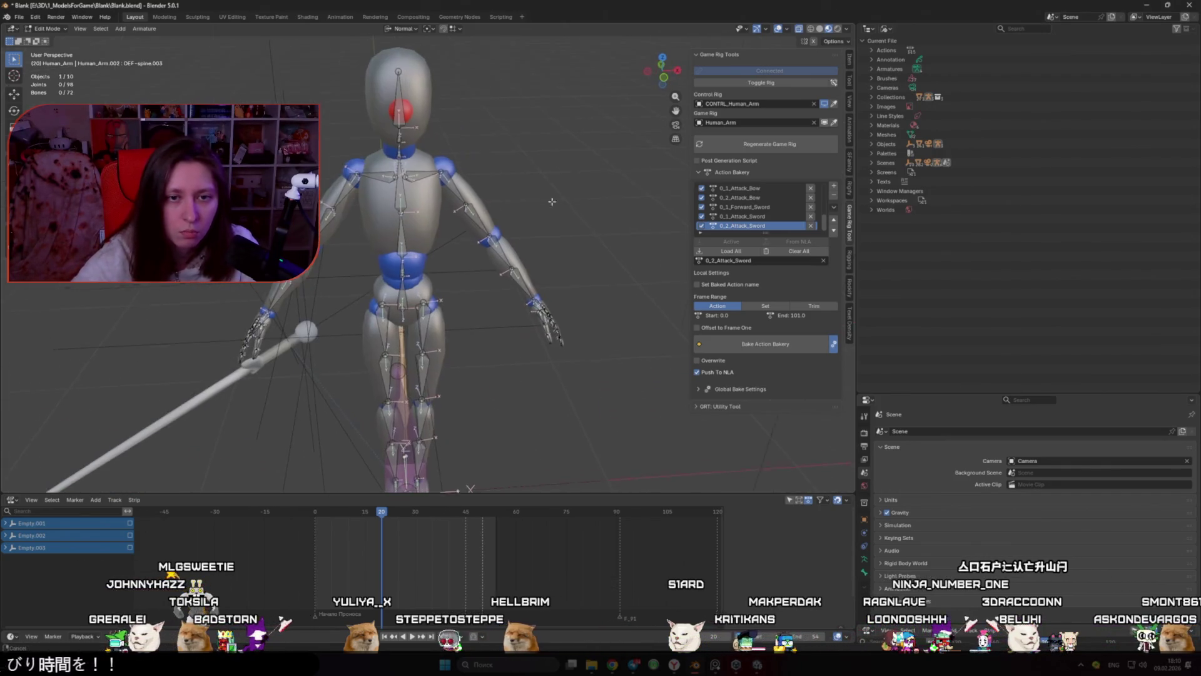
pyautogui.scroll(2, 554, 208)
pyautogui.click(468, 174)
pyautogui.click(511, 233)
pyautogui.press('g')
pyautogui.scroll(3, 610, 235)
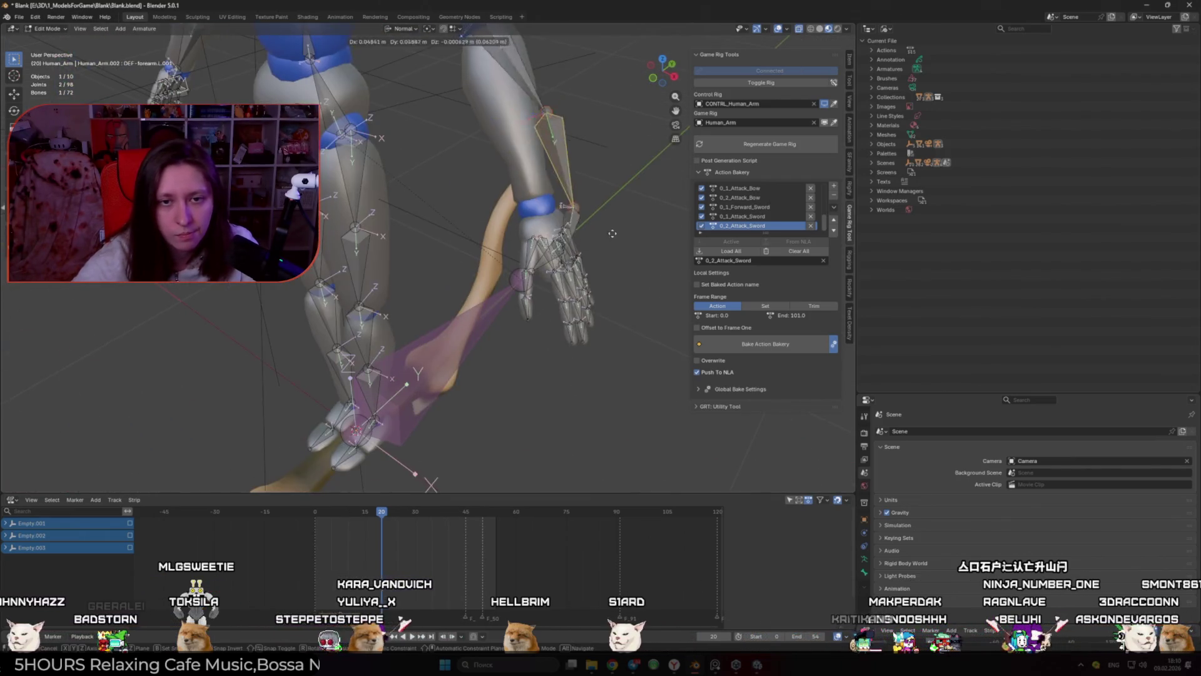
pyautogui.press('Escape')
pyautogui.hotkey('alt', 'a')
# Step: Delete the four extra palm bones from the left hand, leaving 68 bones
pyautogui.moveTo(610, 236); pyautogui.dragTo(427, 248)
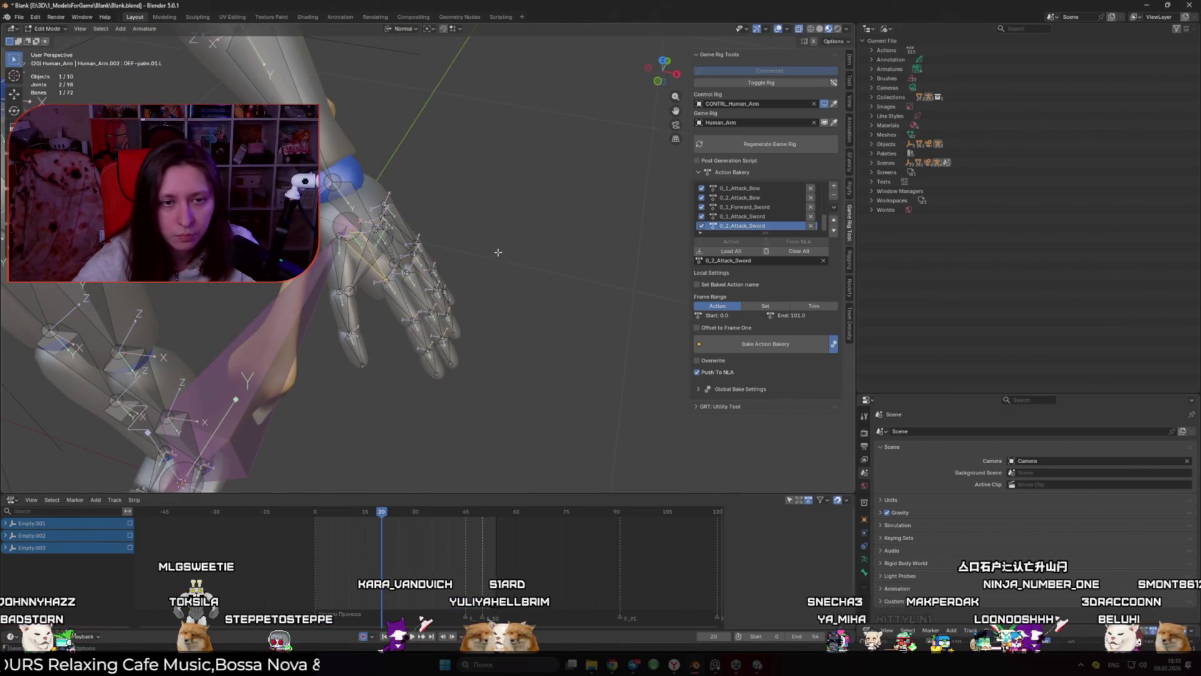
pyautogui.scroll(5, 407, 232)
pyautogui.moveTo(414, 226); pyautogui.dragTo(515, 232)
pyautogui.keyDown('ctrl'); pyautogui.click(404, 250); pyautogui.keyUp('ctrl')
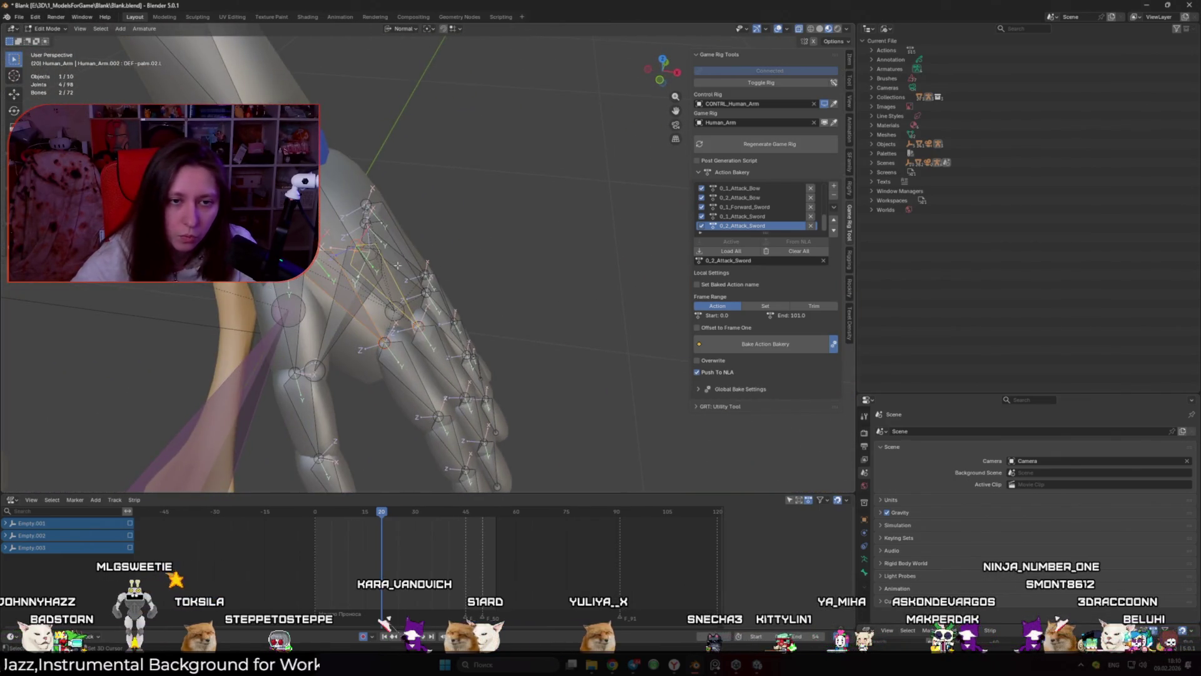
pyautogui.press('Tab')
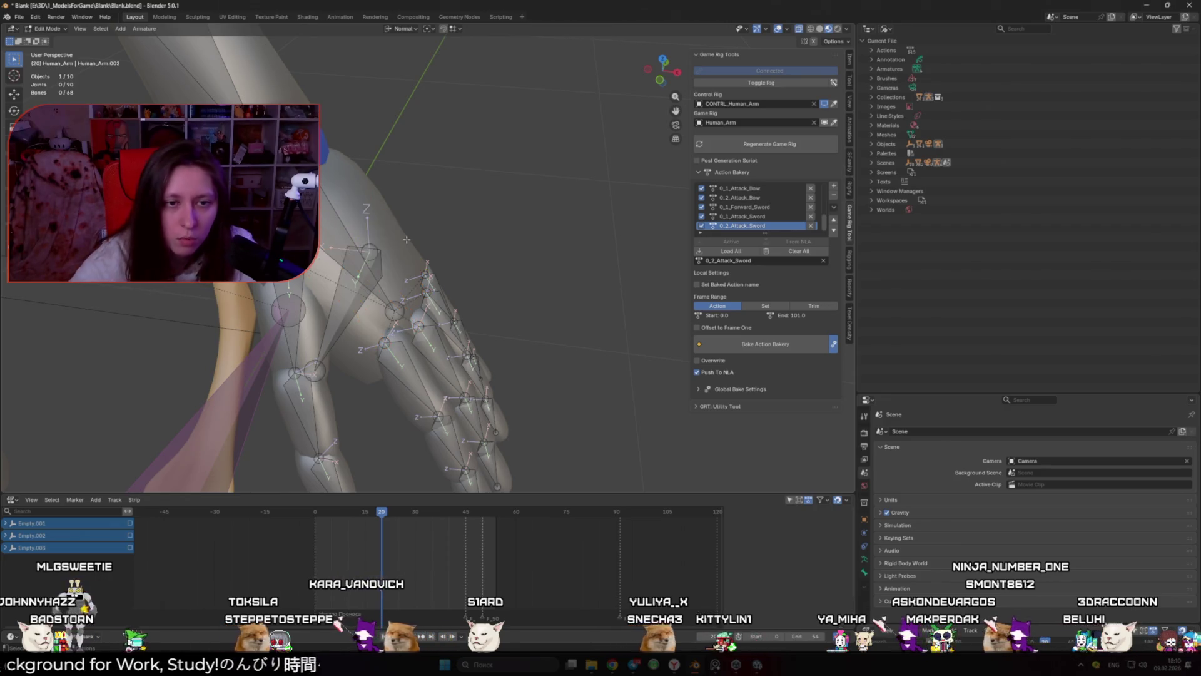
pyautogui.scroll(-5, 406, 241)
# Step: Play the animation to test the rig, reset to frame 0, and return to Edit Mode
pyautogui.press('space')
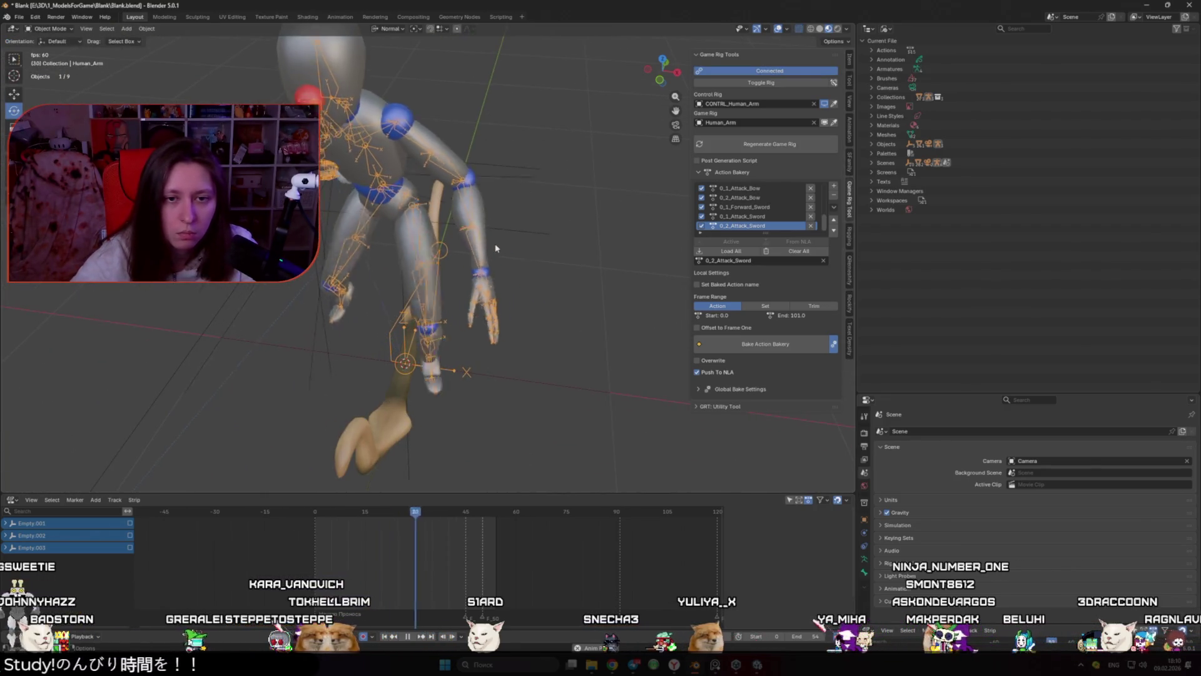
pyautogui.press('space')
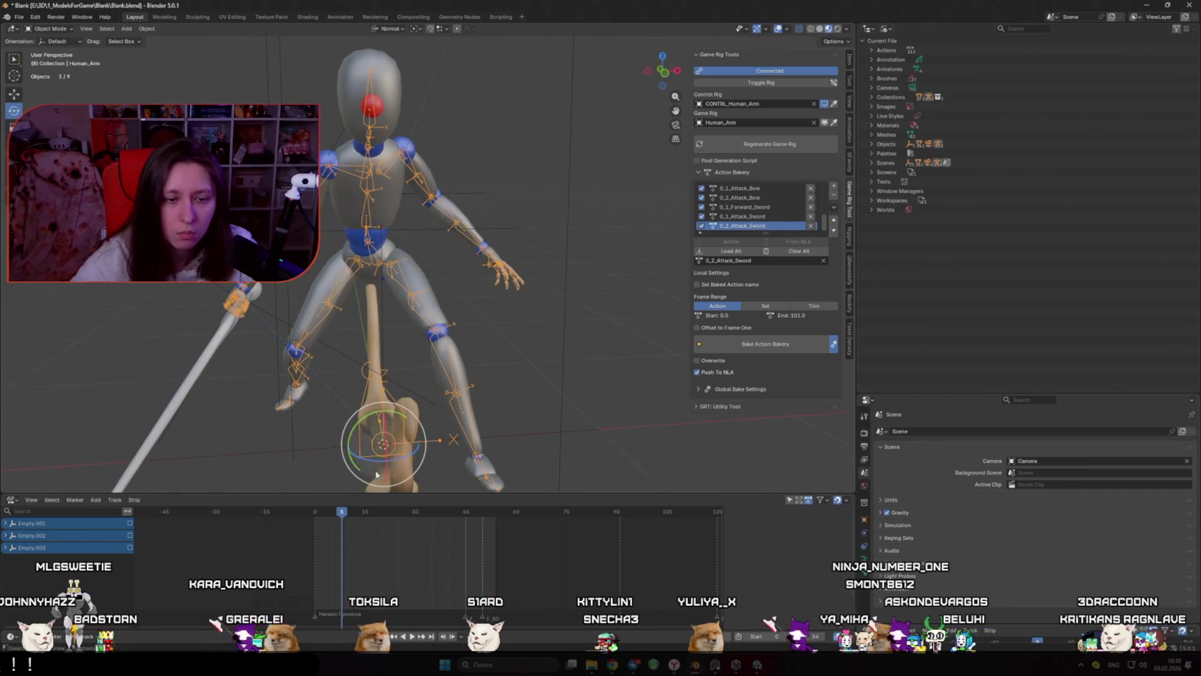
pyautogui.click(316, 512)
pyautogui.press('Tab')
pyautogui.scroll(8, 562, 268)
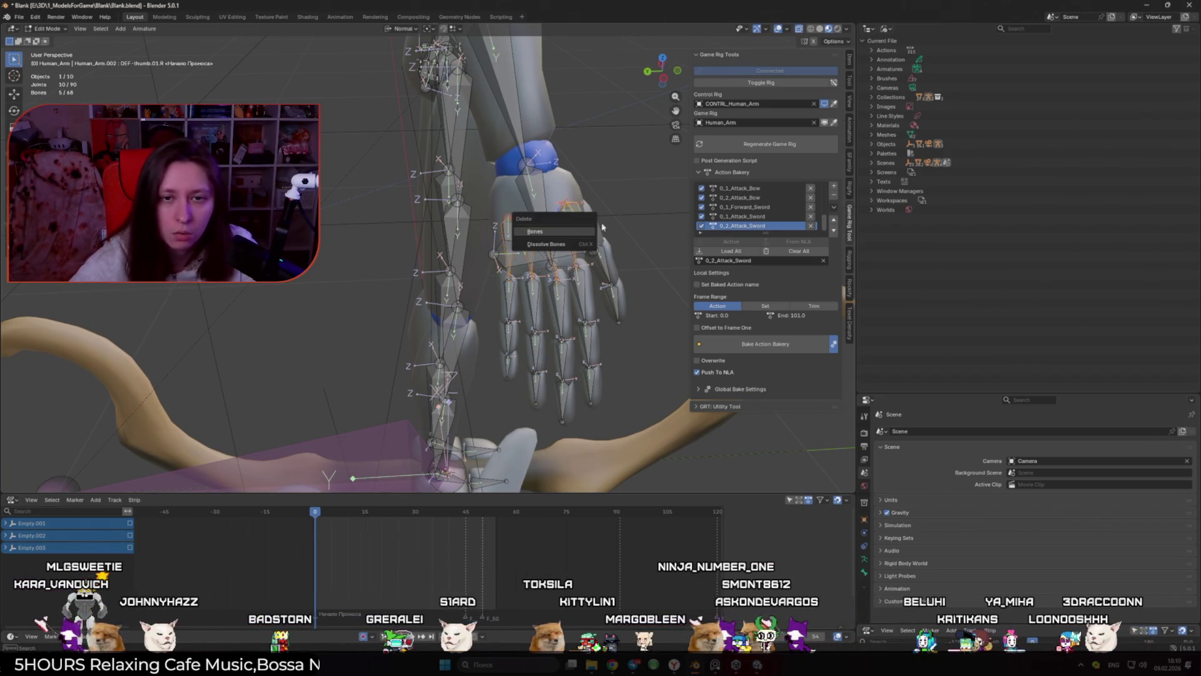
# Step: Remove the four extra right-hand bones, then select the right hand's finger bones
pyautogui.press('KP_Decimal')
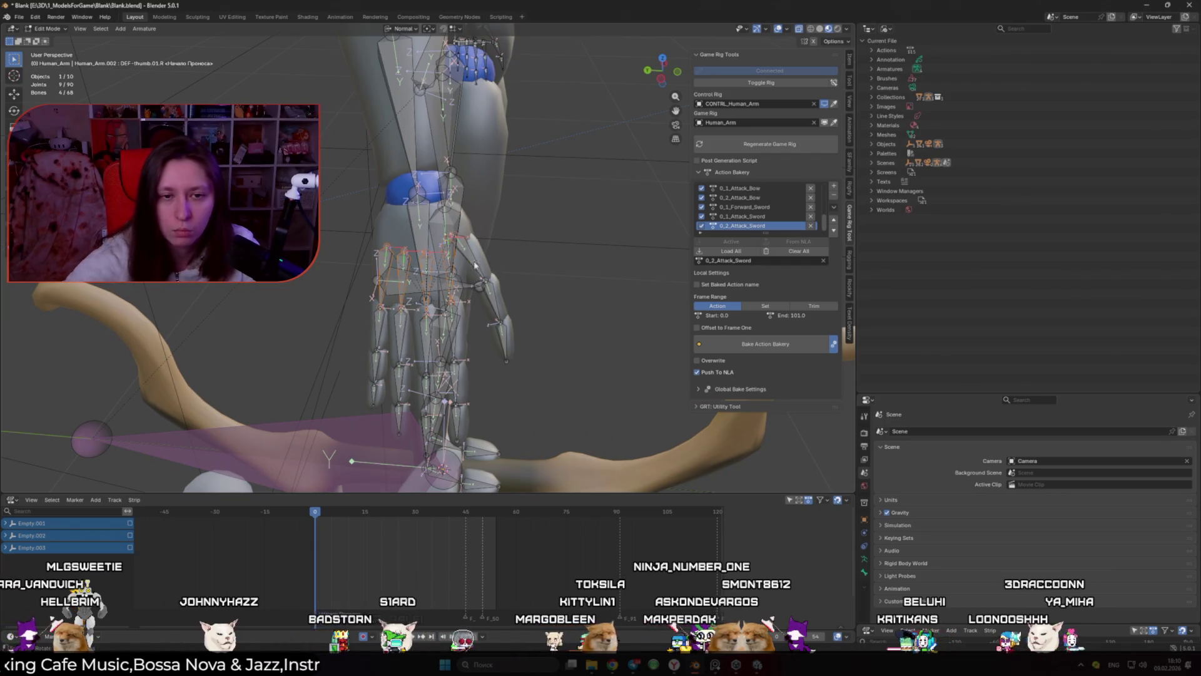
pyautogui.press('h')
pyautogui.press('Home')
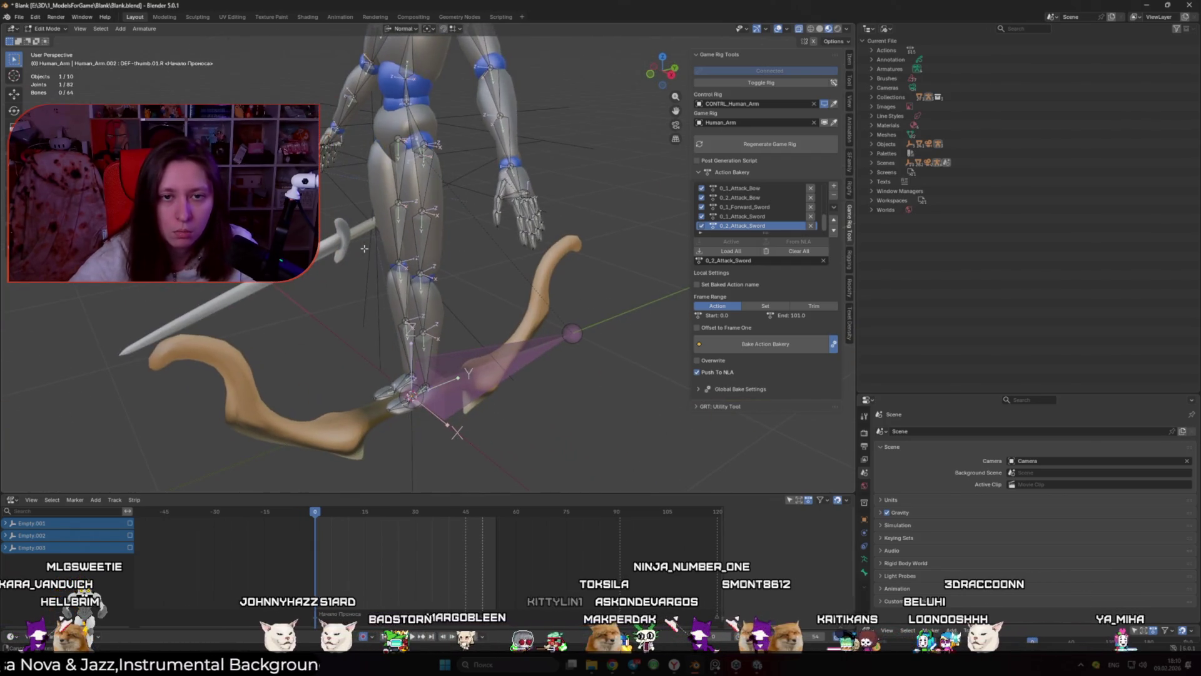
pyautogui.scroll(6, 519, 207)
pyautogui.click(519, 274)
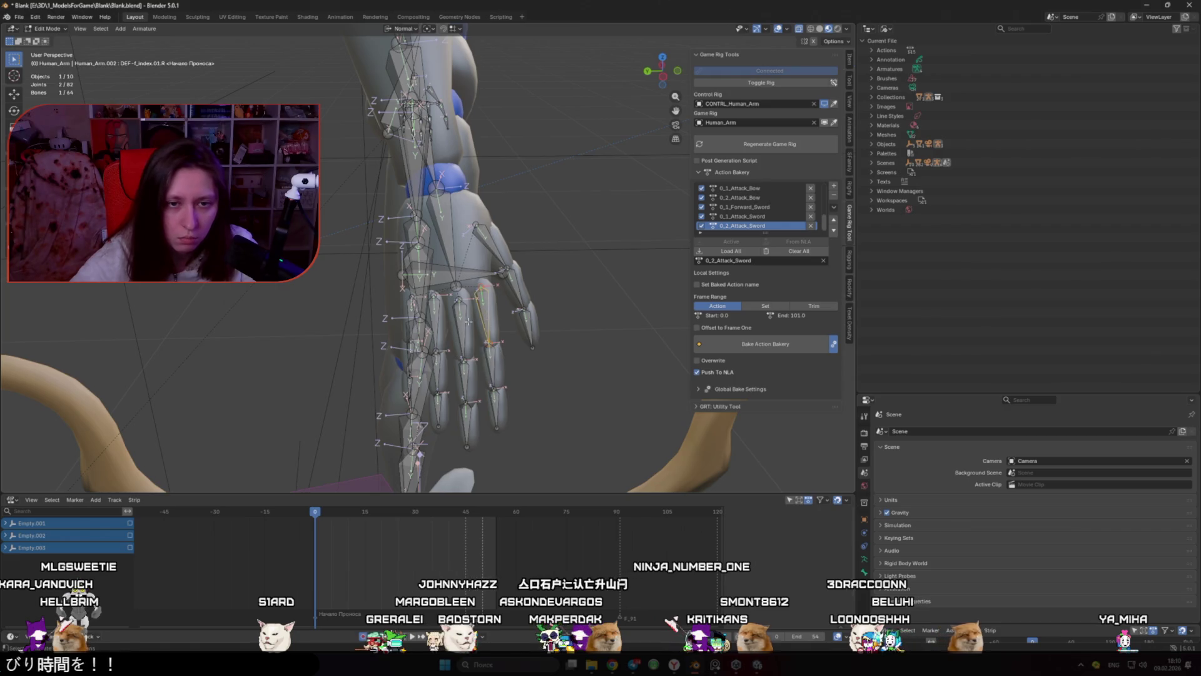
pyautogui.keyDown('shift'); pyautogui.click(441, 317); pyautogui.keyUp('shift')
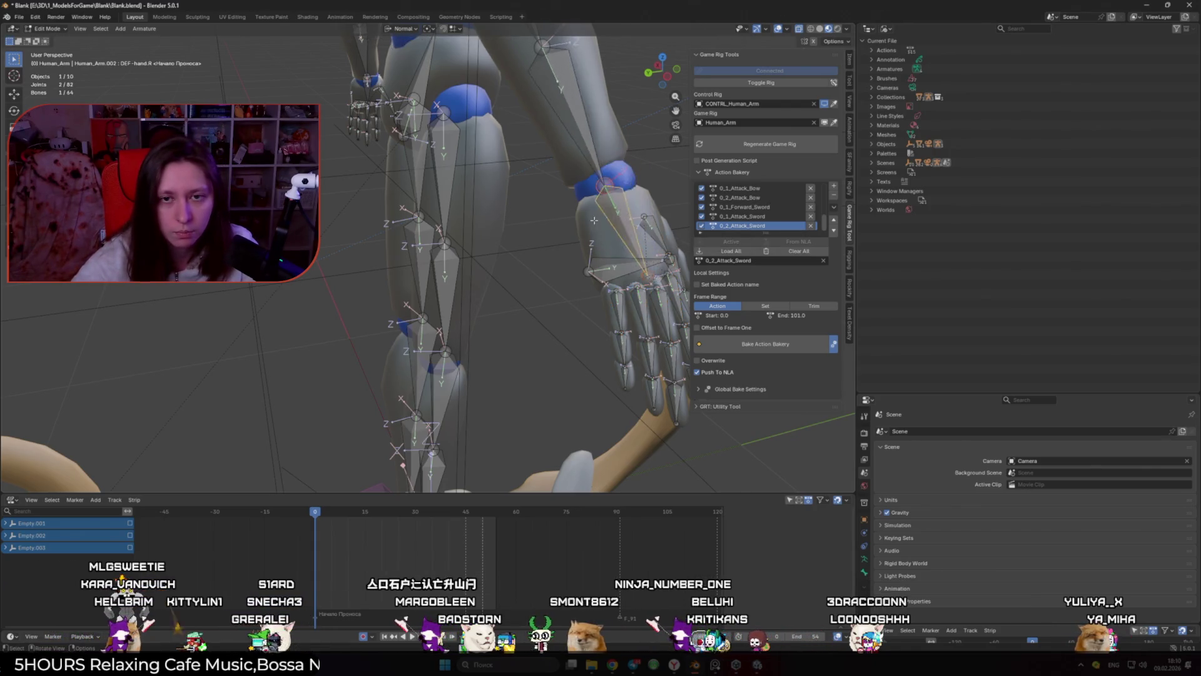
pyautogui.scroll(-5, 603, 230)
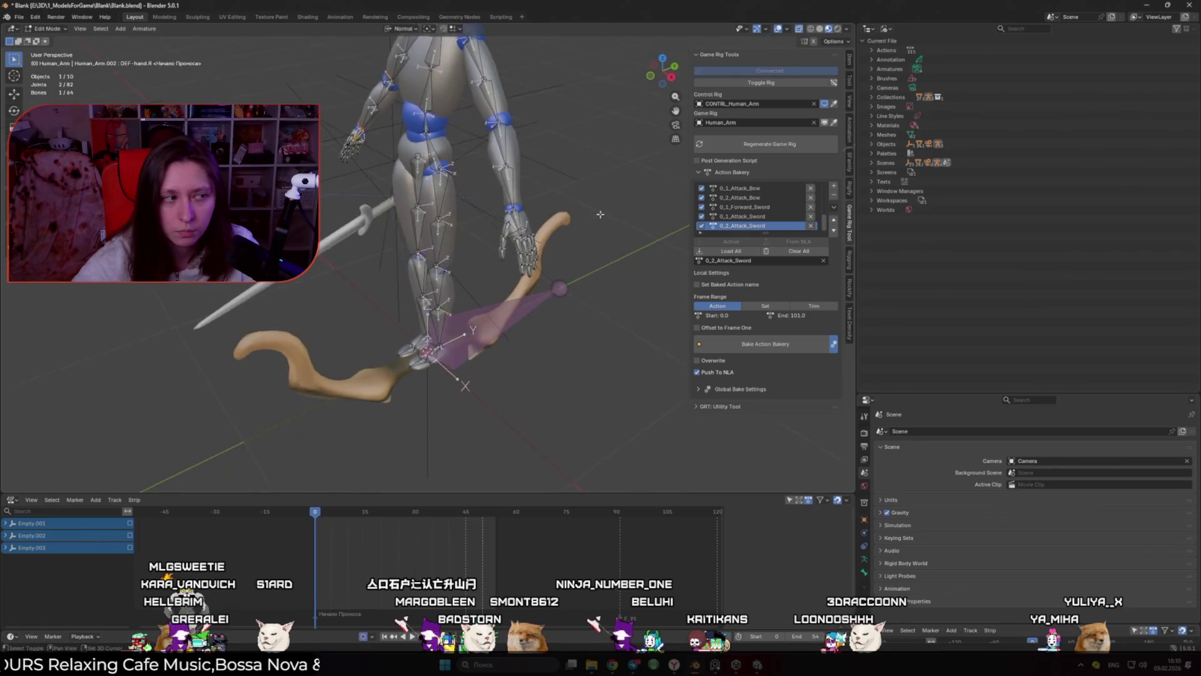
pyautogui.scroll(5, 552, 252)
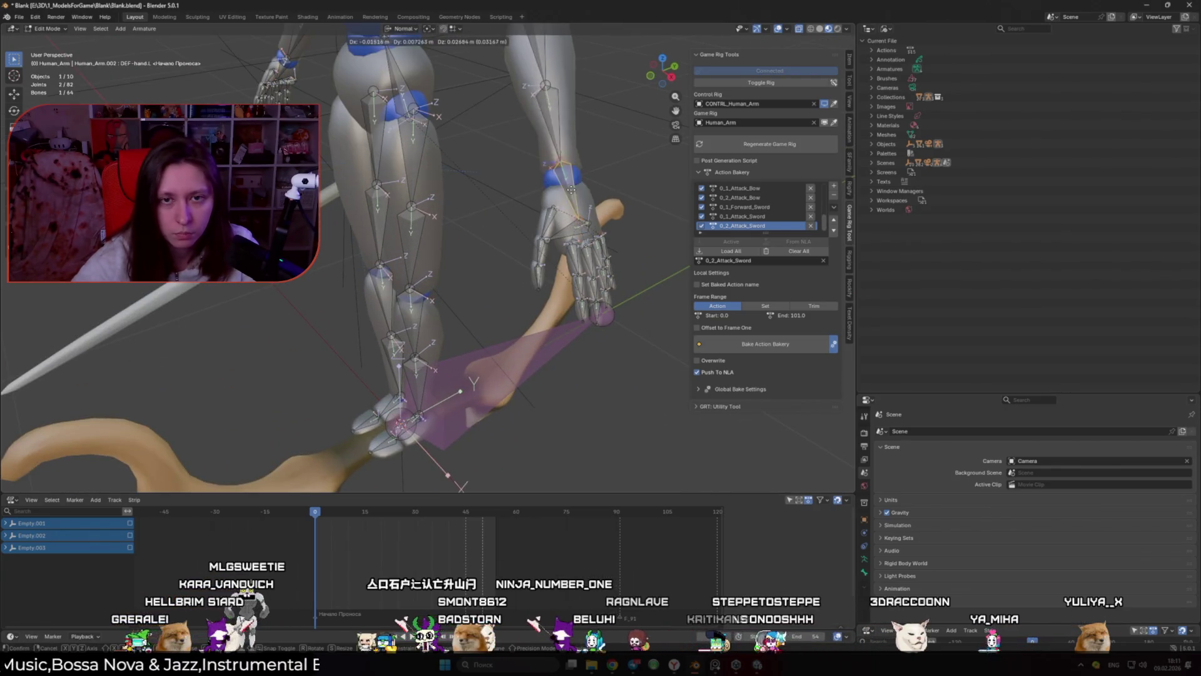
pyautogui.scroll(-5, 491, 172)
# Step: Parent the left thigh bone to the spine bone with Keep Offset
pyautogui.click(481, 227)
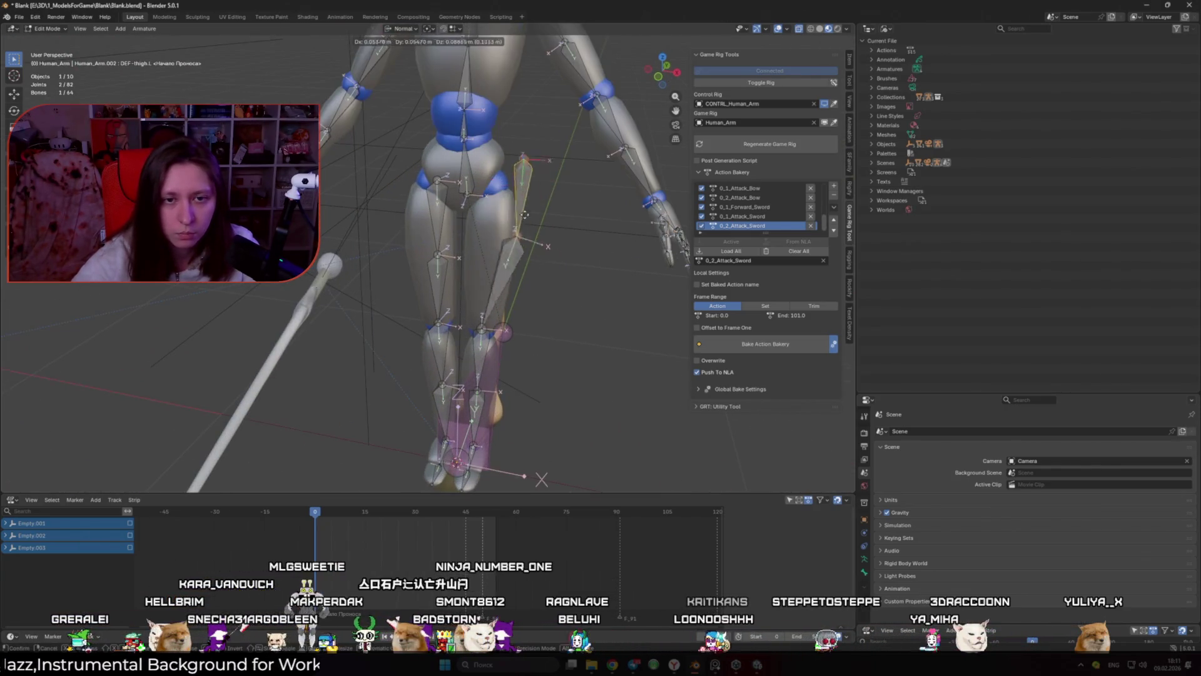
pyautogui.scroll(-2, 482, 228)
pyautogui.keyDown('shift'); pyautogui.click(458, 209); pyautogui.keyUp('shift')
pyautogui.hotkey('ctrl', 'p')
pyautogui.click(458, 207)
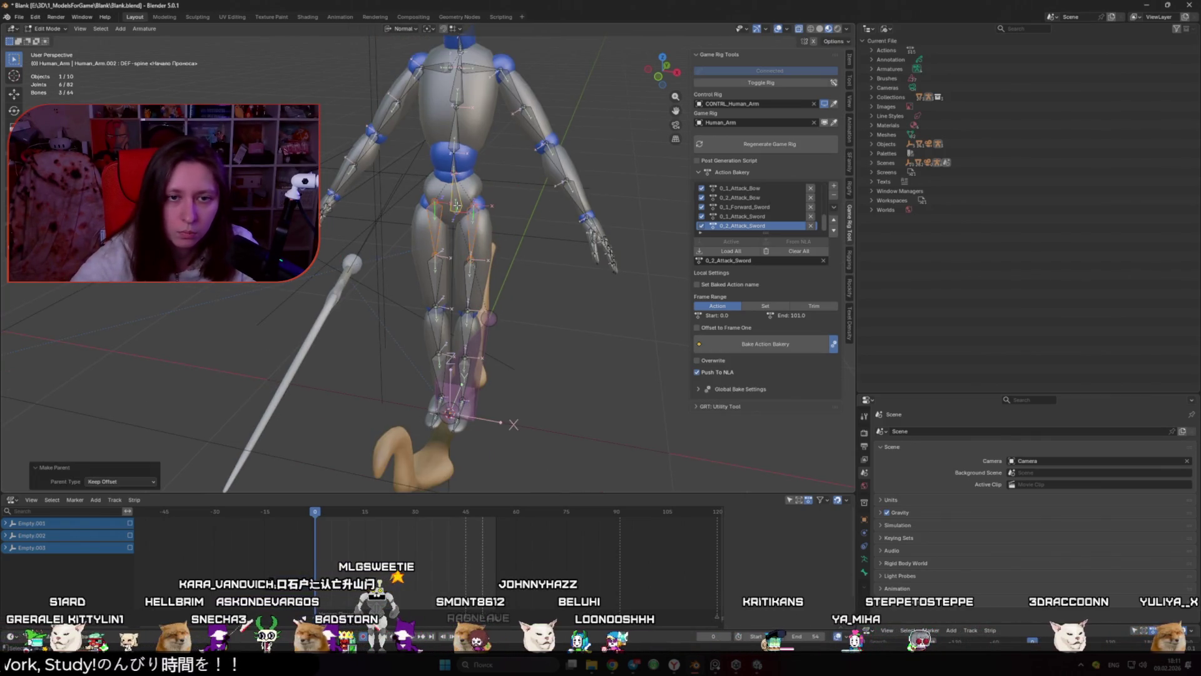
# Step: Parent both thigh bones to the root bone with Keep Offset, leaving 64 bones
pyautogui.click(507, 250)
pyautogui.moveTo(512, 222); pyautogui.dragTo(466, 232)
pyautogui.scroll(5, 466, 232)
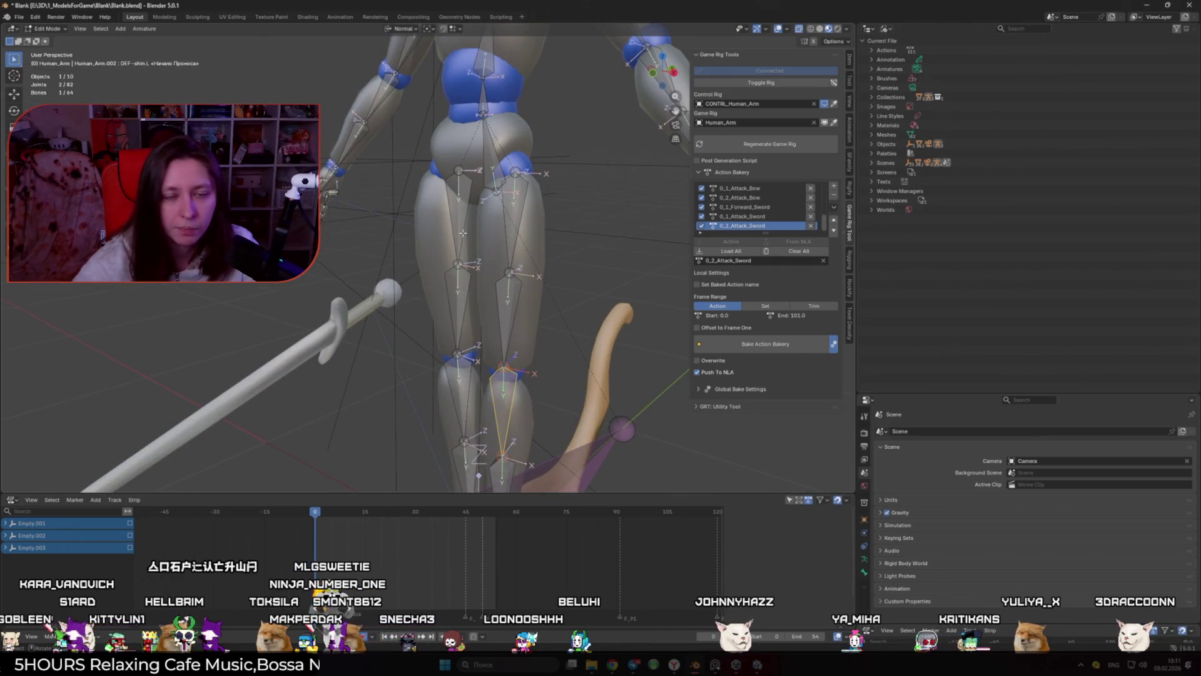
pyautogui.moveTo(463, 233); pyautogui.dragTo(543, 248)
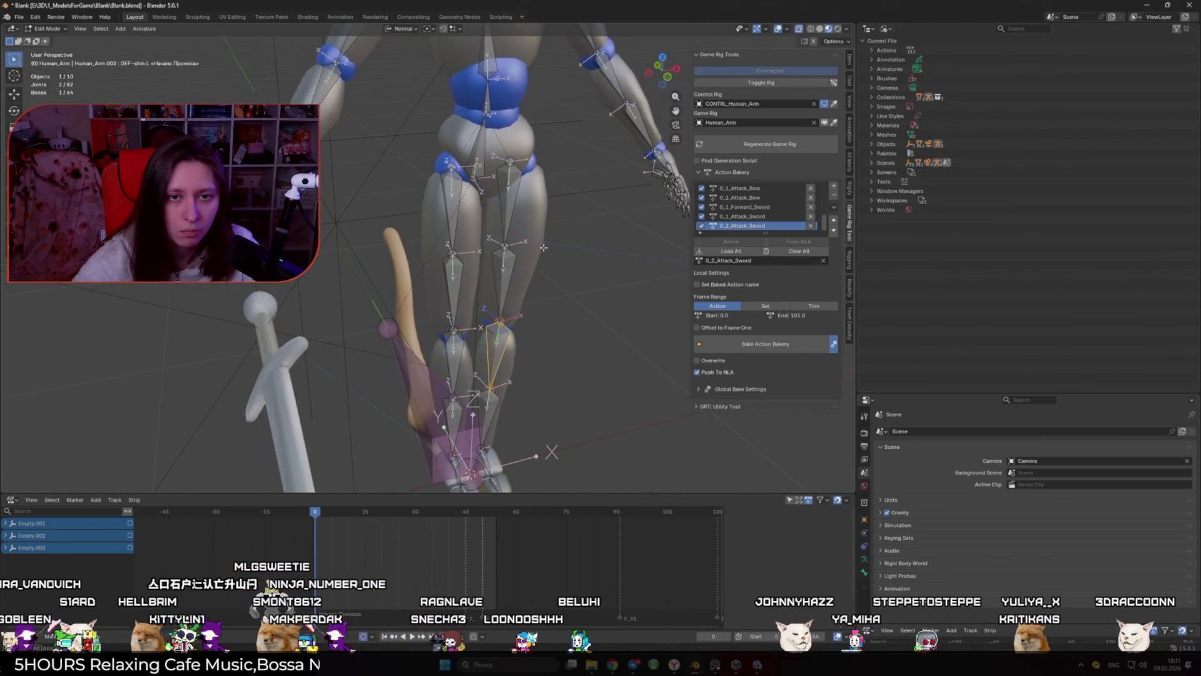
pyautogui.click(504, 214)
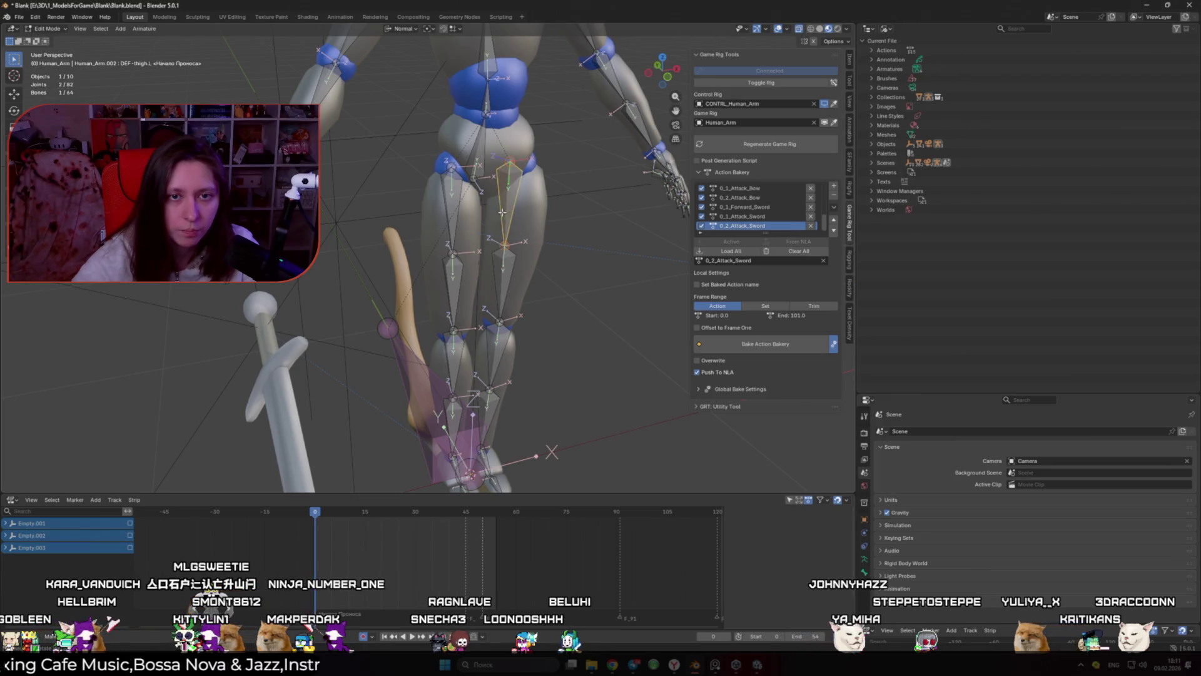
pyautogui.keyDown('ctrl'); pyautogui.click(442, 225); pyautogui.keyUp('ctrl')
pyautogui.click(457, 217)
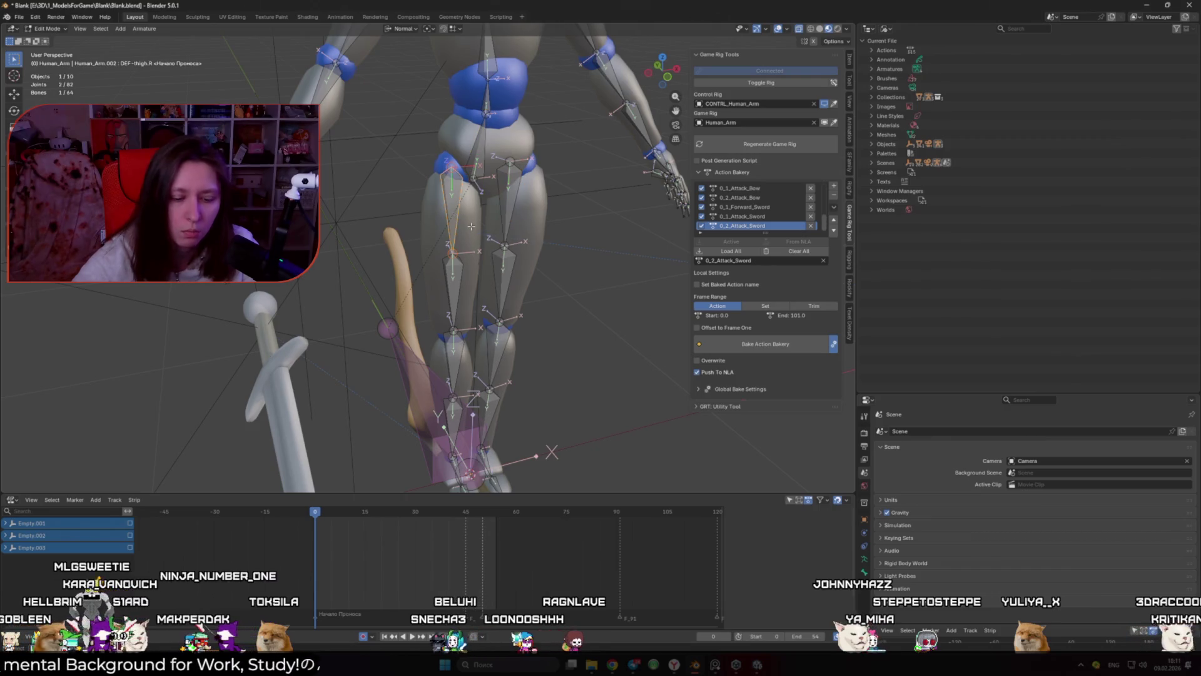
pyautogui.keyDown('shift'); pyautogui.click(506, 207); pyautogui.keyUp('shift')
pyautogui.keyDown('shift'); pyautogui.click(406, 350); pyautogui.keyUp('shift')
pyautogui.hotkey('ctrl', 'p')
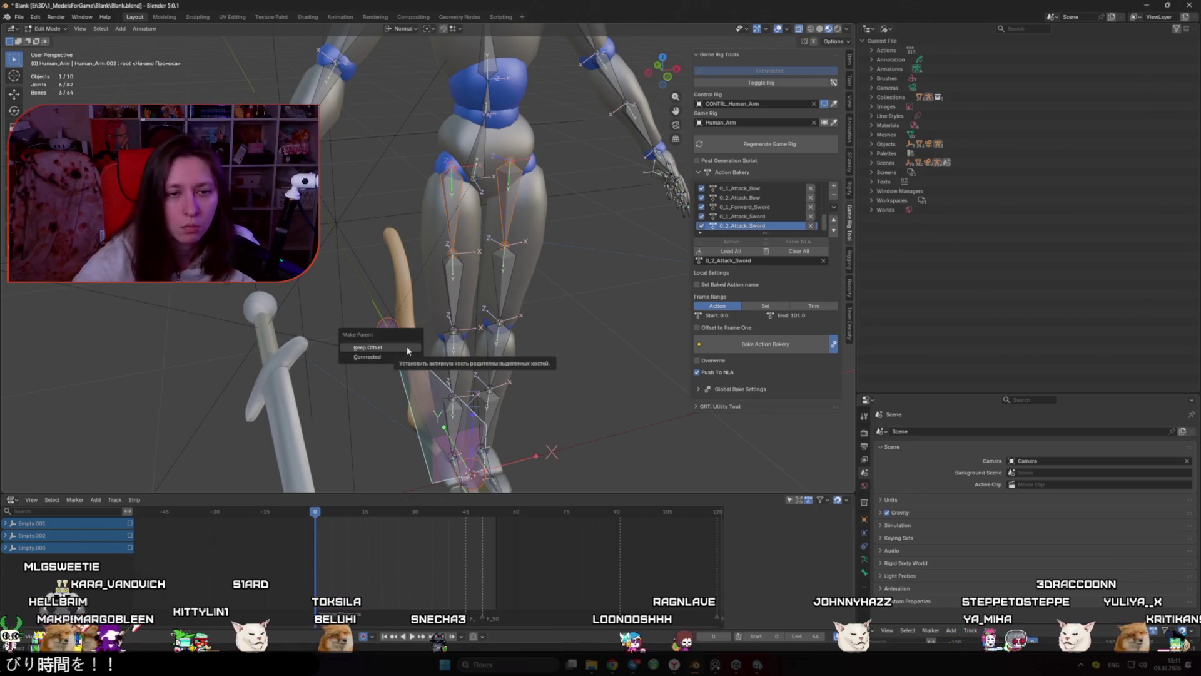
pyautogui.click(408, 347)
pyautogui.moveTo(553, 333); pyautogui.dragTo(438, 322)
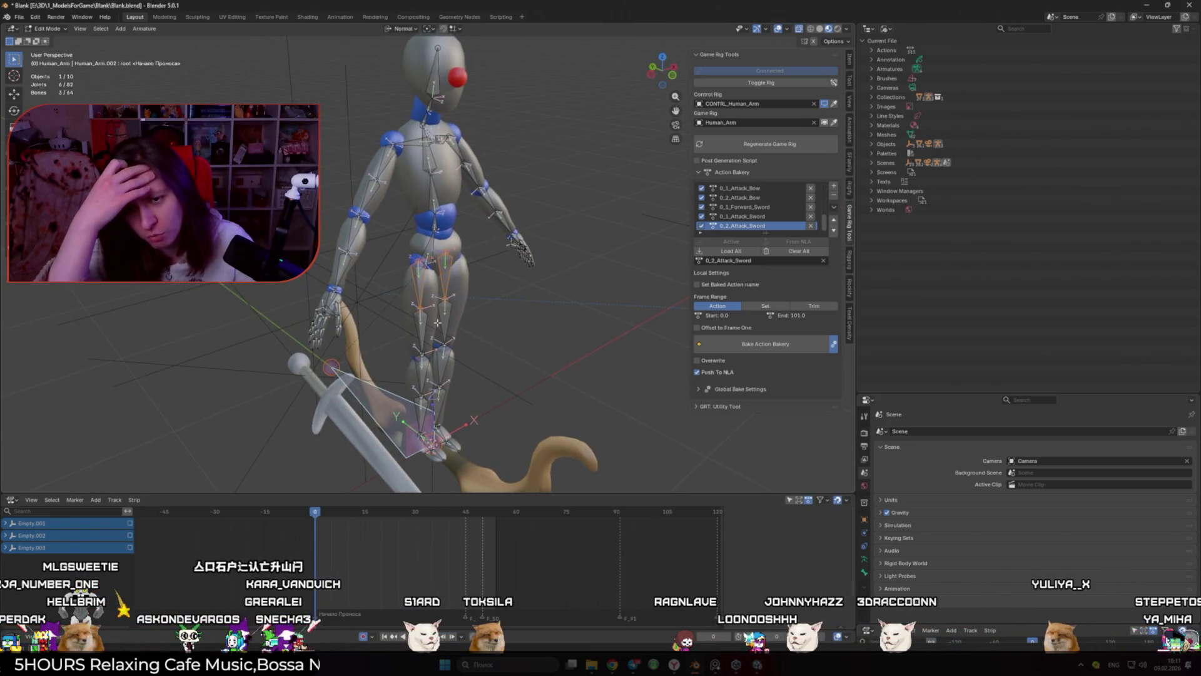